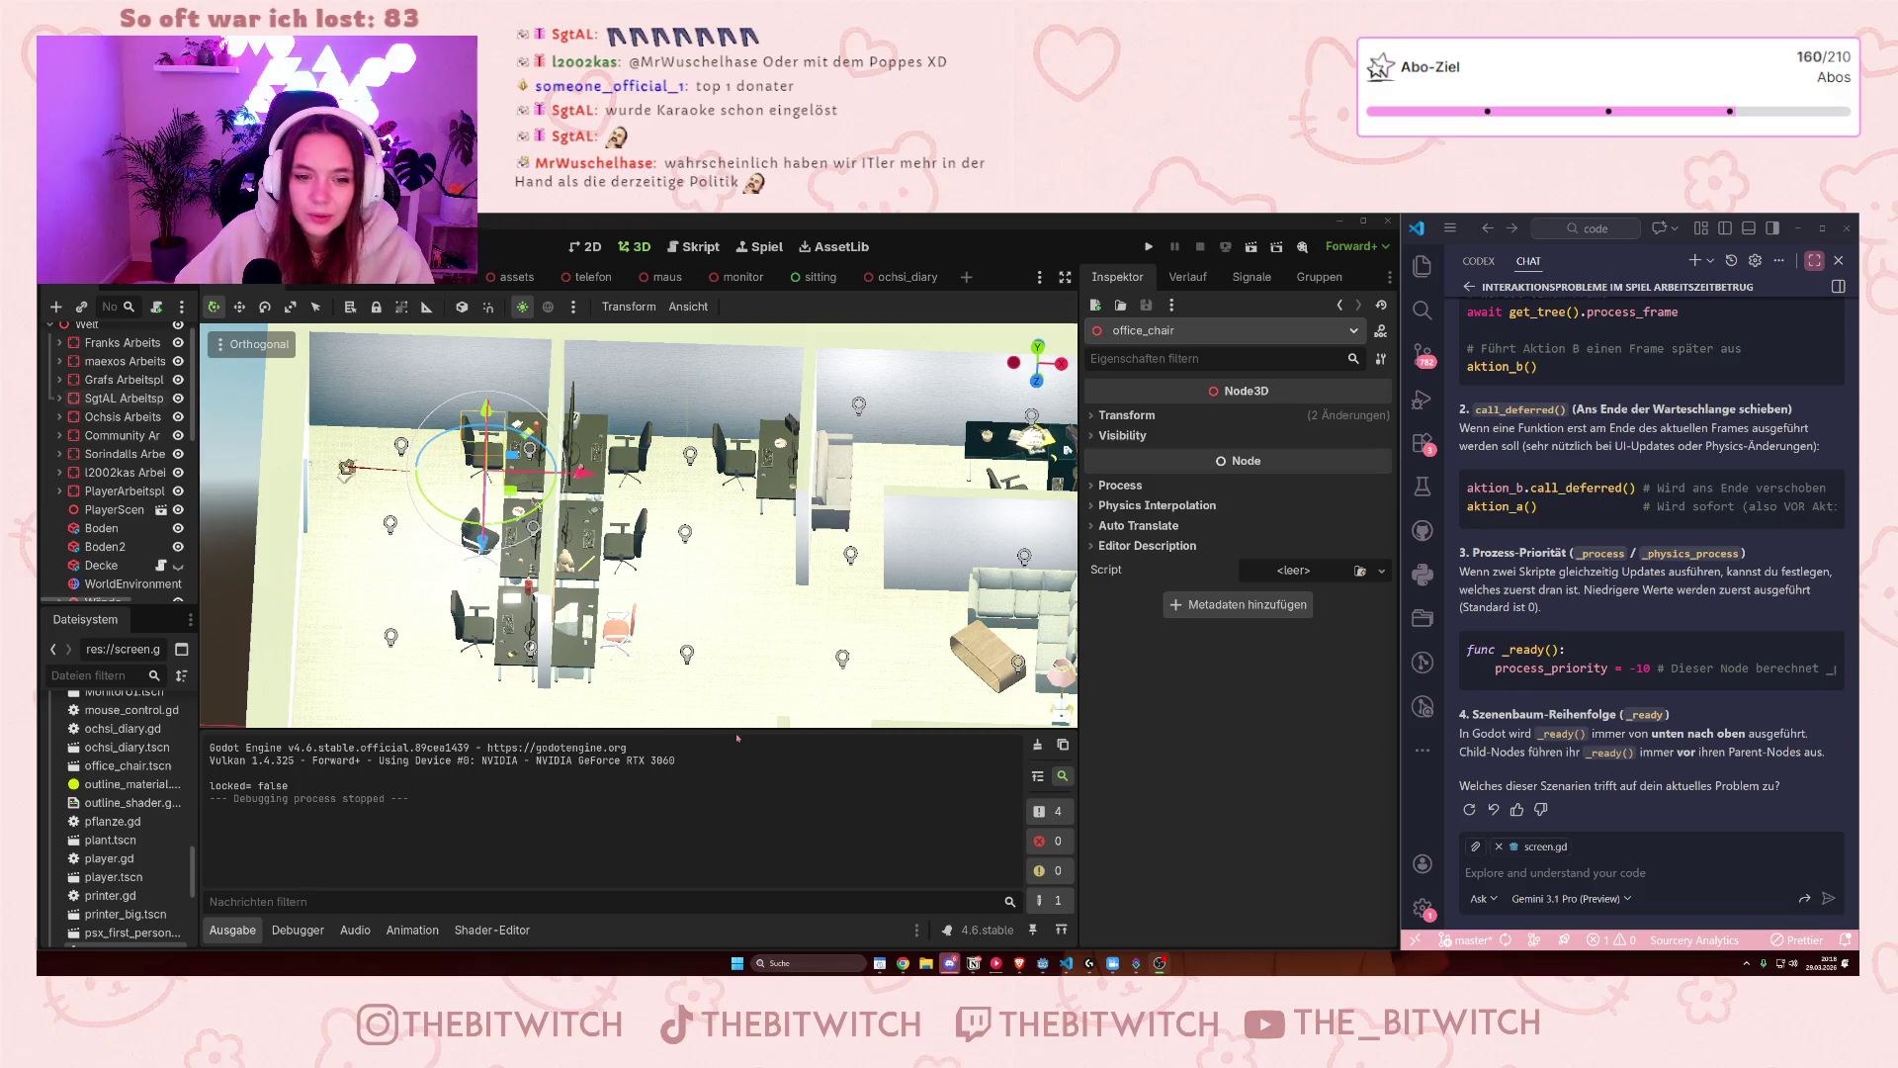
- Run the office project with F5 to playtest it
key("F5")
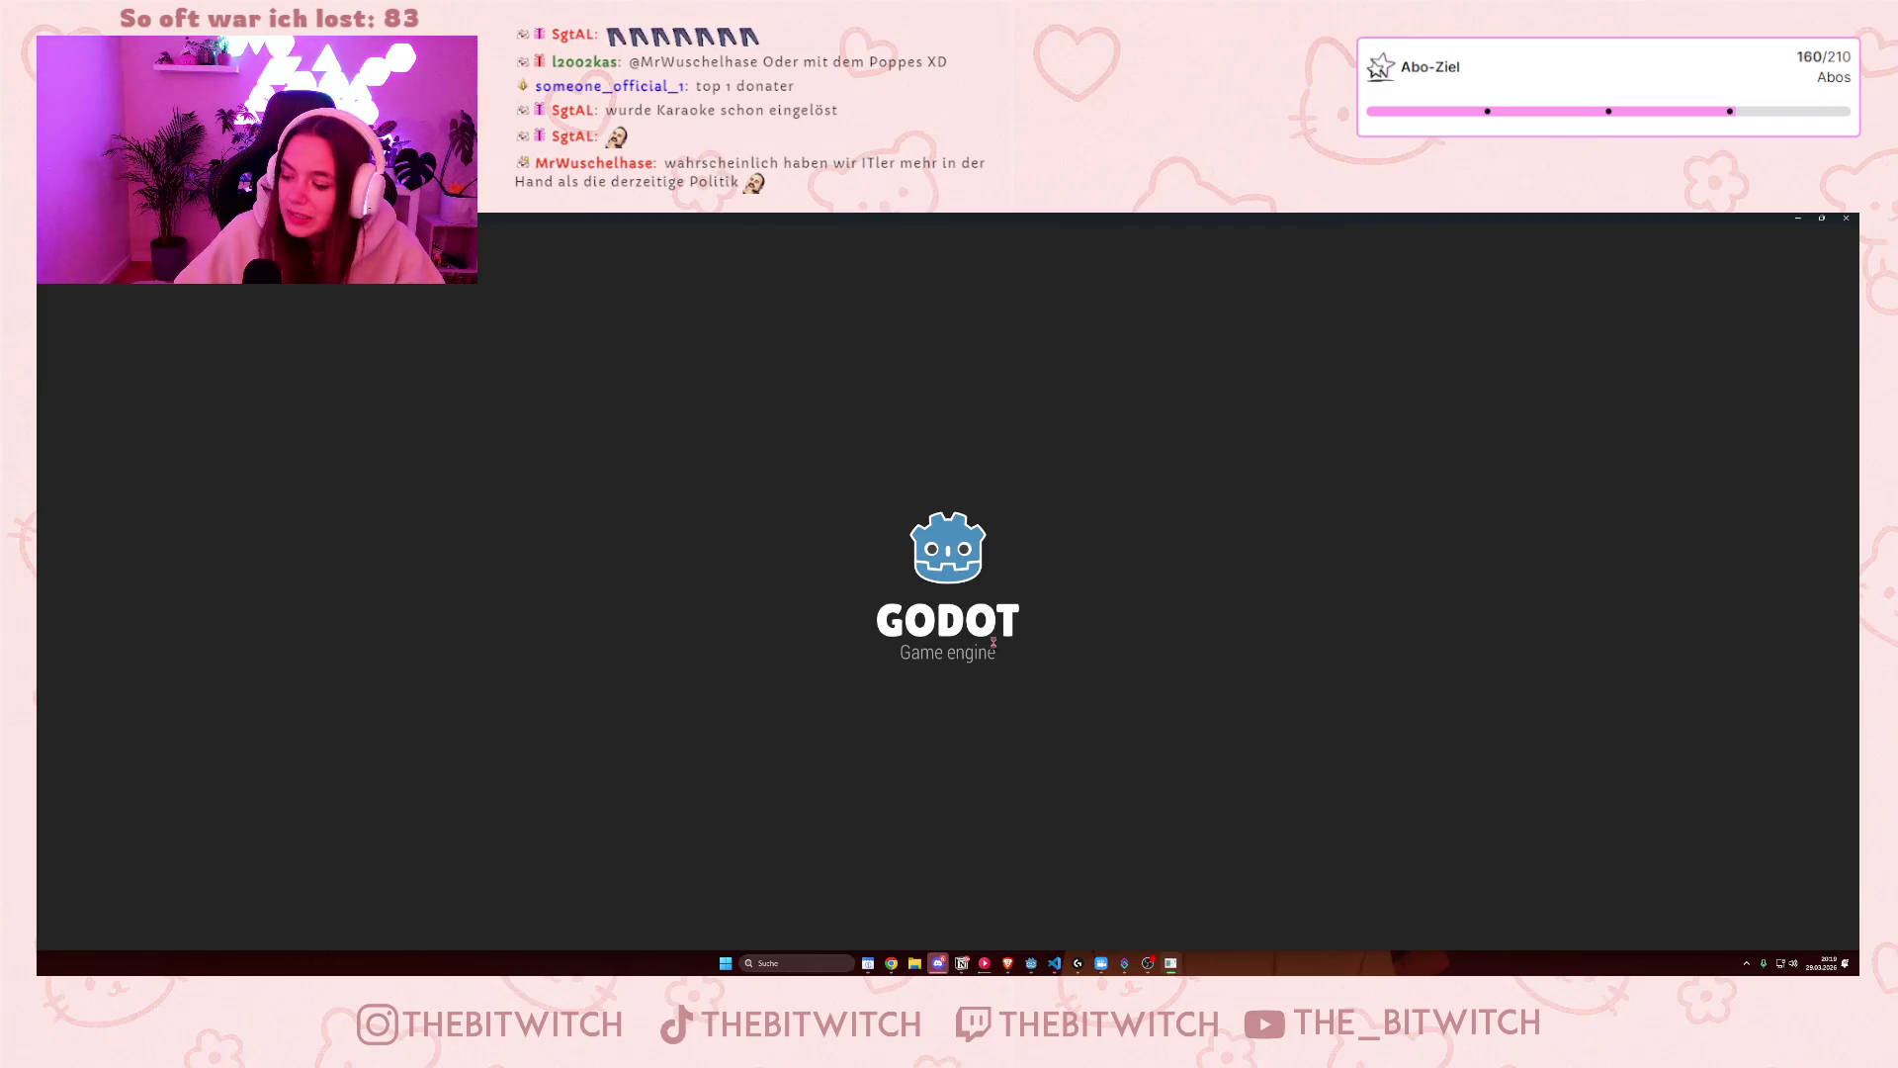
- Walk to the desk, open the diary at page 1 of 3, close it, and stop the game
key("w")
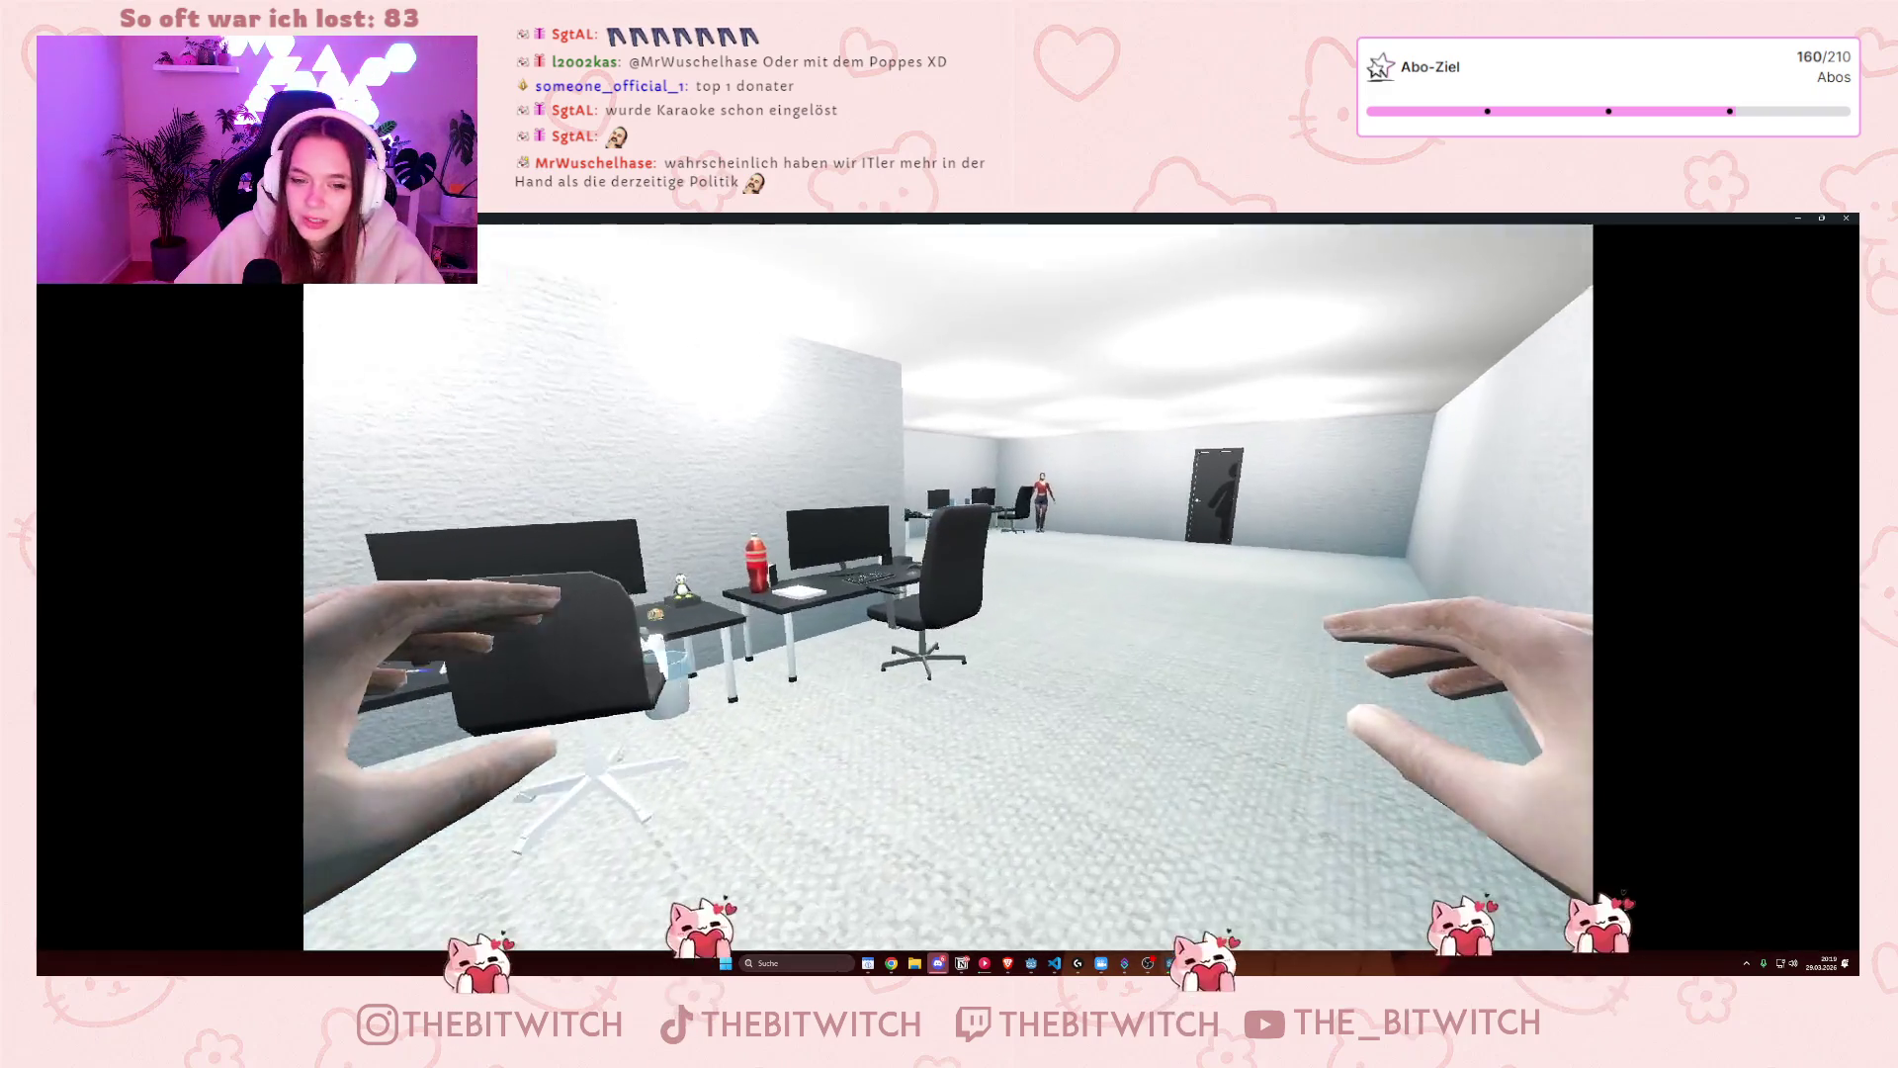
key("w")
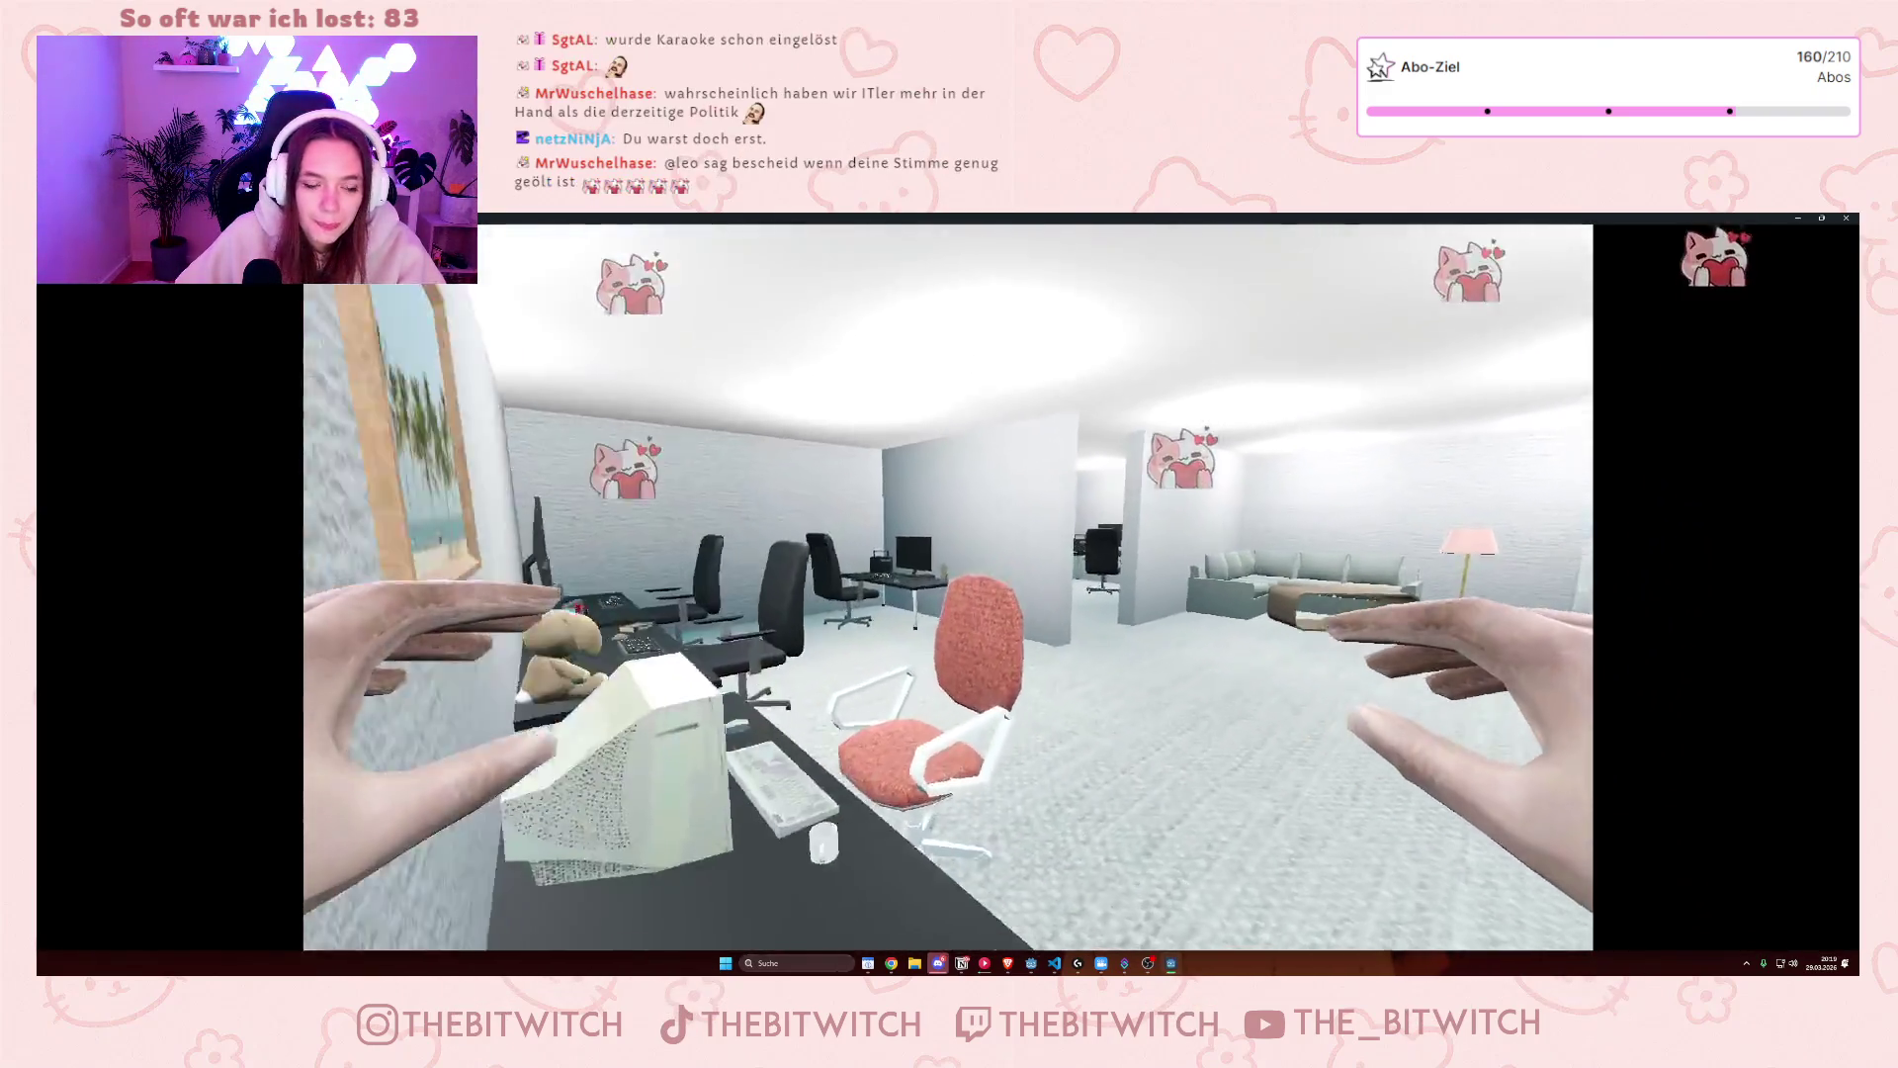
key("w")
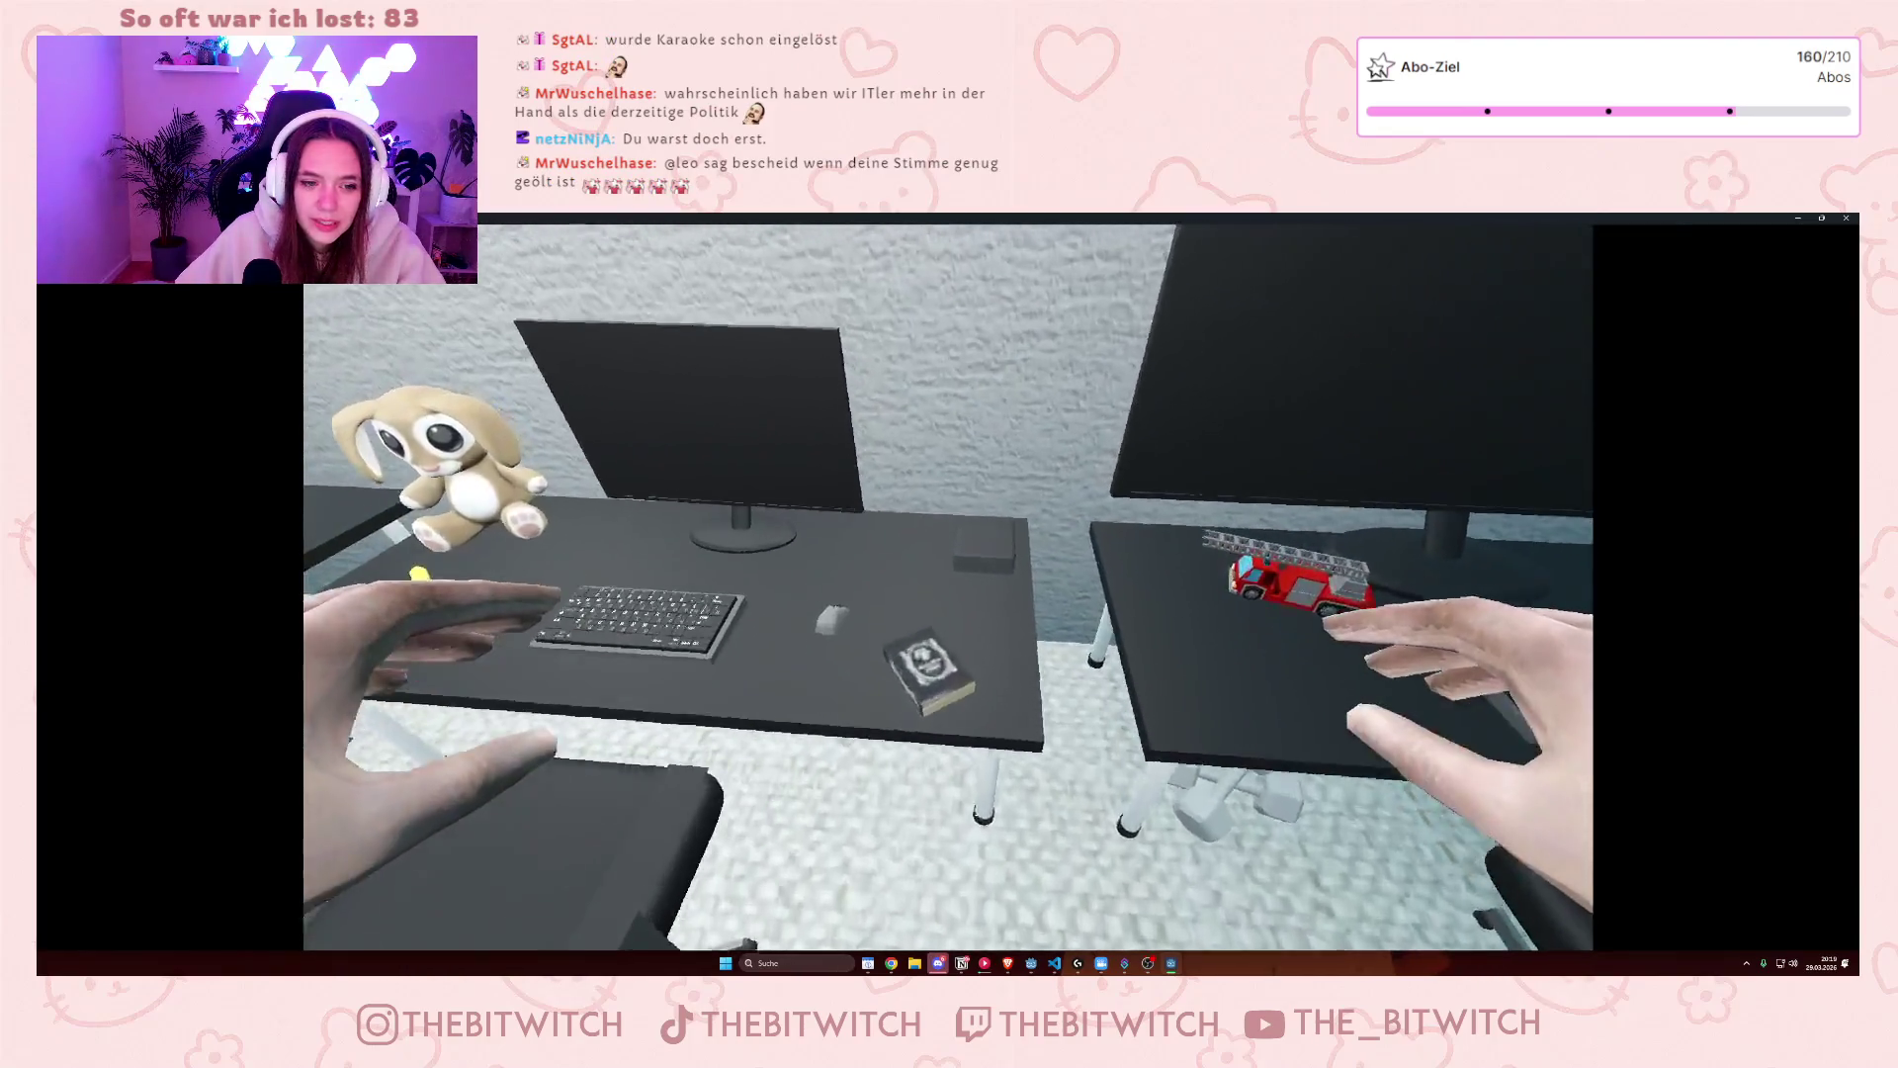
key("e")
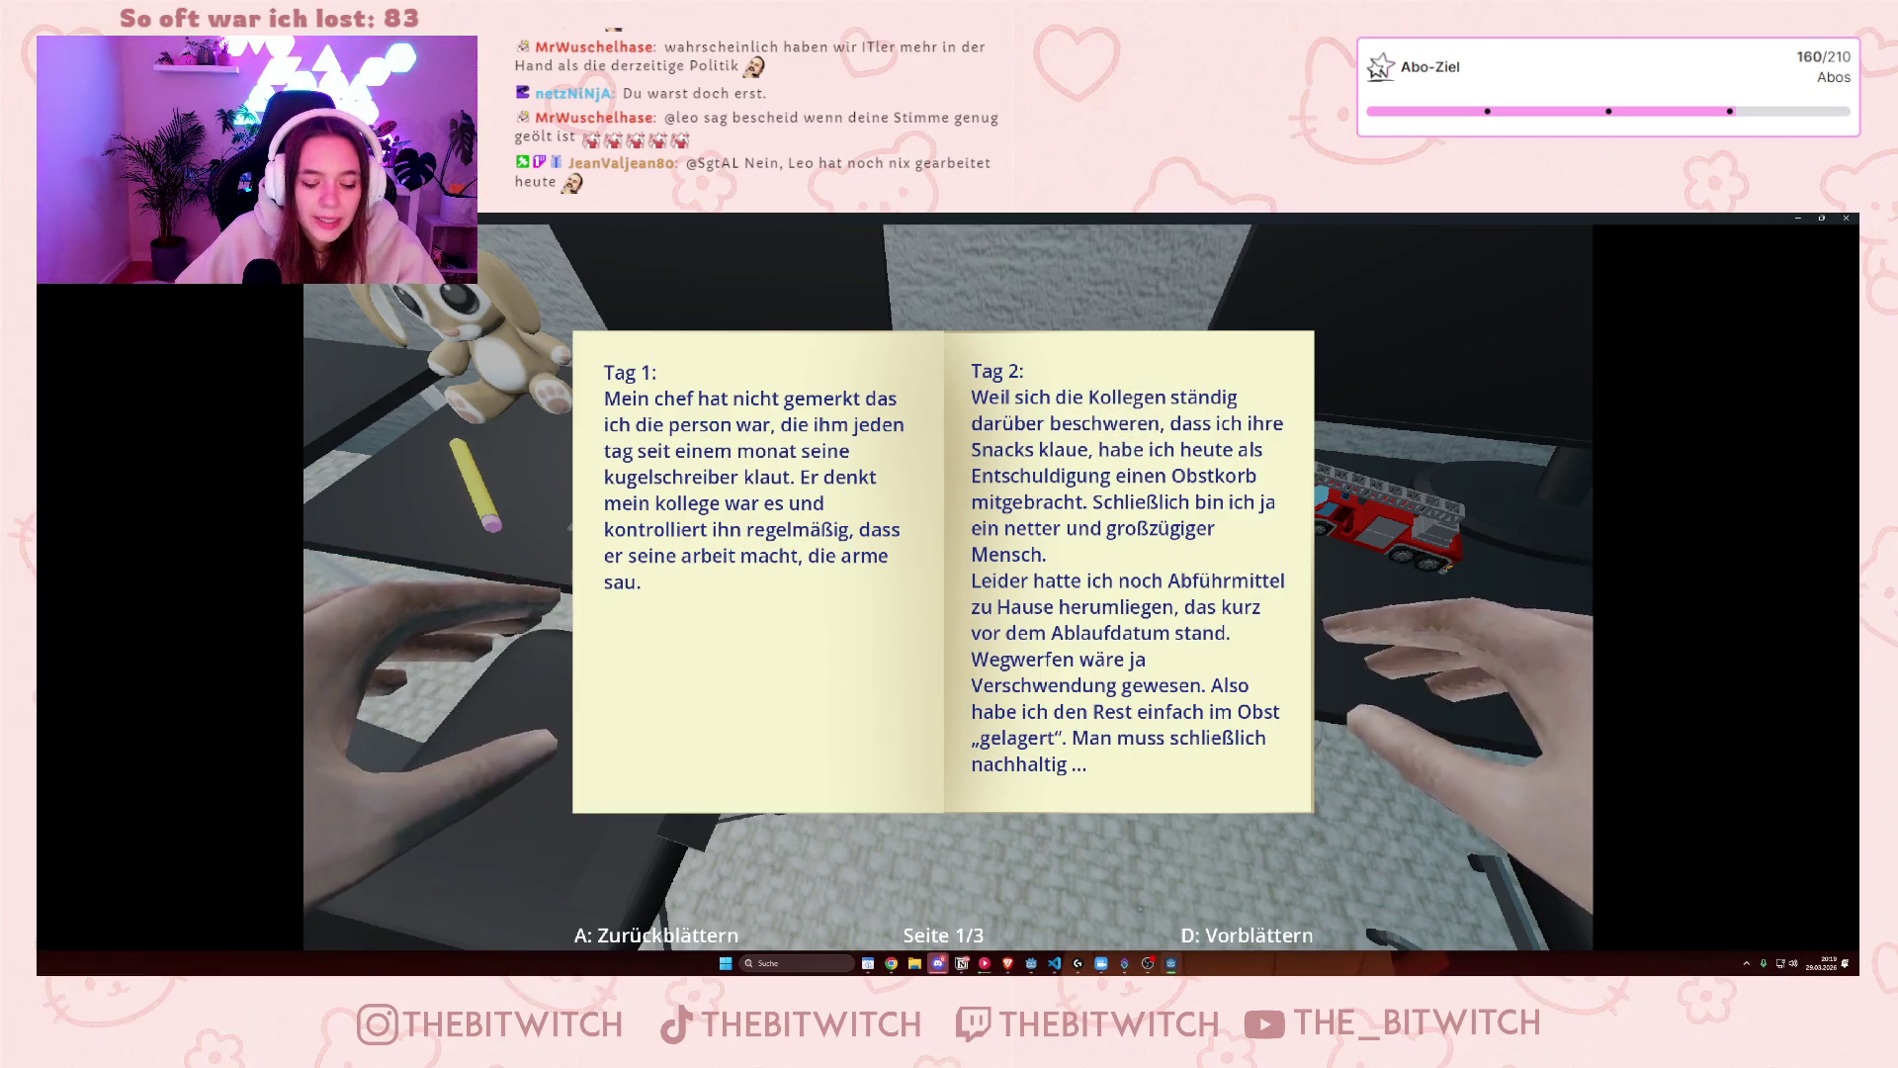
key("e")
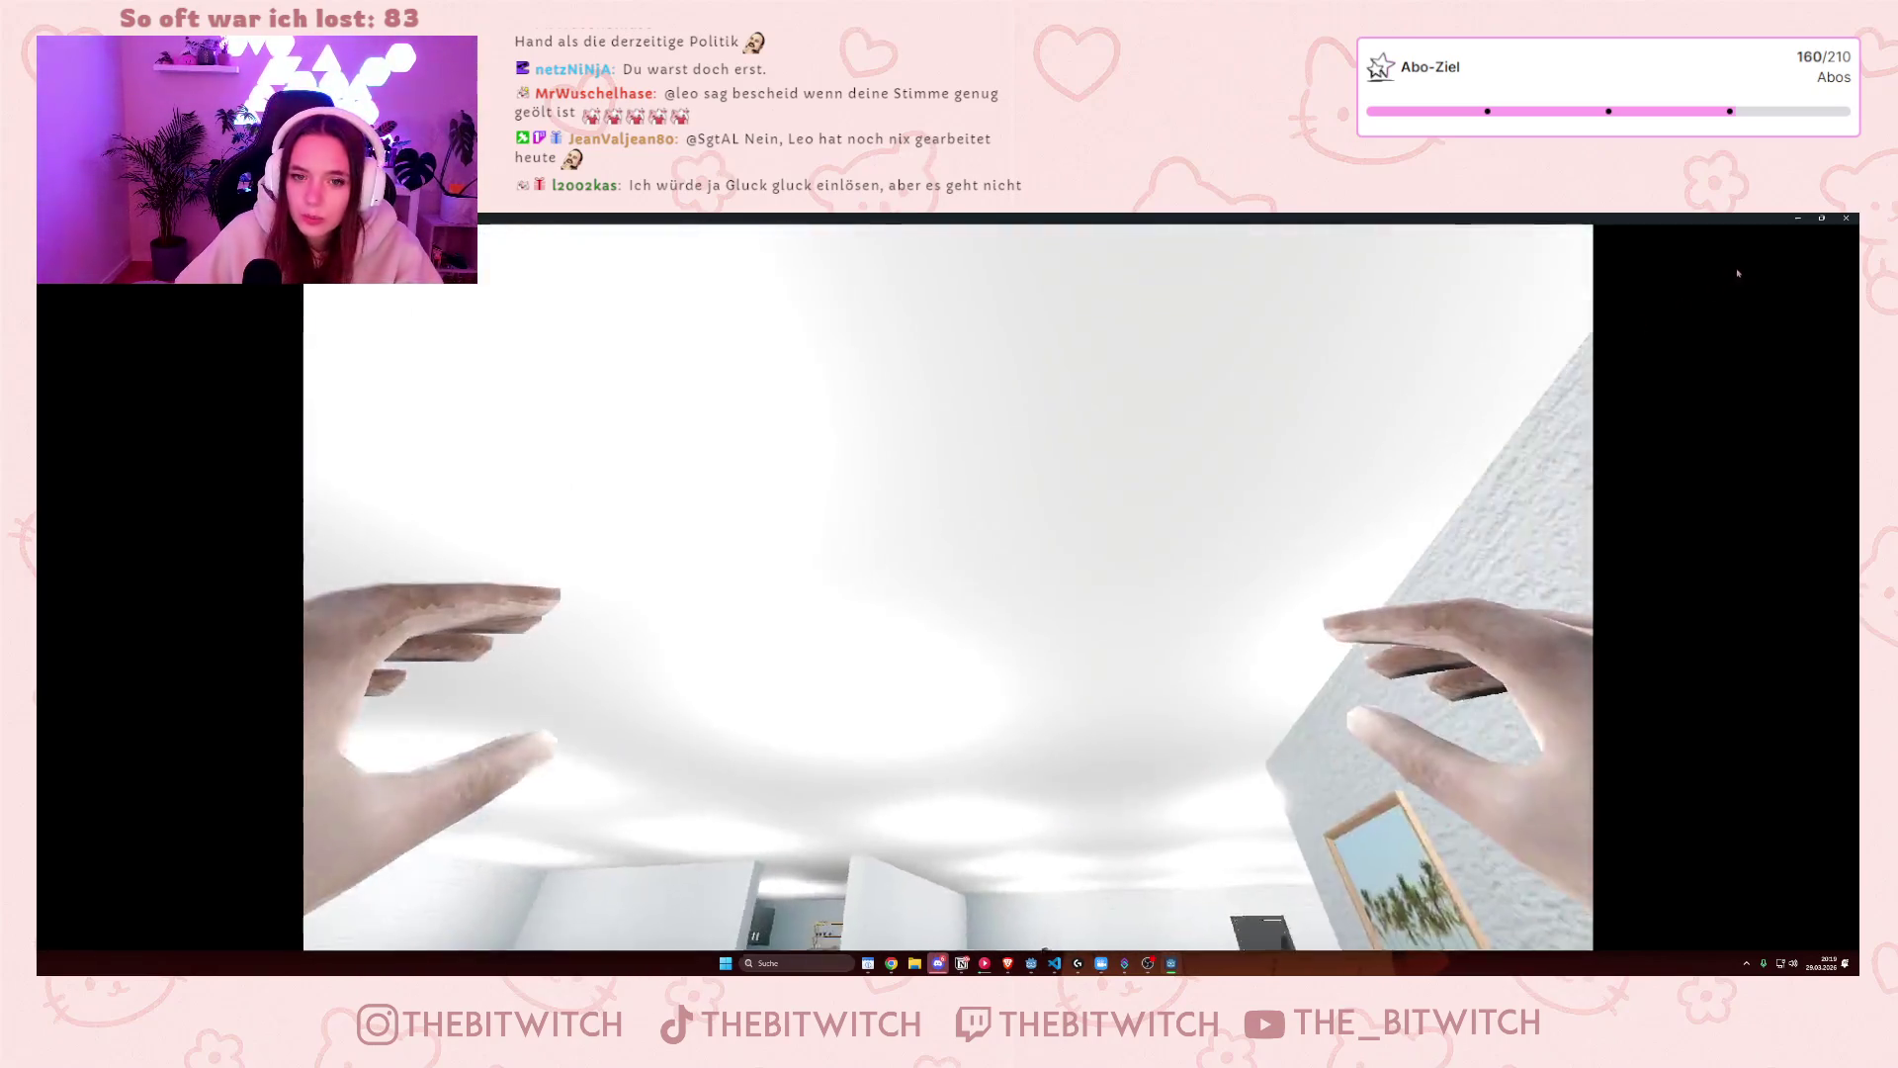
key("Escape")
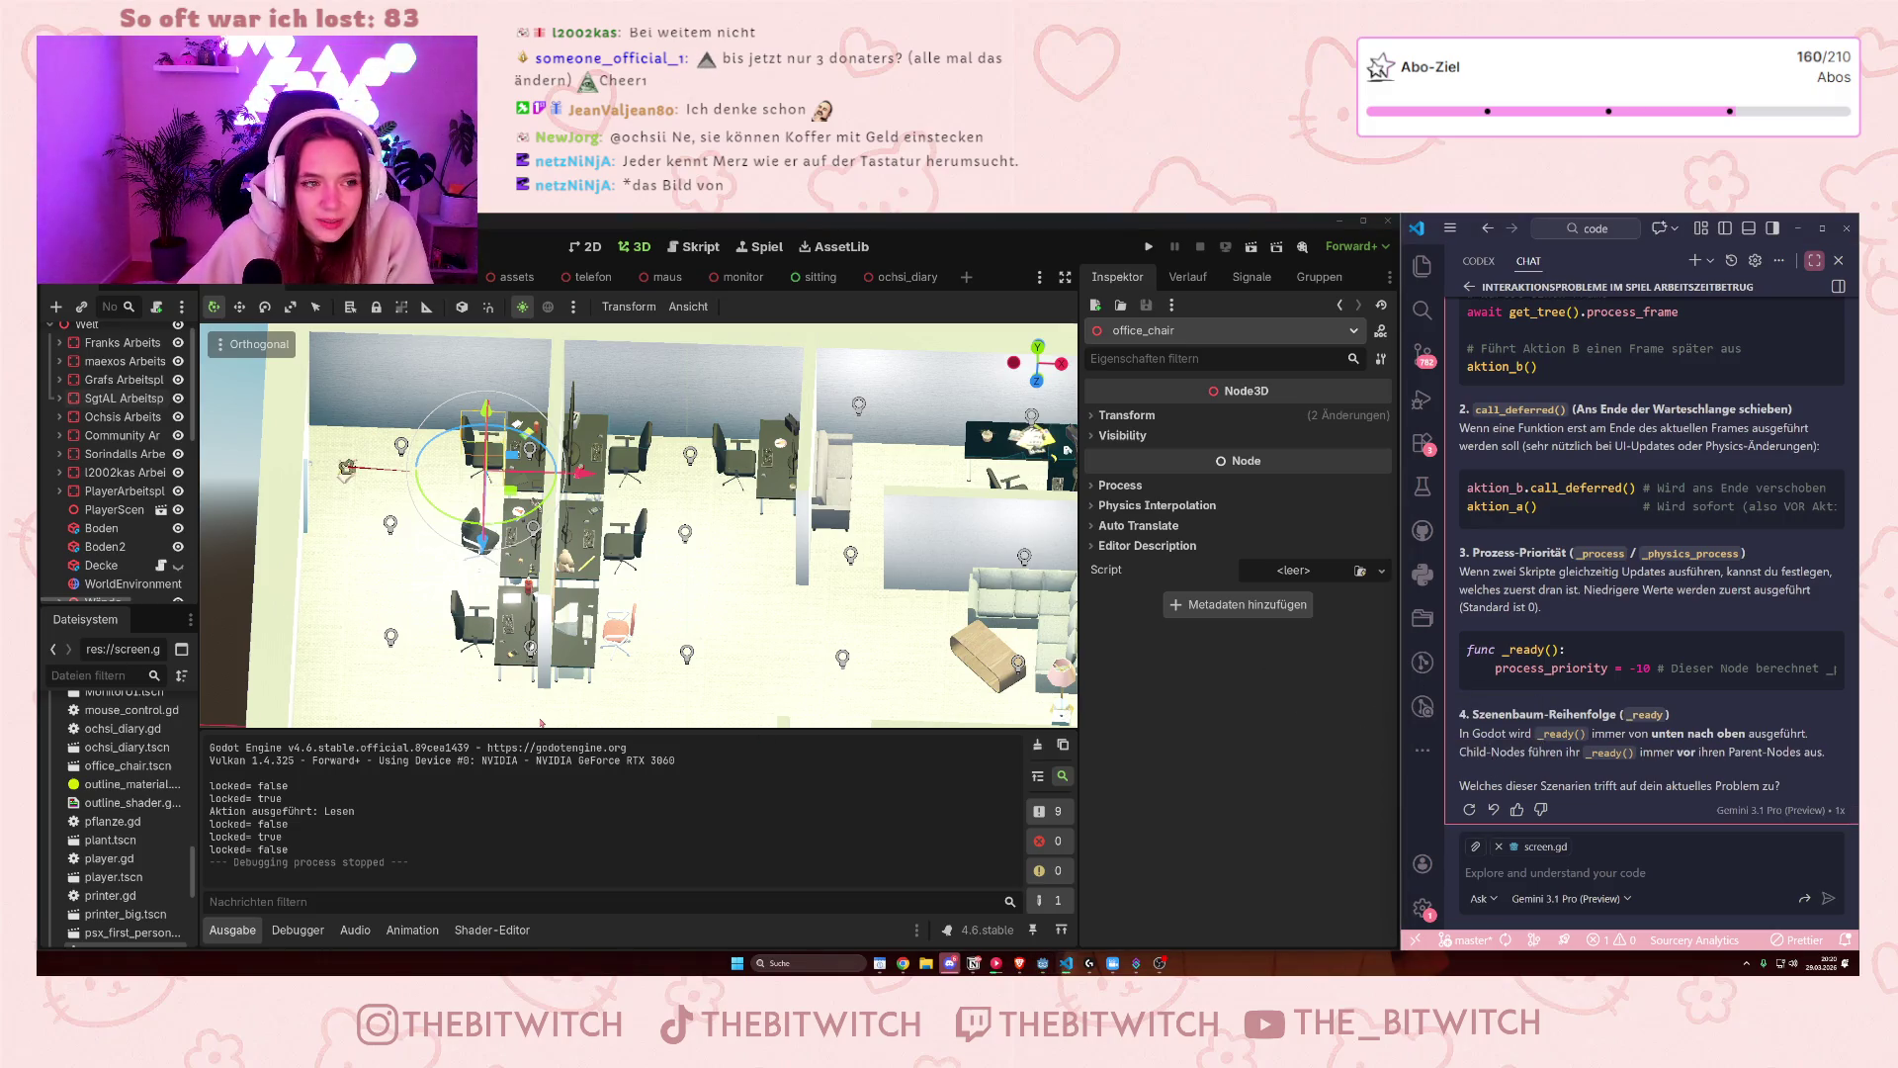
scroll(618, 625, "down", 2)
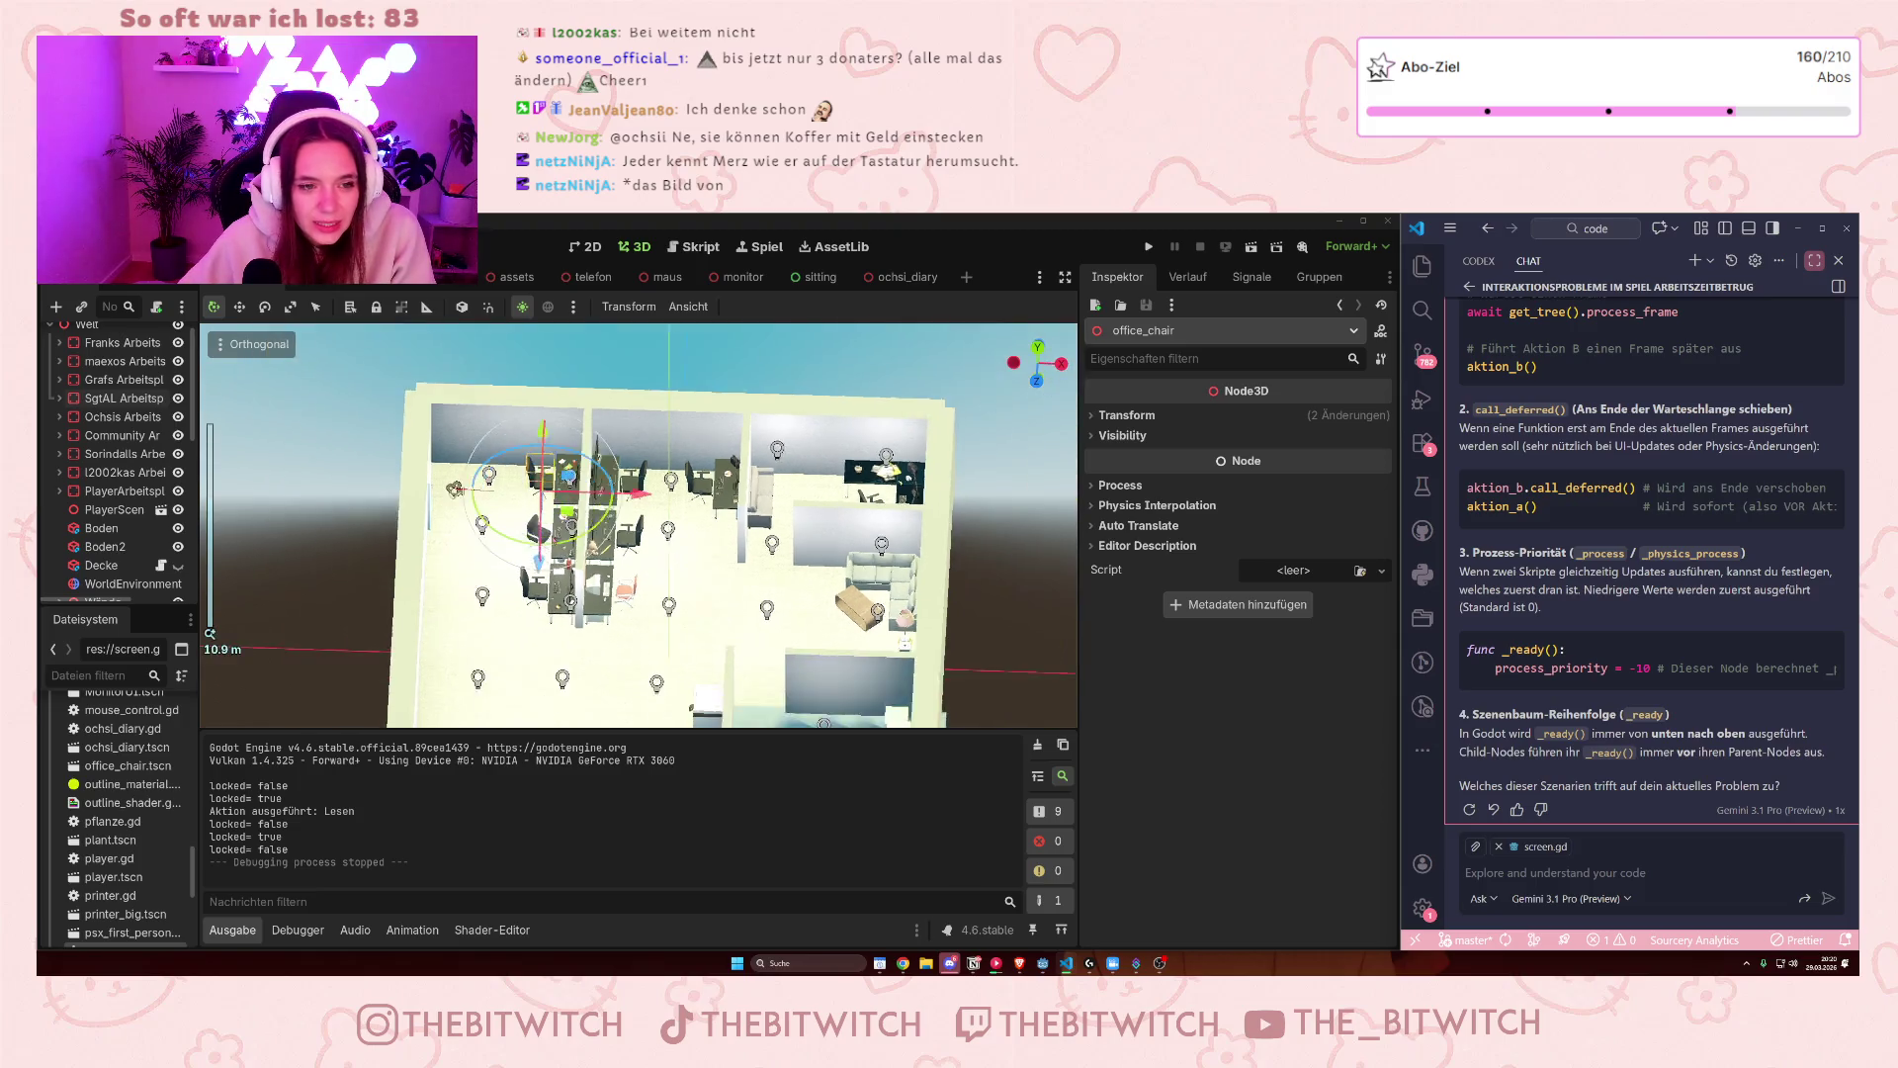
- Pan the office view, widen the 3D viewport, and switch to the PlayerScene tab
mouse_move(618, 625)
left_mouse_down()
mouse_move(644, 396)
mouse_move(710, 613)
mouse_move(733, 494)
mouse_move(773, 624)
mouse_move(796, 575)
mouse_move(843, 558)
left_mouse_up()
scroll(711, 485, "up", 3)
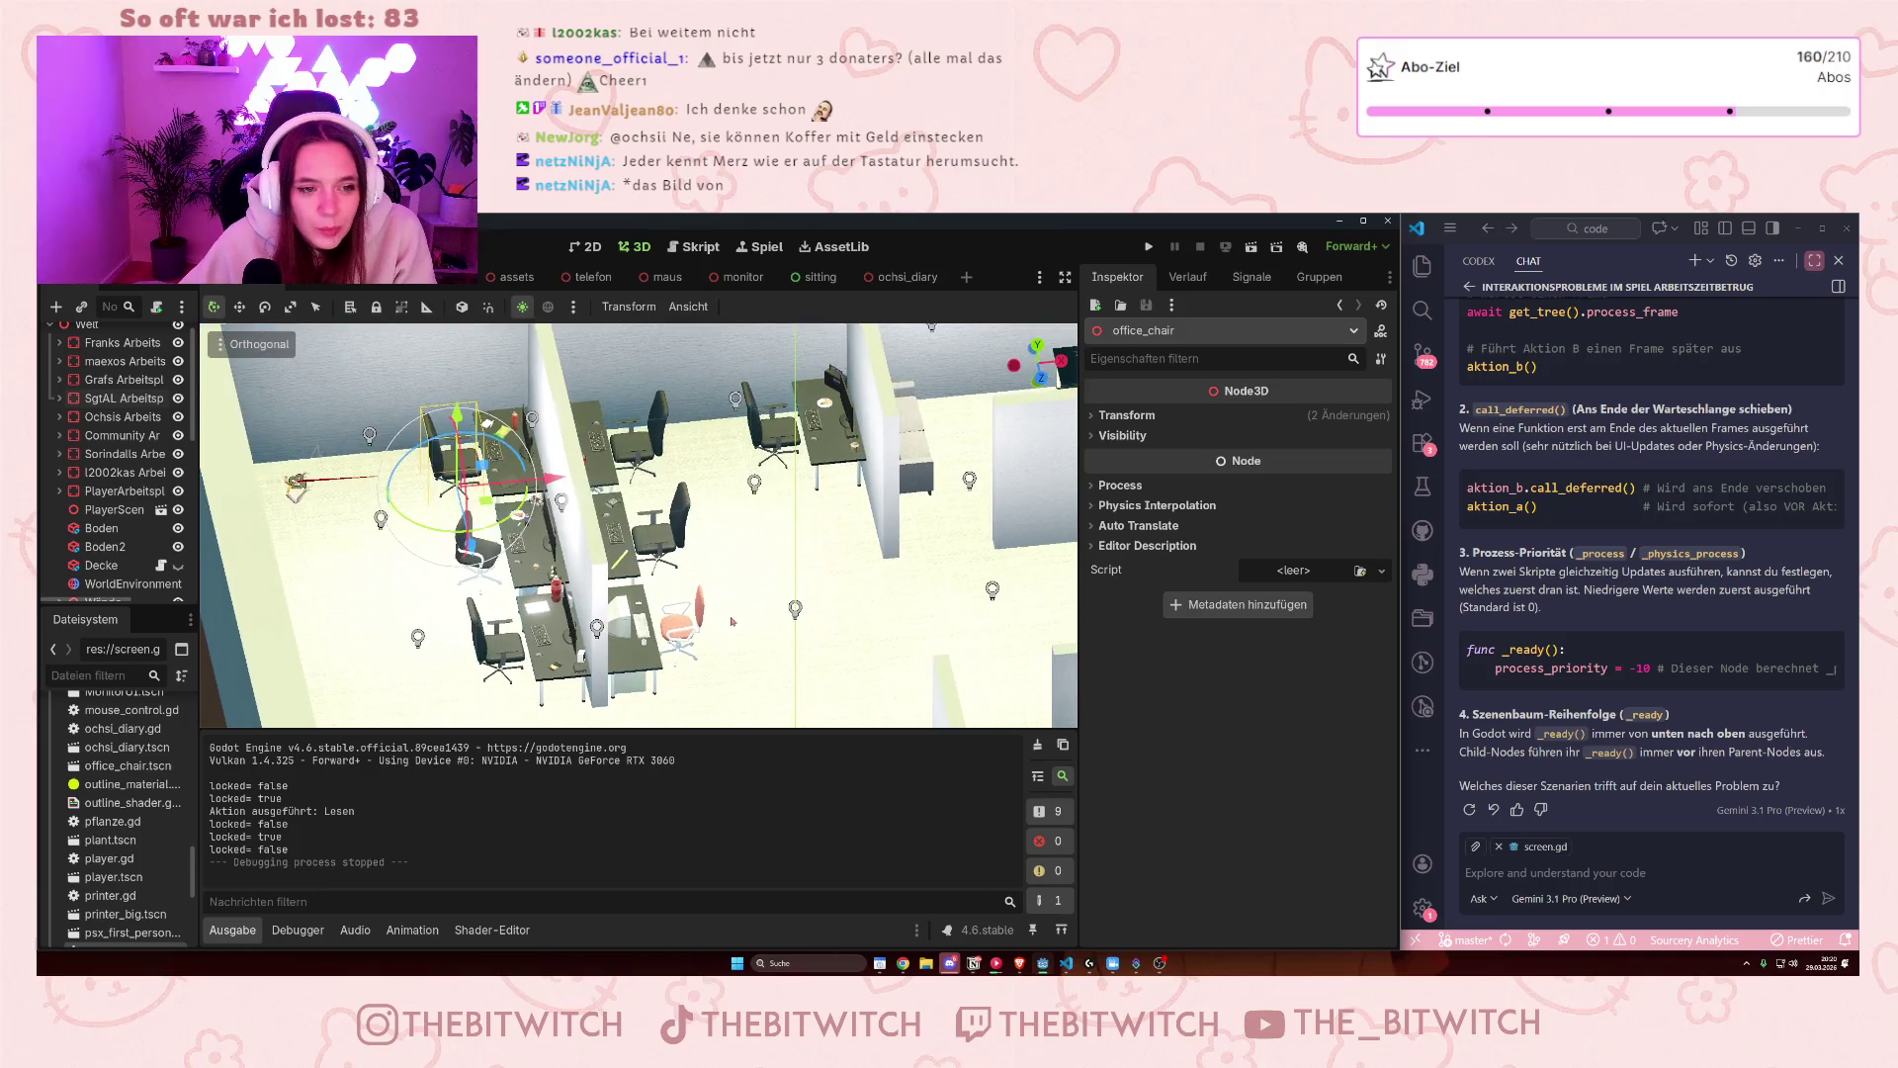
left_click_drag(1082, 491, 1181, 489)
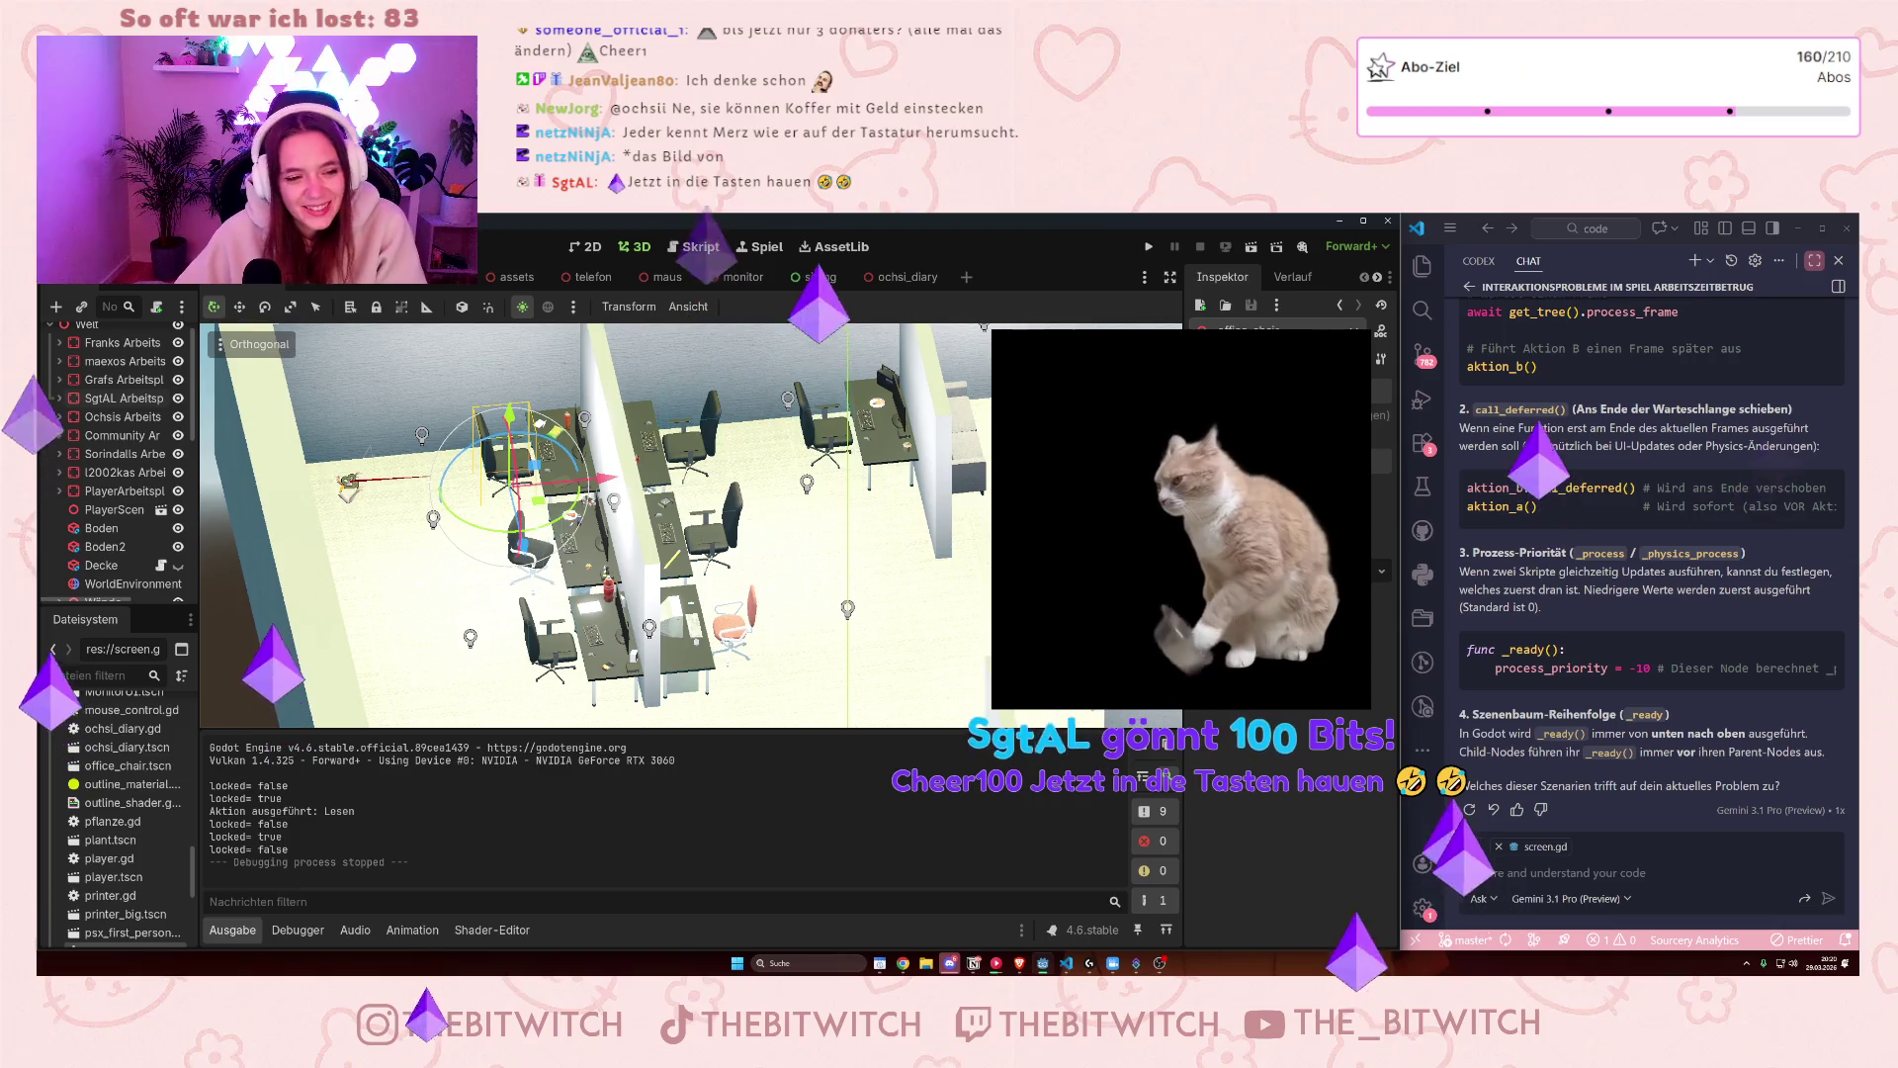
scroll(115, 439, "down", 3)
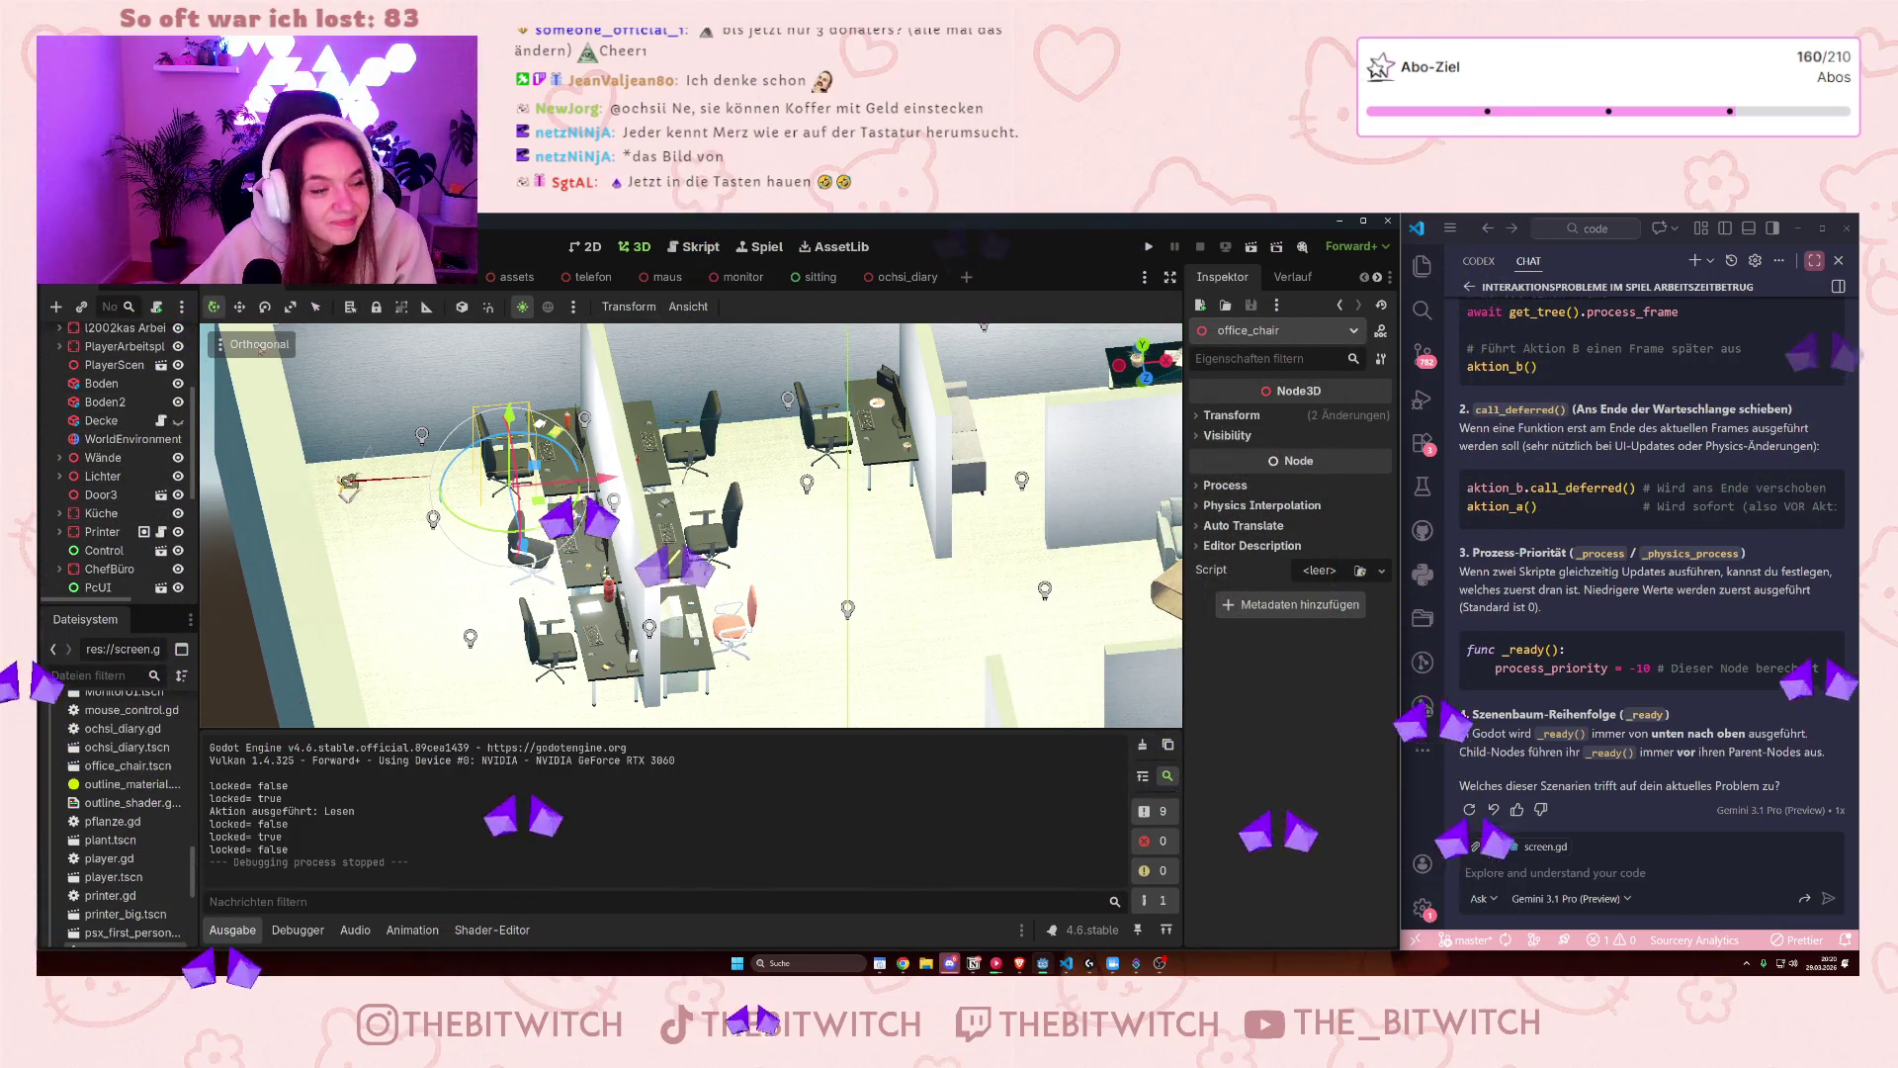
left_click(326, 277)
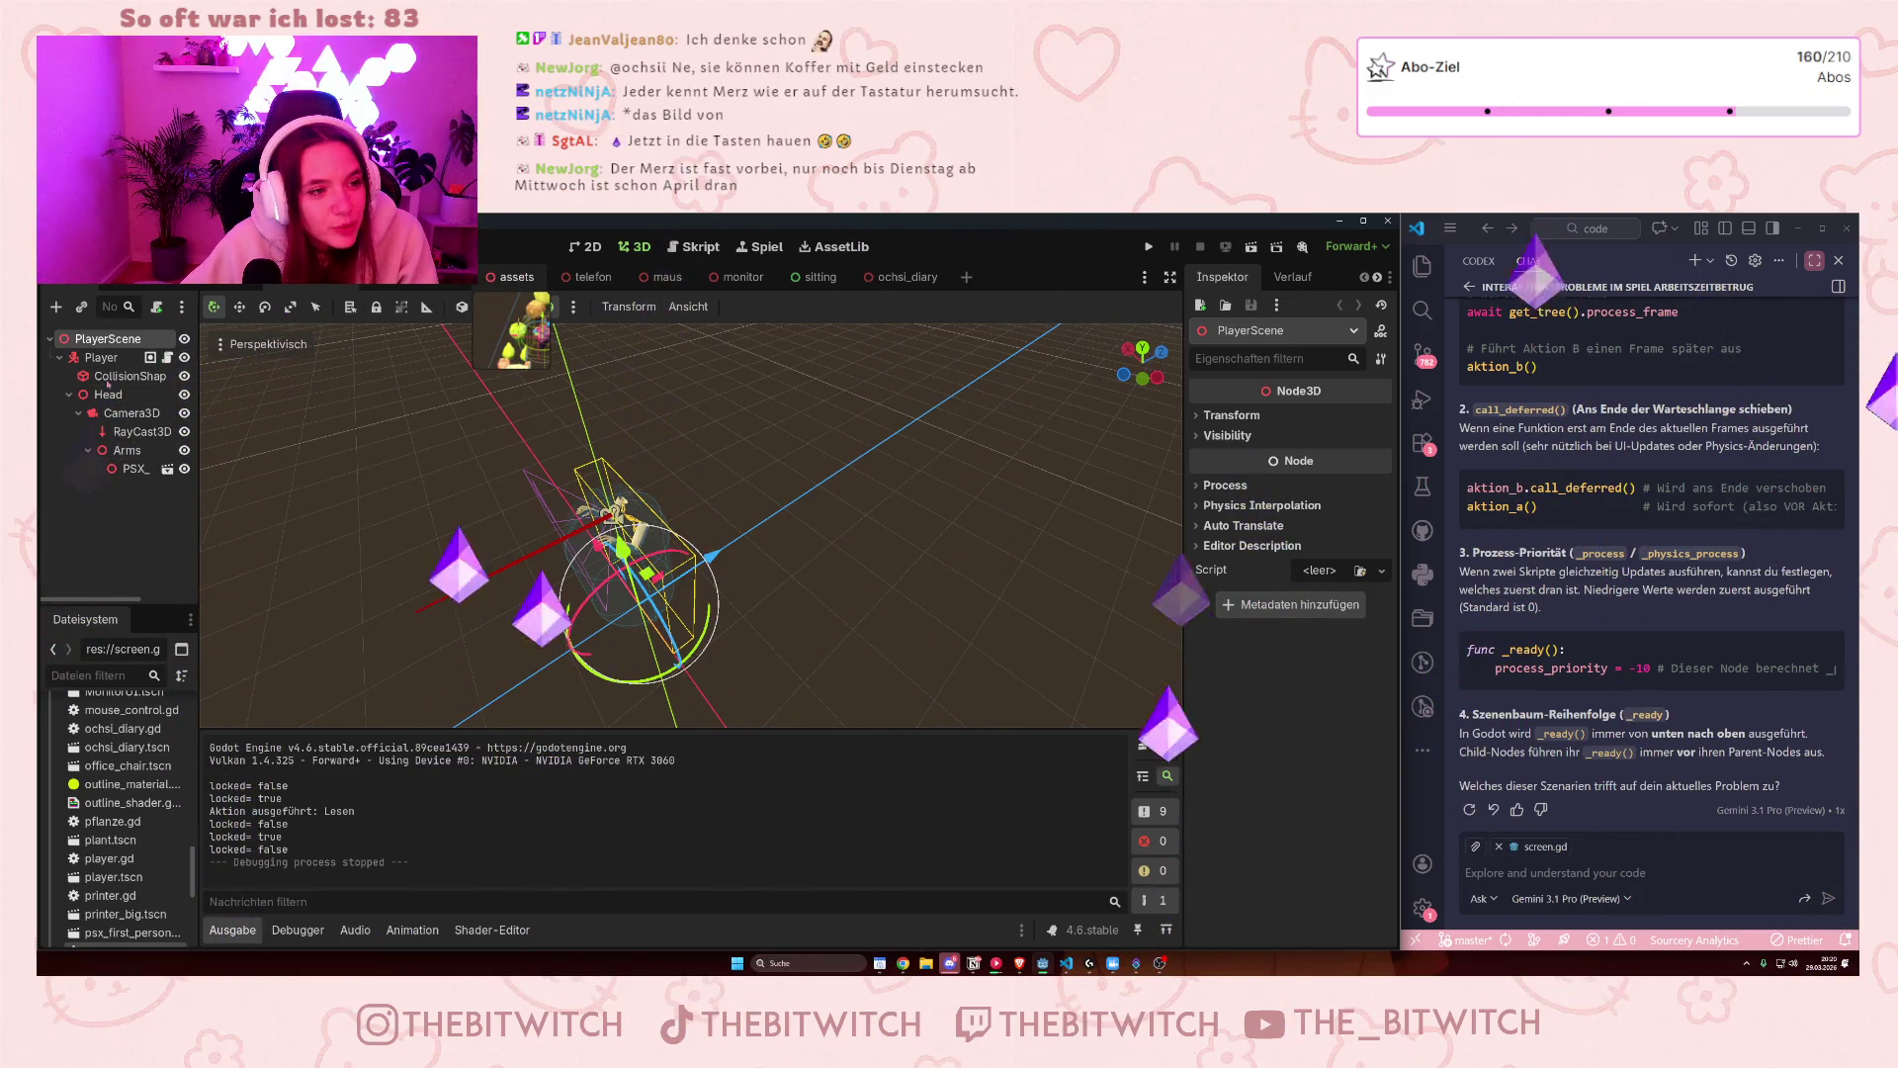
- Switch to the ochsi_diary scene and open its diary.gd script
key("ctrl+Tab")
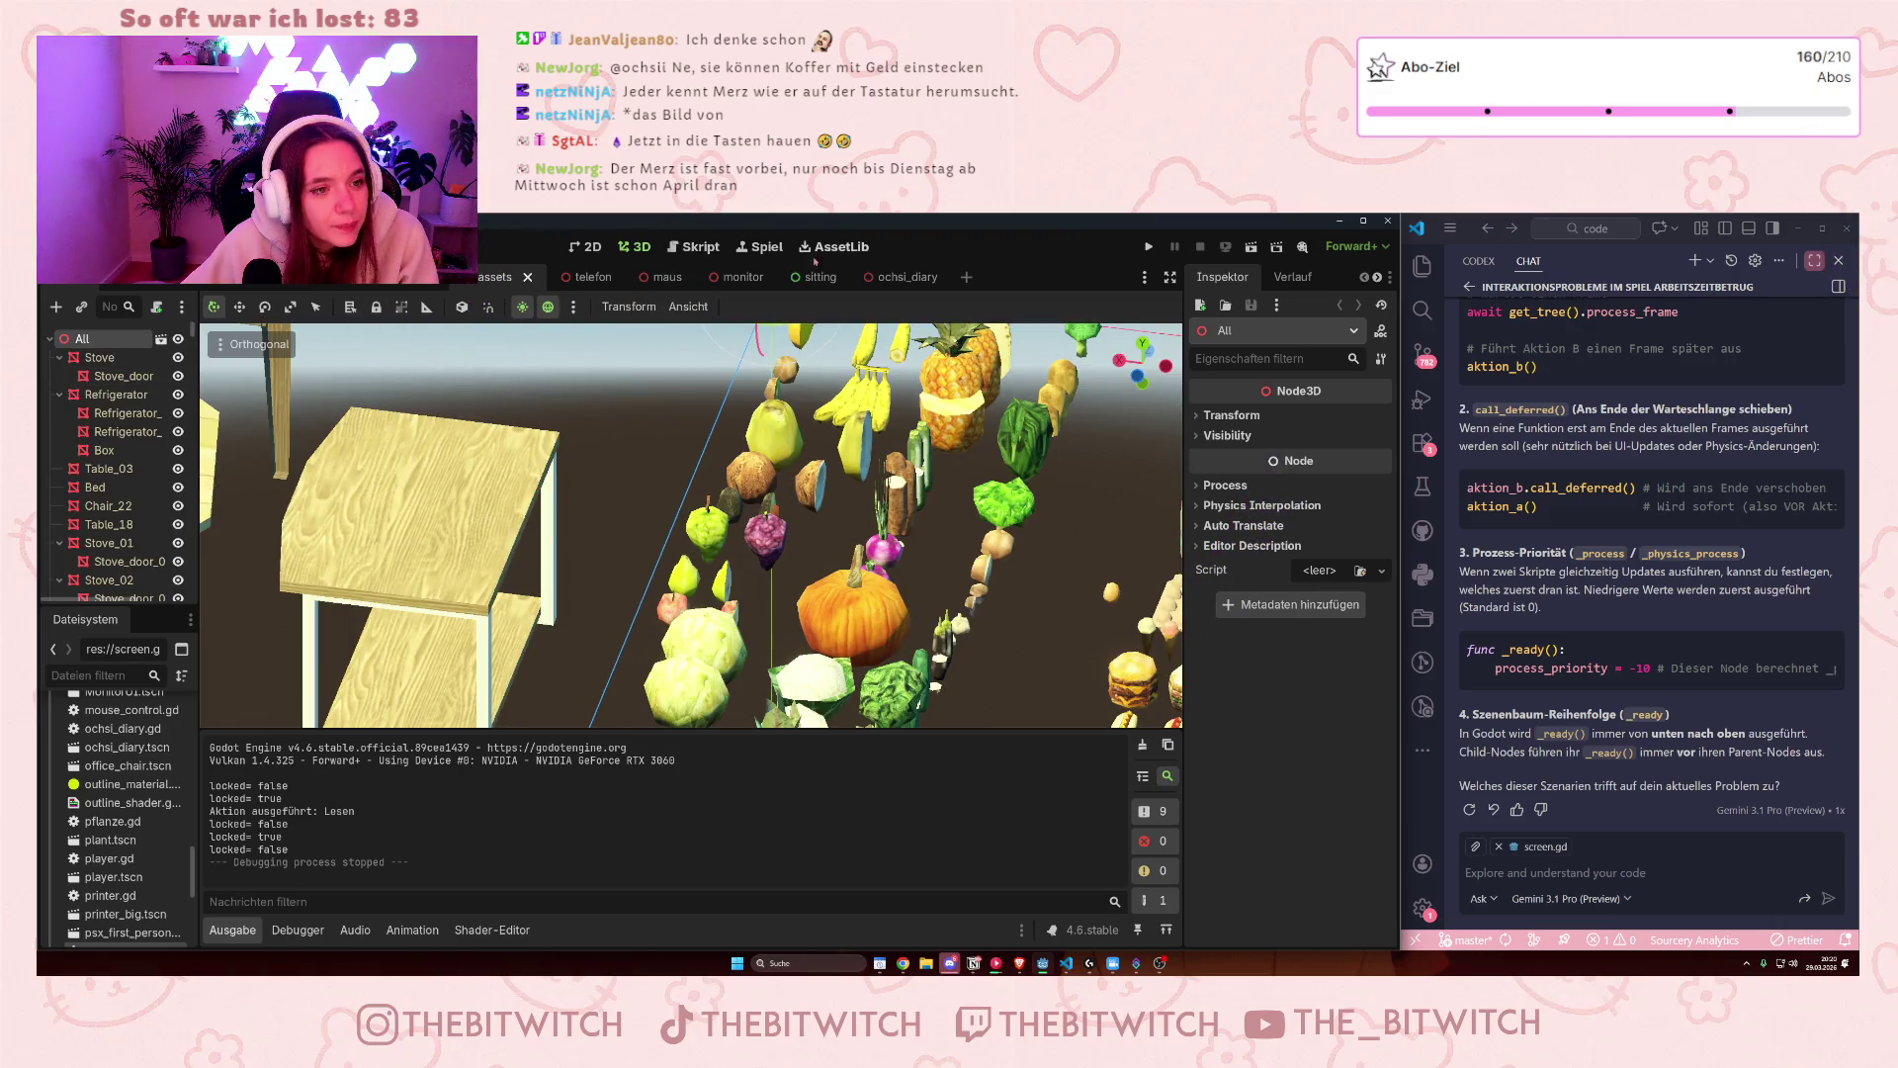
key("ctrl+shift+Tab")
left_click(161, 339)
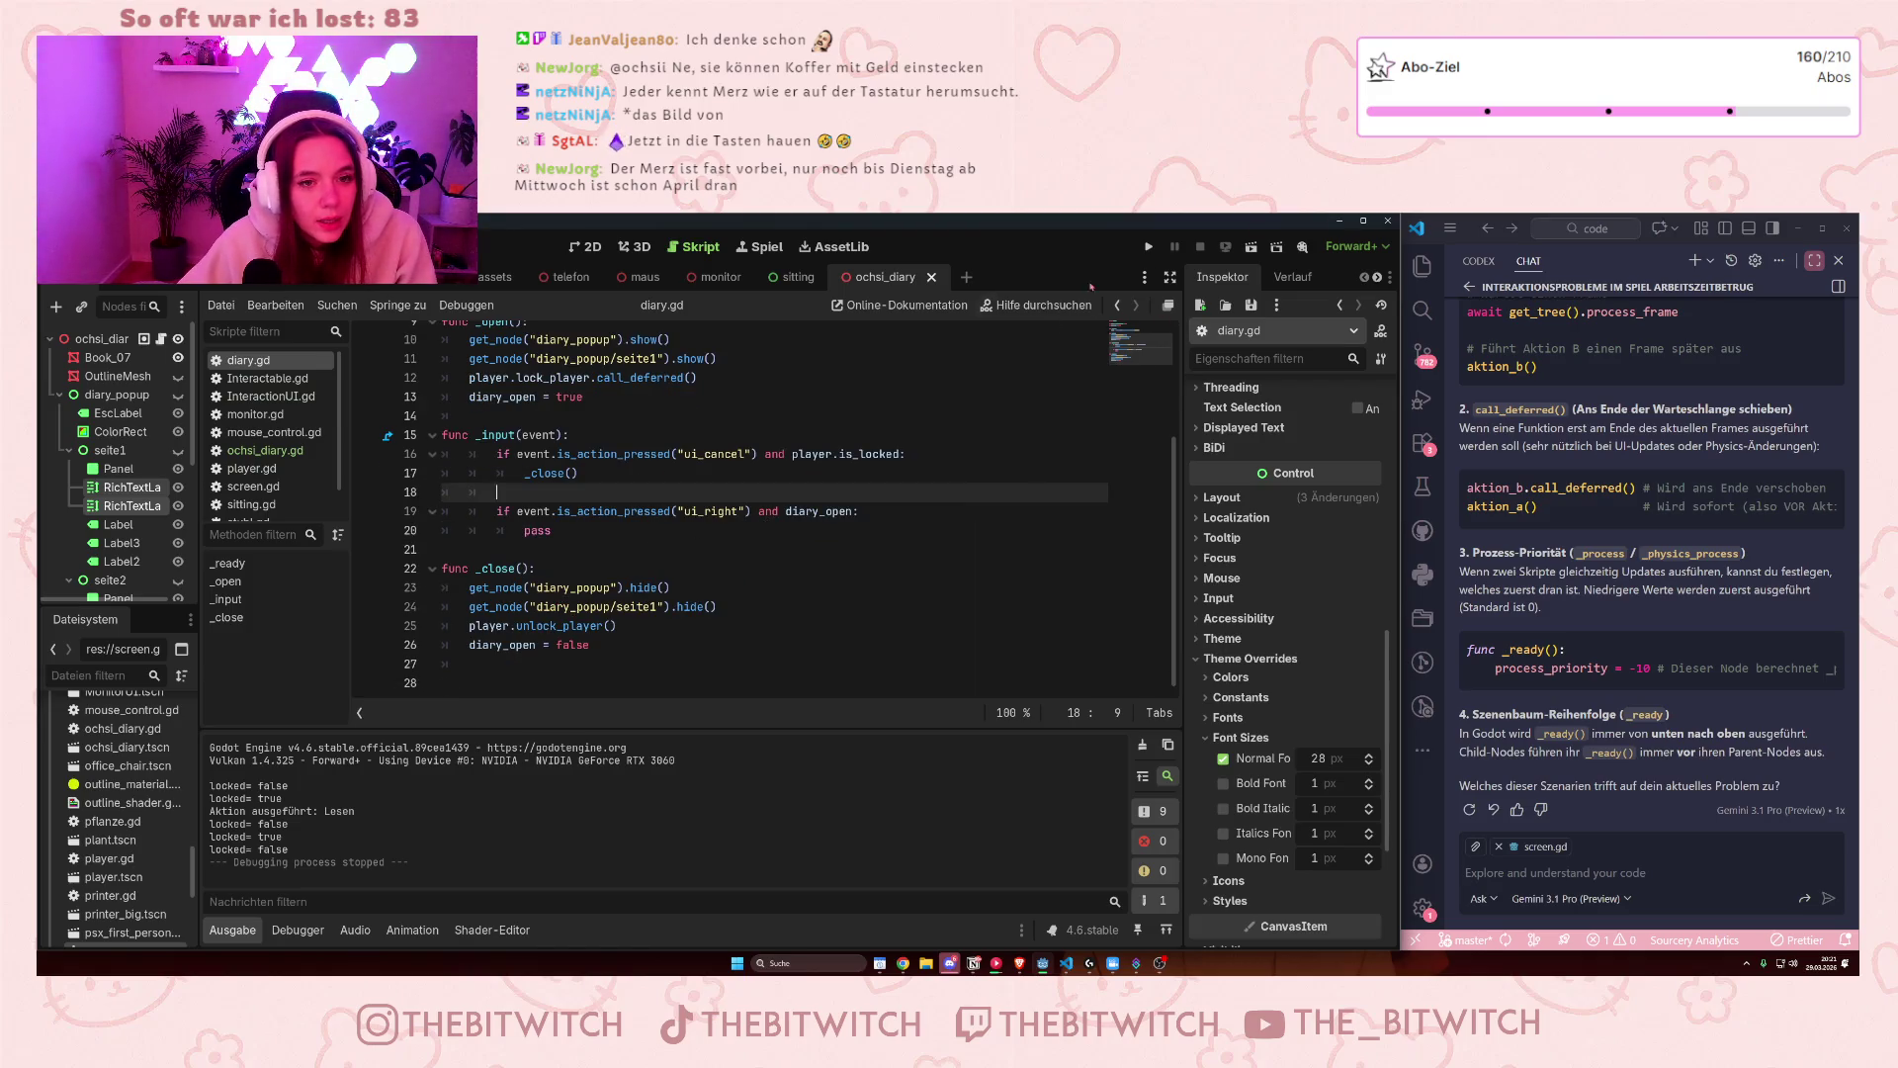
- Run the game, walk to the desk, and open and close the diary
key("F5")
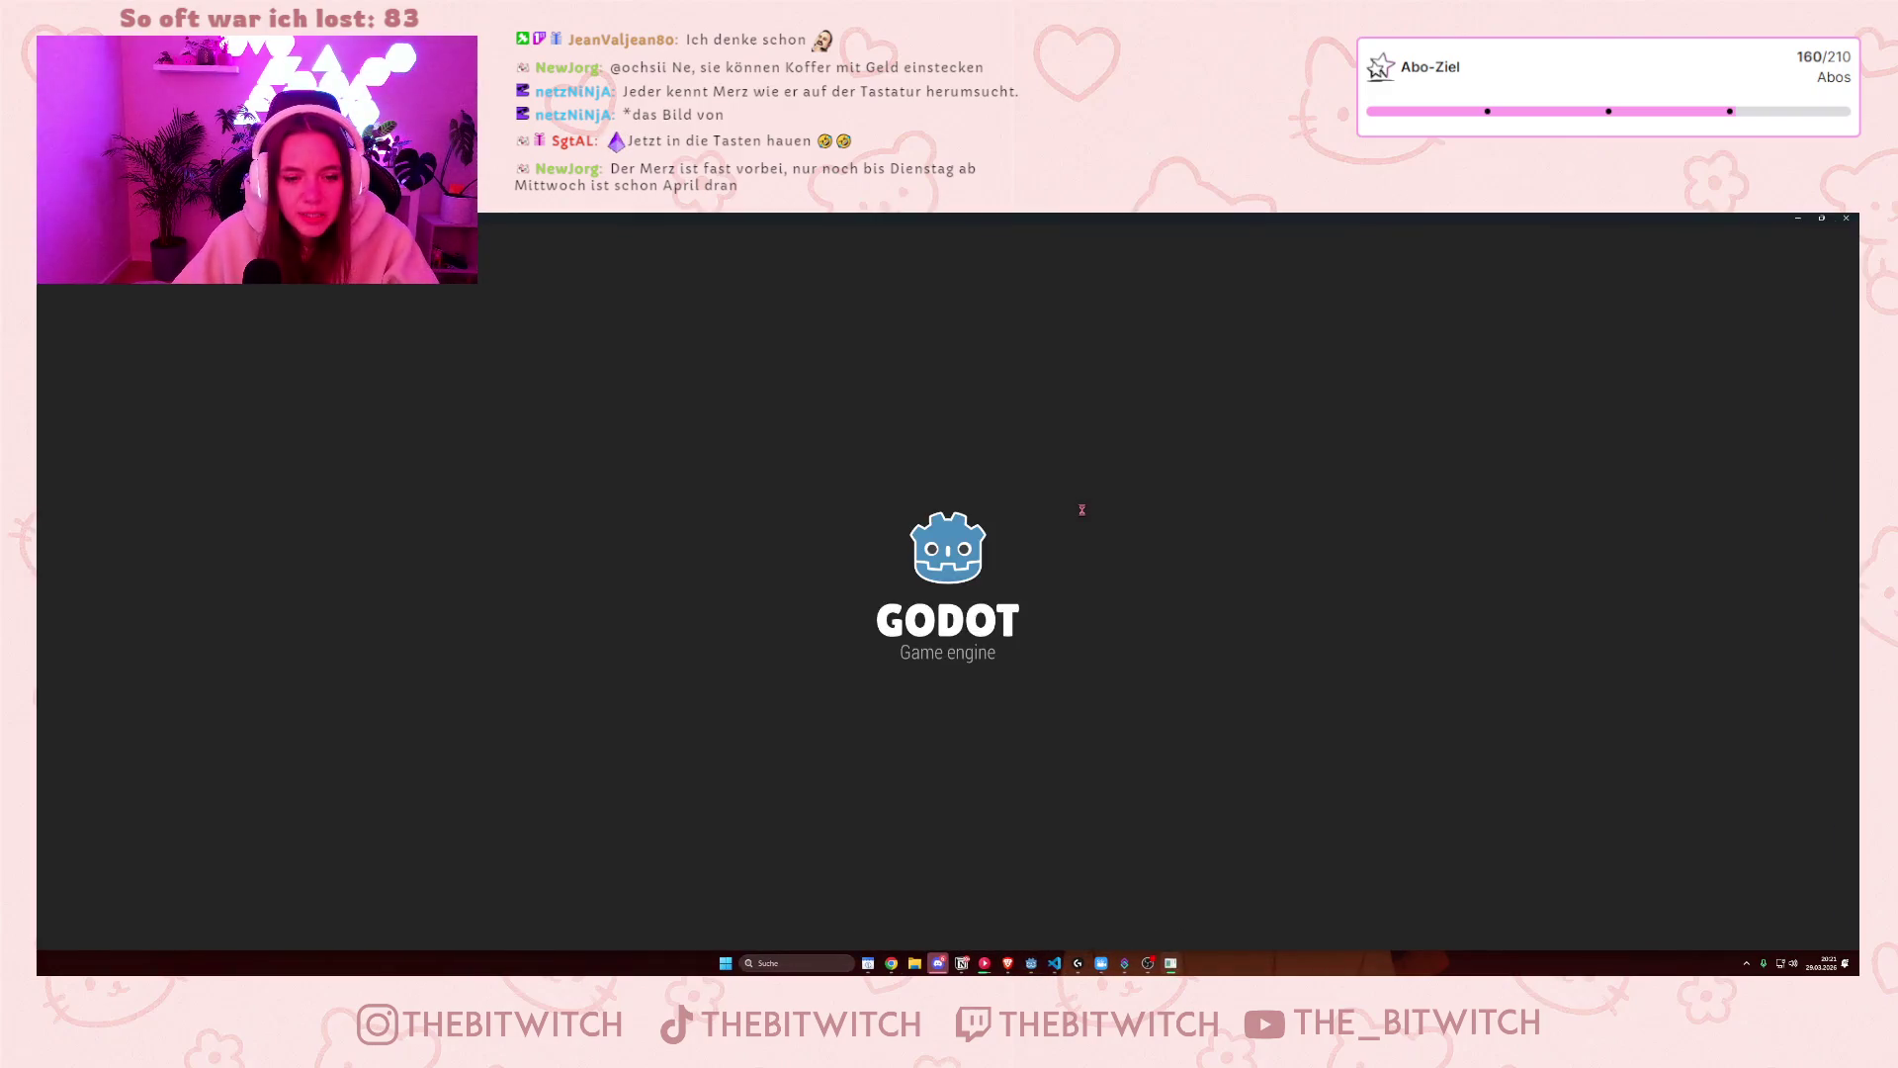
key("w")
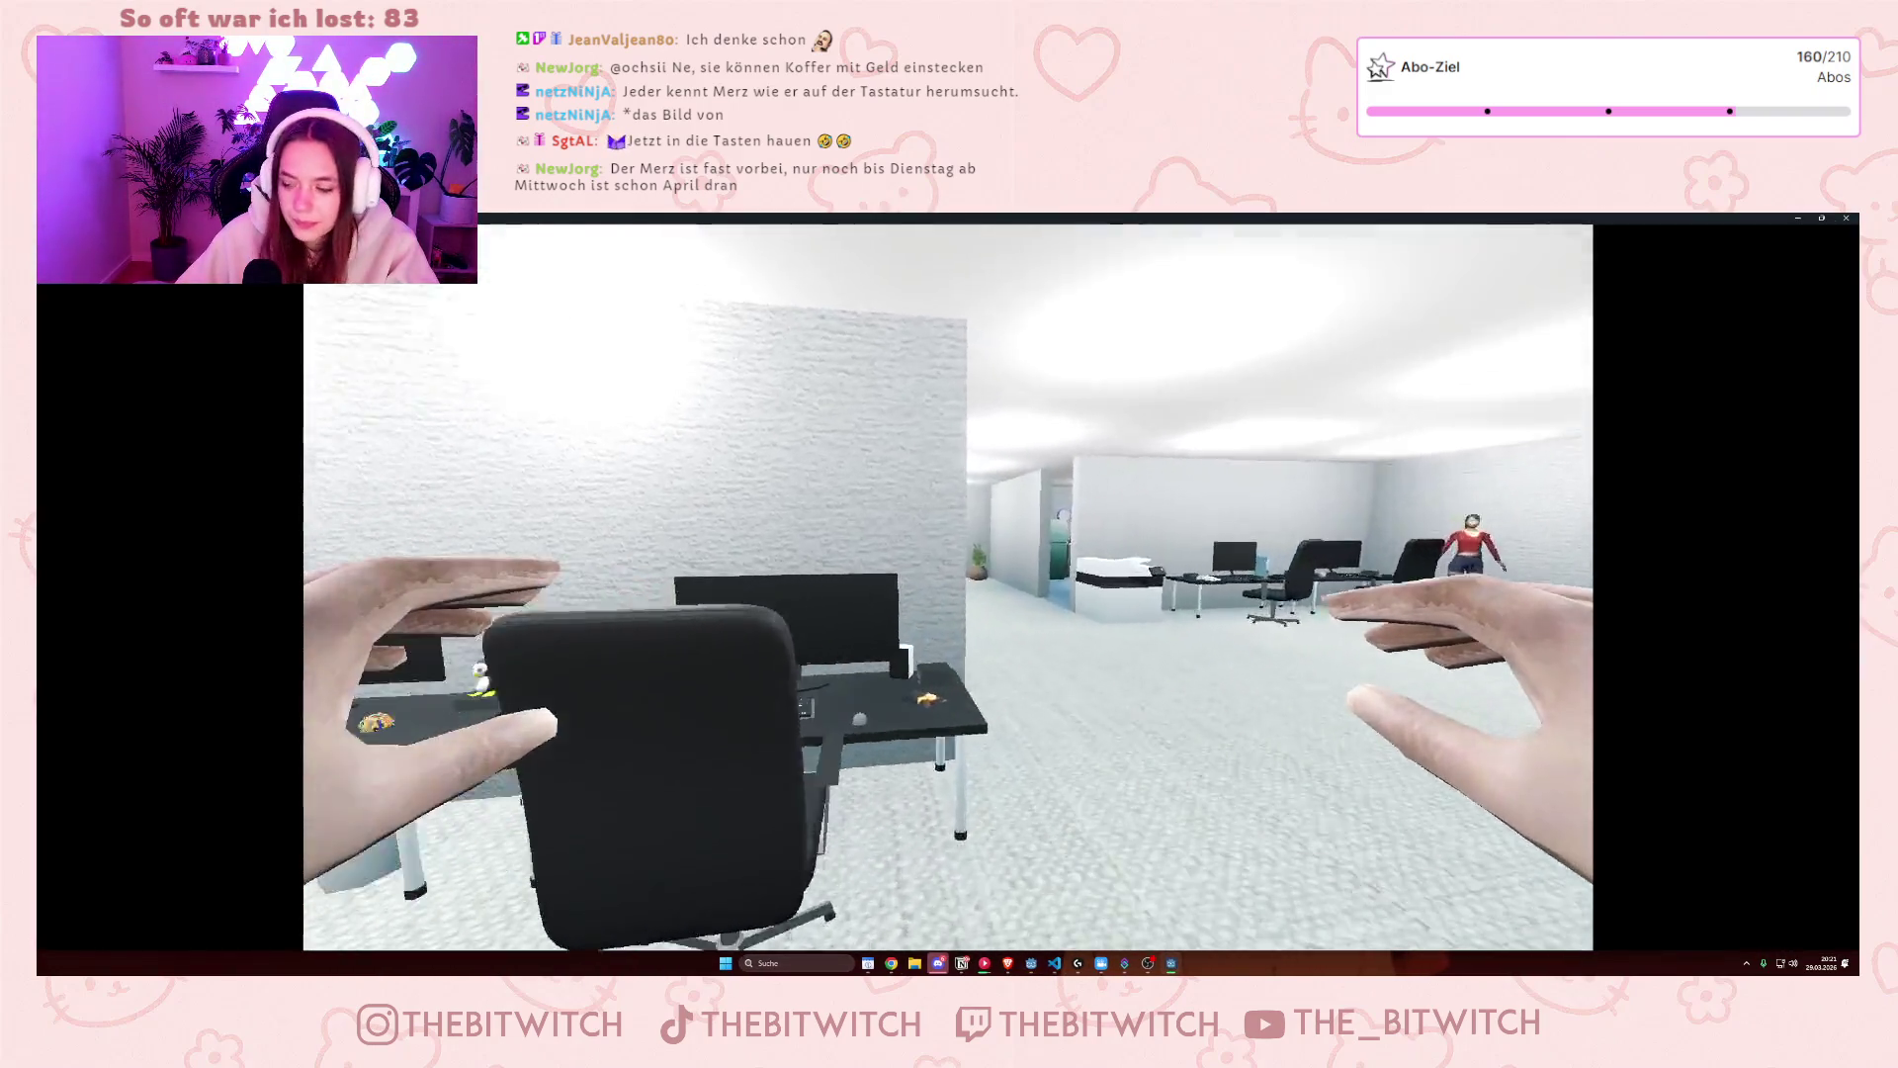
key("w")
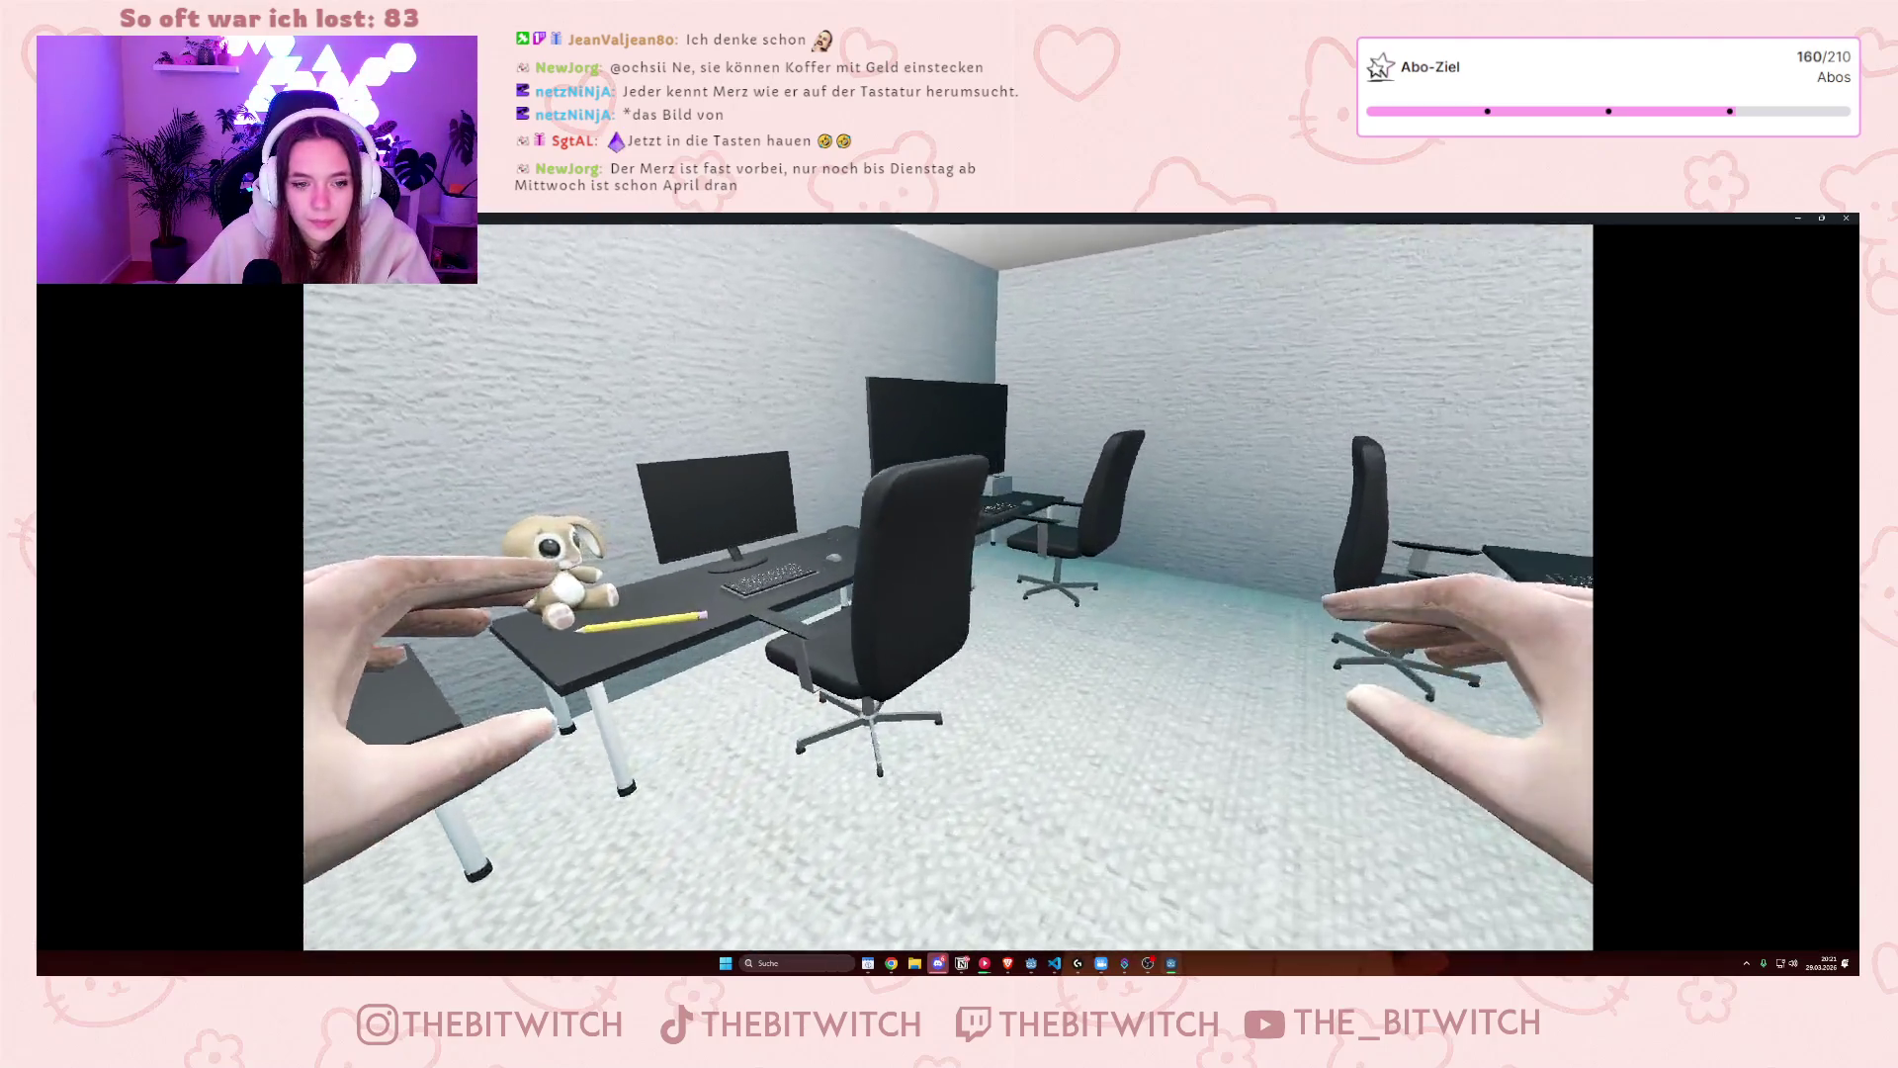
key("e")
key("e")
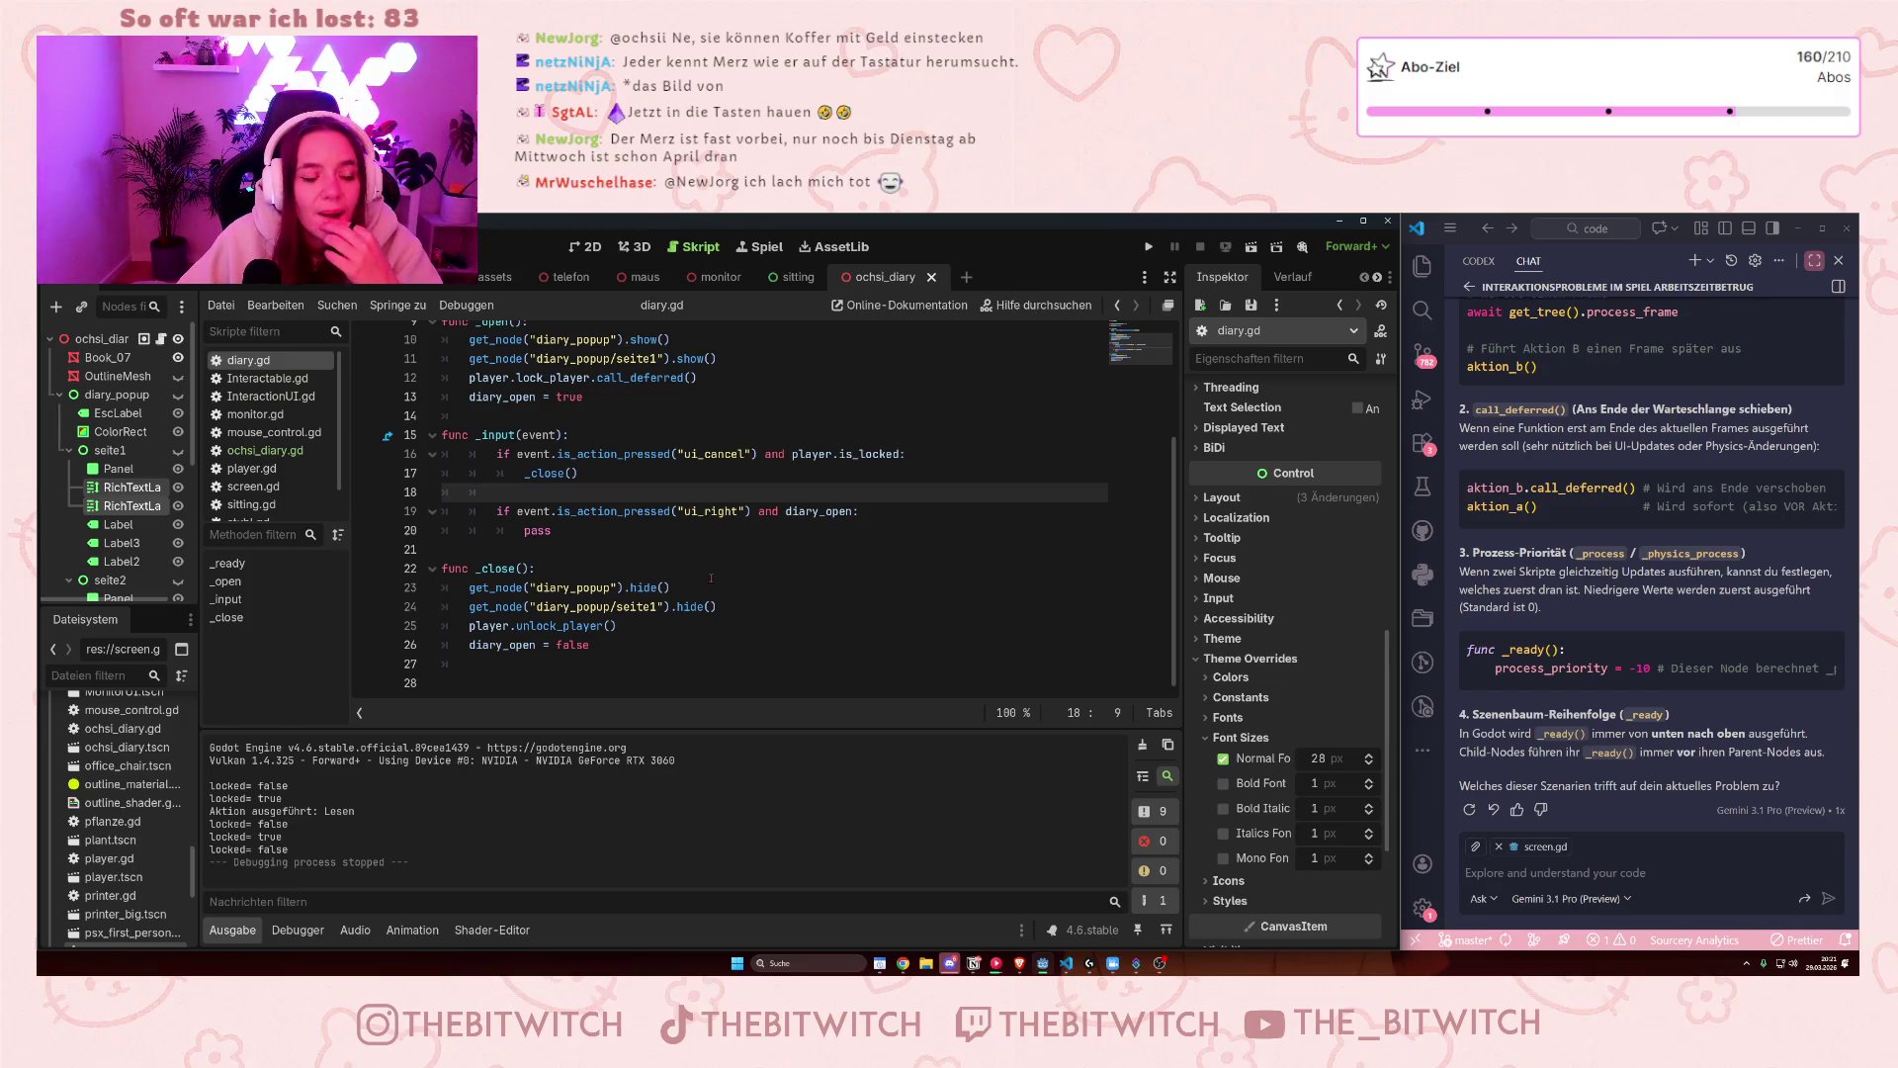
- Add a line below the ui_right check's pass and start an if on line 22
scroll(714, 571, "up", 2)
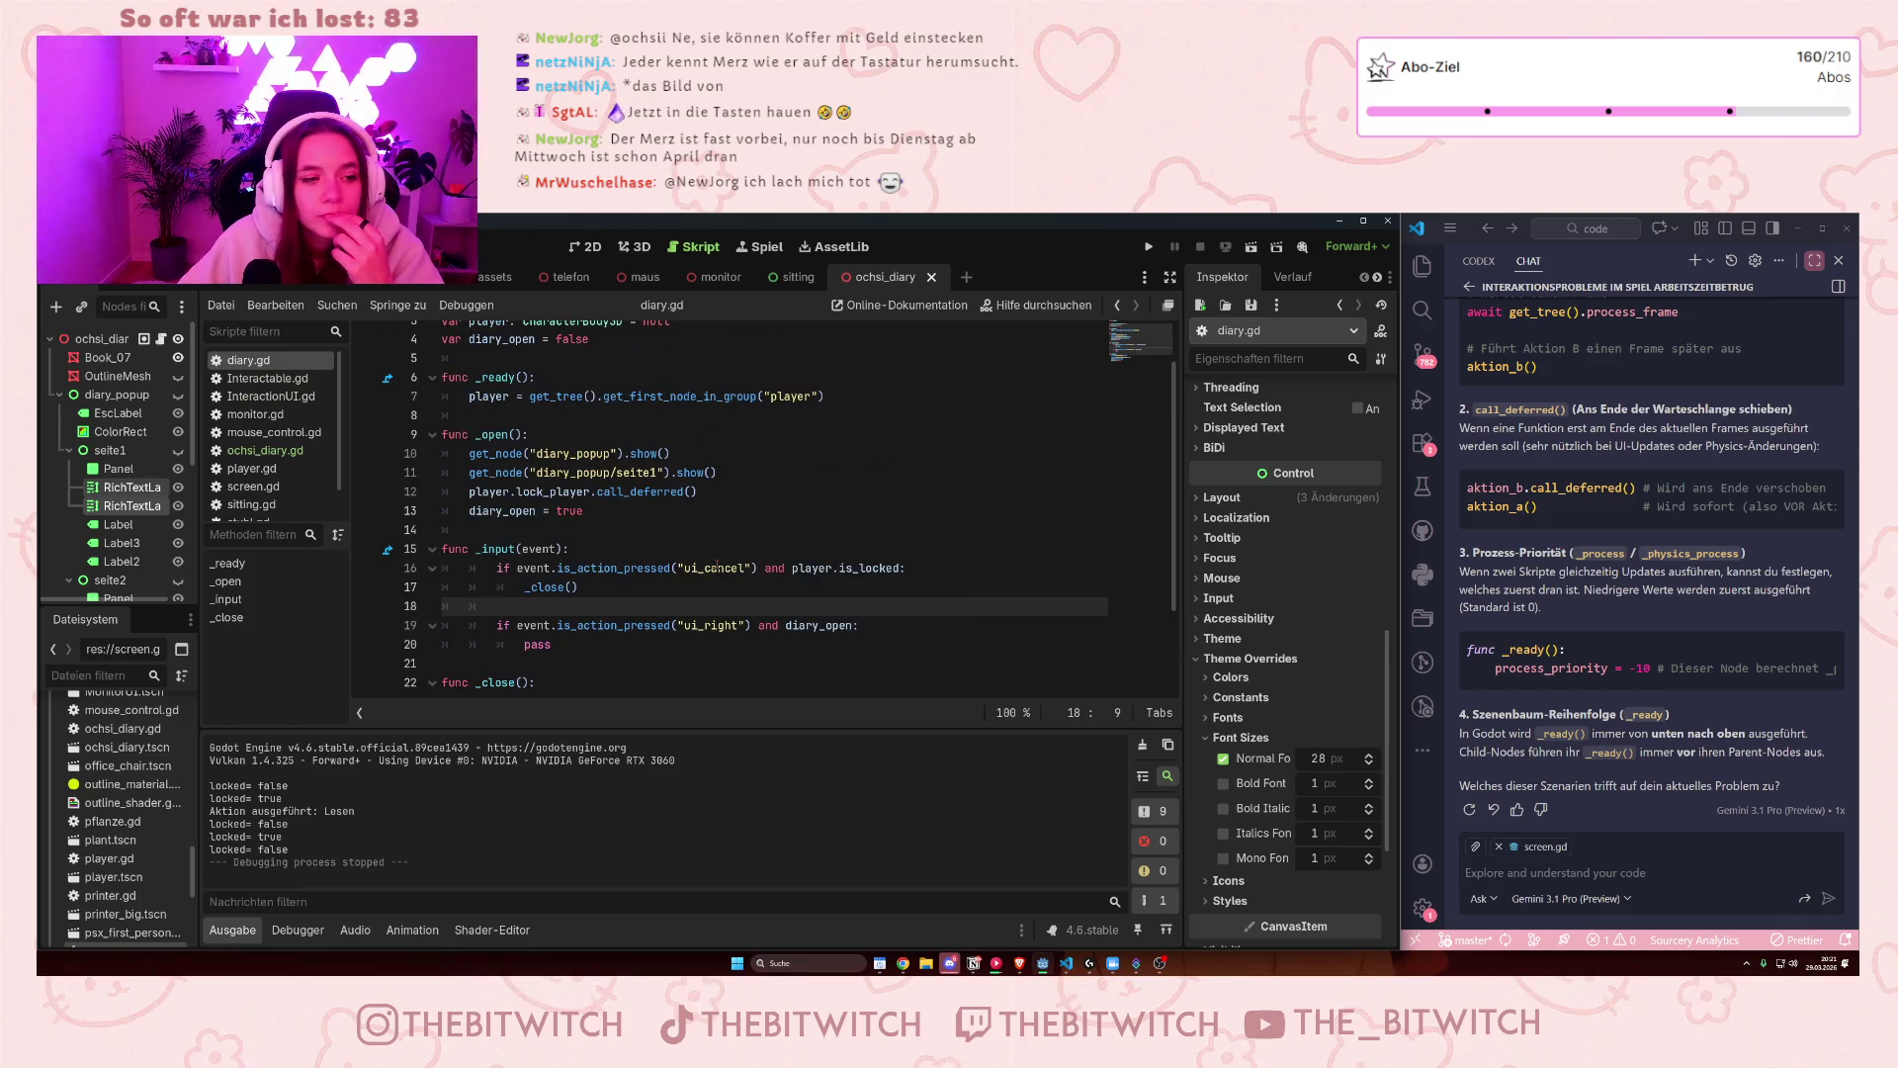
scroll(653, 578, "down", 1)
left_click(605, 589)
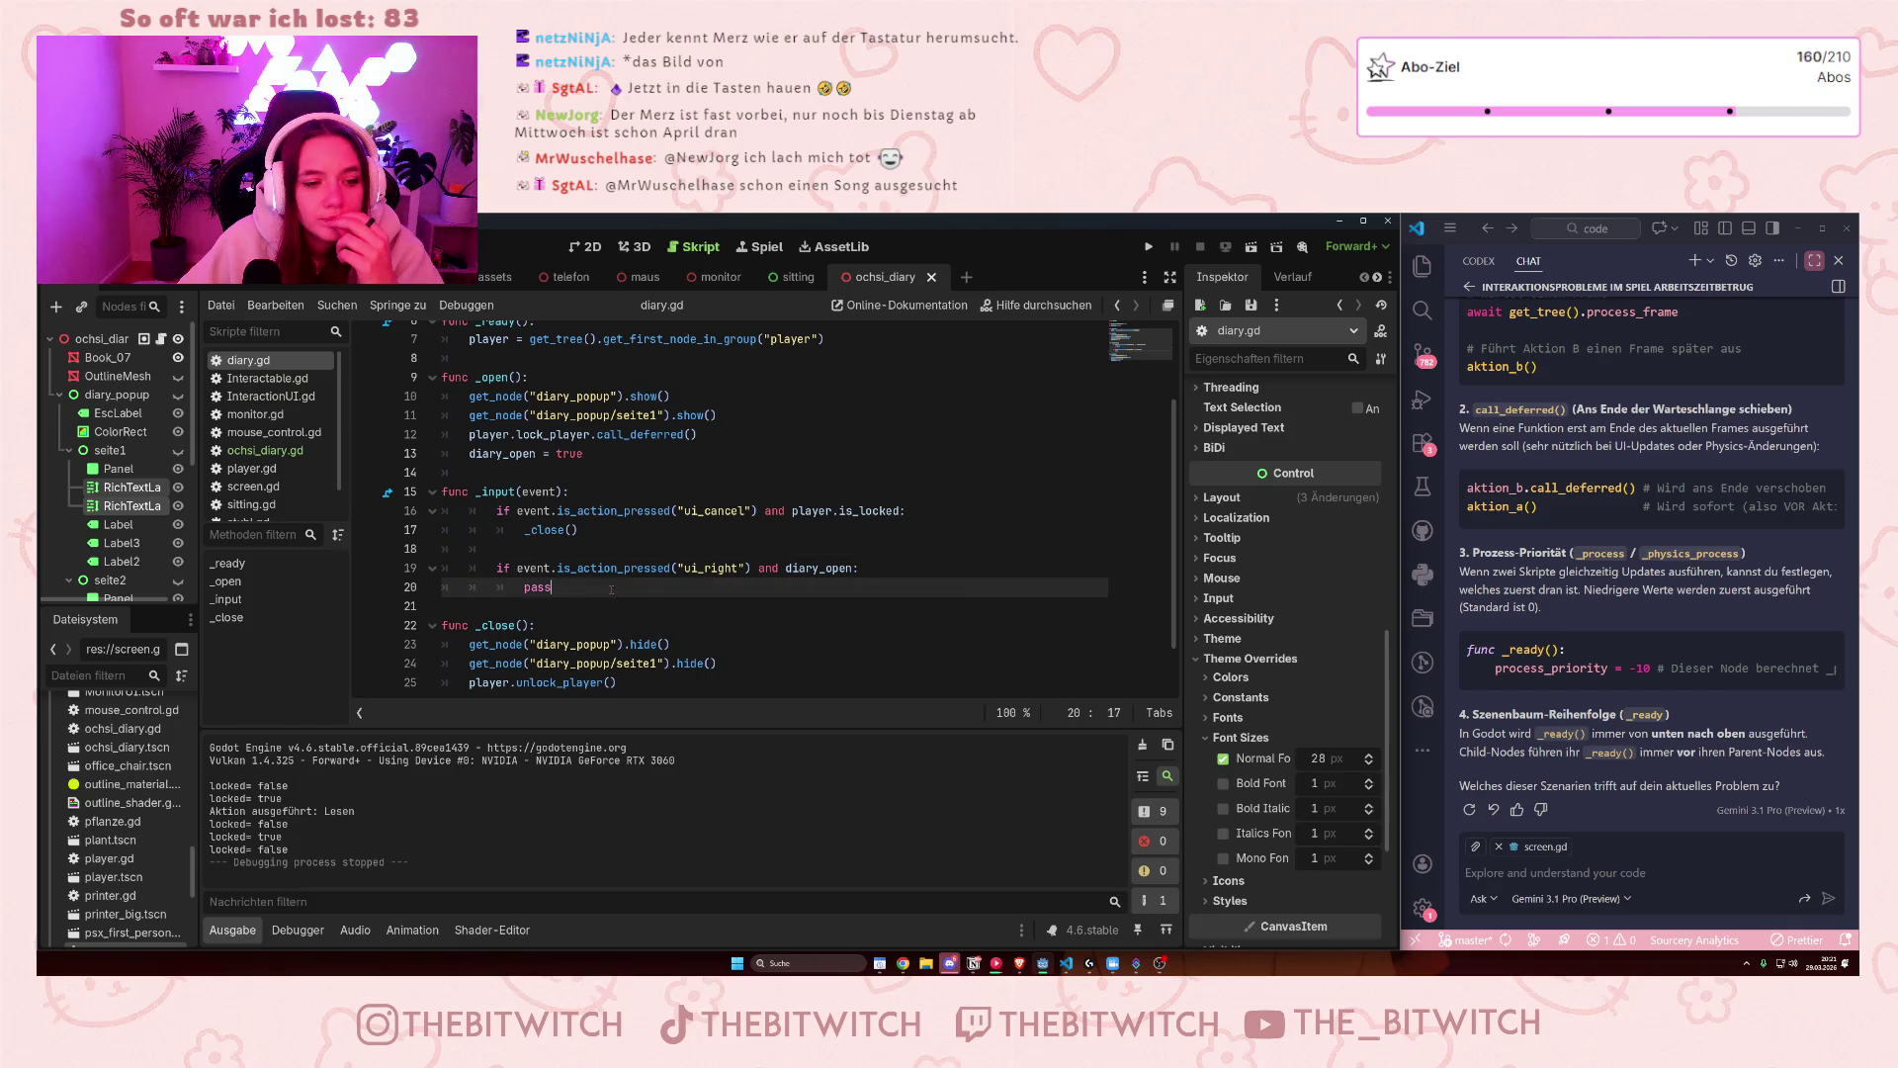
key("Return")
key("Return")
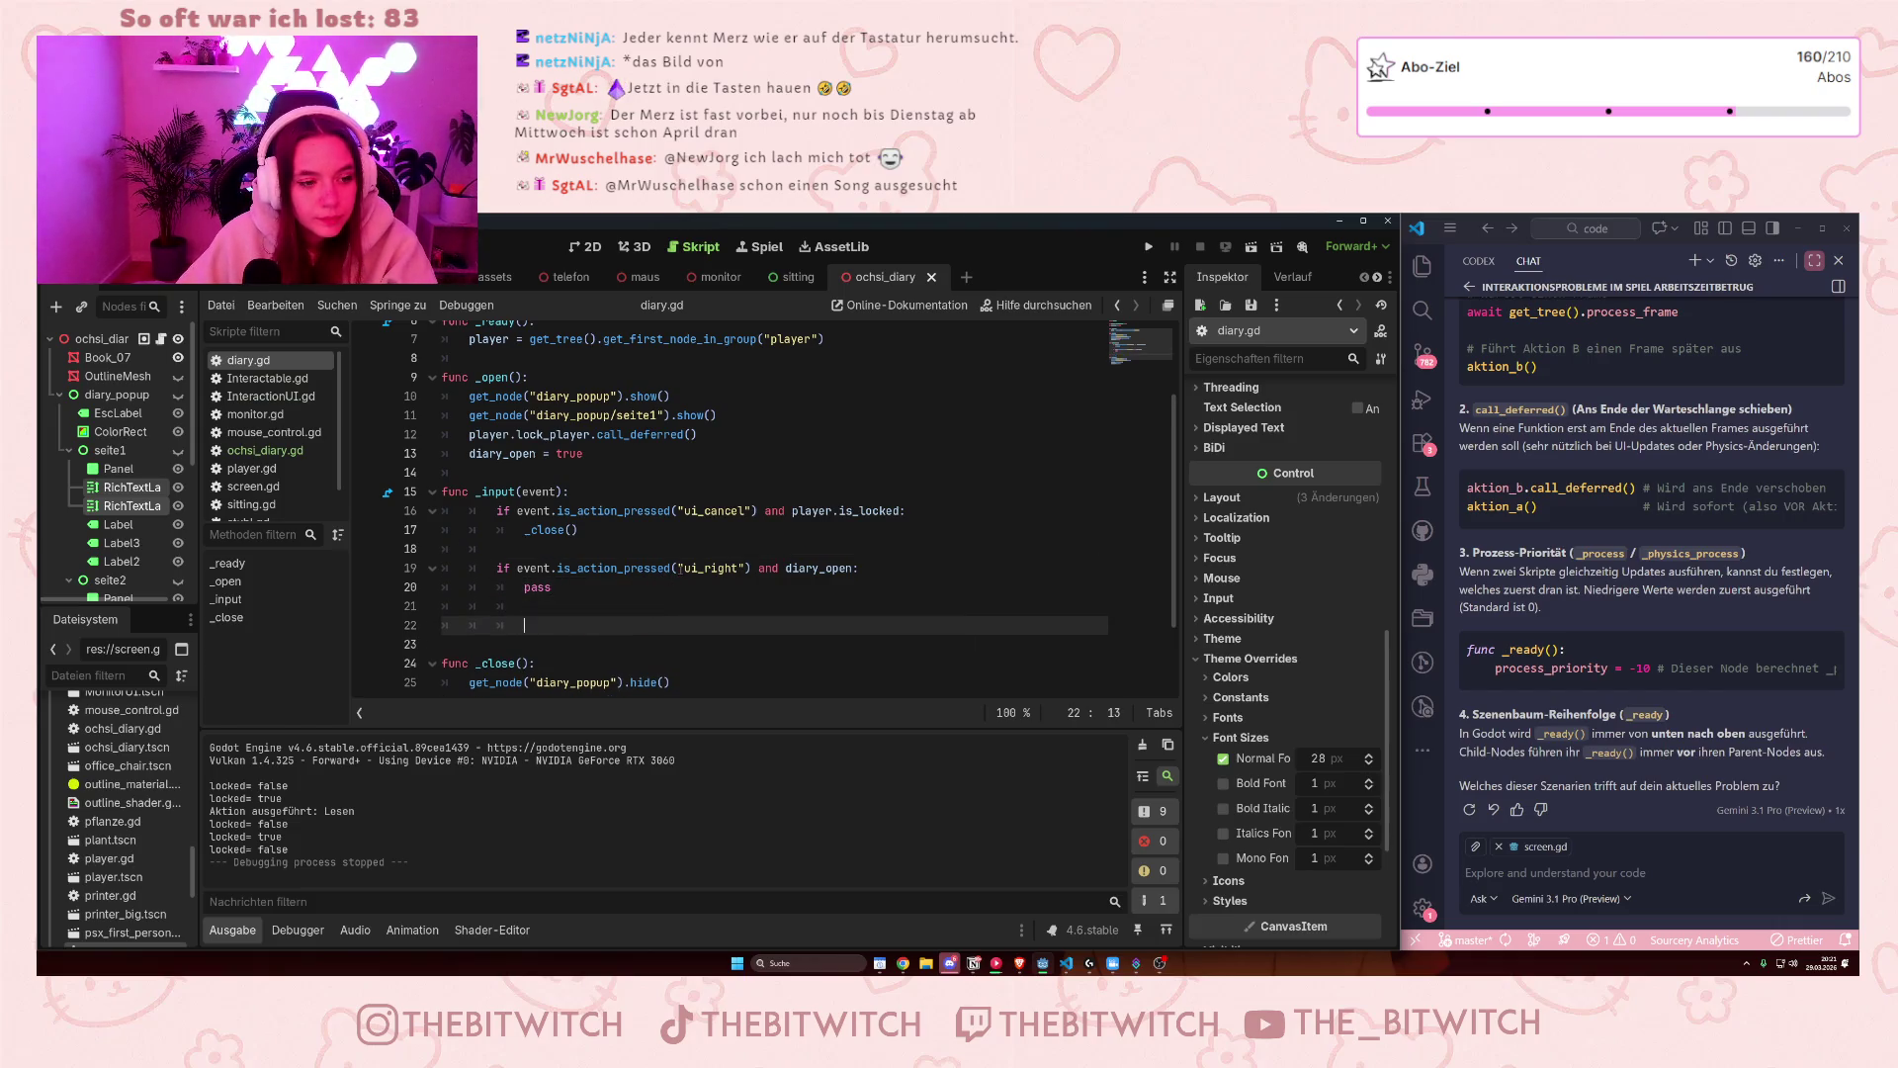
key("BackSpace")
type("if")
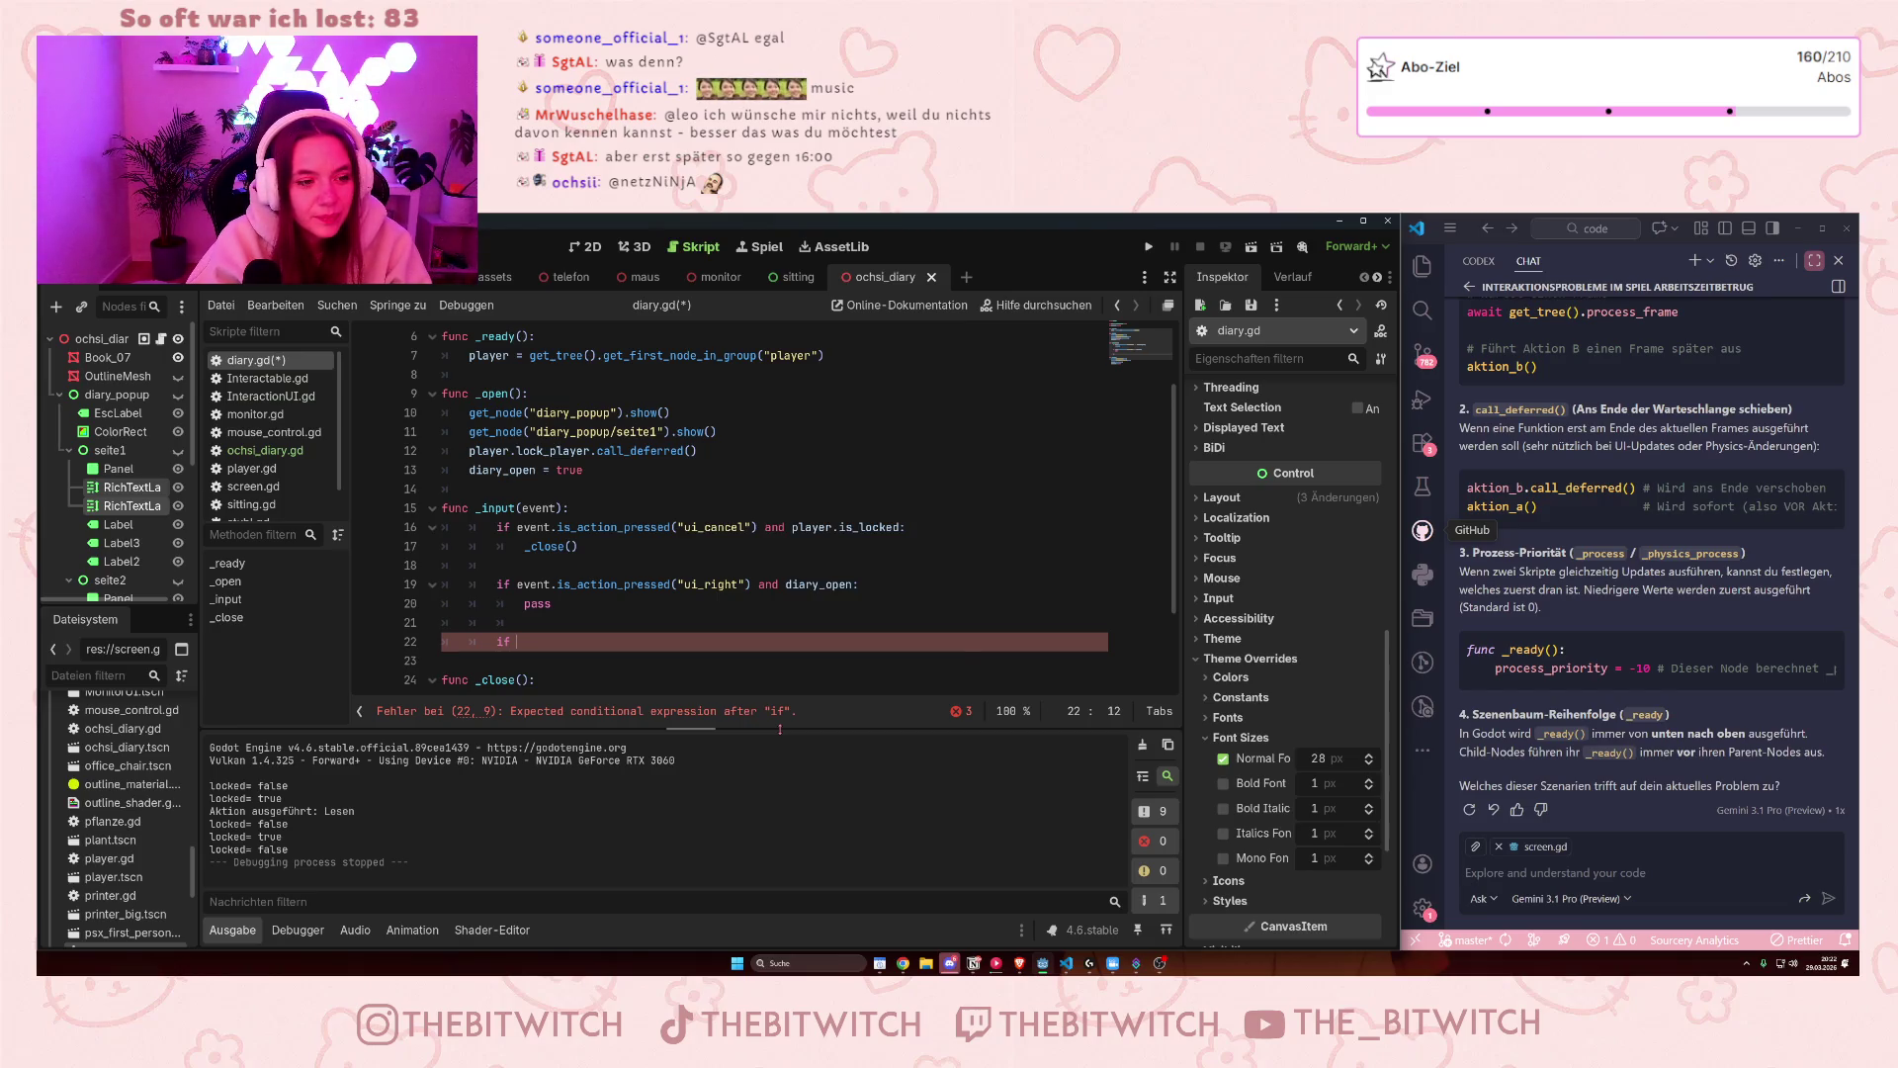
scroll(836, 612, "down", 2)
scroll(836, 612, "up", 2)
scroll(836, 612, "down", 2)
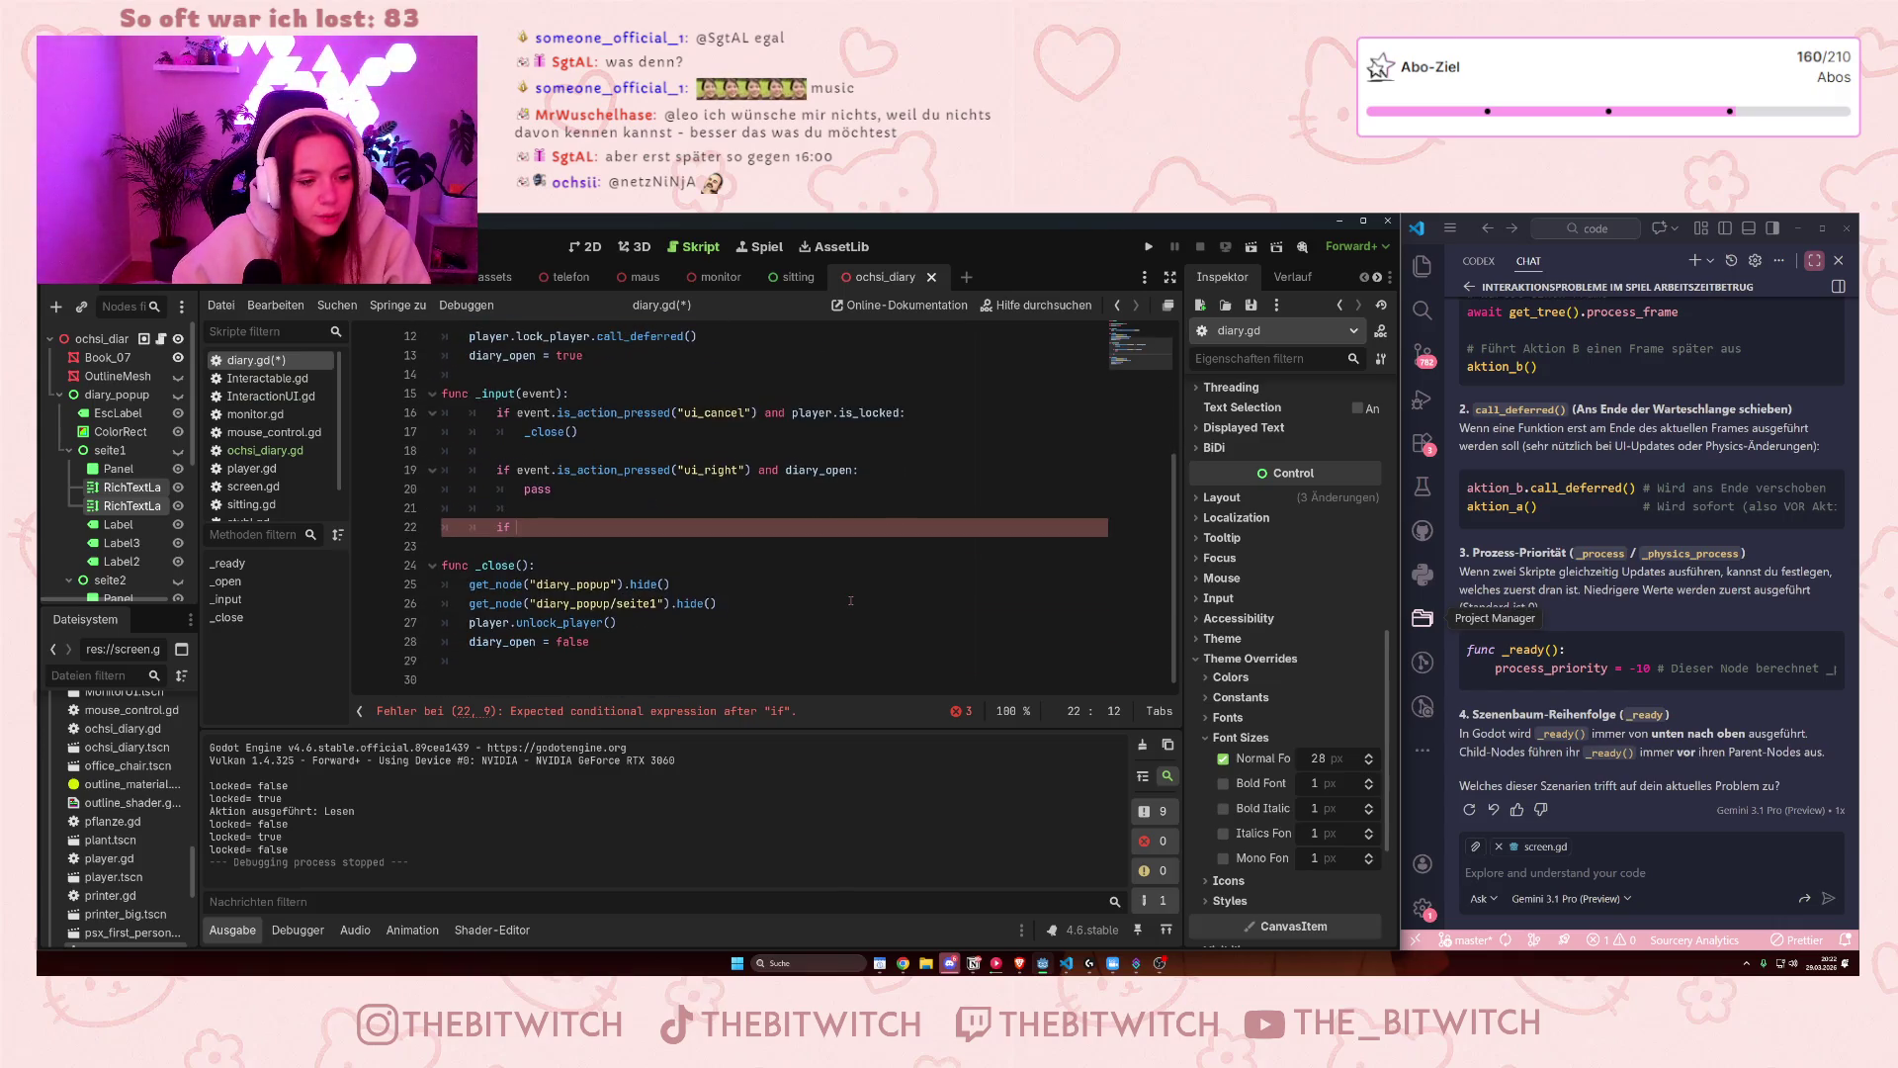
type("diary")
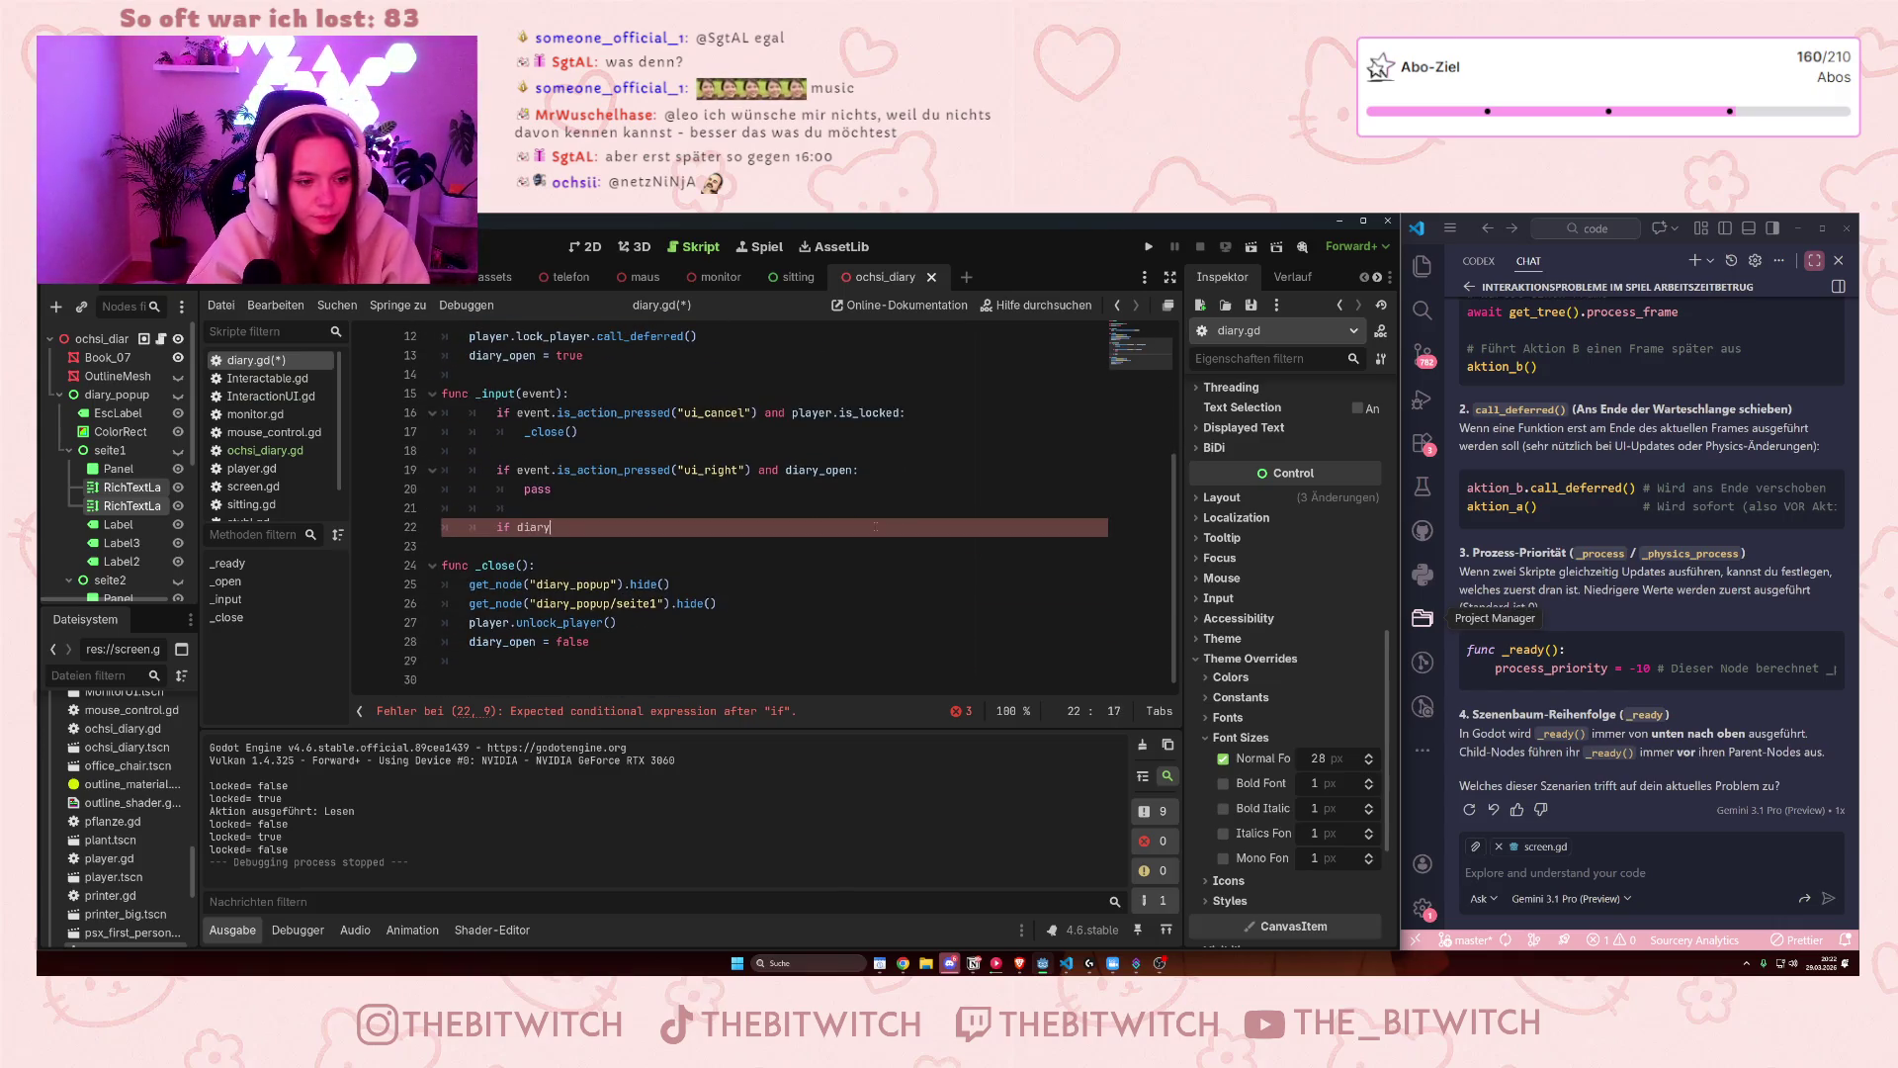
type("_open")
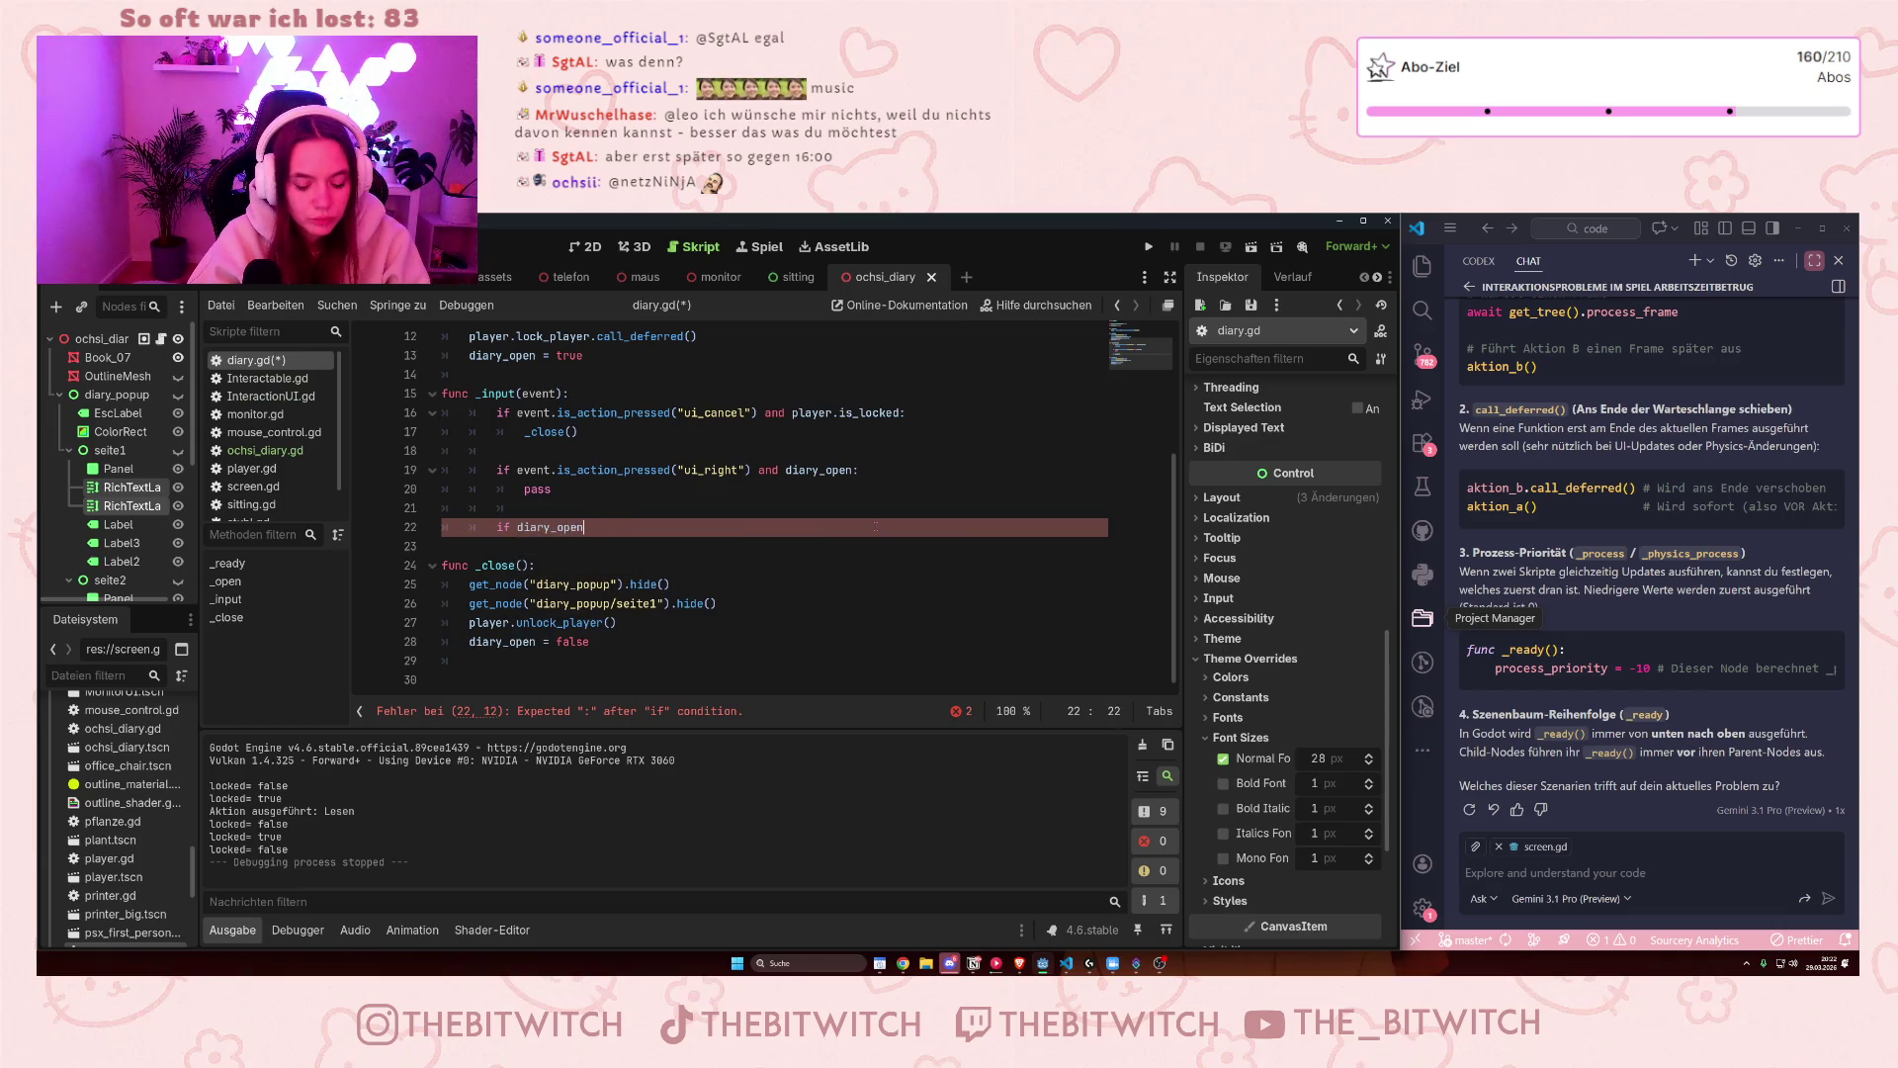
type(":")
key("Return")
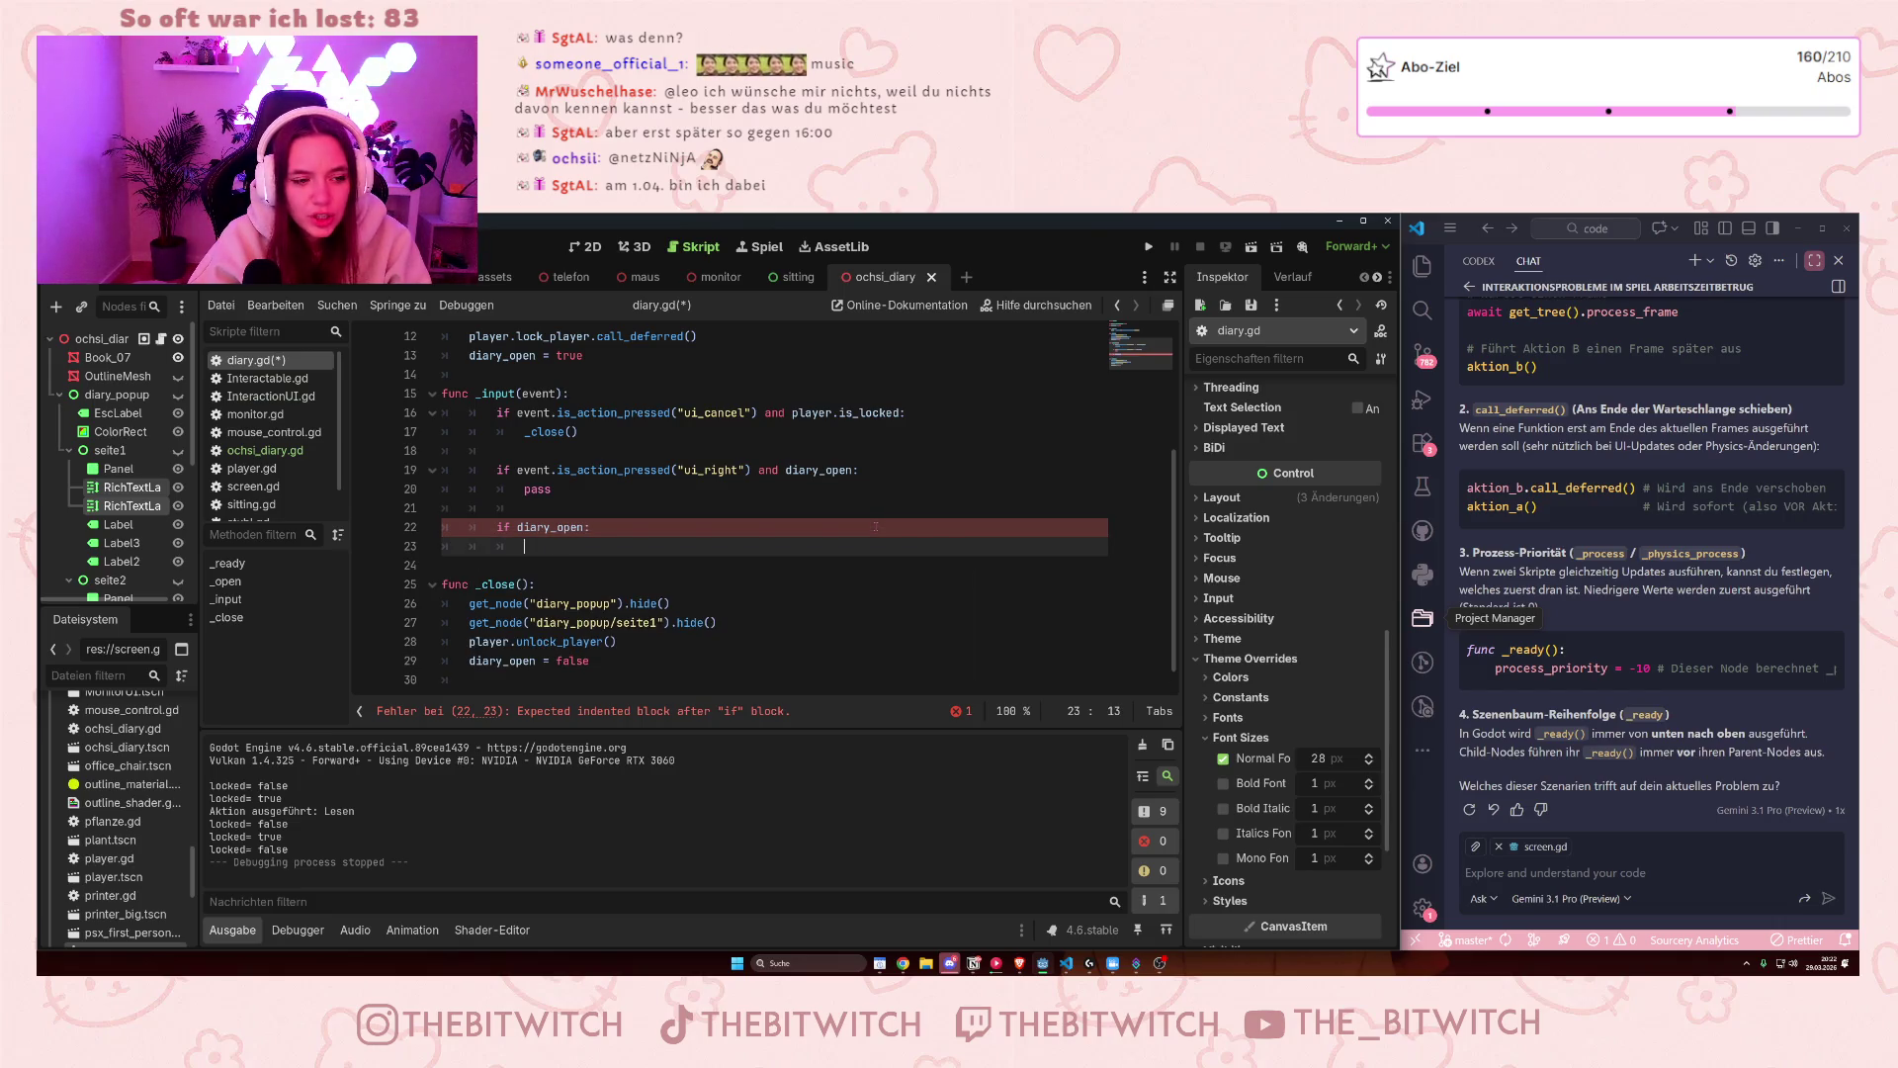
type("if")
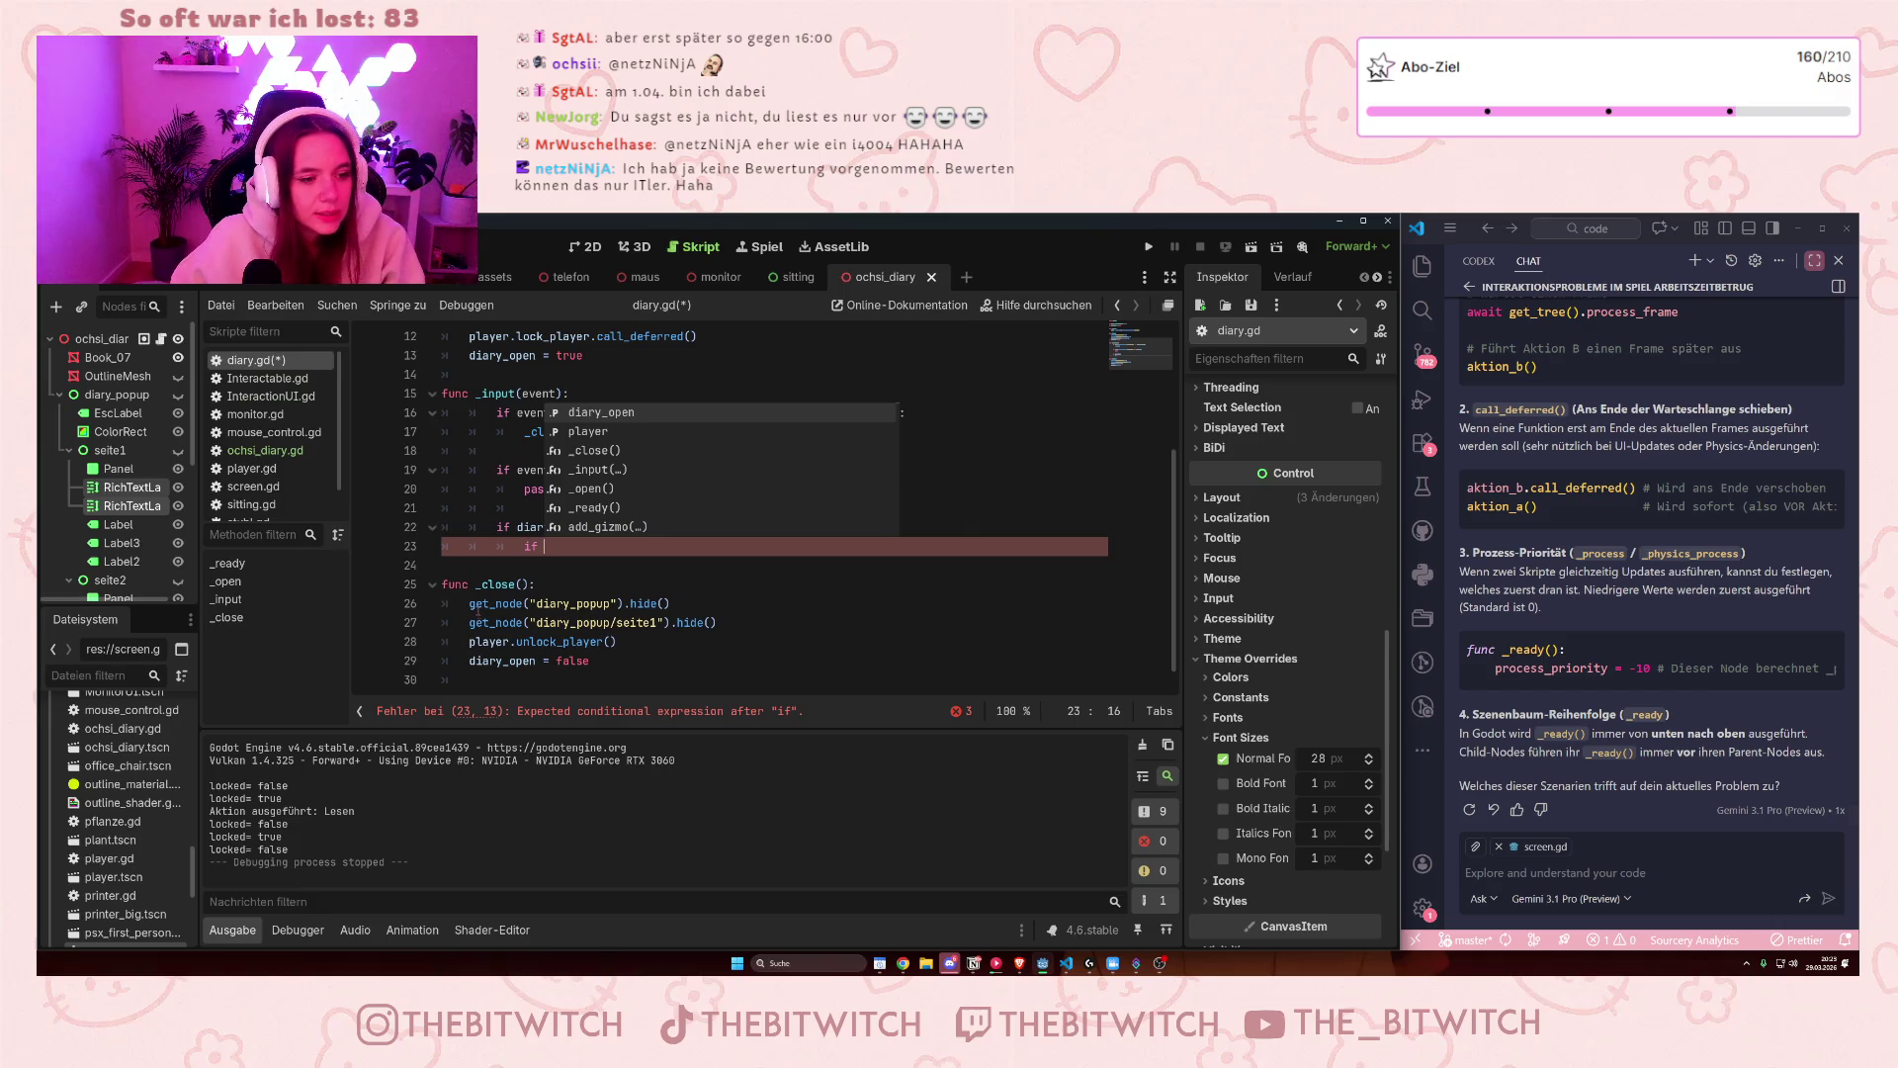
left_click(682, 603)
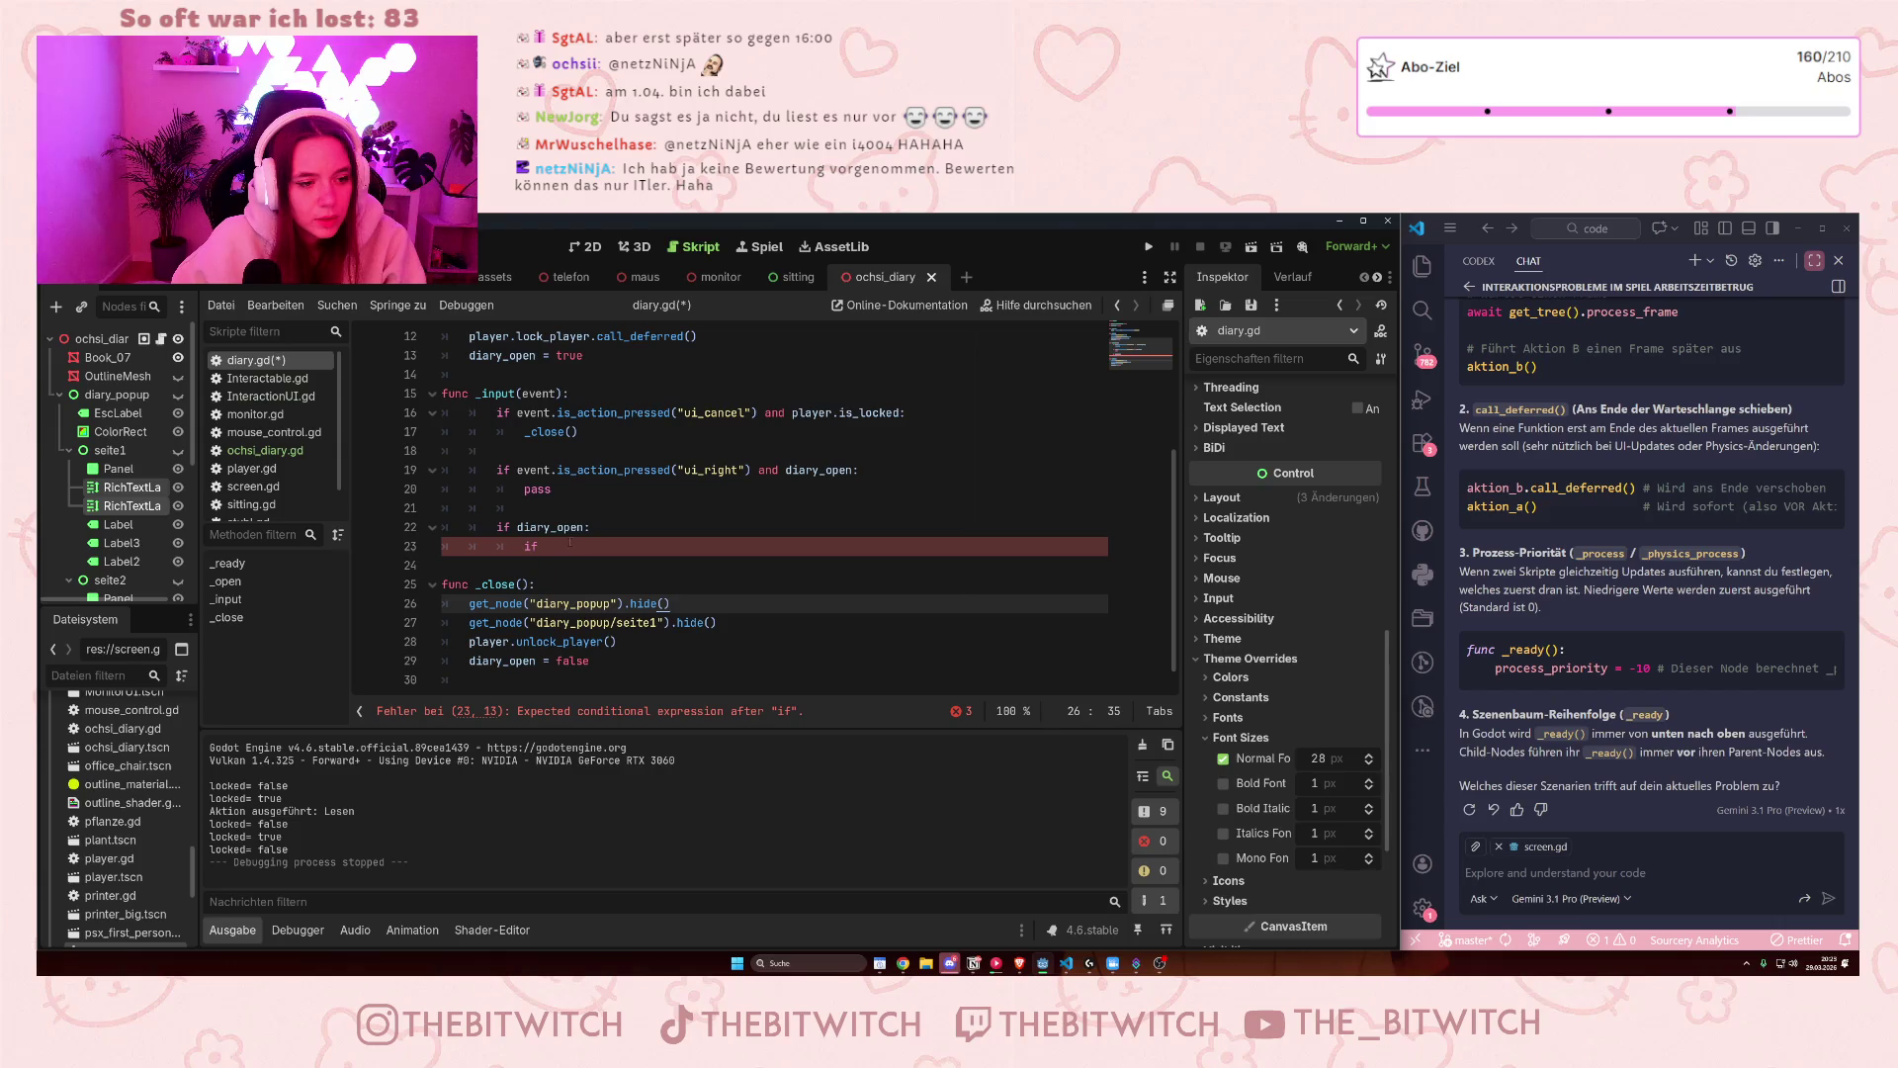
left_click_drag(469, 603, 693, 607)
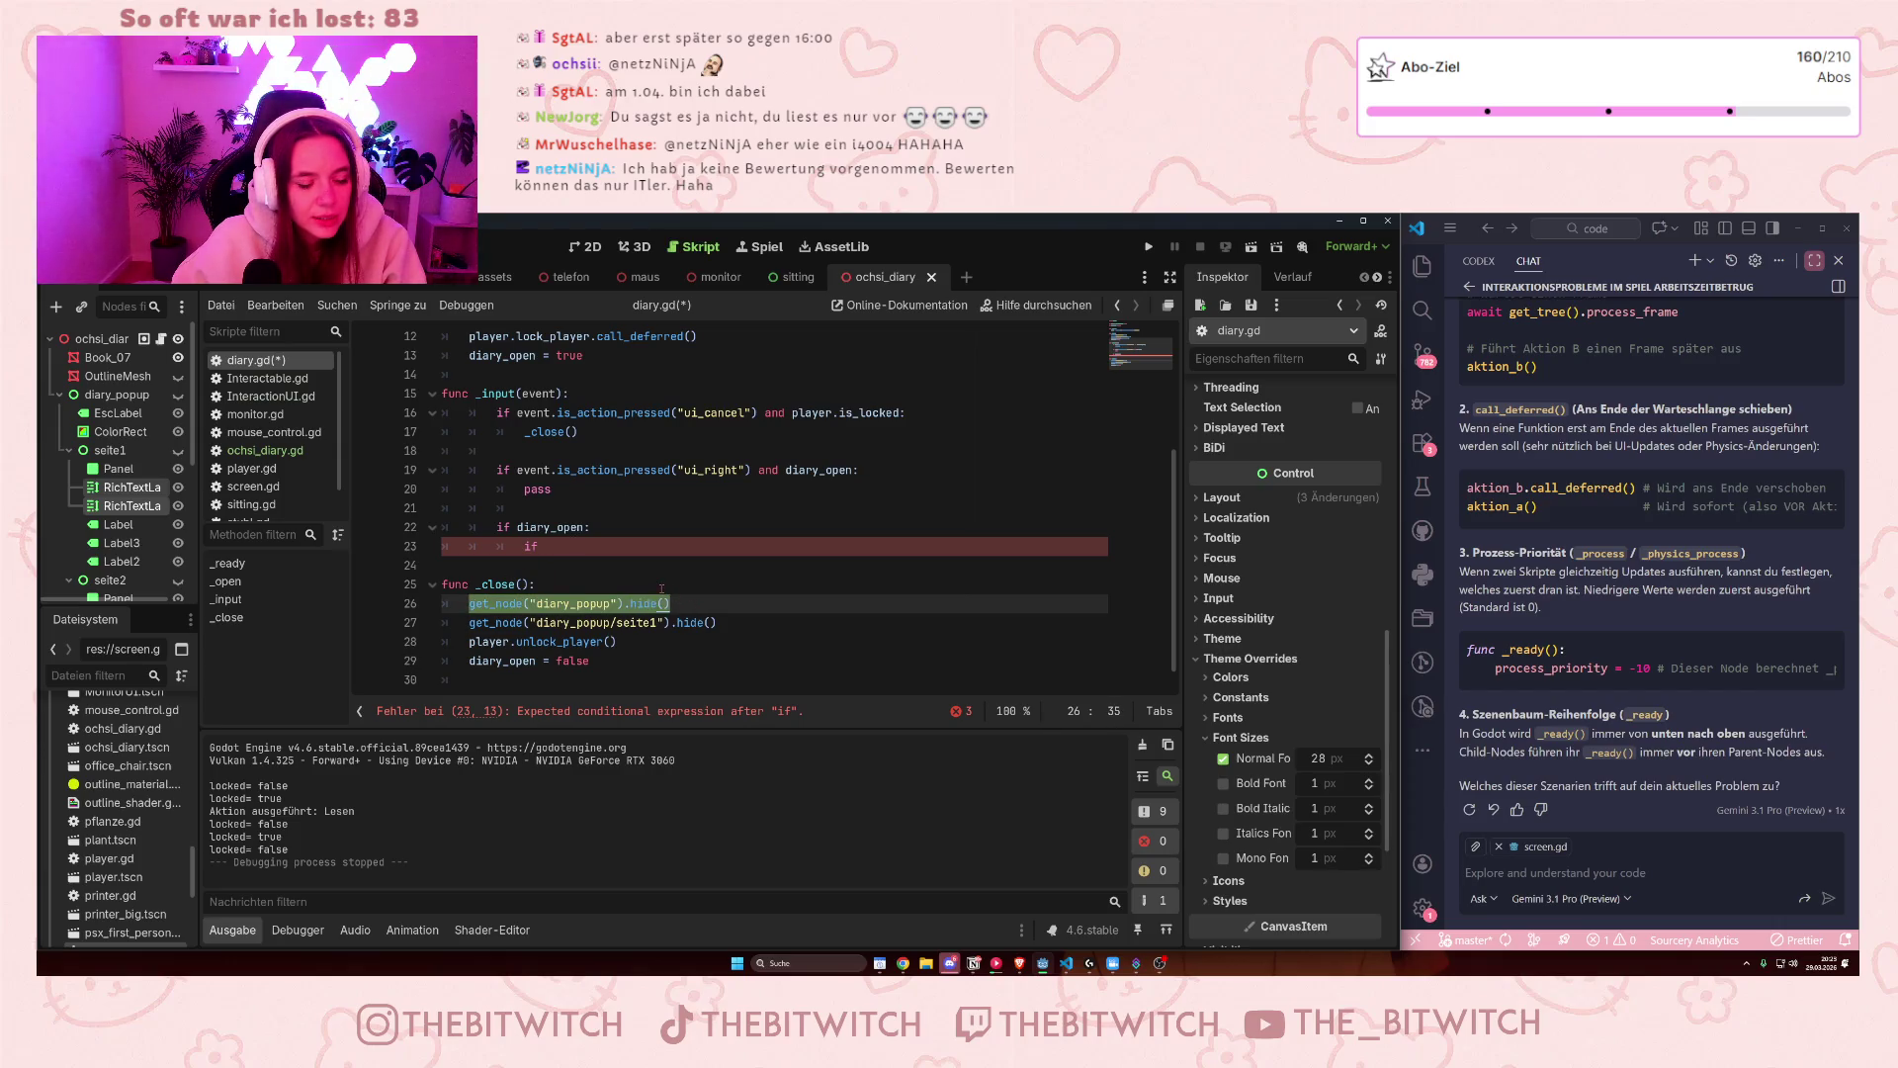
left_click(633, 598)
scroll(636, 599, "up", 2)
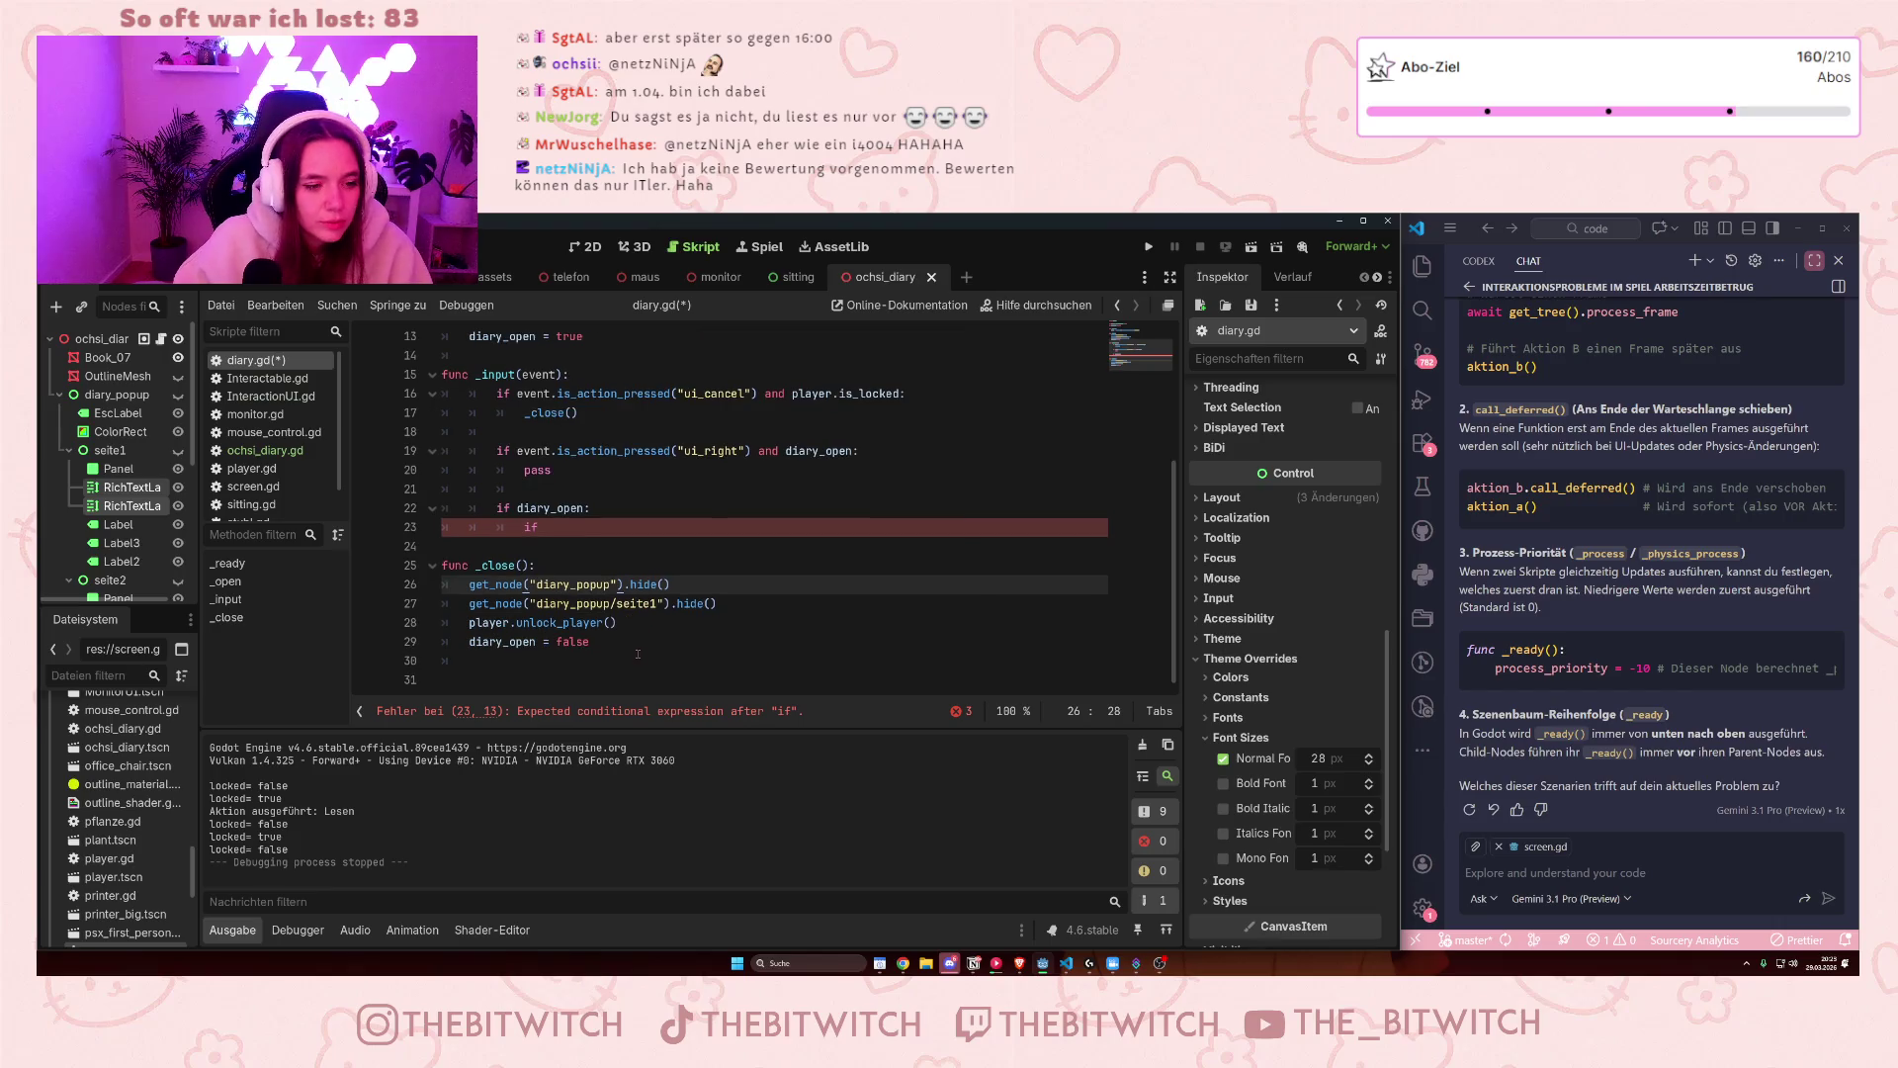
scroll(637, 598, "up", 2)
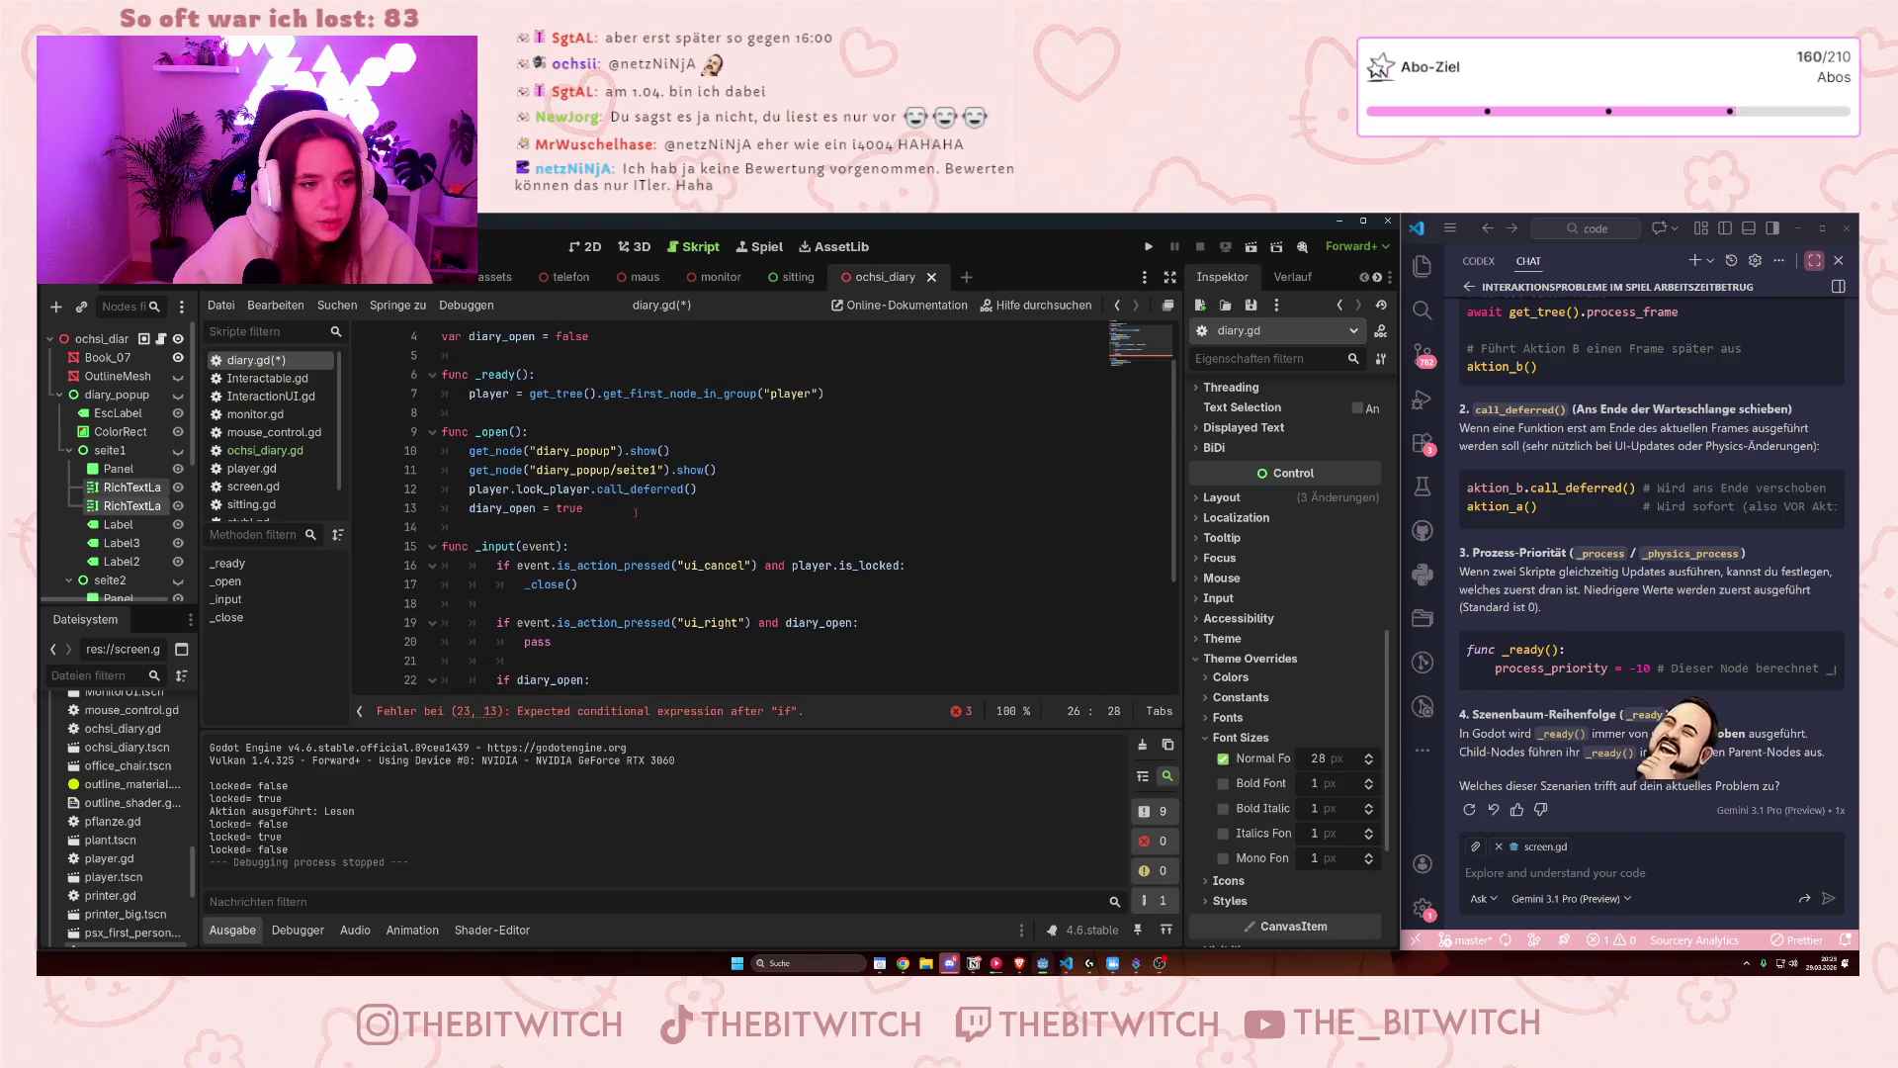
- Inspect the seite1 show line and the 'if diary_open:' condition by selecting them
left_click_drag(469, 451, 683, 446)
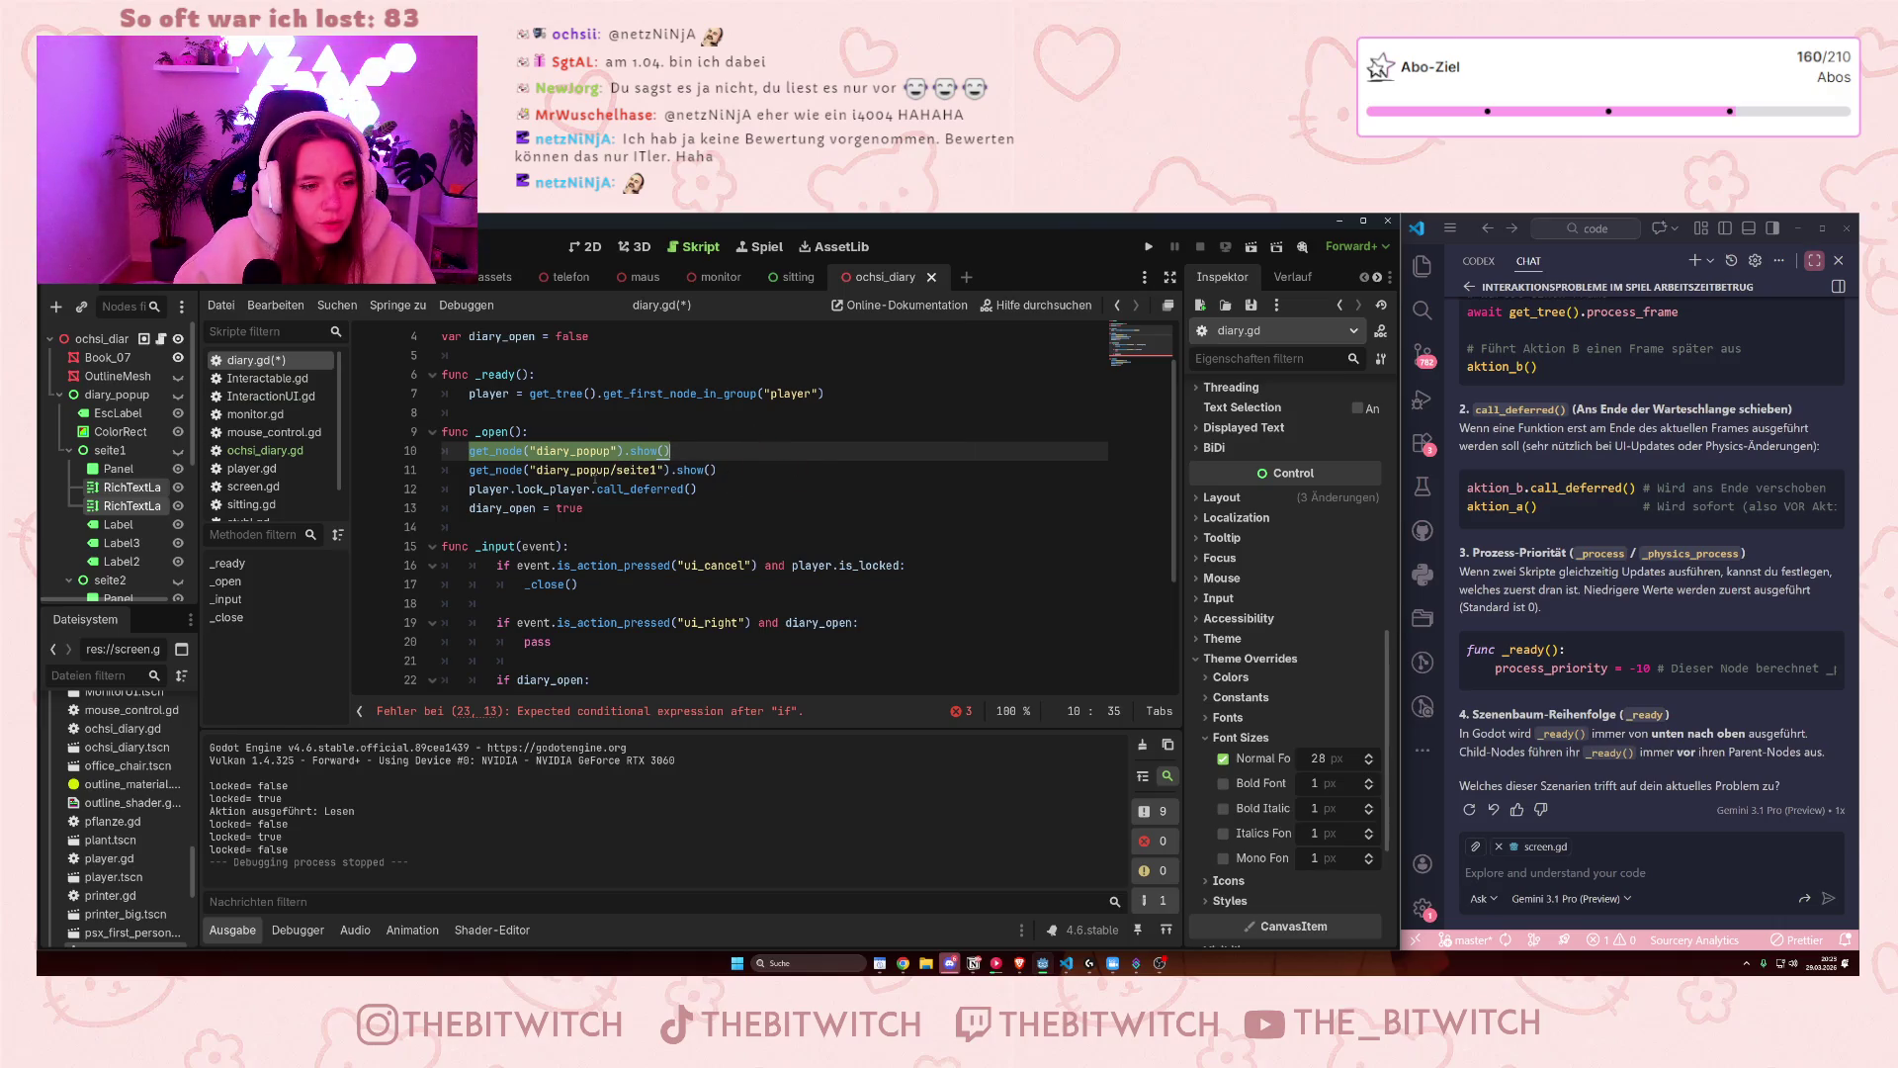
left_click(615, 471)
left_click_drag(607, 473, 682, 471)
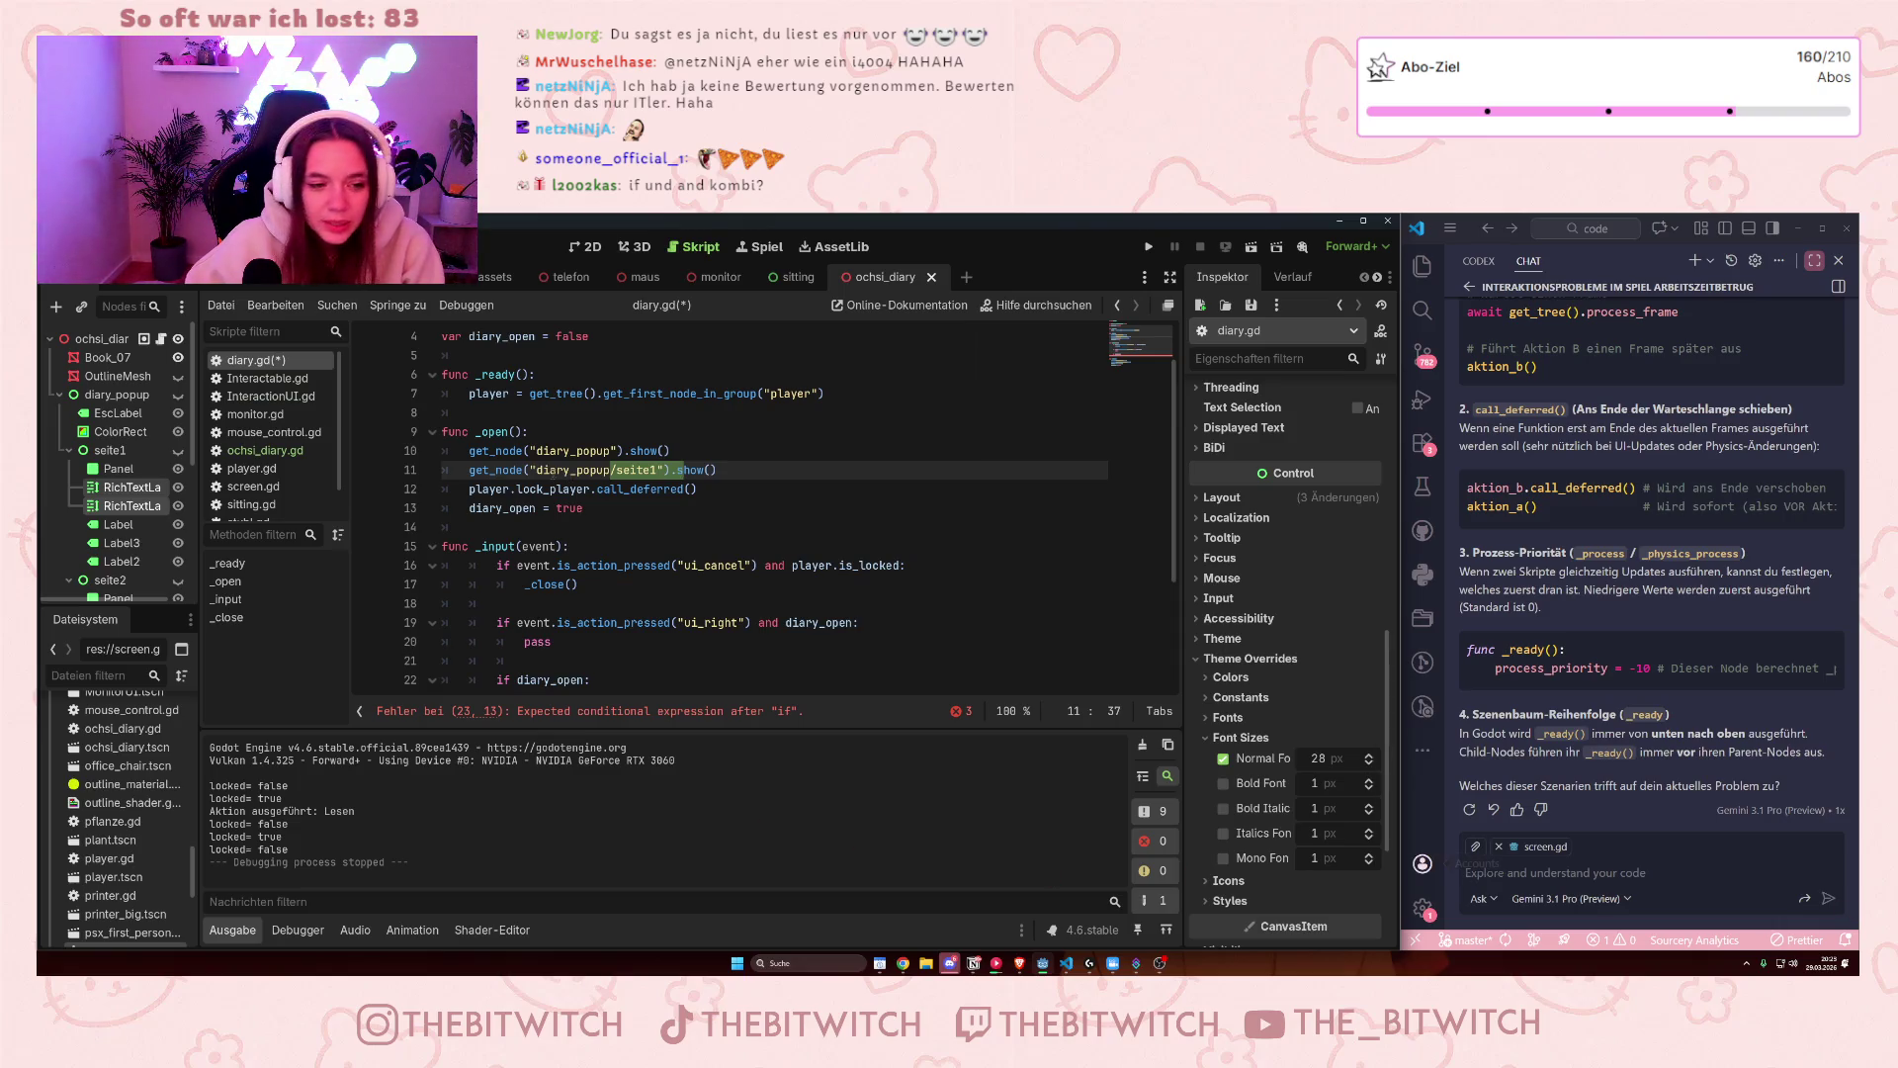
scroll(682, 470, "down", 3)
left_click(540, 526)
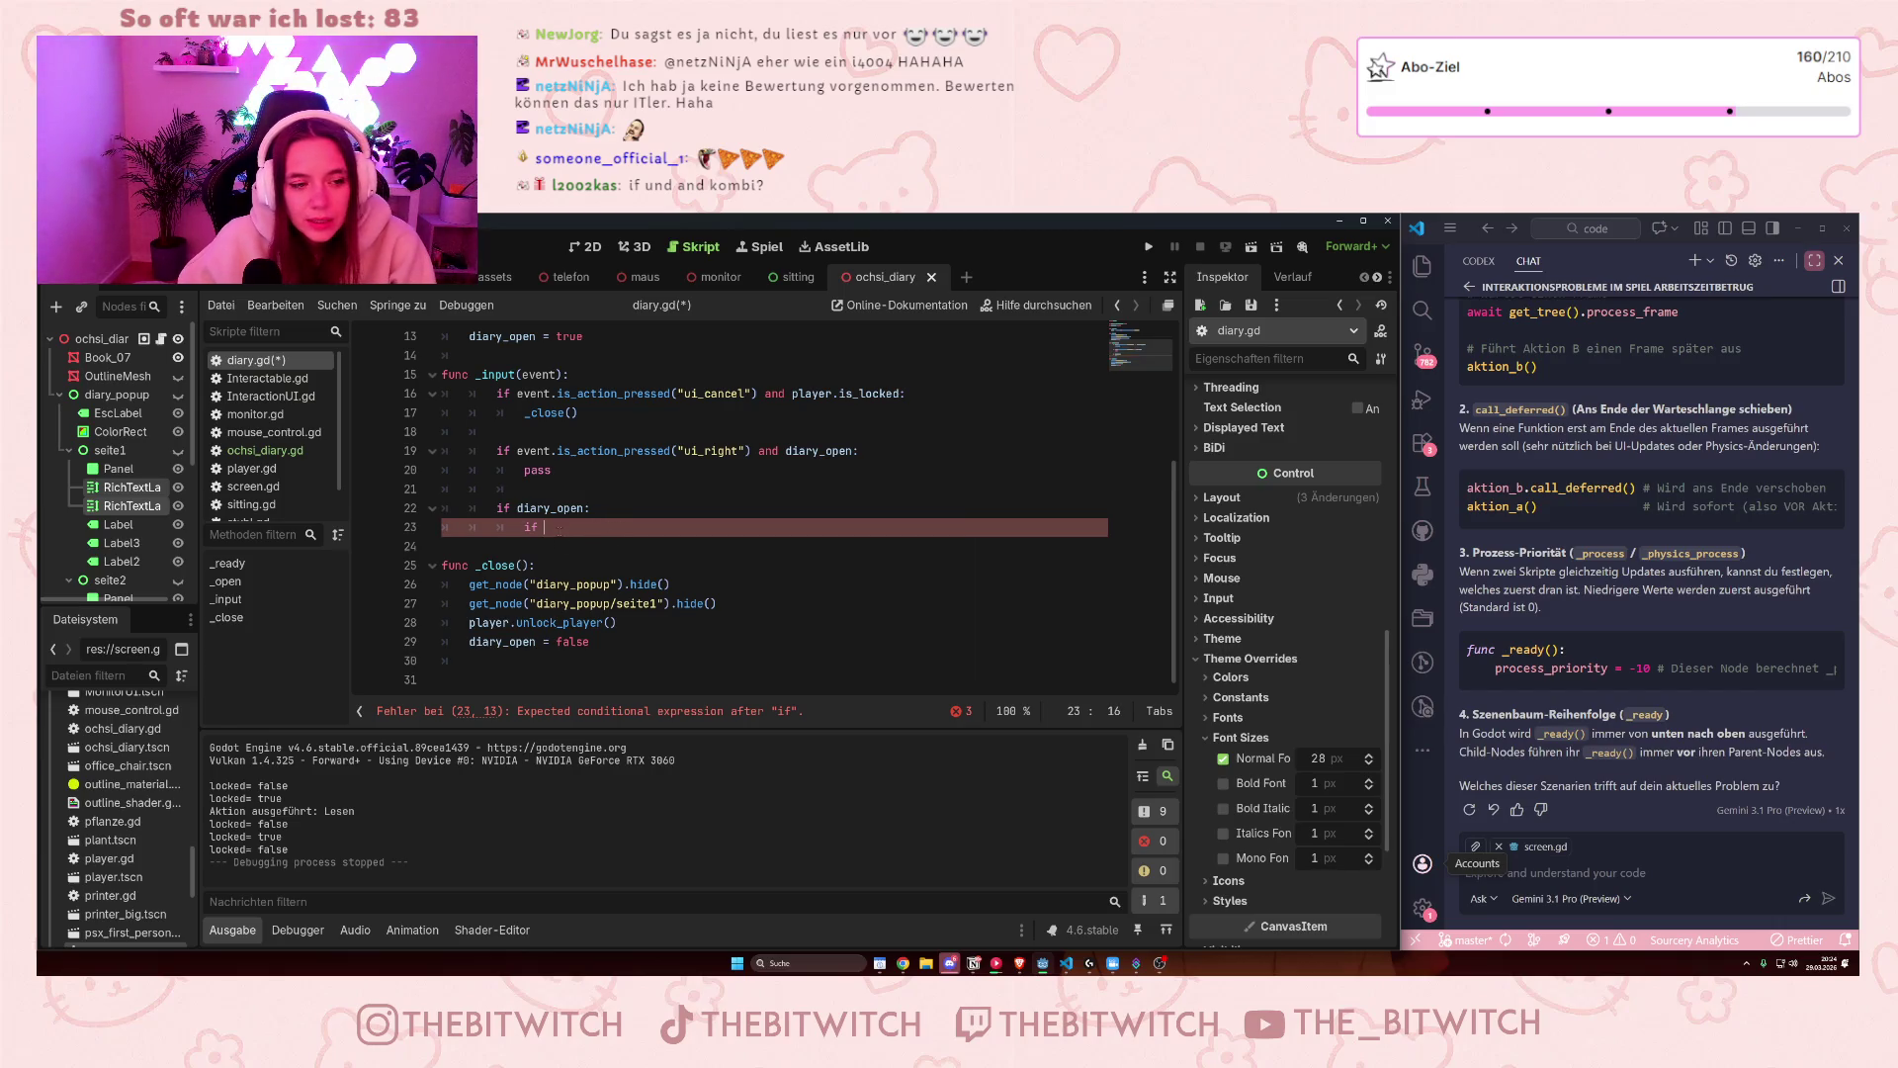
left_click_drag(496, 508, 608, 509)
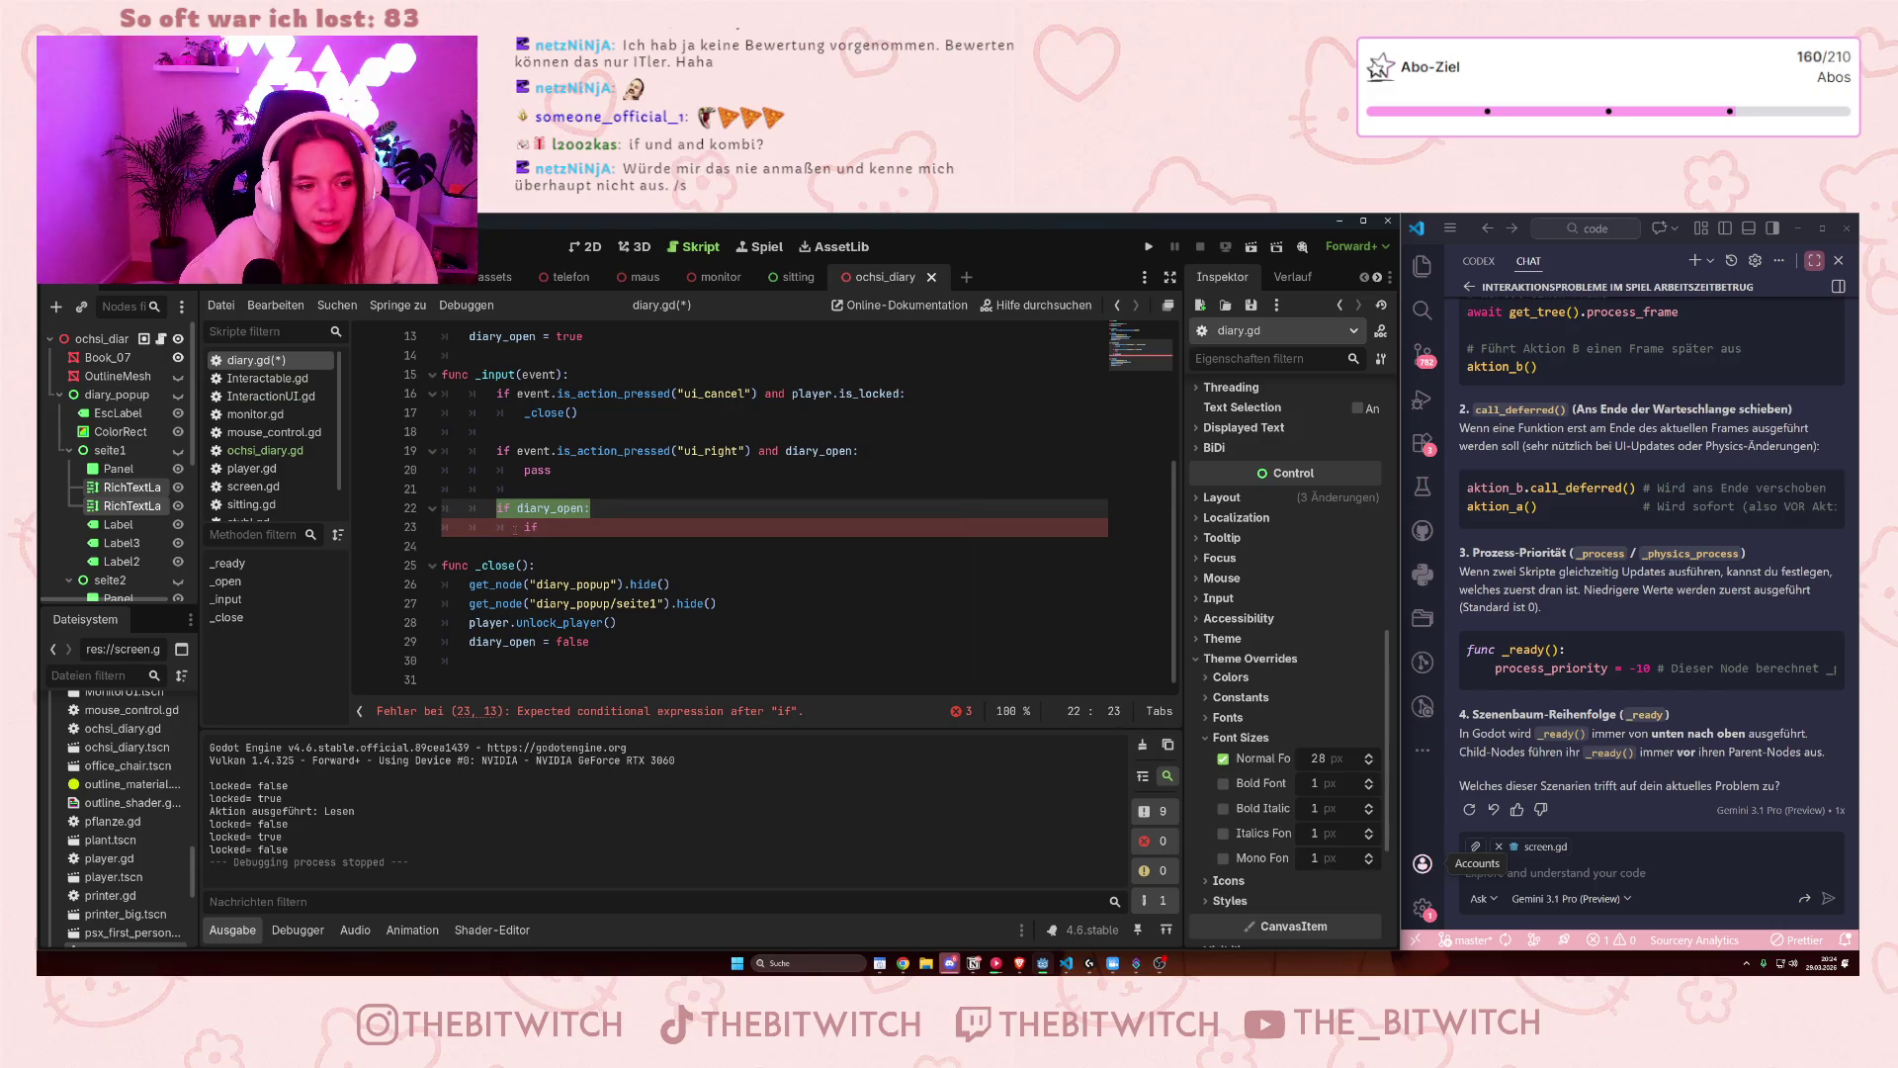
left_click(578, 526)
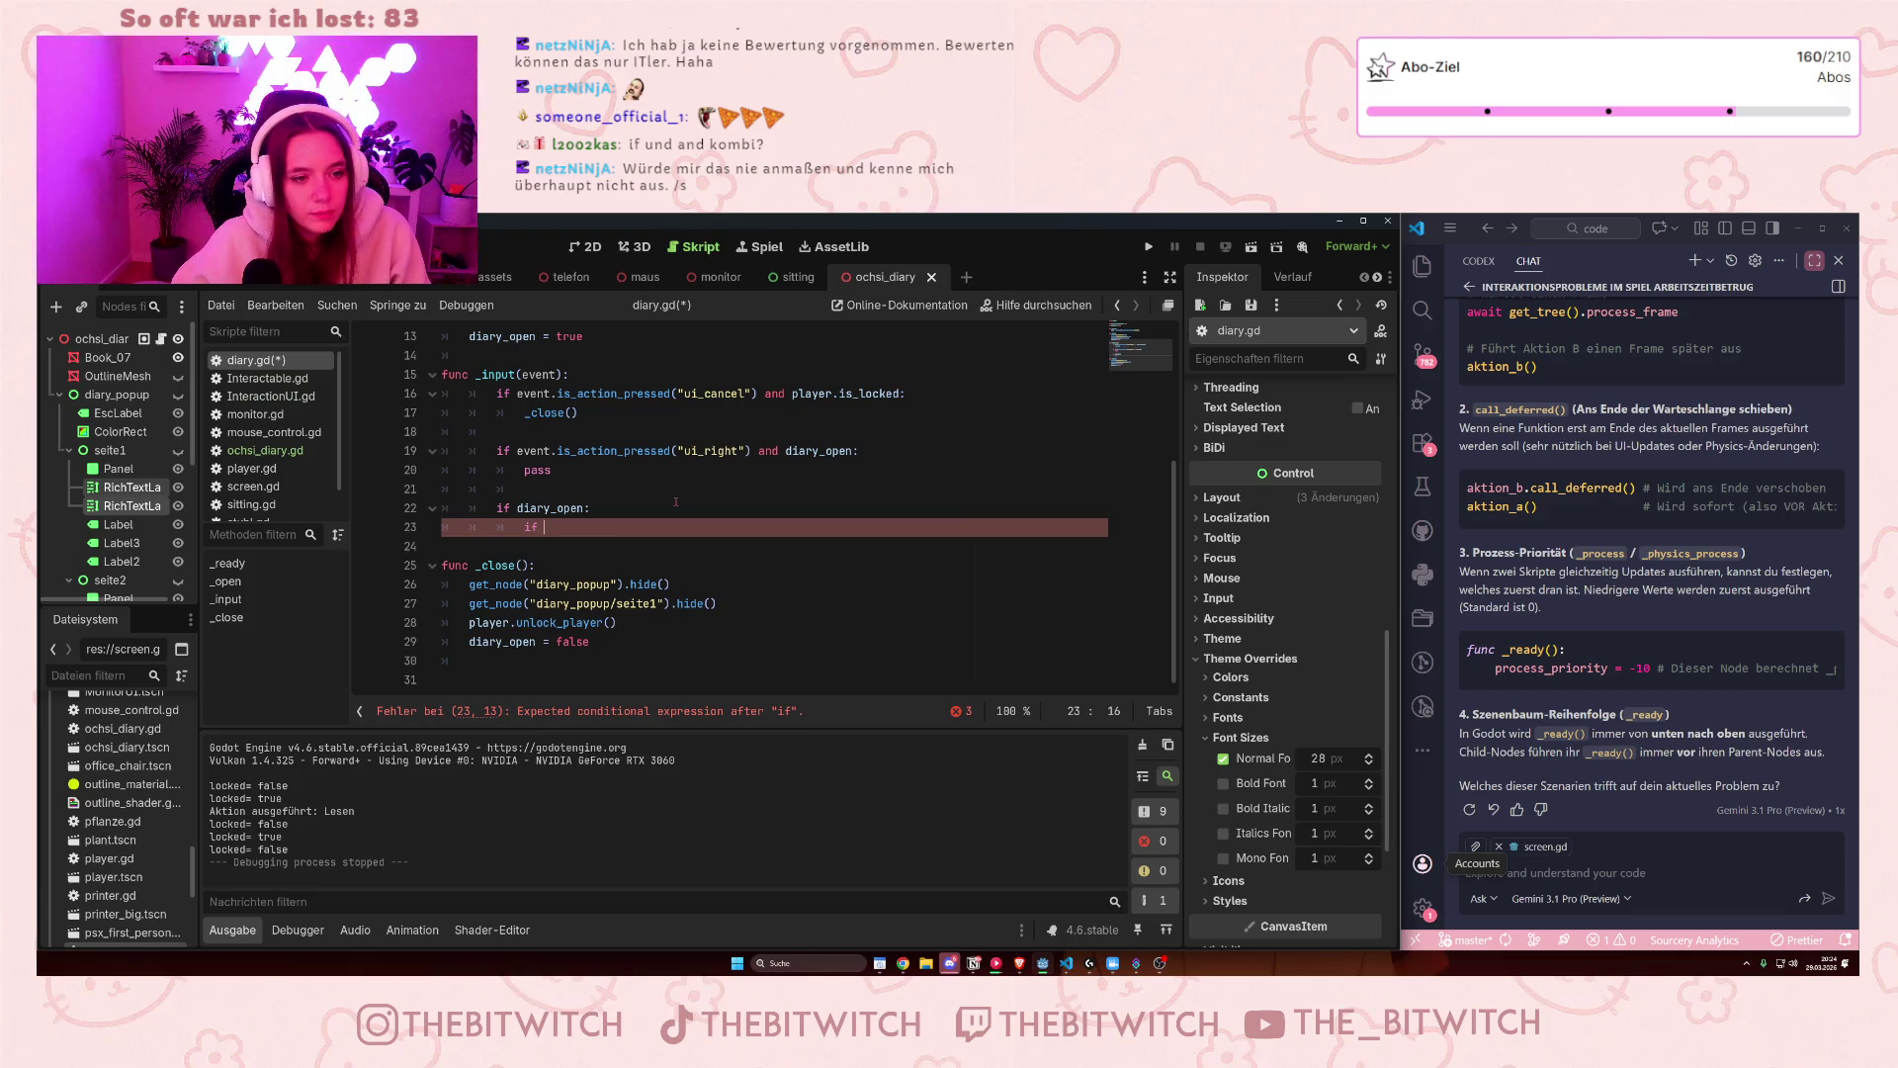
- Delete the ui_right check and its pass line from _input
left_click(527, 471)
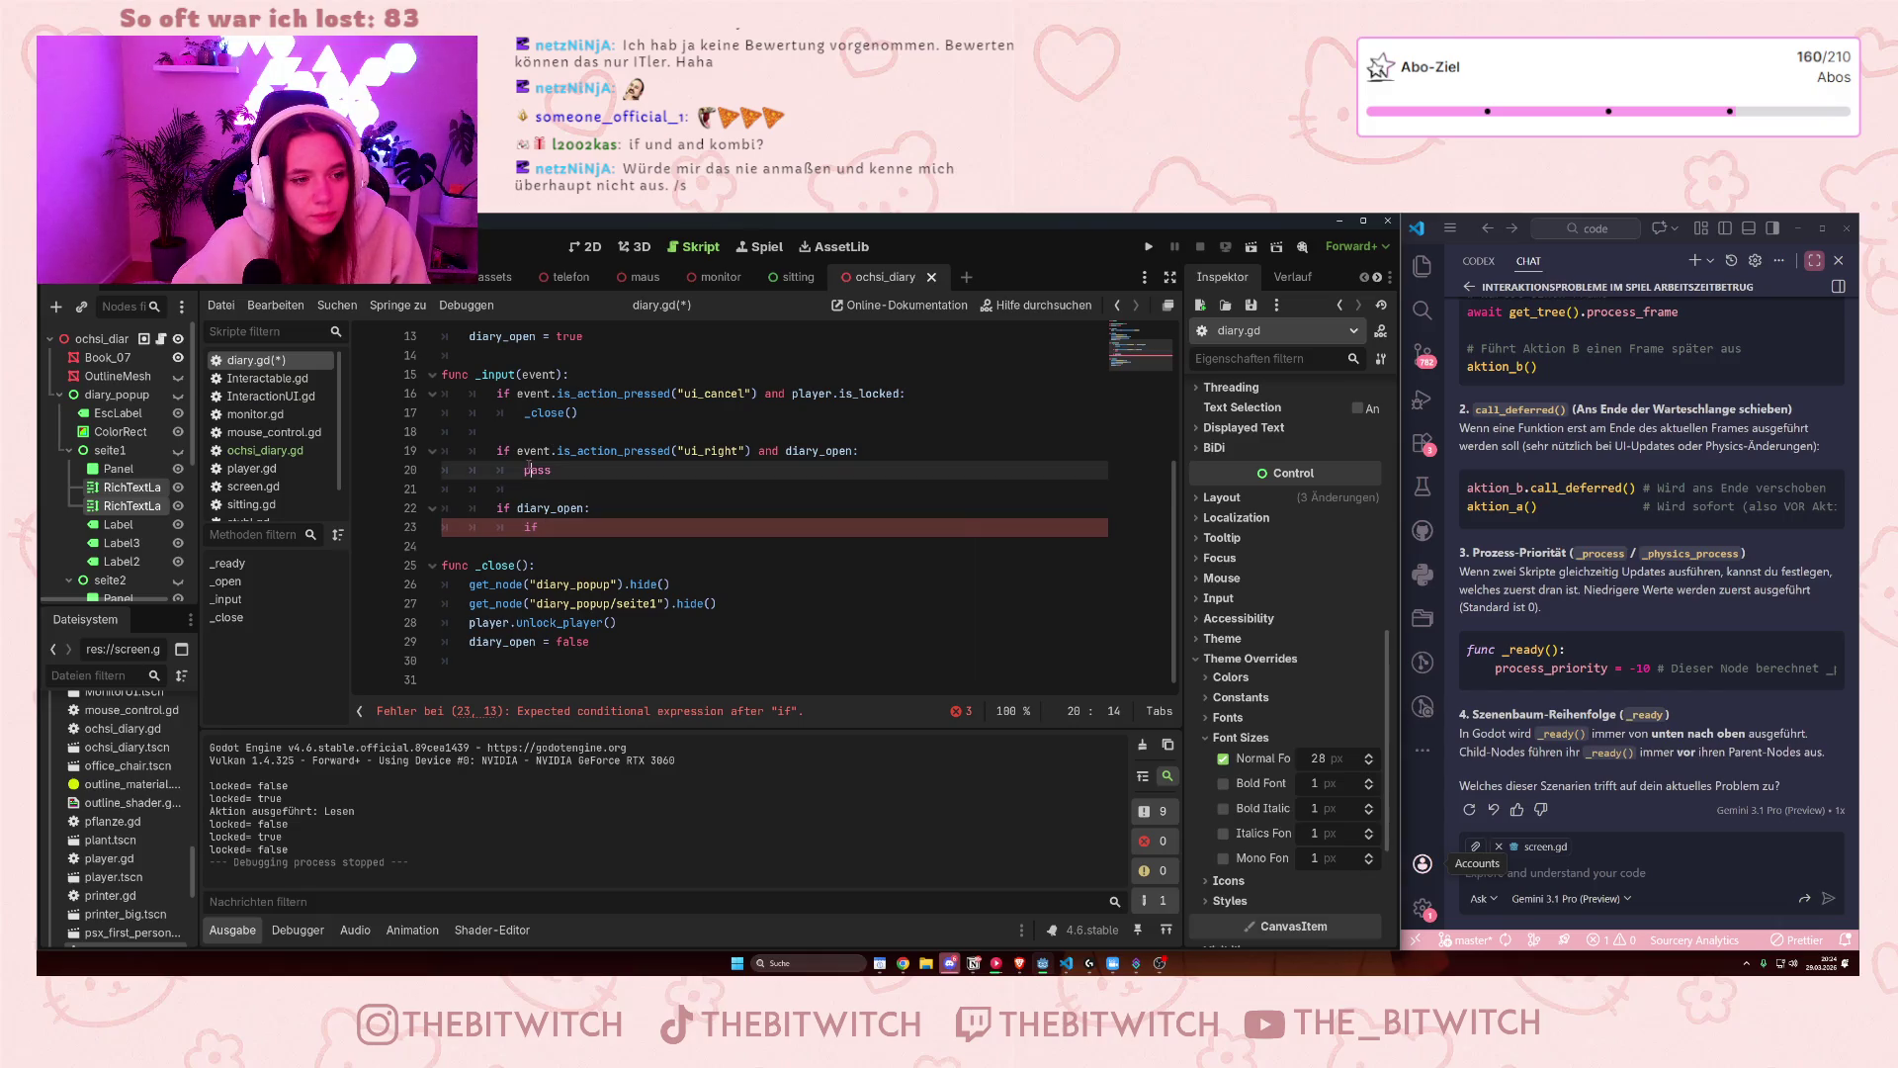
left_click(517, 450)
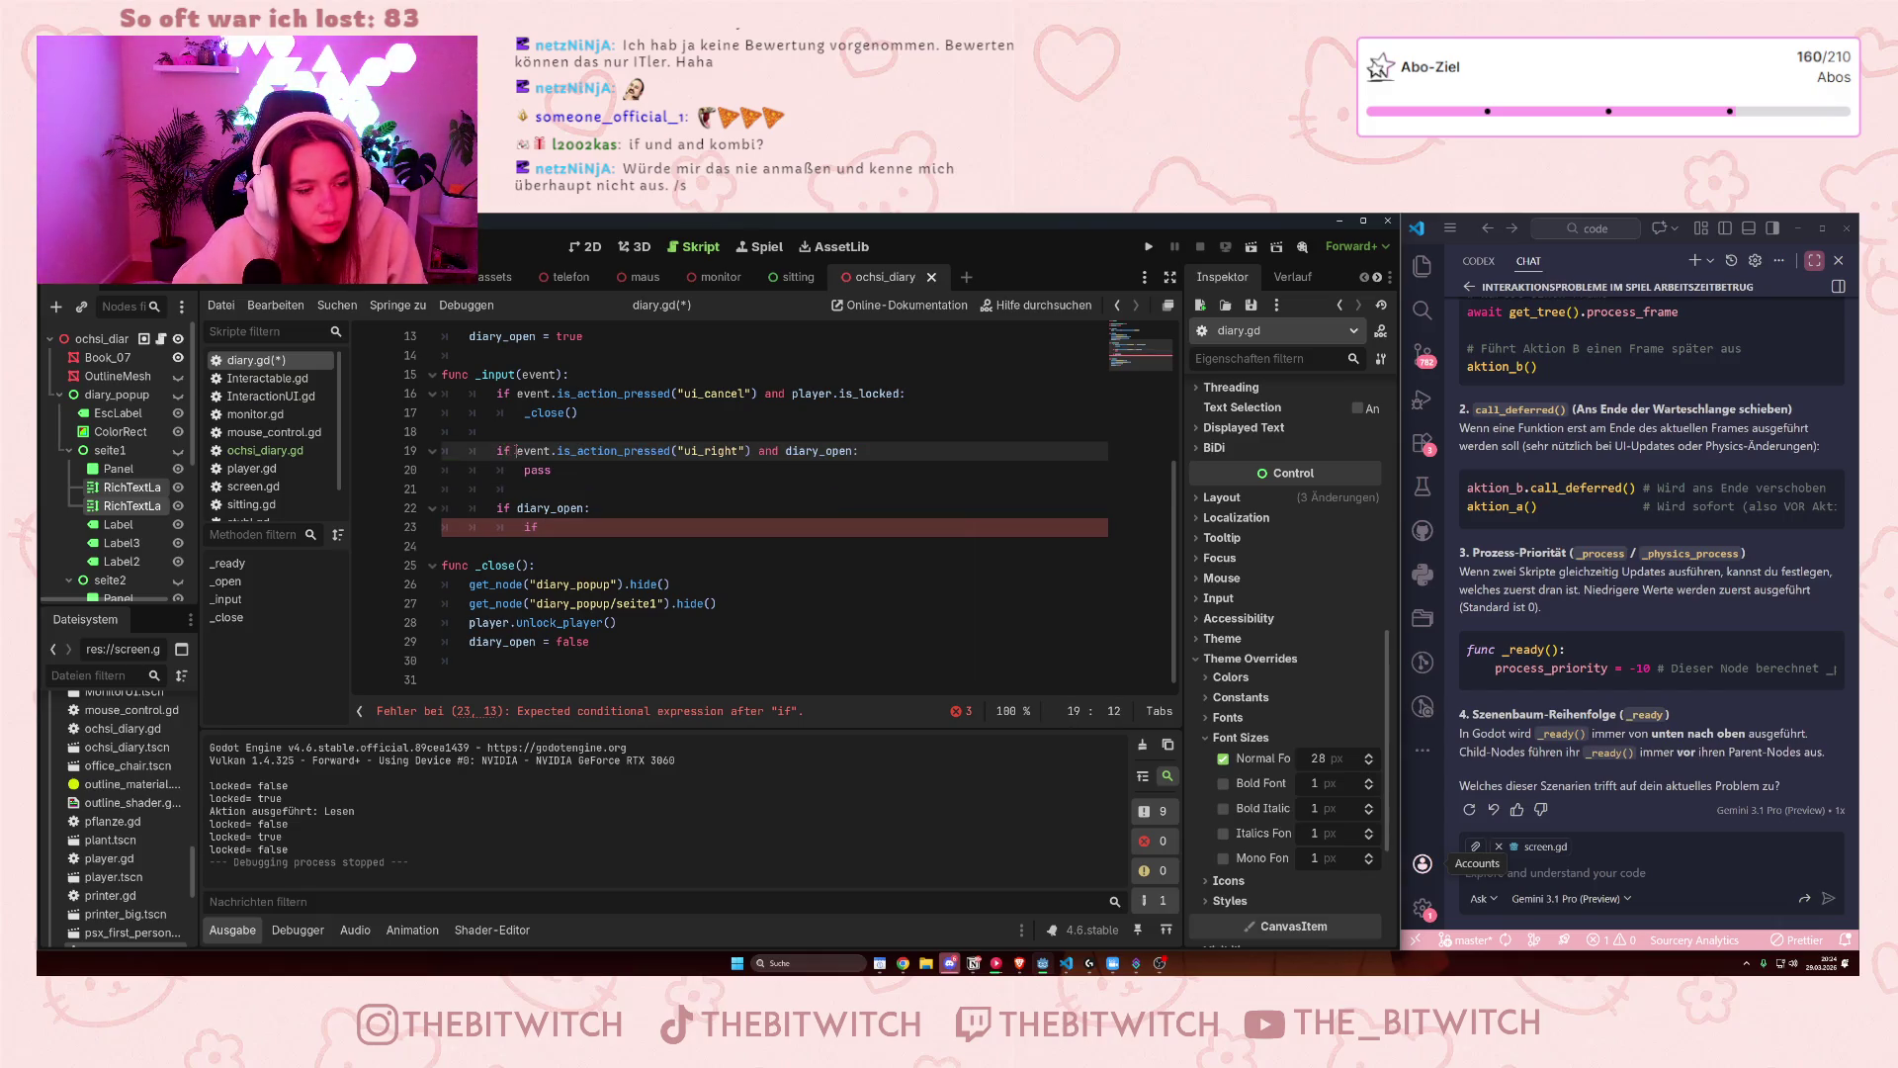
left_click_drag(517, 451, 859, 457)
left_click(692, 451)
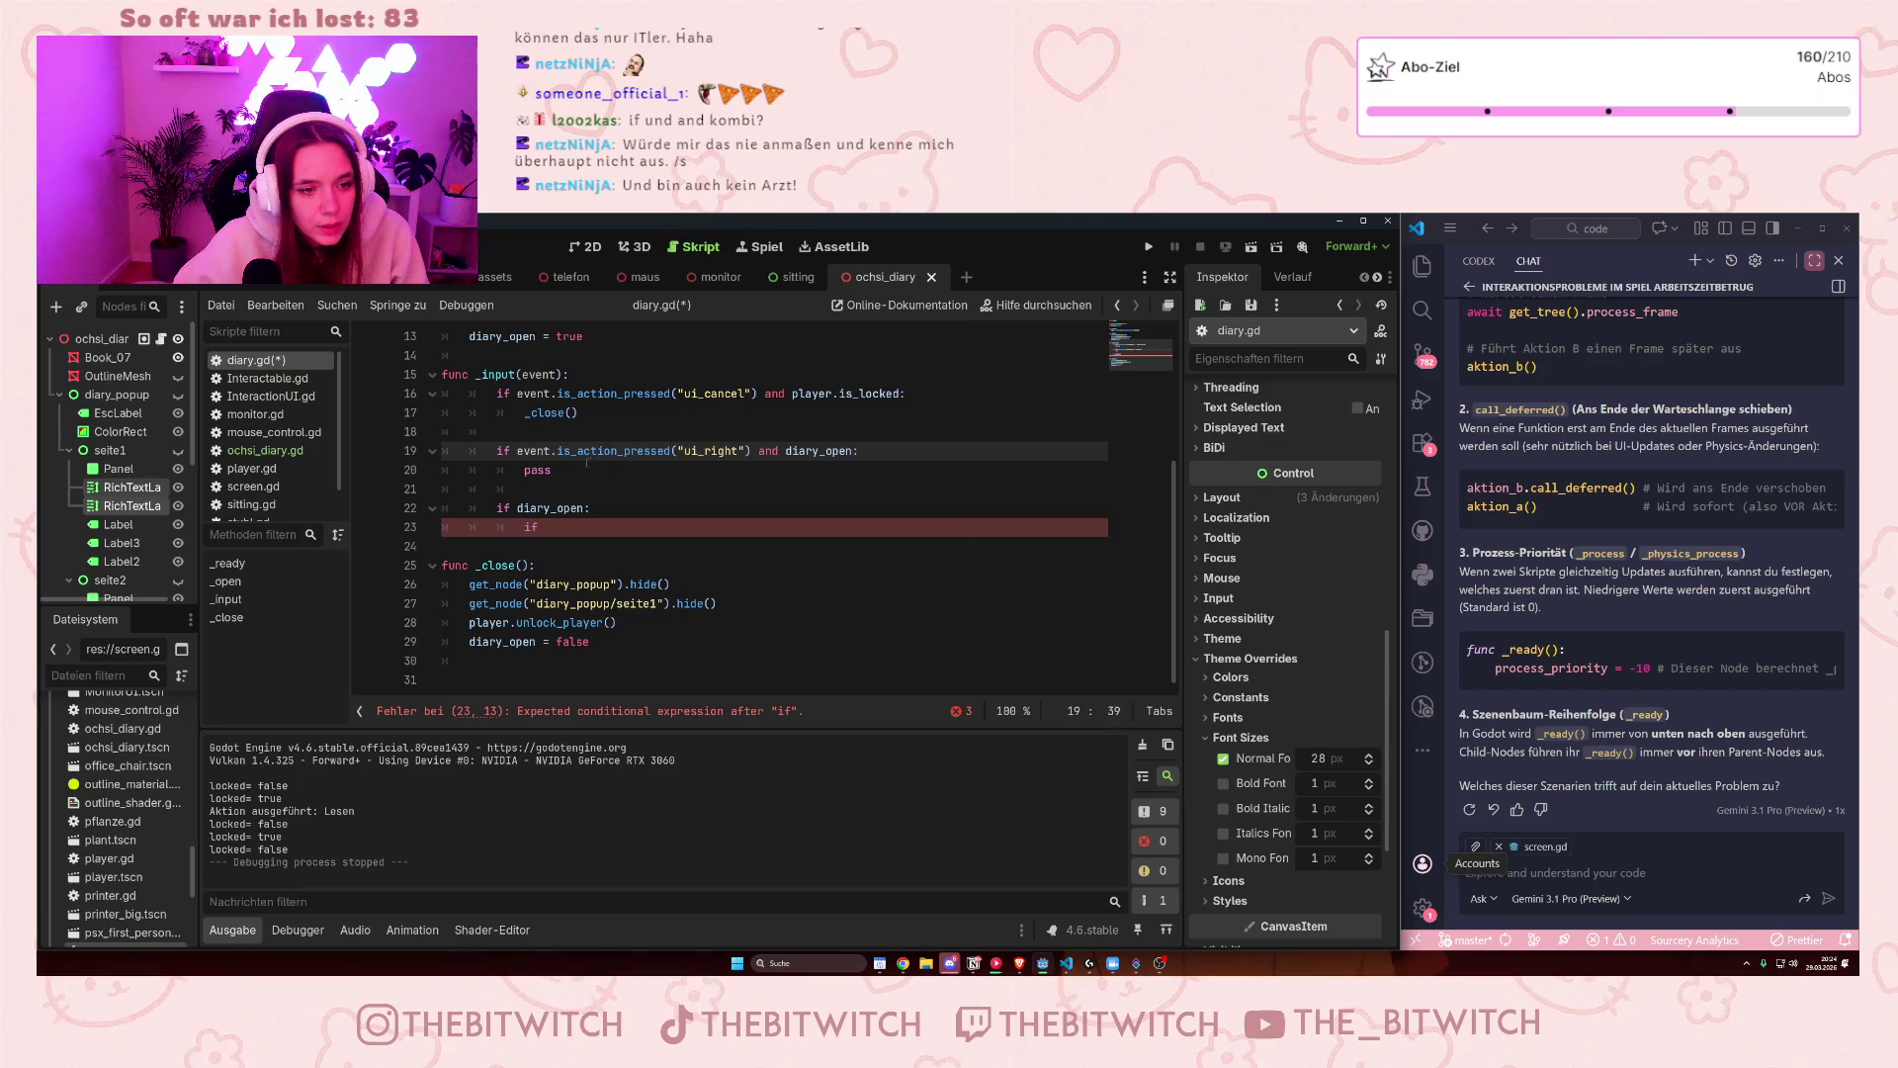
left_click_drag(517, 450, 749, 453)
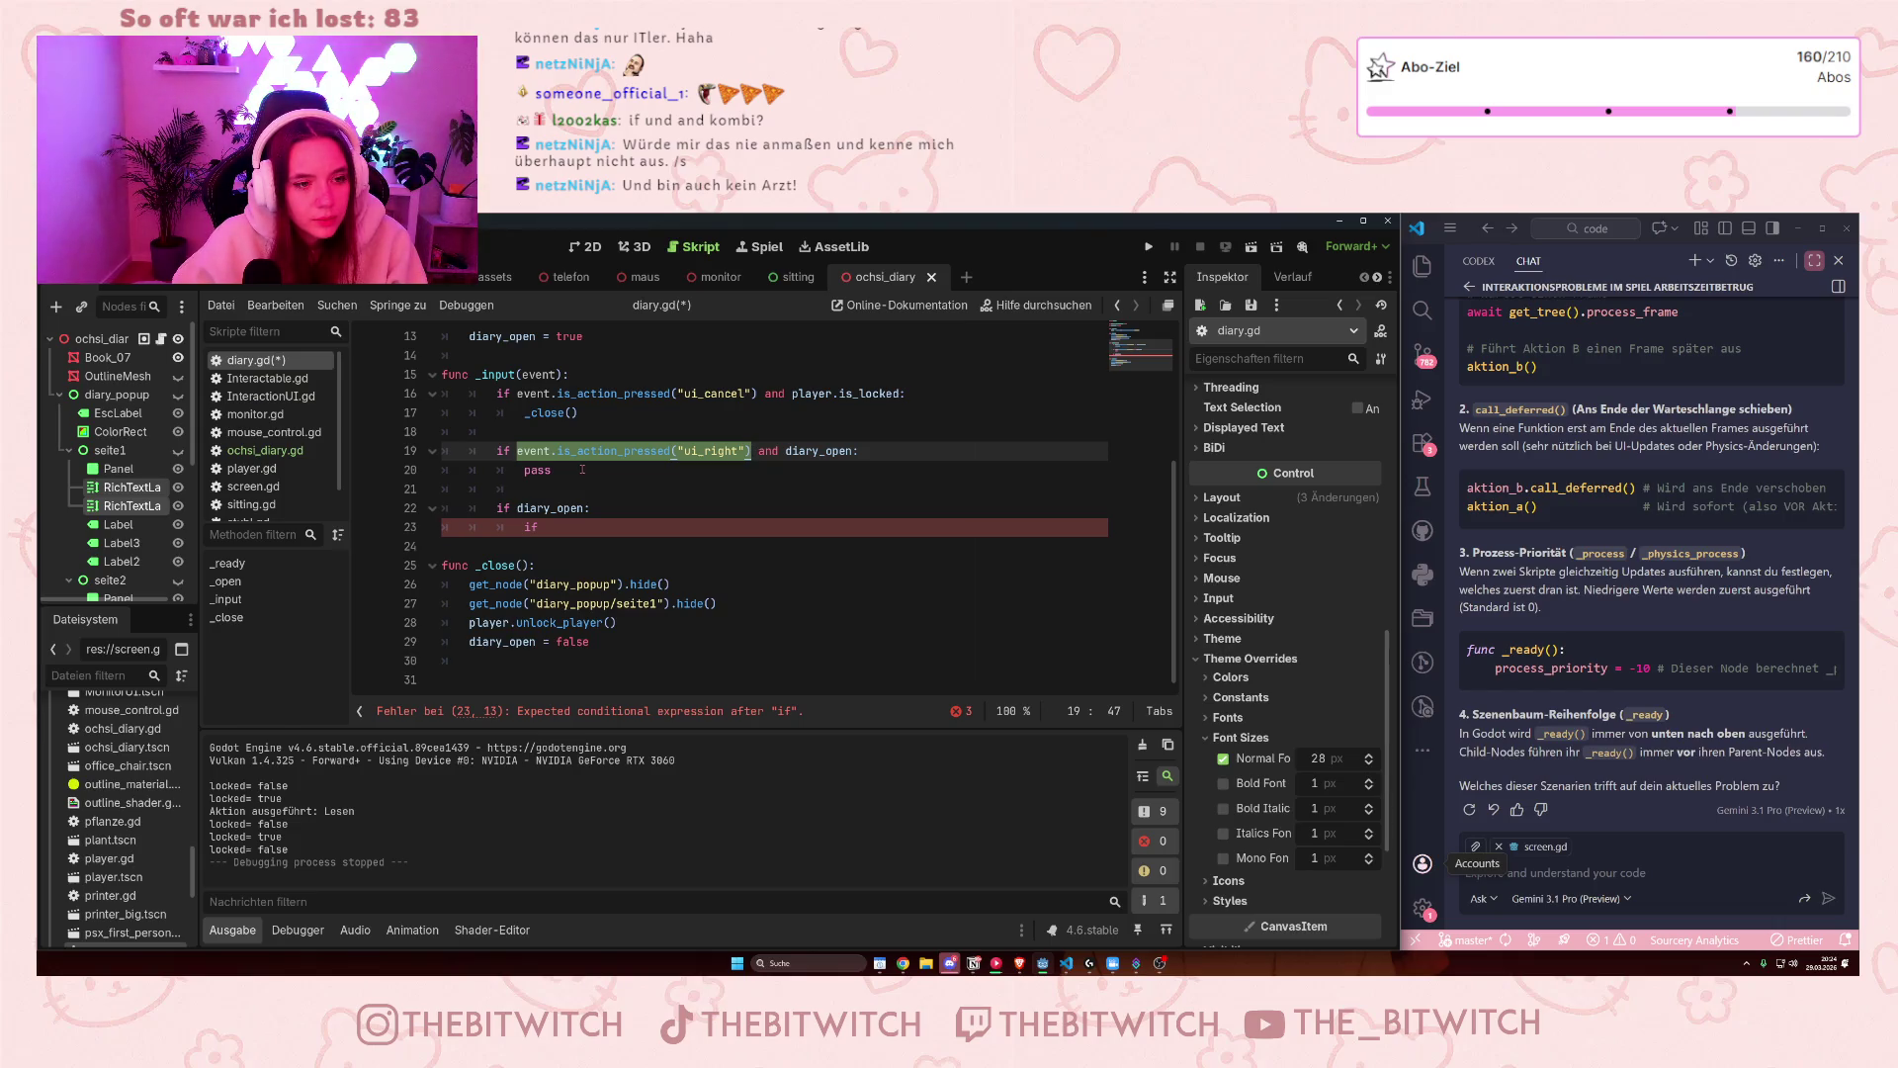
mouse_move(592, 472)
left_mouse_down()
mouse_move(553, 451)
mouse_move(442, 451)
left_mouse_up()
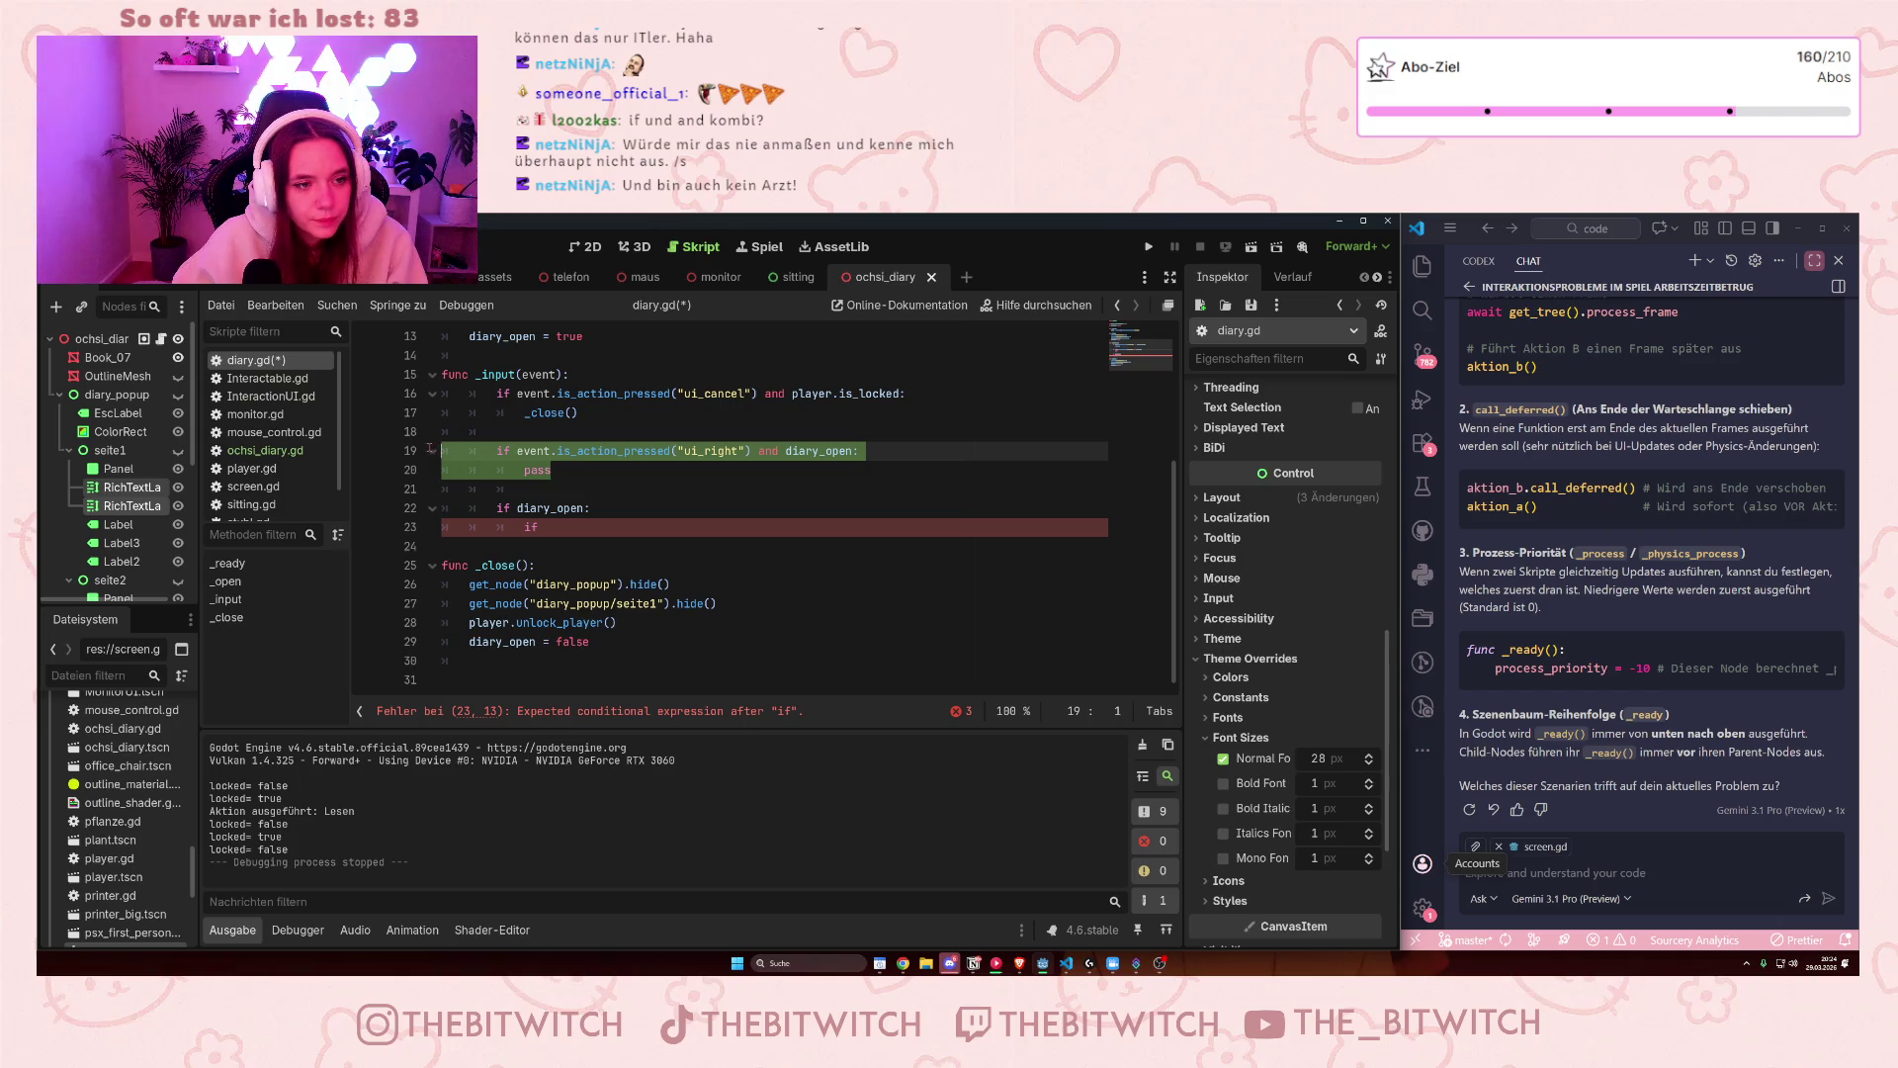
key("BackSpace")
key("BackSpace")
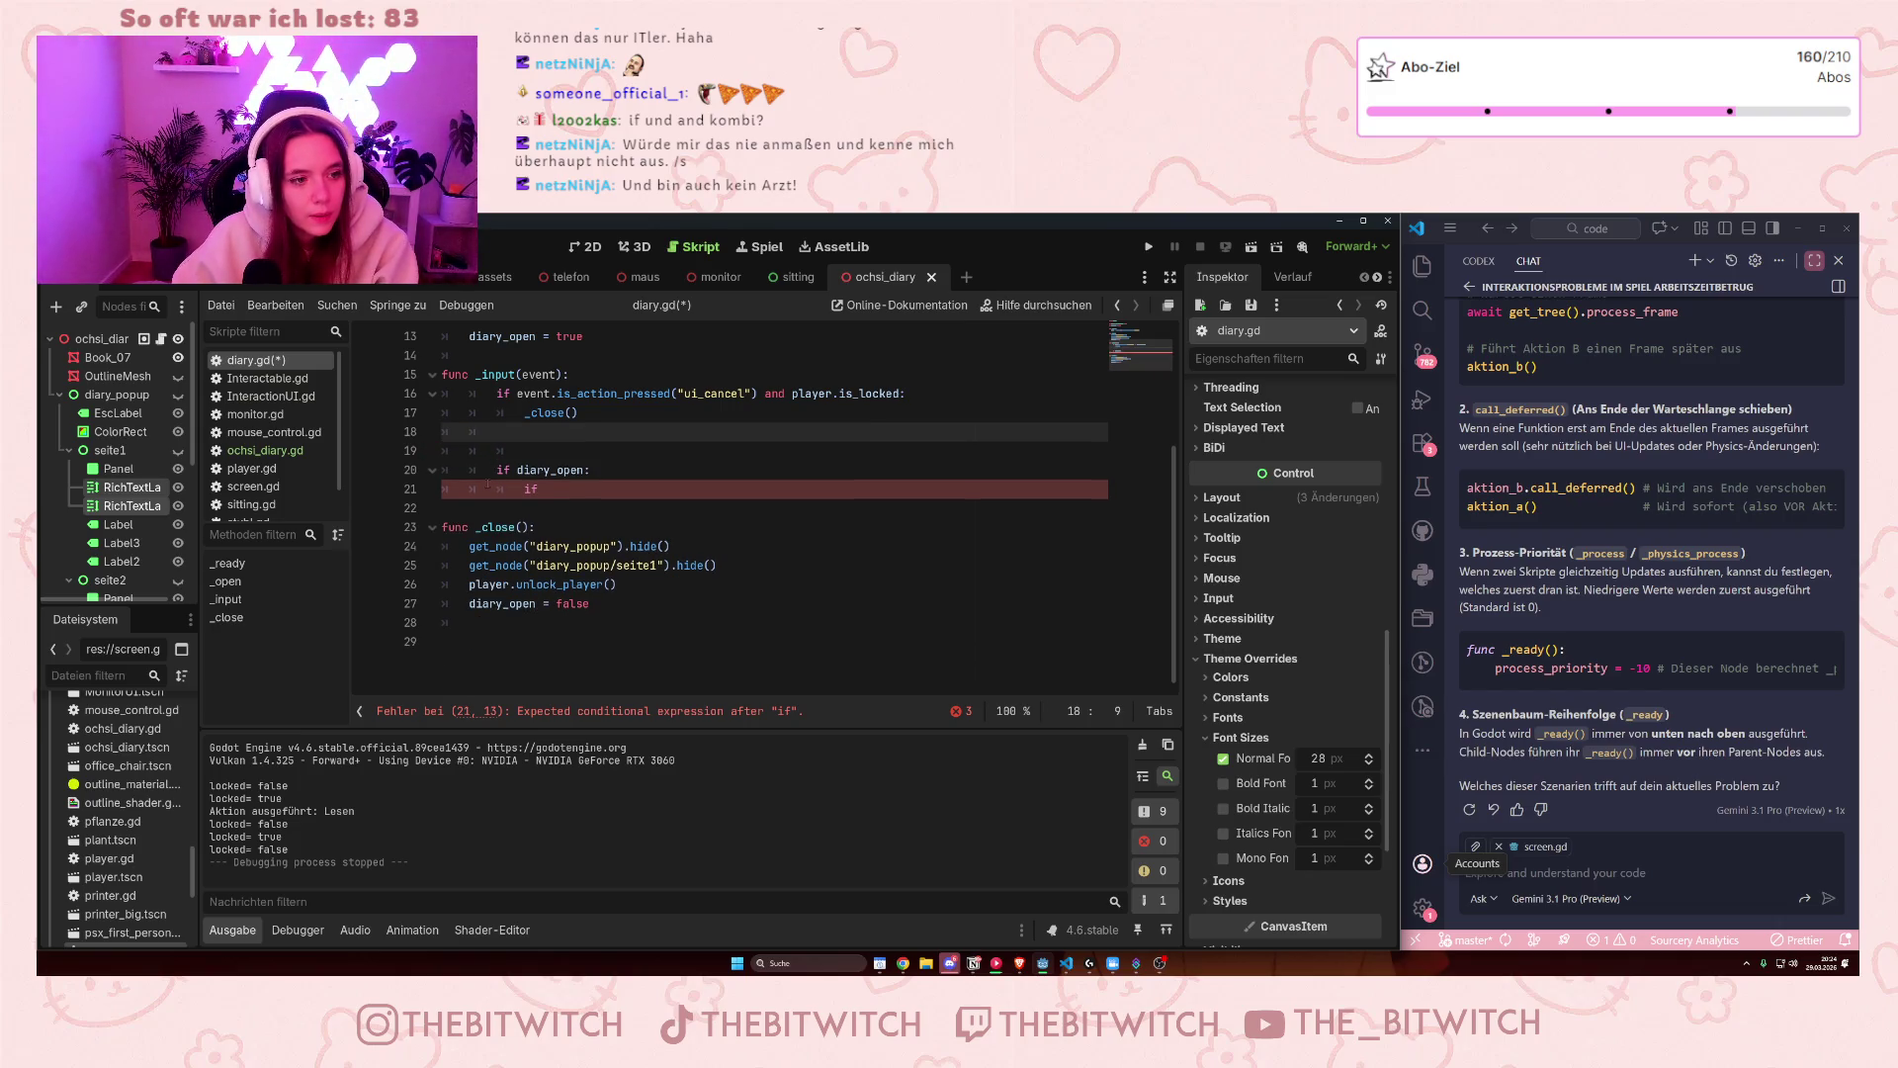
- Remove the empty line and make the nested if read 'if event.is_action_pressed("ui_right") and'
key("BackSpace")
left_click(559, 469)
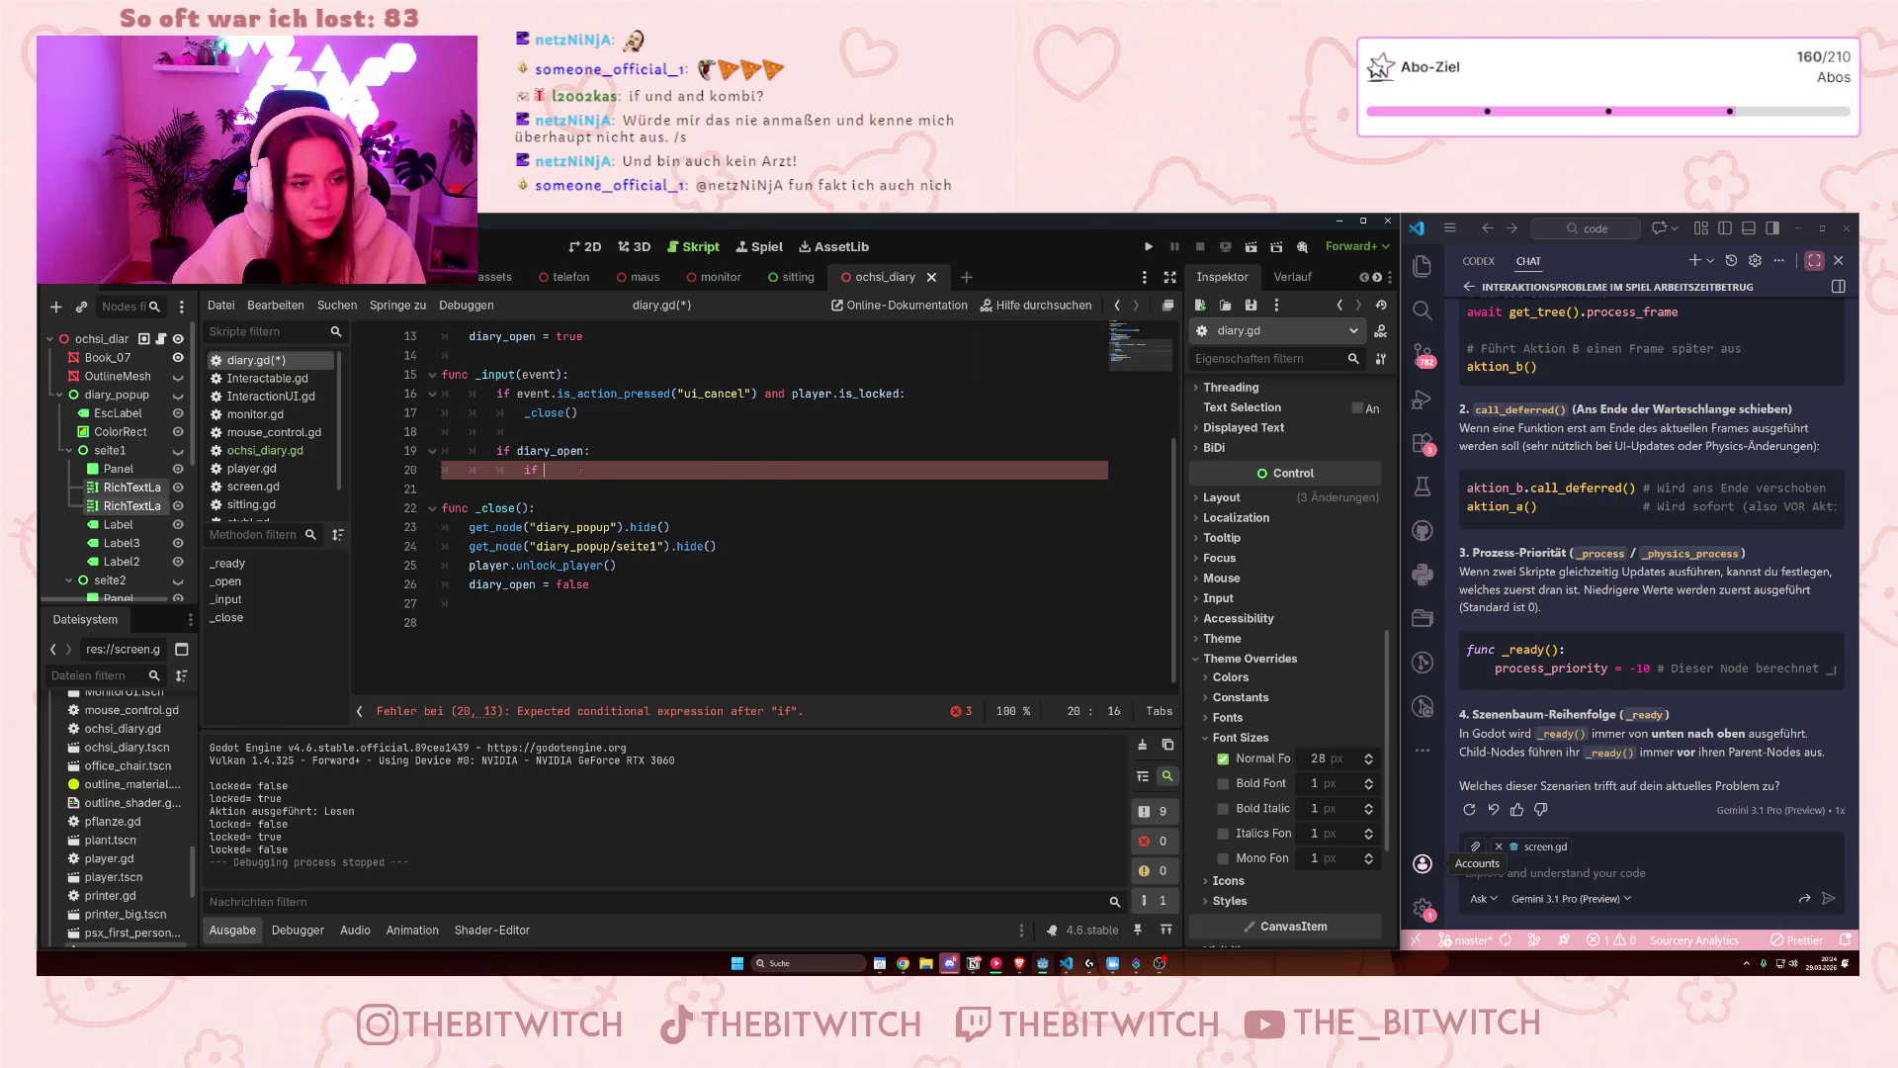
type("event.is_action_pressed(\"ui_right\") and")
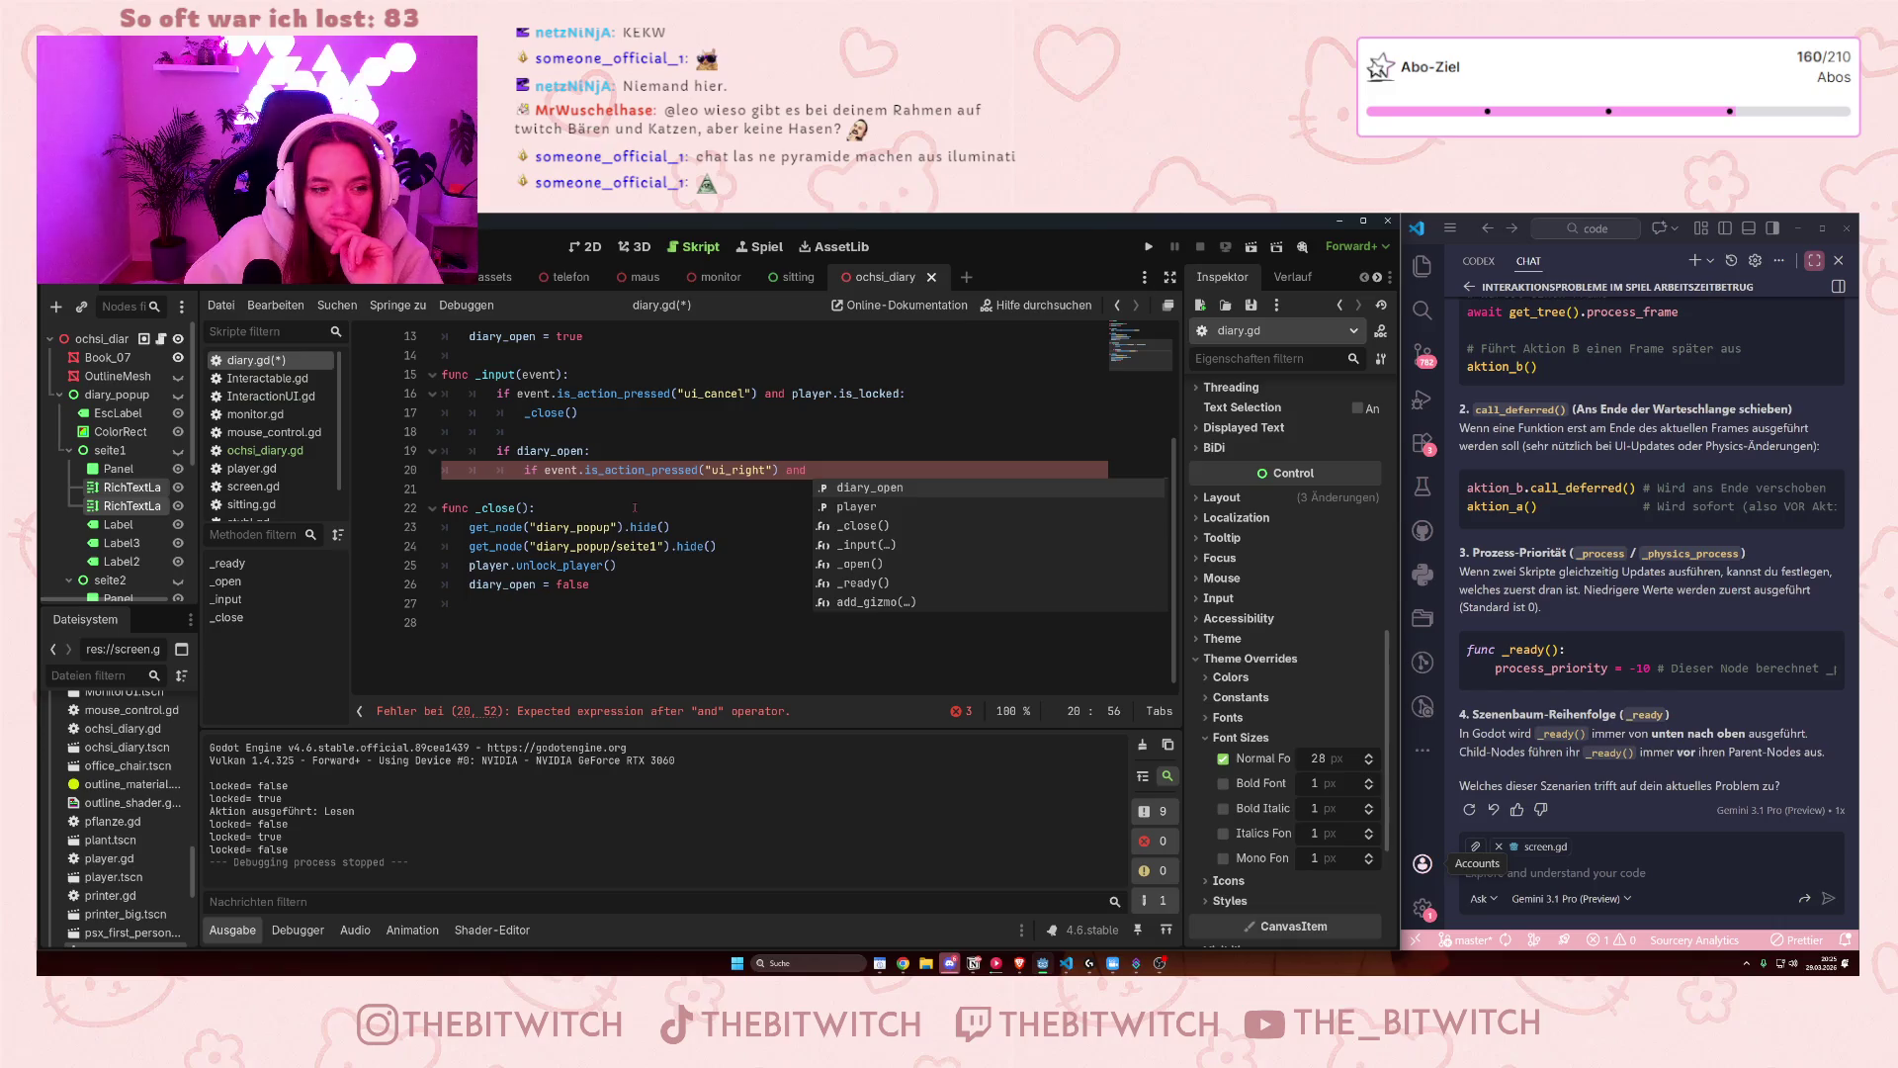
left_click(634, 507)
scroll(647, 514, "up", 3)
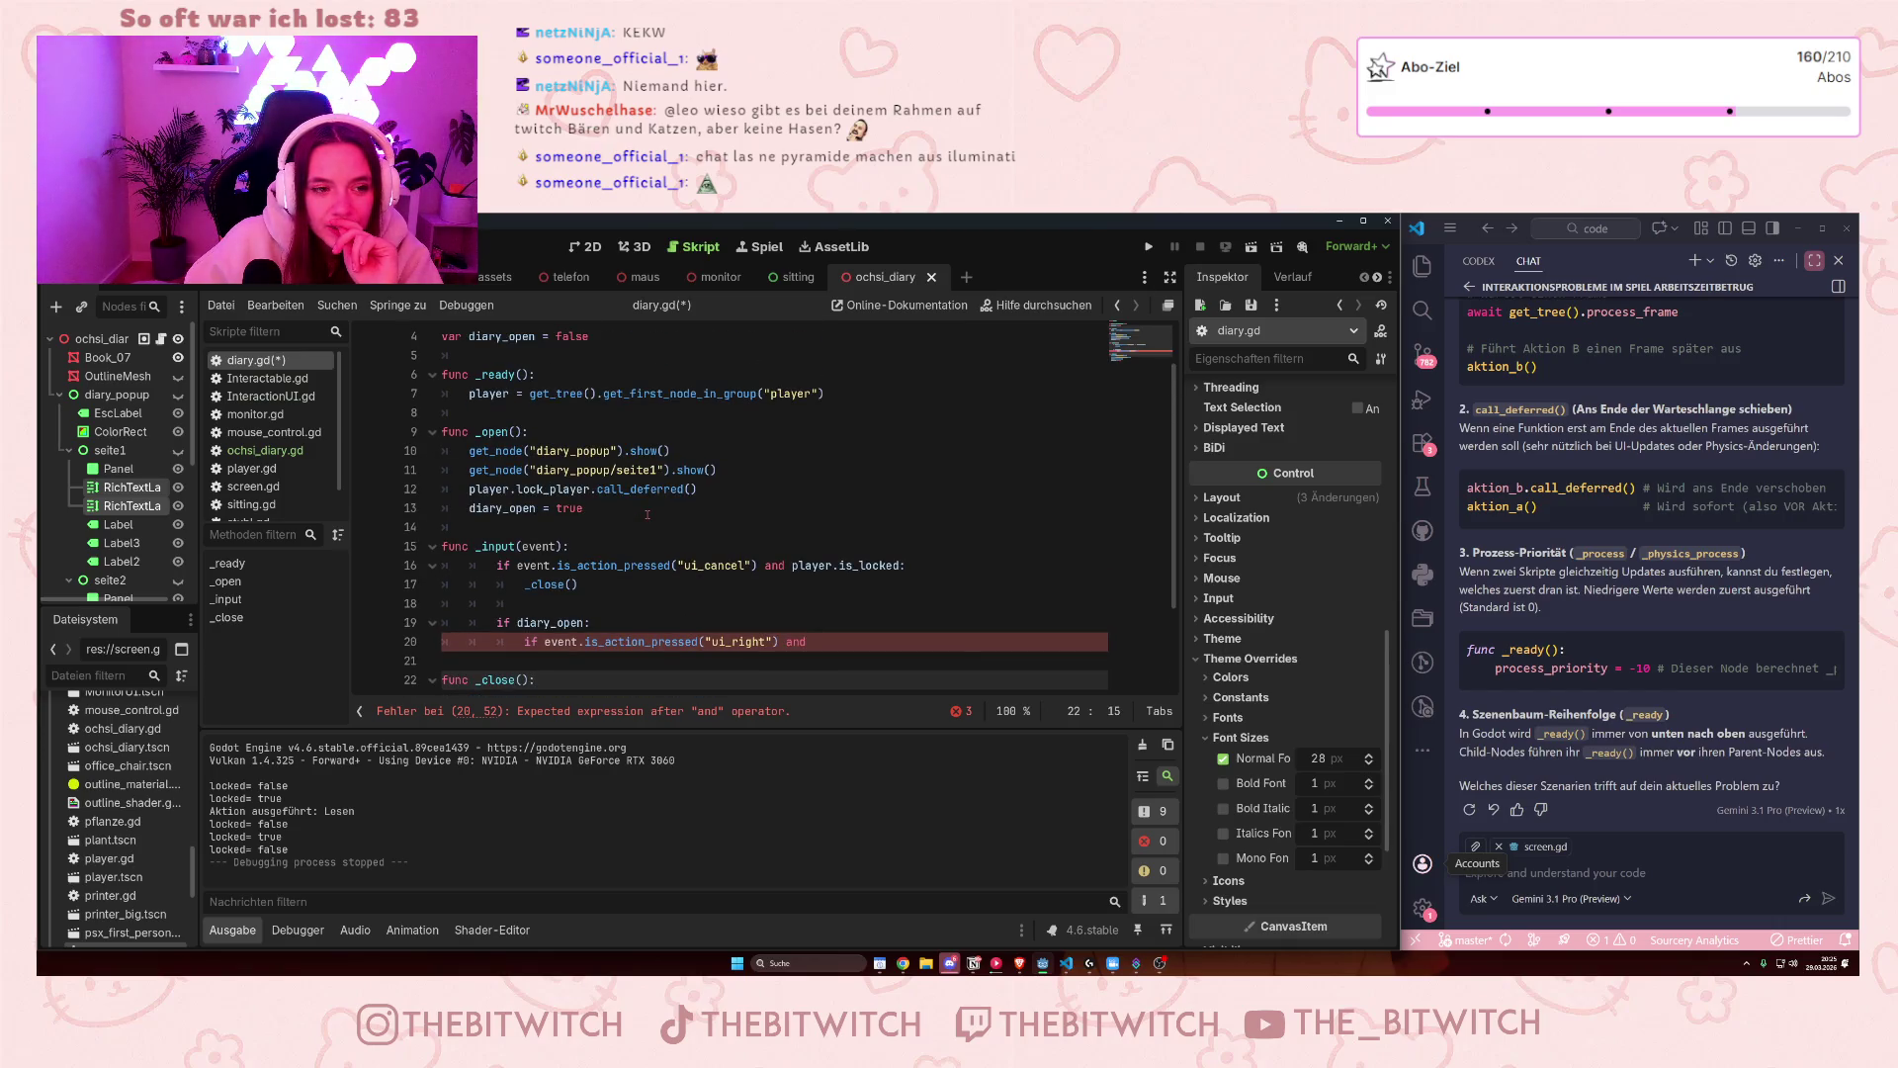
scroll(648, 514, "down", 1)
mouse_move(648, 507)
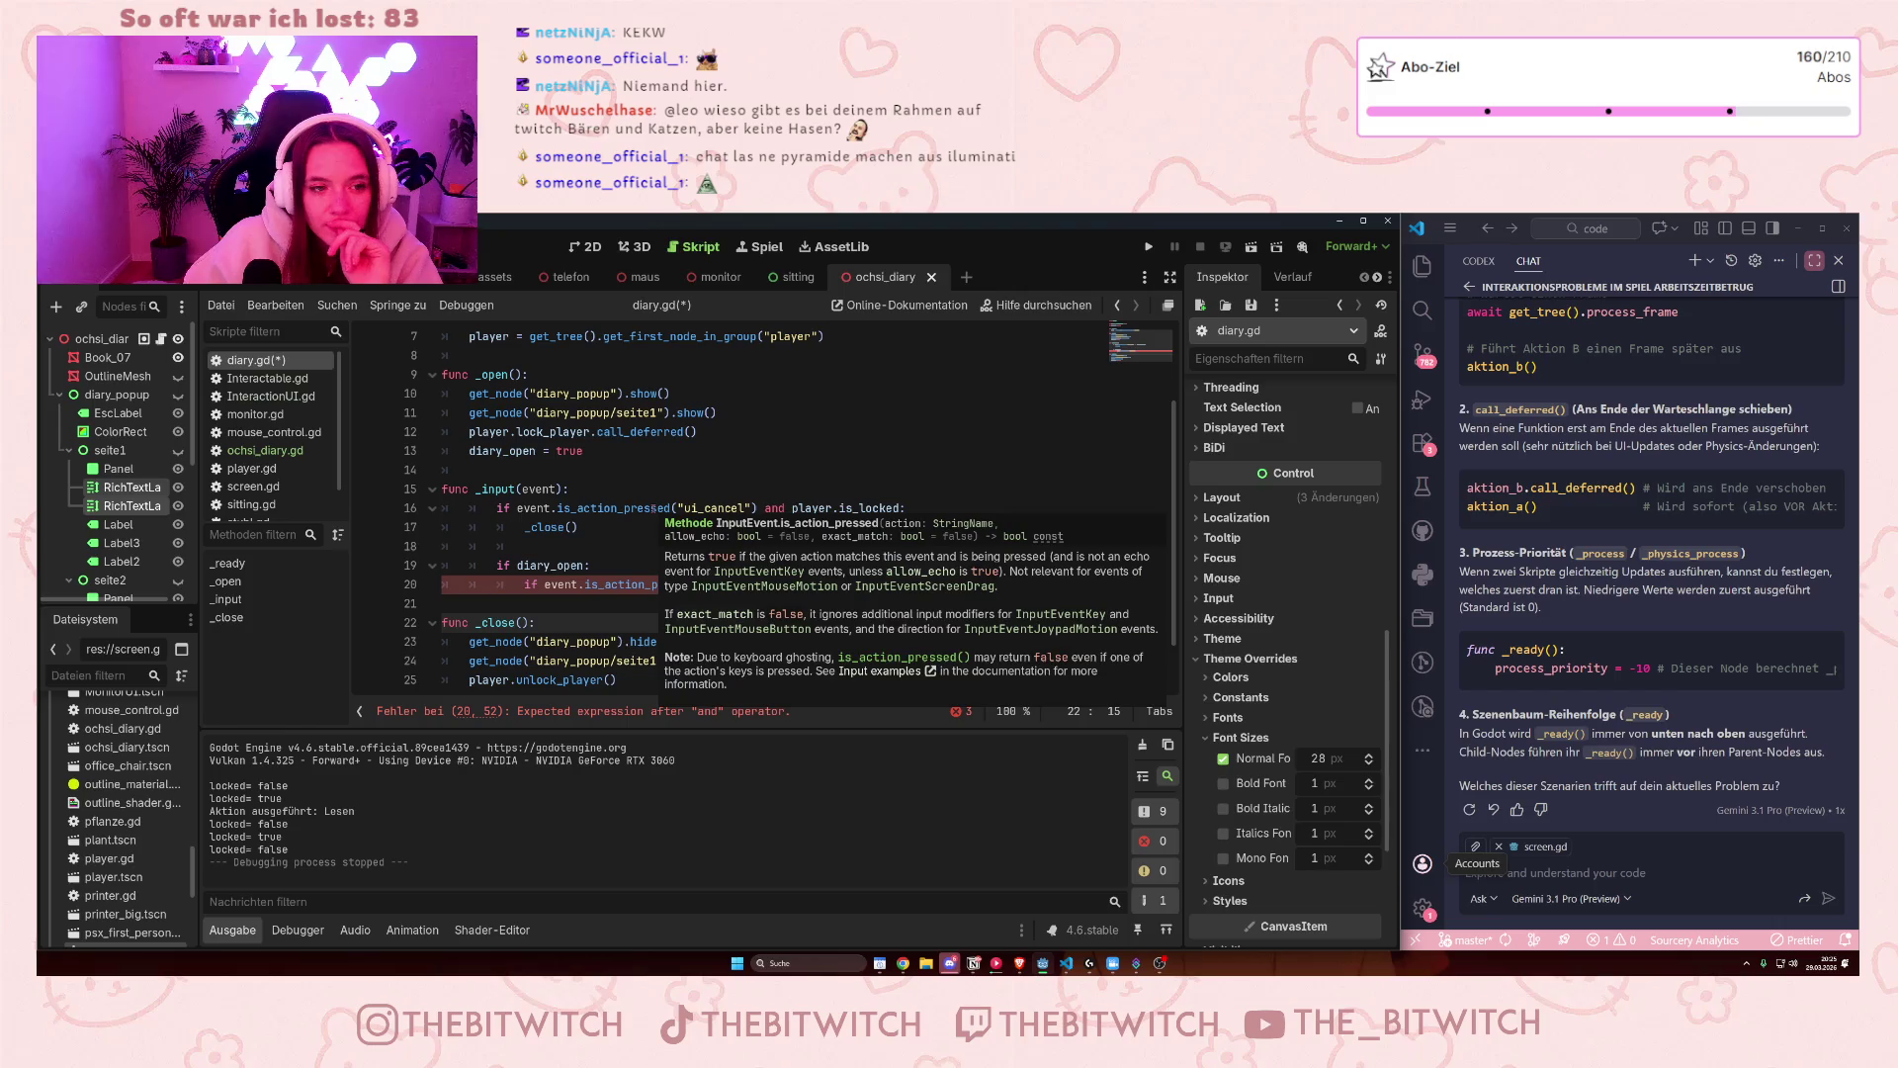
- Add a line after the seite1 show call, start a variable declaration, then back out
left_click(736, 410)
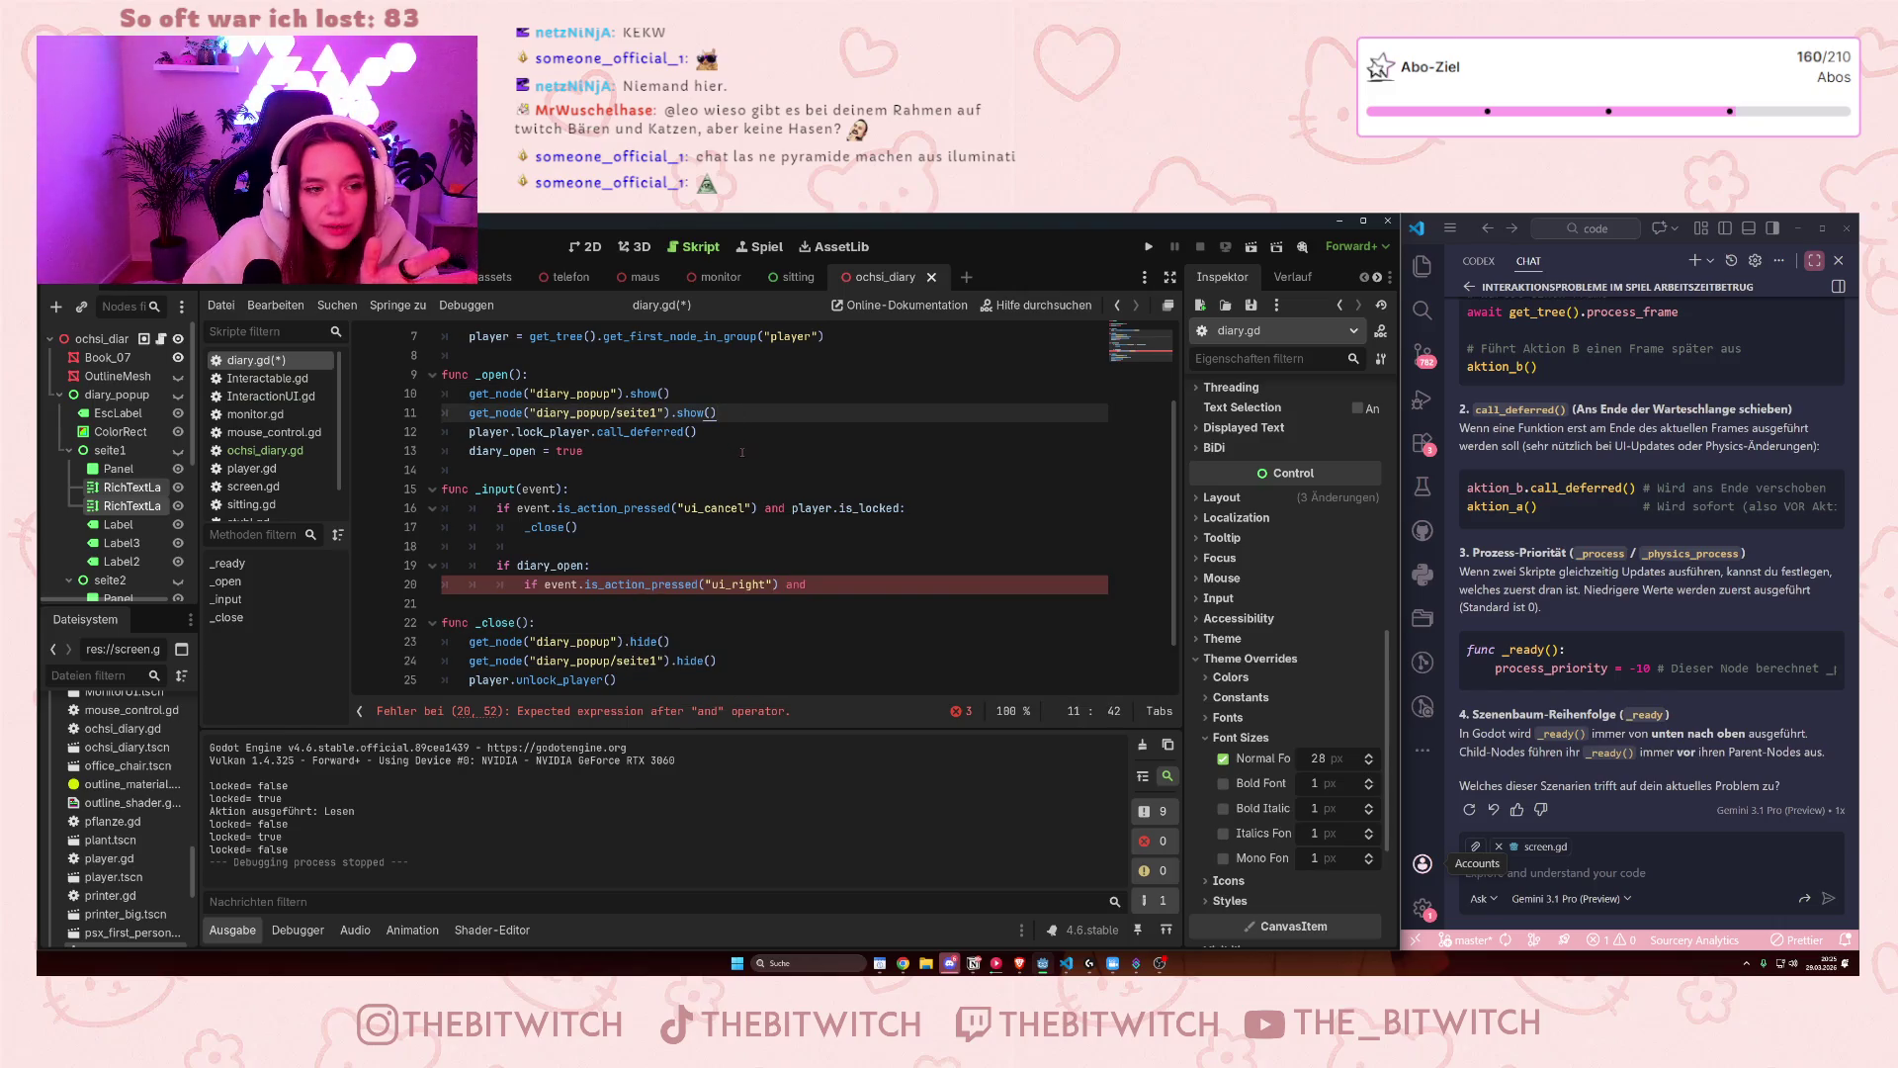
key("Return")
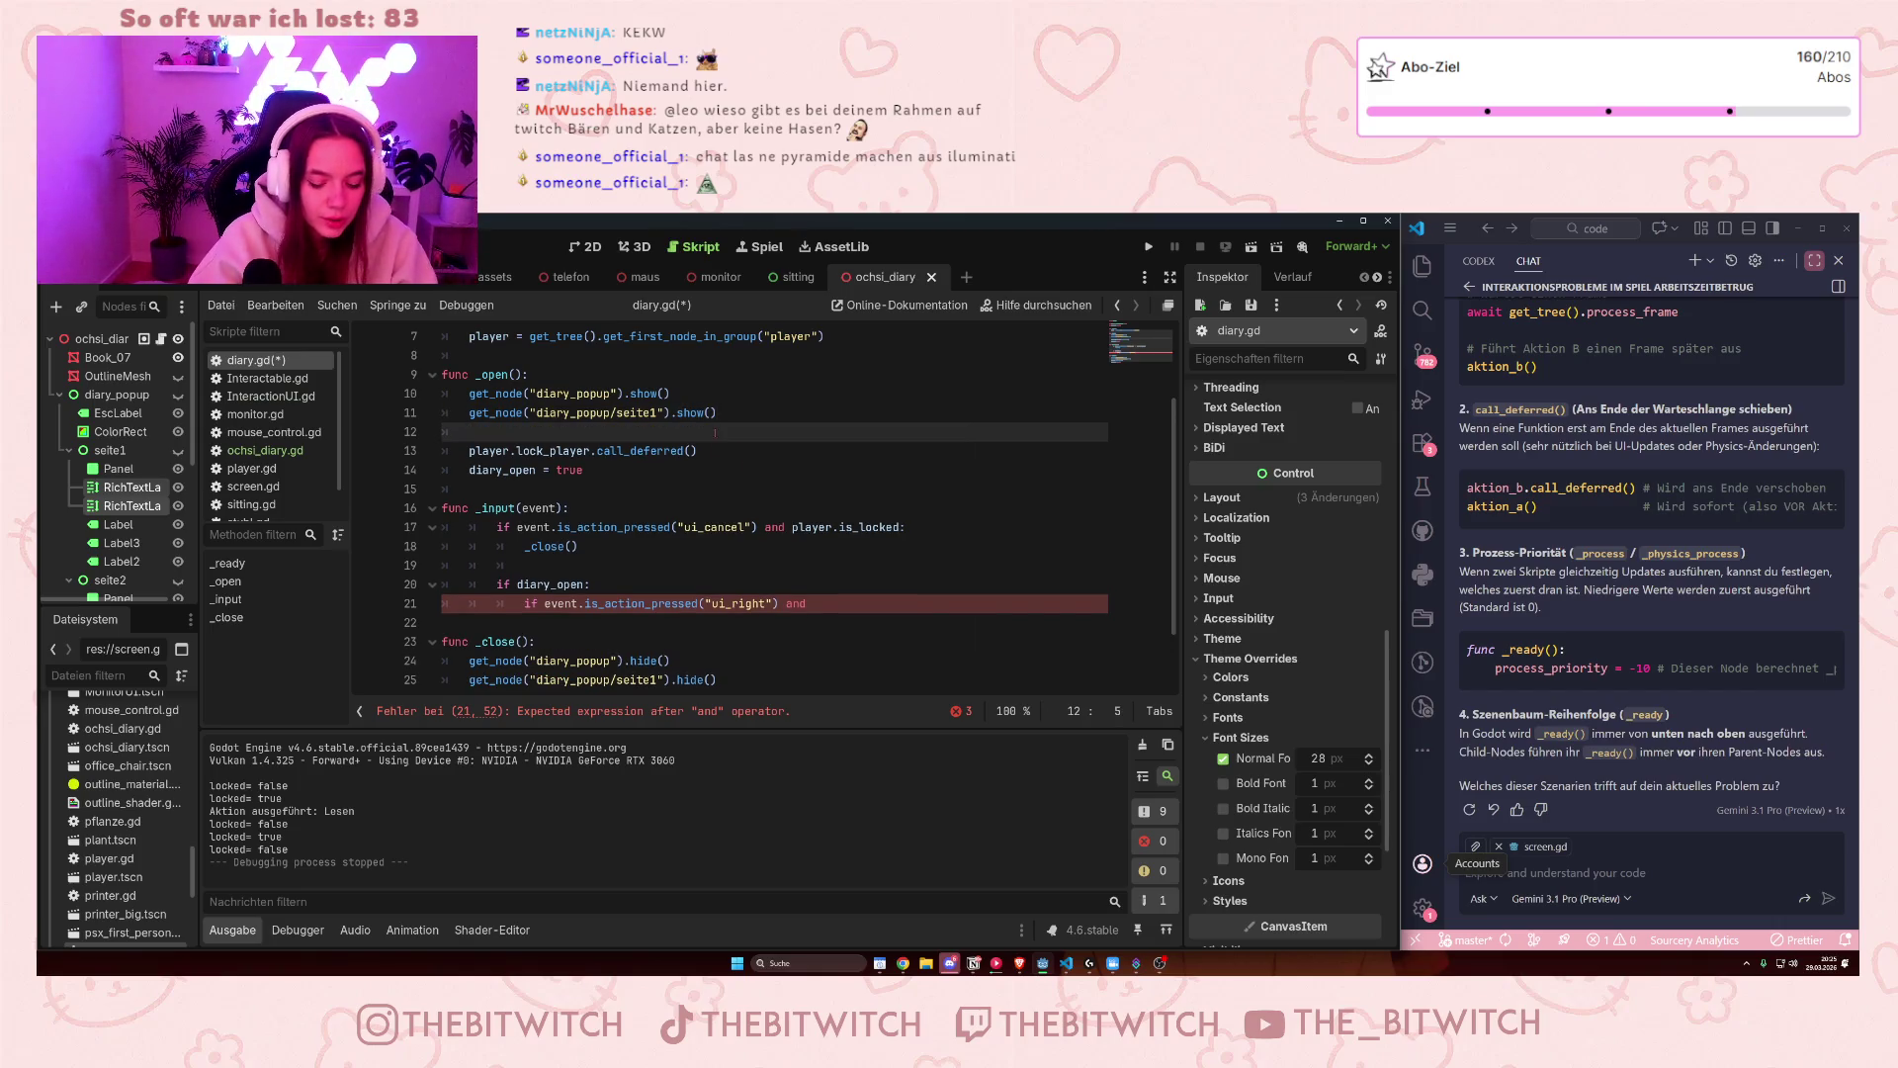
type("var di")
key("BackSpace")
key("BackSpace")
key("BackSpace")
key("BackSpace")
key("BackSpace")
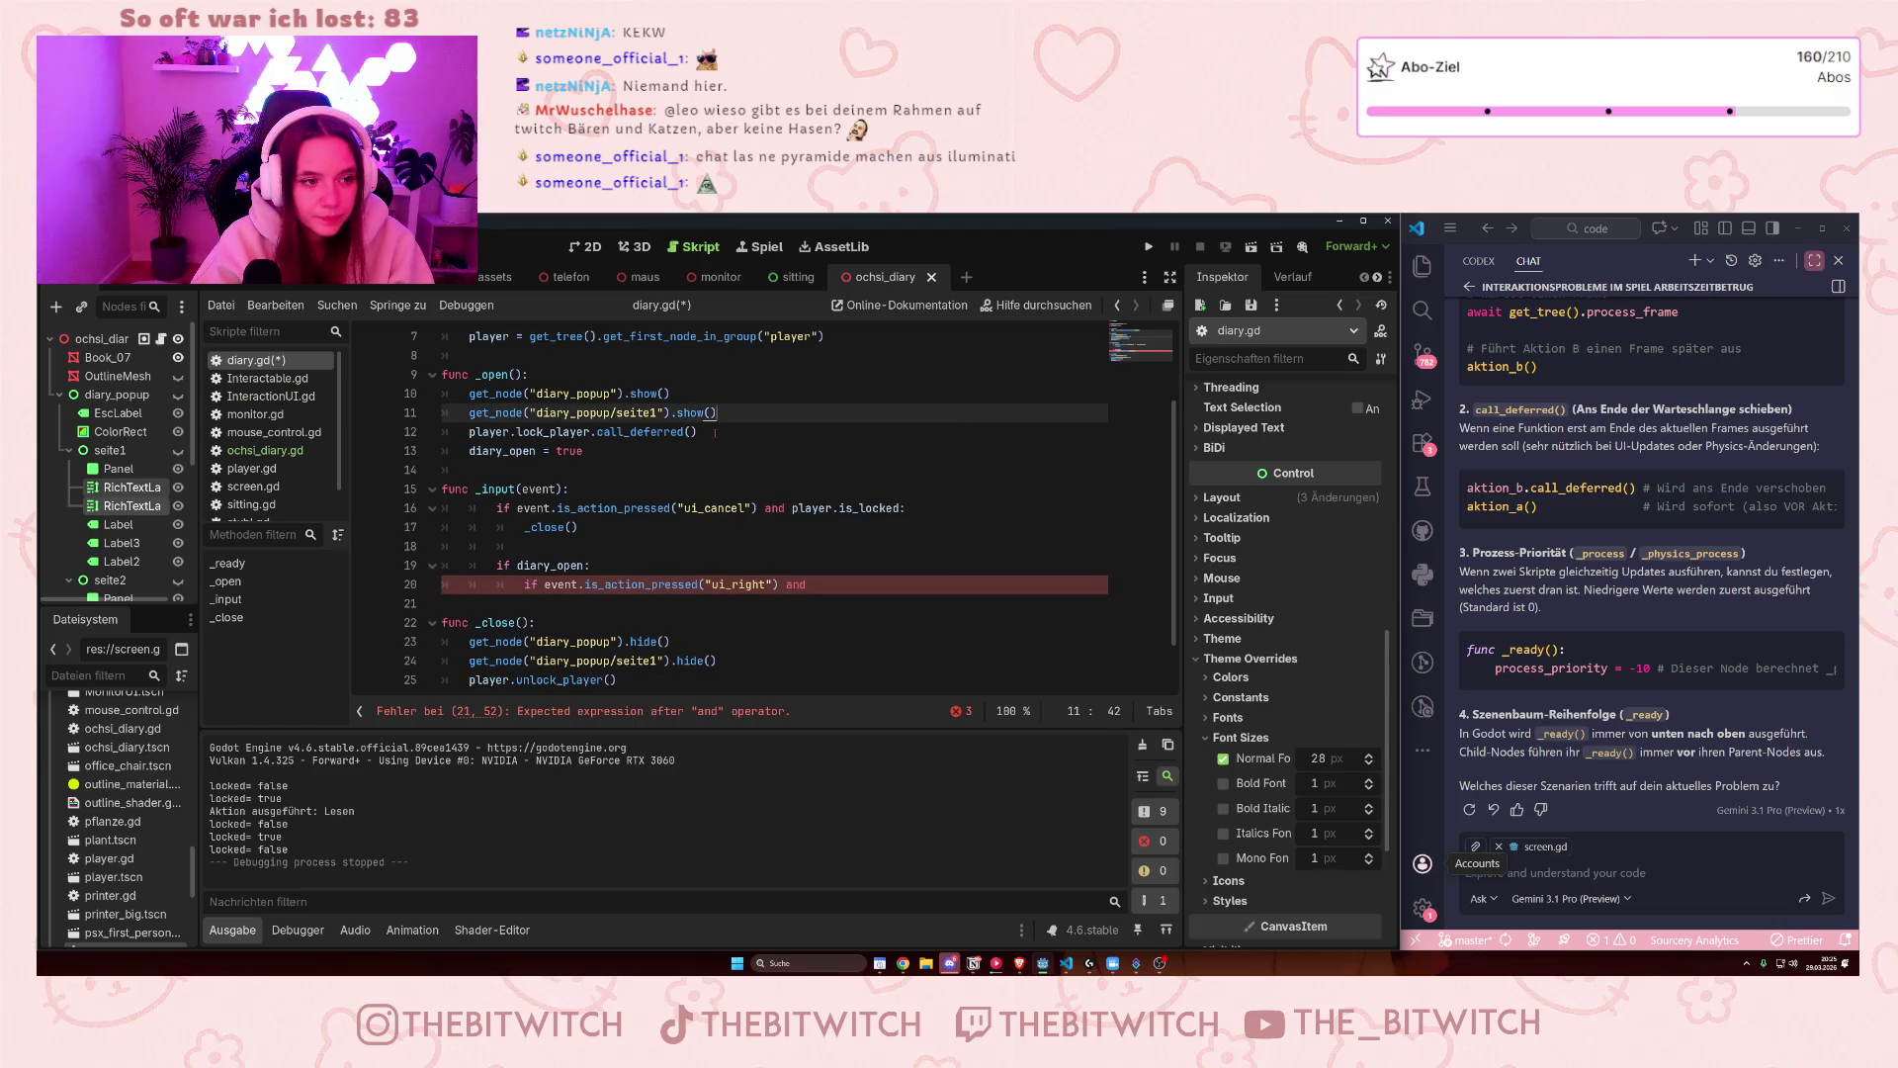
scroll(692, 415, "up", 2)
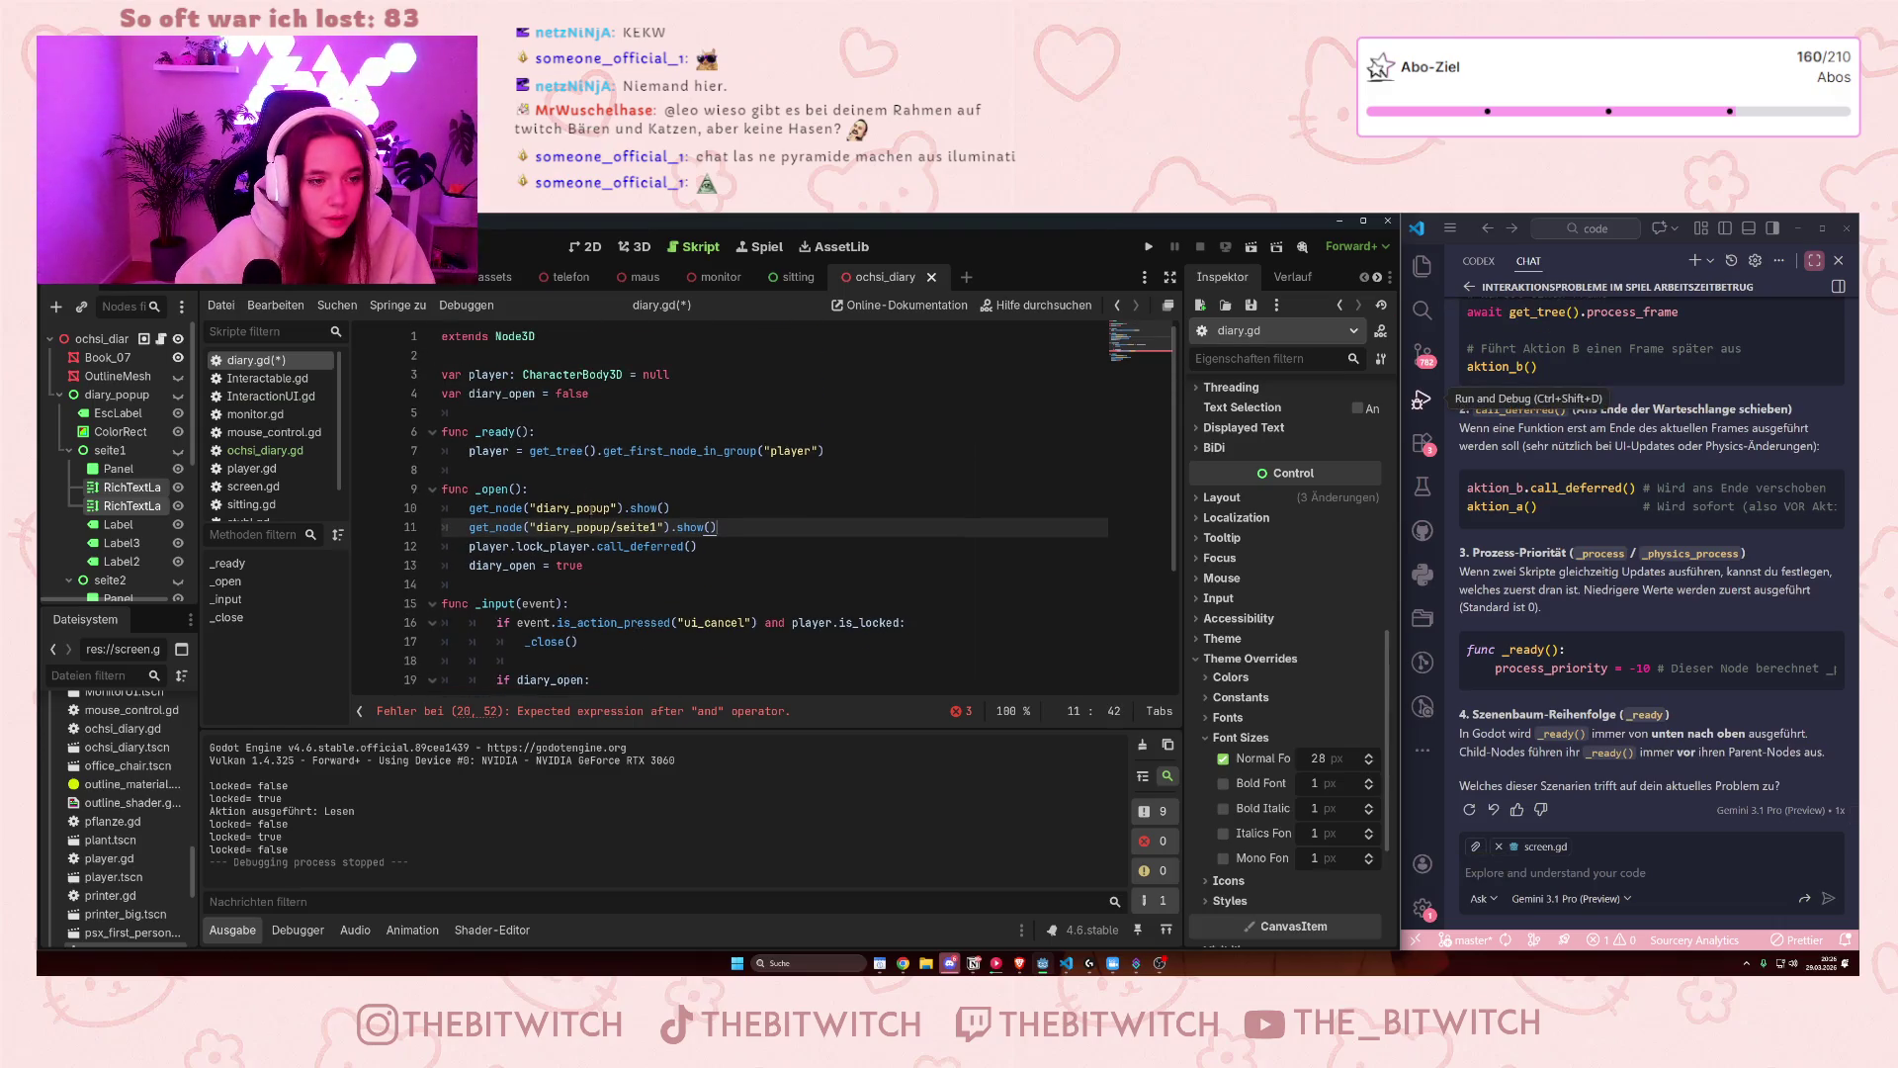
- Declare 'var diary_page = 0' on a new line below diary_open
left_click(635, 392)
key("Return")
type("var diatr")
key("BackSpace")
key("BackSpace")
type("ry_page")
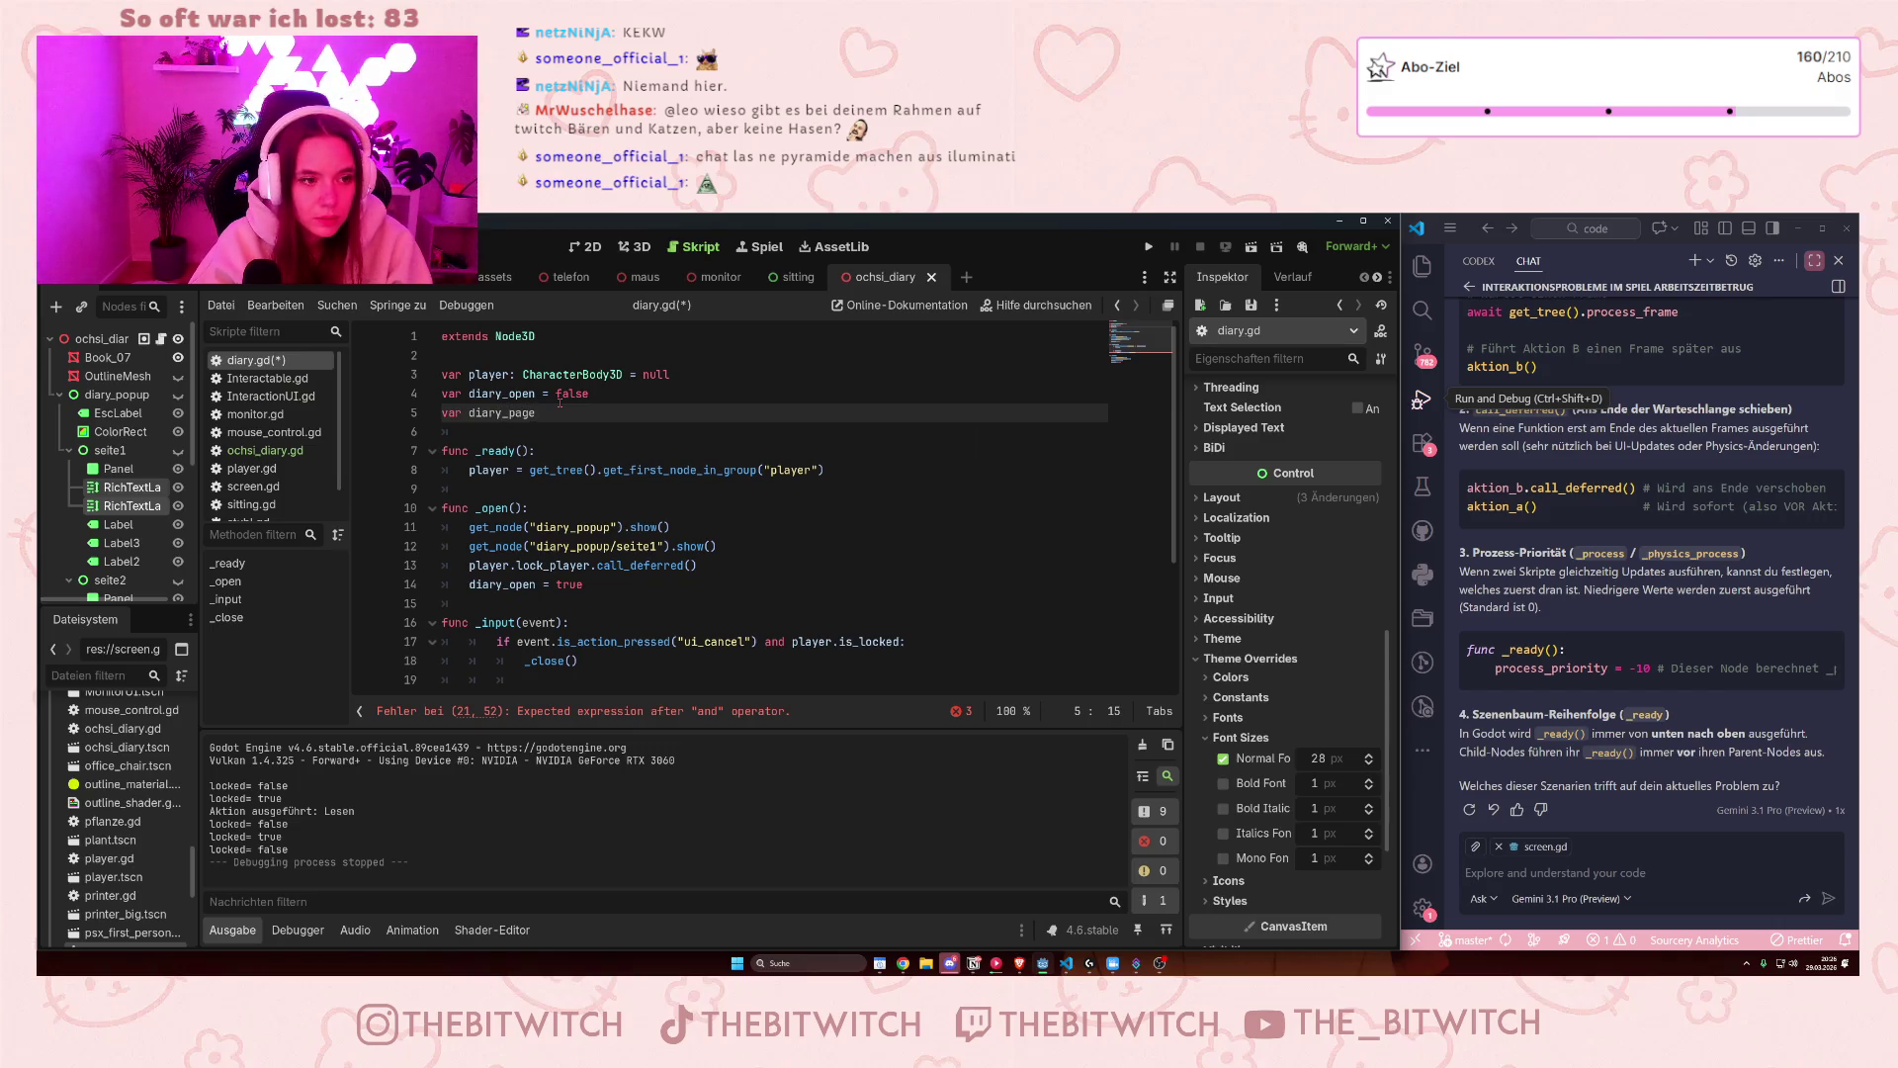
type(" = 0")
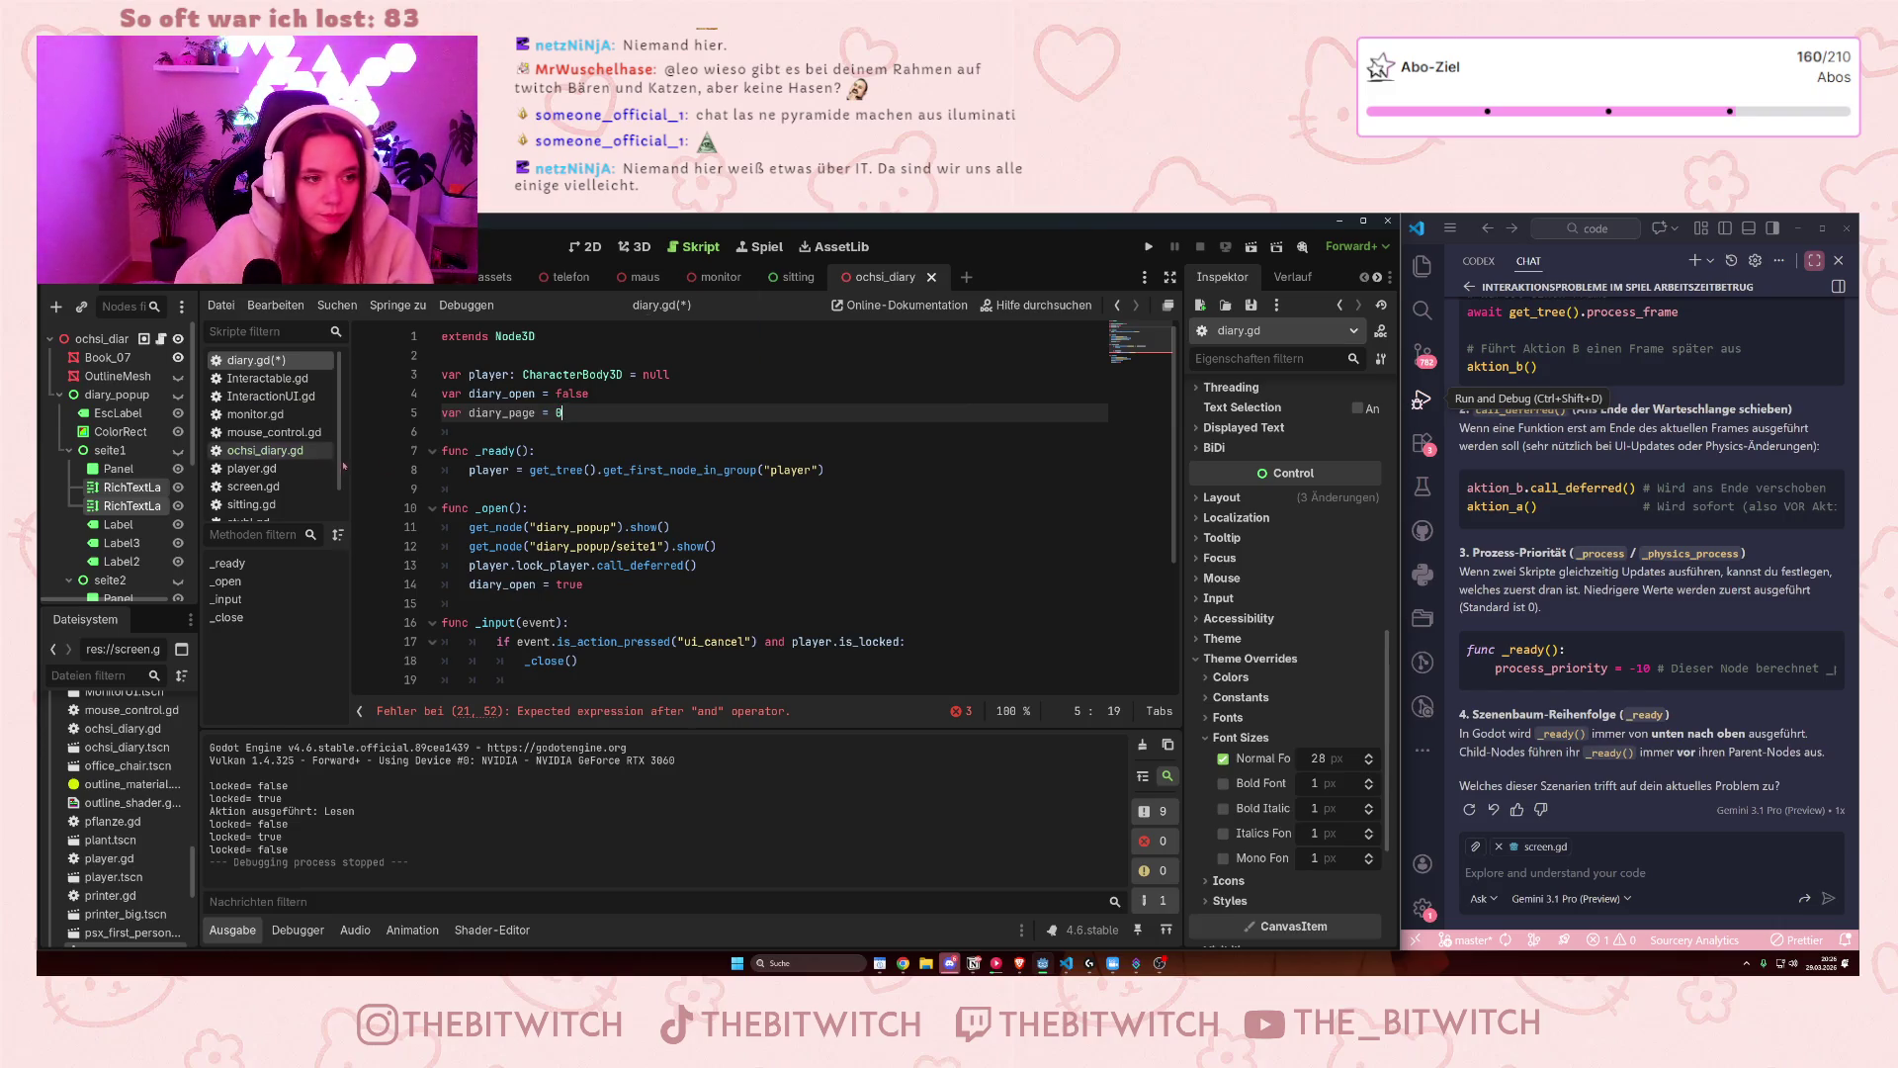
- Try an int type on diary_page, remove it again, and revisit the ui_right condition
left_click(477, 415)
type("int")
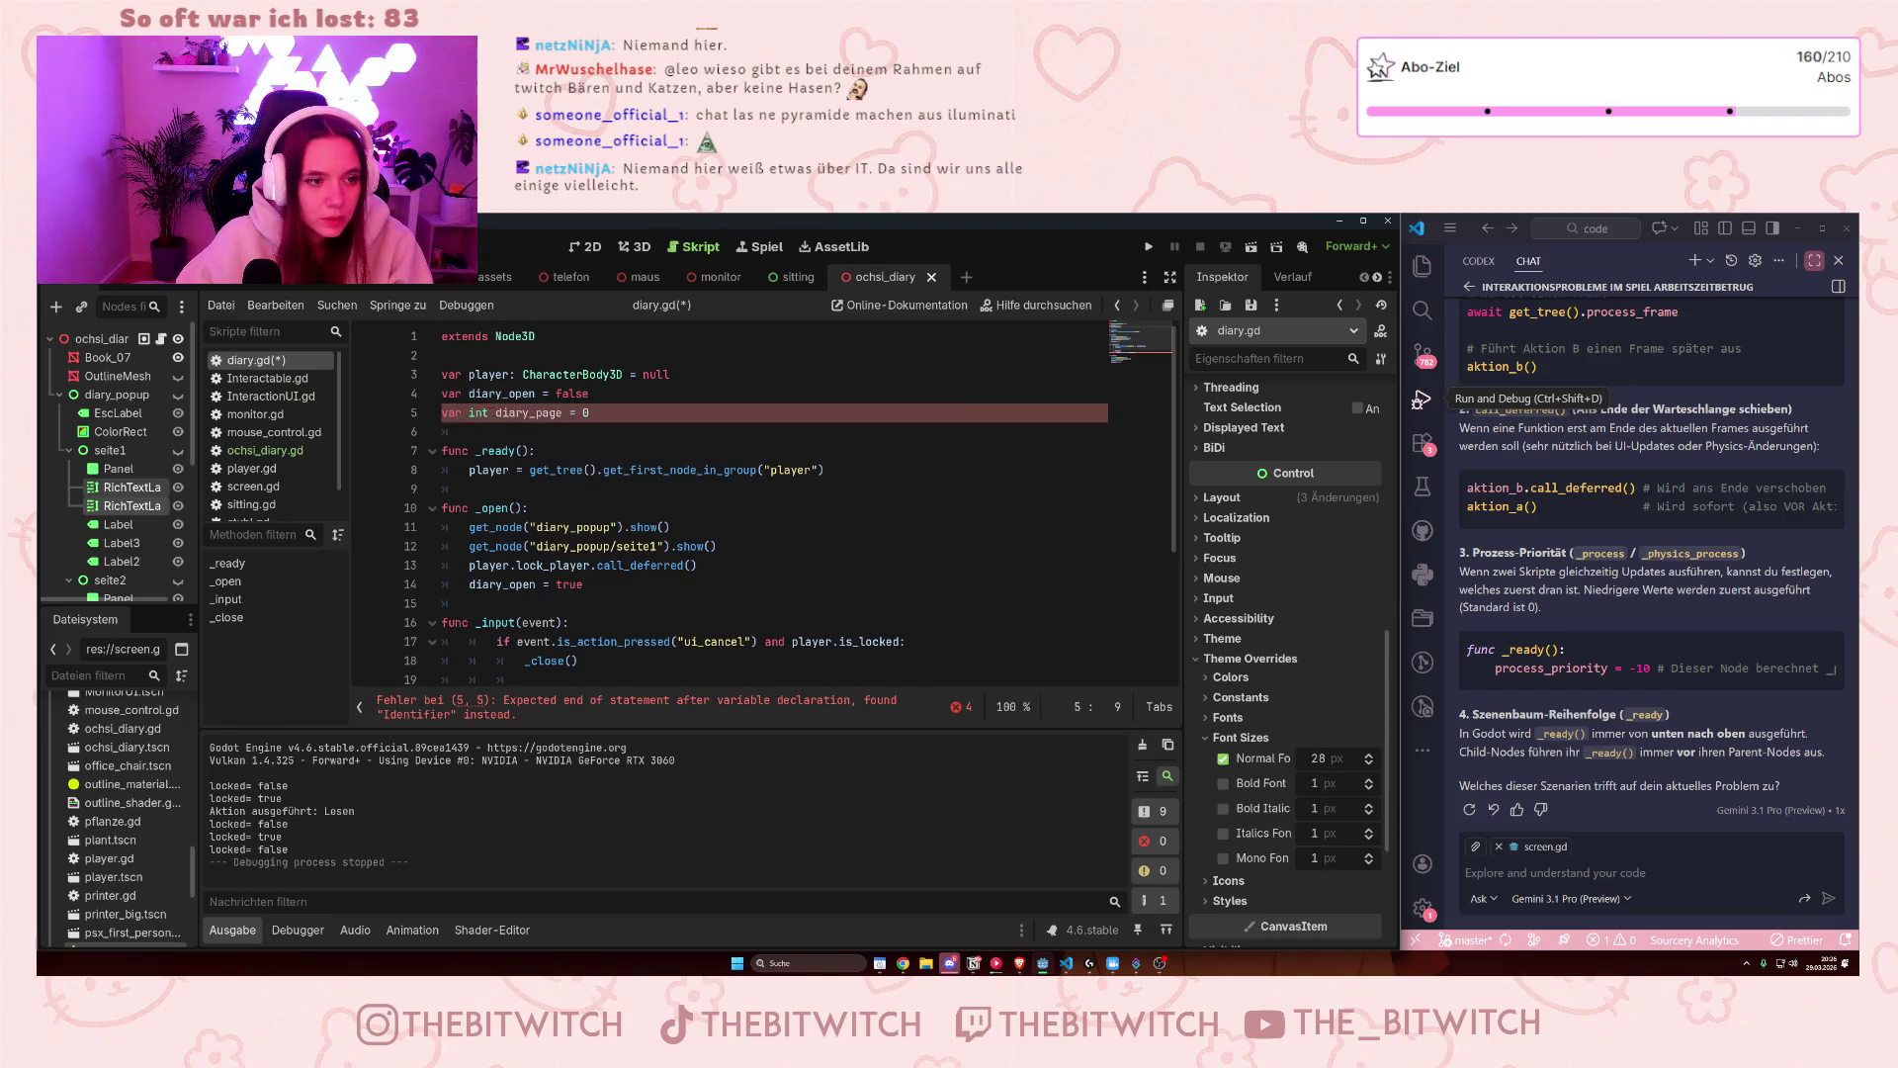
mouse_move(477, 414)
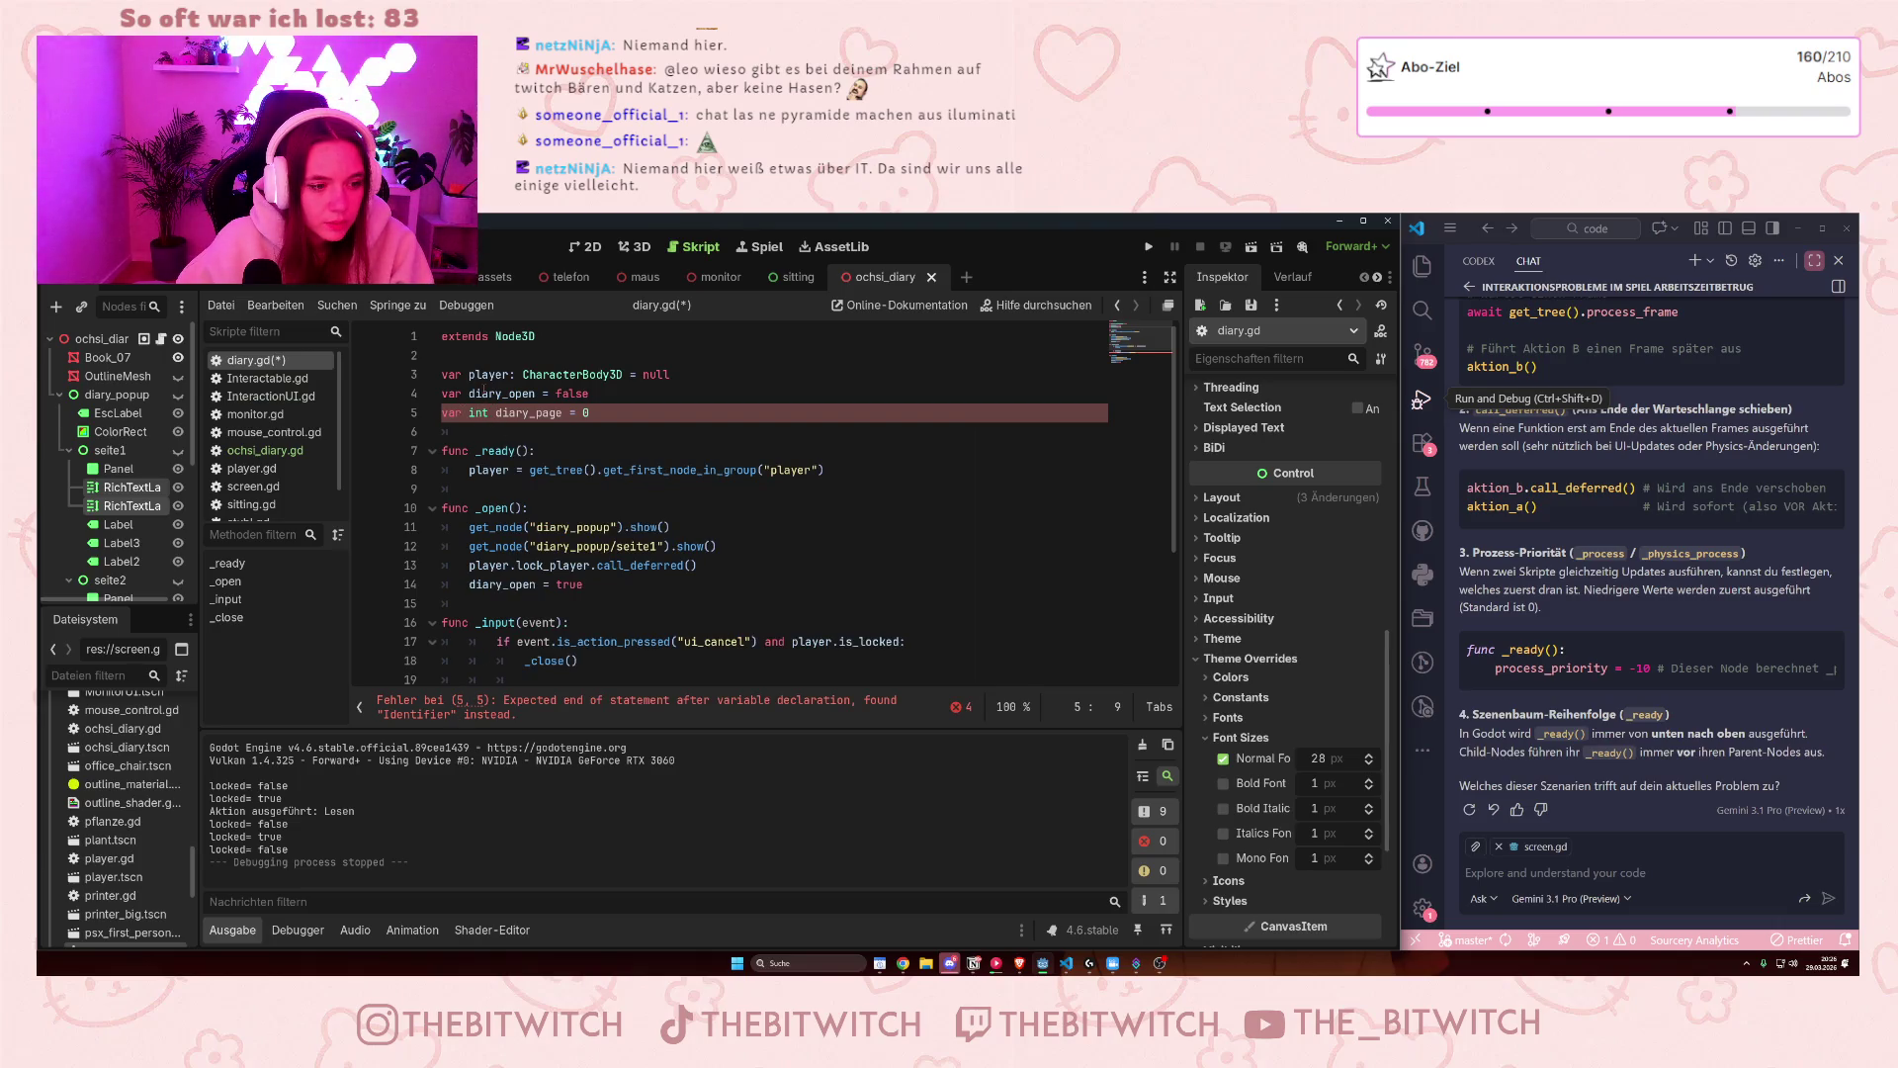
key("ctrl+shift+Left")
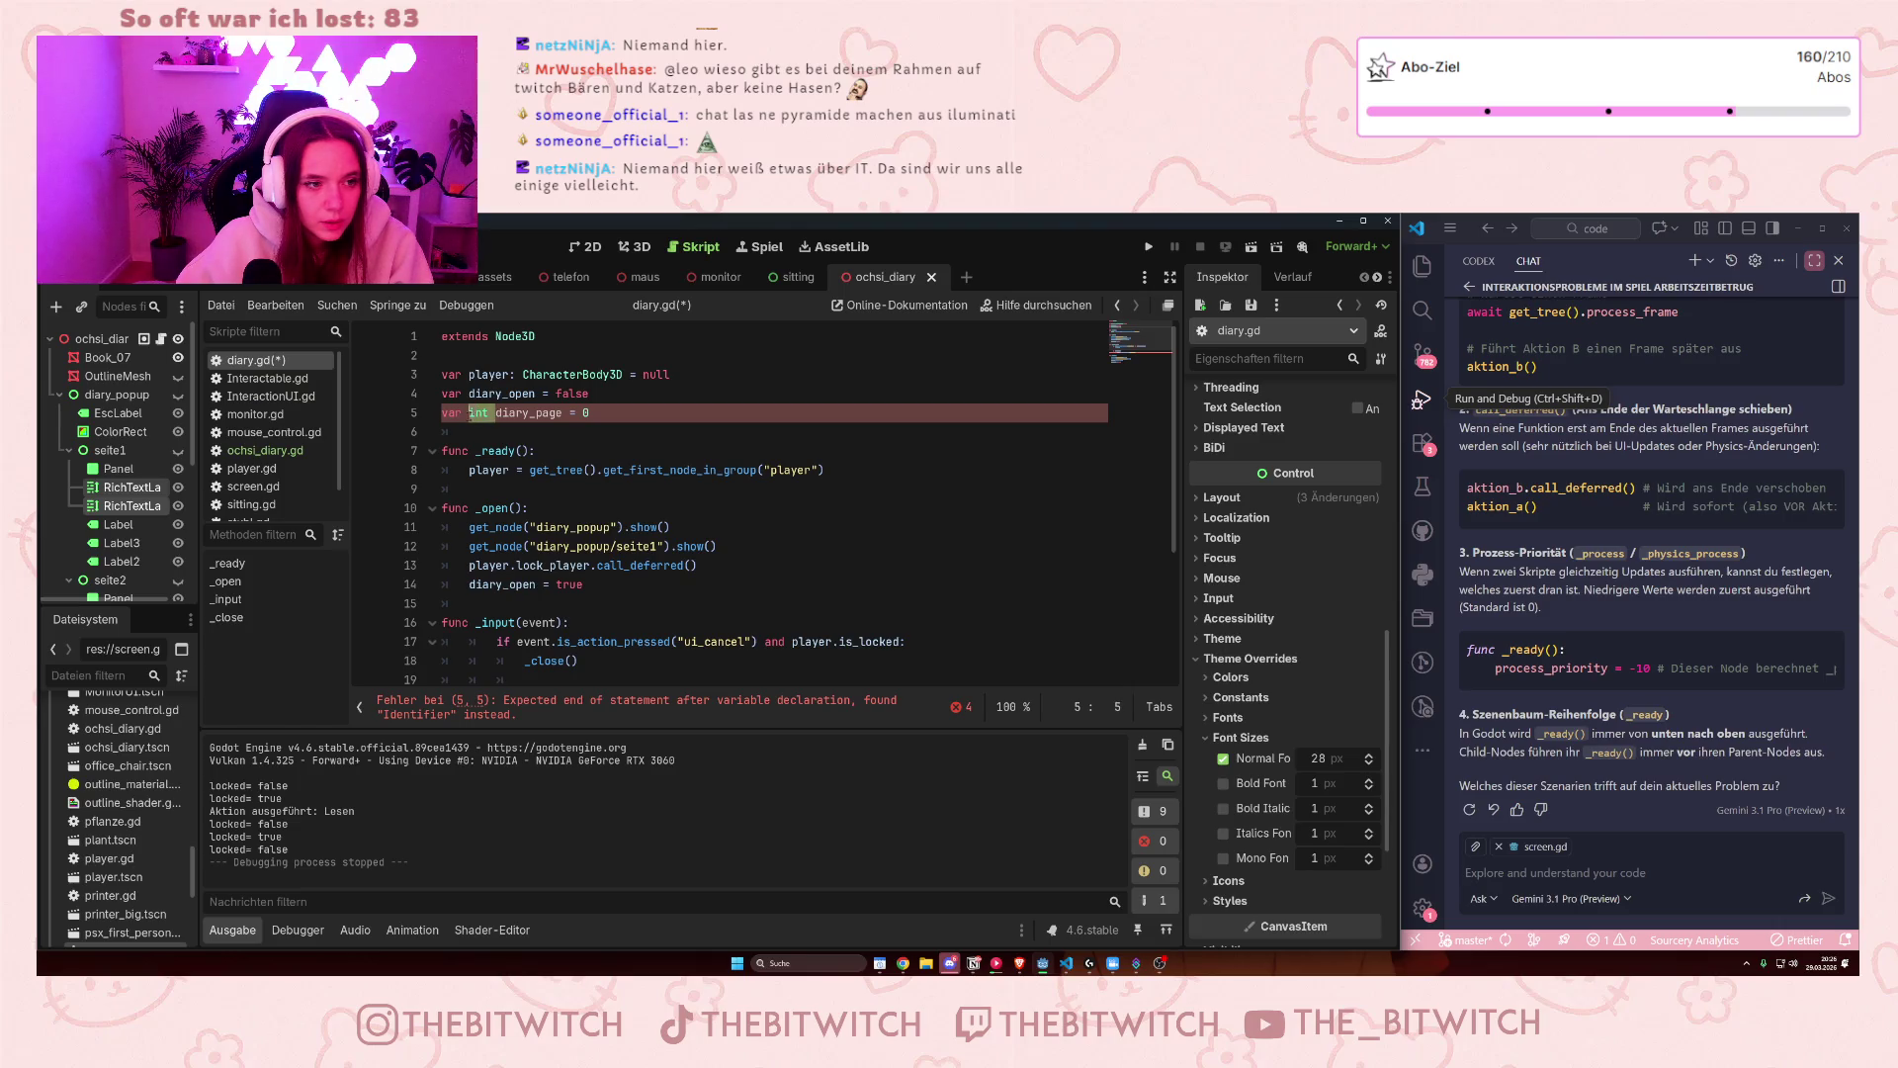
key("BackSpace")
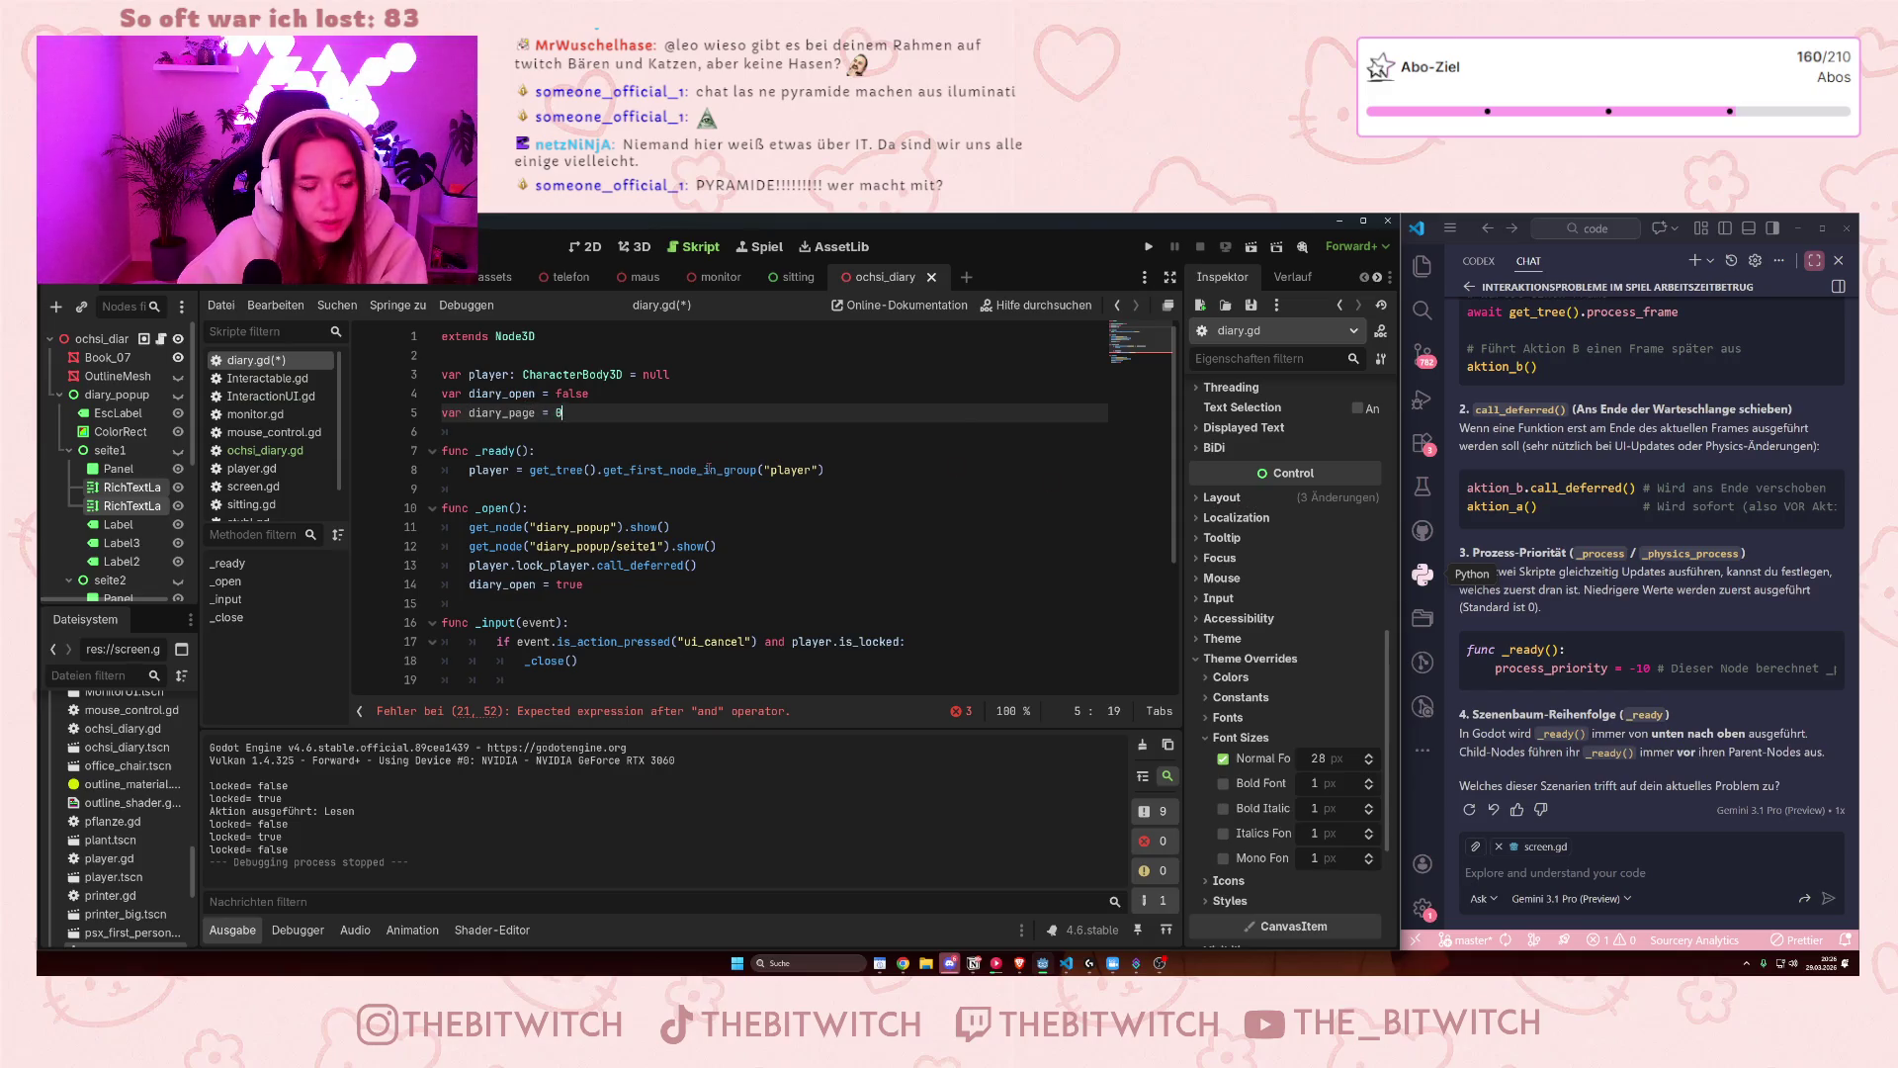
scroll(709, 469, "down", 3)
left_click(803, 549)
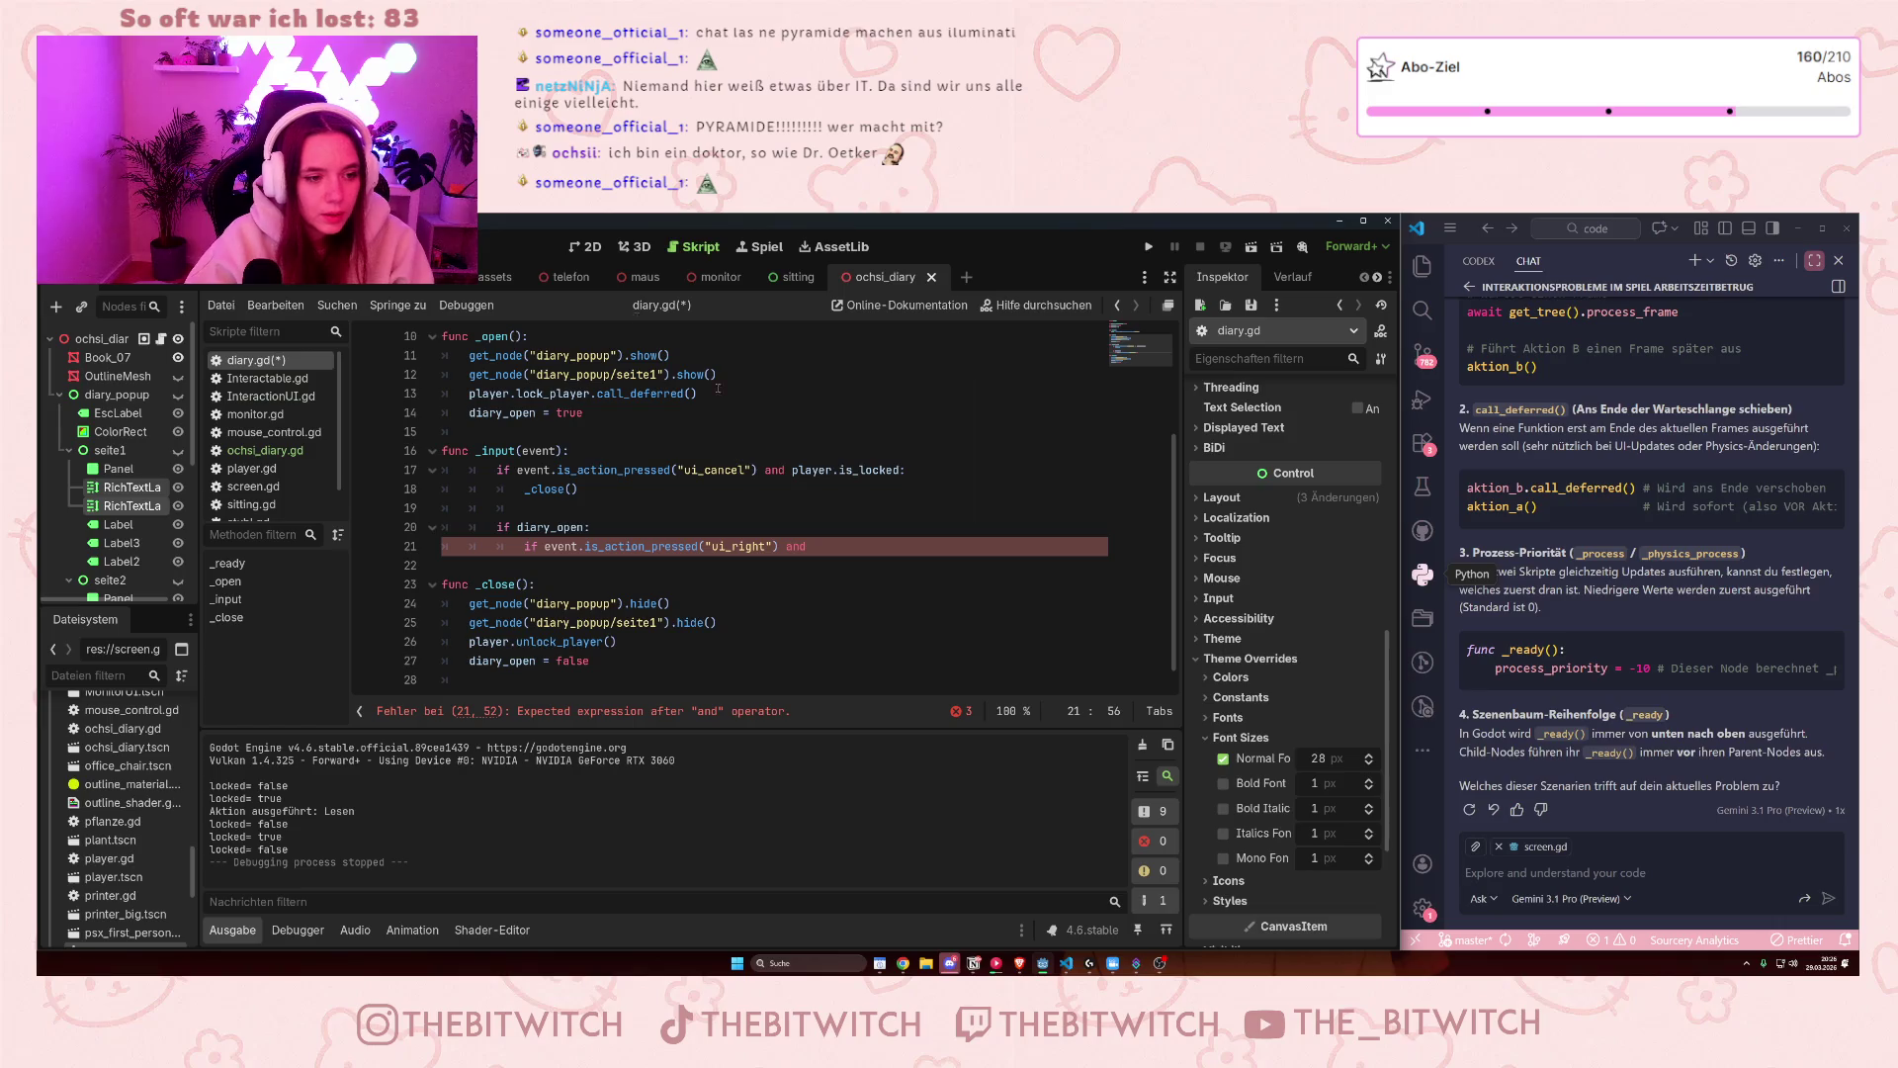
scroll(677, 408, "up", 2)
left_click(727, 508)
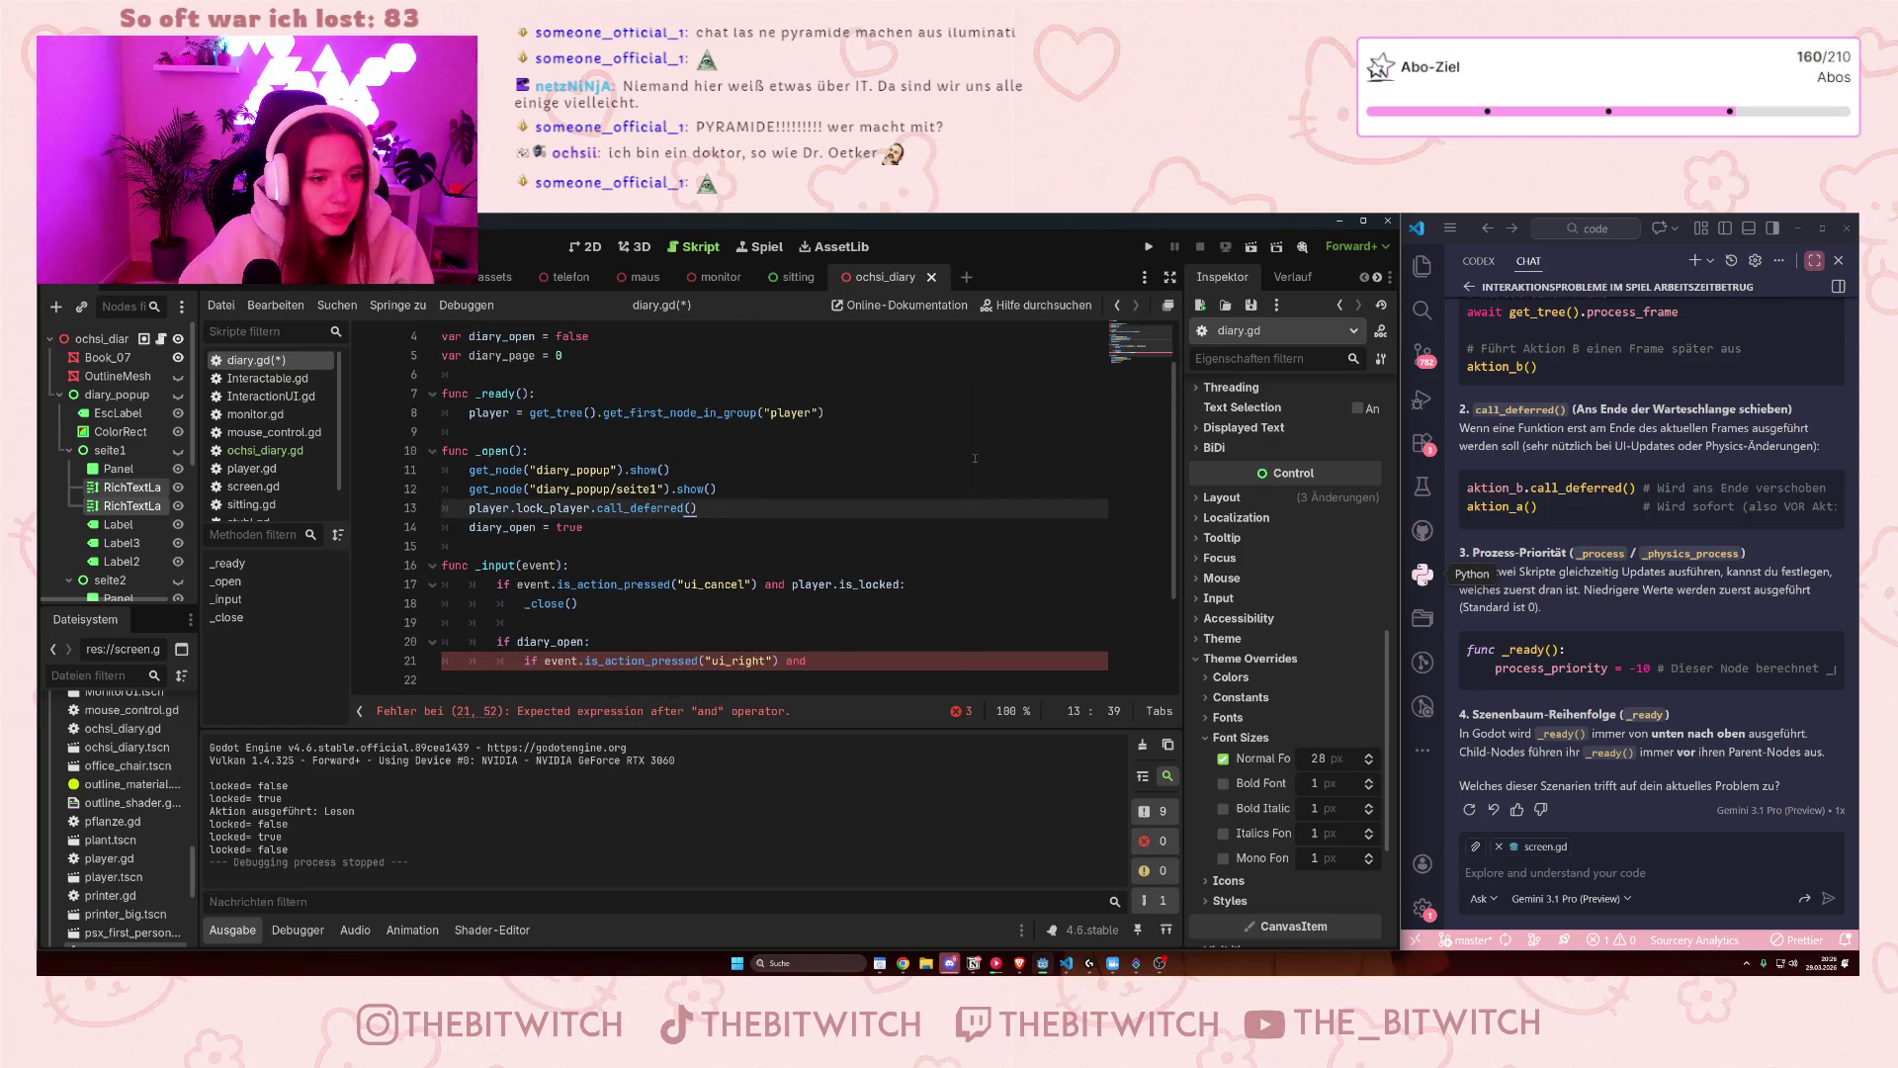
- Set diary_page = 1 in _open right after diary_open = true
left_click(606, 534)
key("Return")
type("dia")
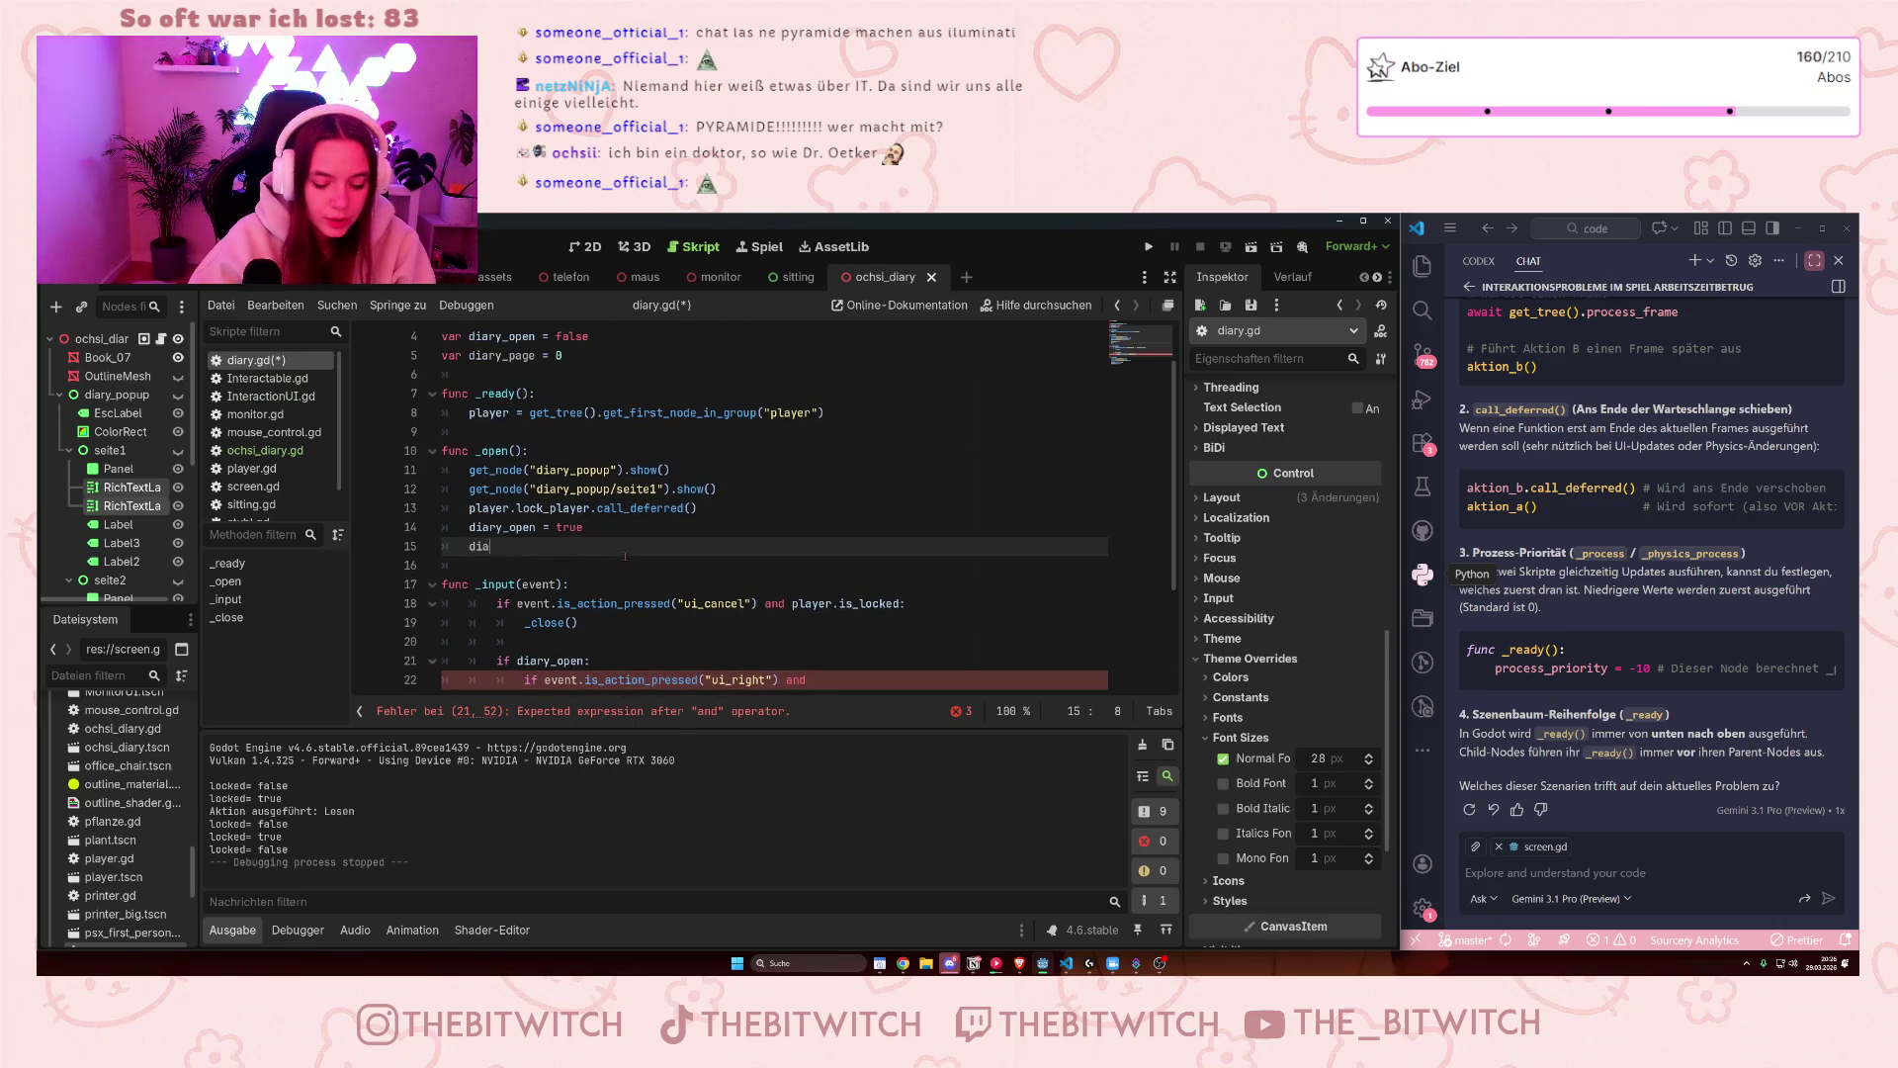
type("ry_pa")
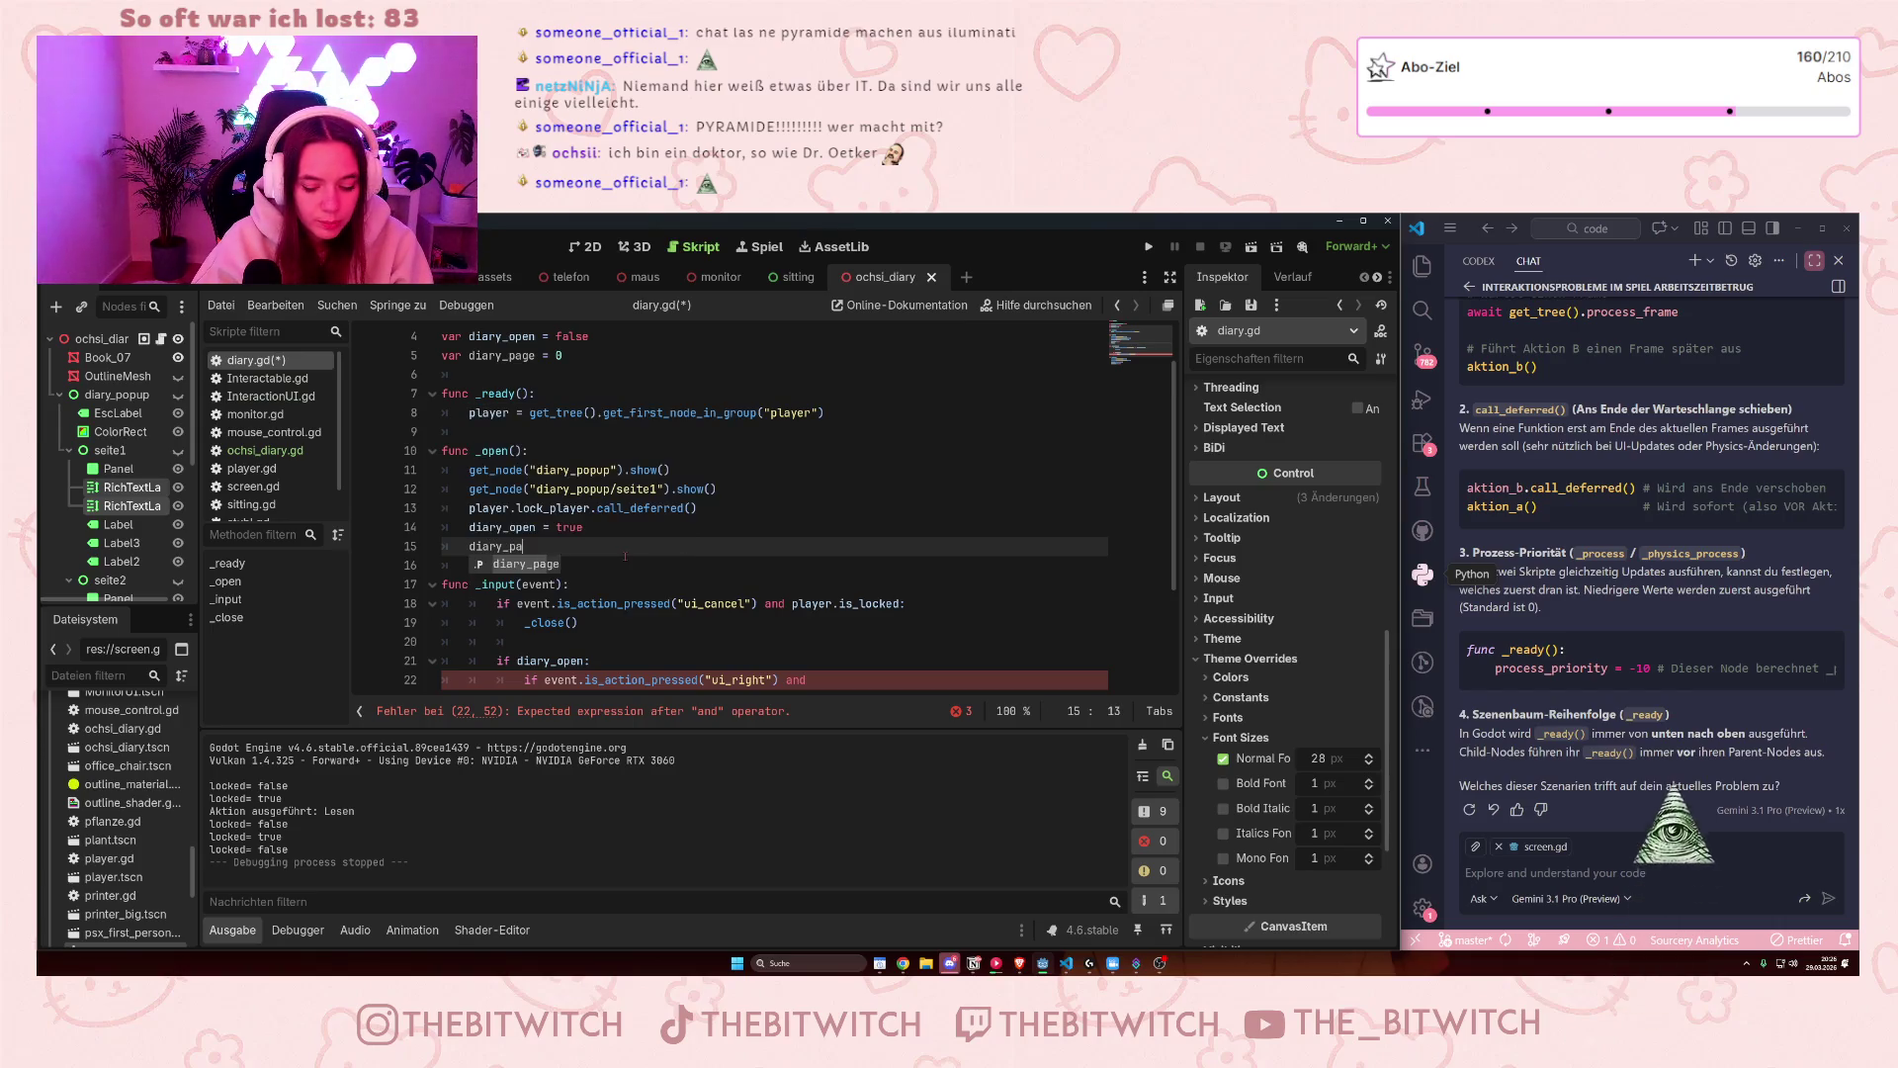
type("ge = 1")
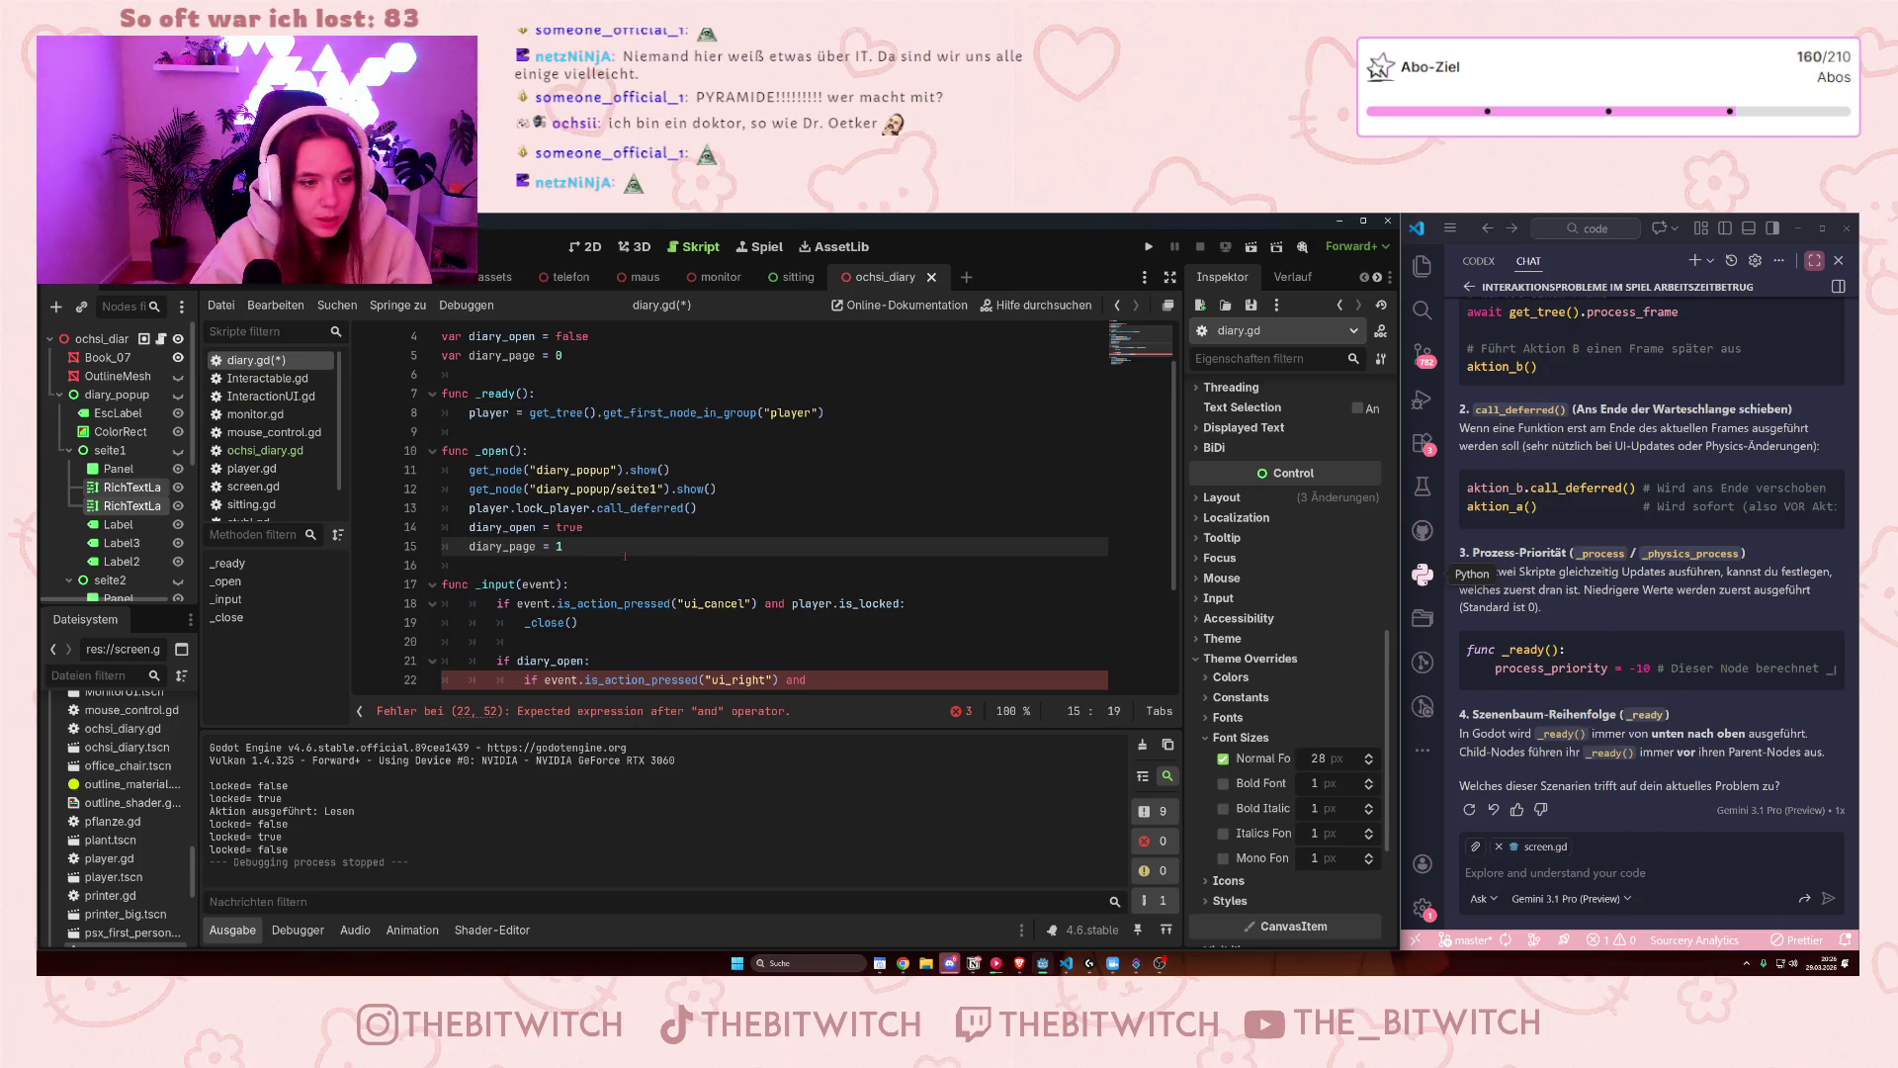
- Finish the ui_right condition with 'and diary_page == 1:' and start its indented block
scroll(625, 556, "down", 2)
left_click(841, 565)
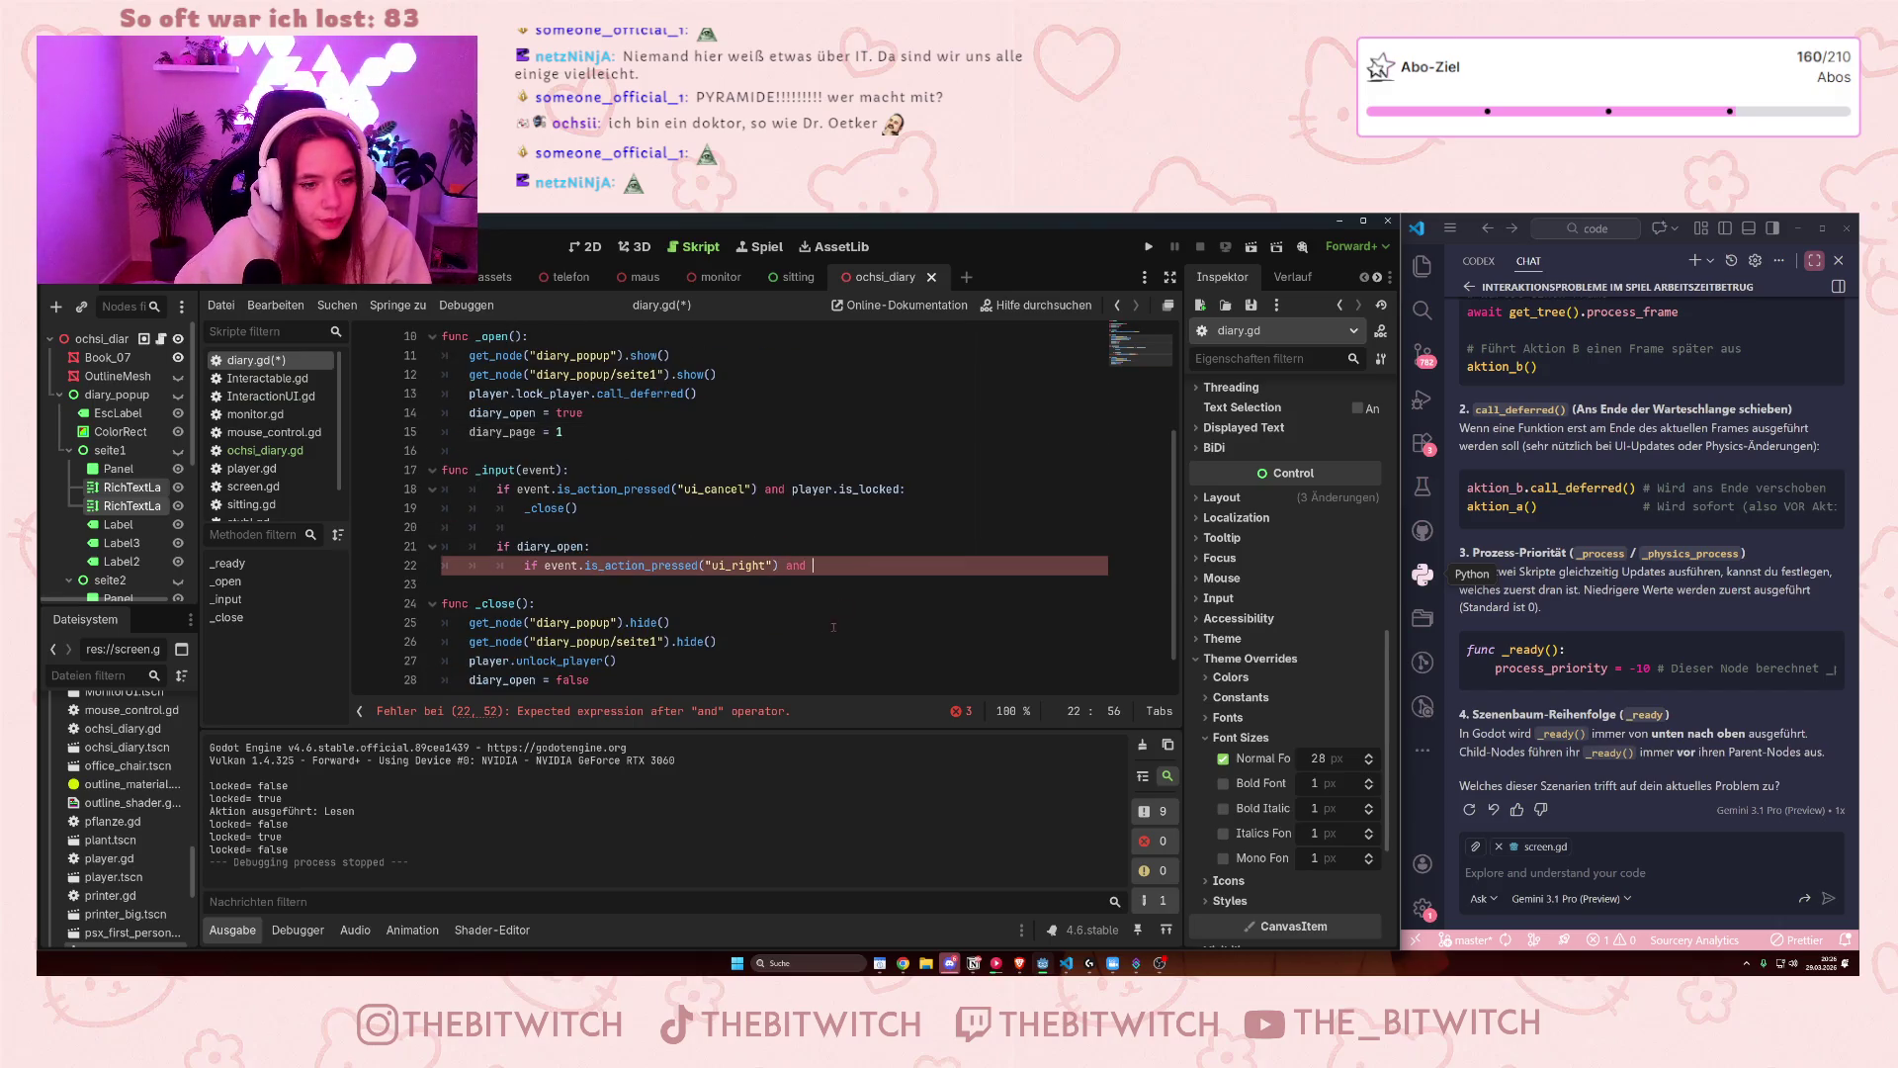
type("diary")
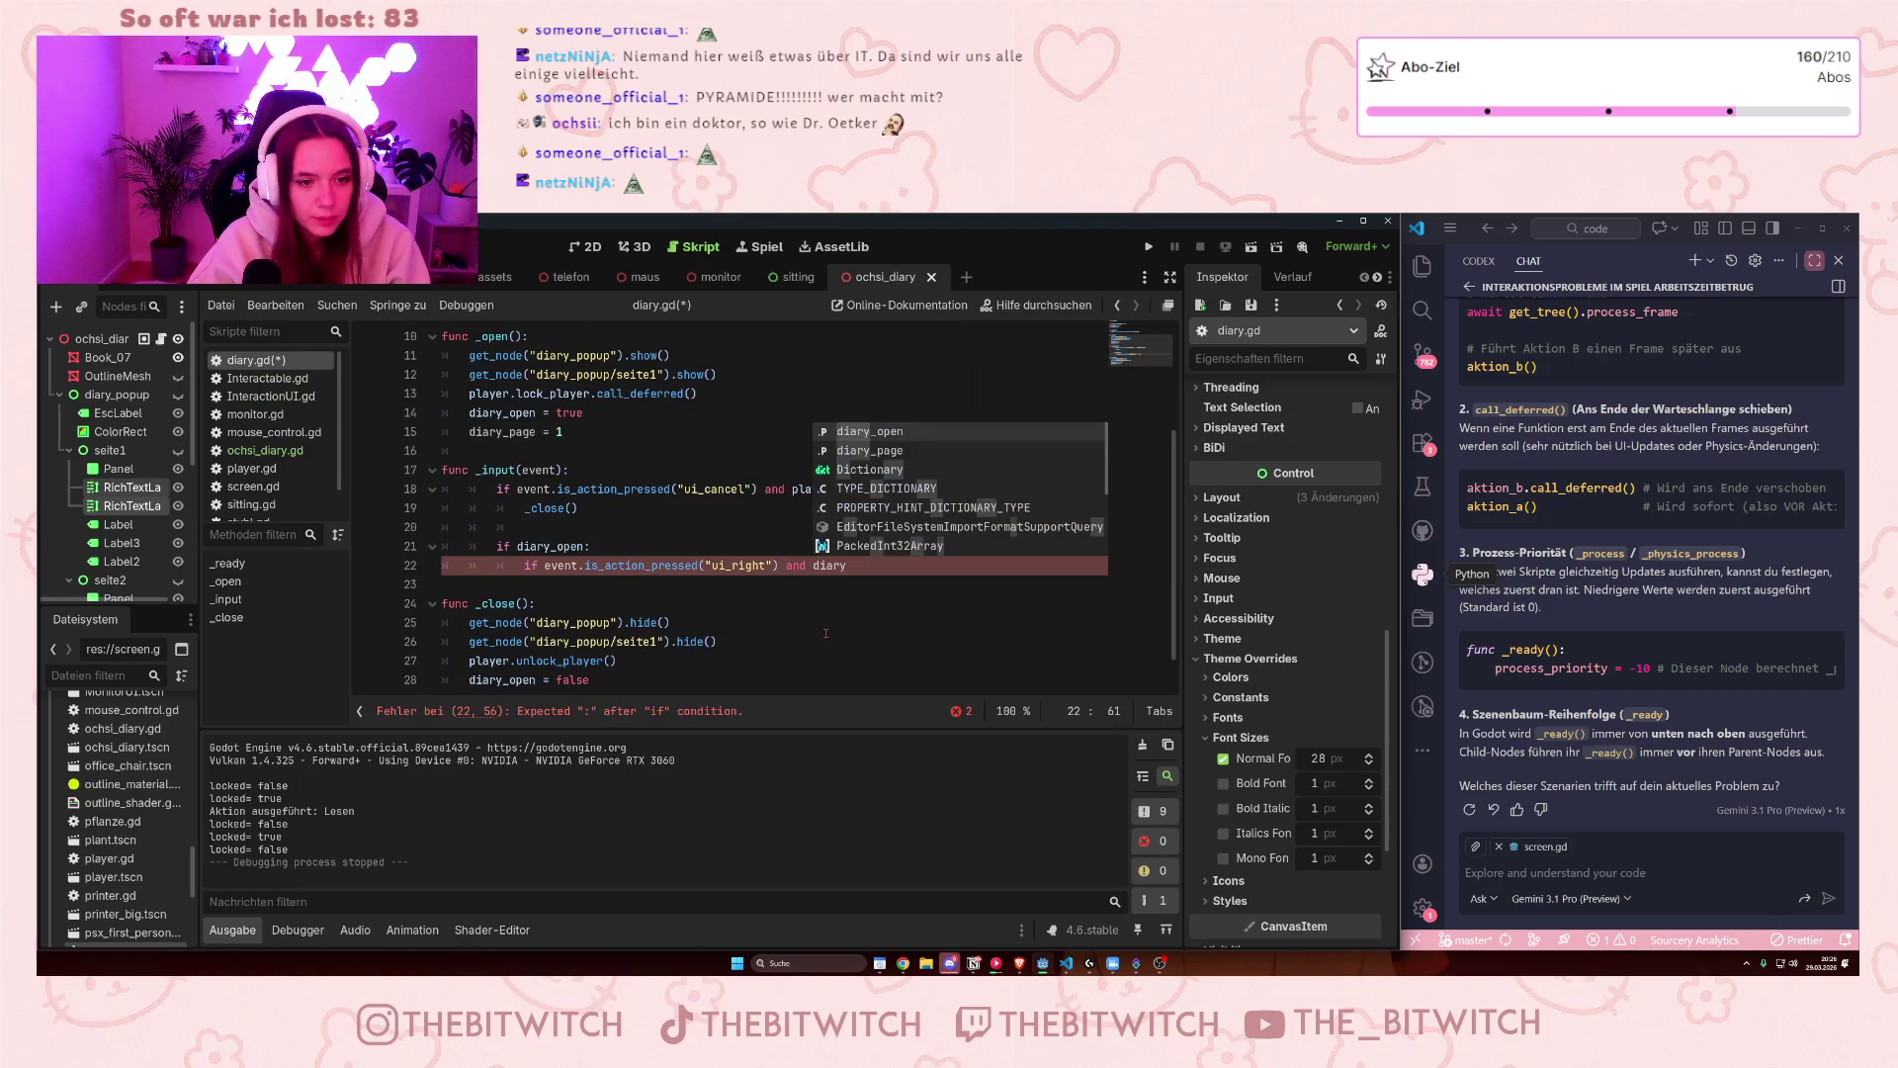
type("_p")
key("Return")
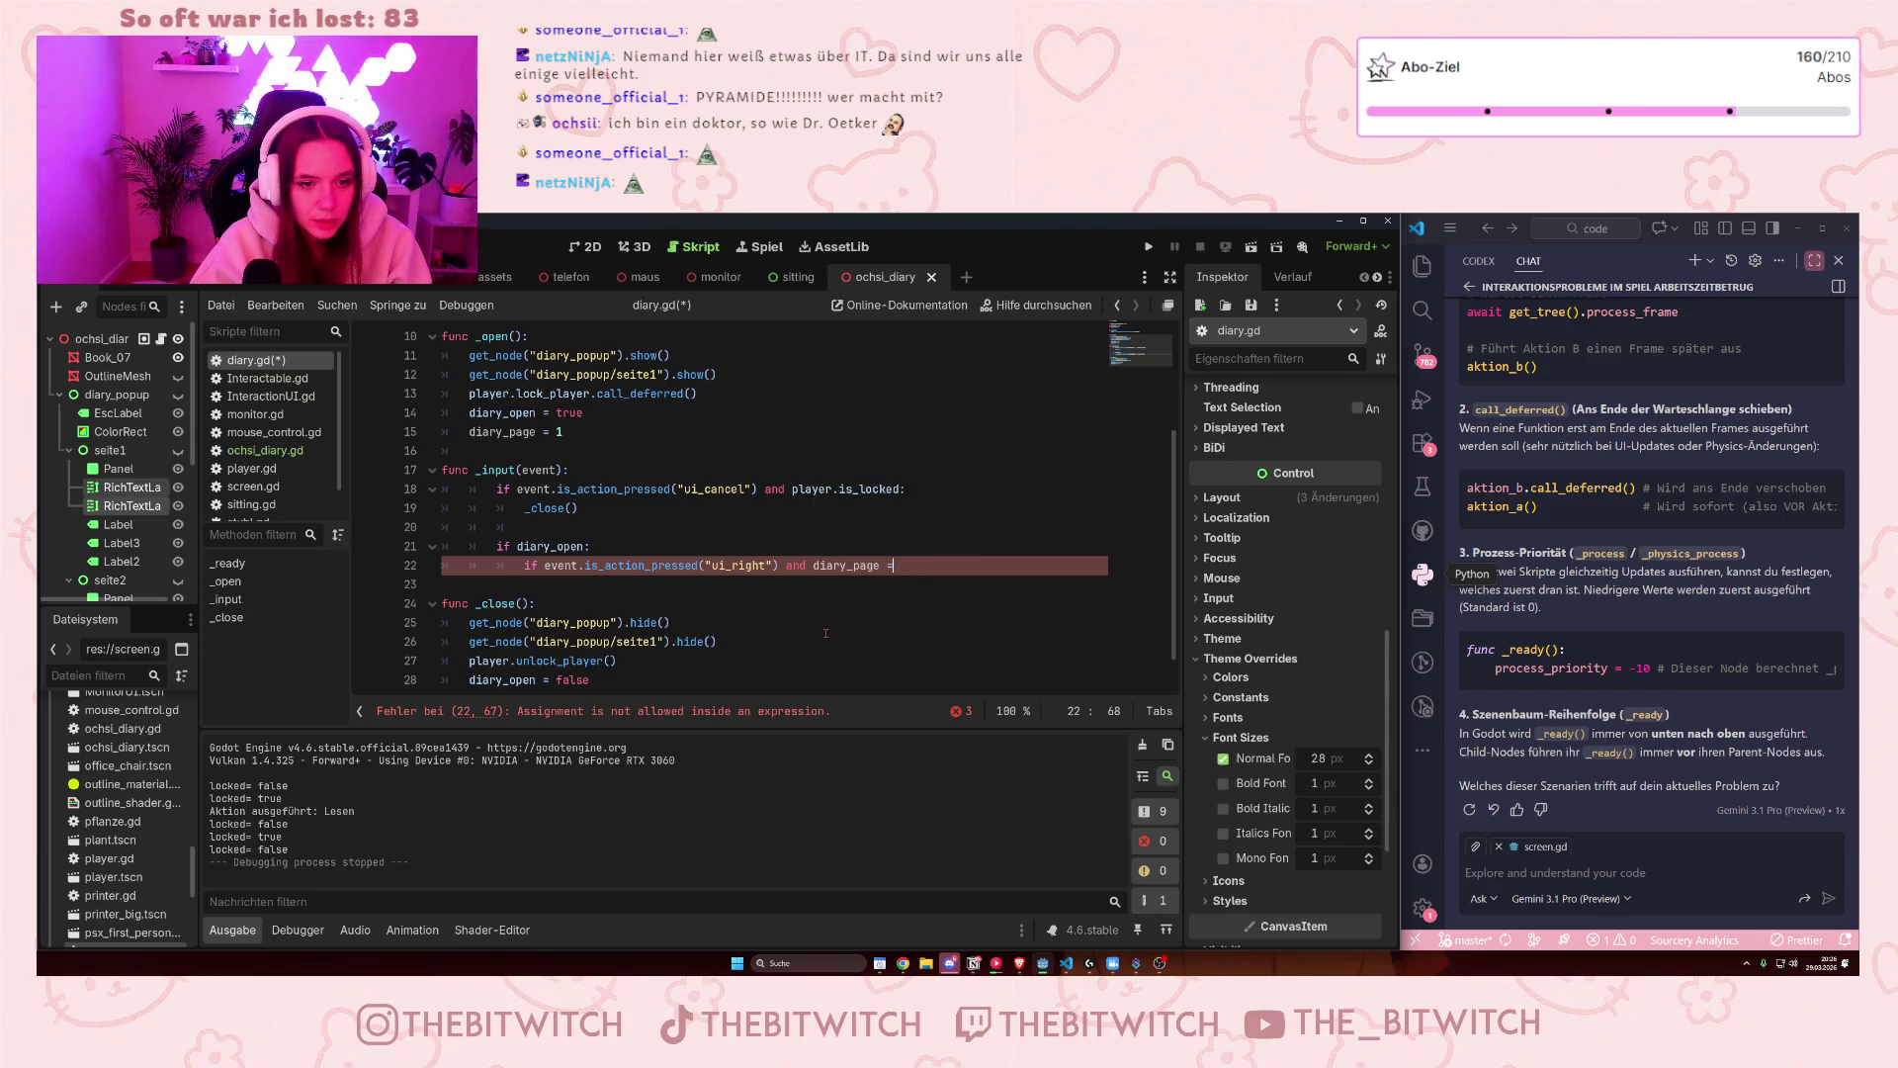
type("=1")
key("BackSpace")
type("1")
key("Return")
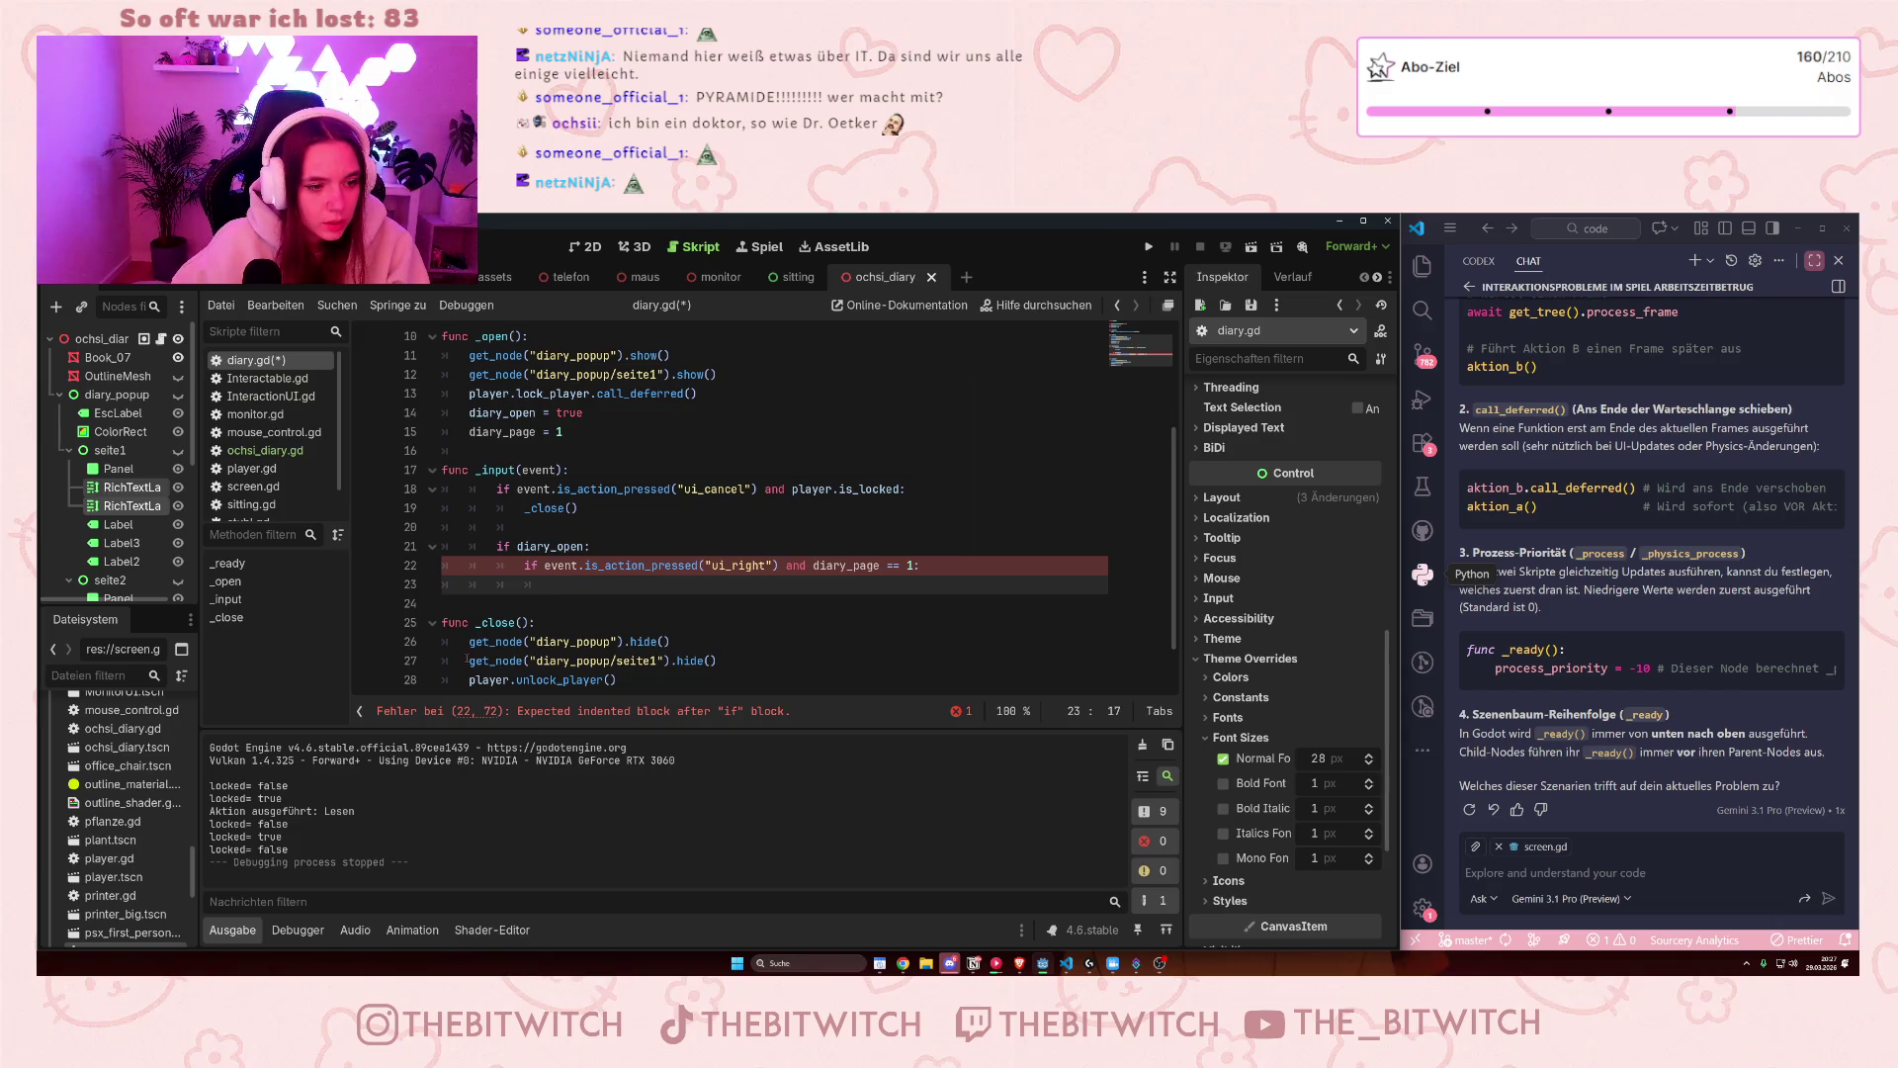
- Paste the seite1 hide() line twice into the new ui_right block
left_click_drag(466, 659, 773, 662)
key("ctrl+c")
left_click(742, 585)
key("ctrl+v")
key("Return")
key("ctrl+v")
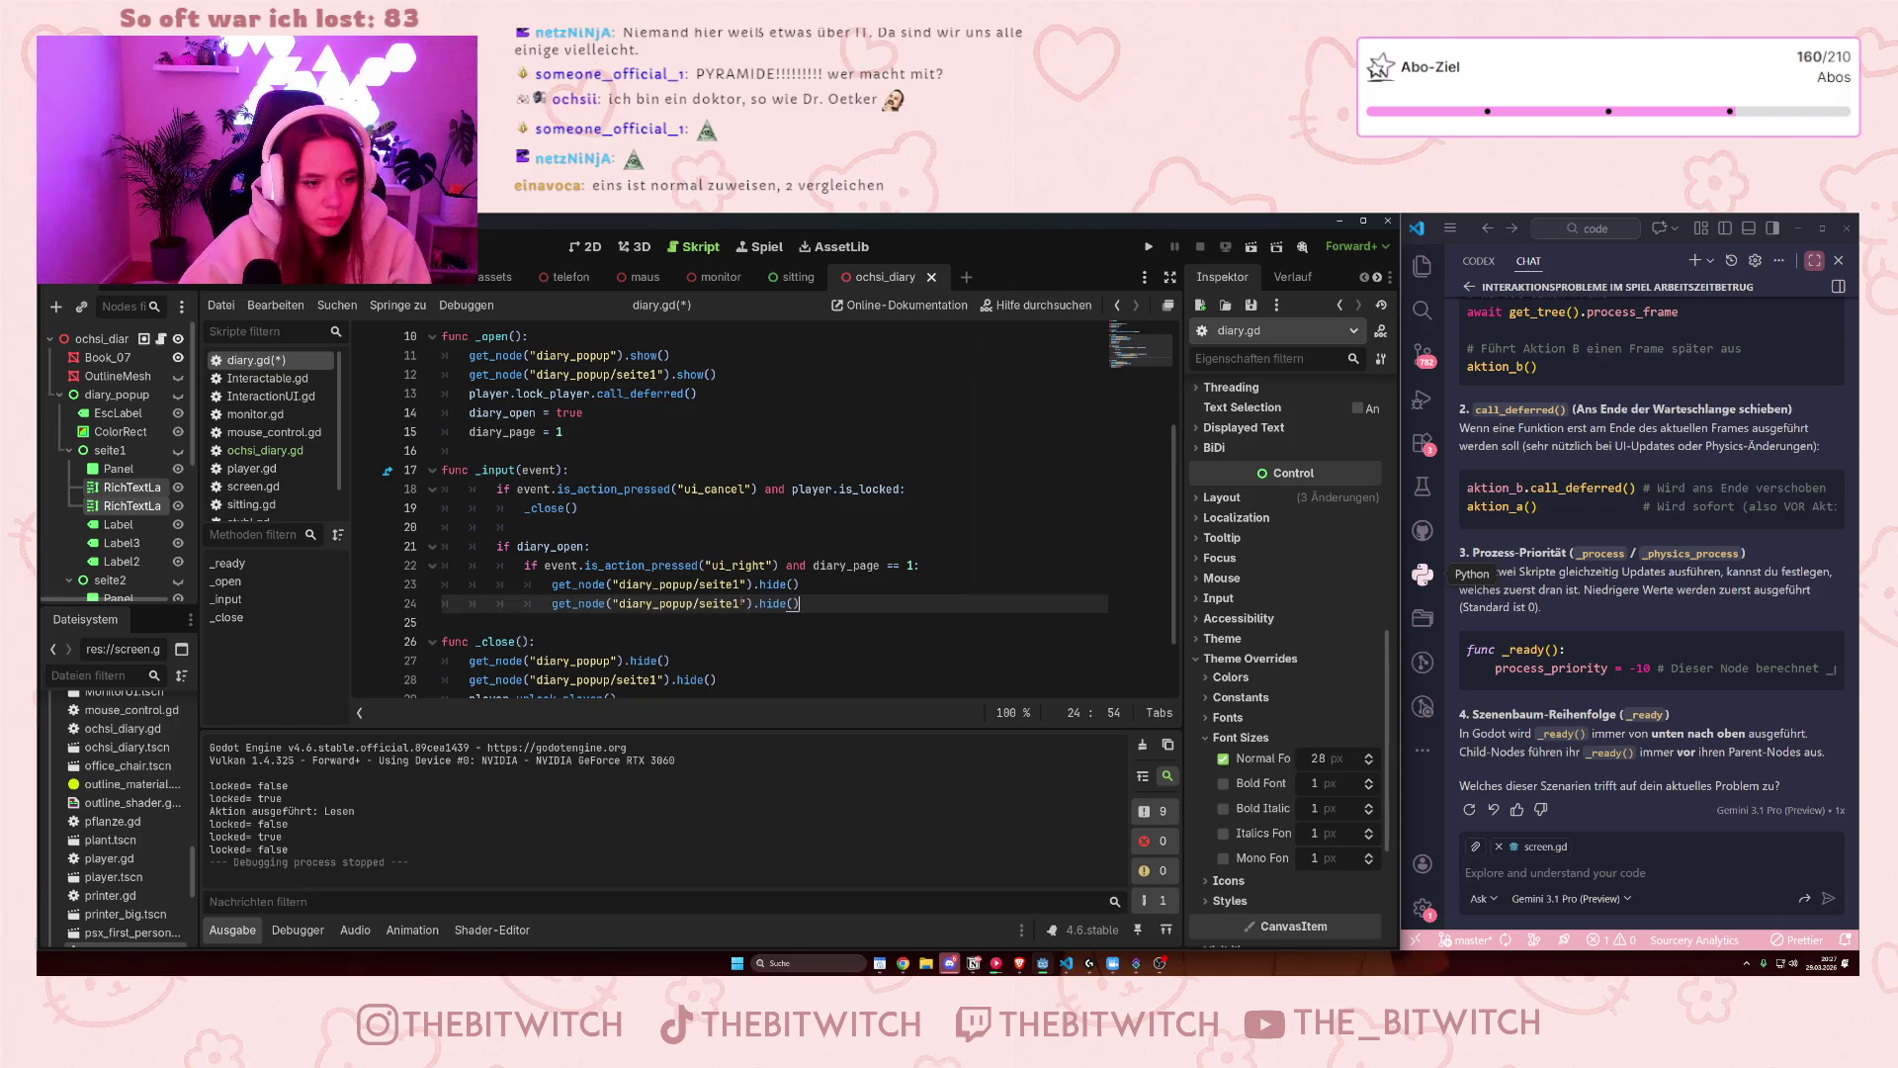
- Change the second copy to seite2 show(), save diary.gd, and run the game
left_click_drag(741, 603, 734, 603)
type("2")
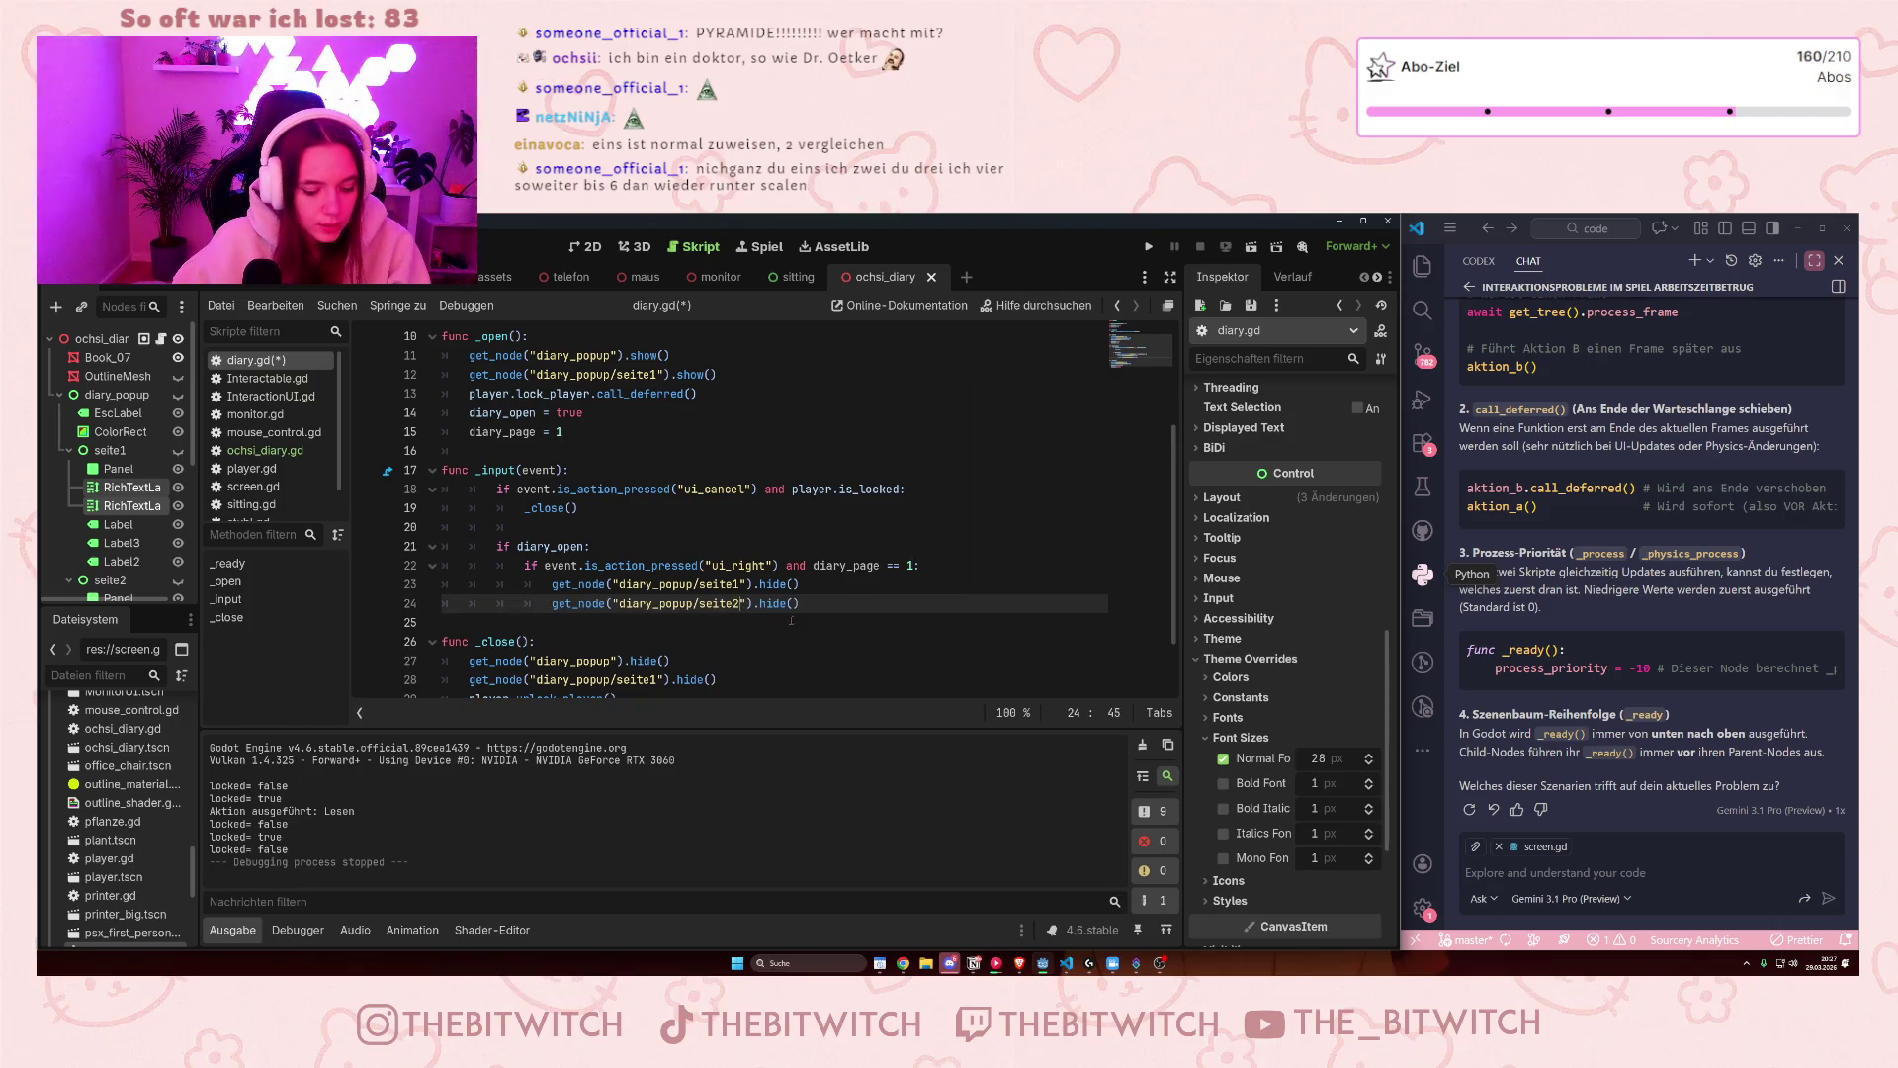
left_click(770, 603)
double_click(767, 603)
type("show")
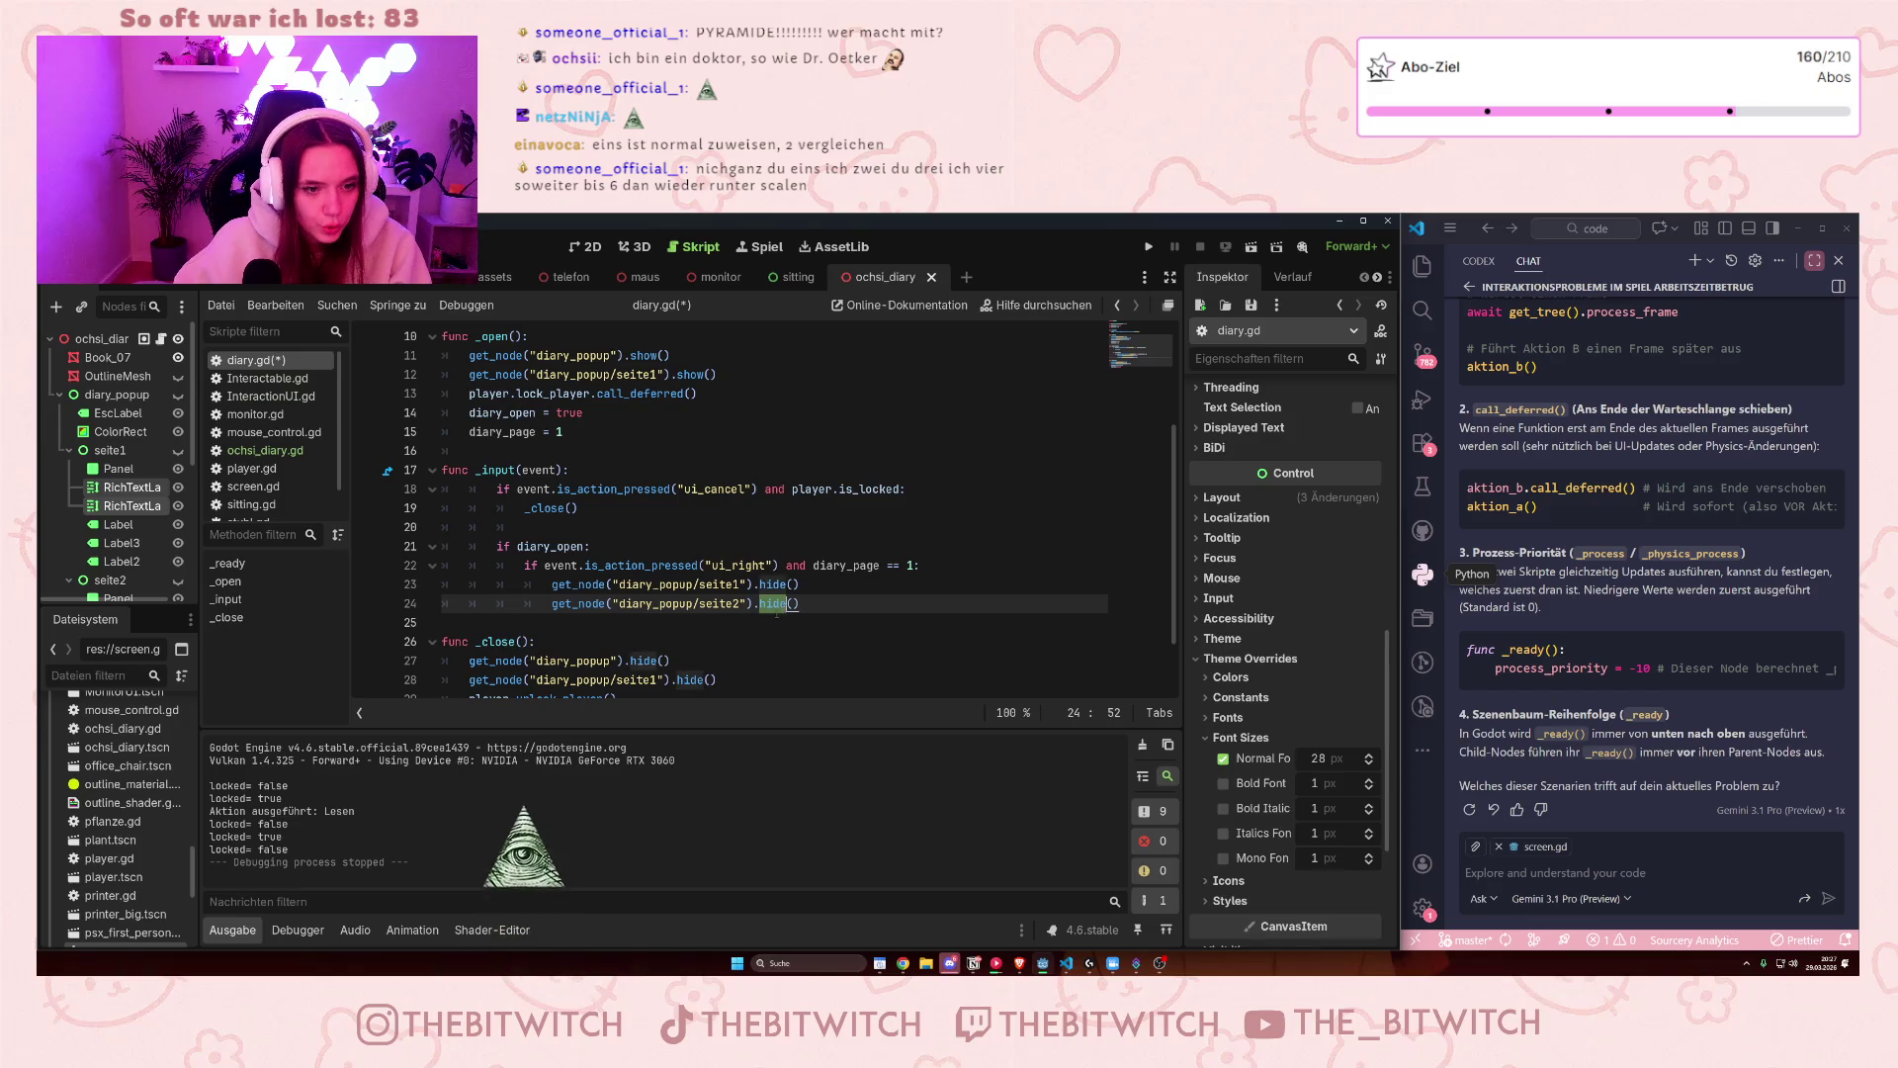
left_click(924, 628)
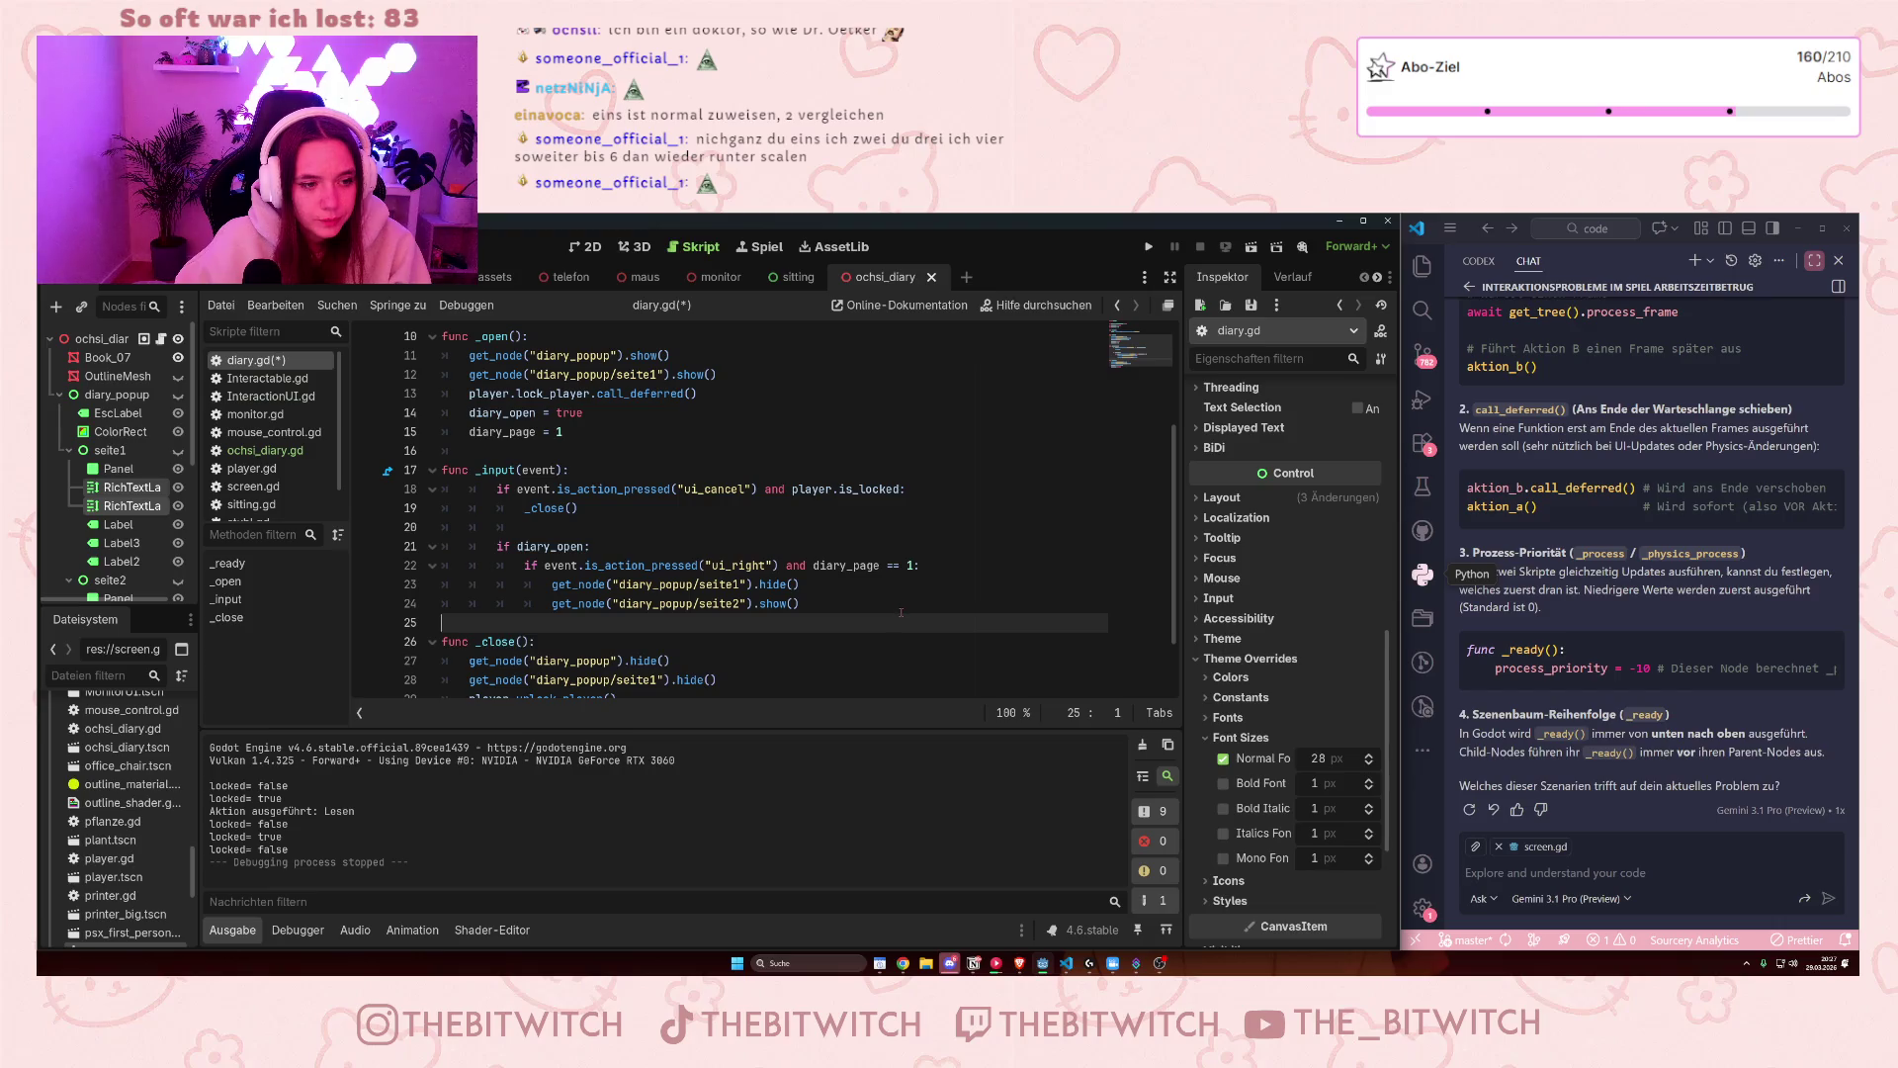
left_click(900, 606)
key("ctrl+s")
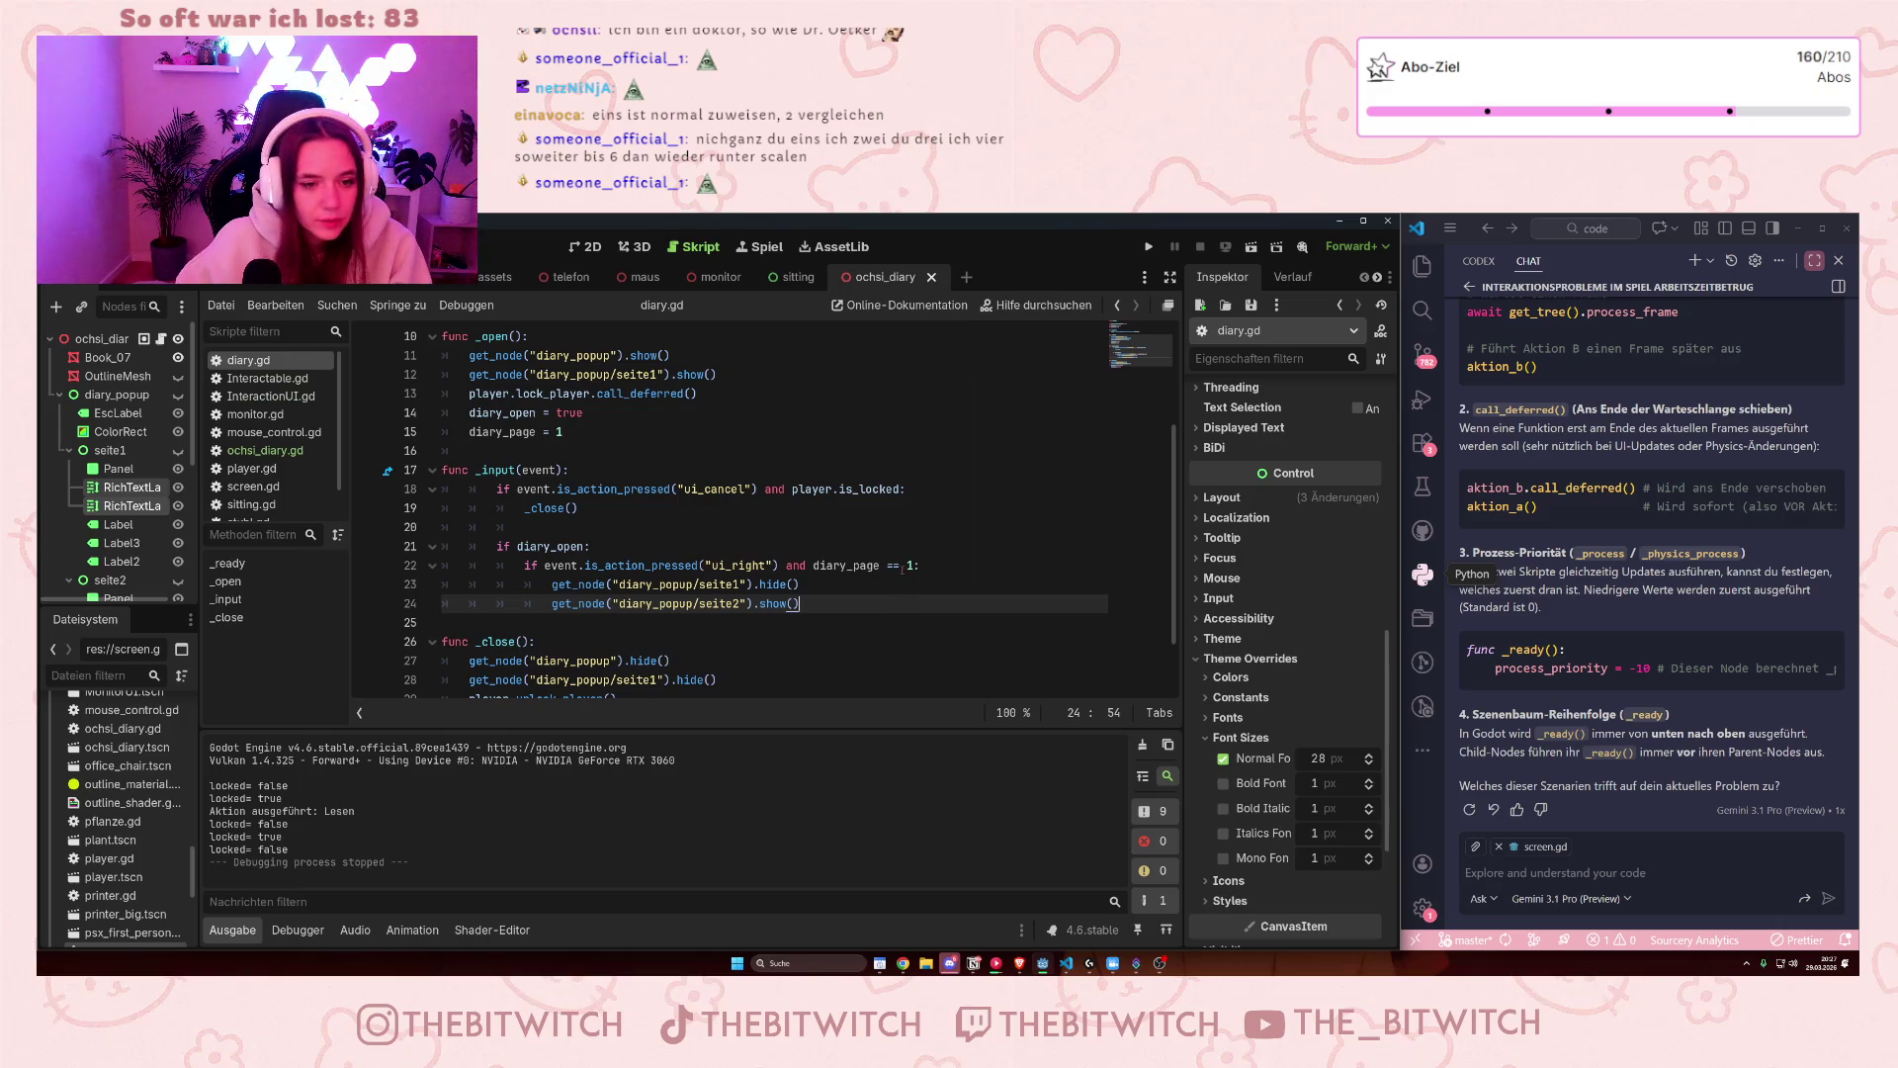
left_click(1147, 246)
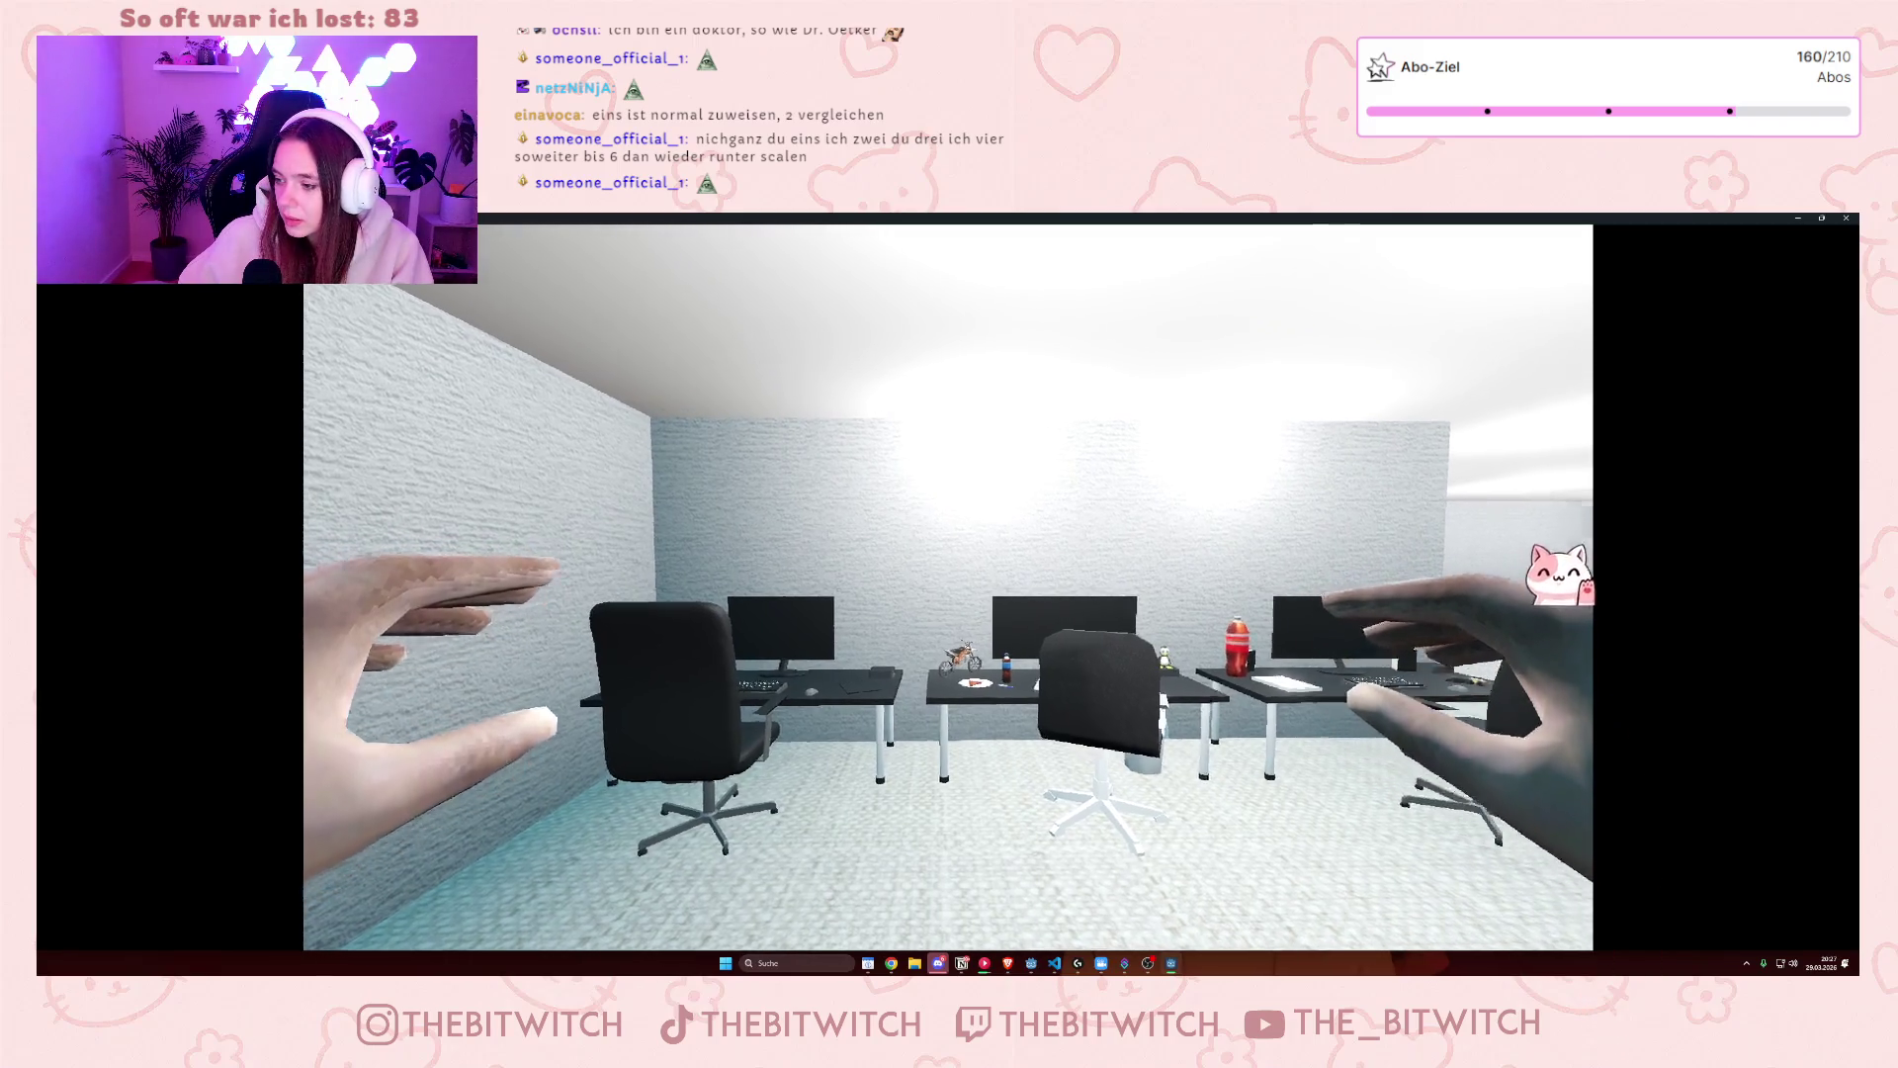
mouse_move(949, 587)
key("w")
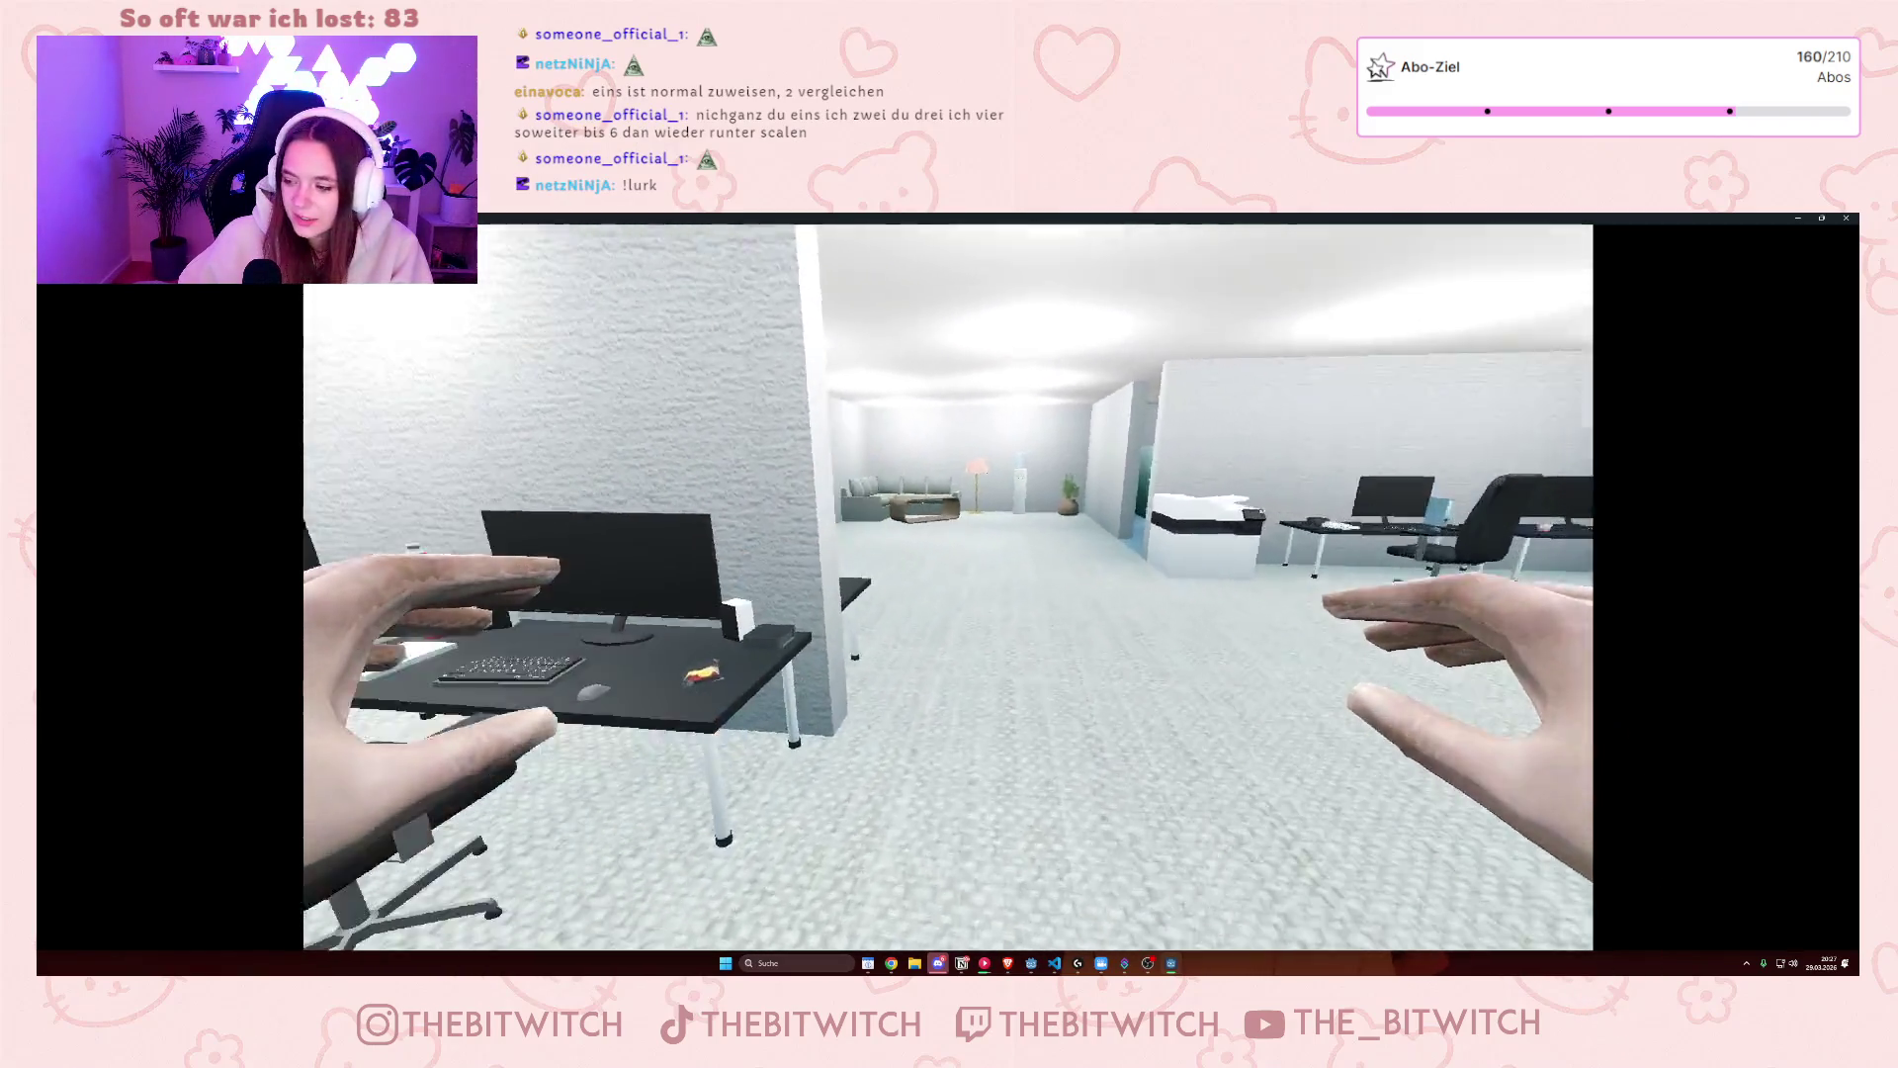
key("w")
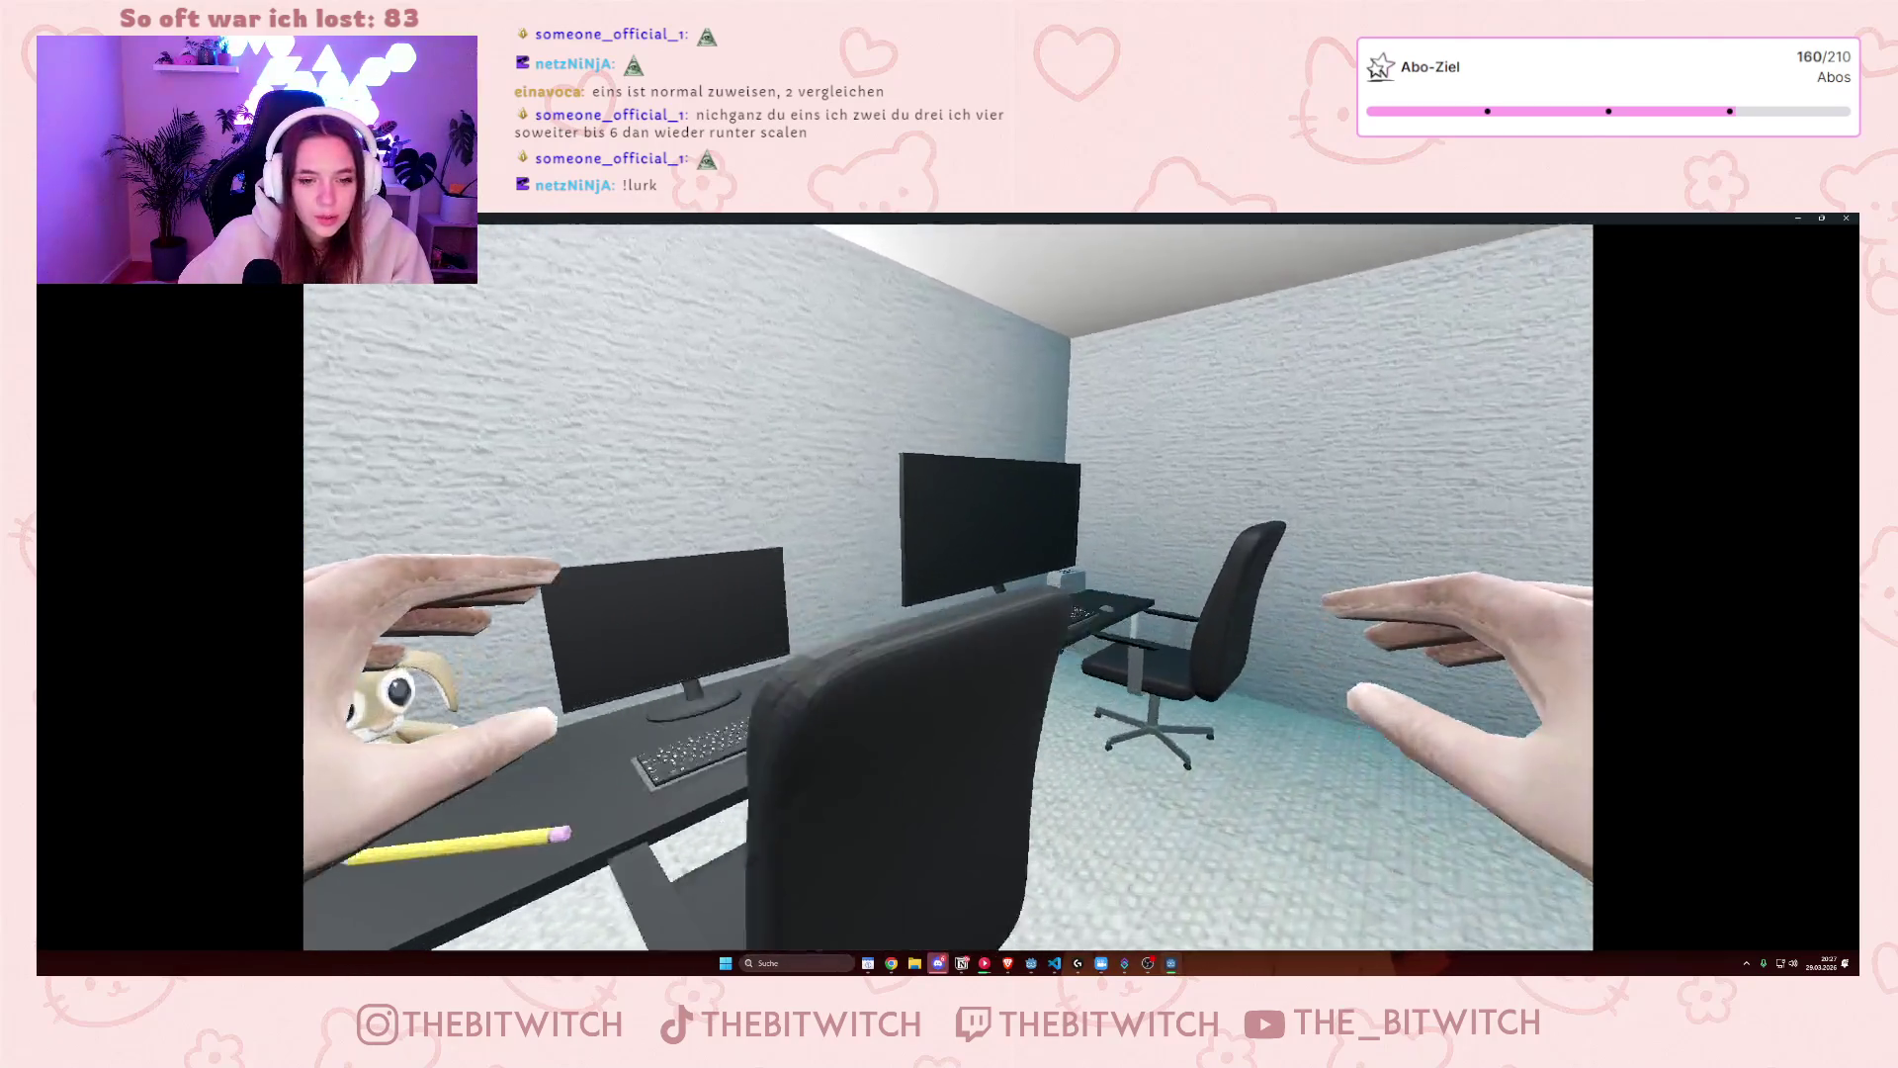
key("w")
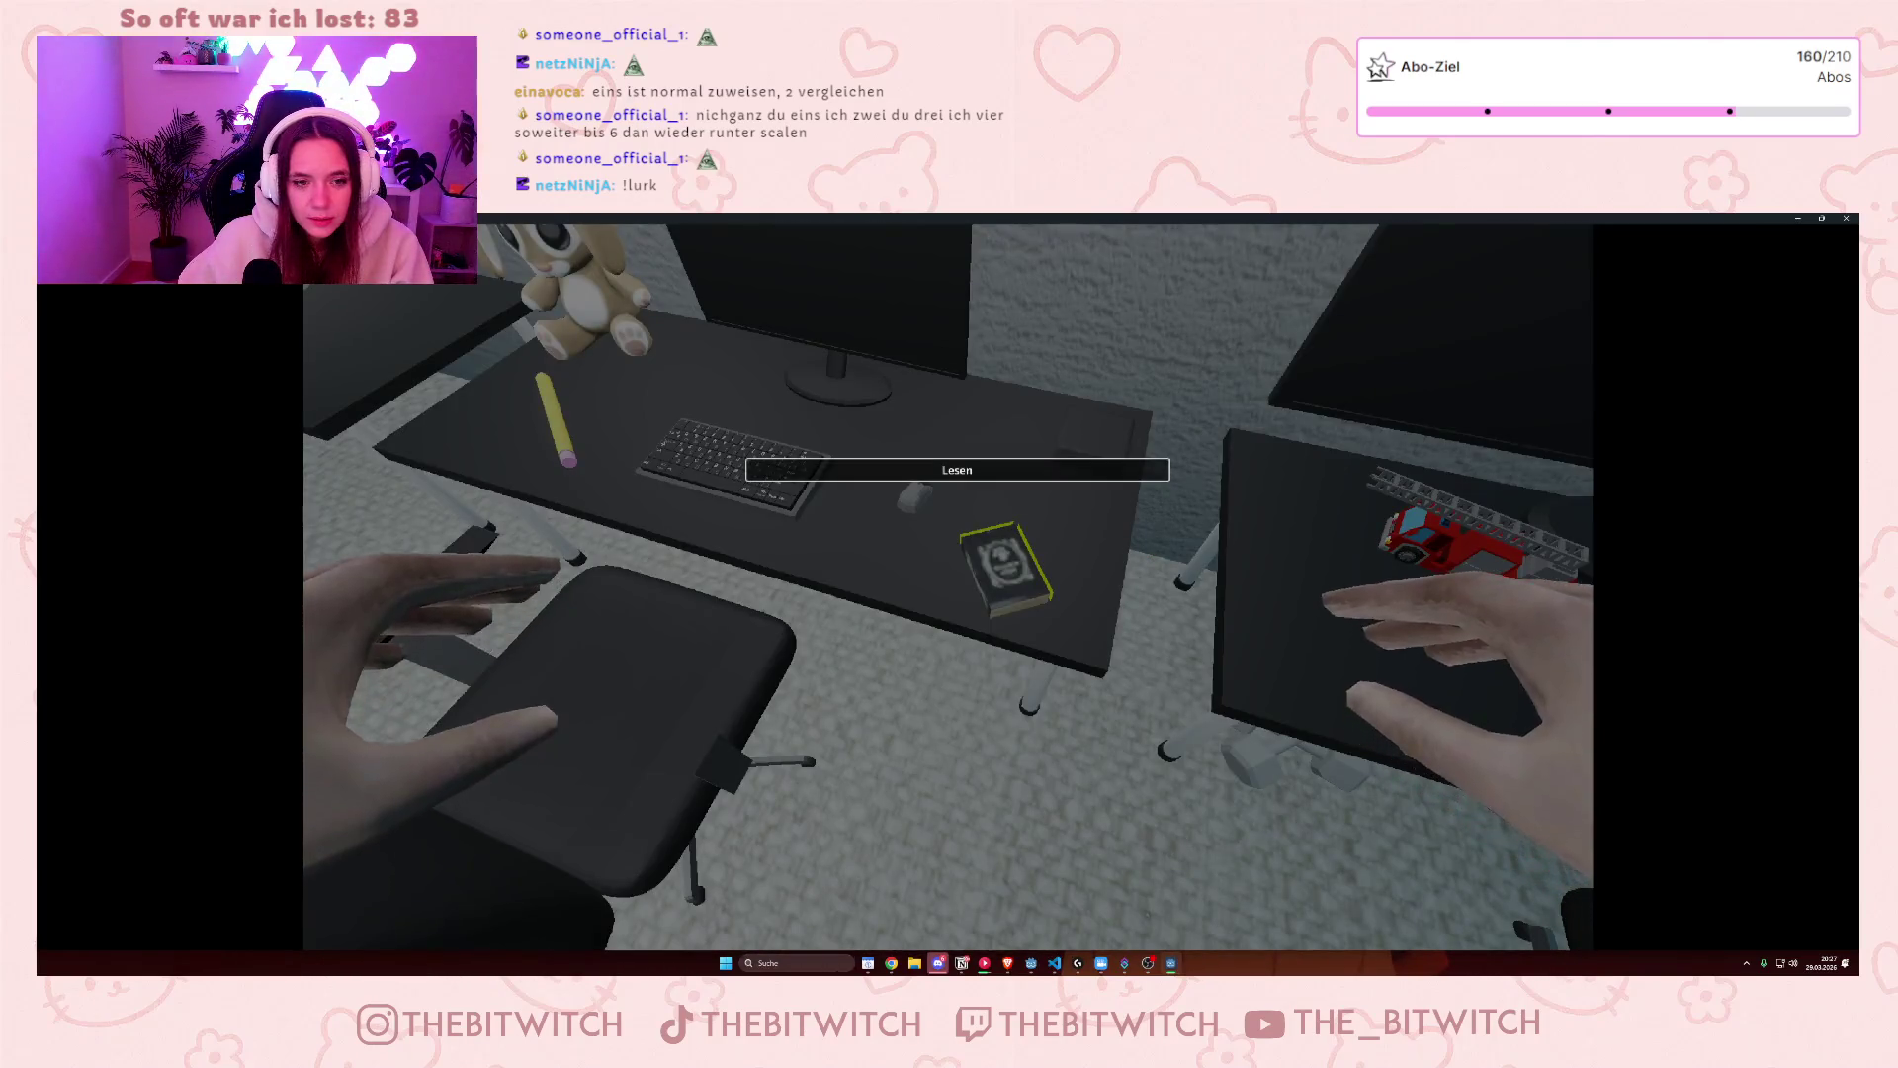
key("e")
key("d")
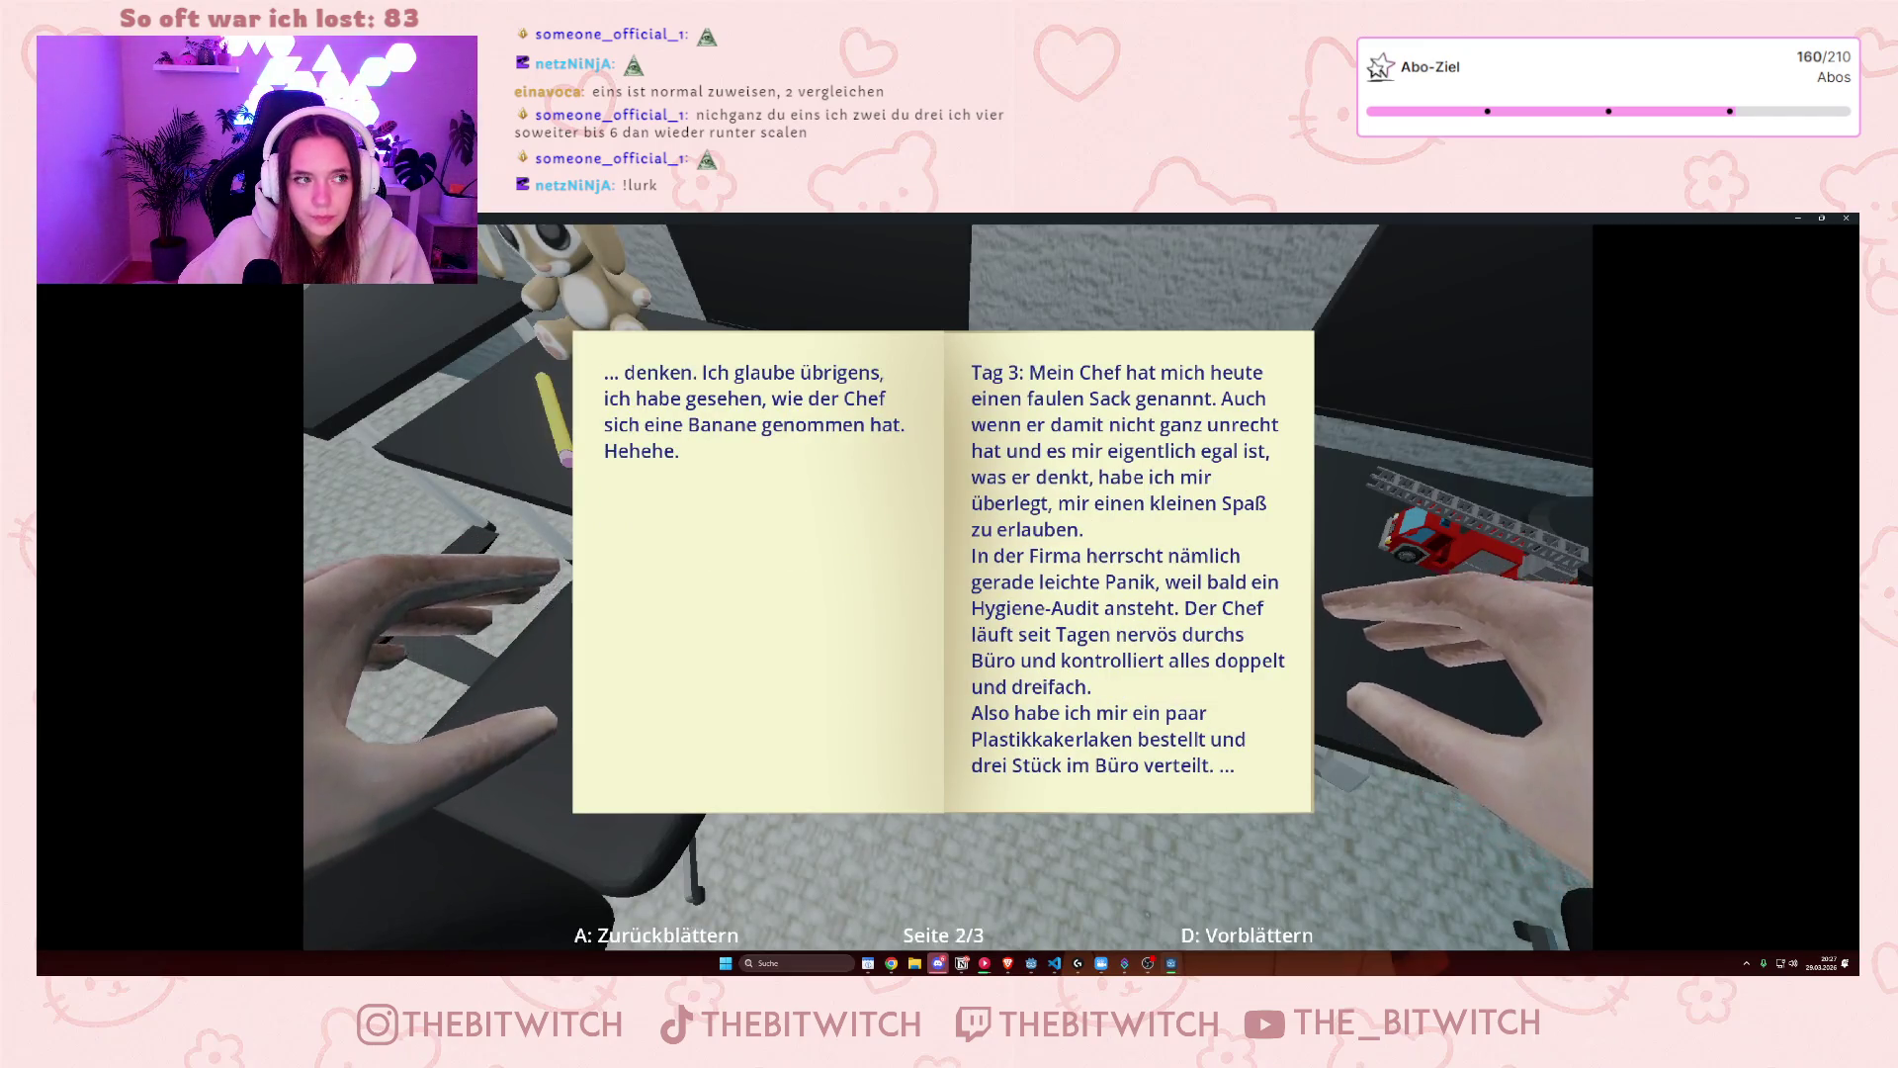
key("Escape")
left_click(1846, 218)
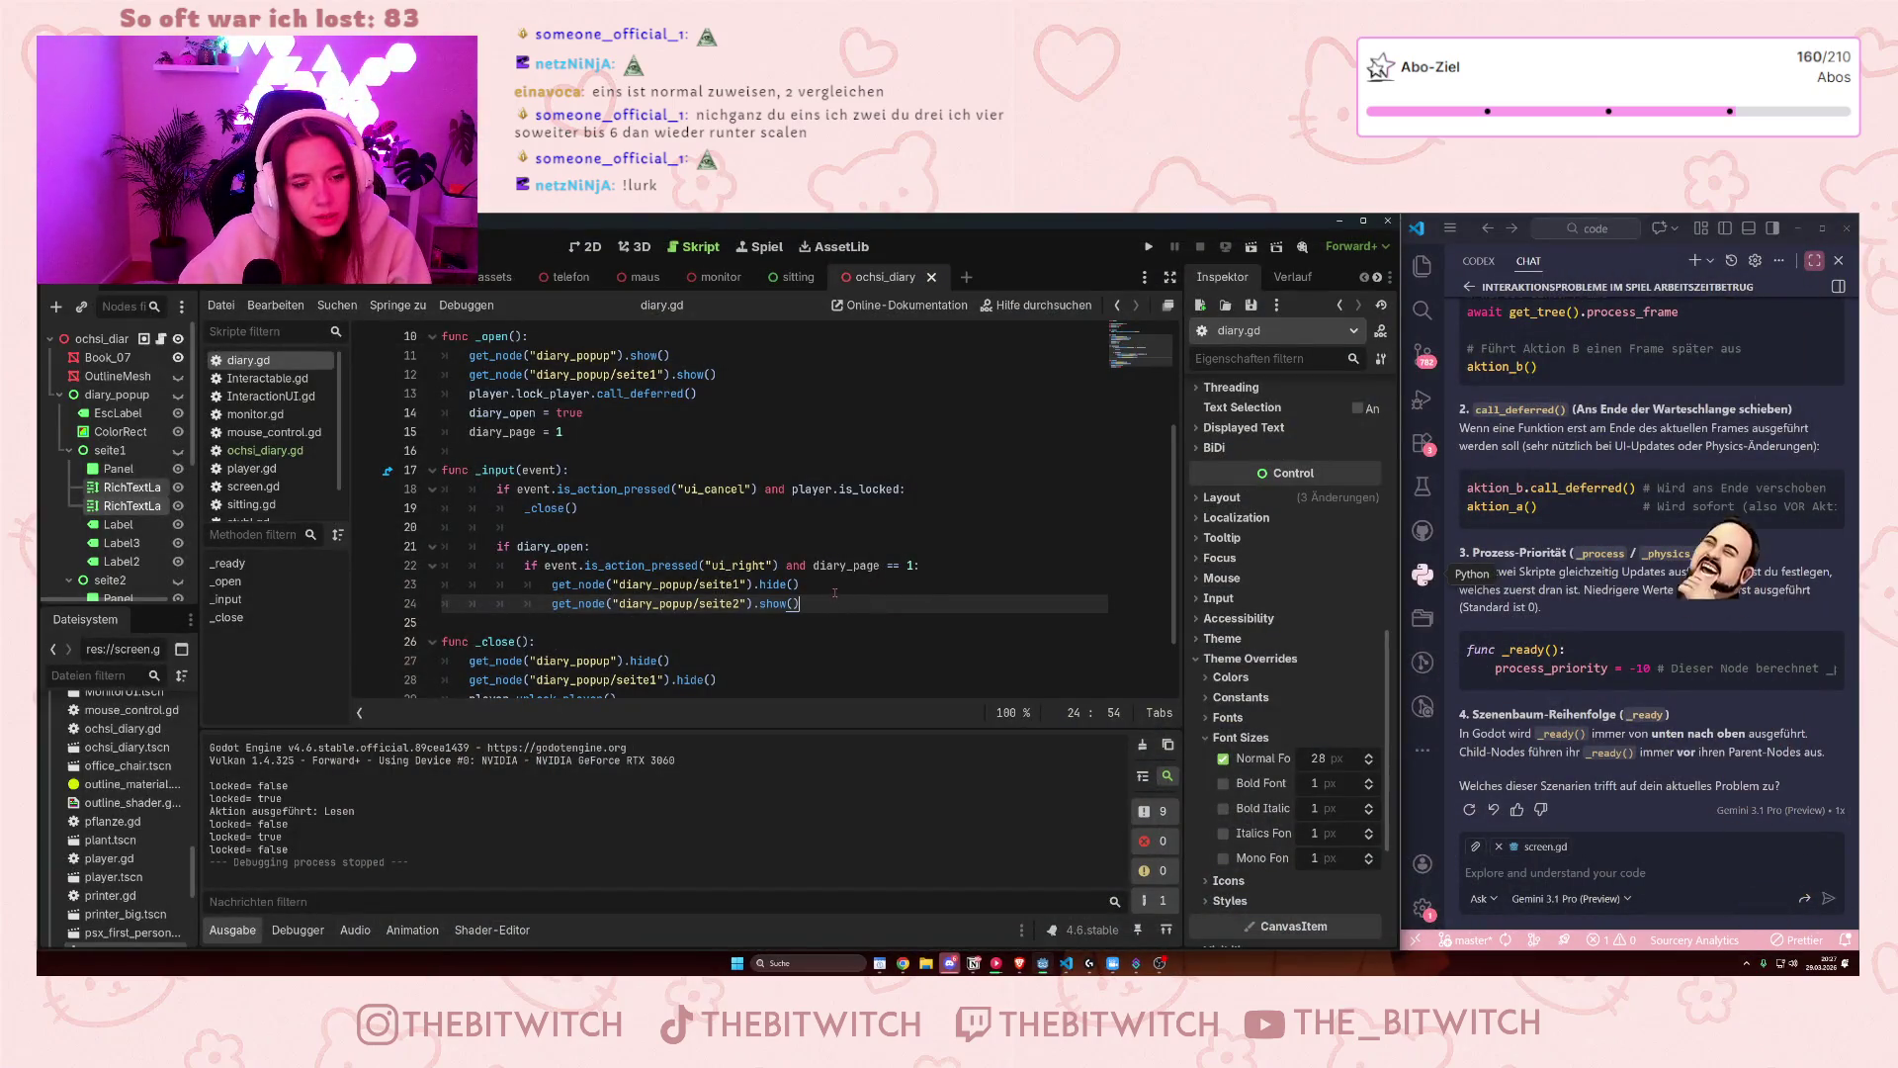
- Add 'diary_page = 2' and a new ui_right condition that checks diary_page == 2
key("Return")
type("d")
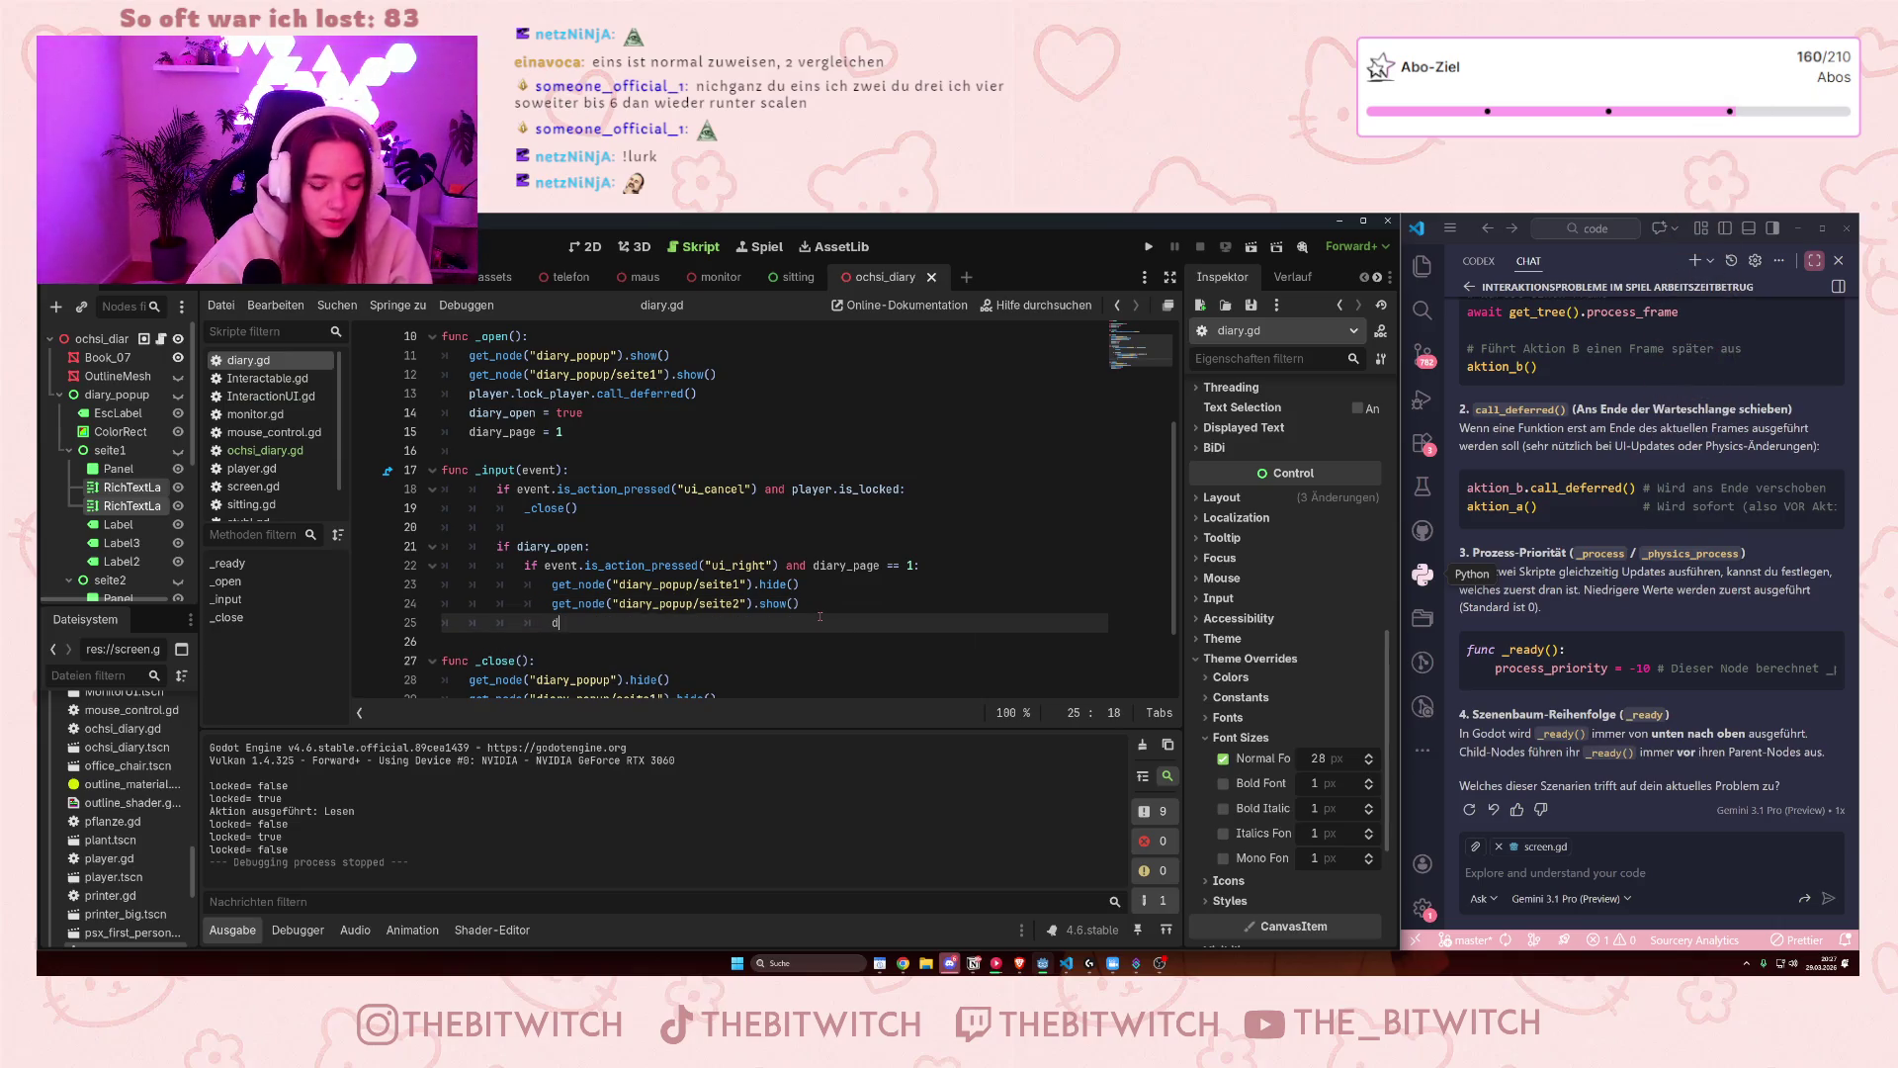
type("iary_page =2")
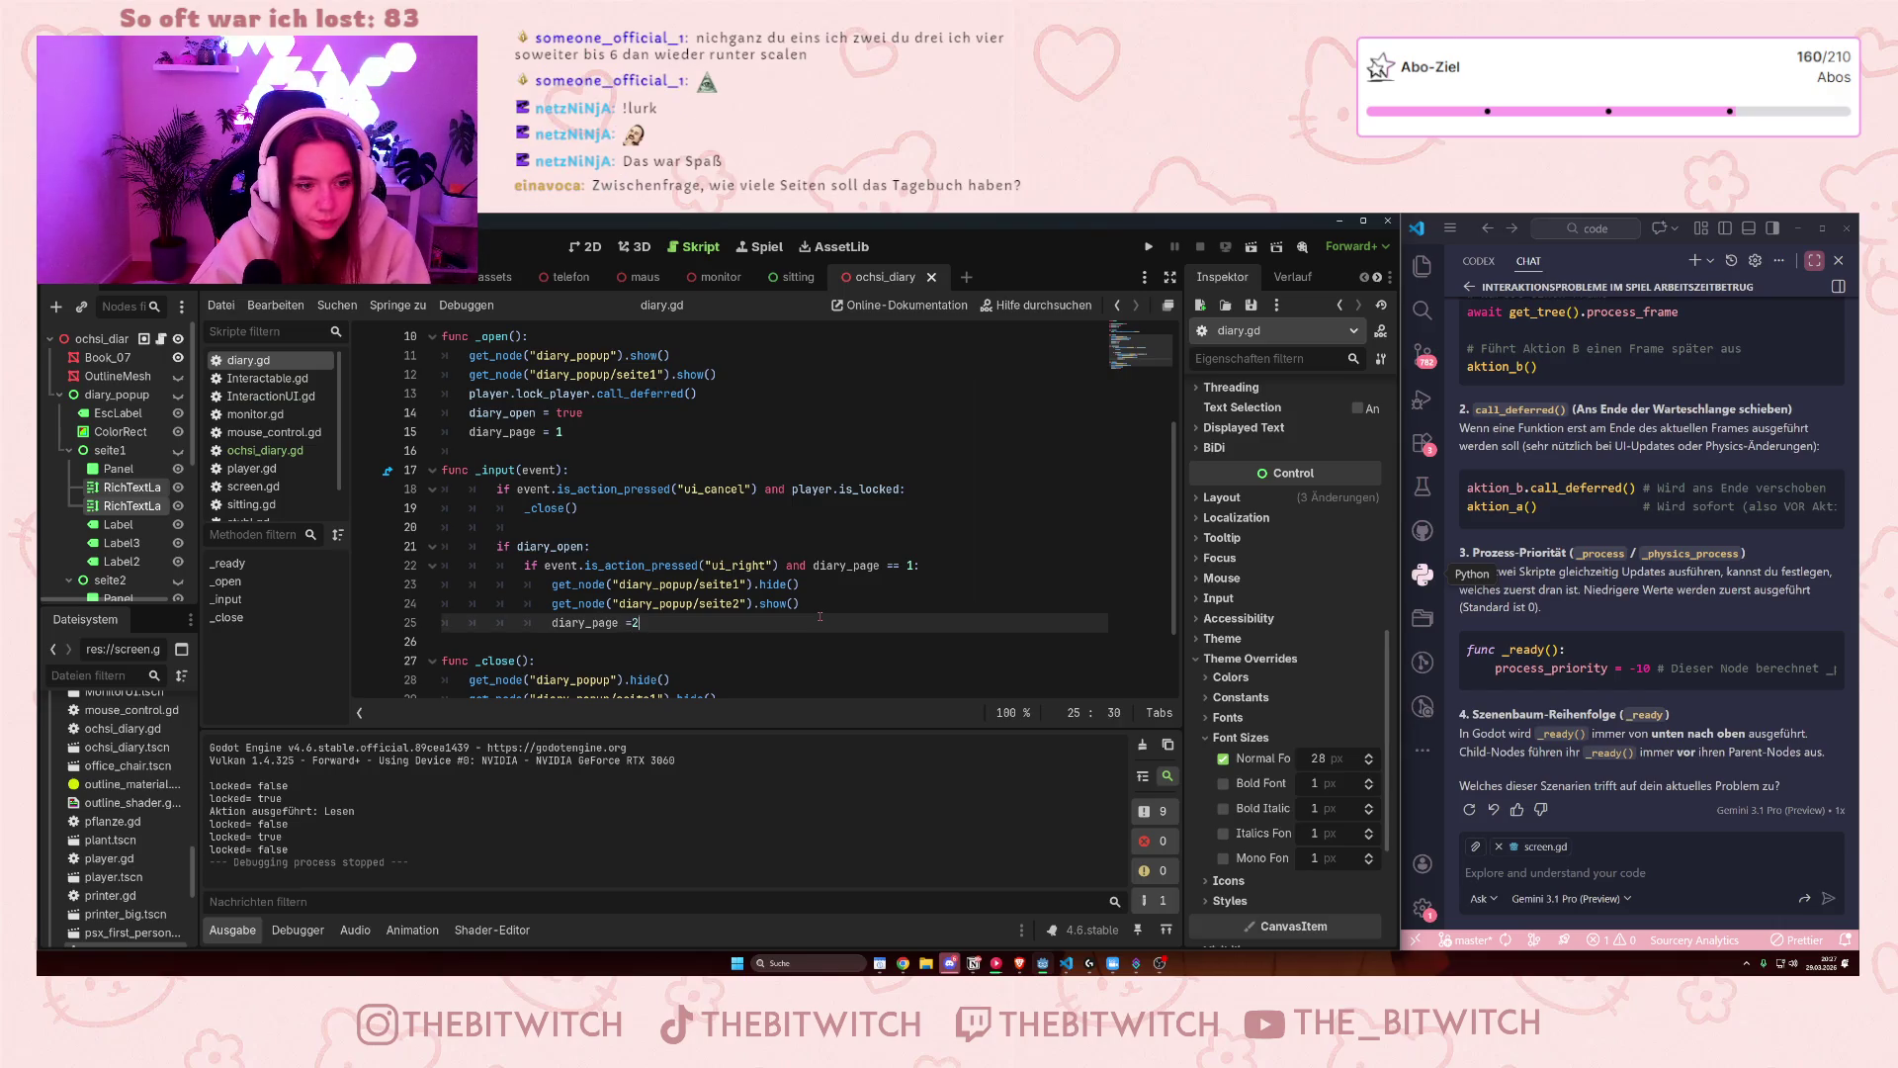
key("BackSpace")
type(" 2")
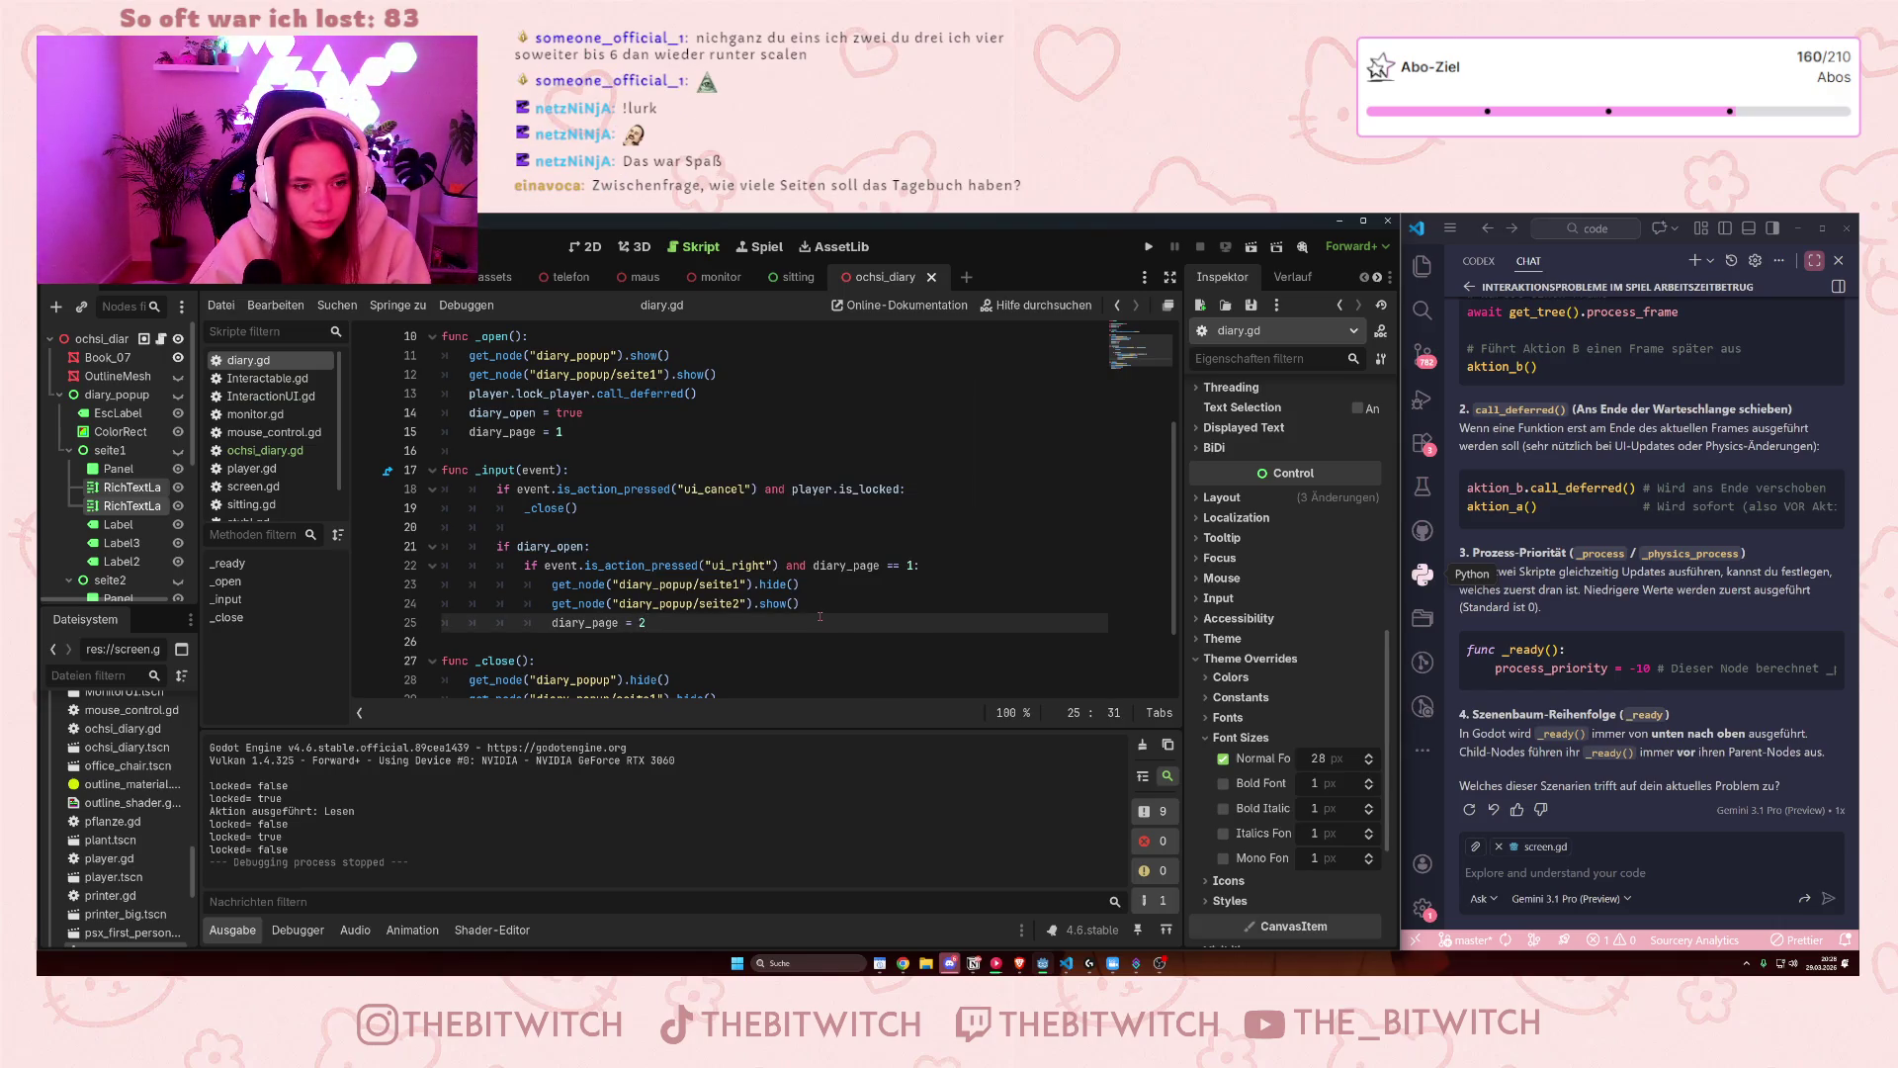
key("Return")
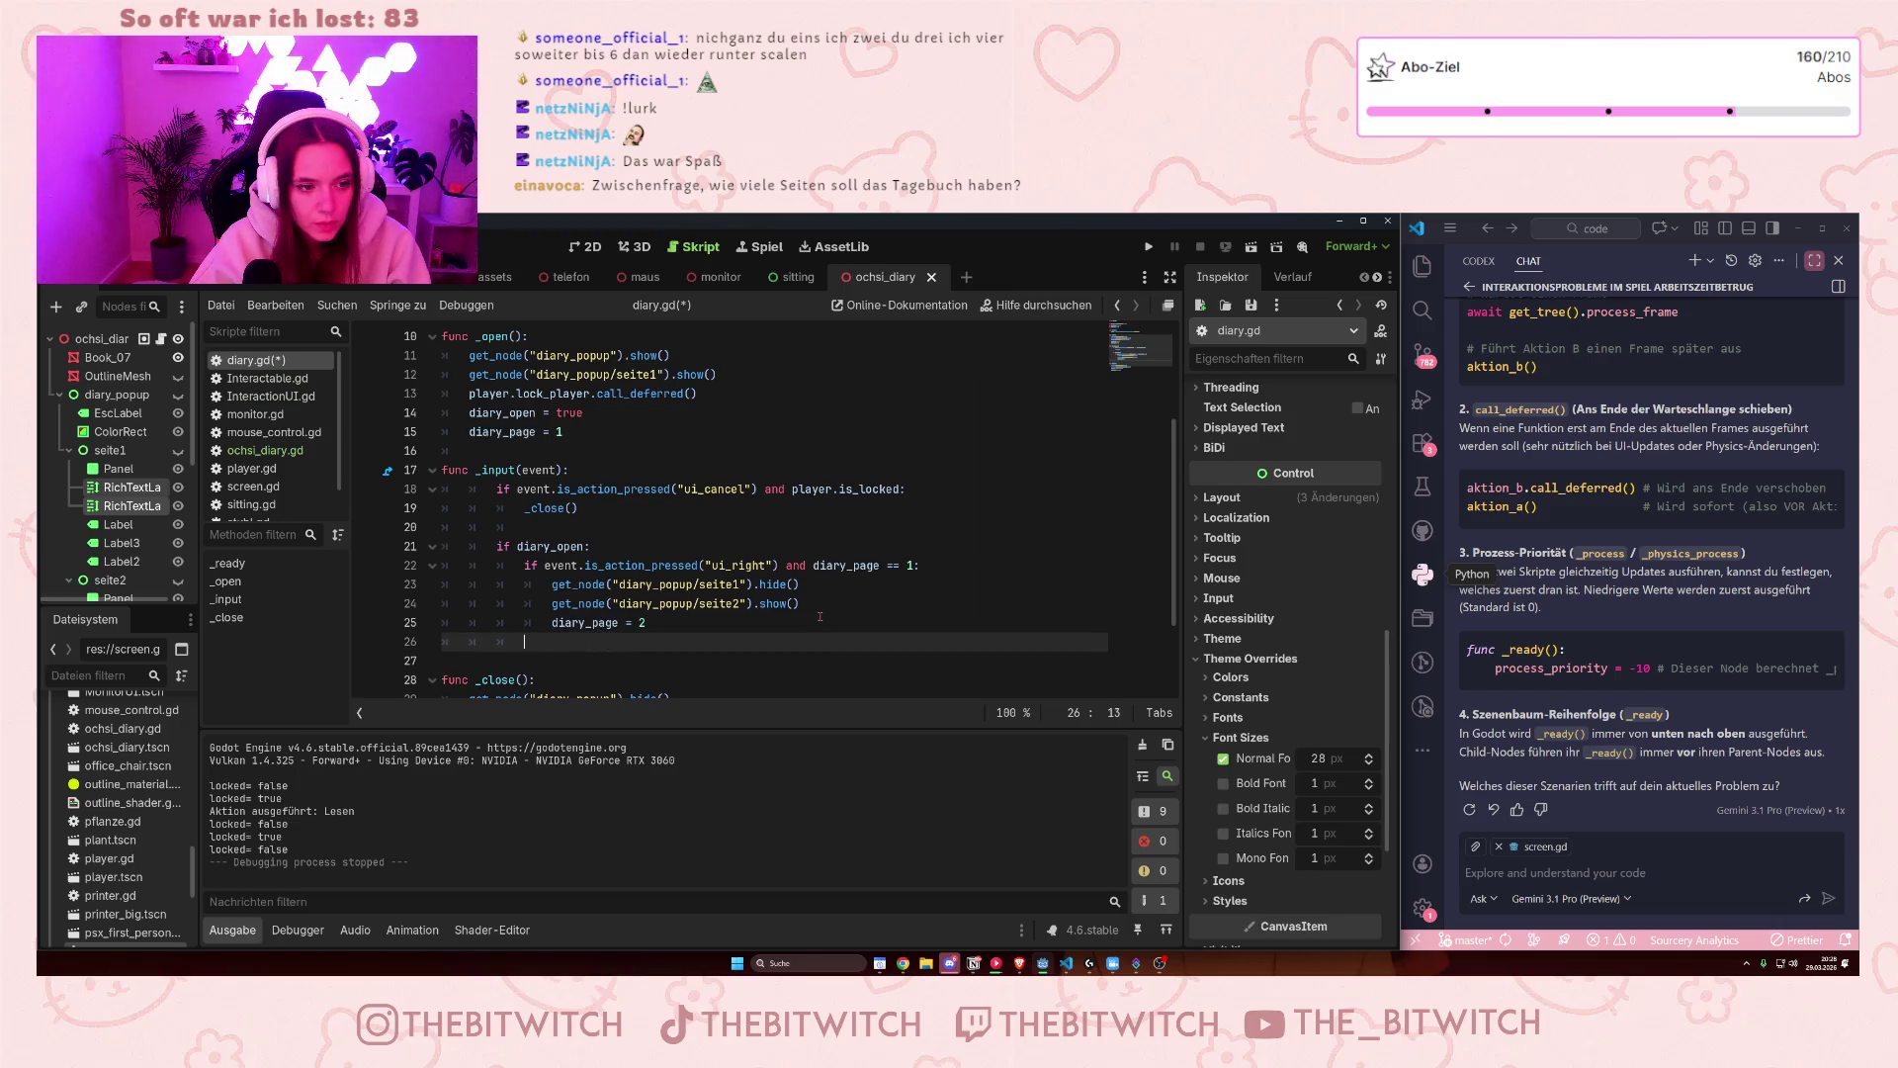
type("if")
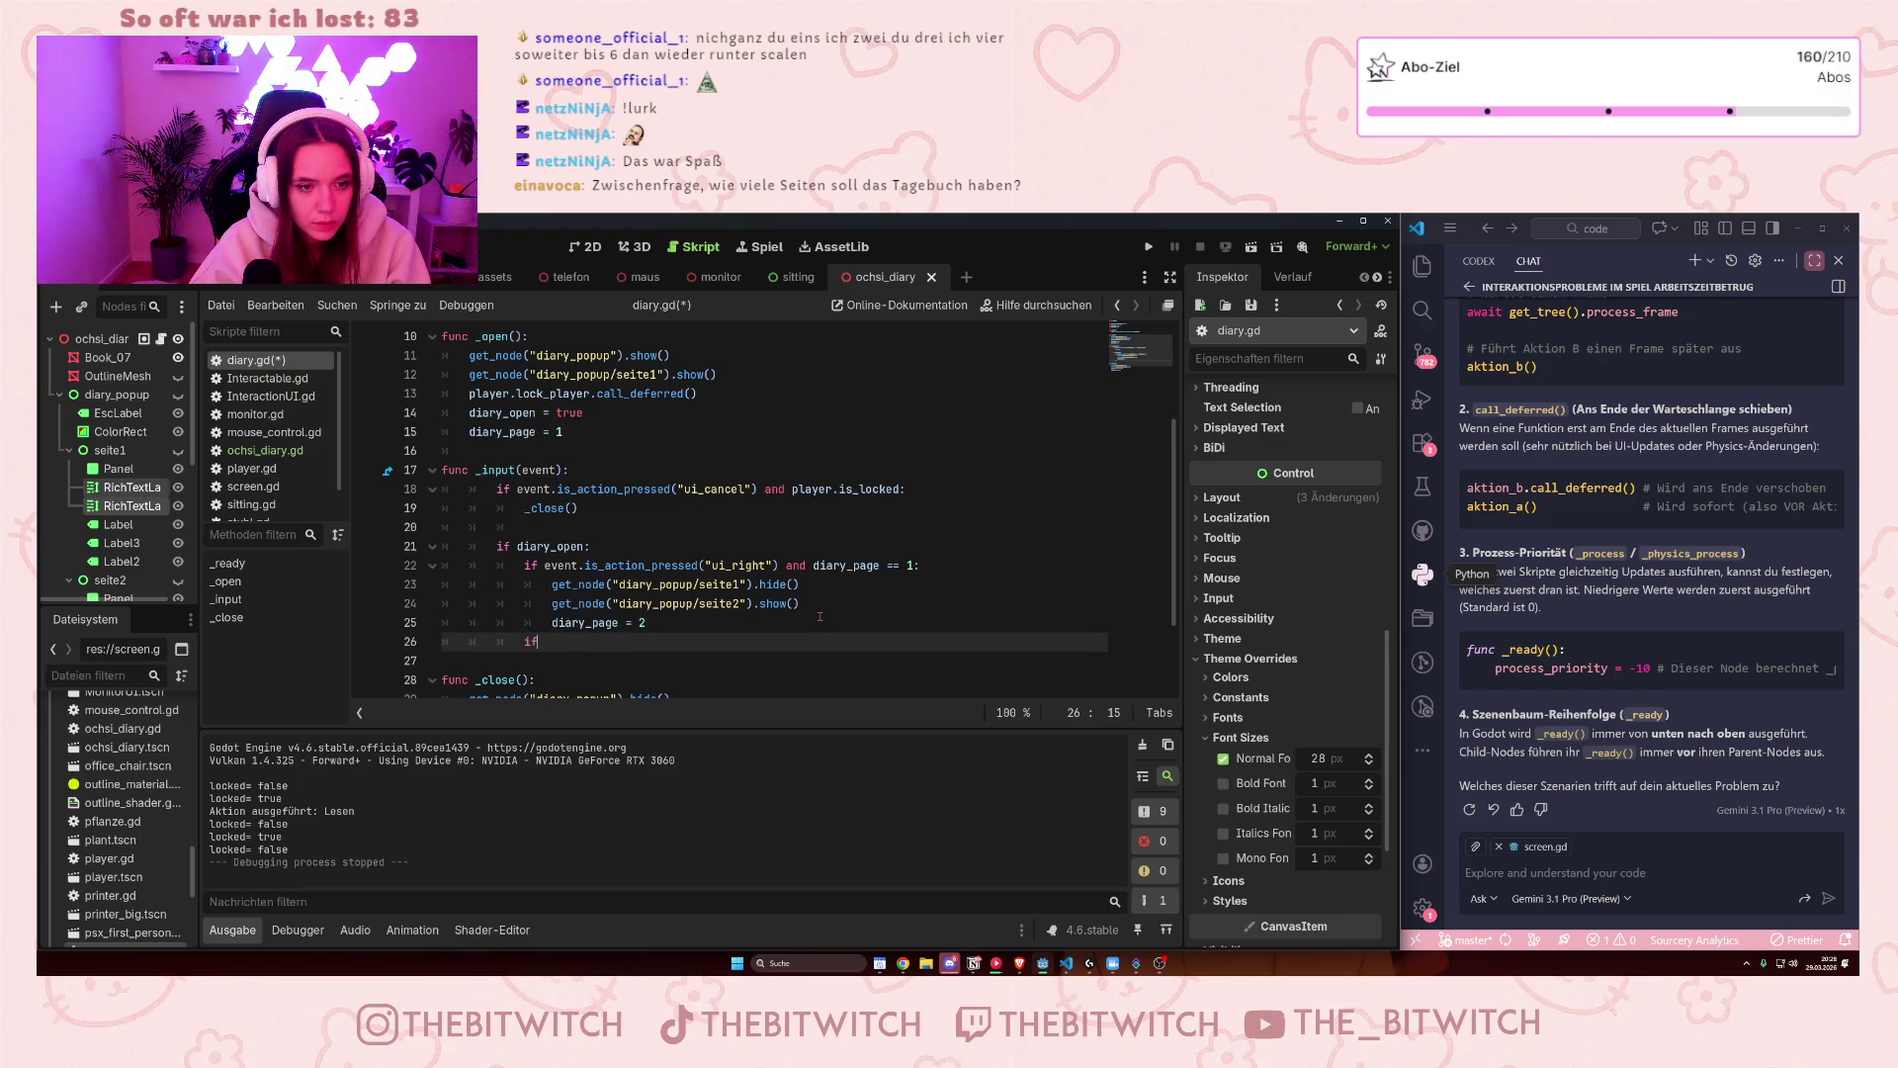
left_click(701, 668)
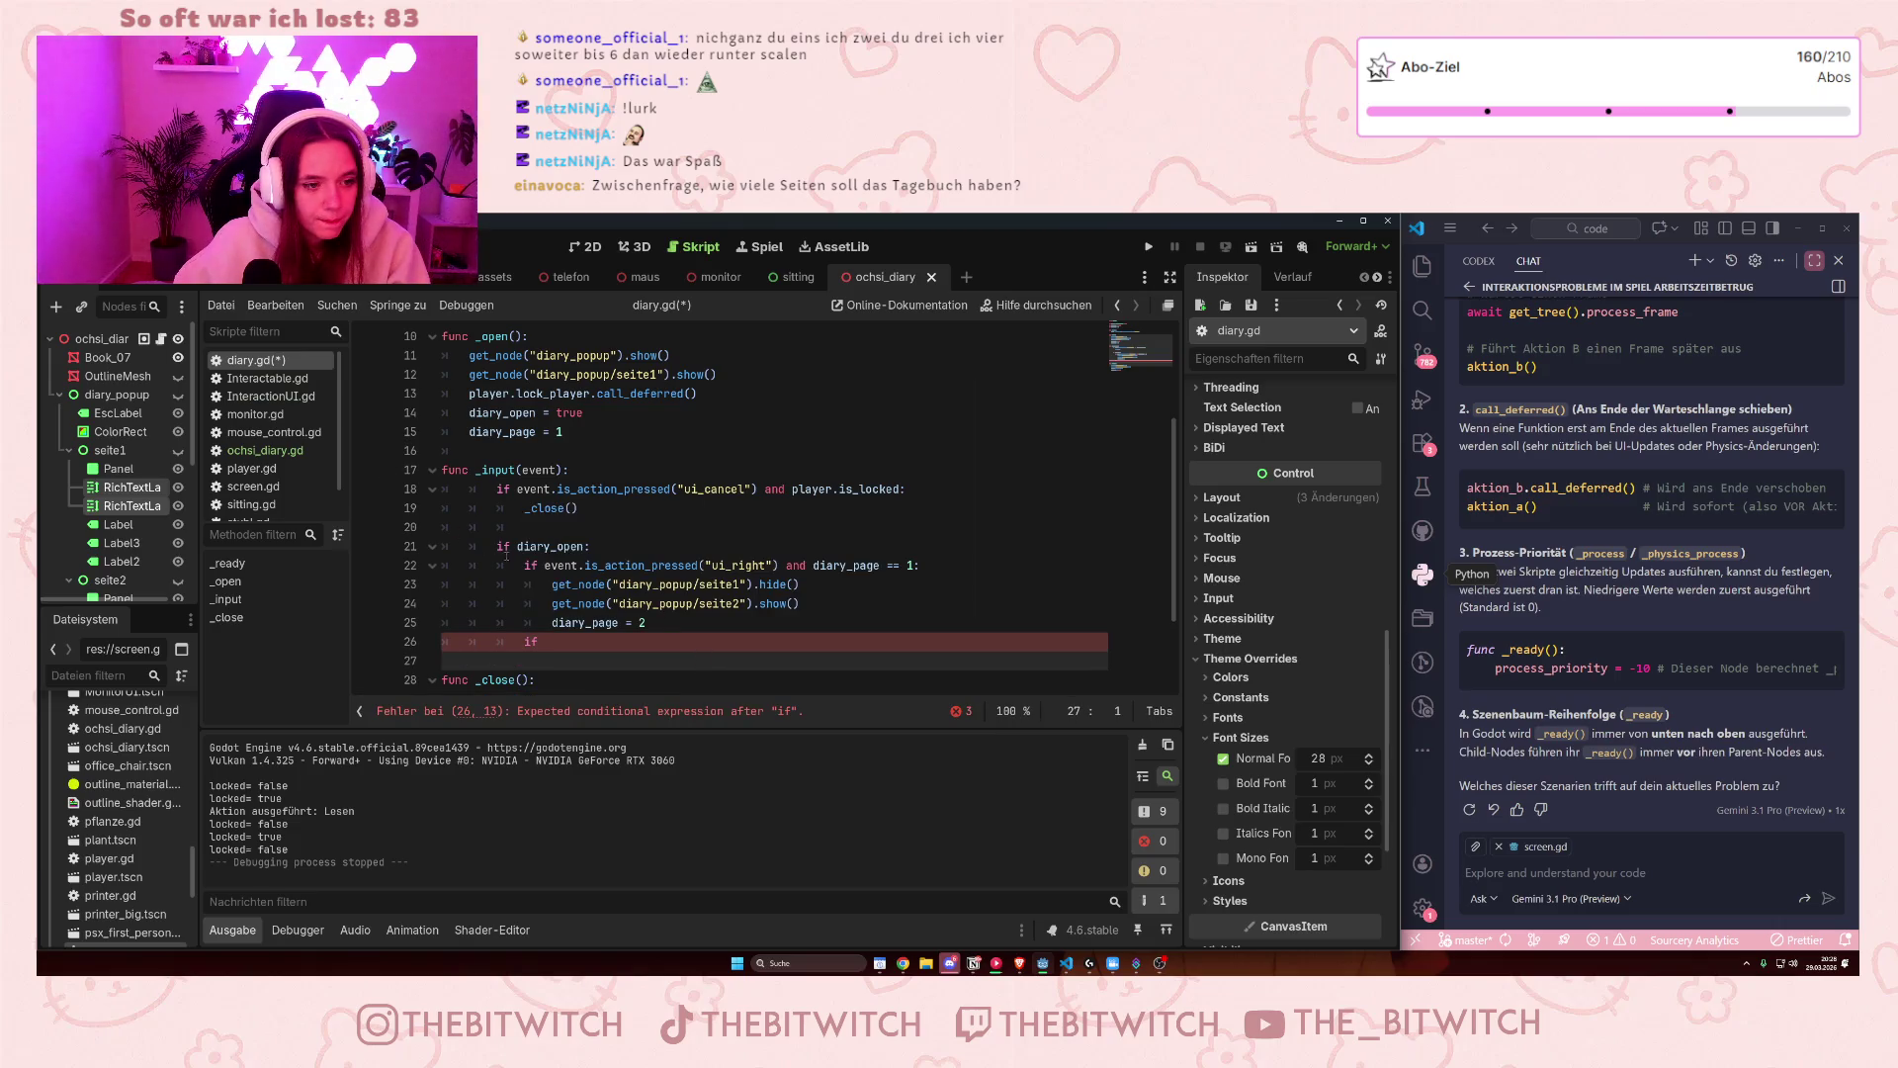
left_click_drag(525, 564, 932, 564)
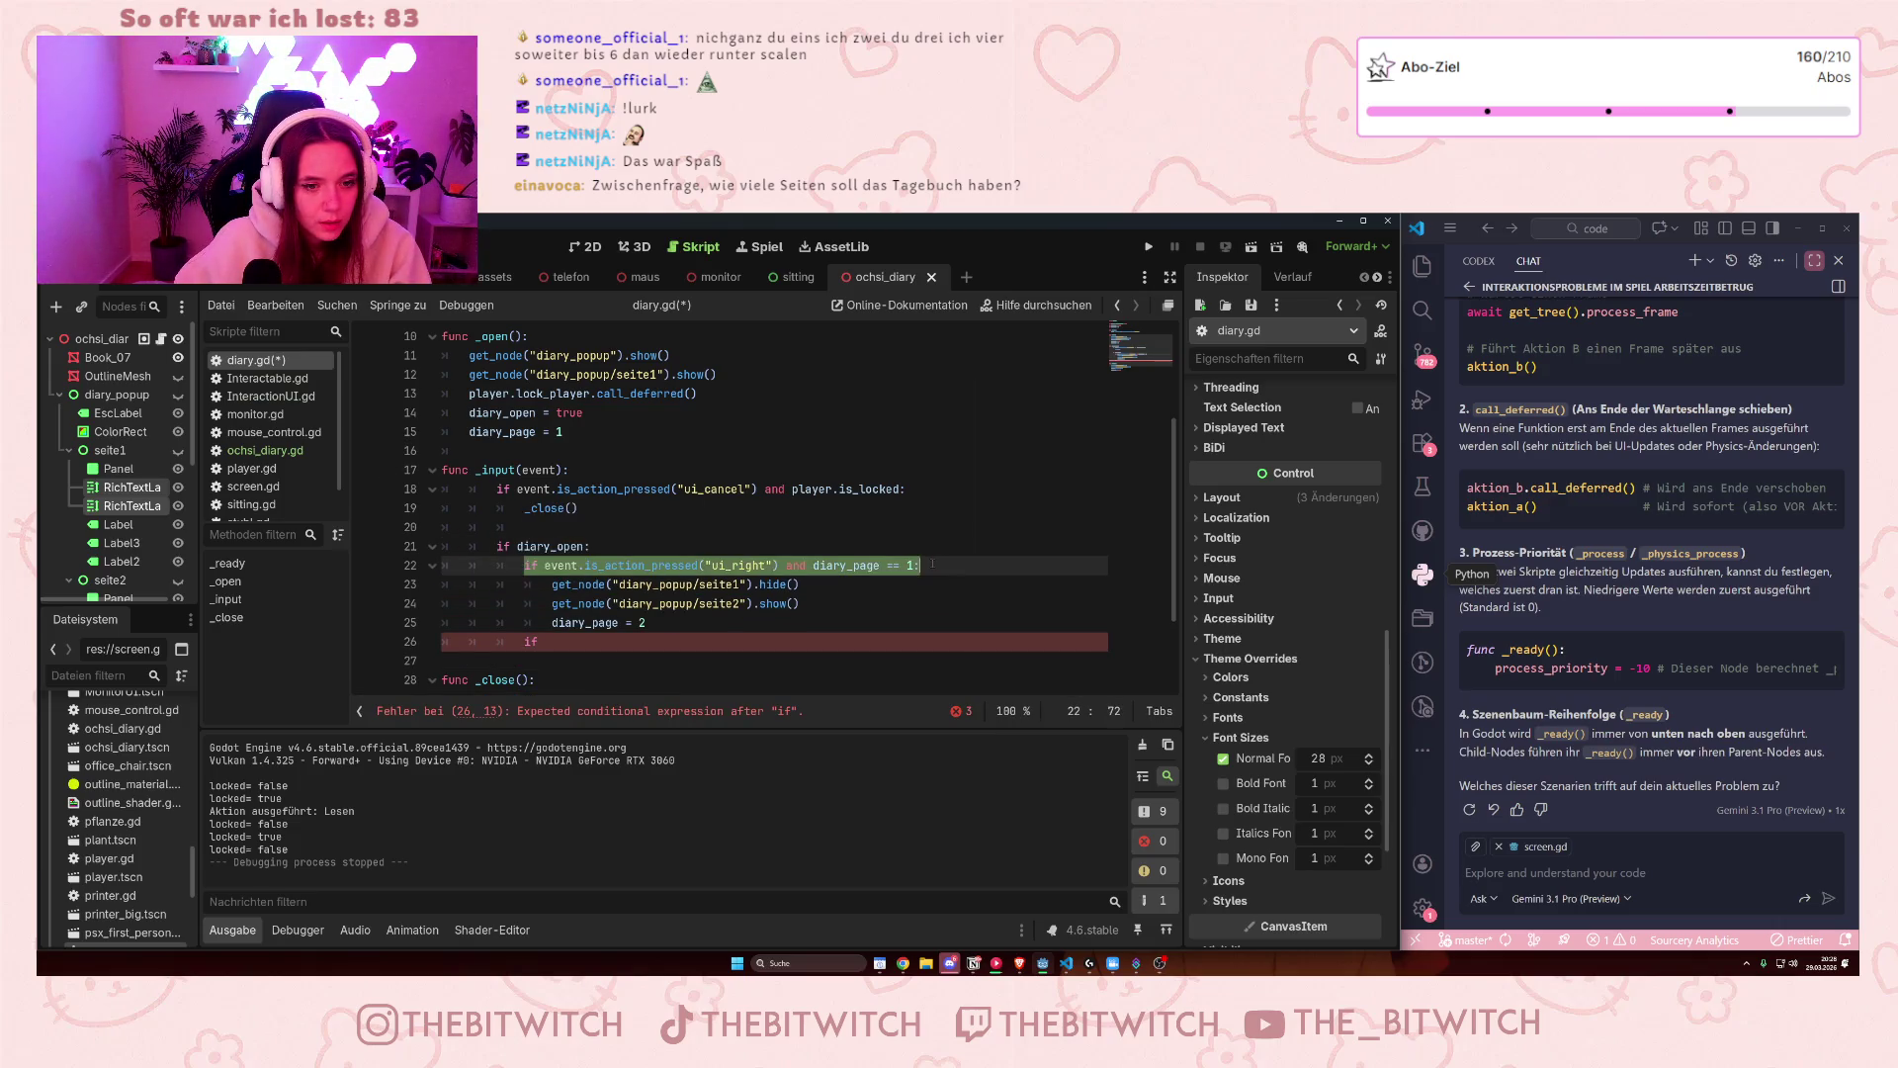
key("ctrl+c")
double_click(531, 642)
key("ctrl+v")
double_click(909, 641)
type("2")
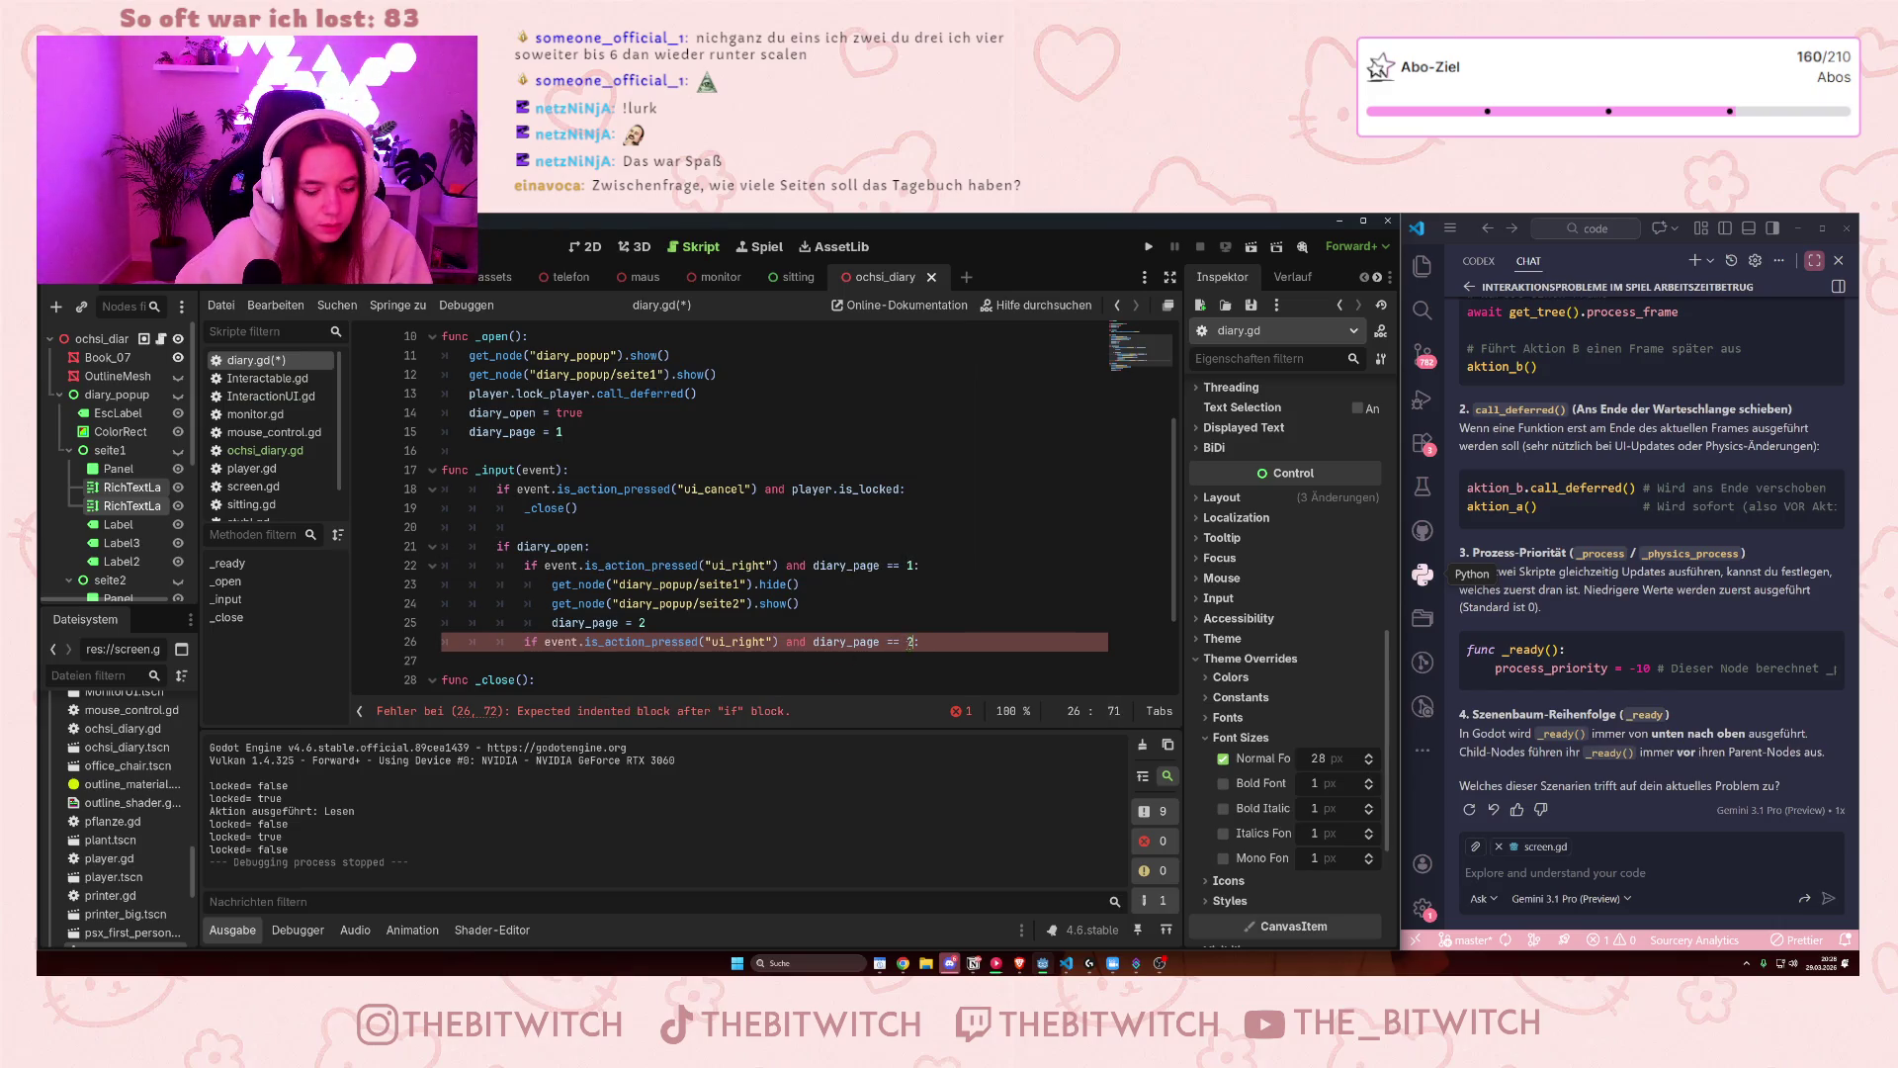
- Copy the three page-switching lines under the new condition, with the page value set to 3
mouse_move(644, 623)
left_mouse_down()
mouse_move(593, 621)
mouse_move(552, 585)
left_mouse_up()
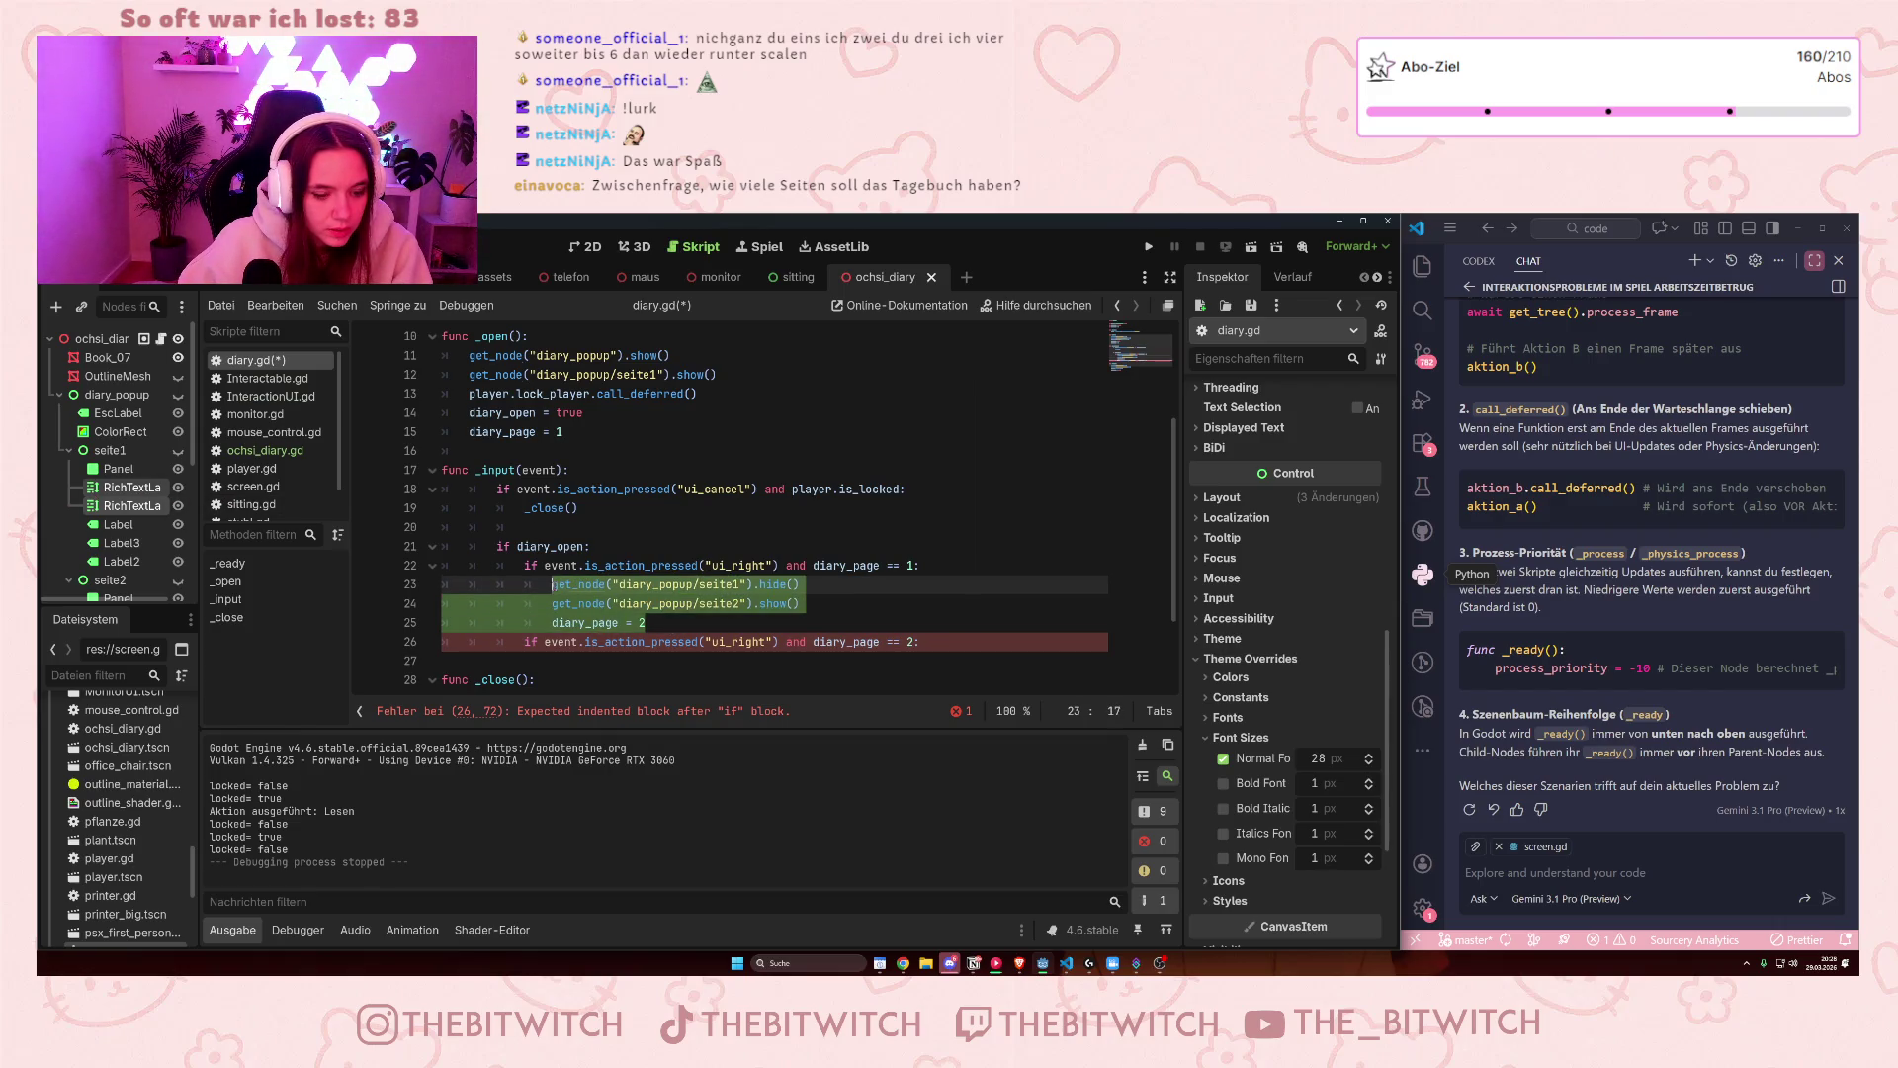
key("ctrl+c")
left_click(947, 634)
key("Return")
key("ctrl+v")
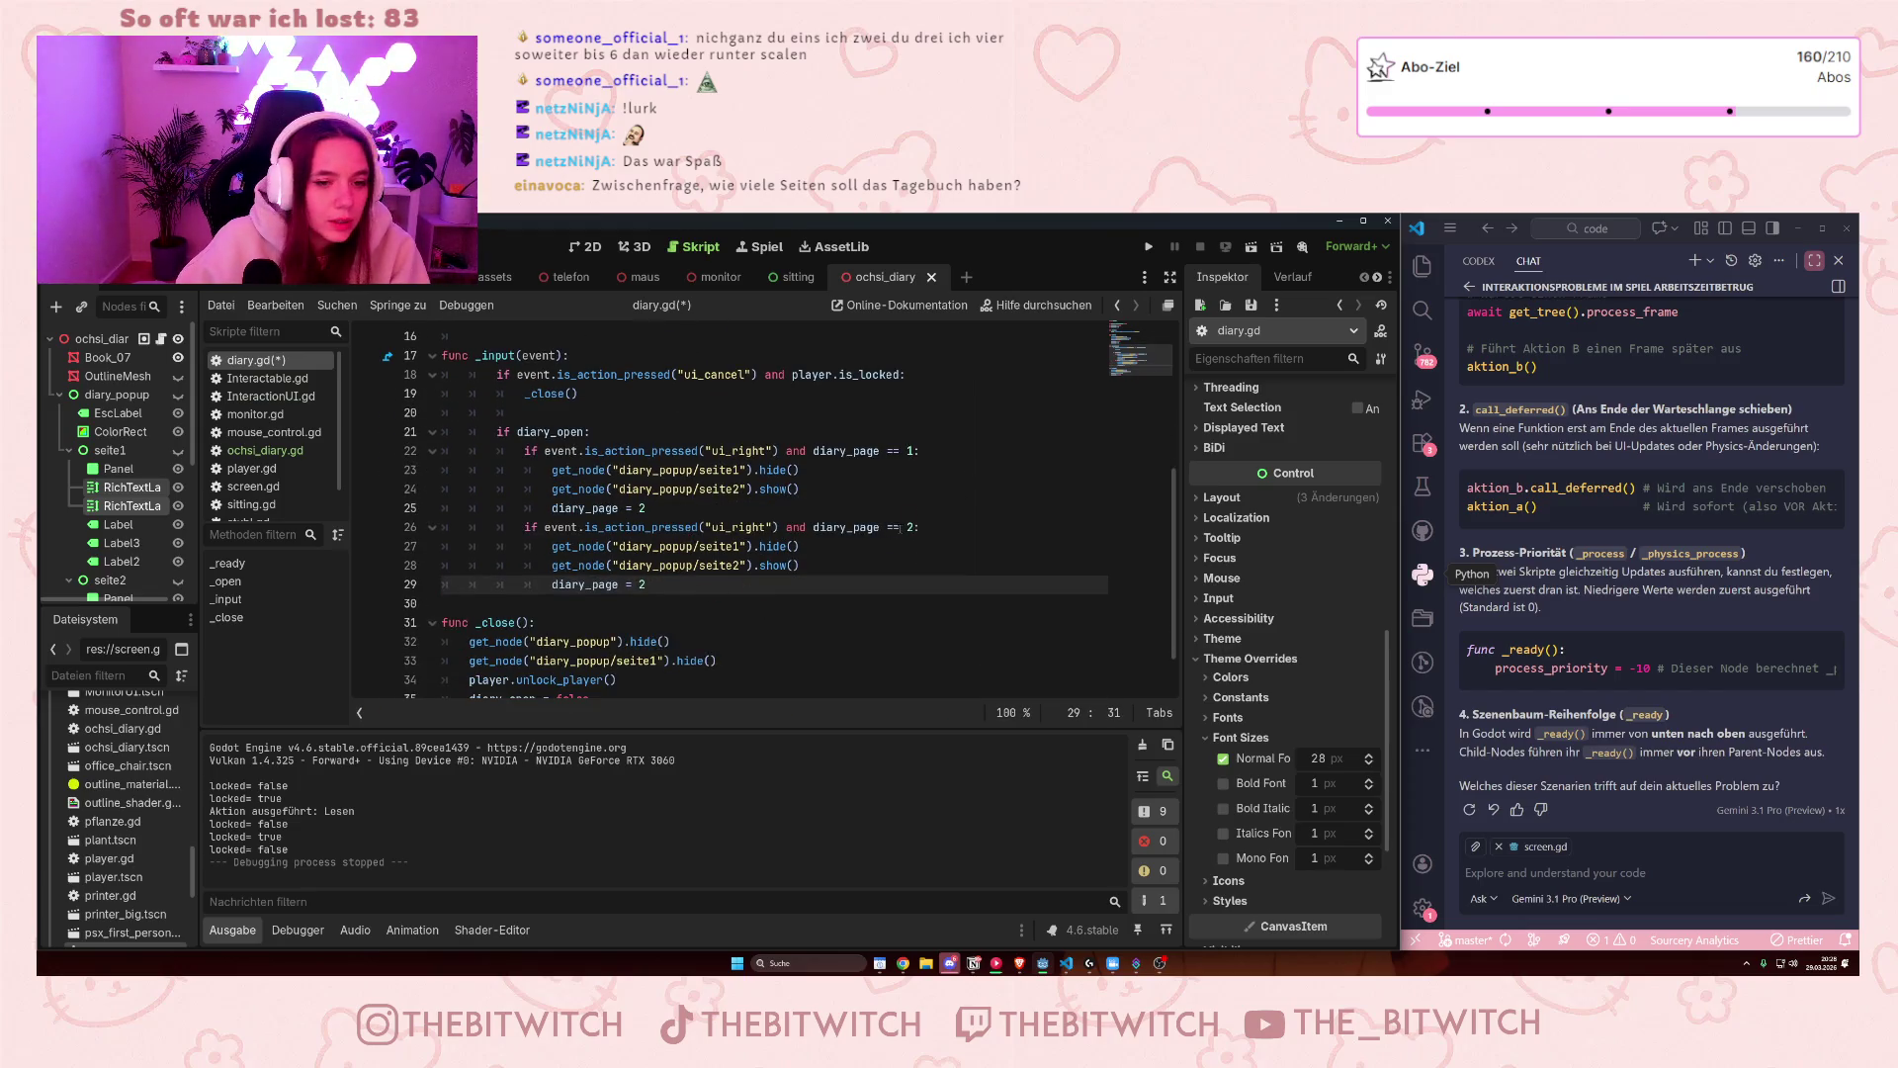
key("BackSpace")
type("3")
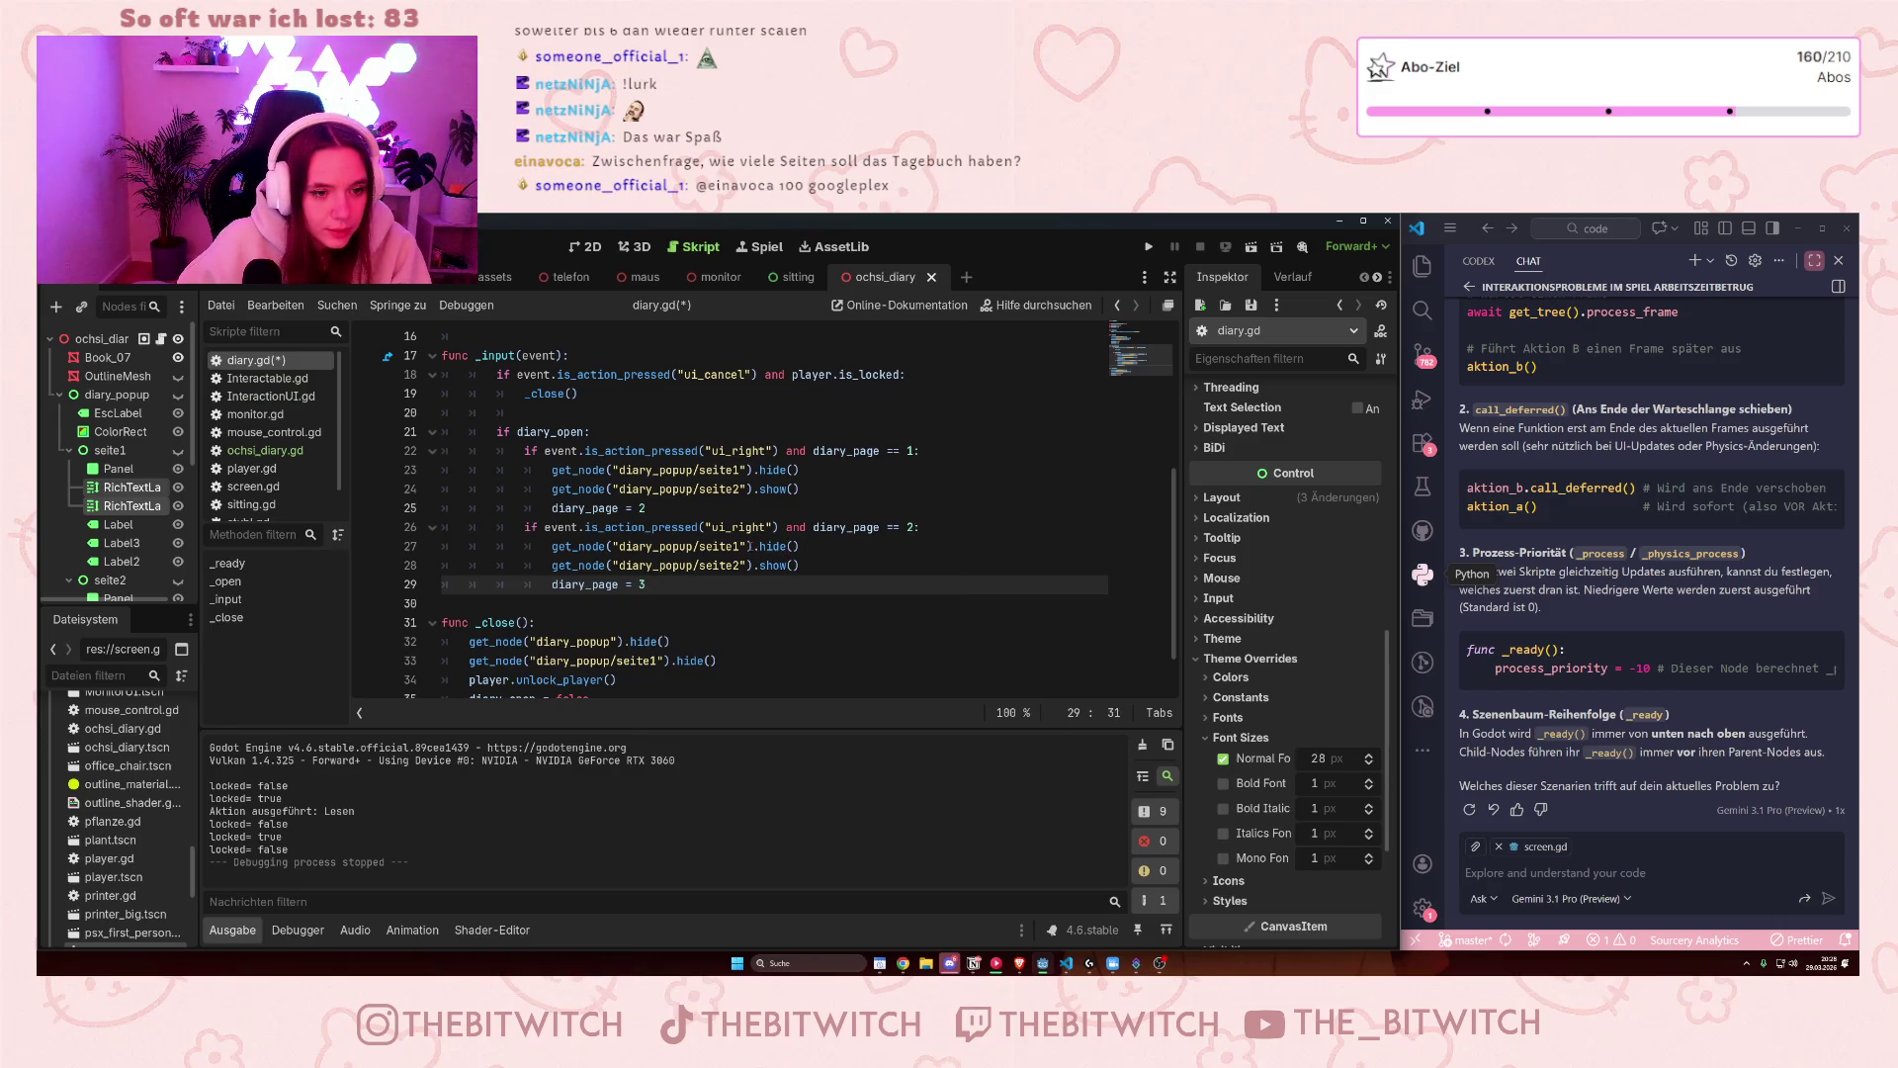
- Change the copied lines to hide seite2 and show seite3
left_click(743, 546)
key("BackSpace")
type("2")
left_click(712, 634)
left_click(744, 564)
key("BackSpace")
type("3")
left_click(758, 586)
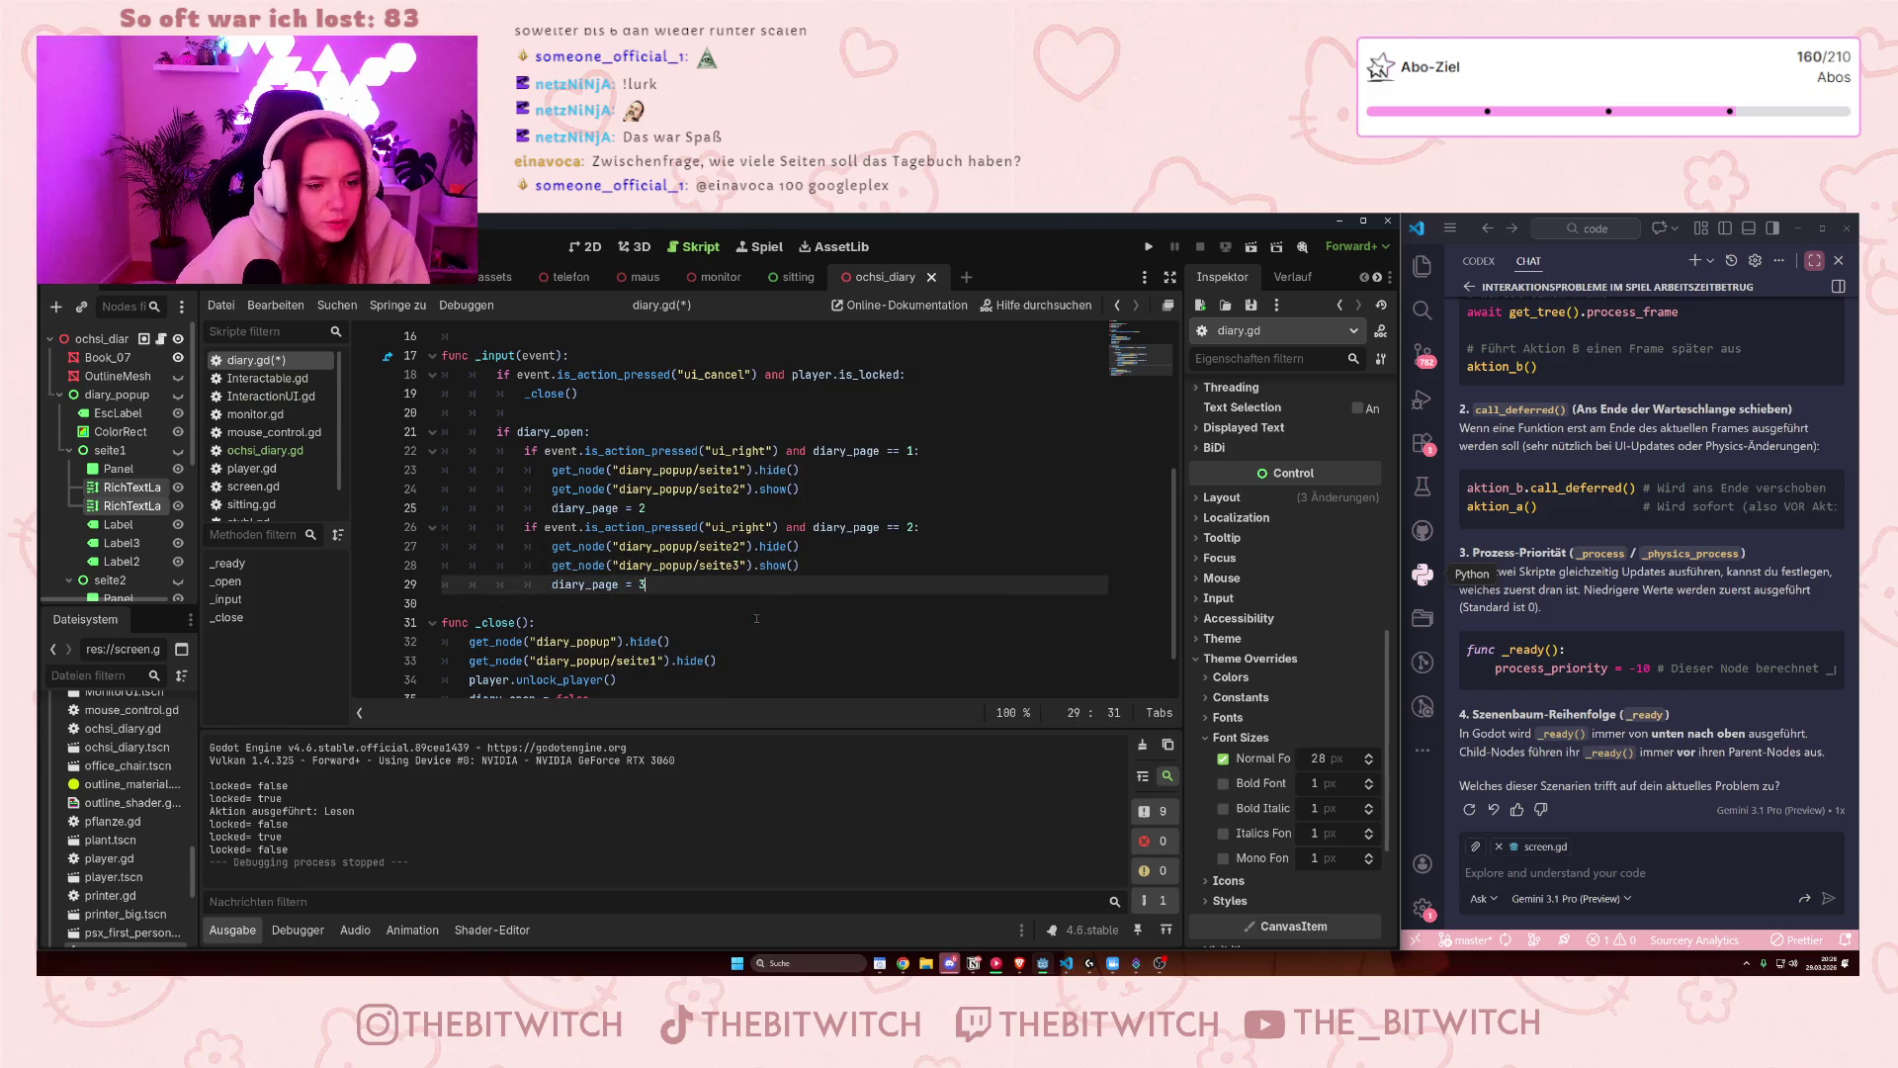
scroll(758, 613, "down", 1)
scroll(126, 529, "down", 3)
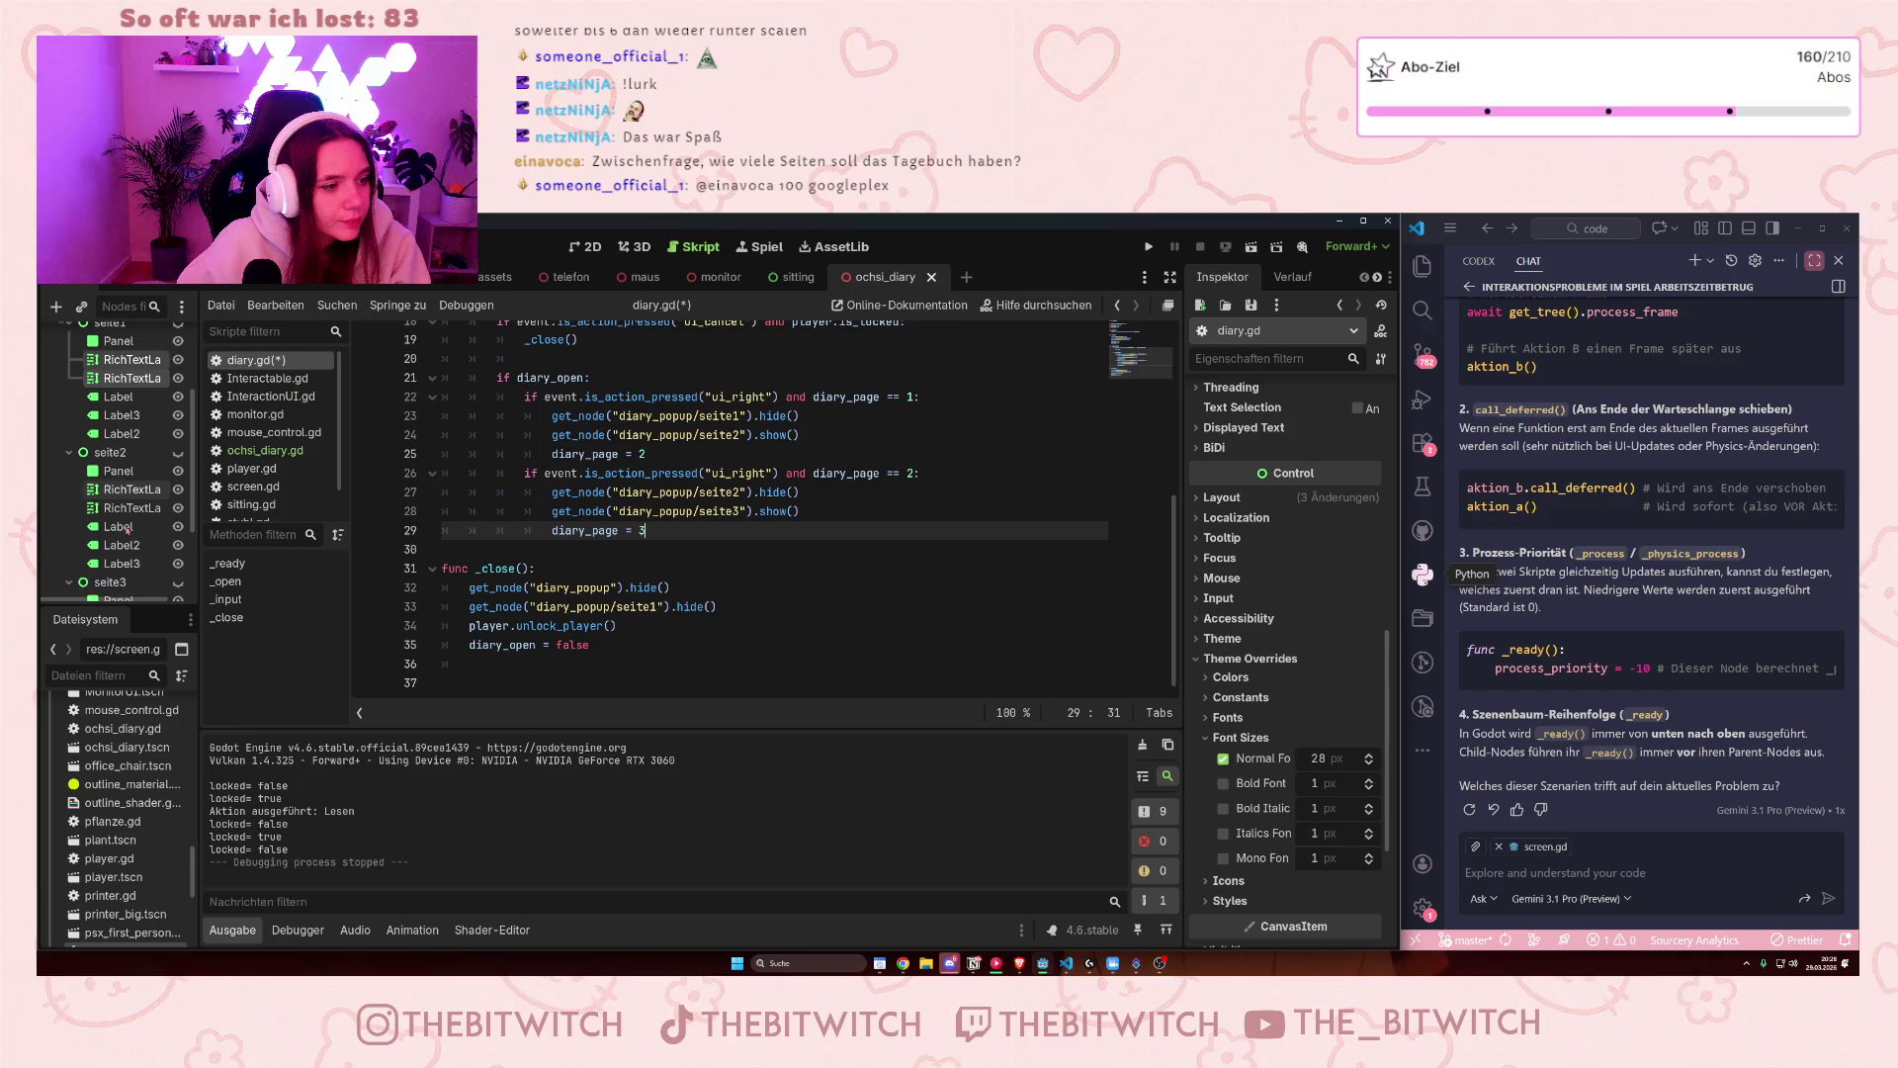
- Make line 29 read diary_page = 3, and check the is_action_pressed documentation popup
scroll(127, 529, "down", 3)
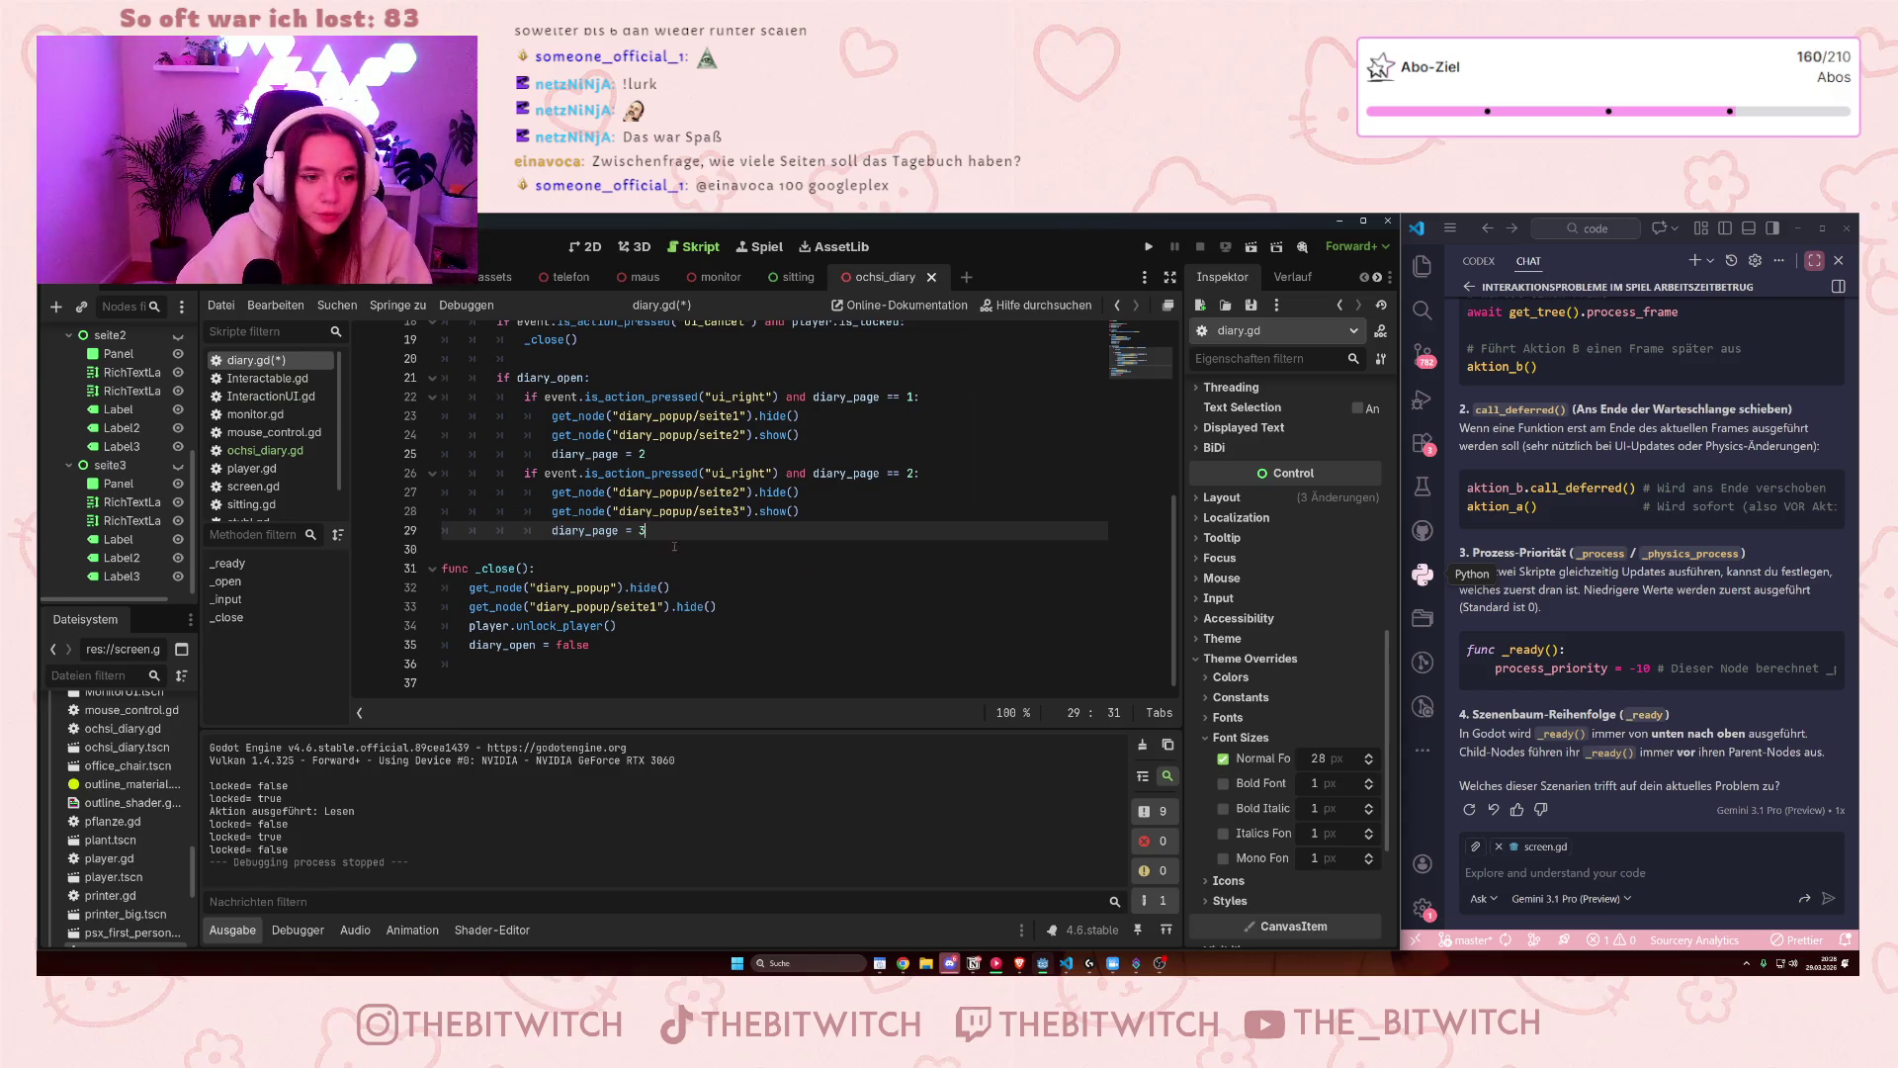
scroll(671, 543, "up", 1)
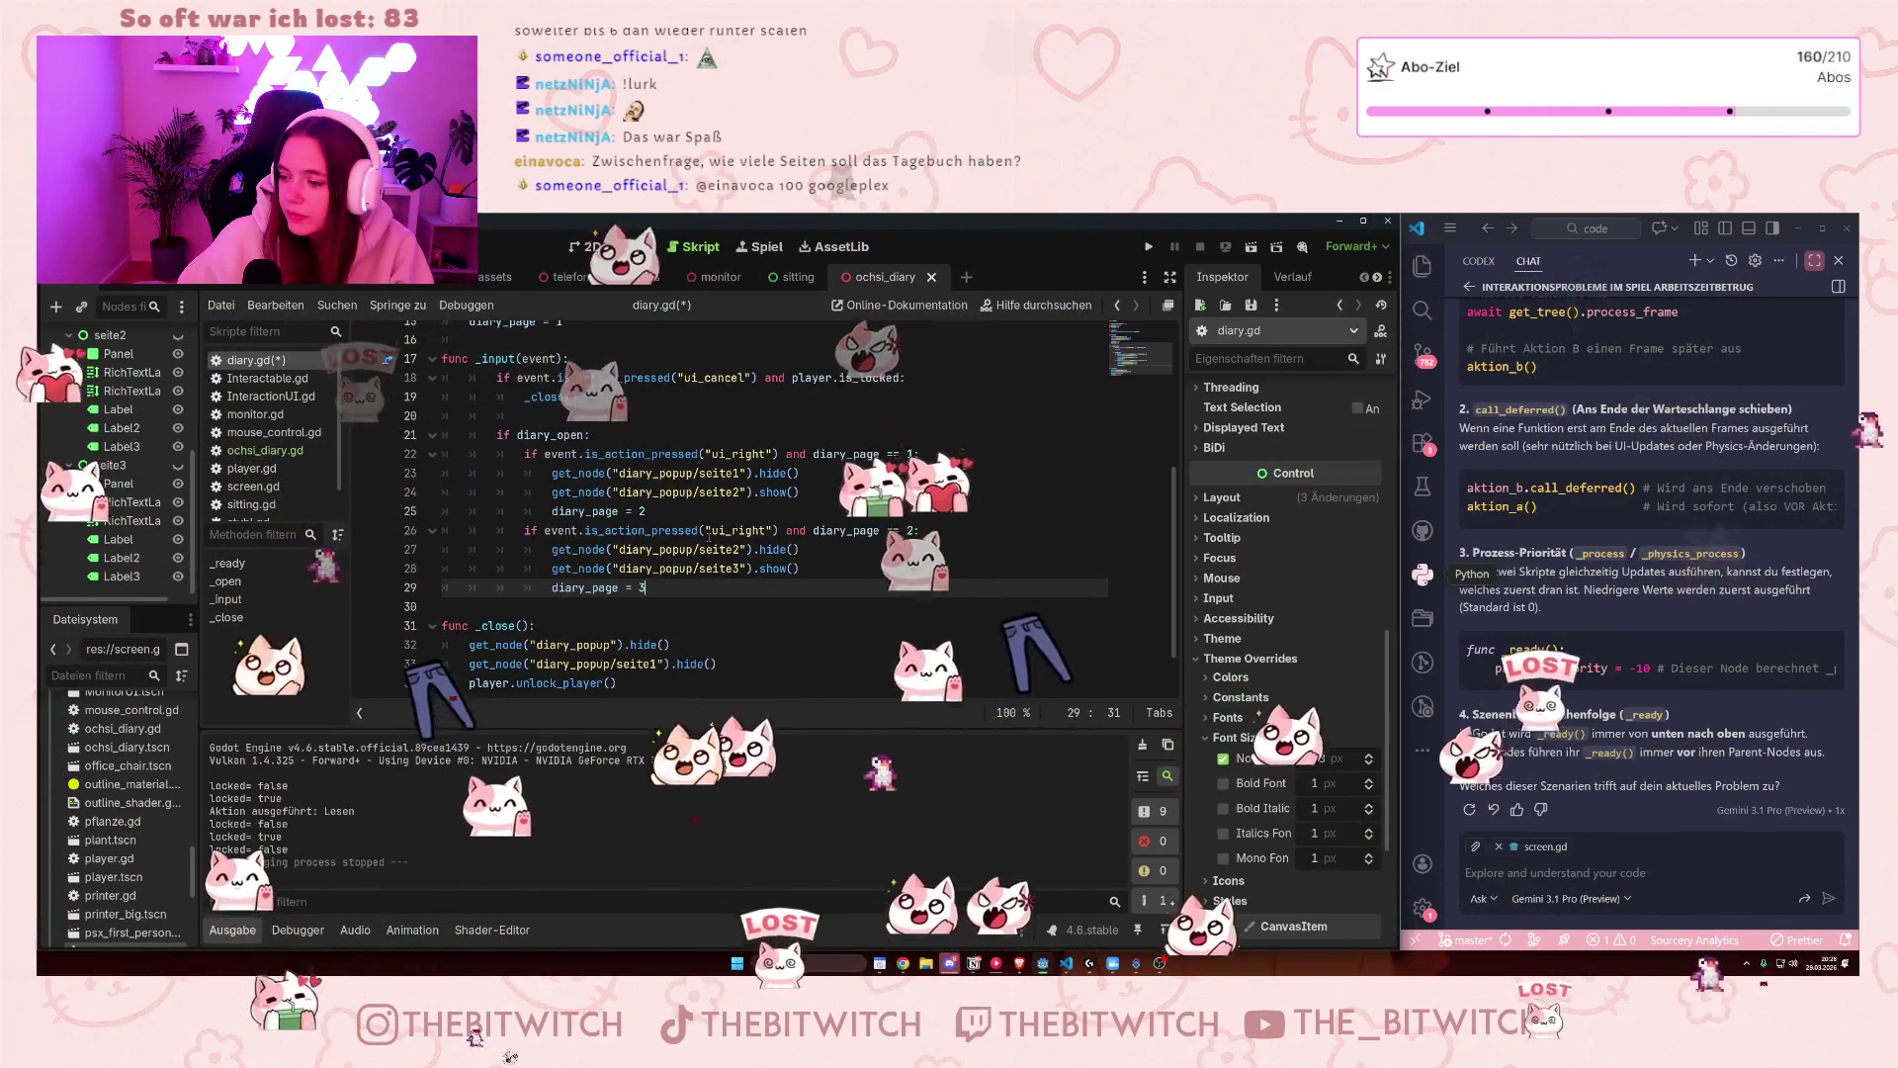
type("3")
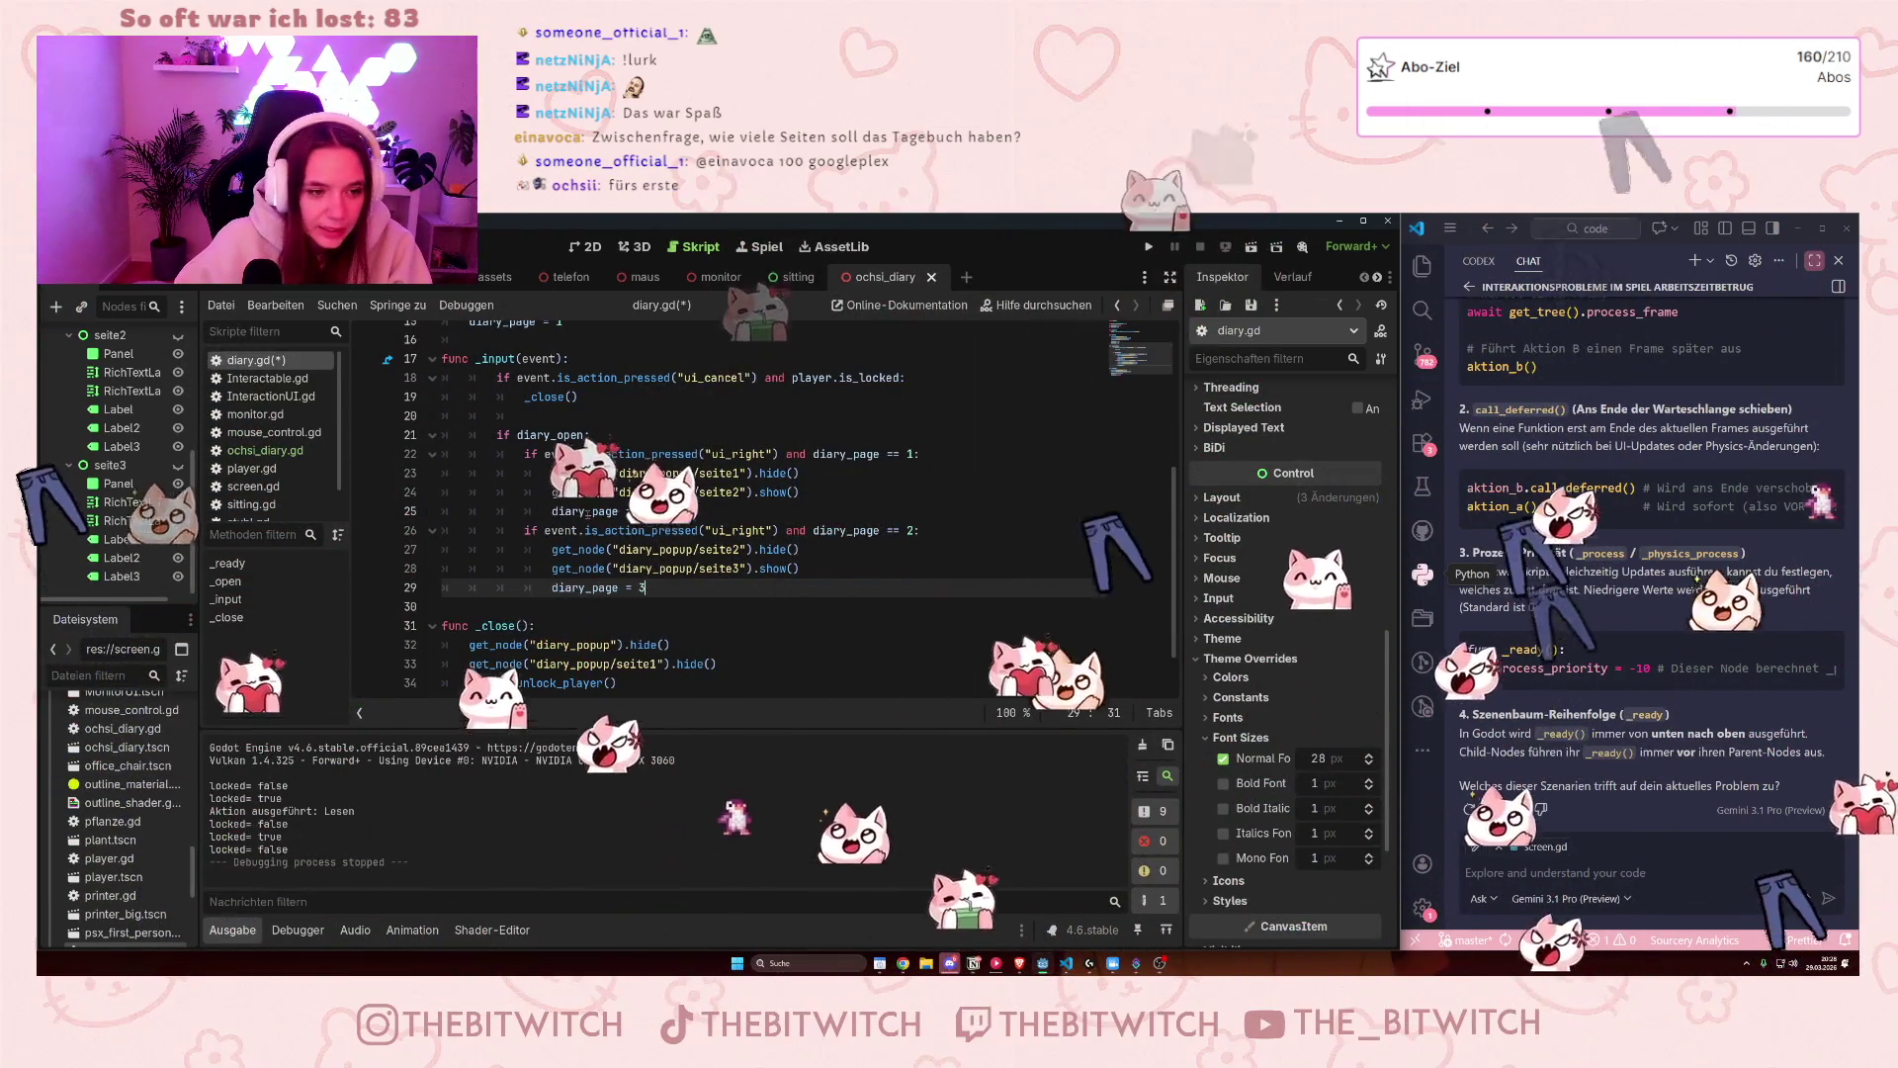
mouse_move(642, 531)
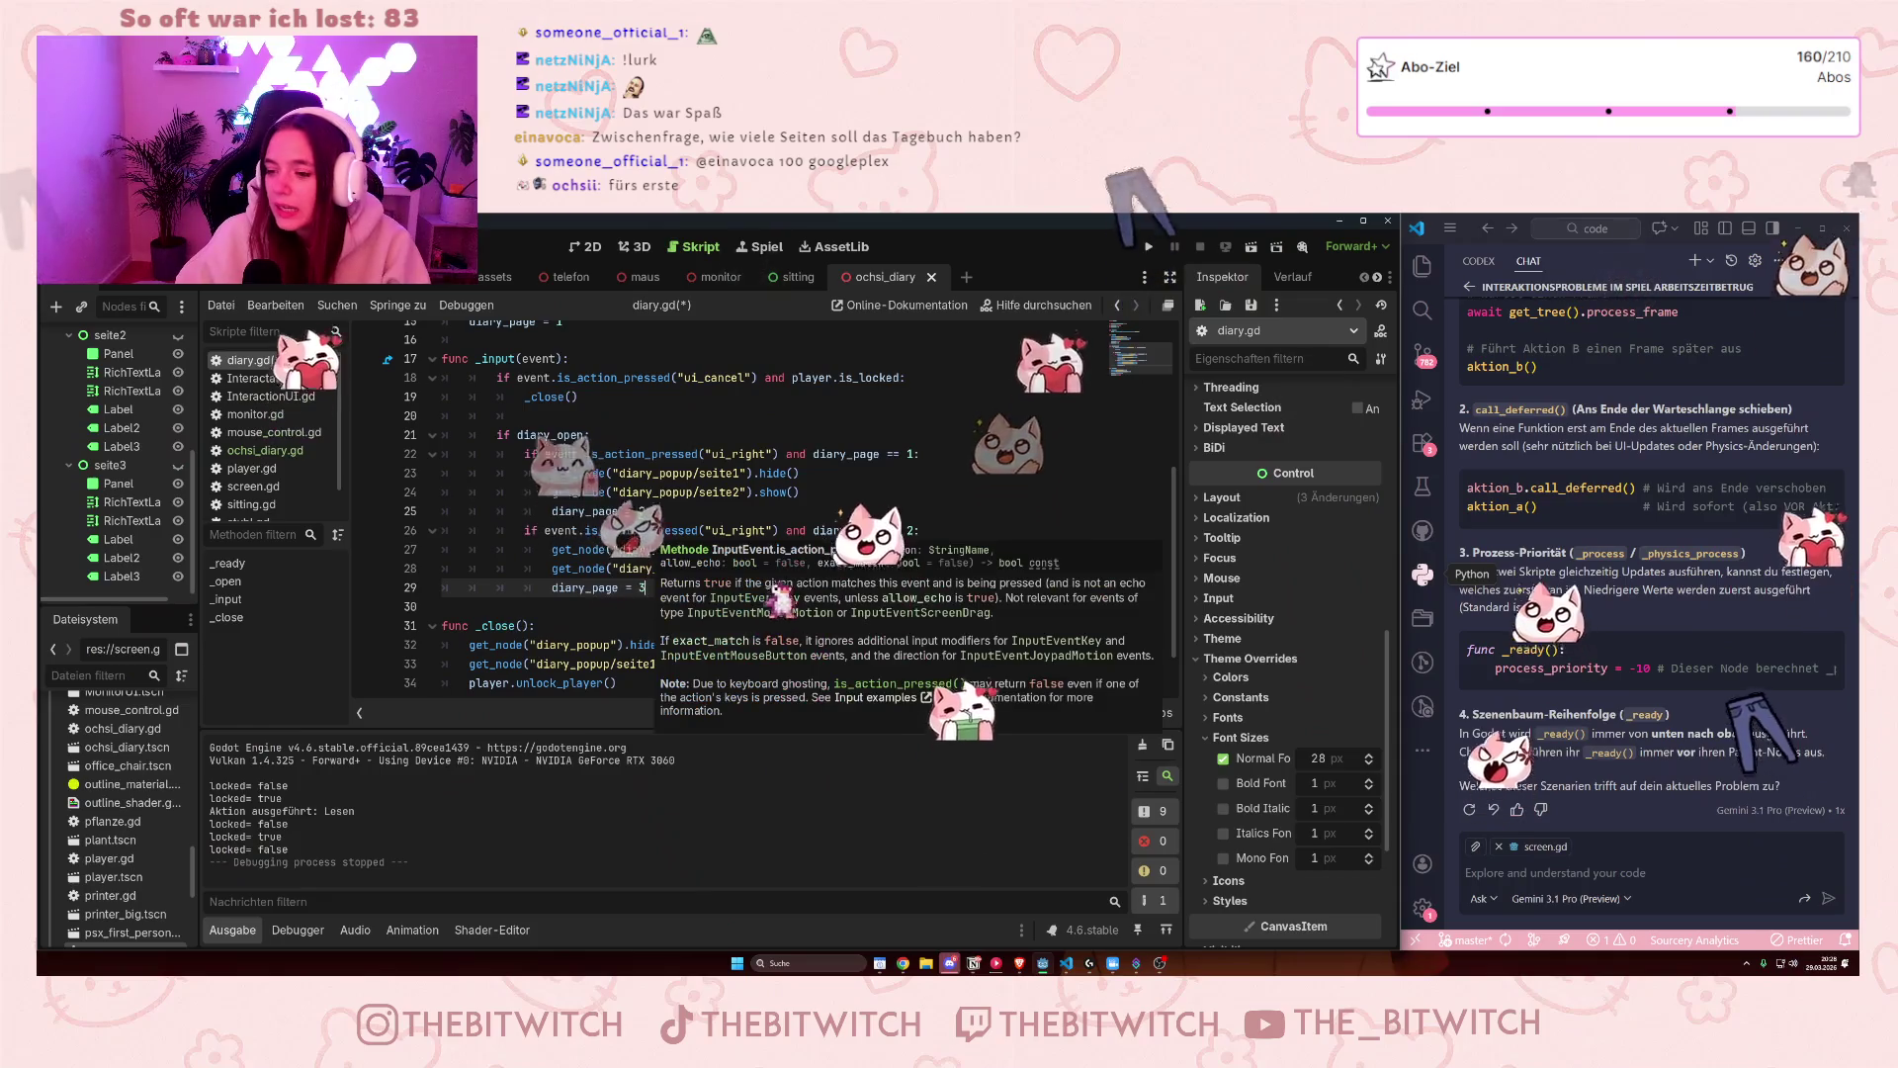
left_click(659, 507)
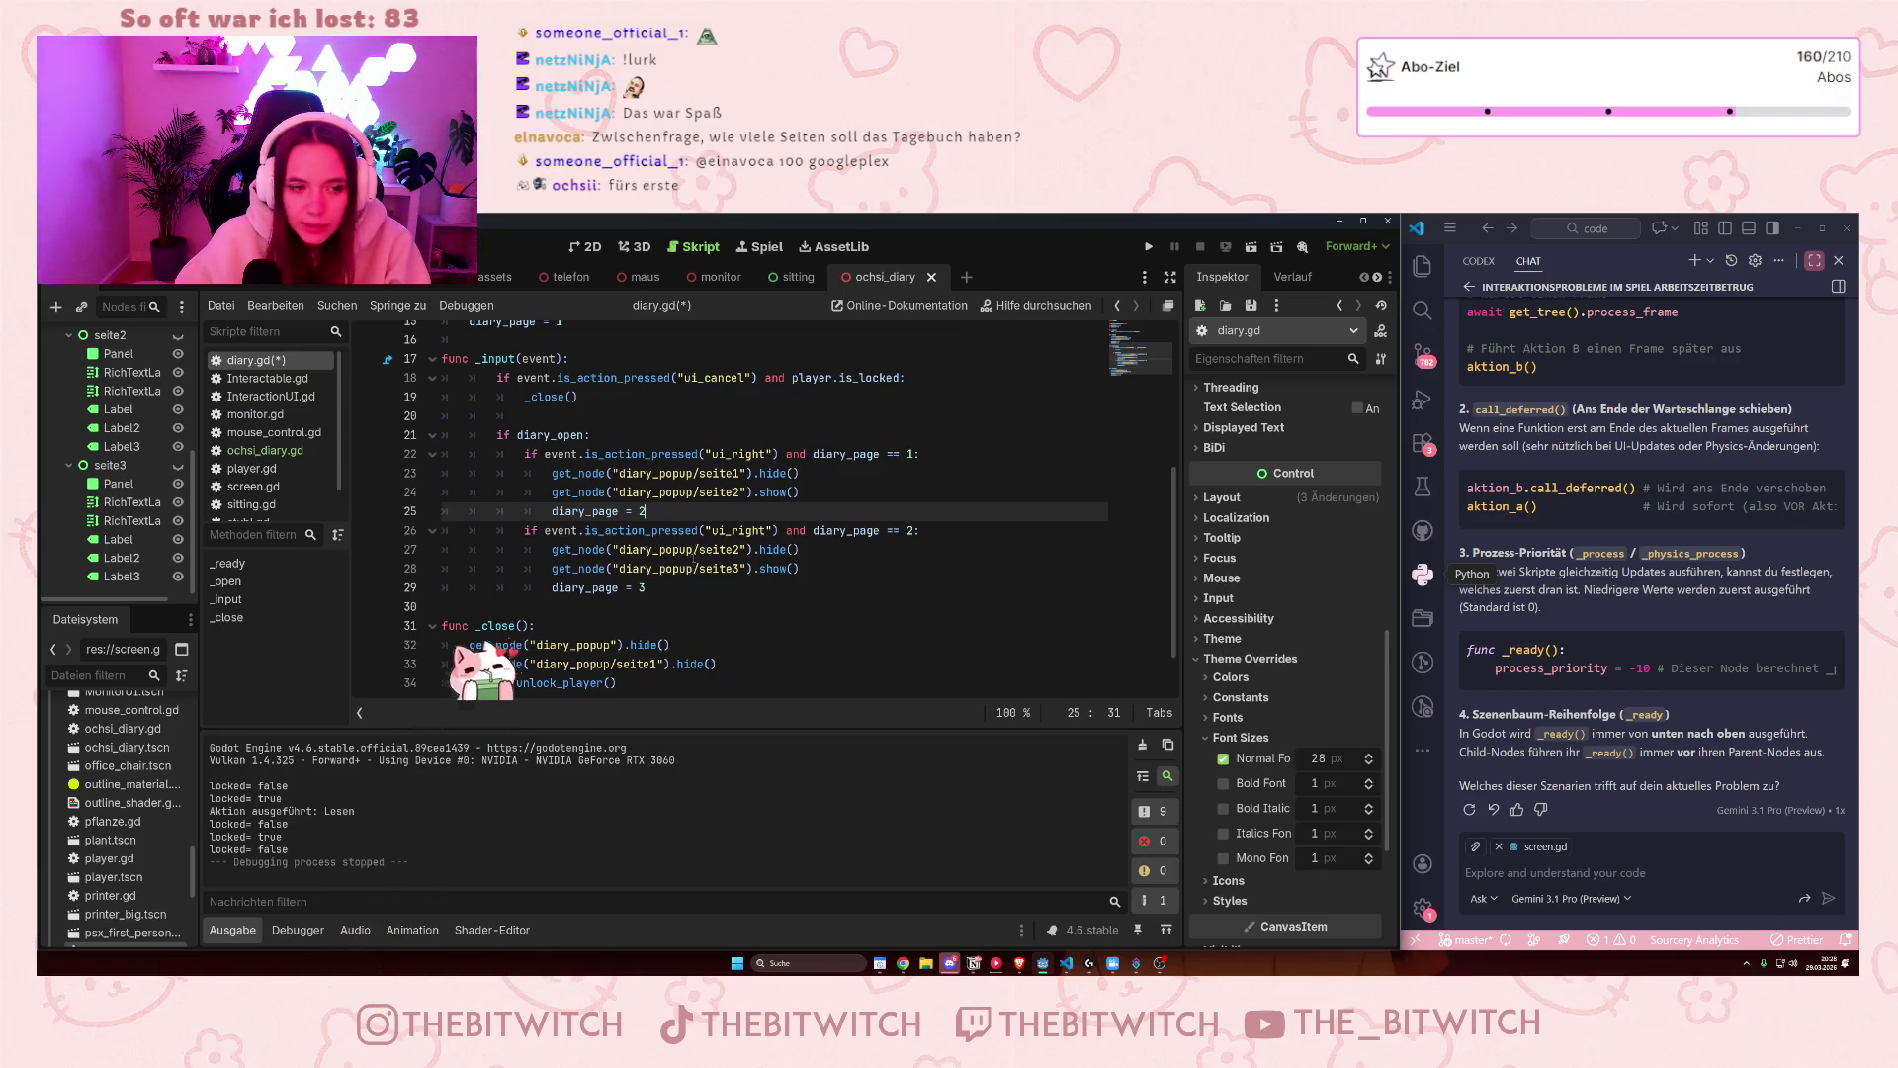
mouse_move(657, 531)
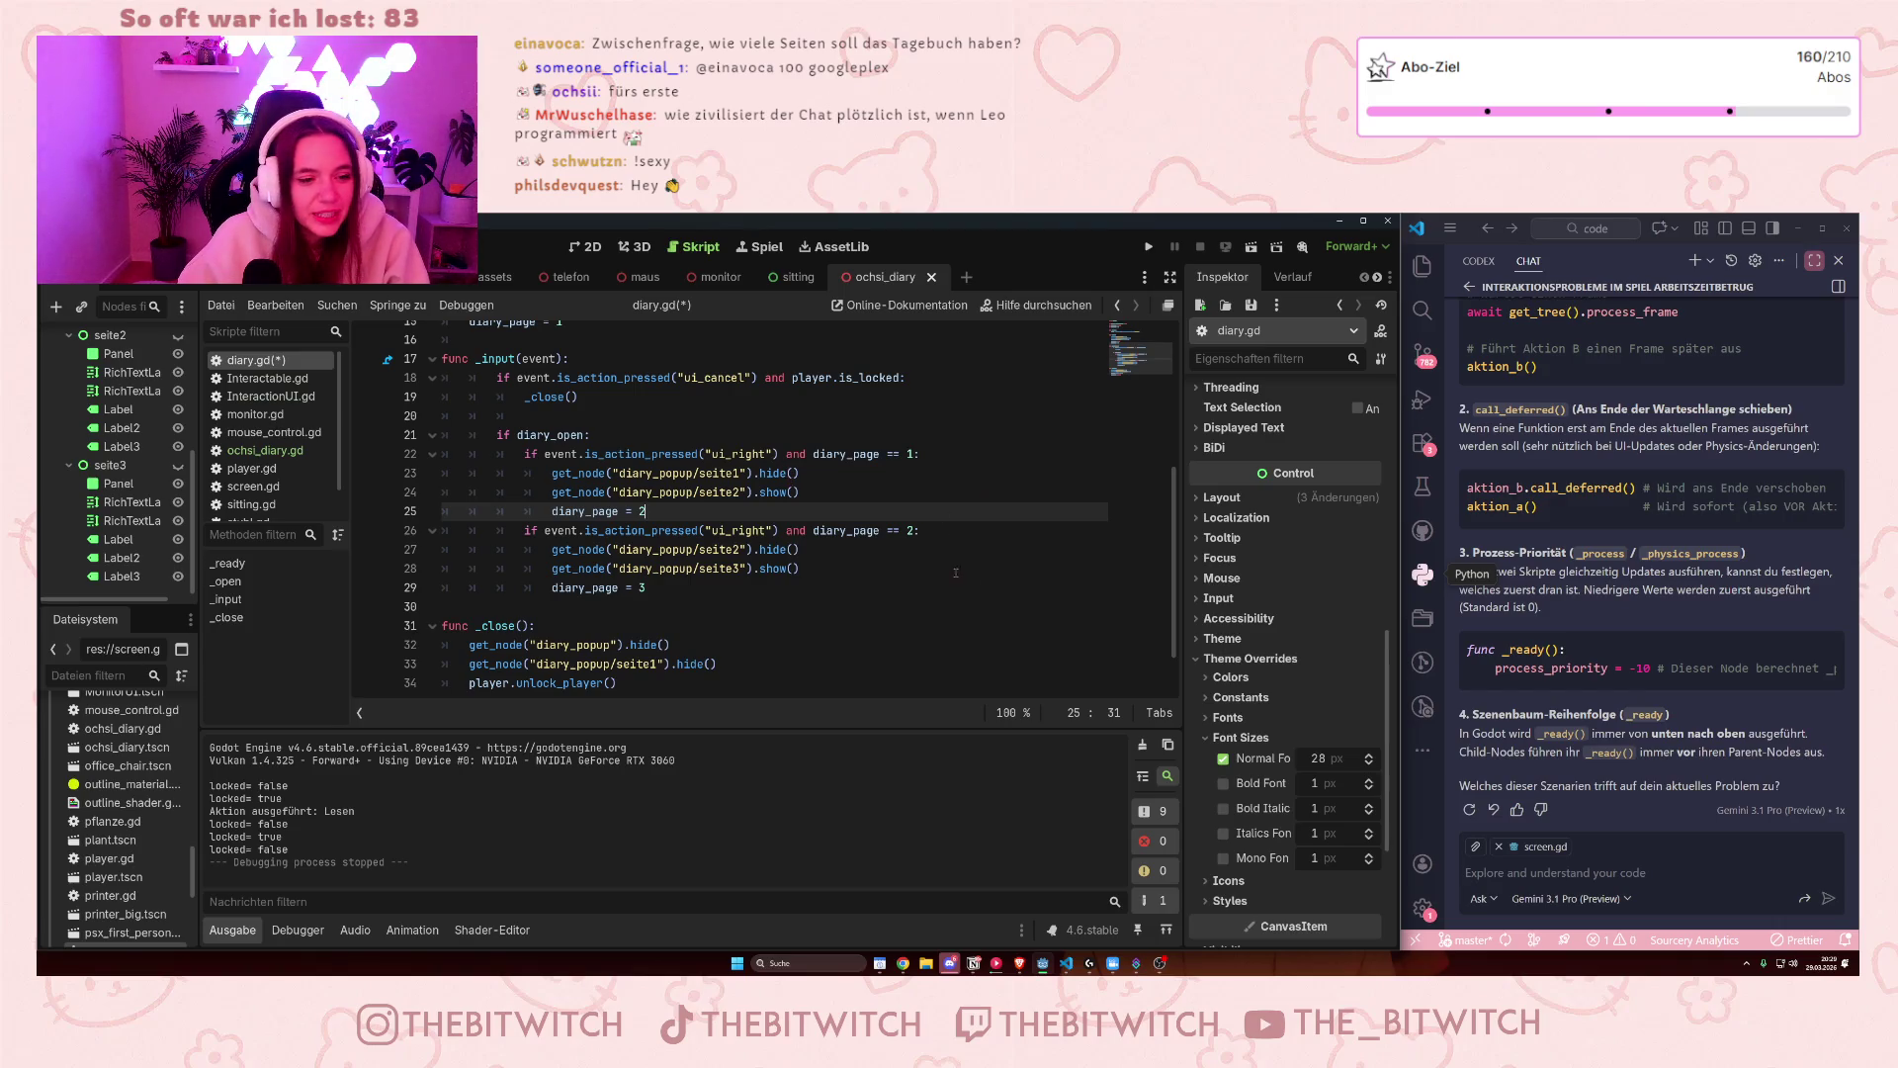
- Add a ui_left block for page 2 that hides seite2, shows seite1 and sets diary_page = 1
mouse_move(516, 530)
left_mouse_down()
mouse_move(801, 553)
mouse_move(670, 584)
left_mouse_up()
key("ctrl+c")
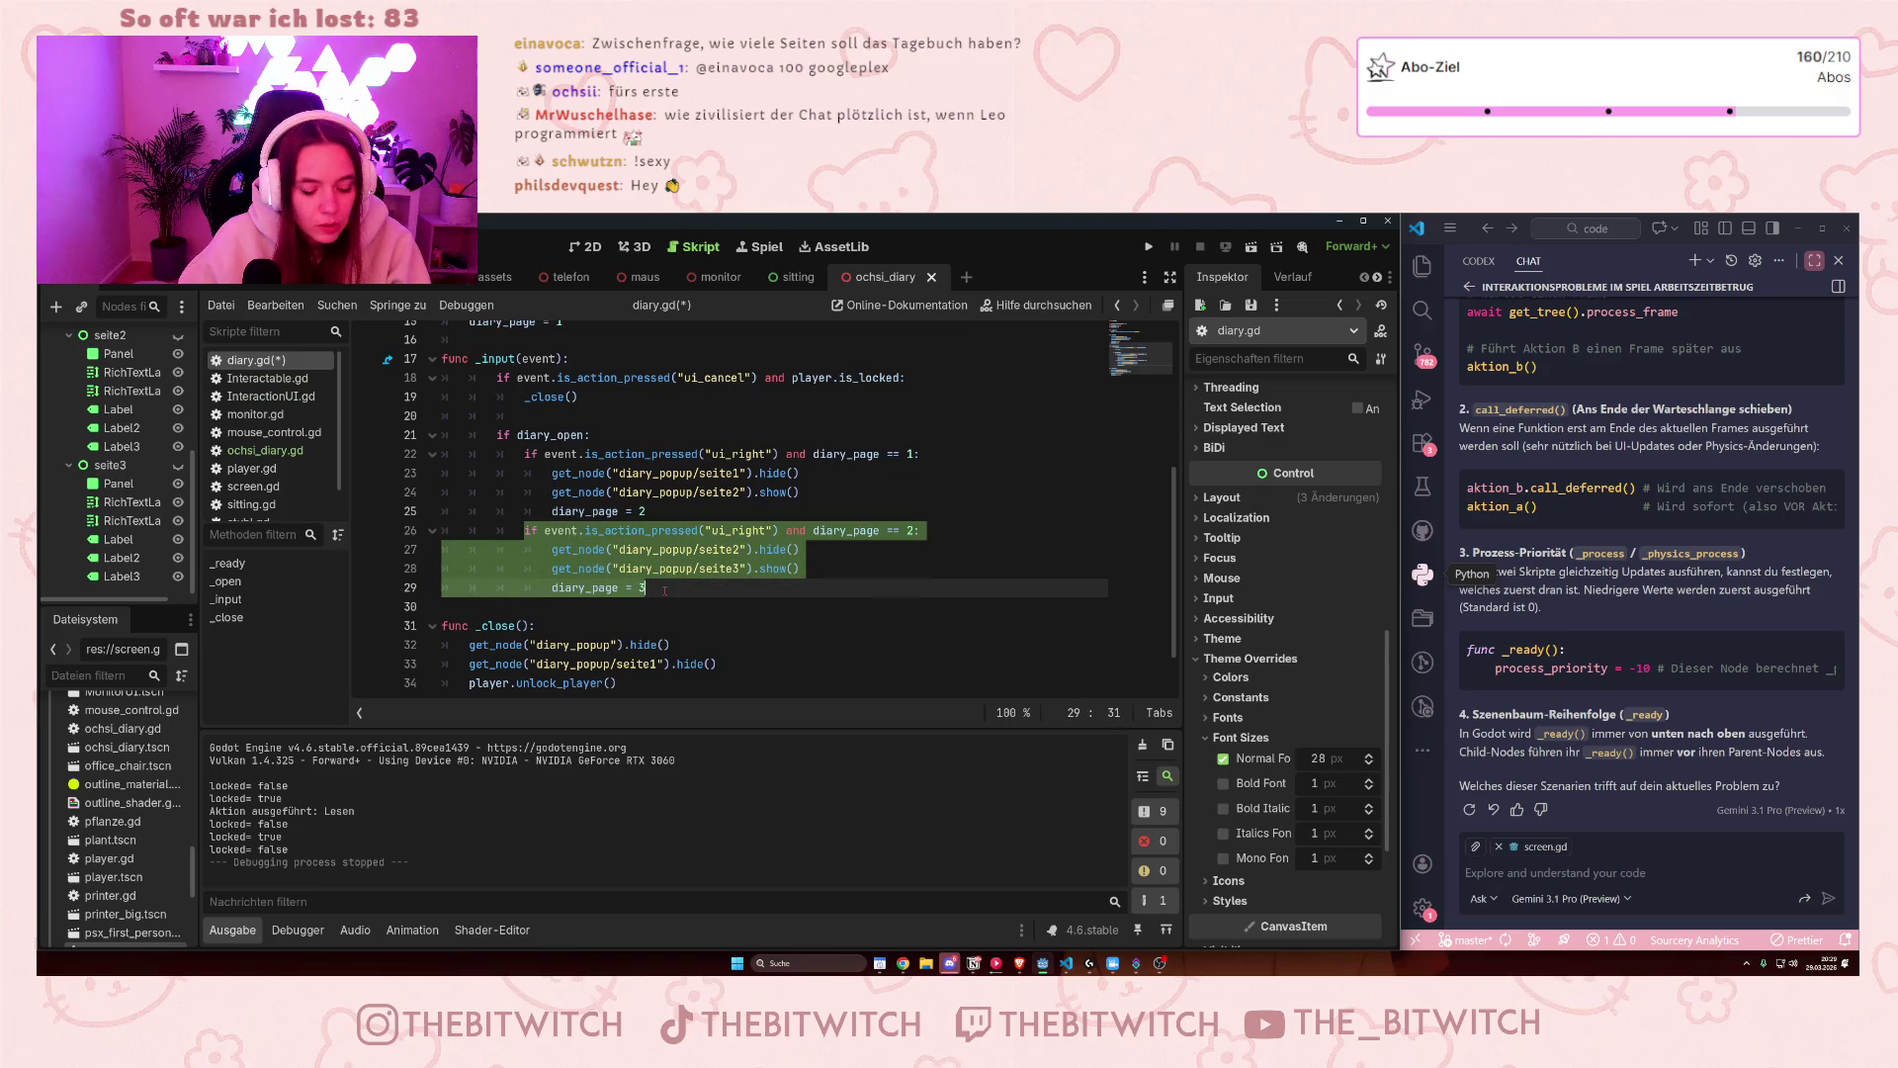
left_click(665, 588)
key("Return")
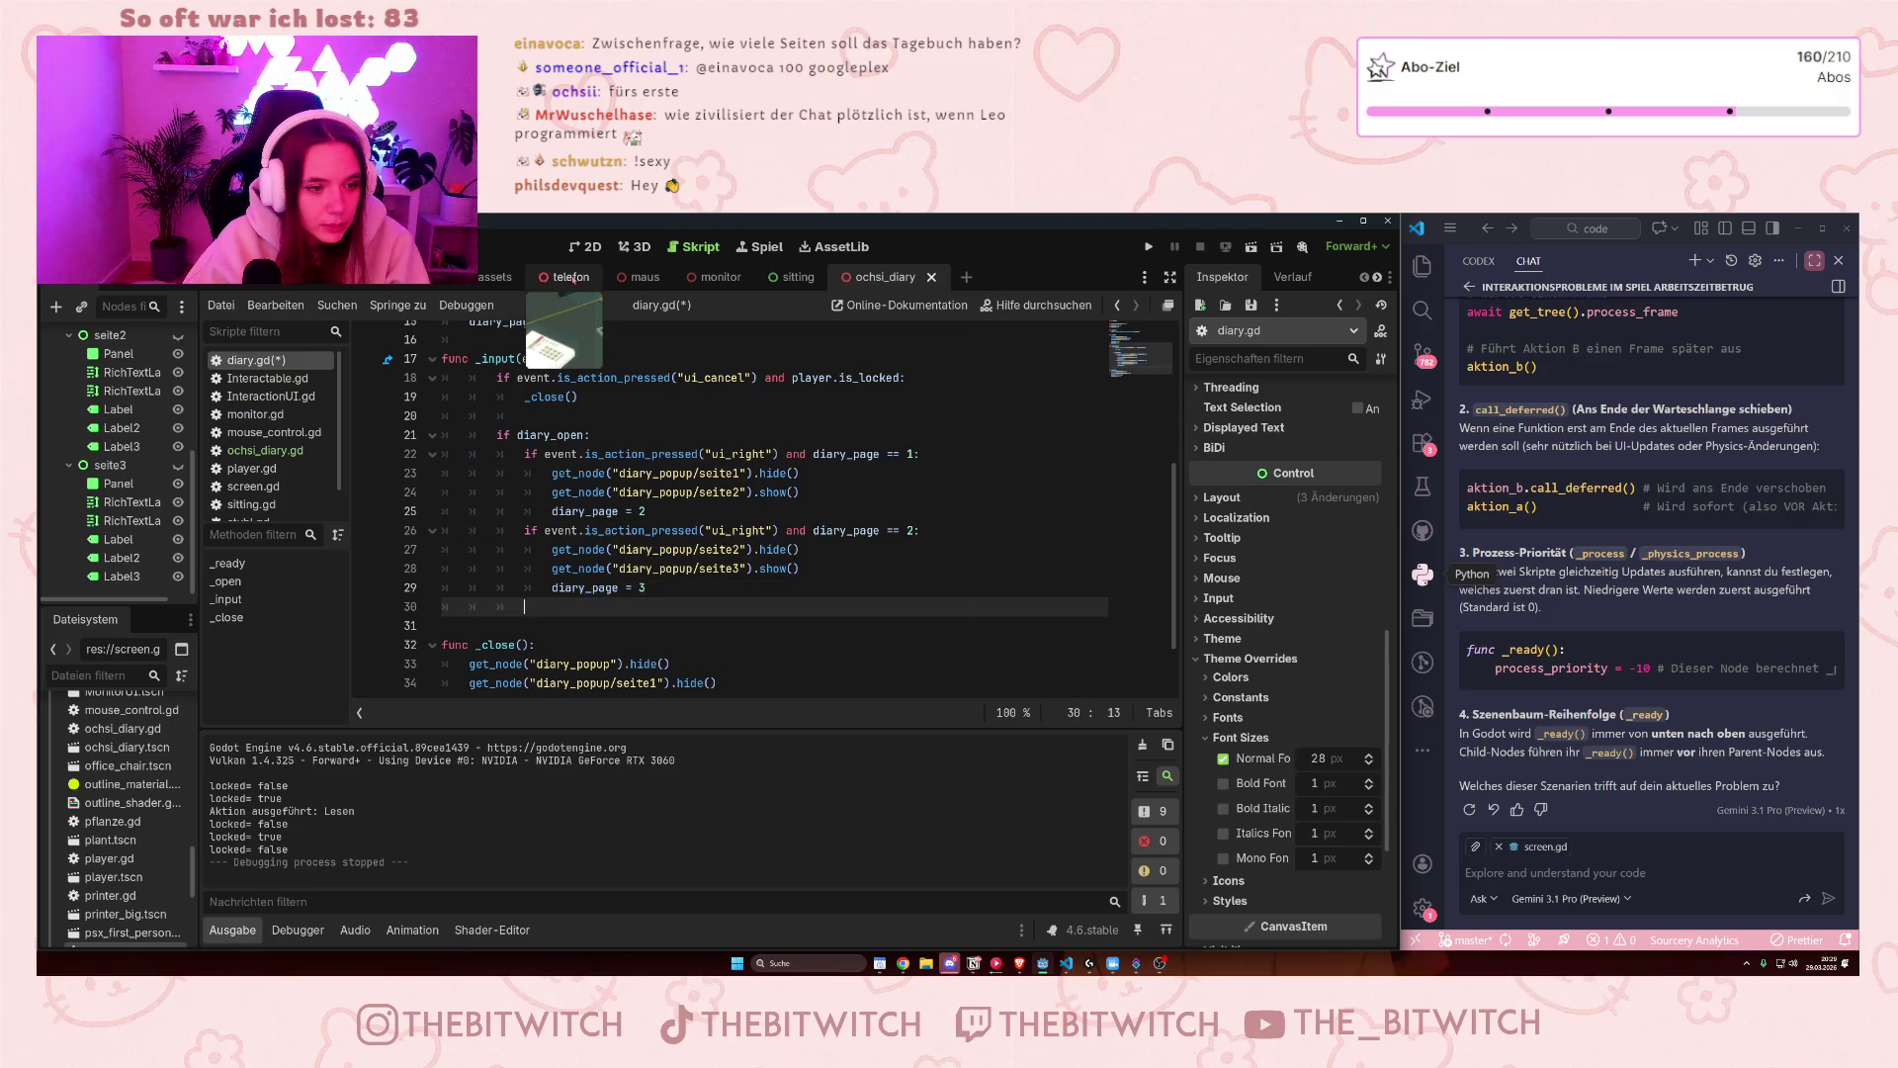
key("ctrl+v")
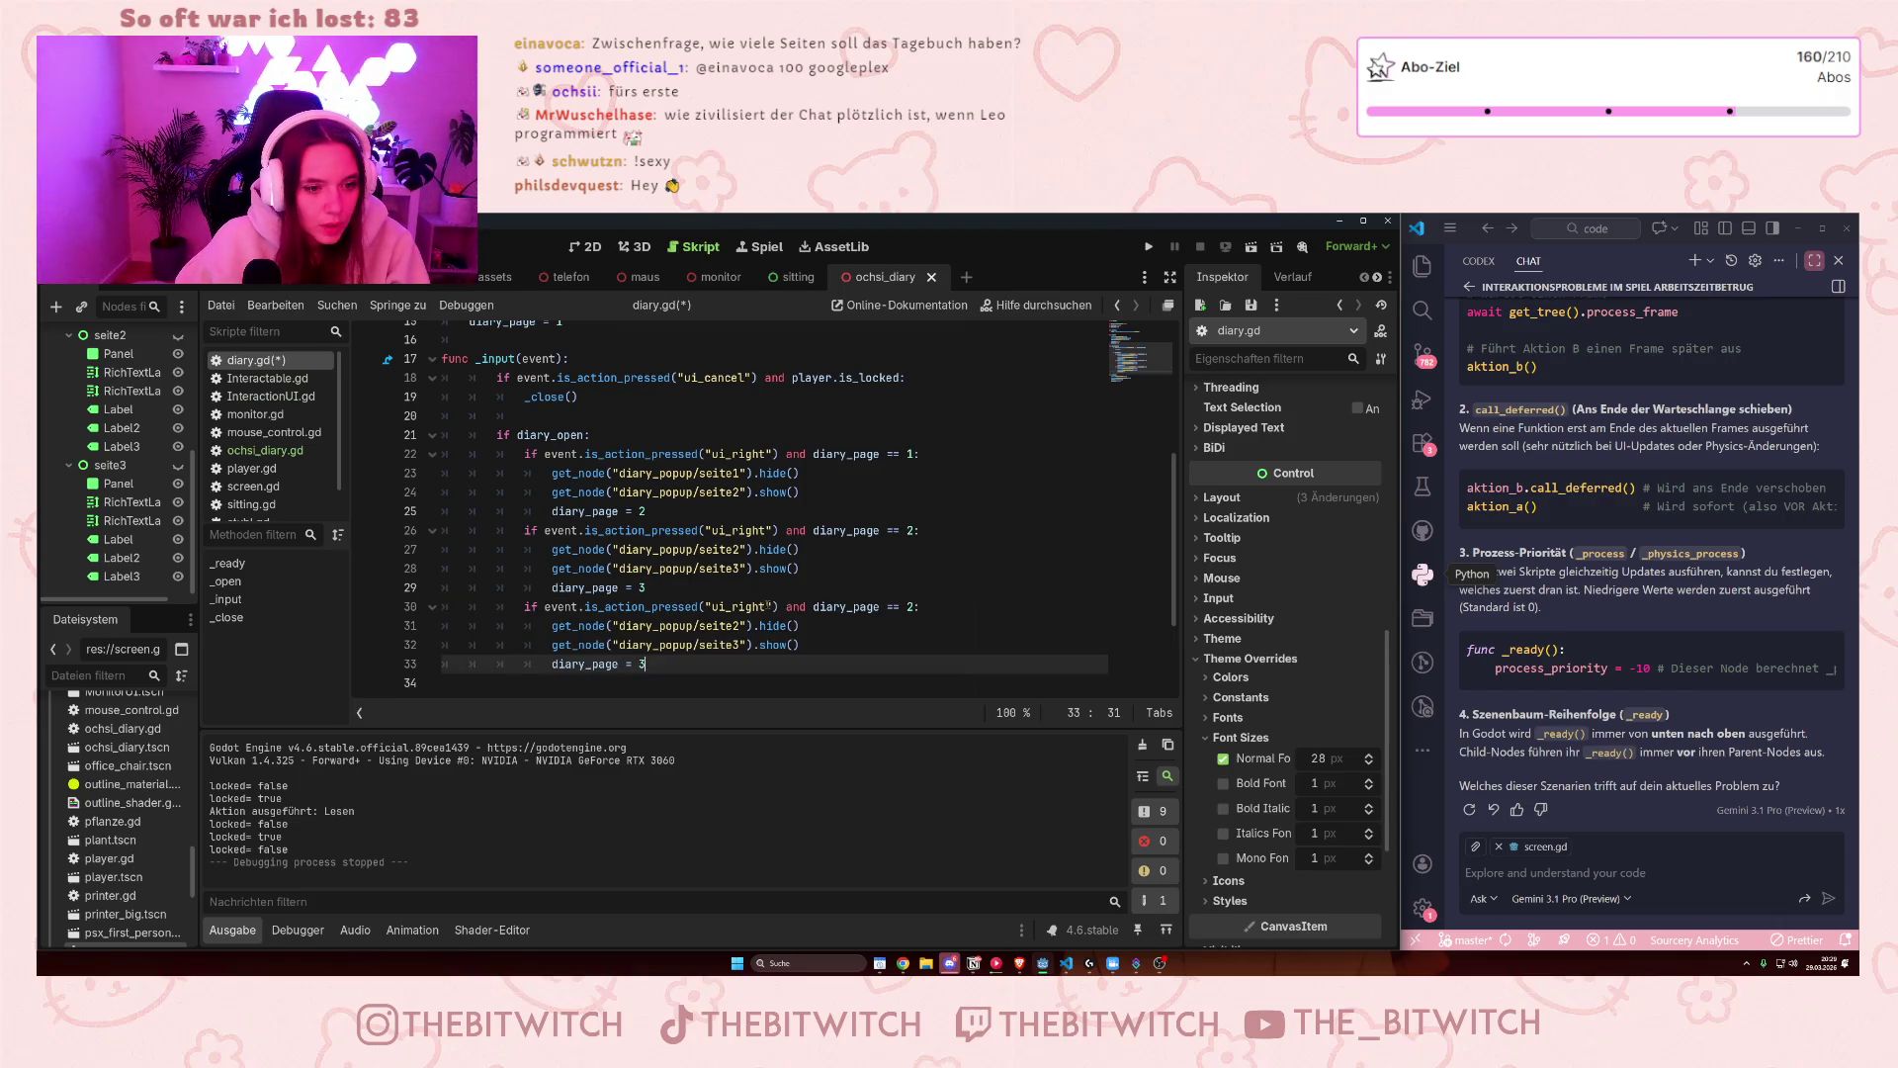
left_click(742, 607)
double_click(741, 607)
type("left")
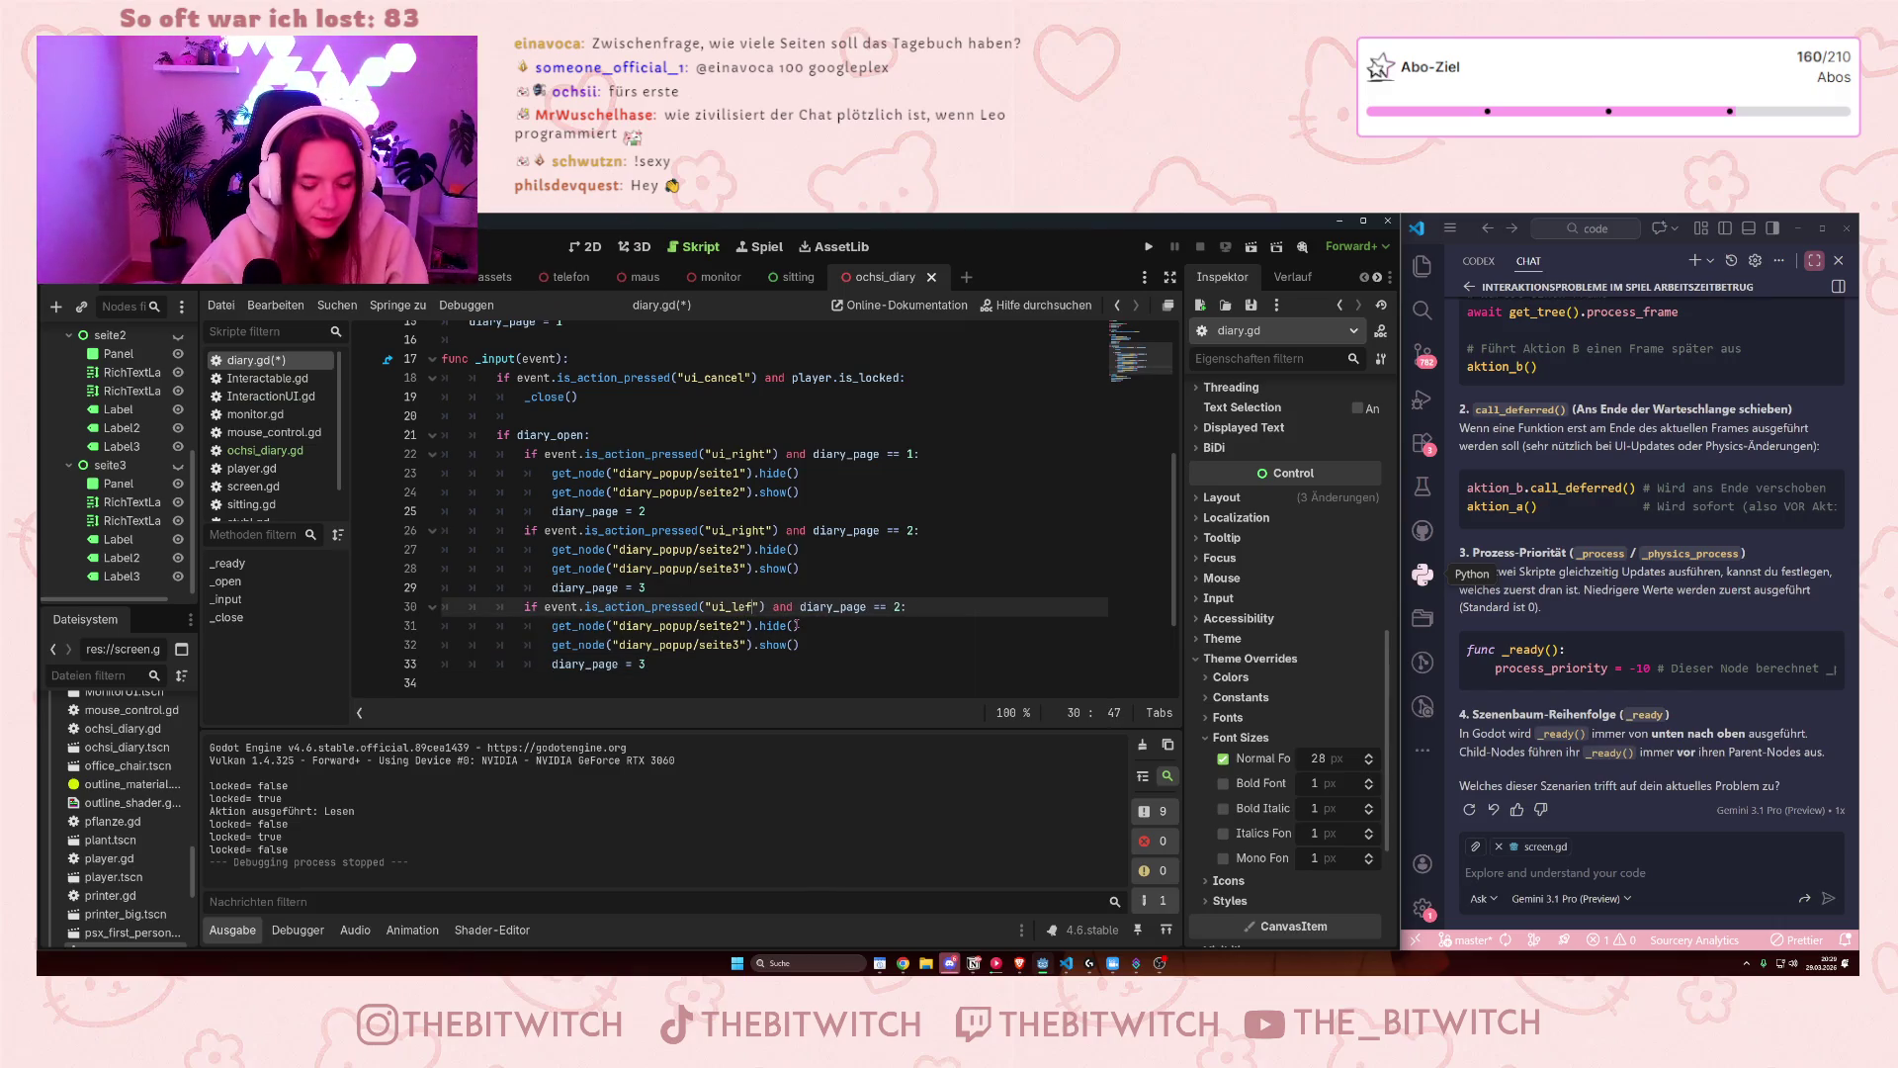
left_click(716, 645)
left_click(736, 625)
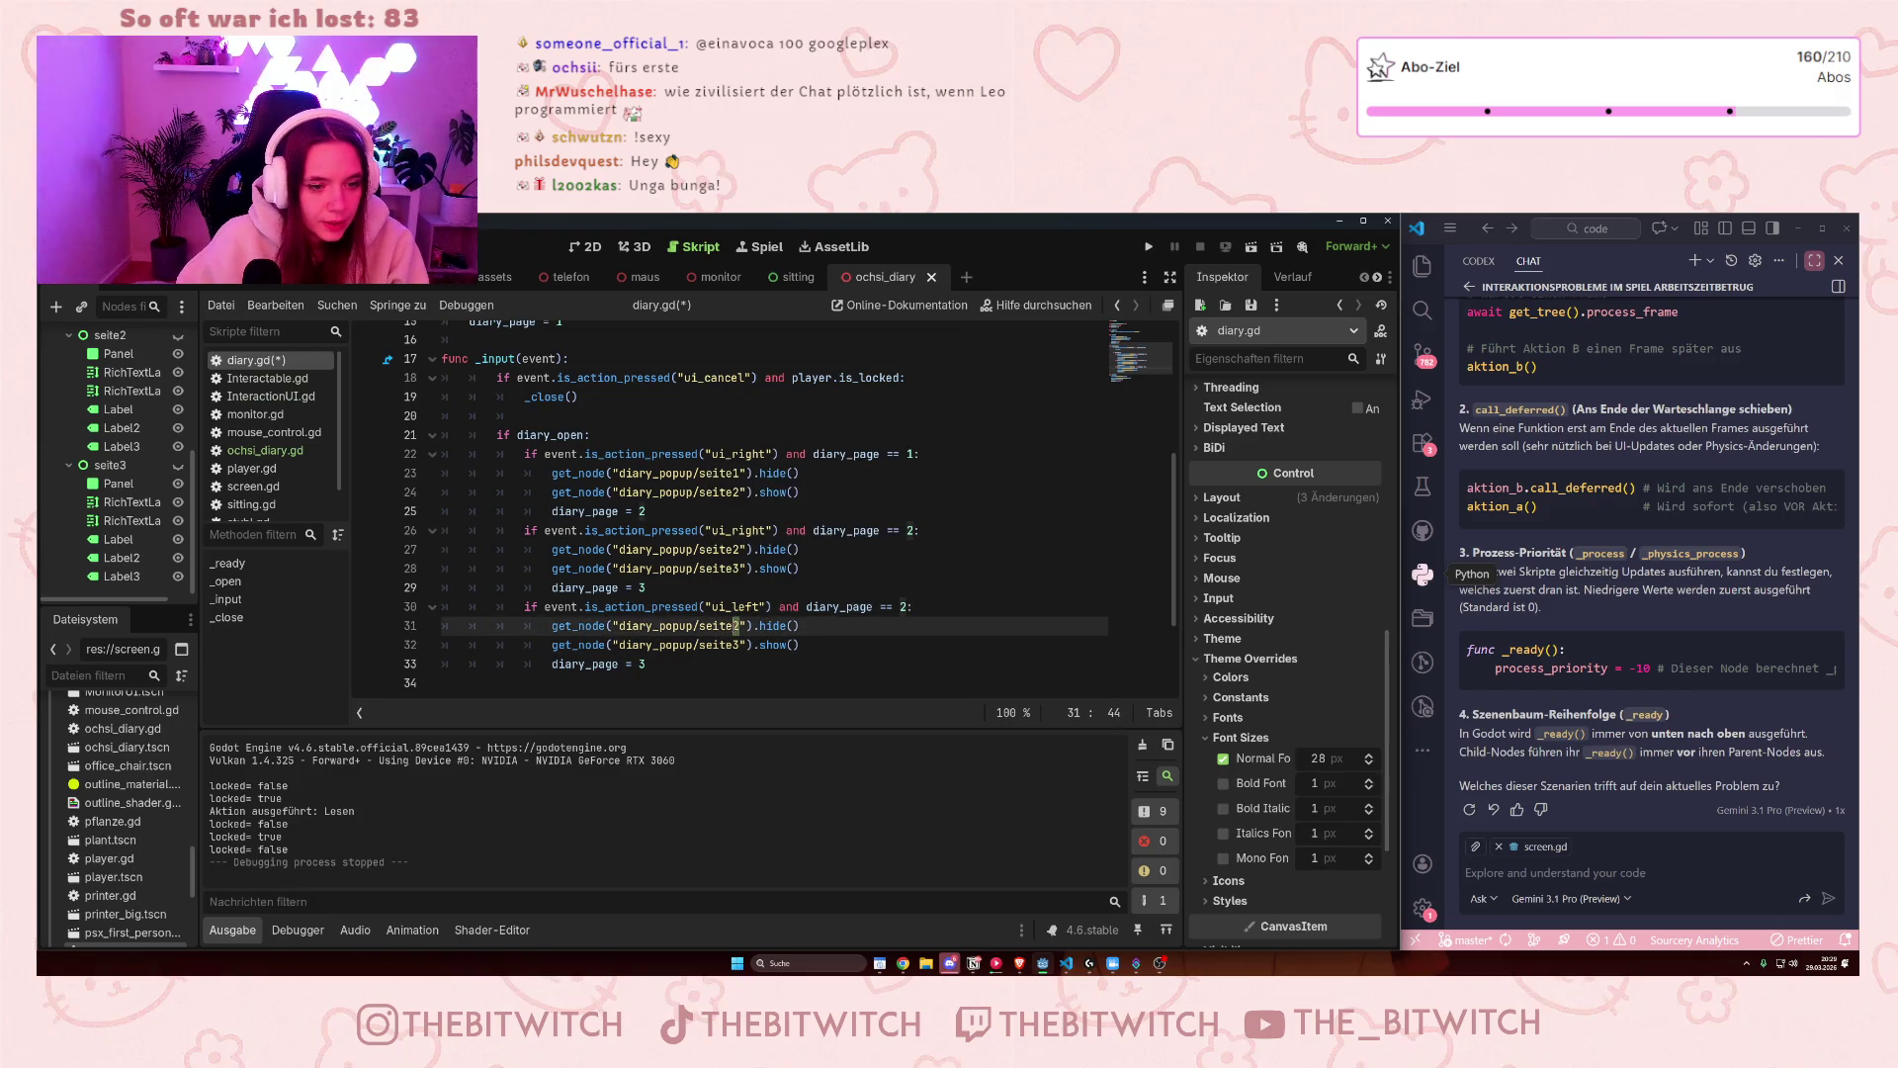
type("2")
left_click(760, 658)
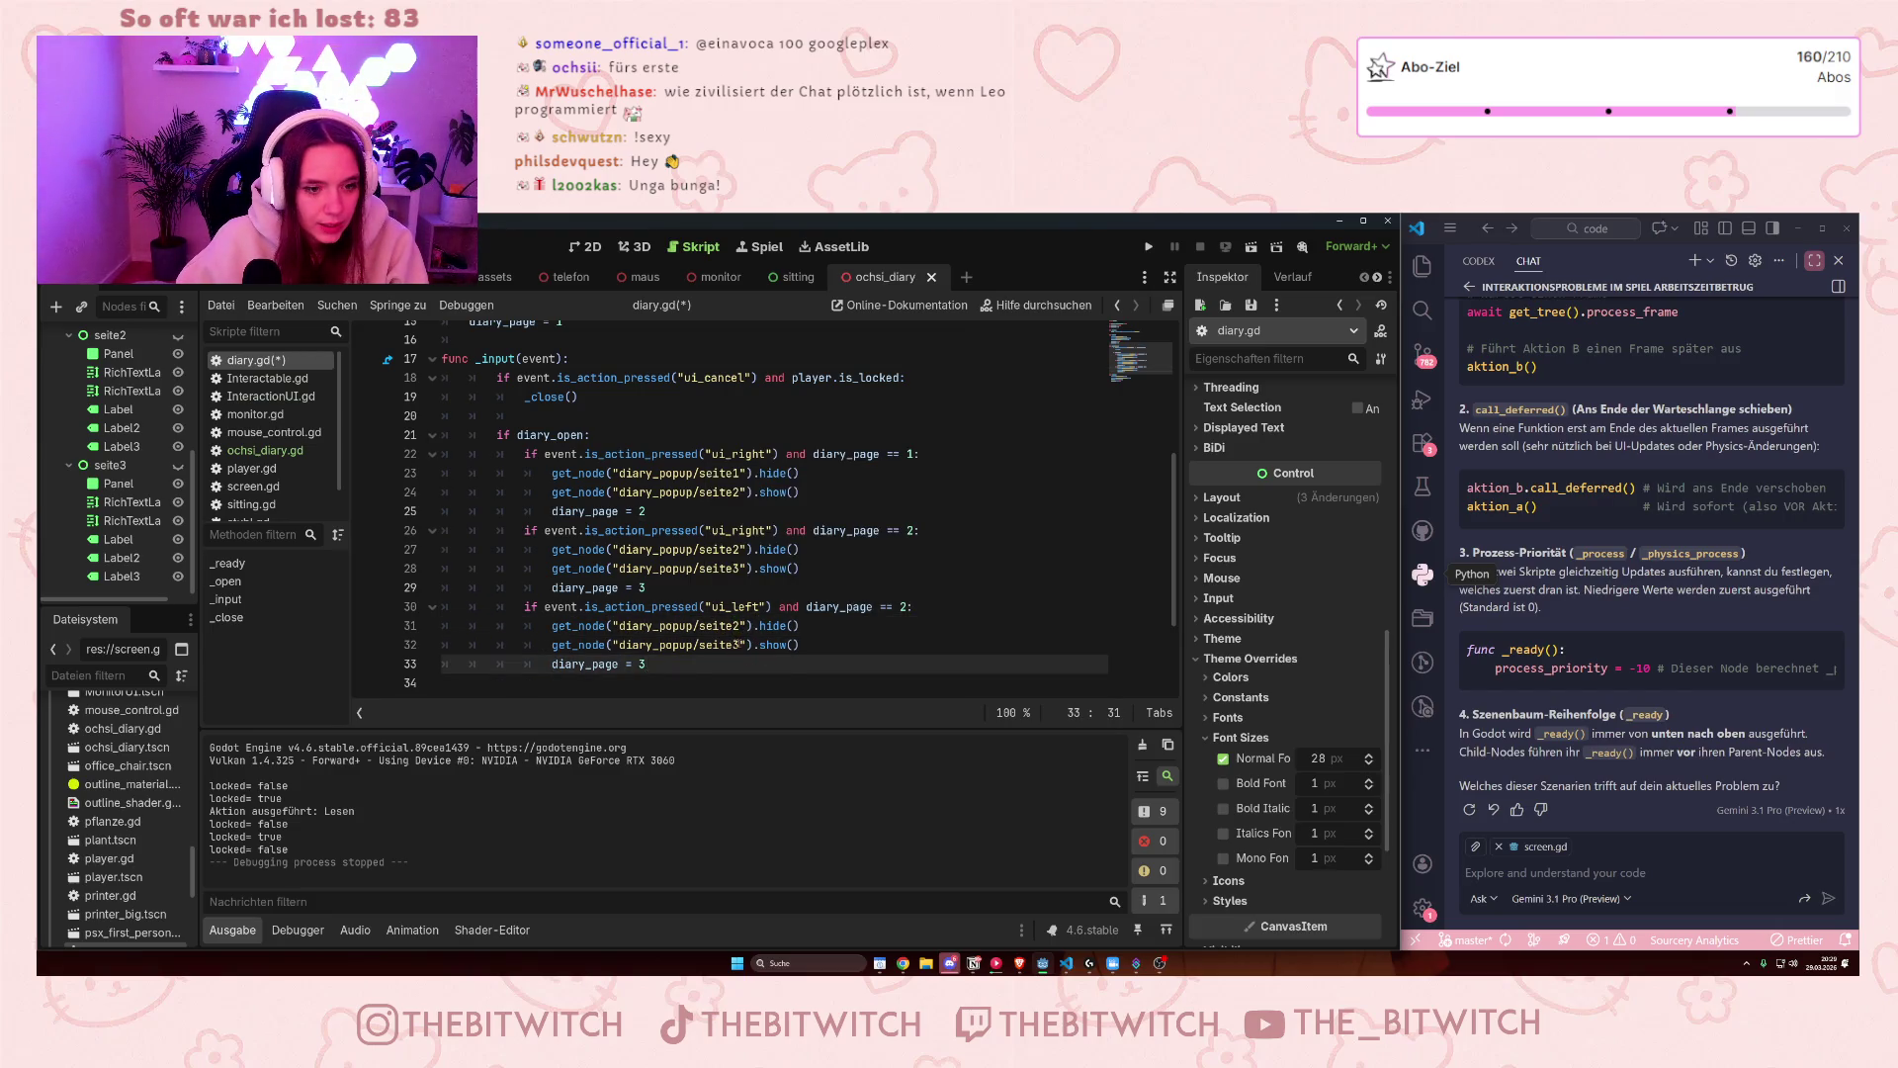
left_click(740, 644)
key("BackSpace")
type("1")
key("Escape")
left_click(641, 663)
key("Delete")
type("1")
left_click(661, 686)
- Paste another copy of the block and change its condition to ui_left with diary_page == 3
scroll(682, 633, "down", 1)
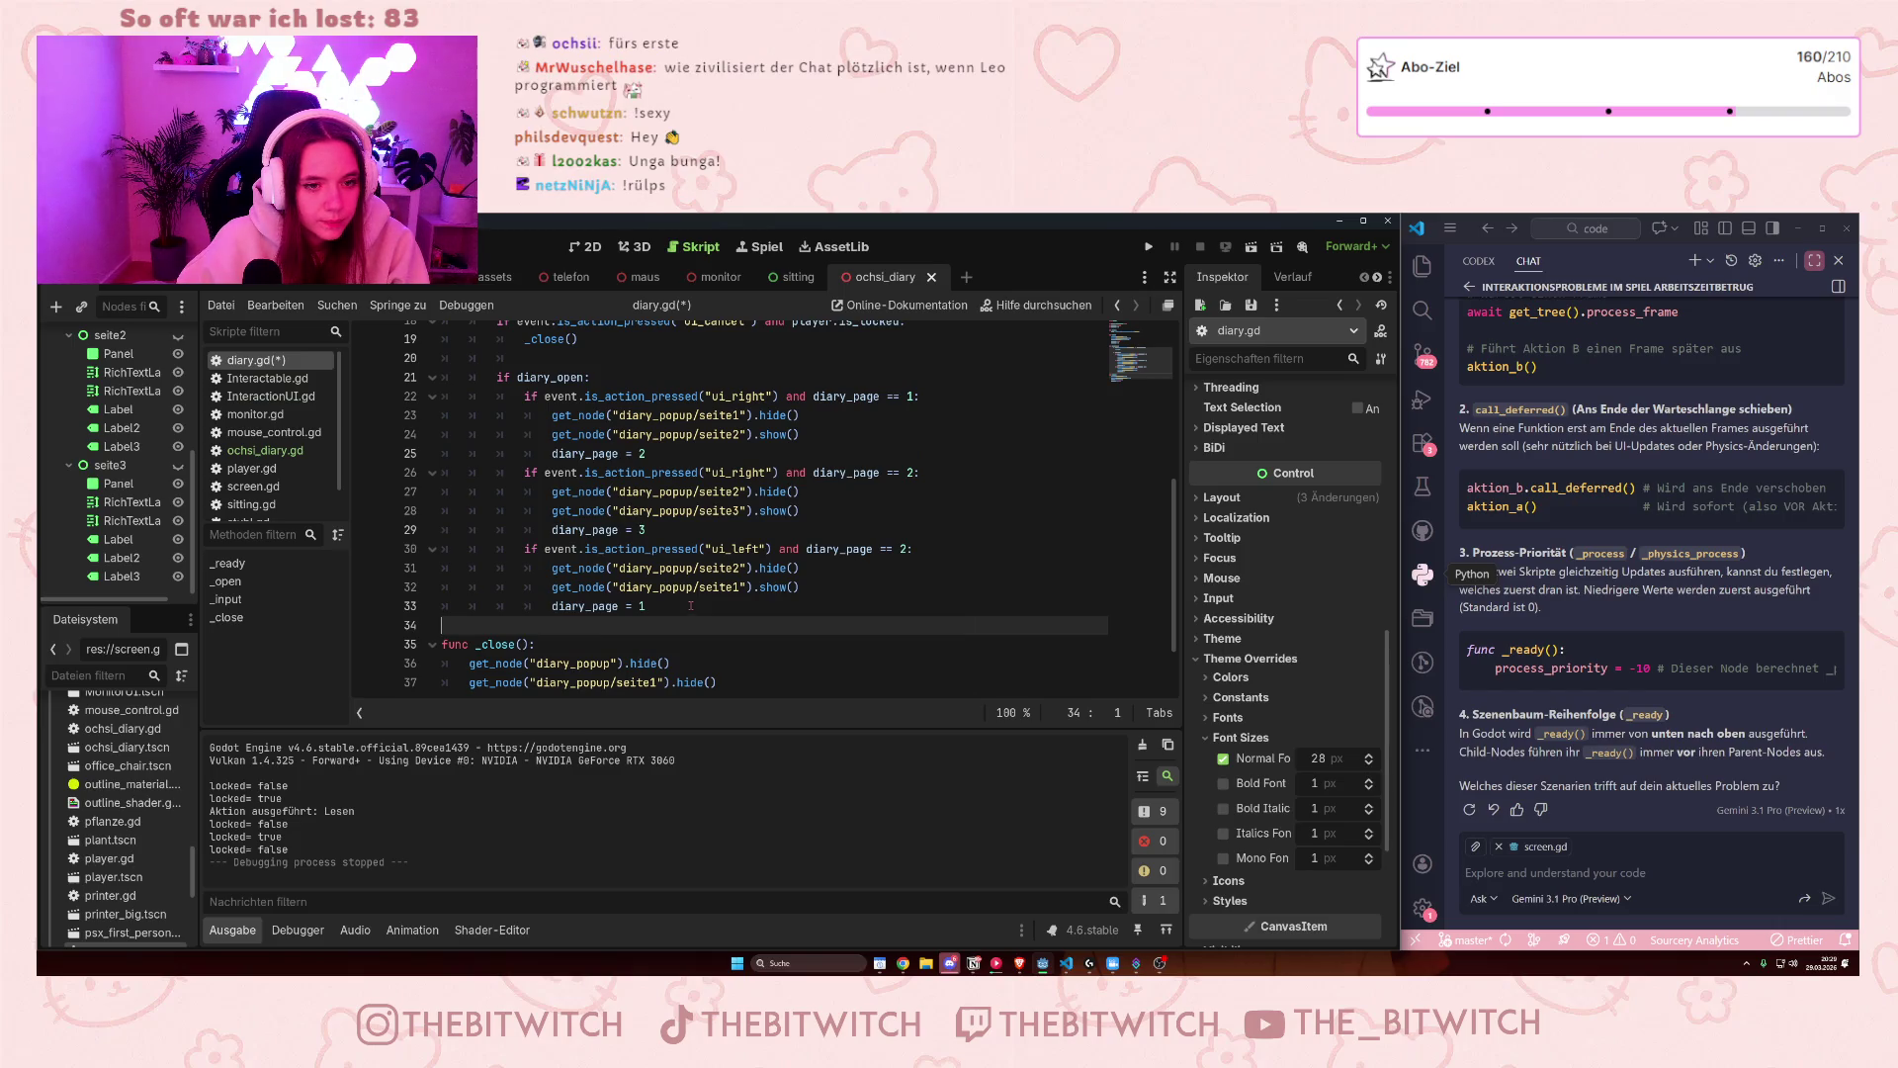
left_click(692, 604)
key("Return")
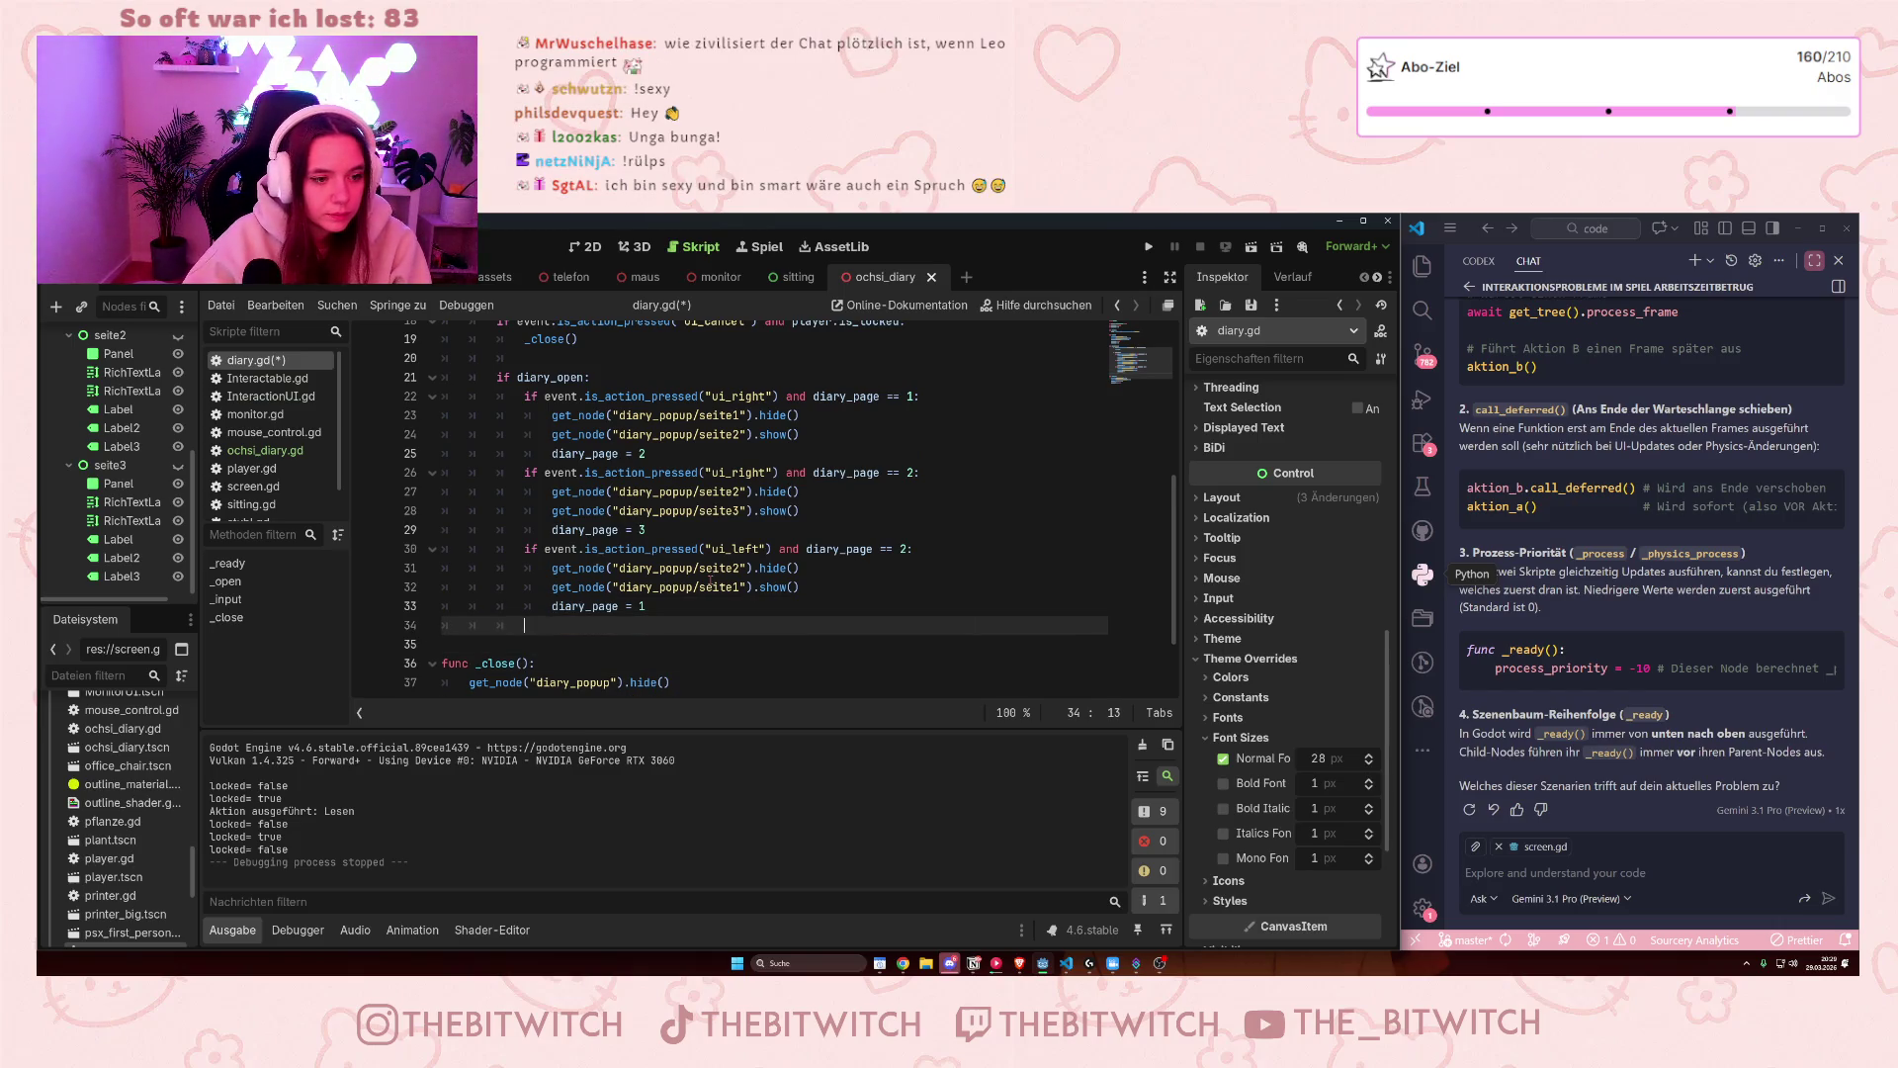
left_click_drag(654, 529, 525, 472)
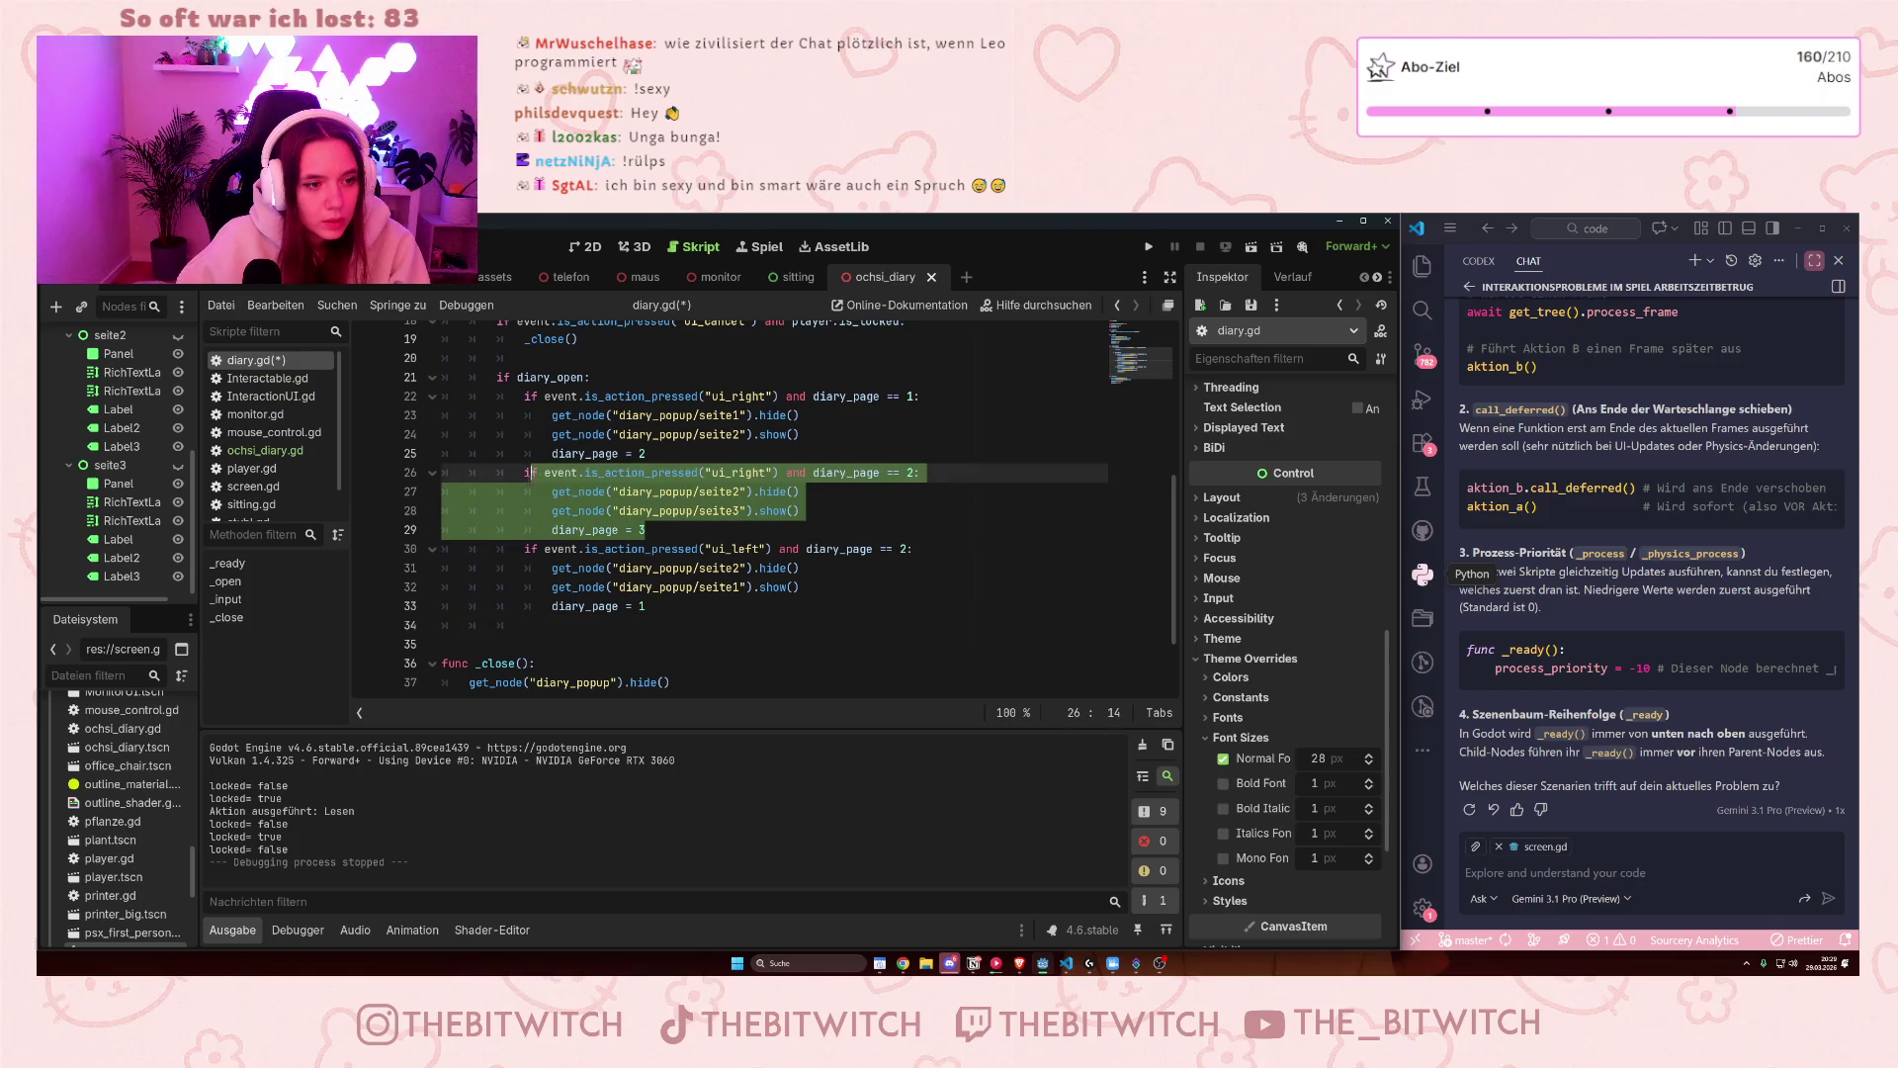
key("ctrl+c")
left_click(525, 623)
key("ctrl+v")
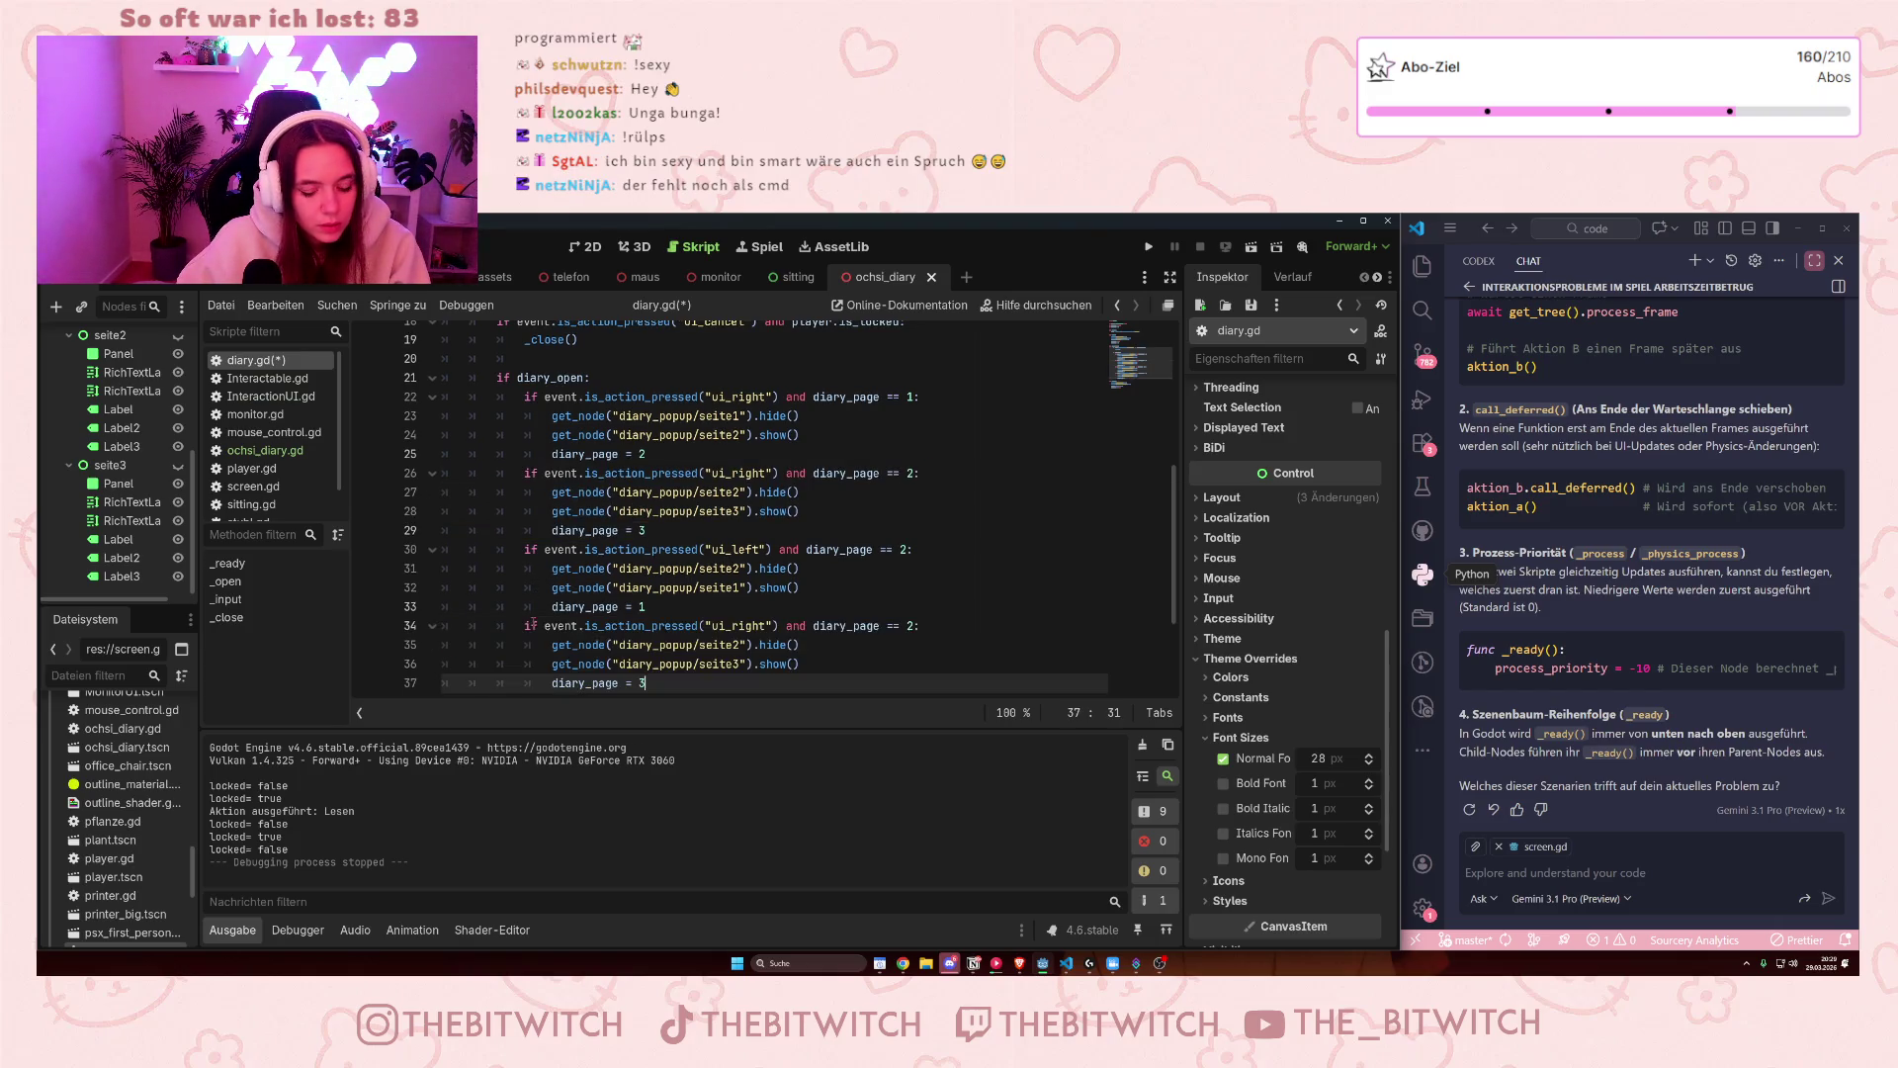
scroll(678, 629, "down", 2)
left_click(911, 511)
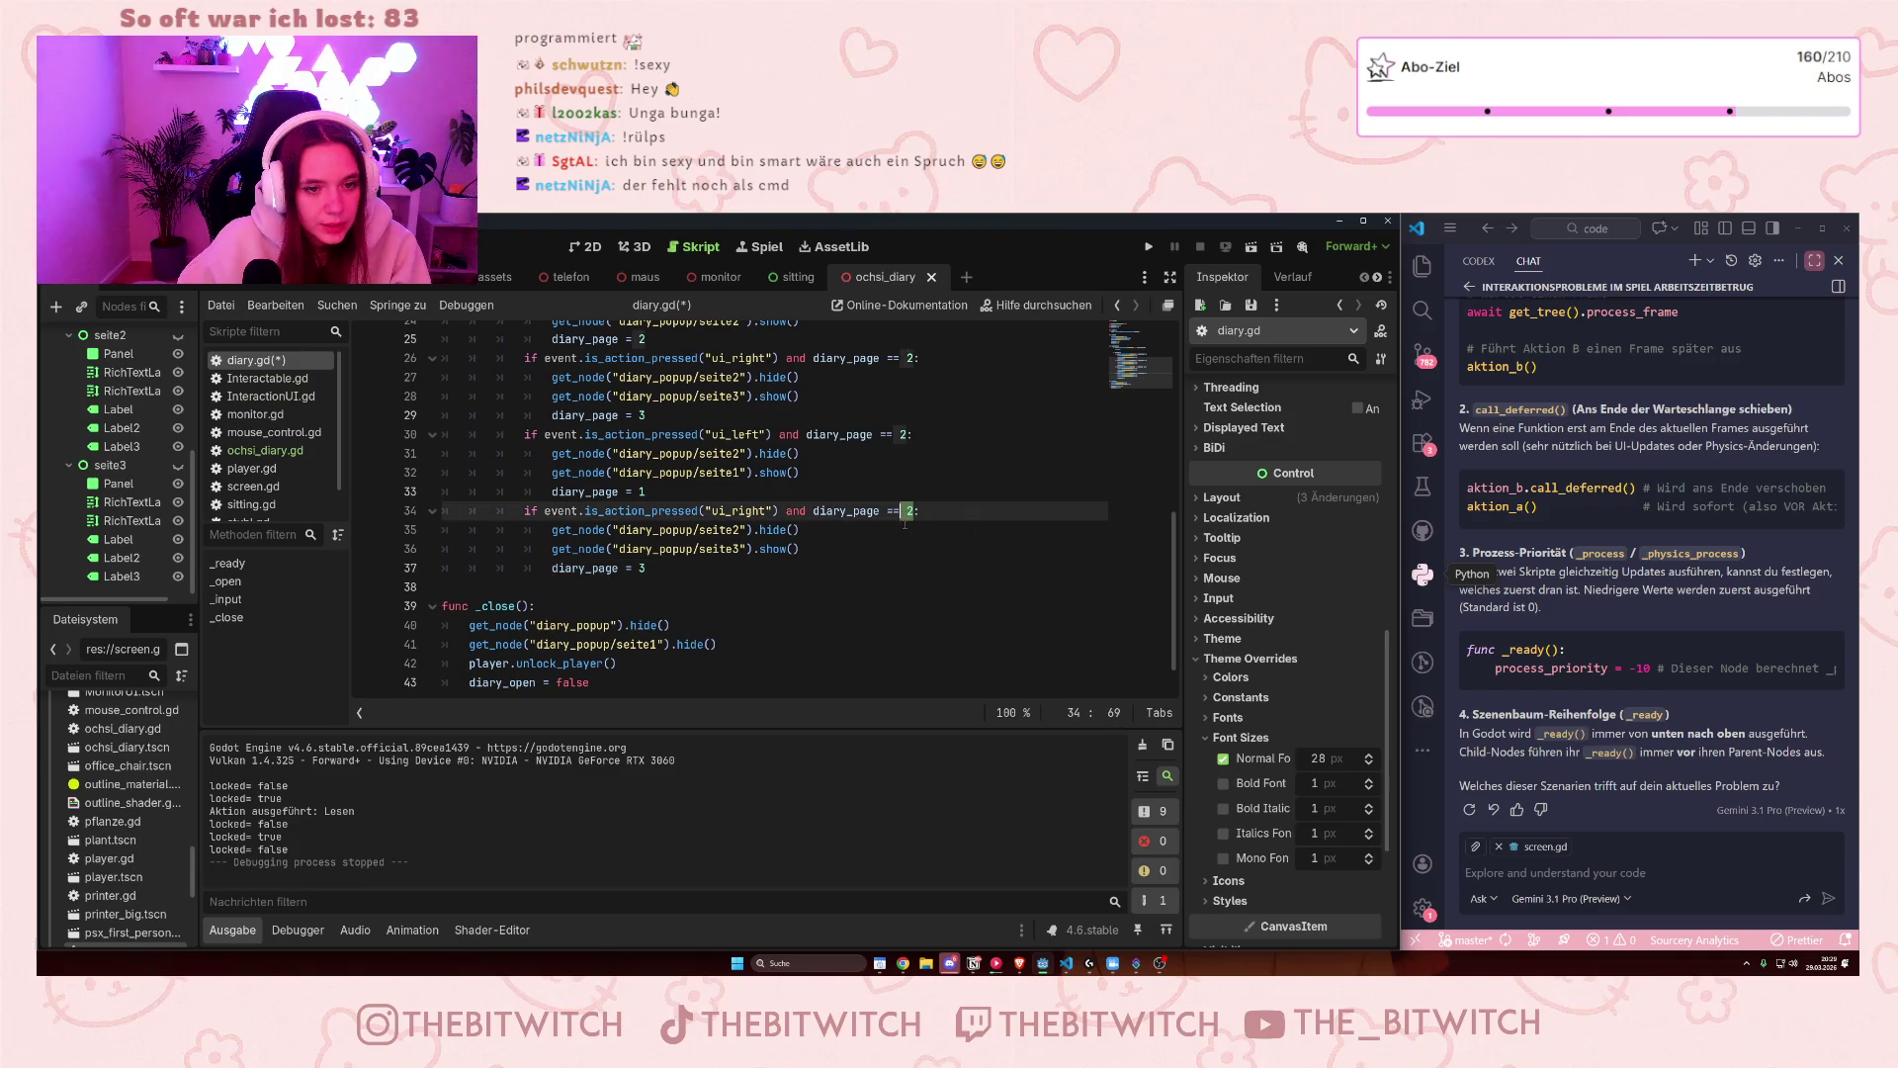
key("Left")
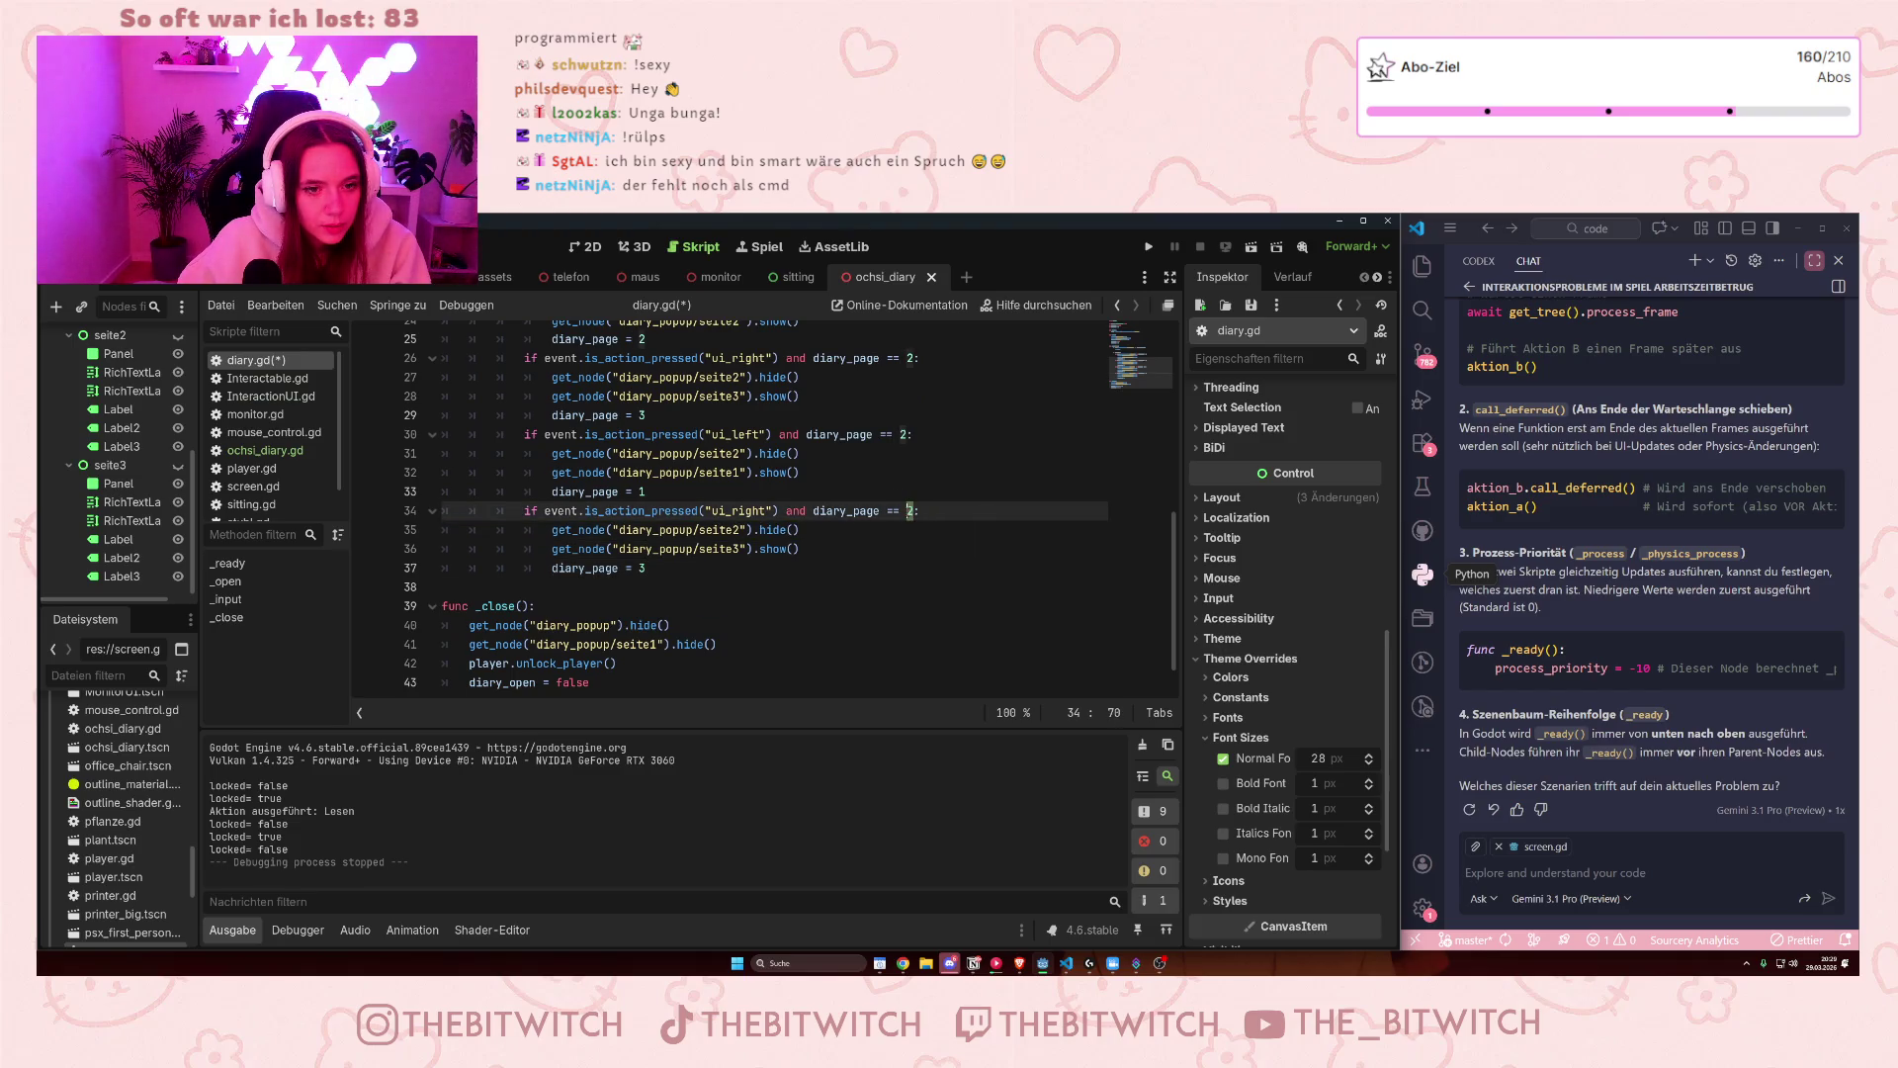
type("3")
left_click_drag(770, 511, 732, 511)
type("left")
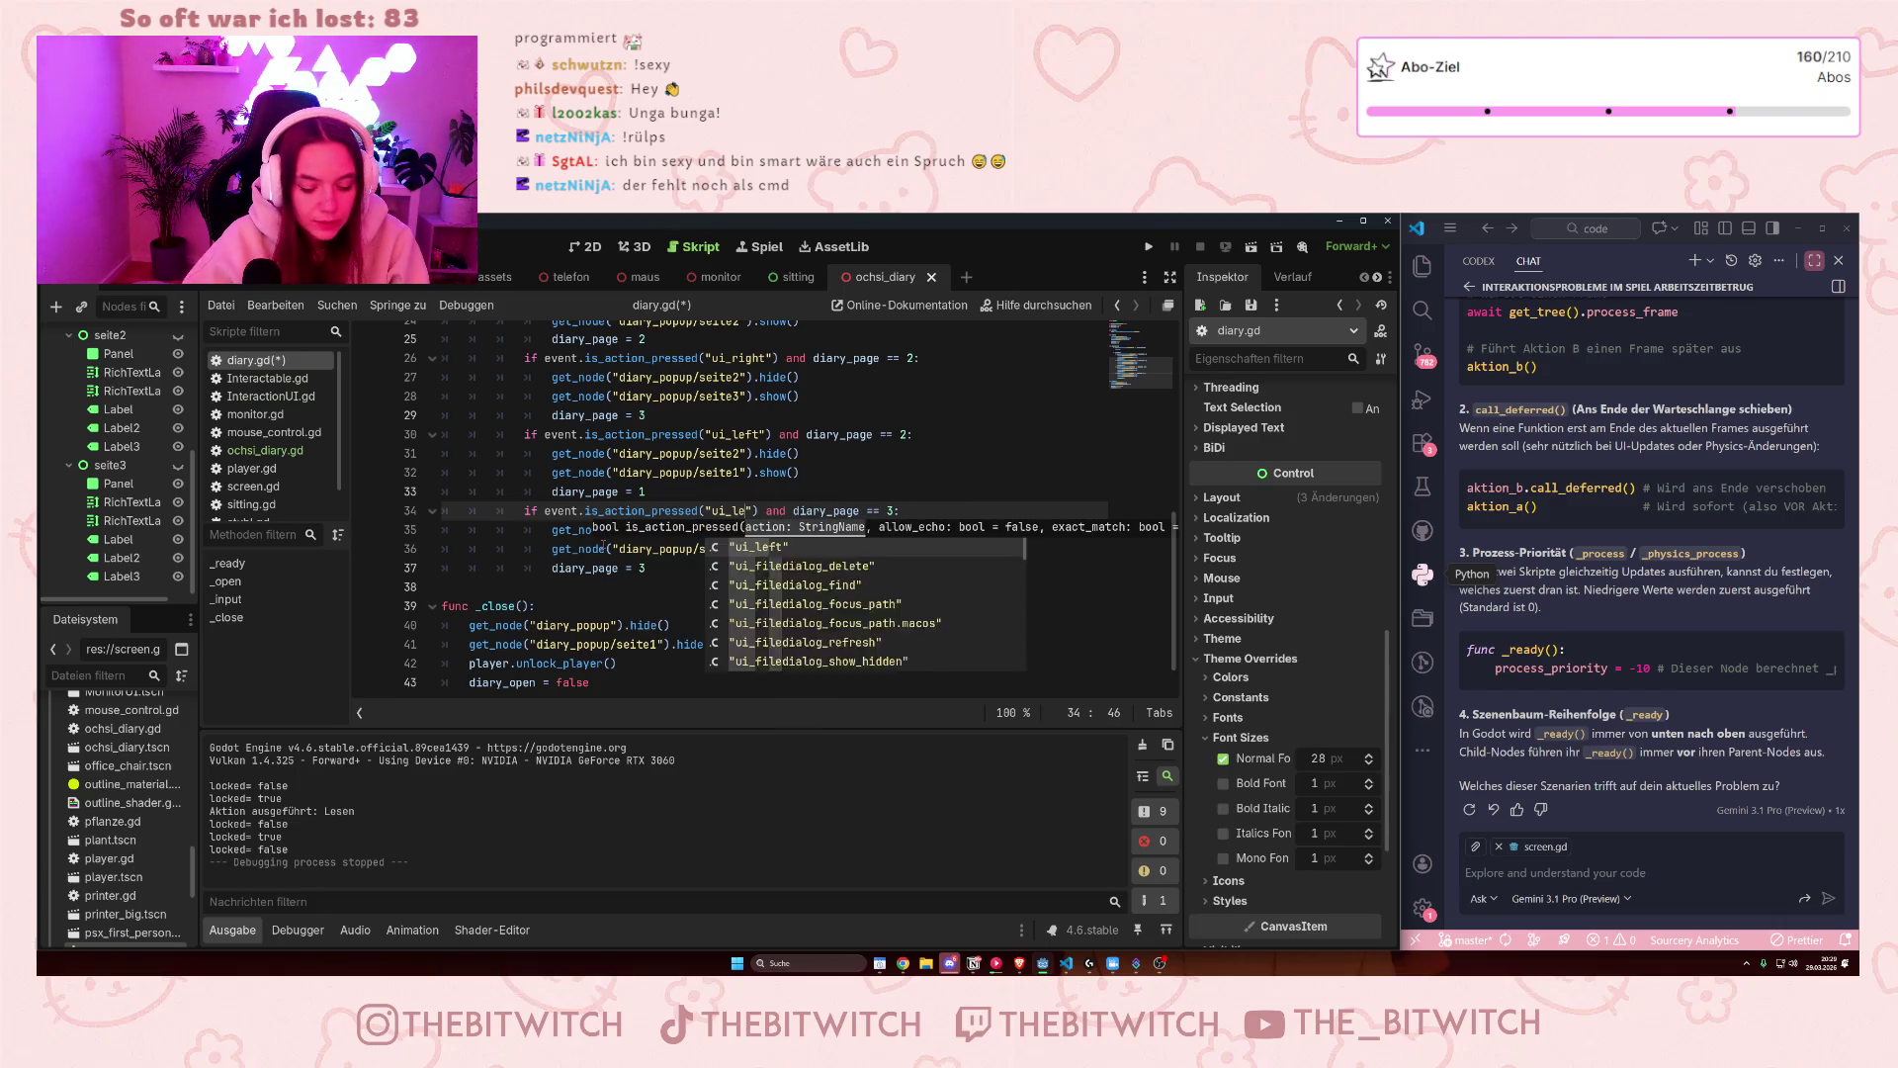
left_click(656, 583)
- Make that block hide seite3, show seite2 and set diary_page = 2, then save diary.gd
left_click_drag(744, 530, 638, 568)
type("3")
left_click(742, 548)
type("2\").show(")
left_click(645, 568)
type("2")
left_click(677, 594)
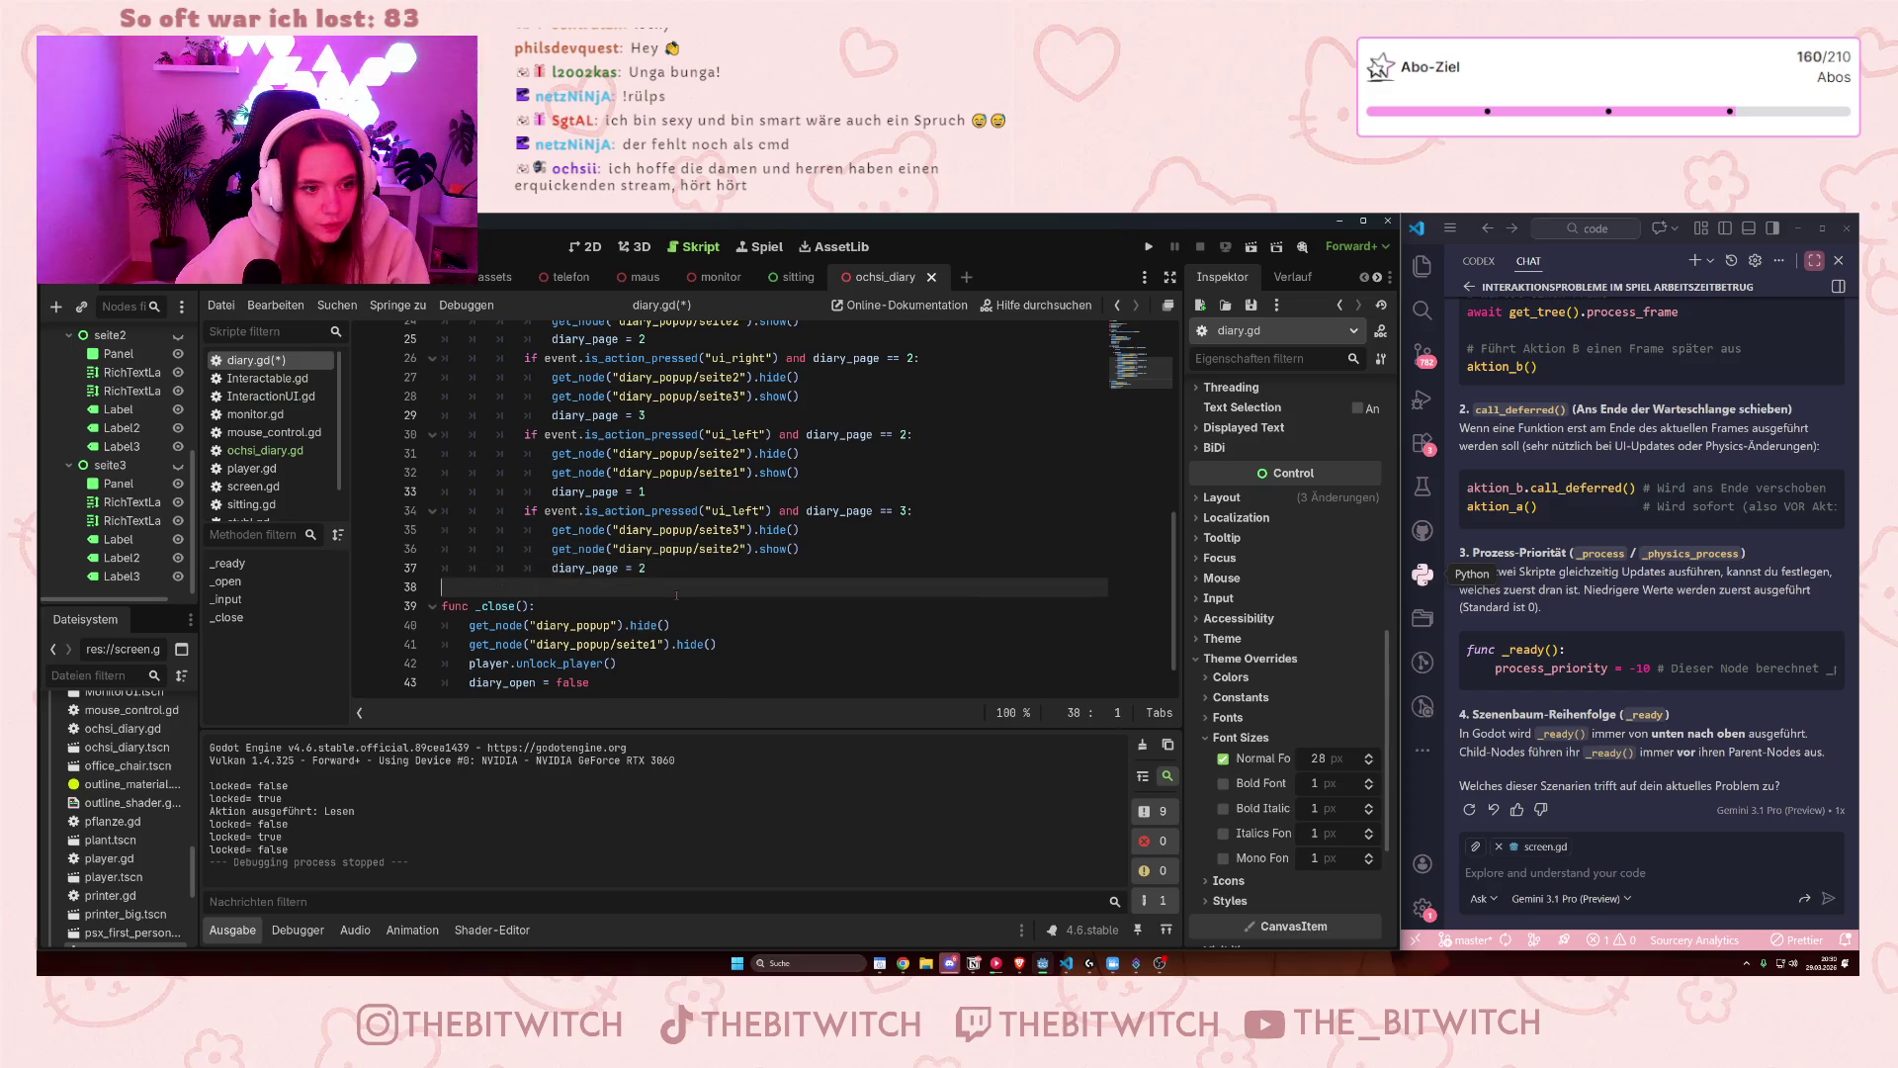
key("ctrl+s")
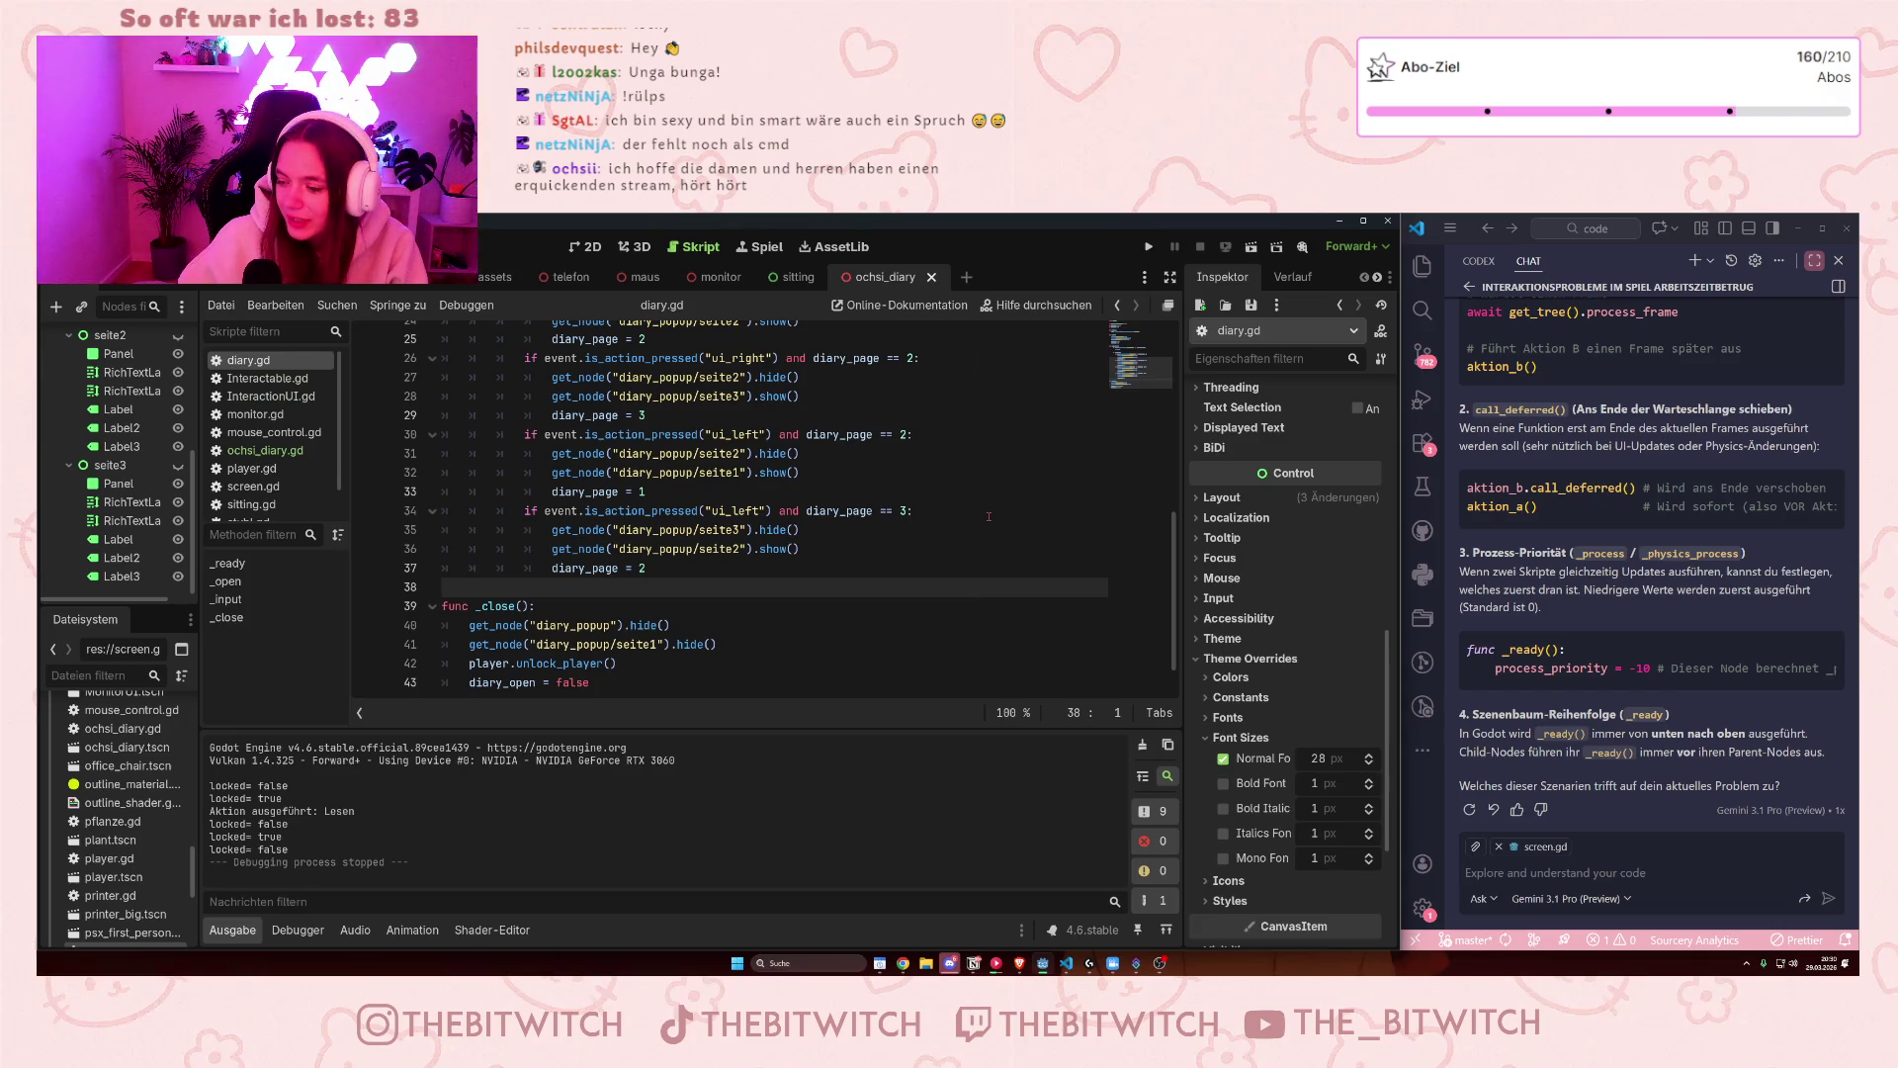
- Place the caret at the end of line 33 in the saved diary.gd
left_click(986, 494)
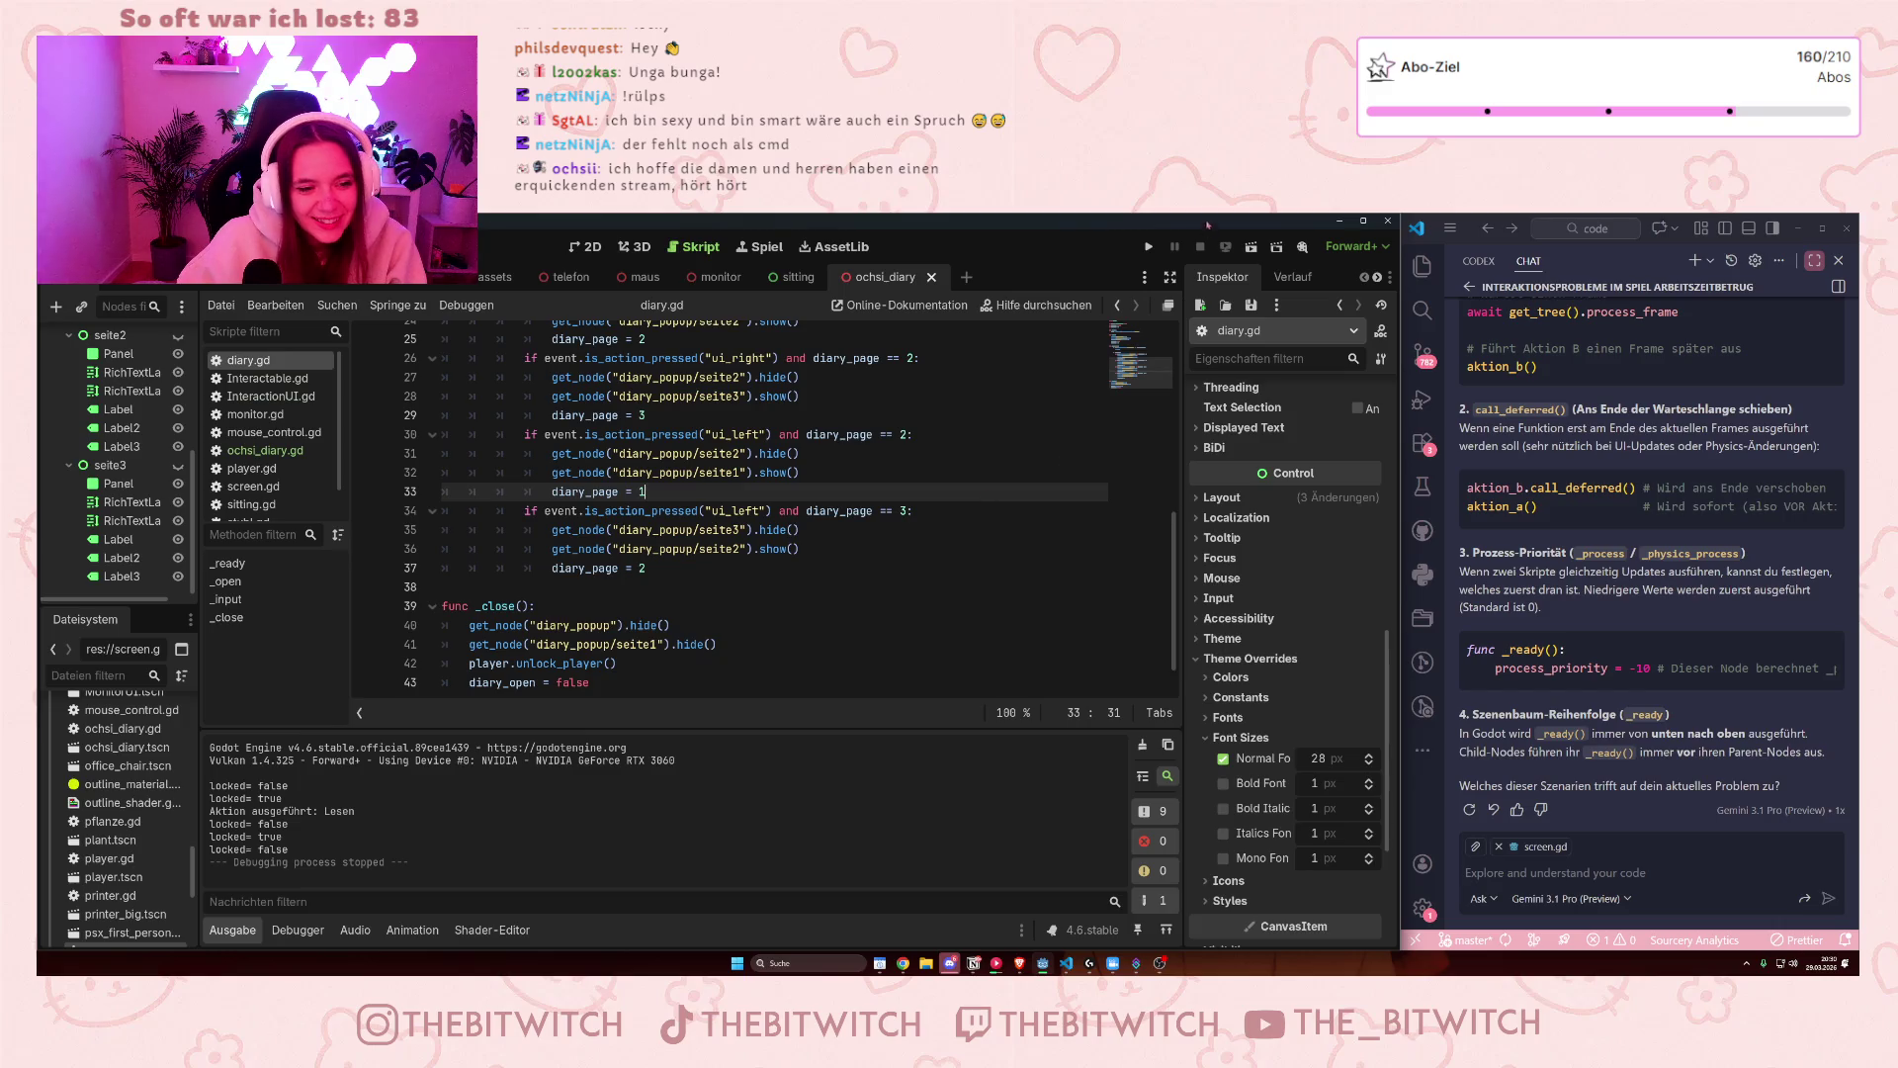
left_click(1149, 247)
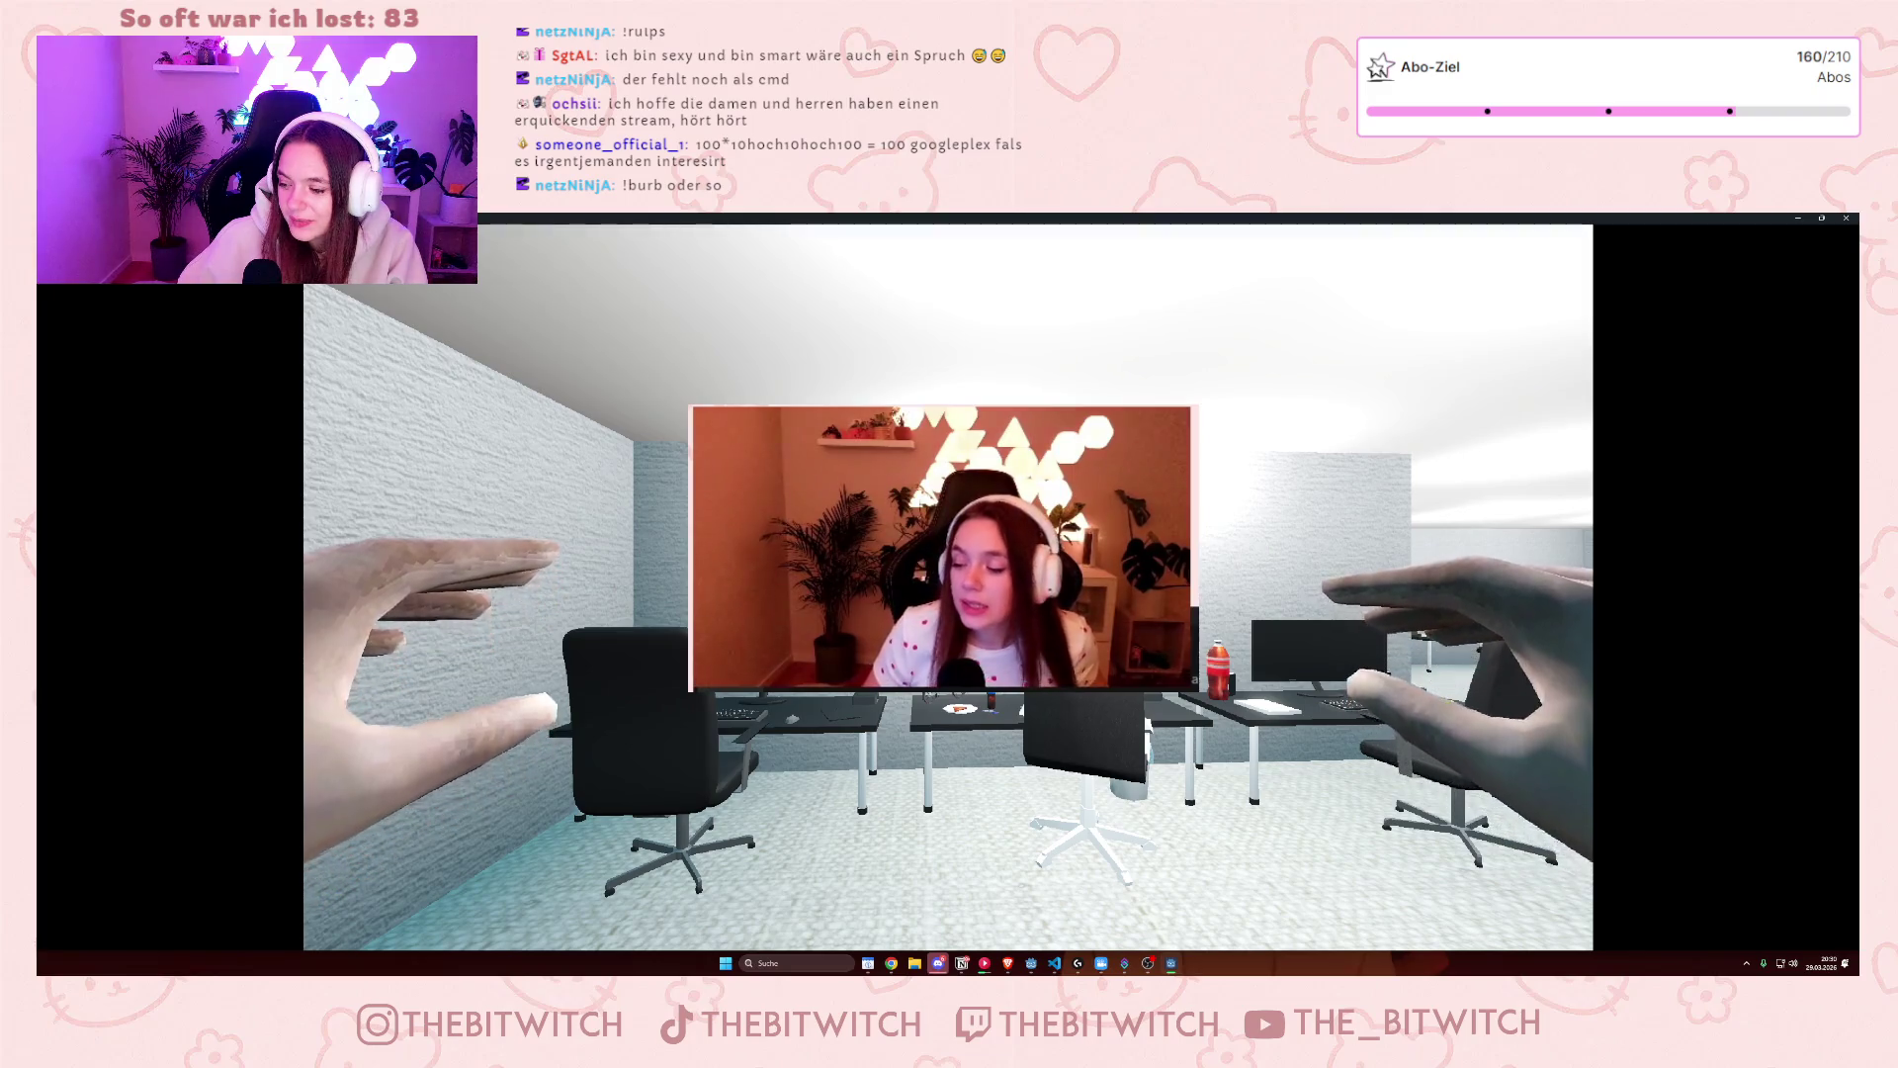
mouse_move(949, 587)
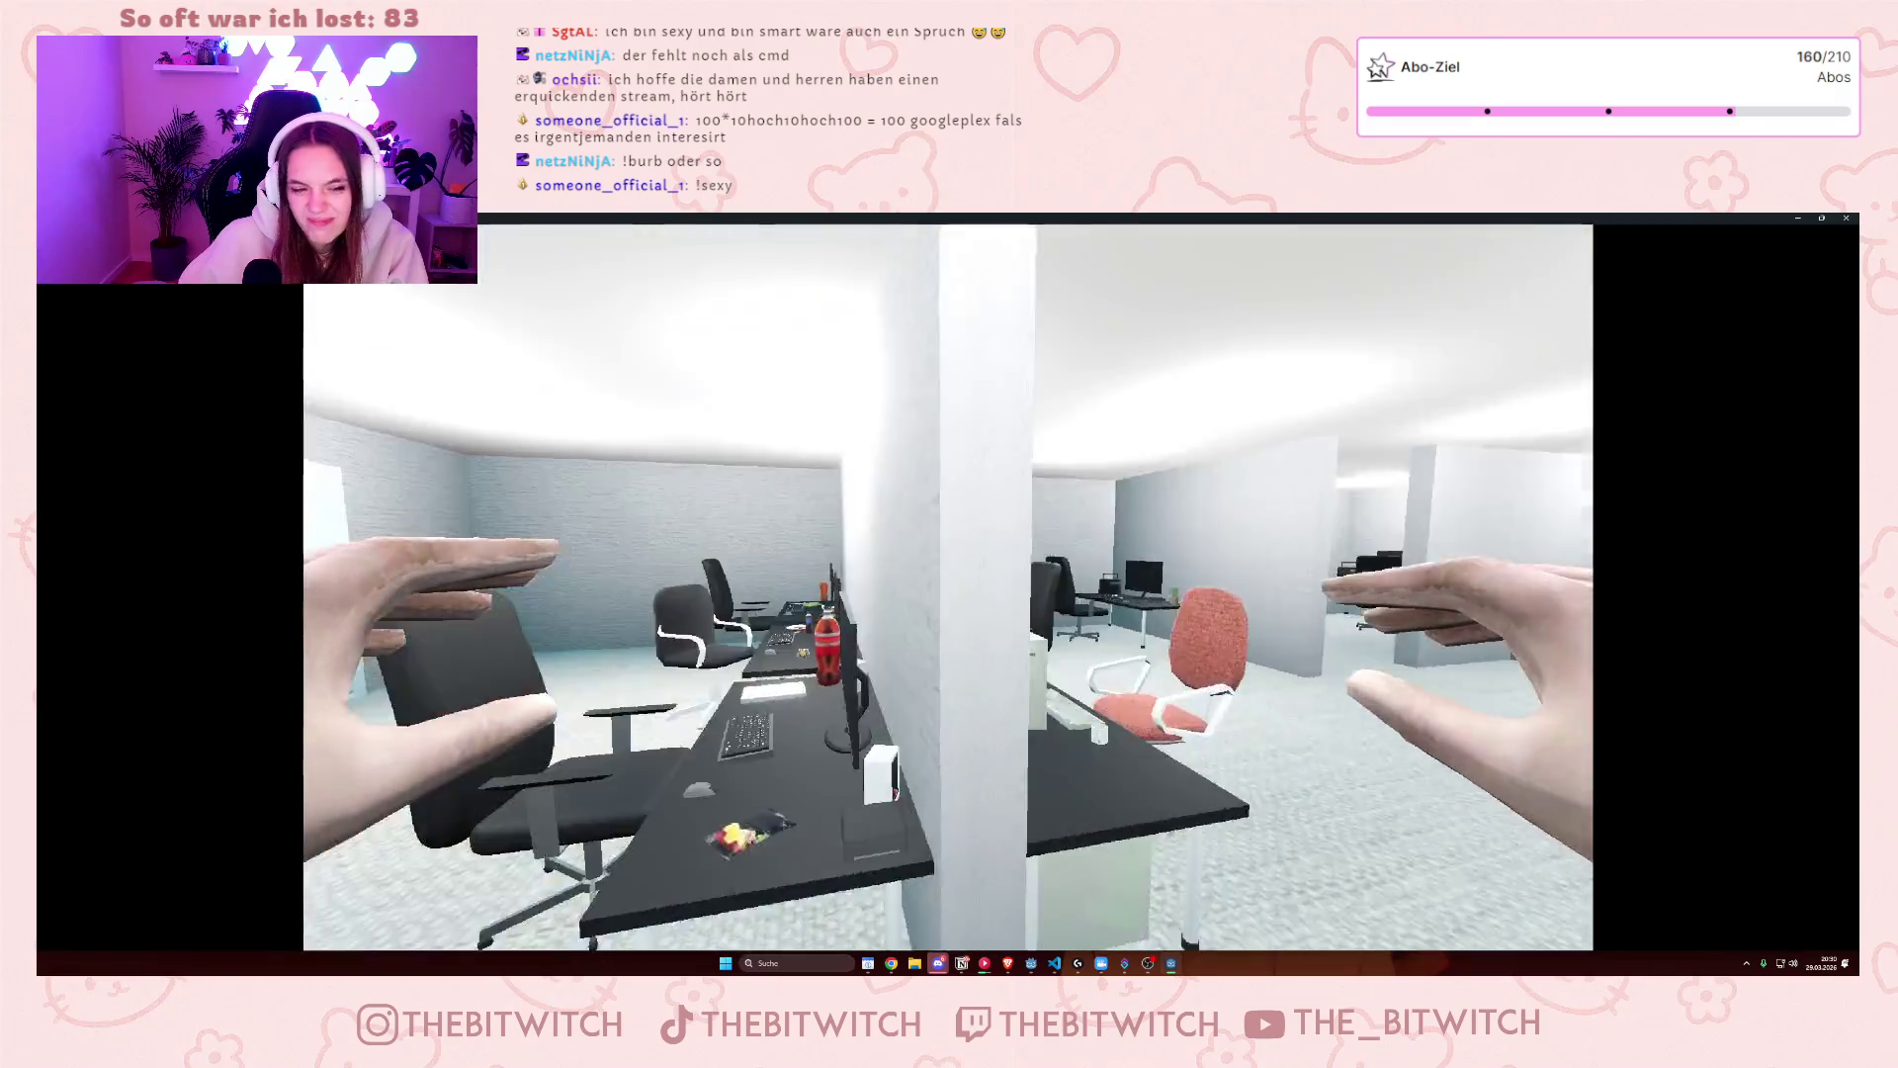
key("w")
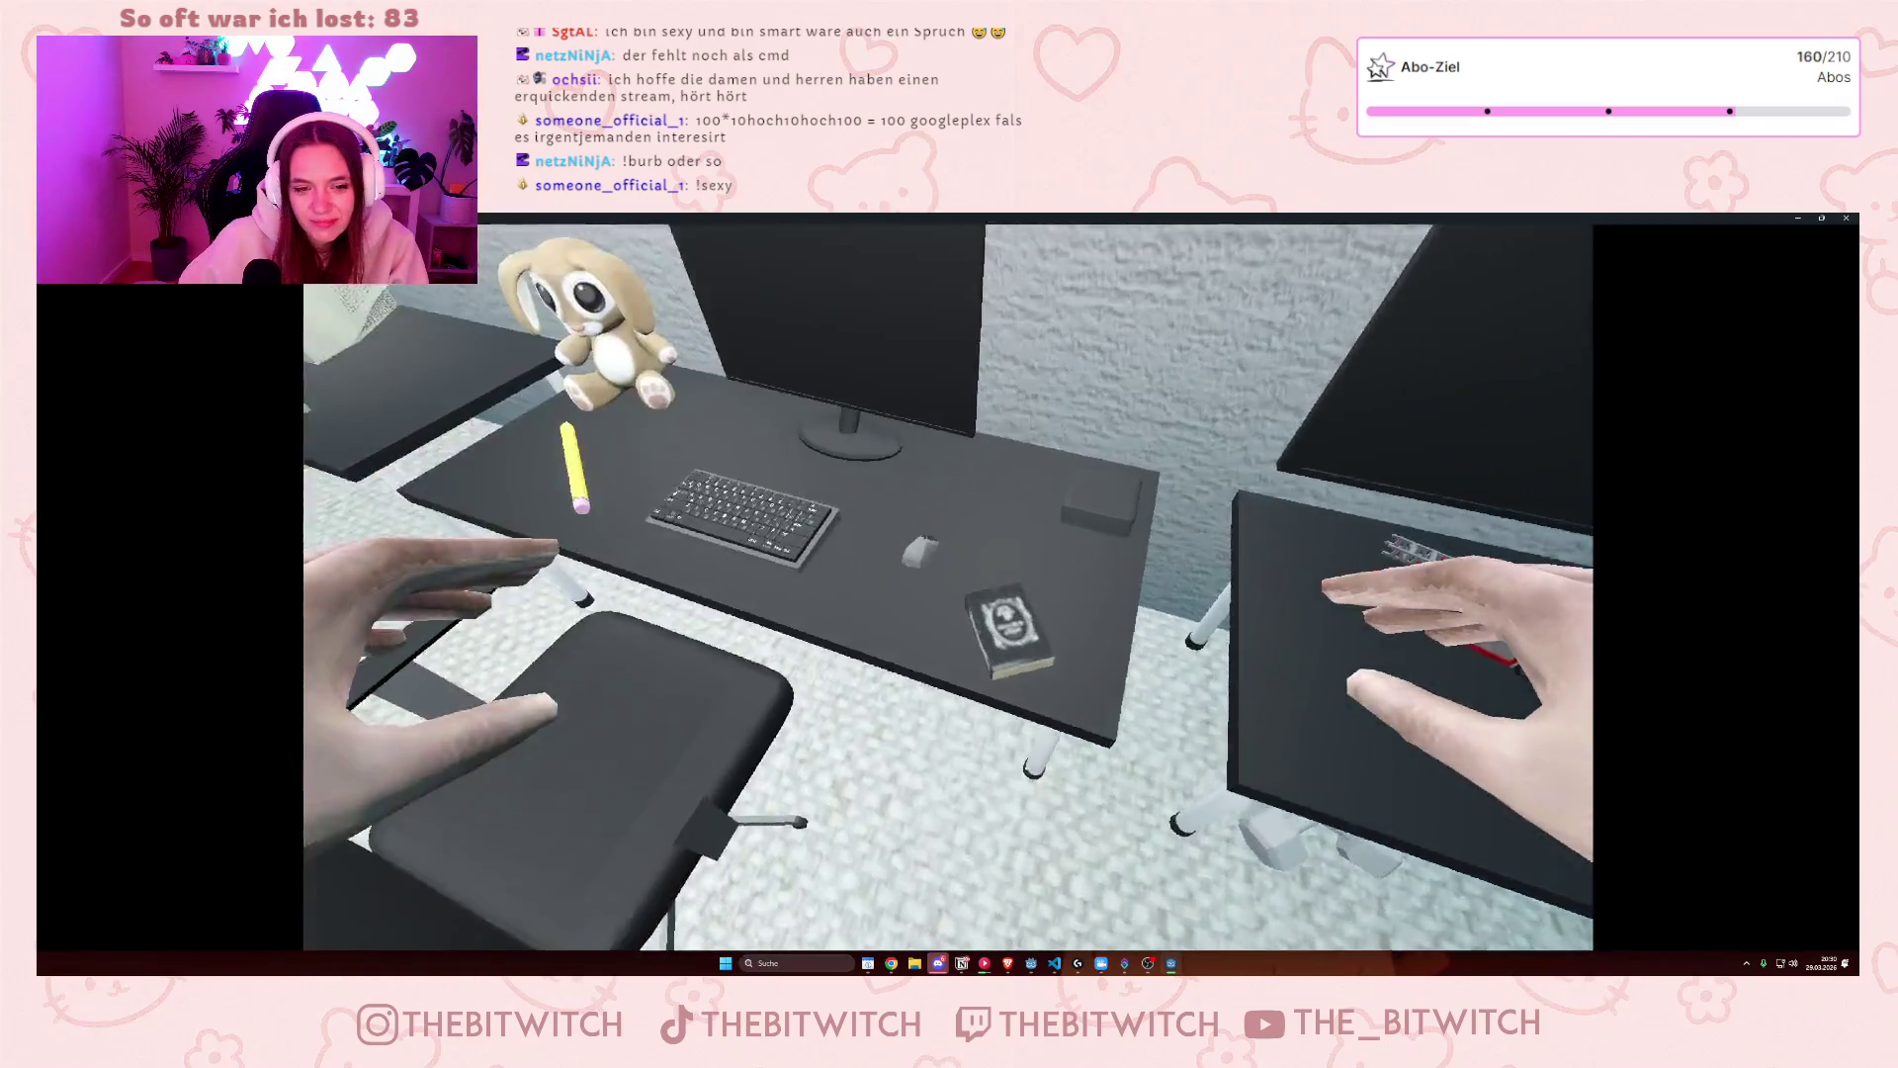
key("e")
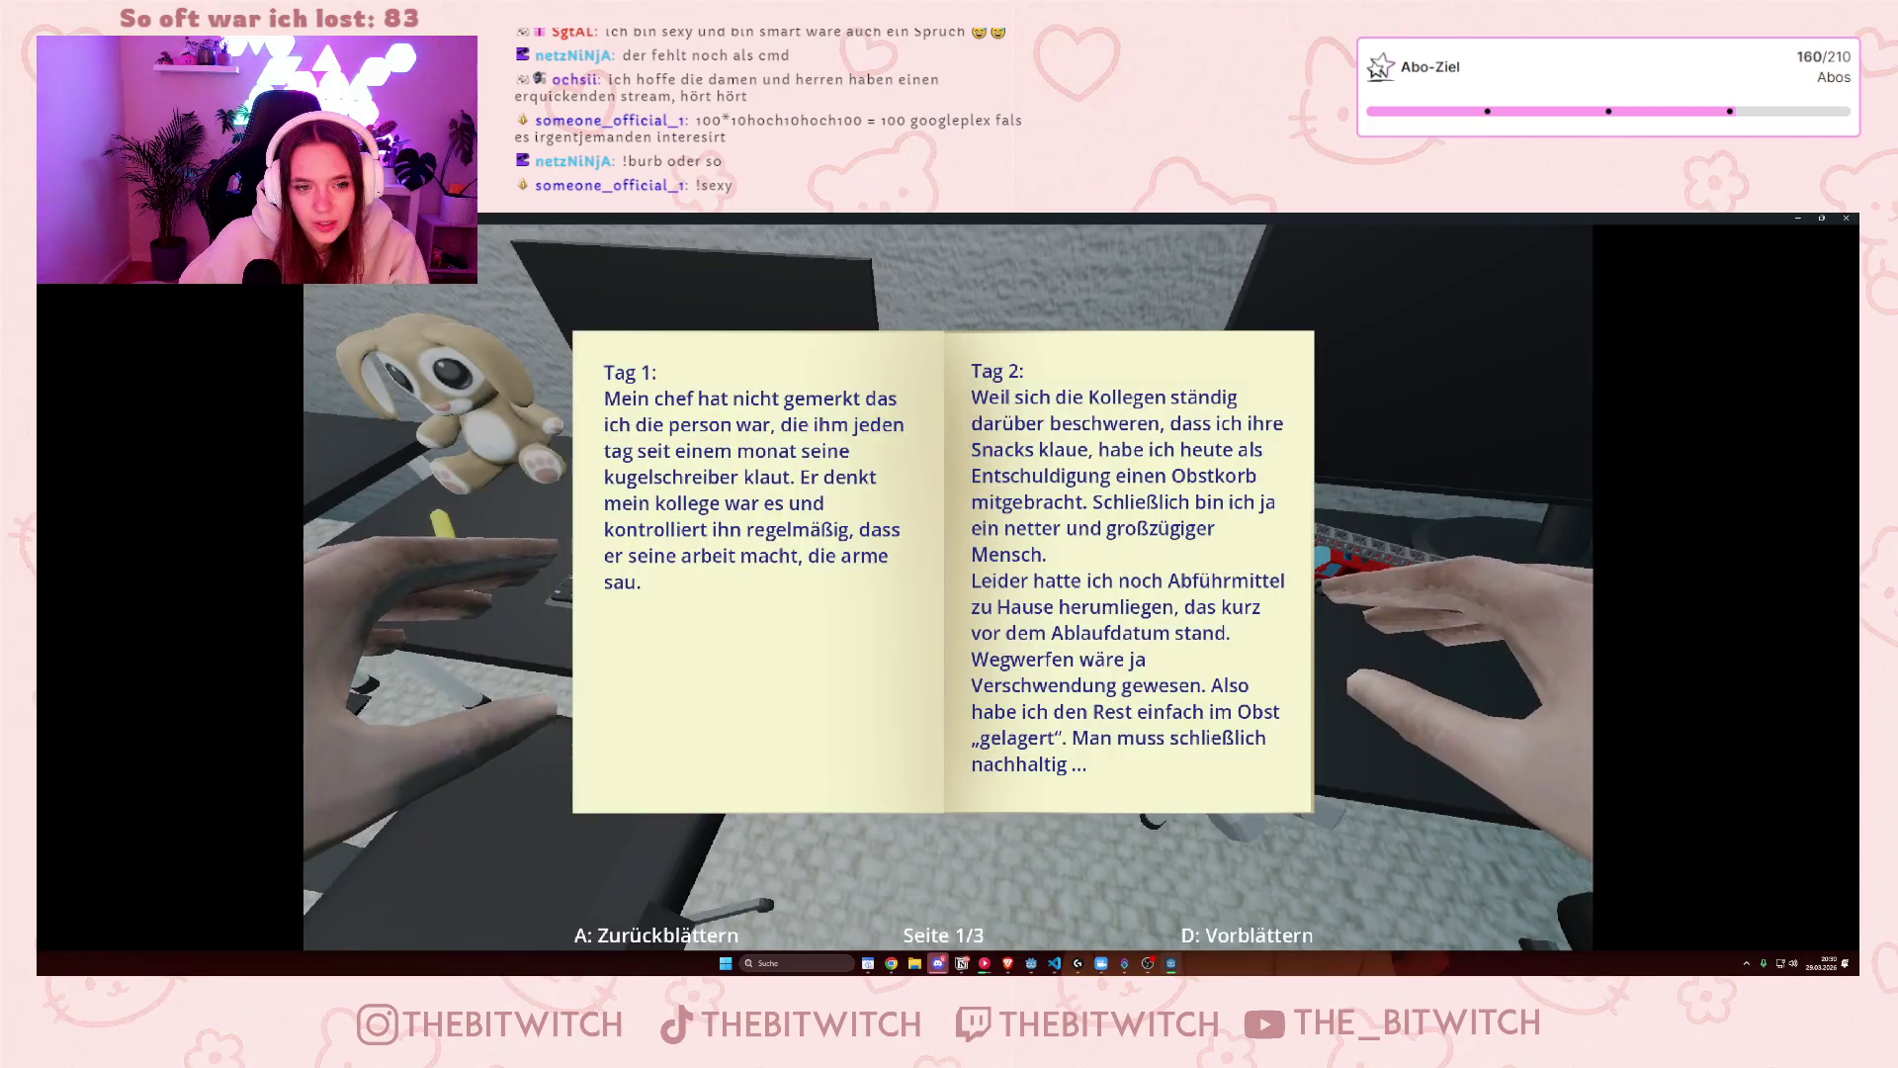
key("d")
key("d")
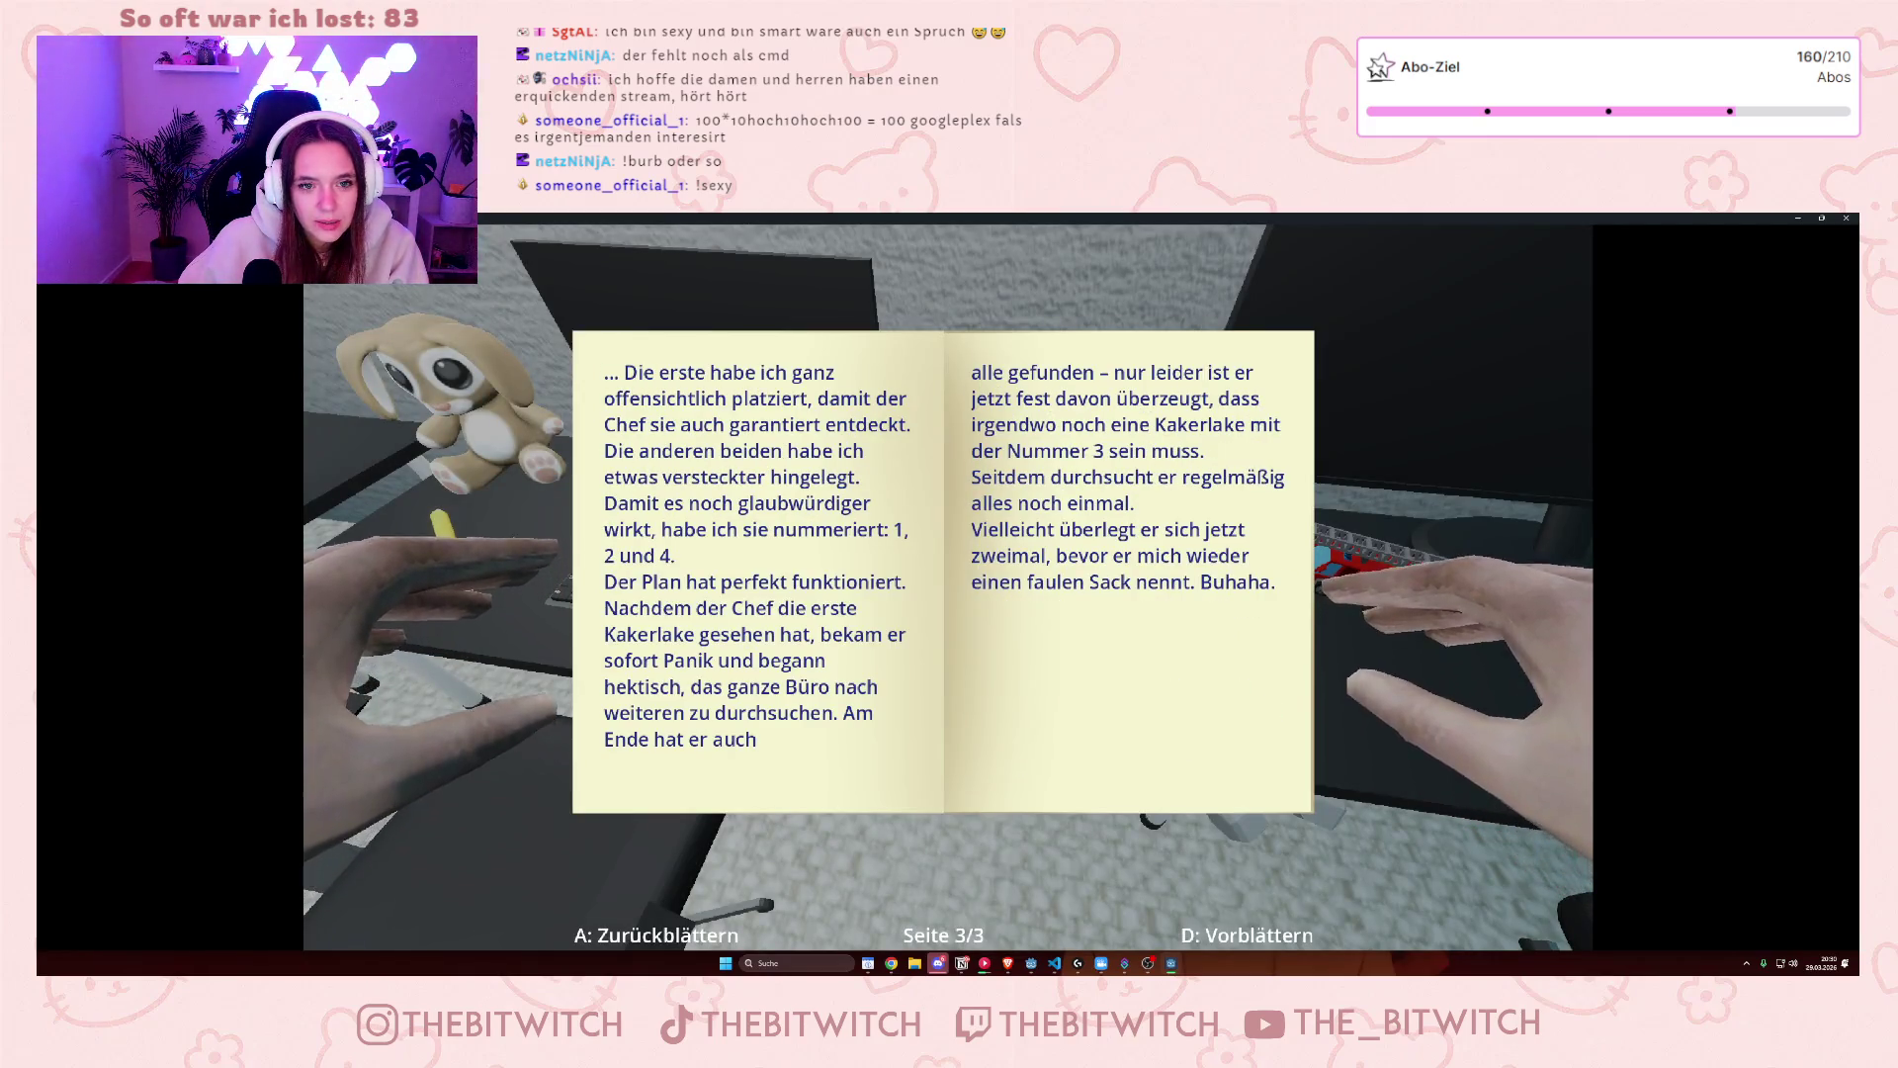
key("a")
key("a")
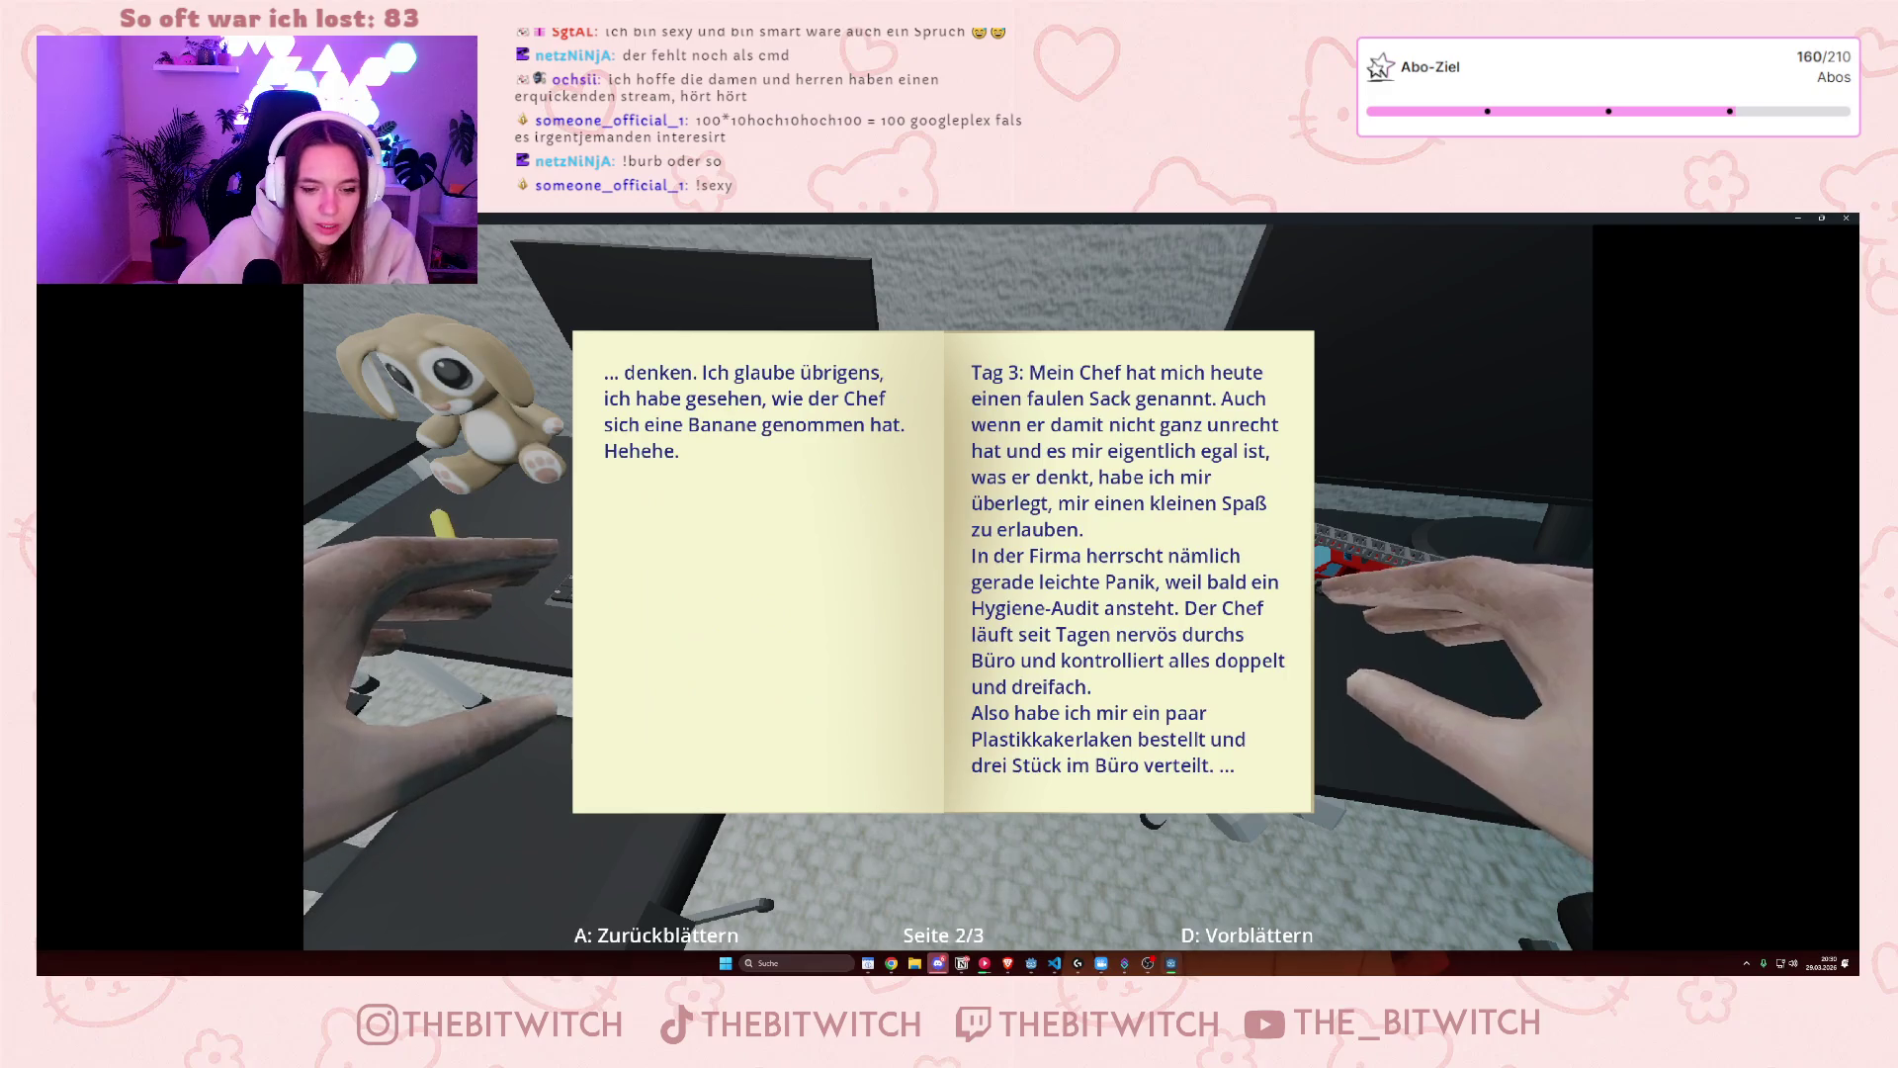
key("d")
key("e")
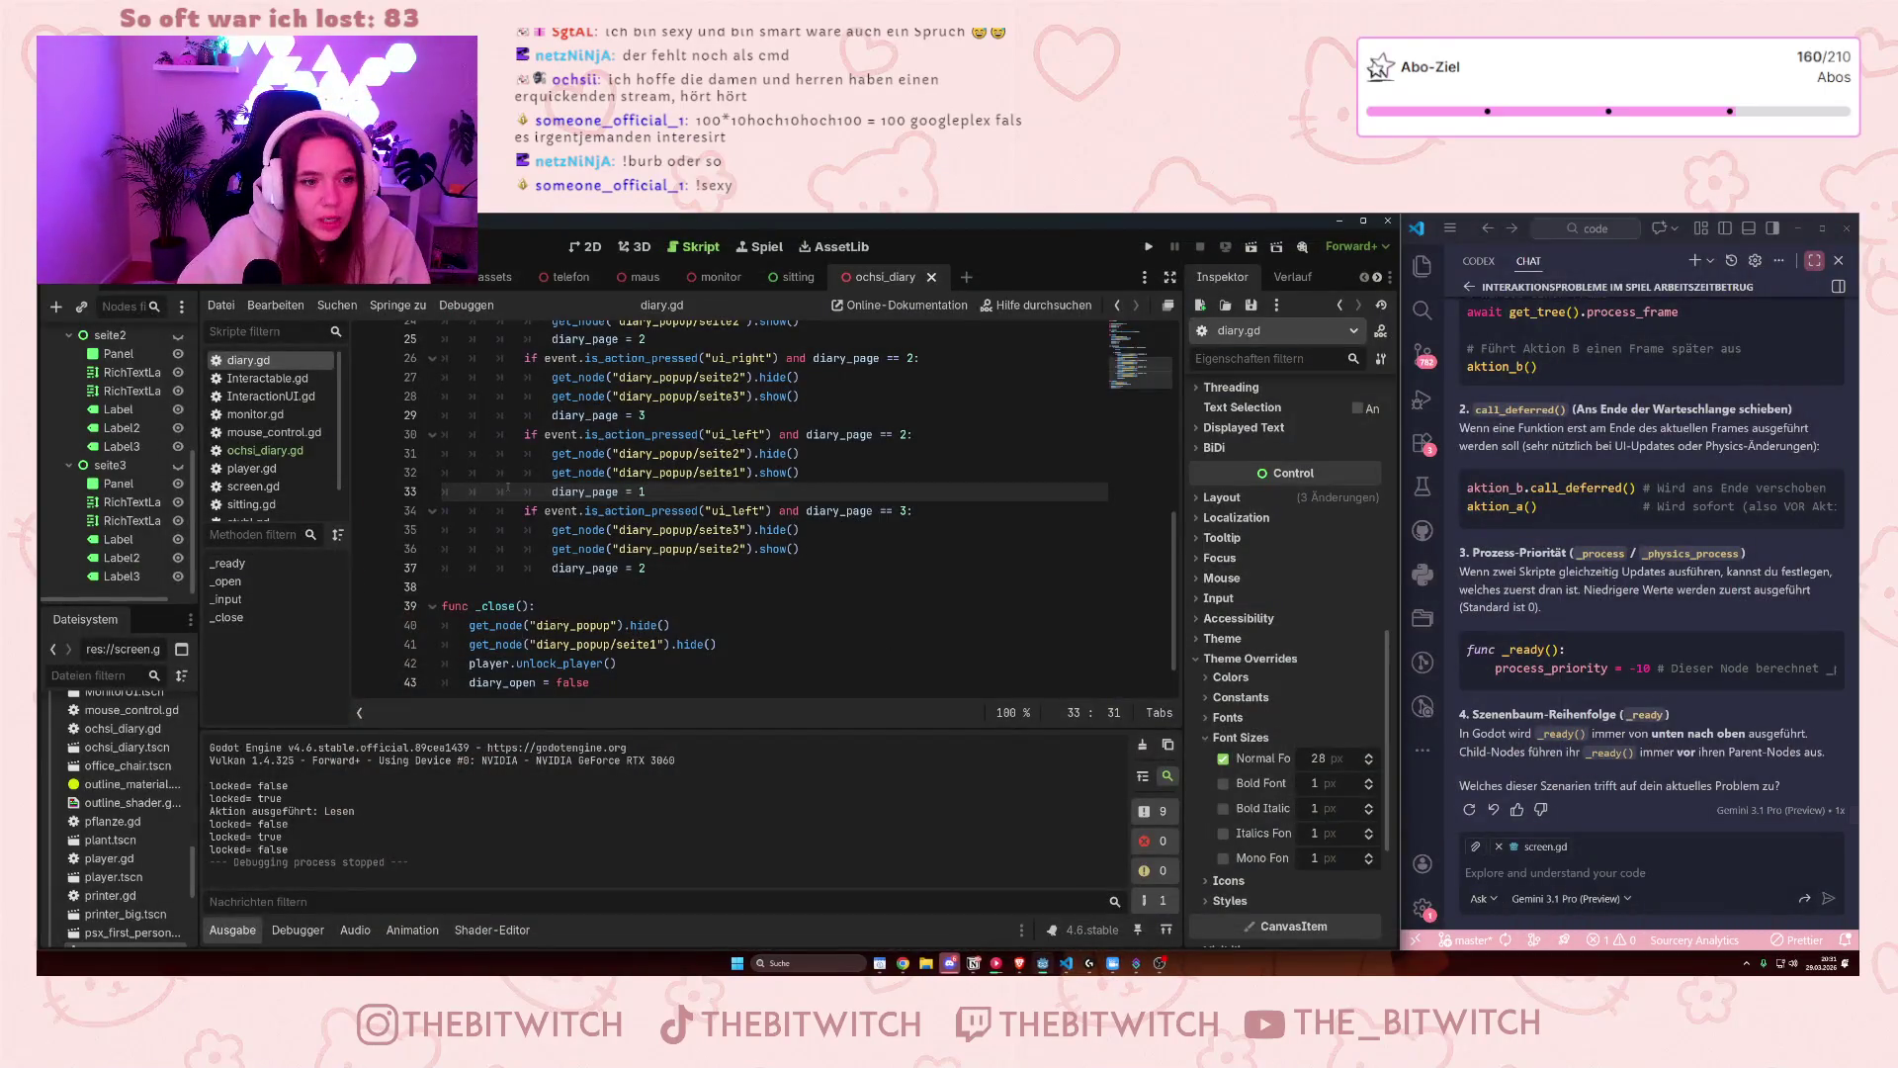
scroll(790, 563, "up", 2)
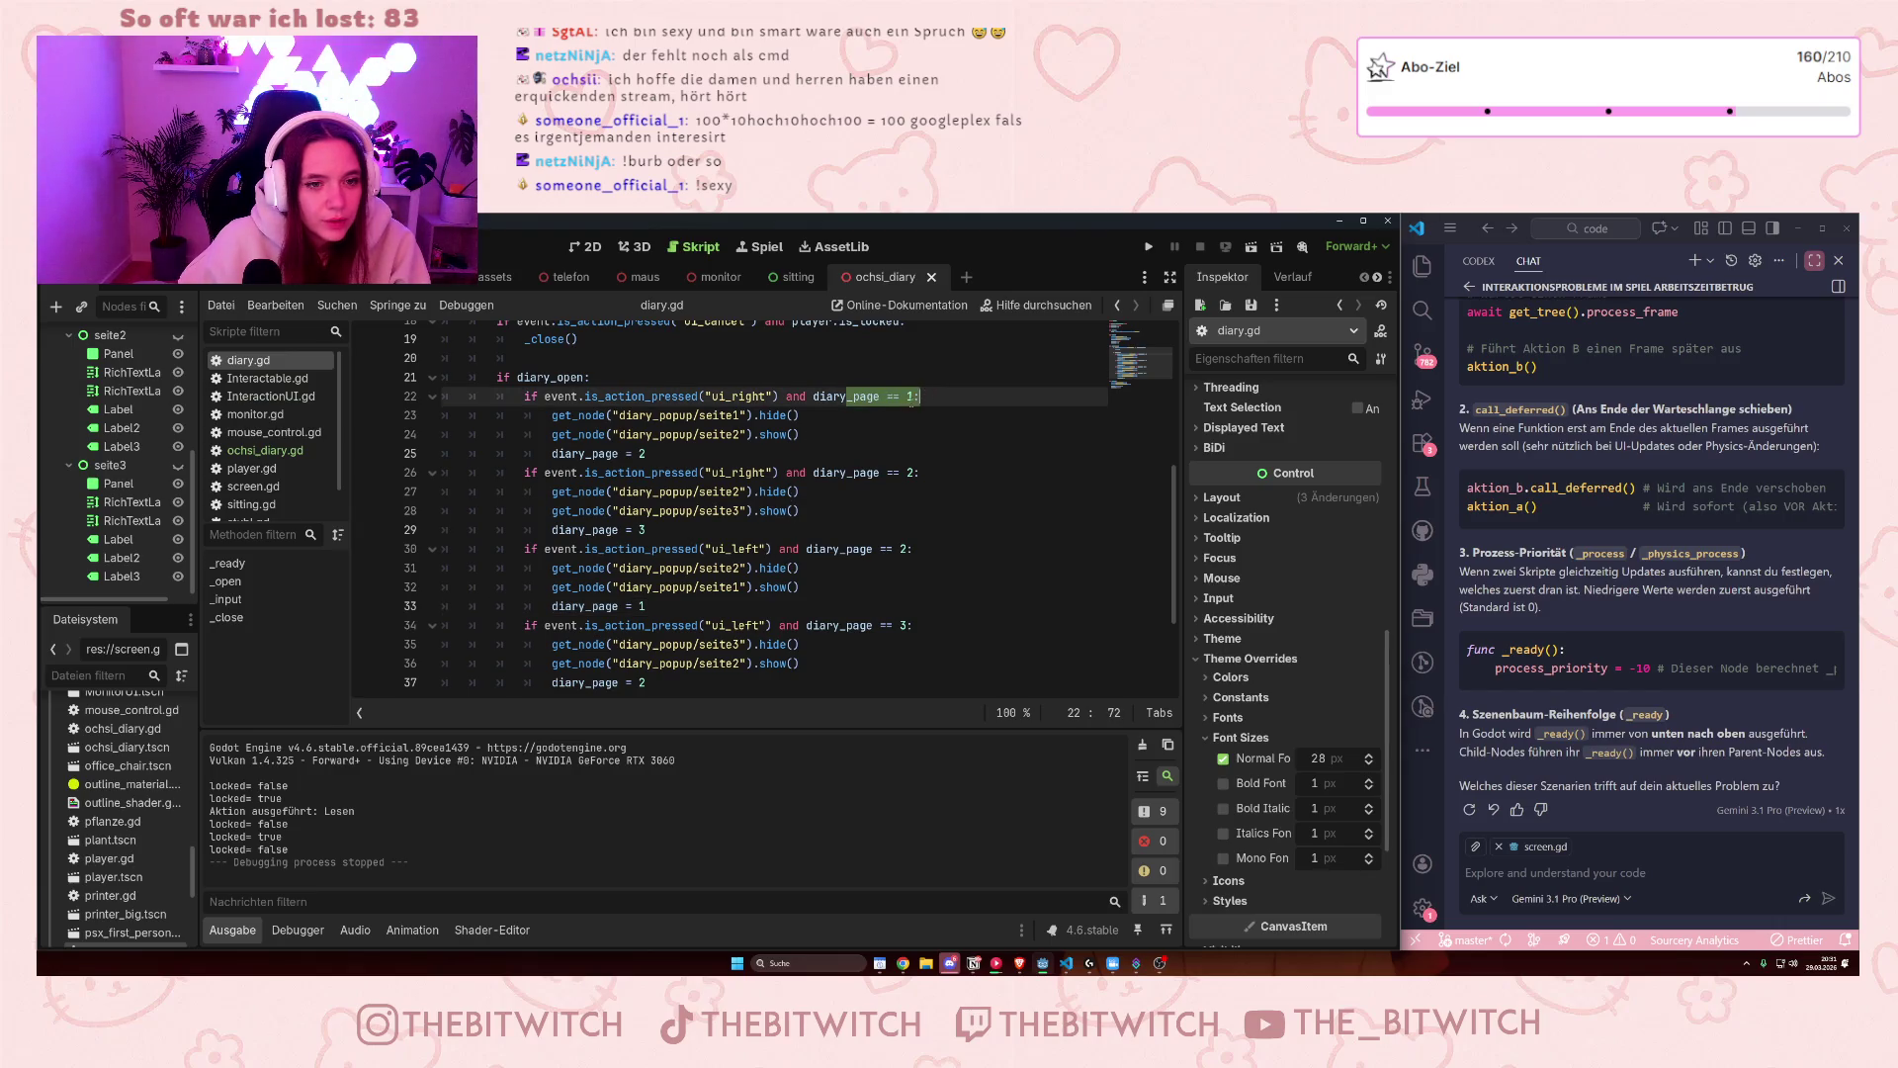
left_click_drag(551, 453, 716, 437)
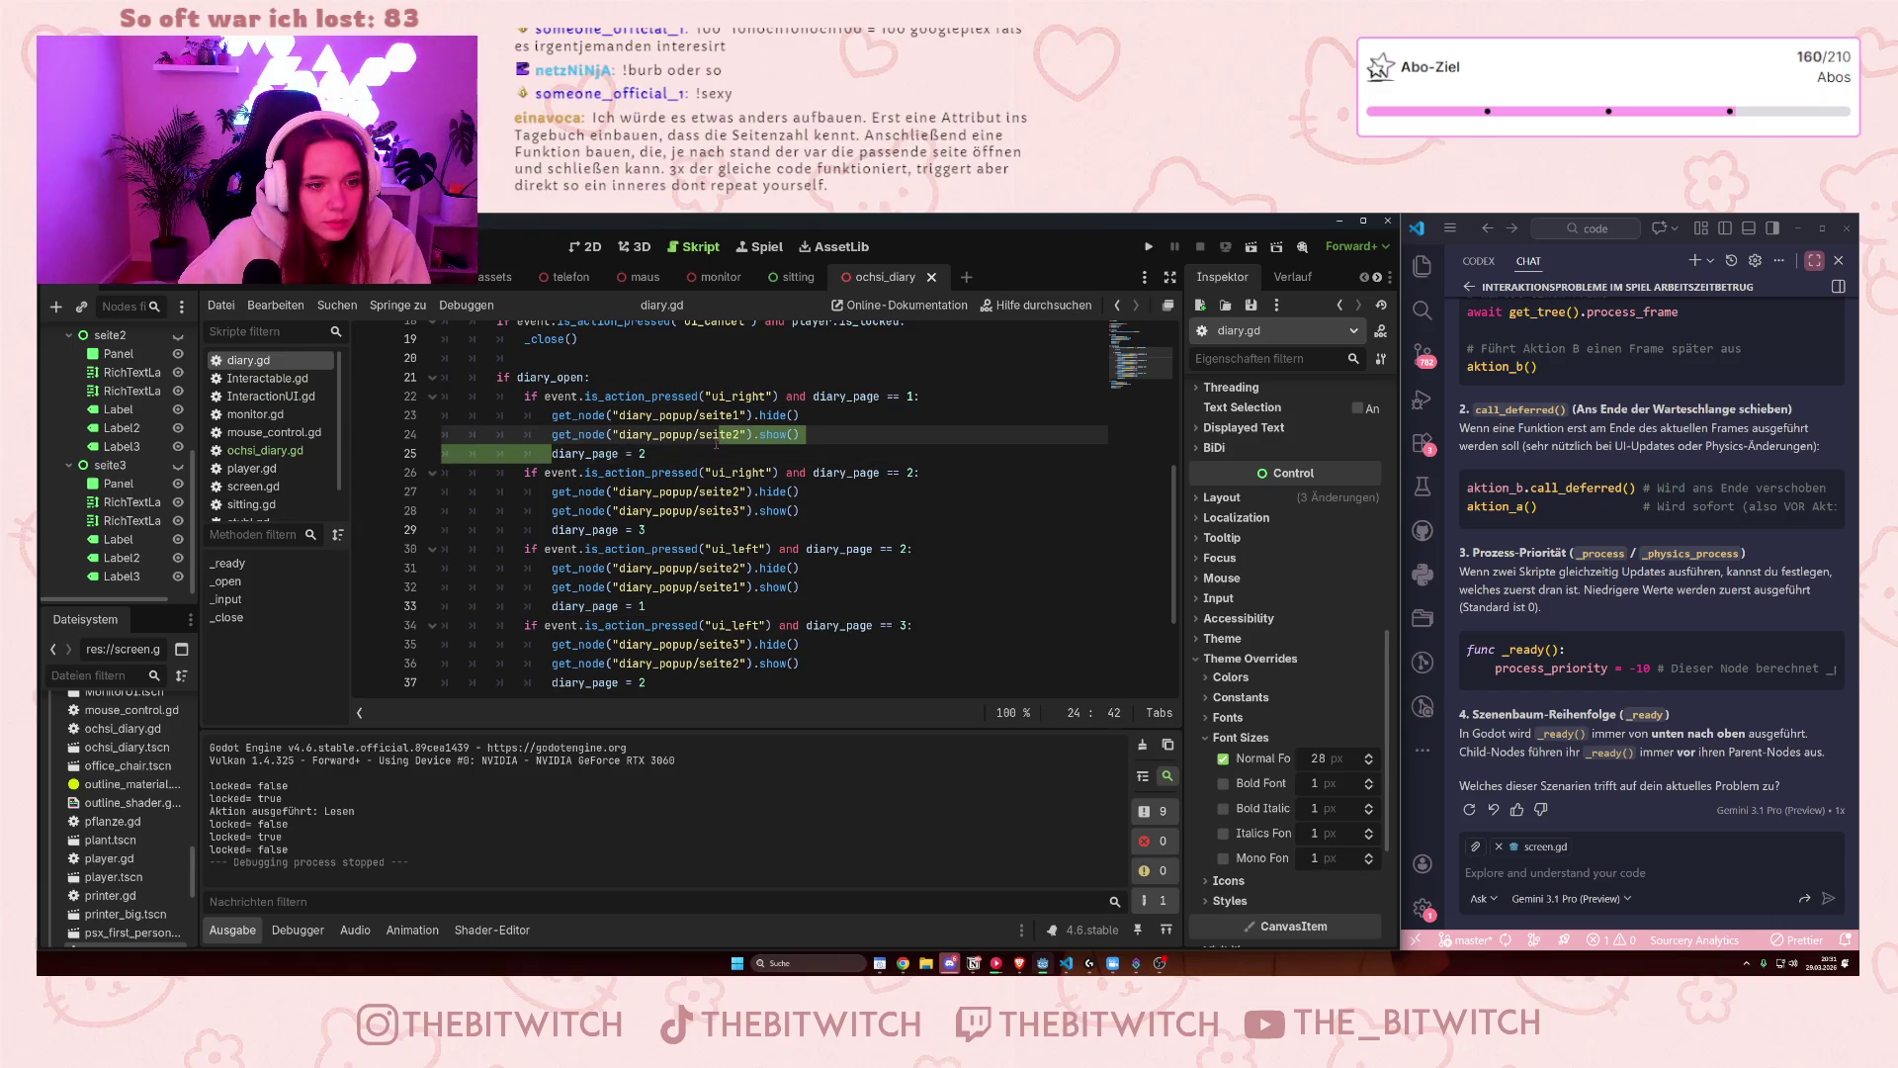
left_click(656, 457)
scroll(687, 454, "down", 1)
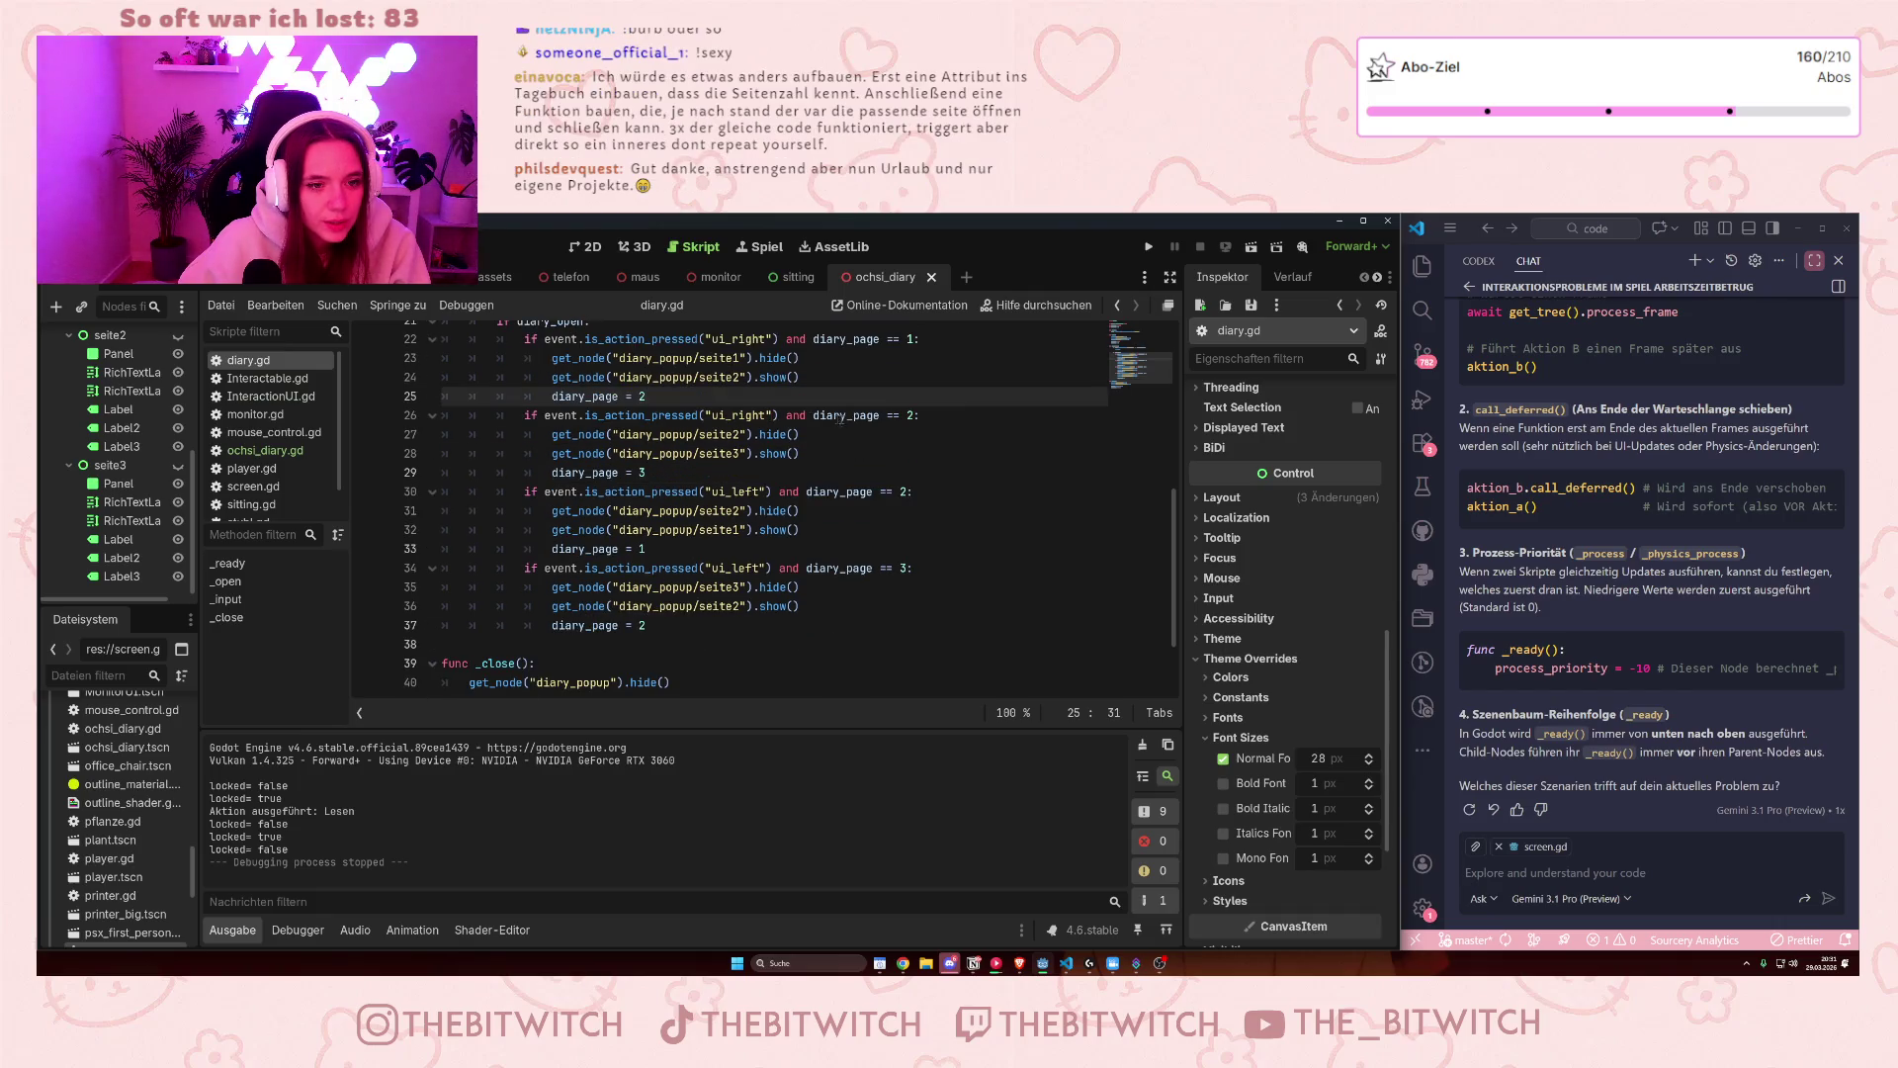
left_click_drag(826, 415, 920, 416)
left_click(639, 473)
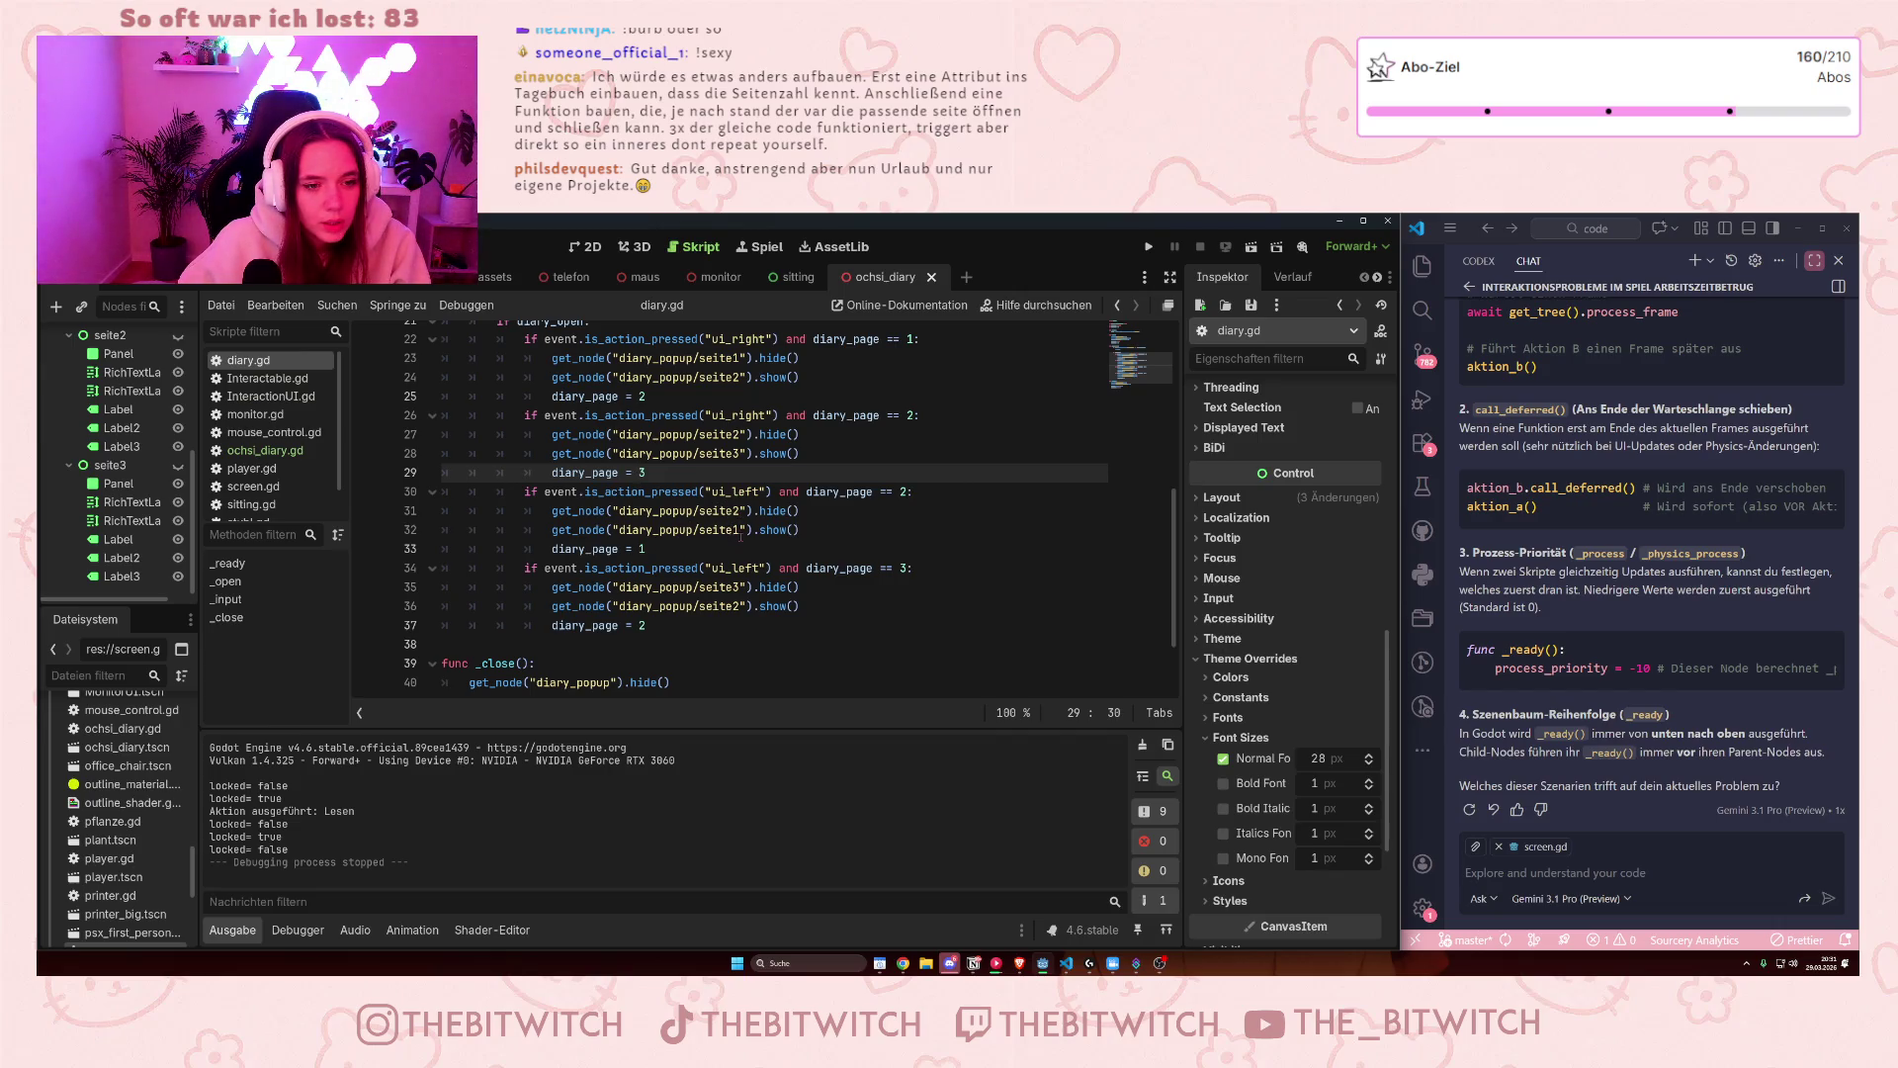
left_click(816, 568)
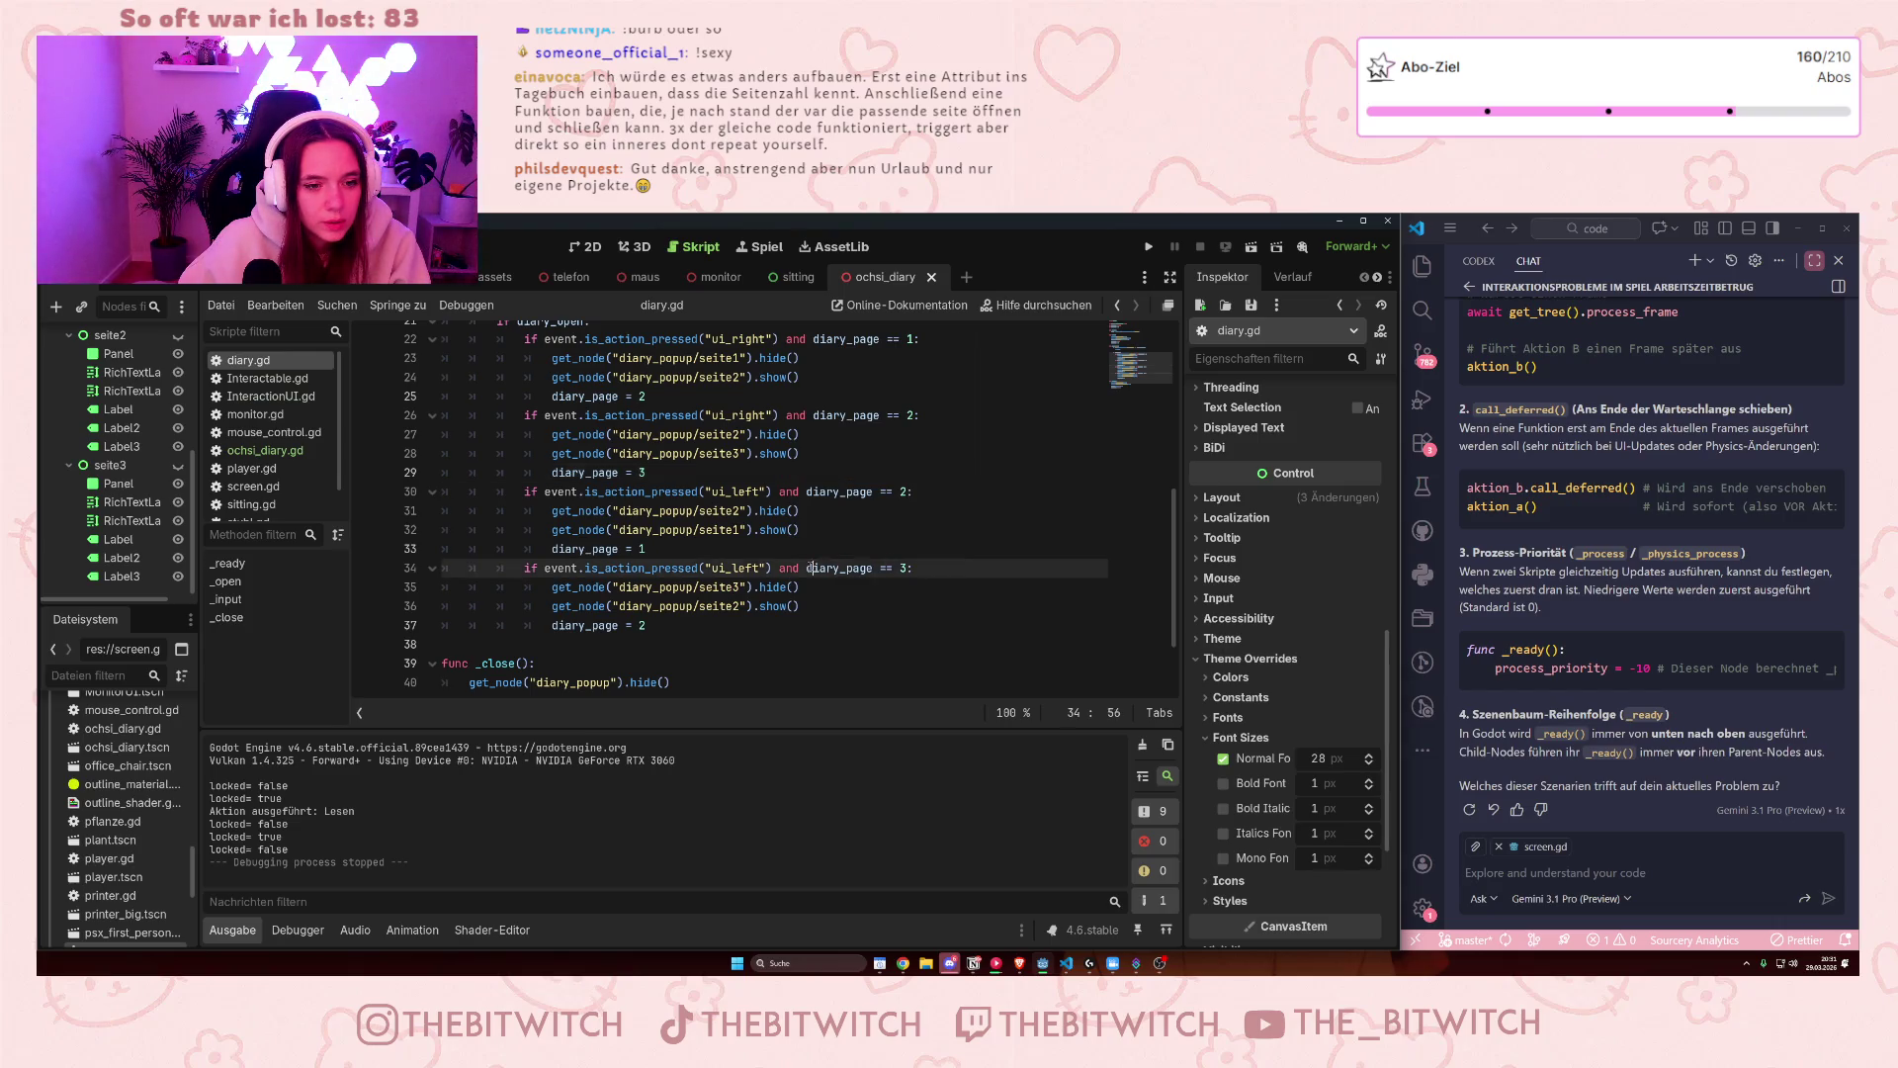
left_click(720, 605)
left_click(742, 605)
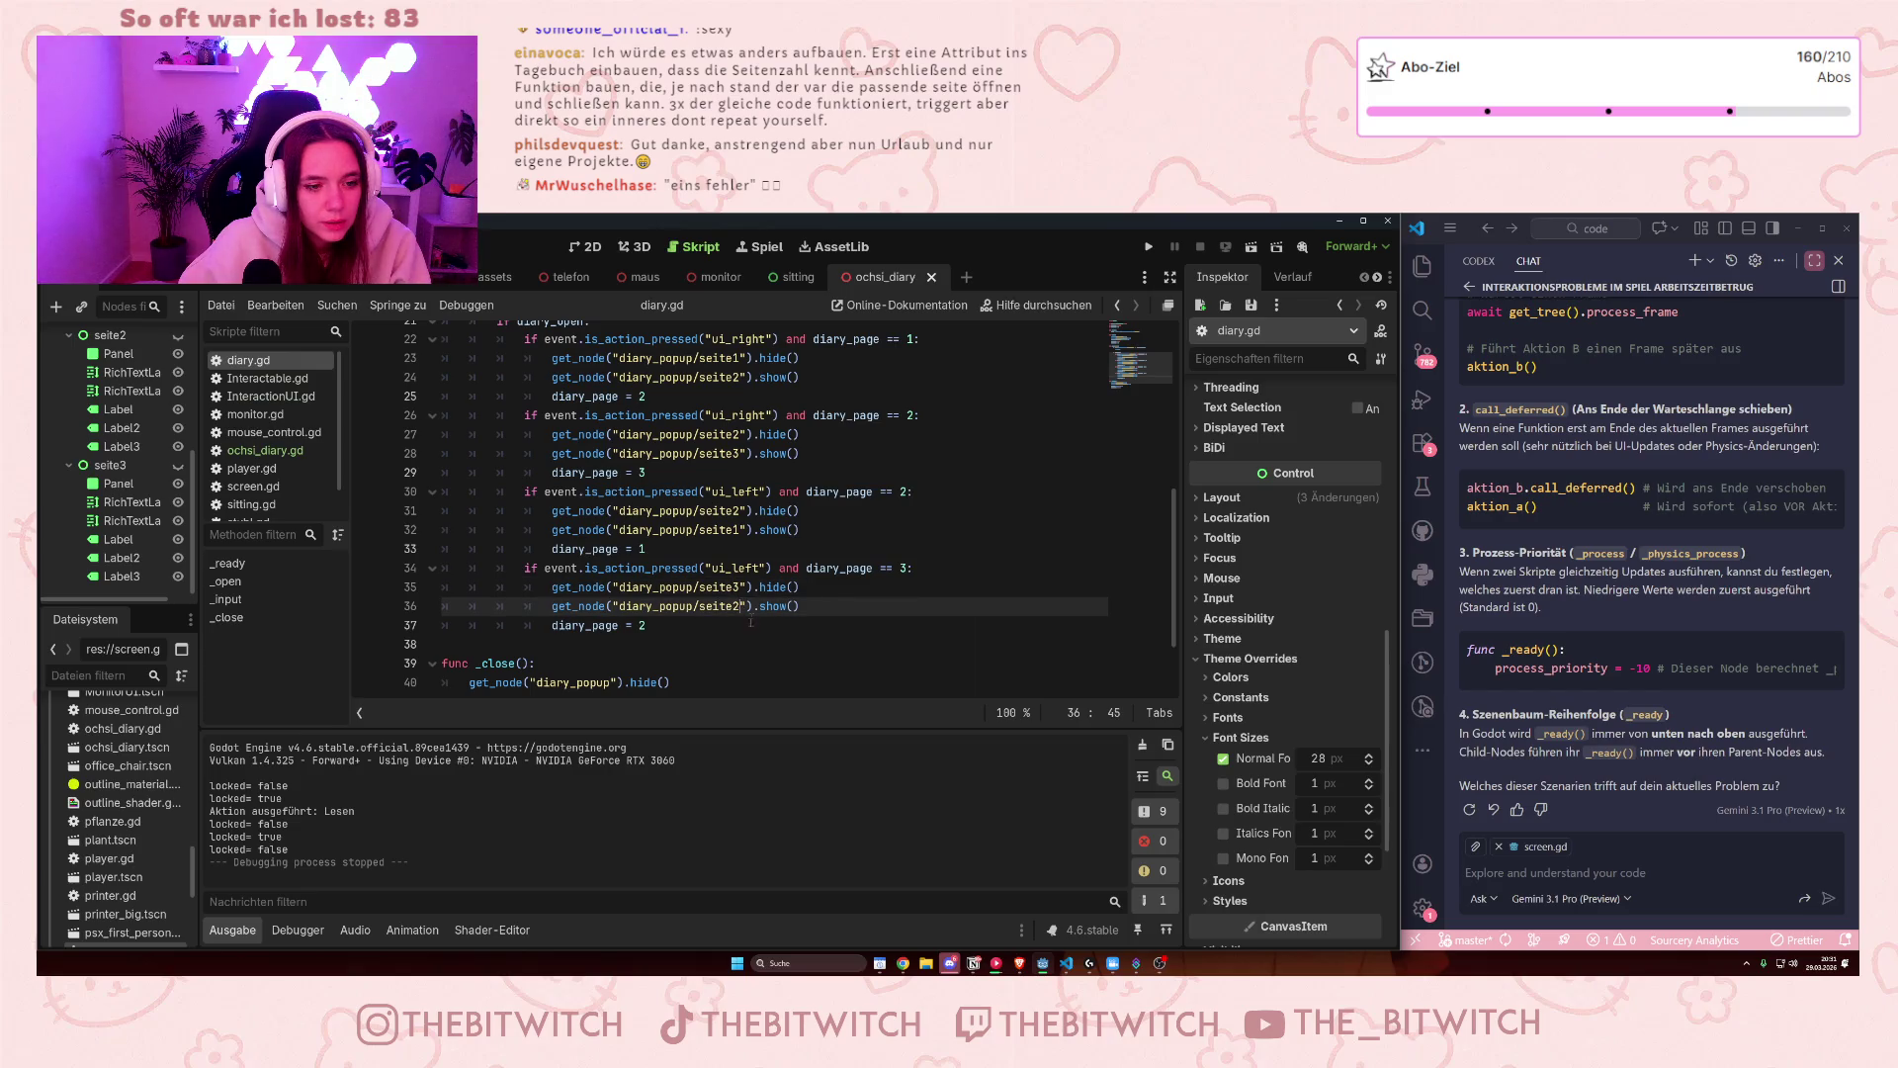
scroll(732, 643, "up", 1)
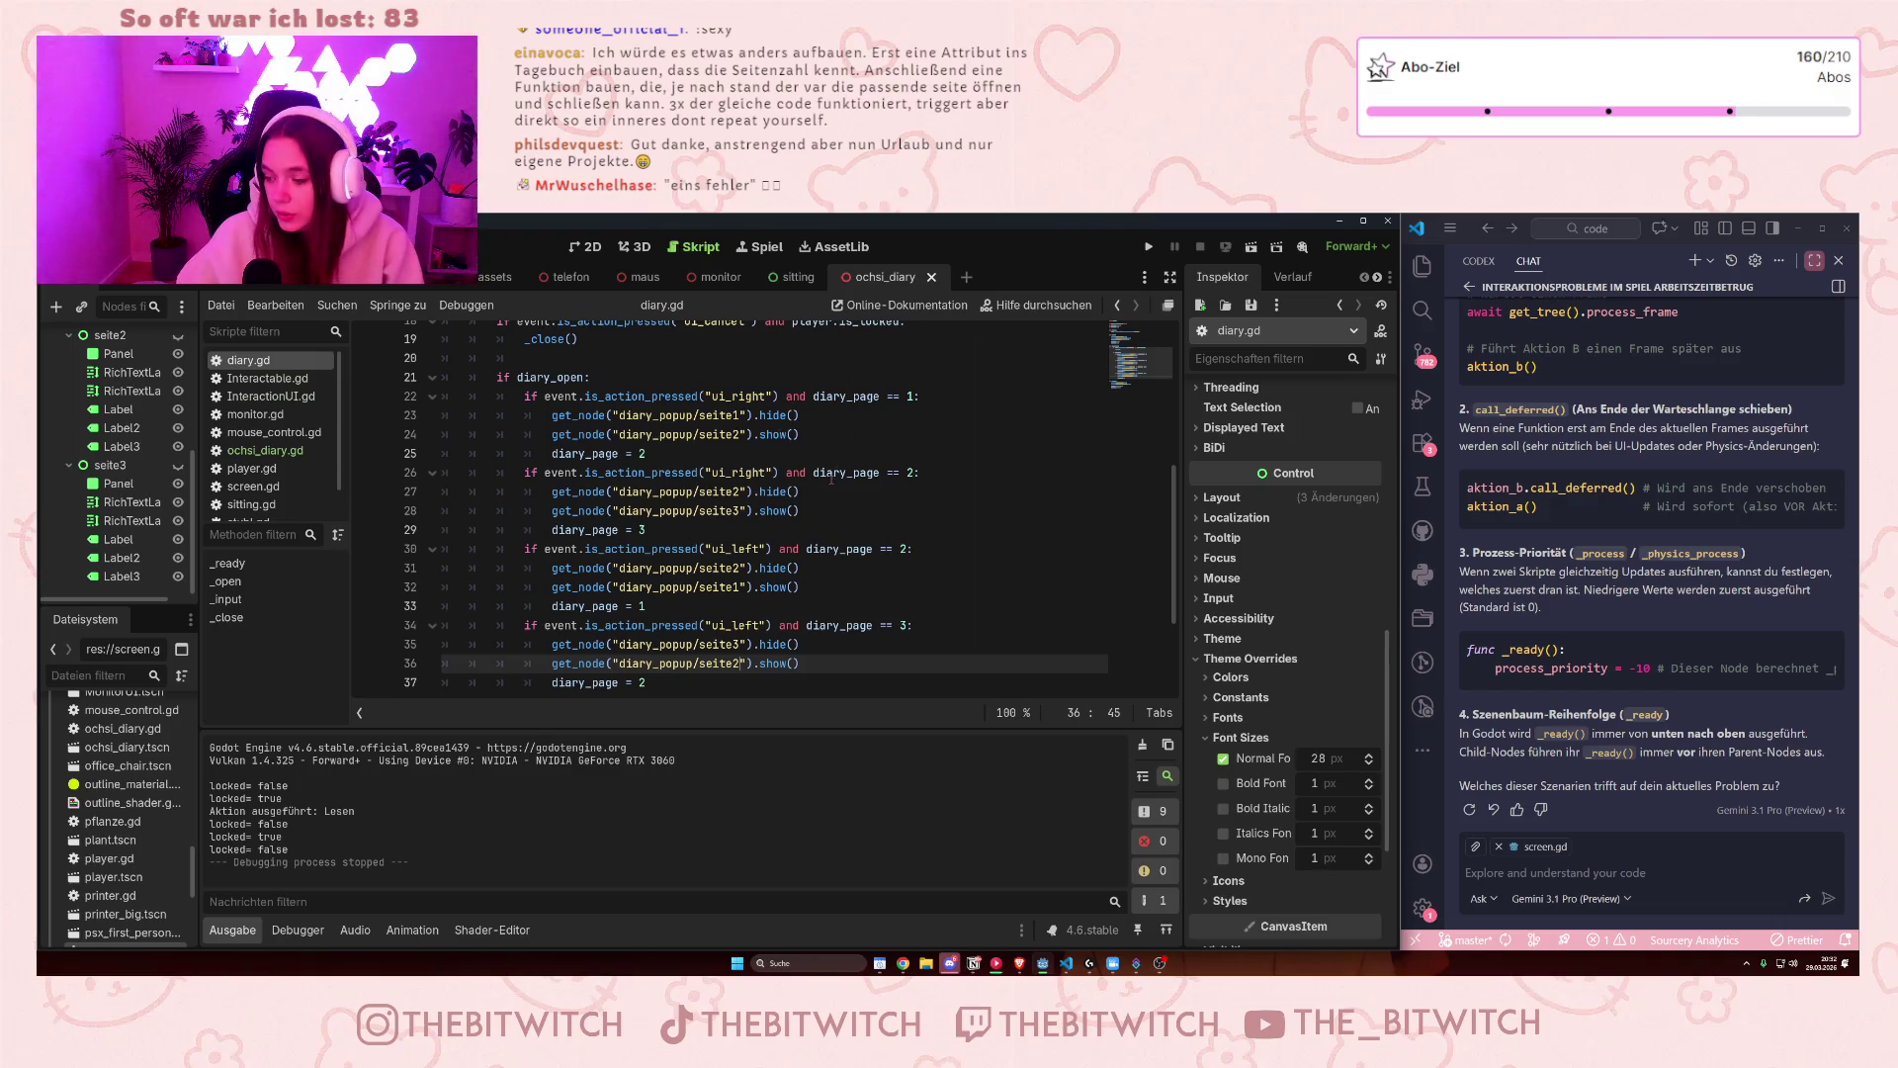
mouse_move(831, 478)
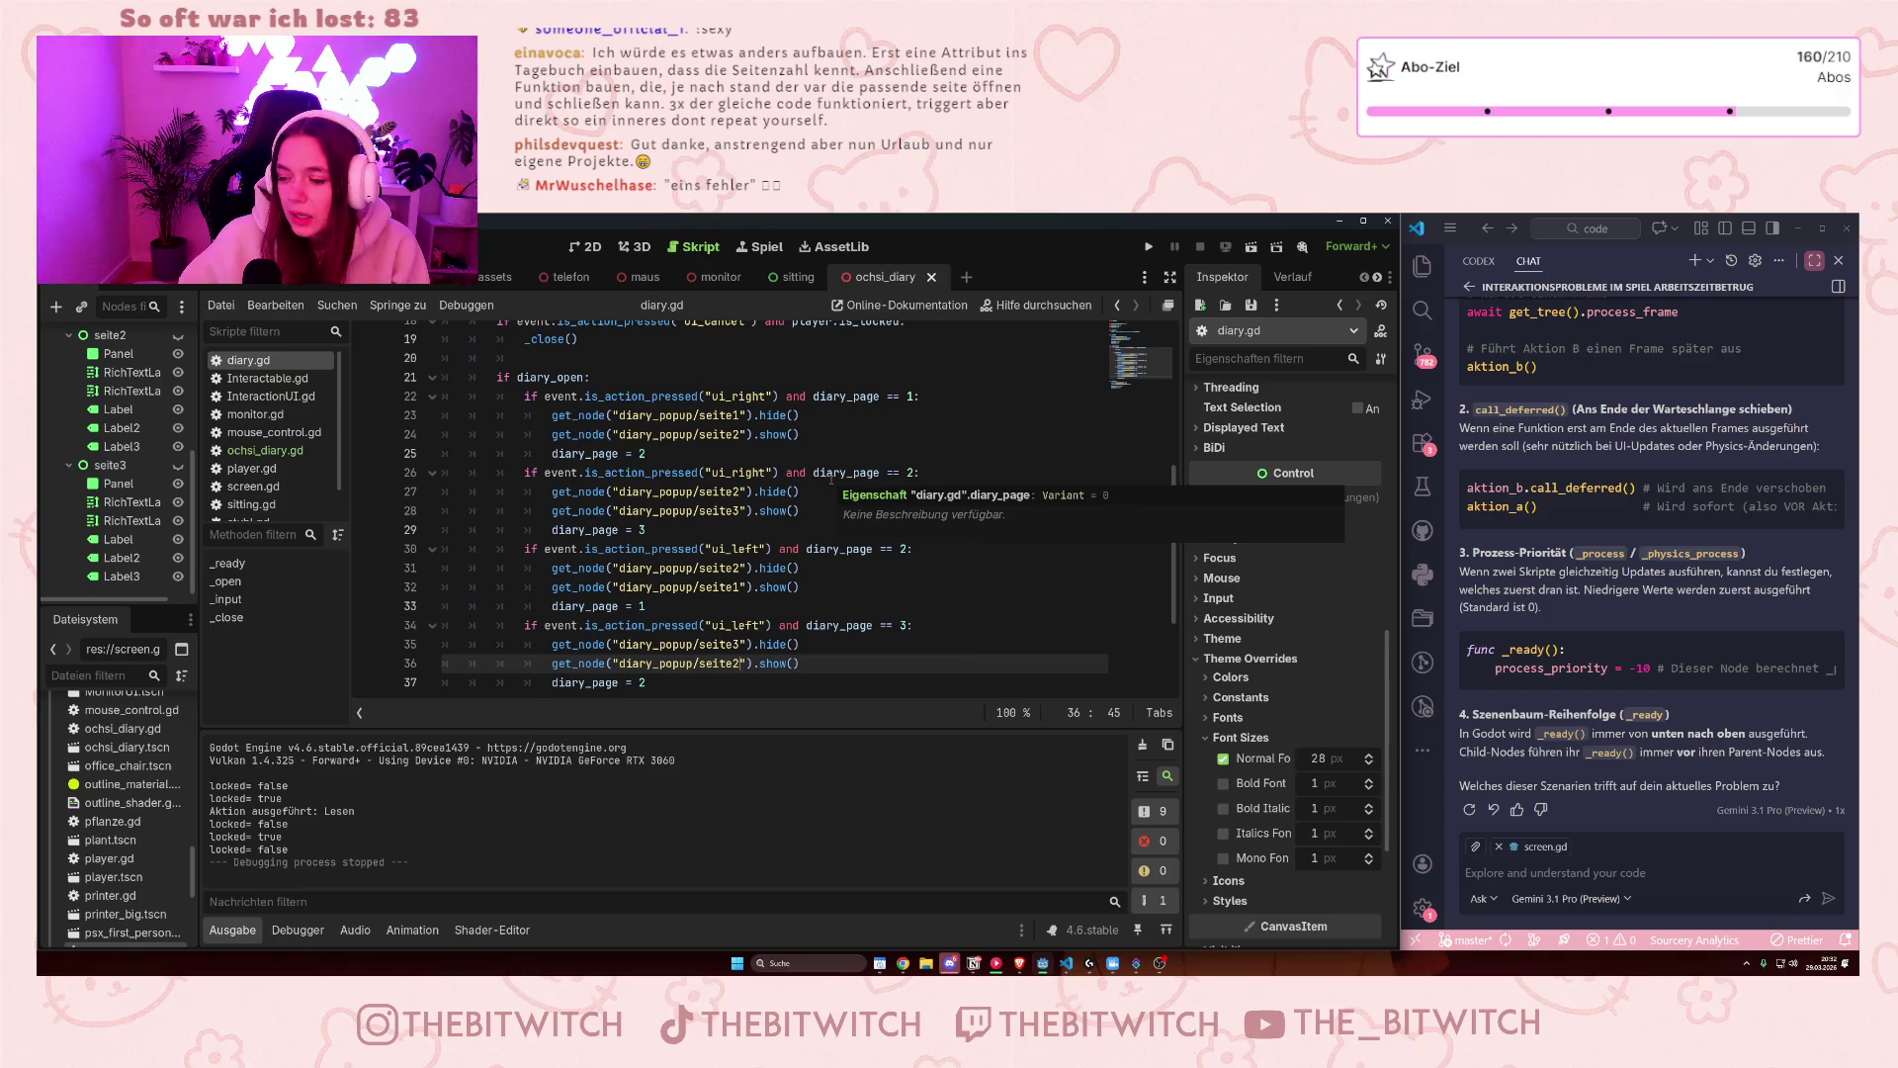
left_click(747, 568)
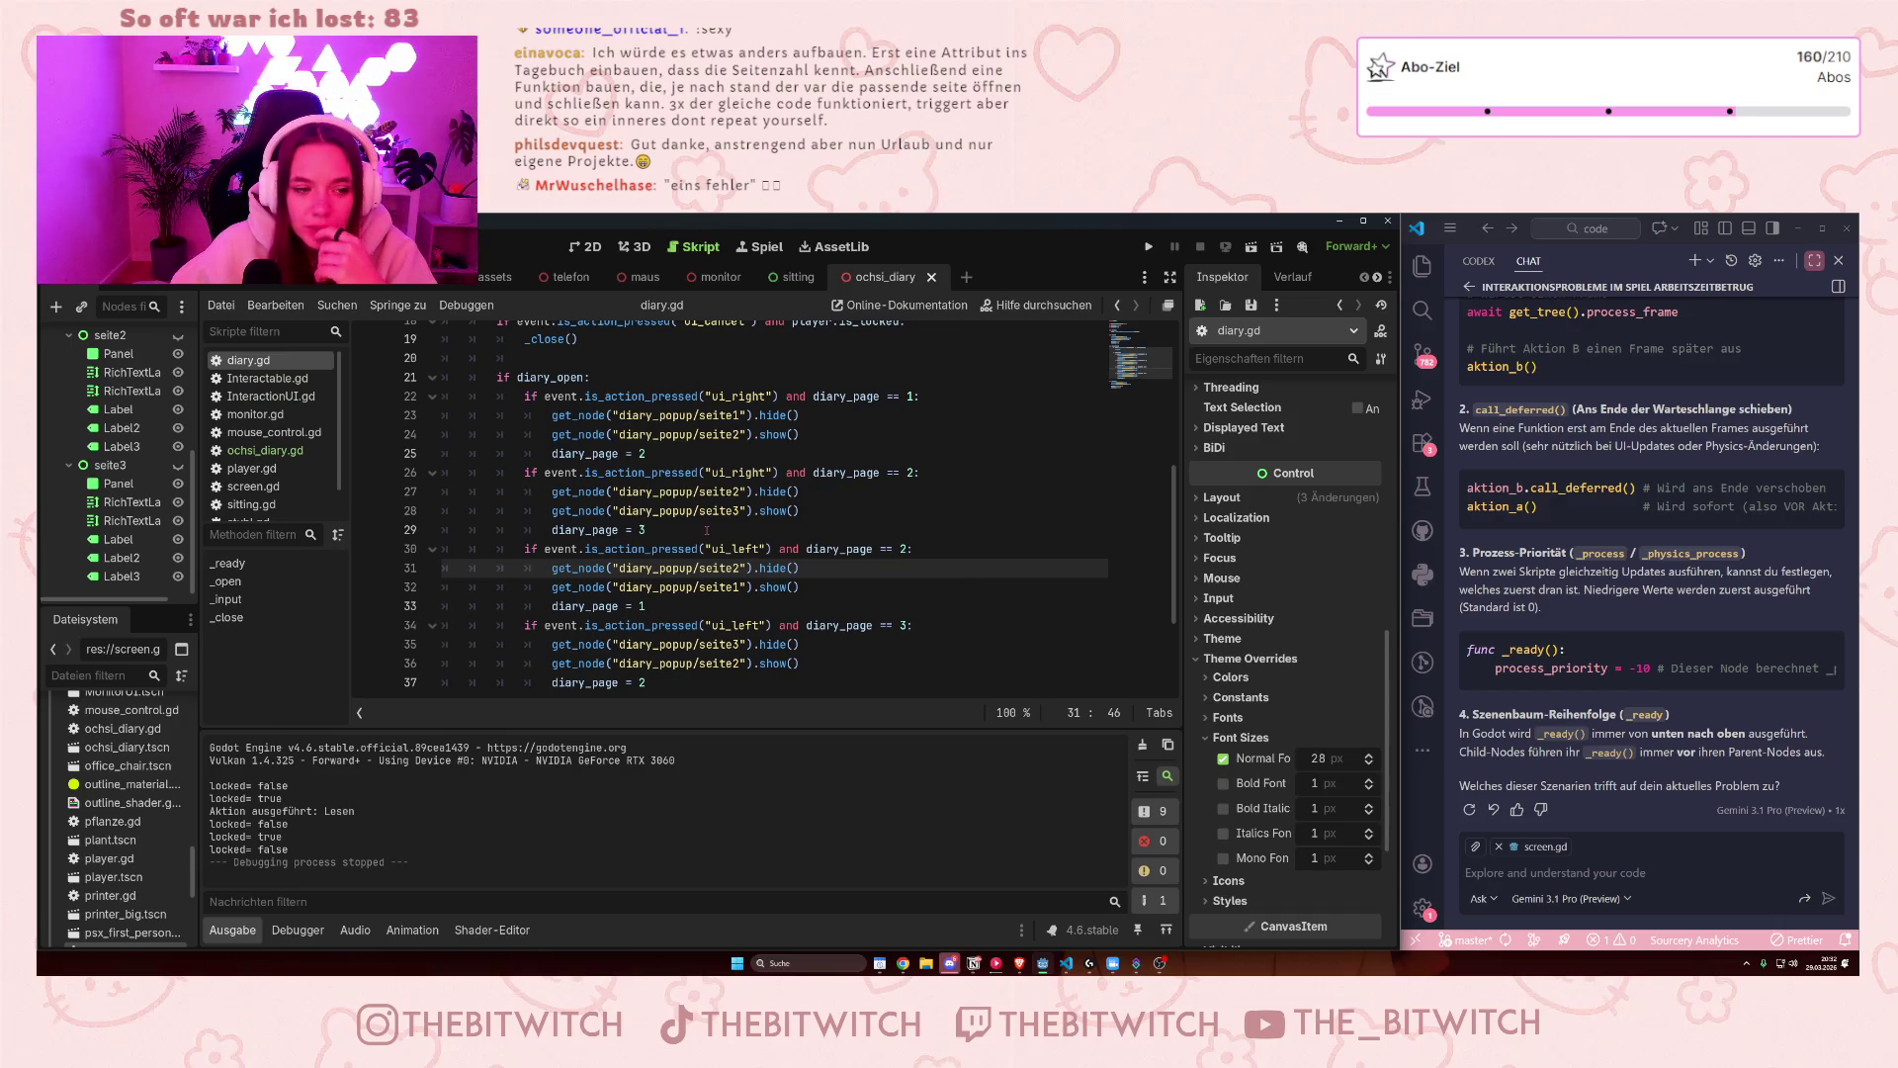
left_click(888, 670)
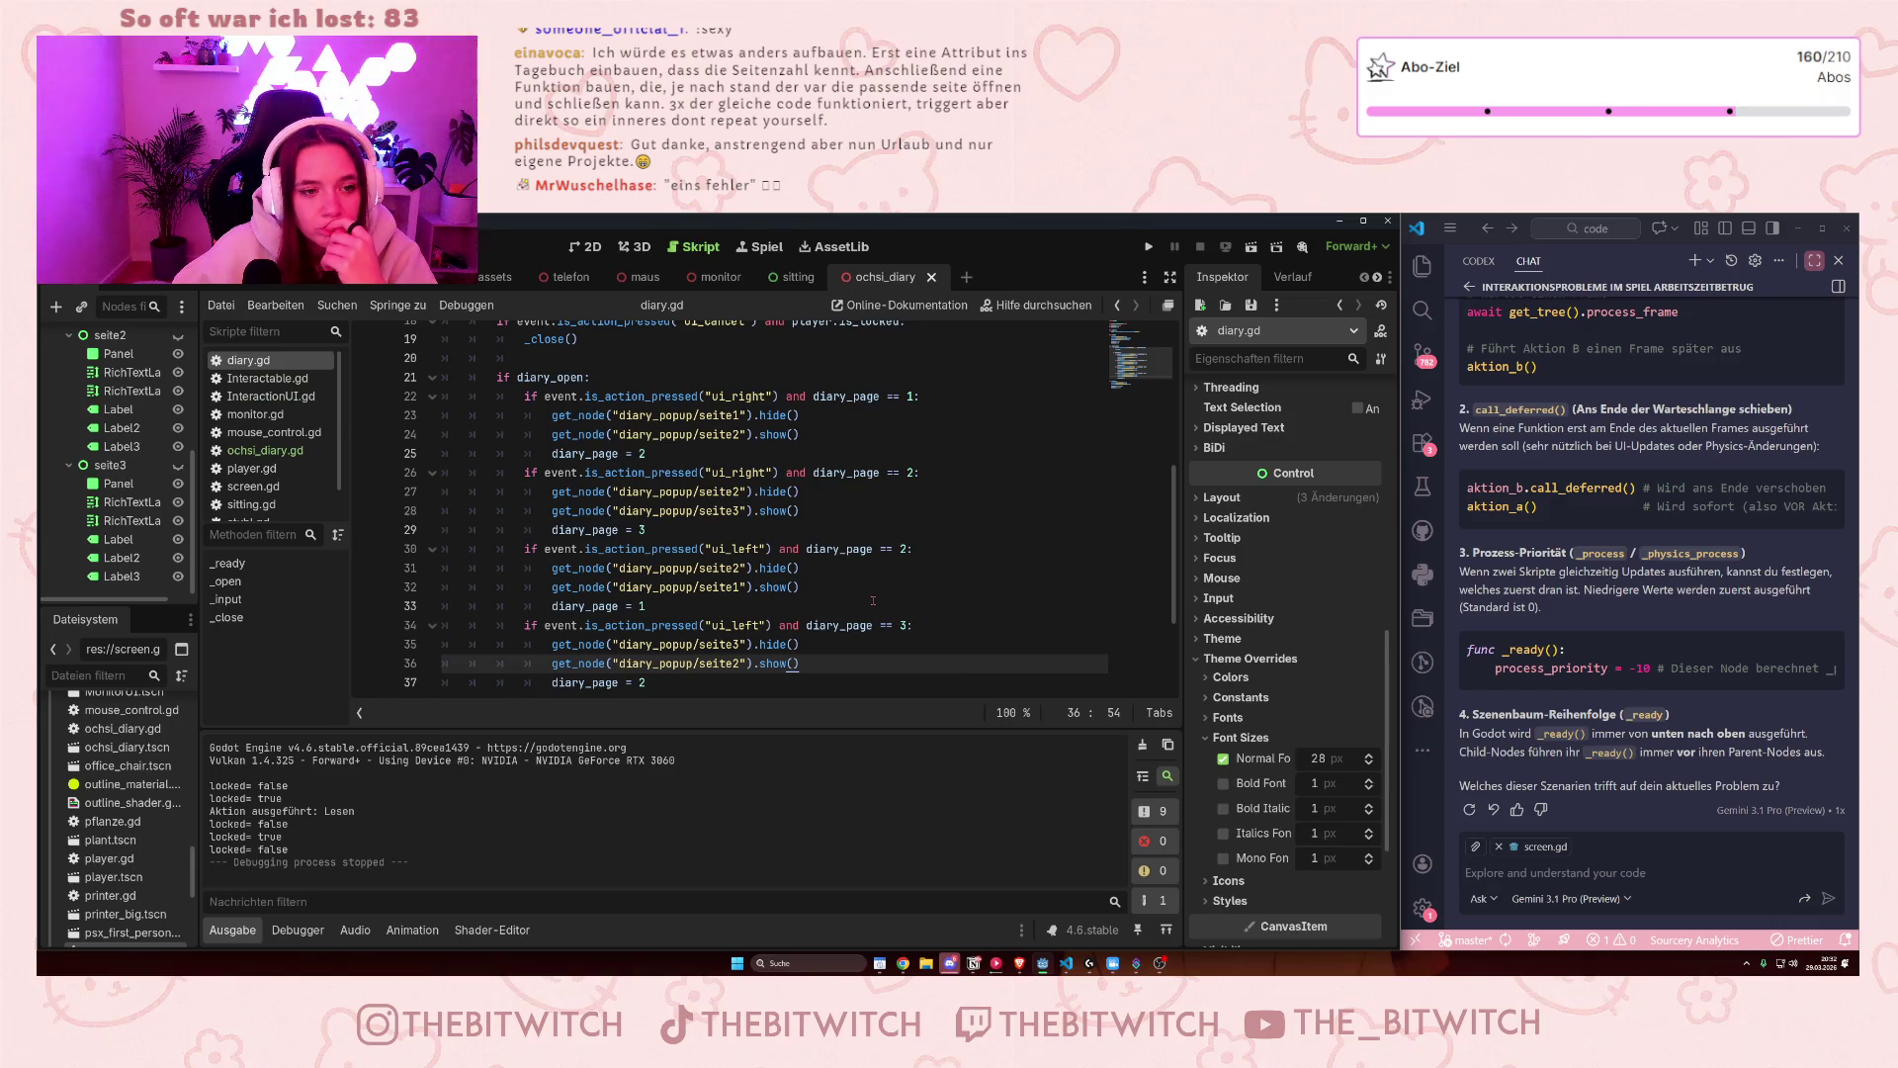
left_click(817, 434)
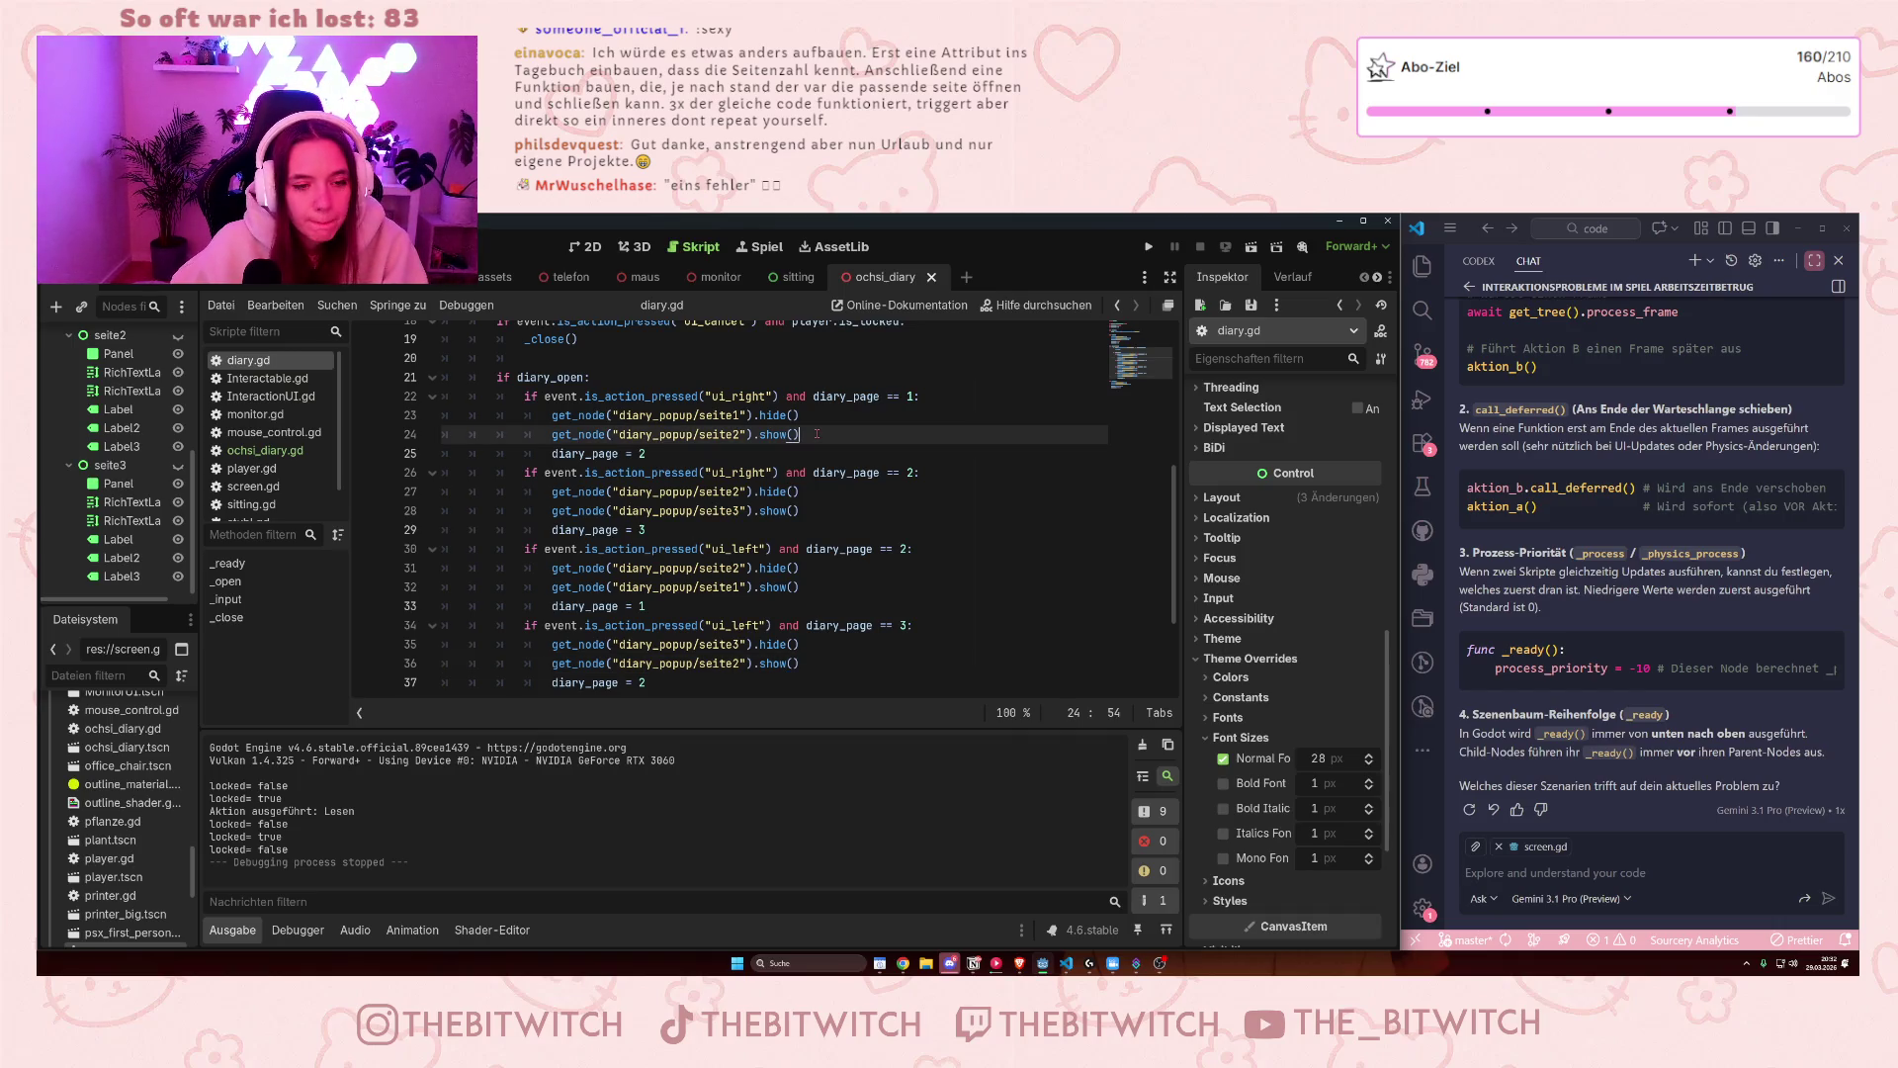
scroll(857, 472, "up", 5)
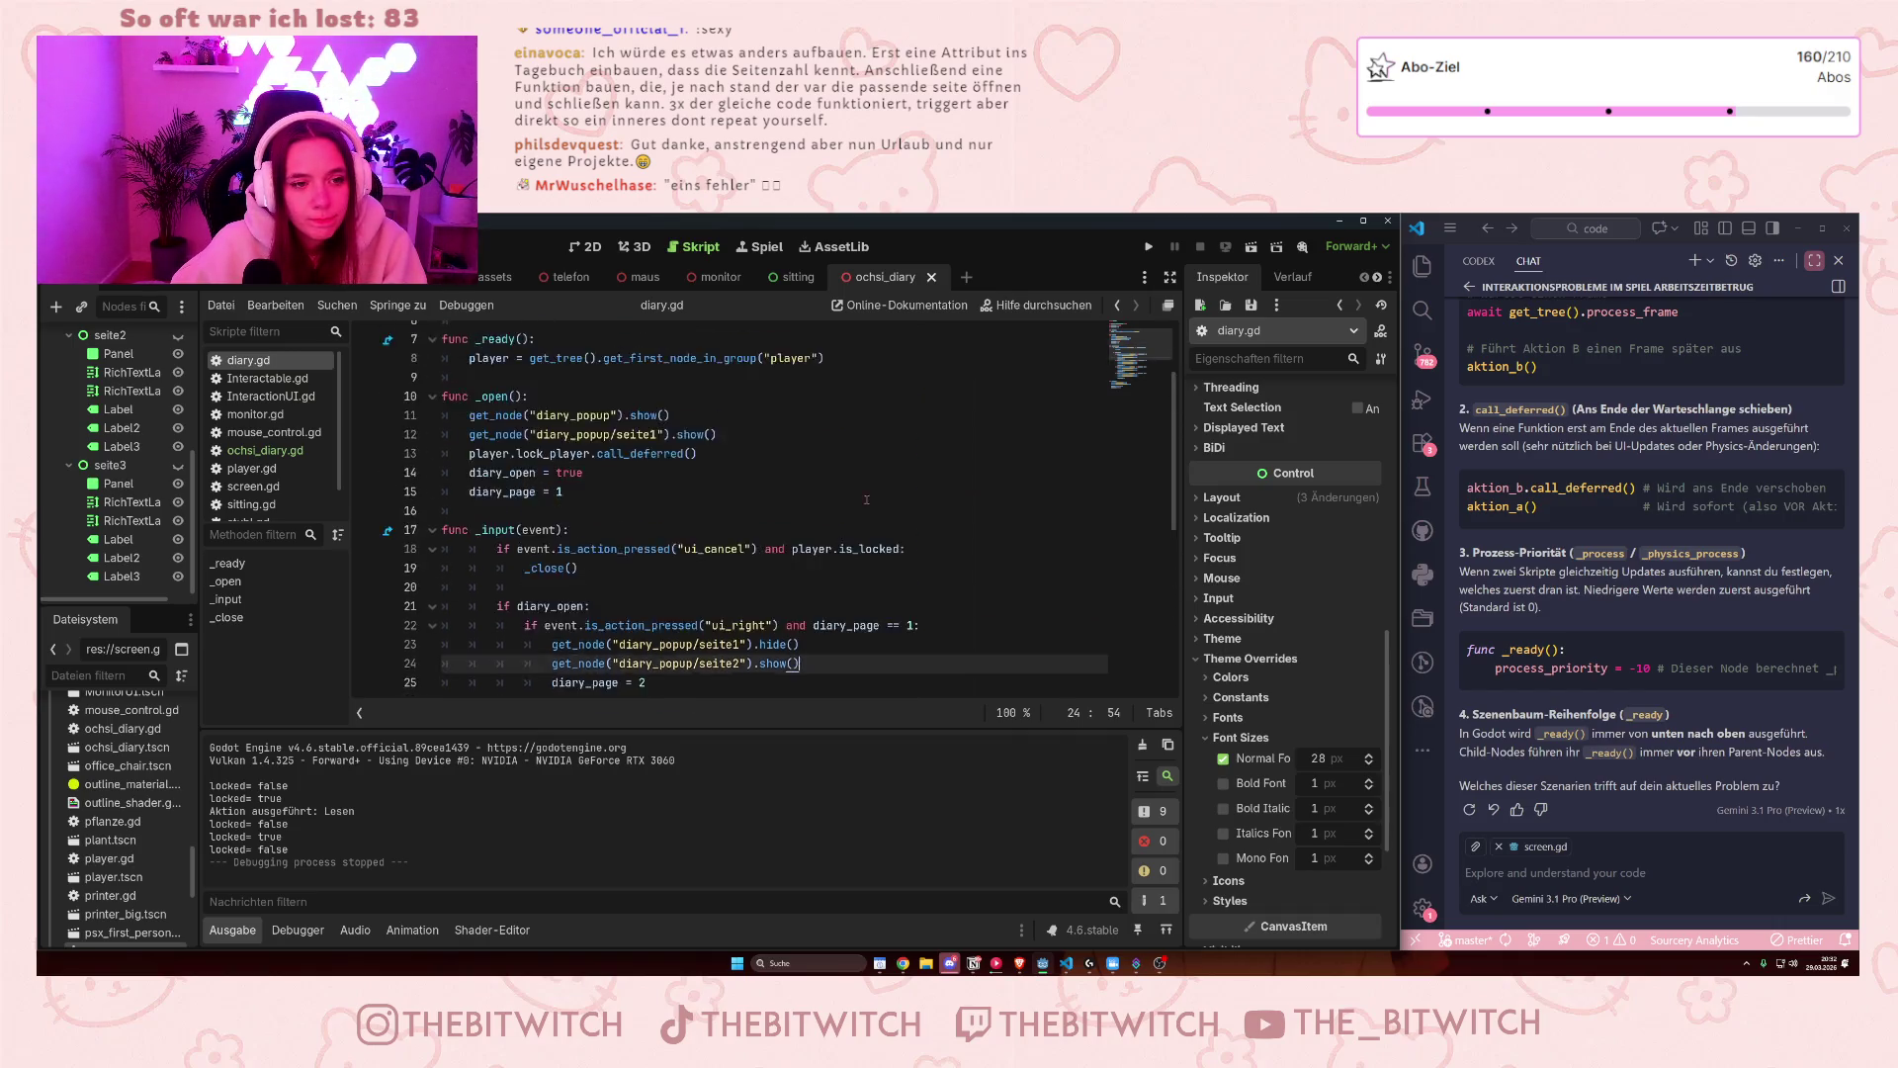
scroll(860, 489, "down", 6)
scroll(862, 500, "up", 1)
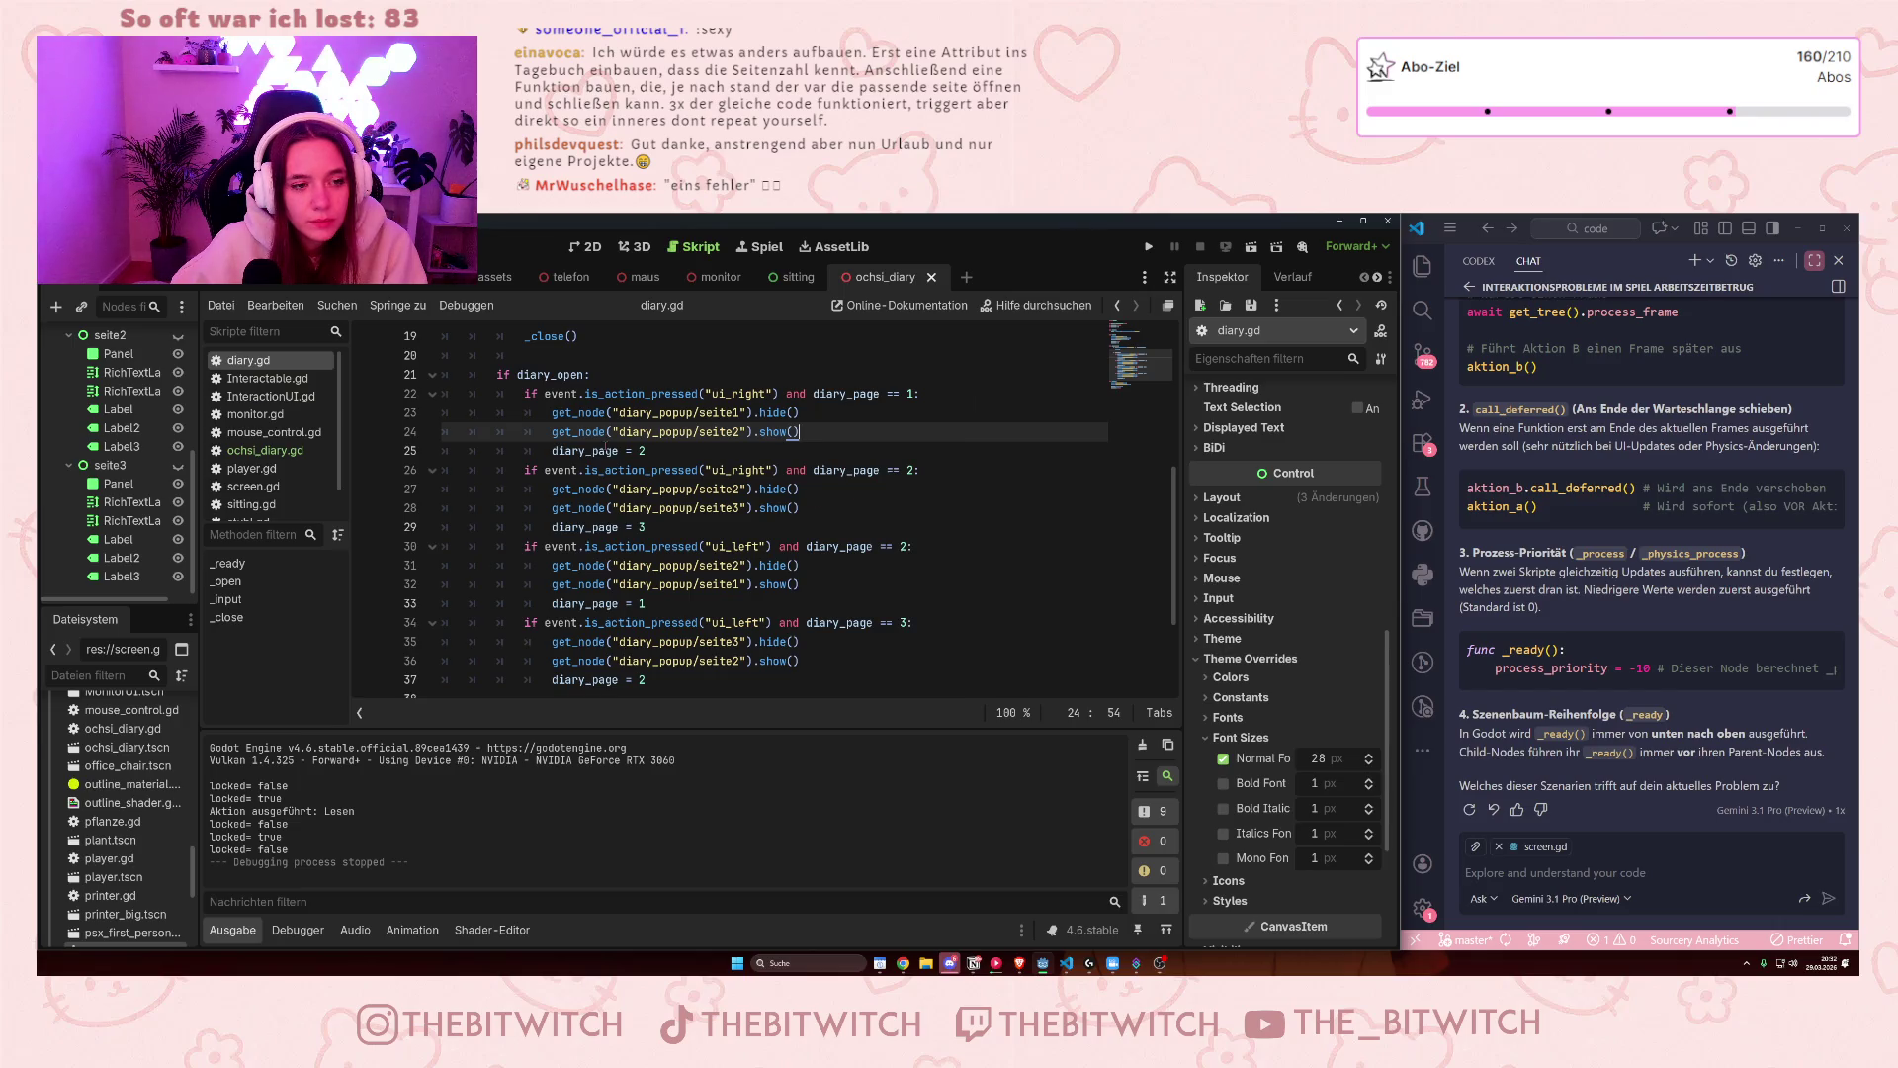
left_click_drag(658, 454, 586, 413)
left_click(683, 446)
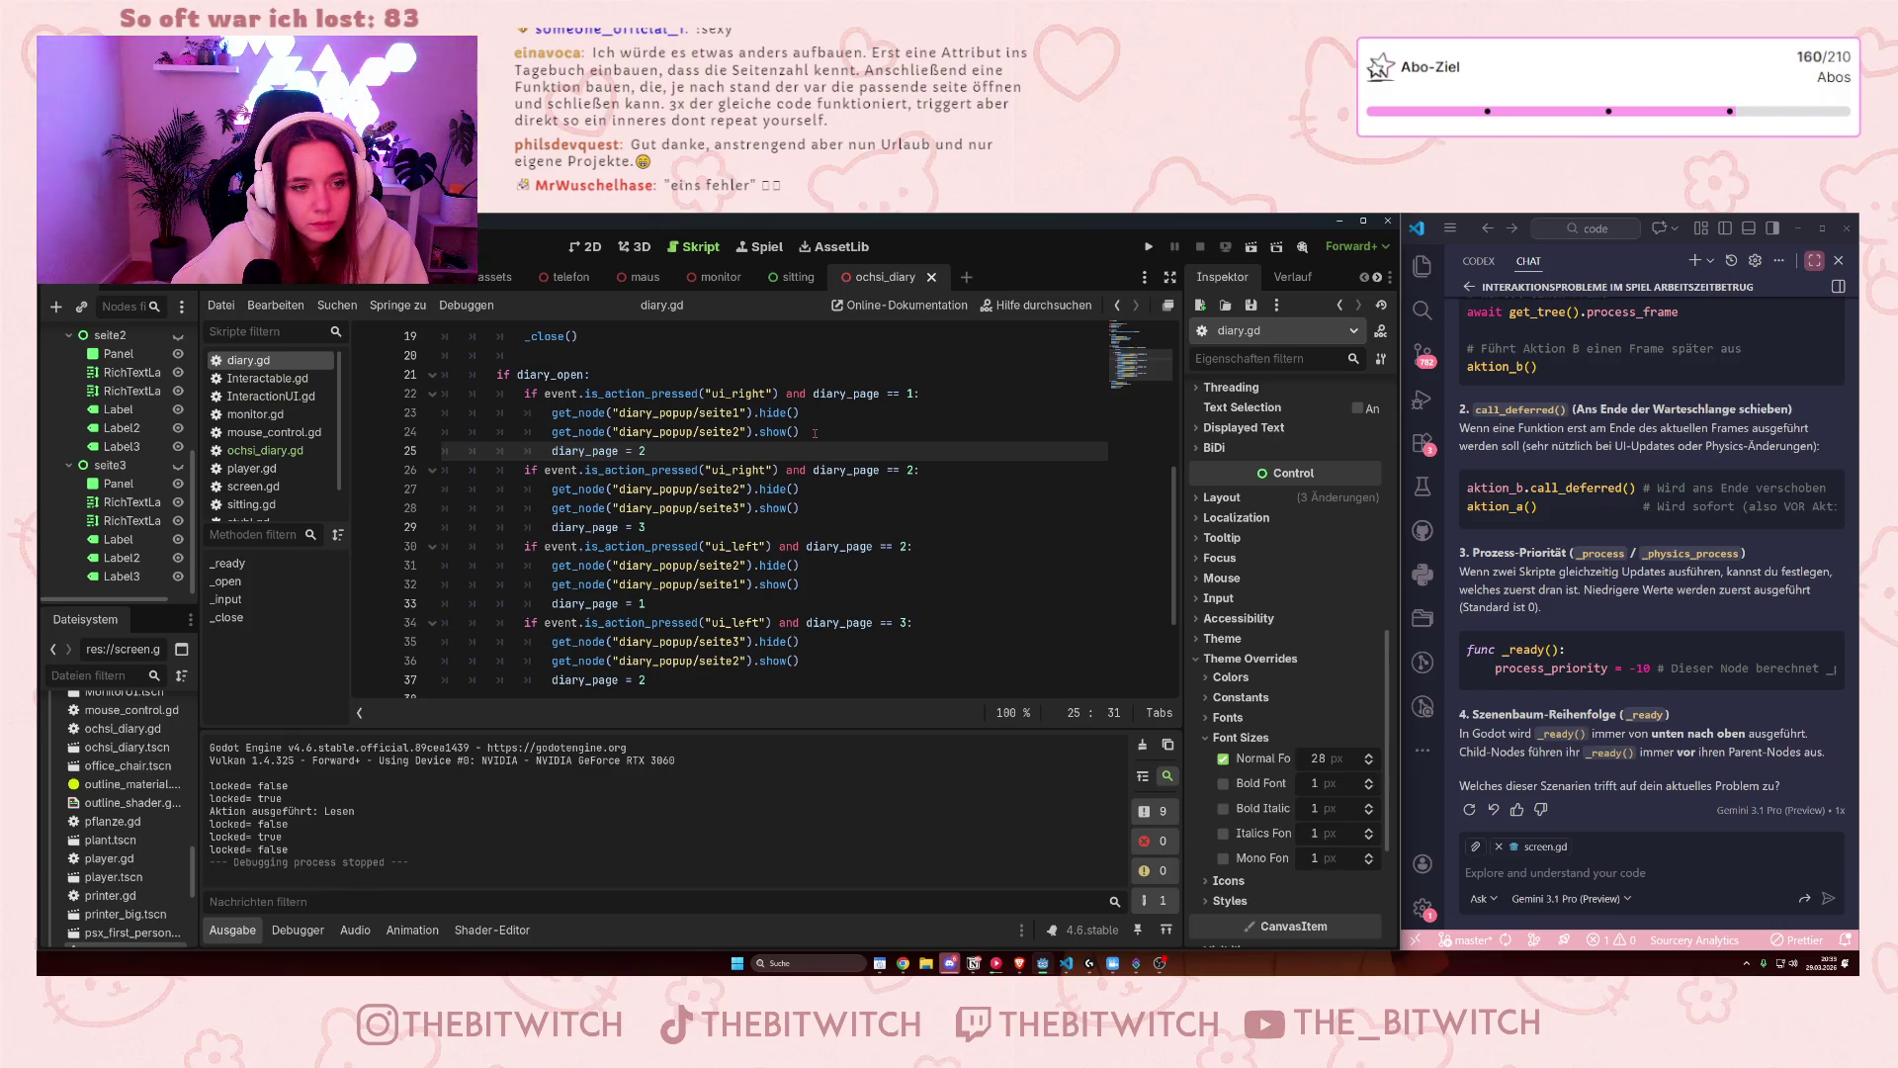
scroll(815, 433, "up", 3)
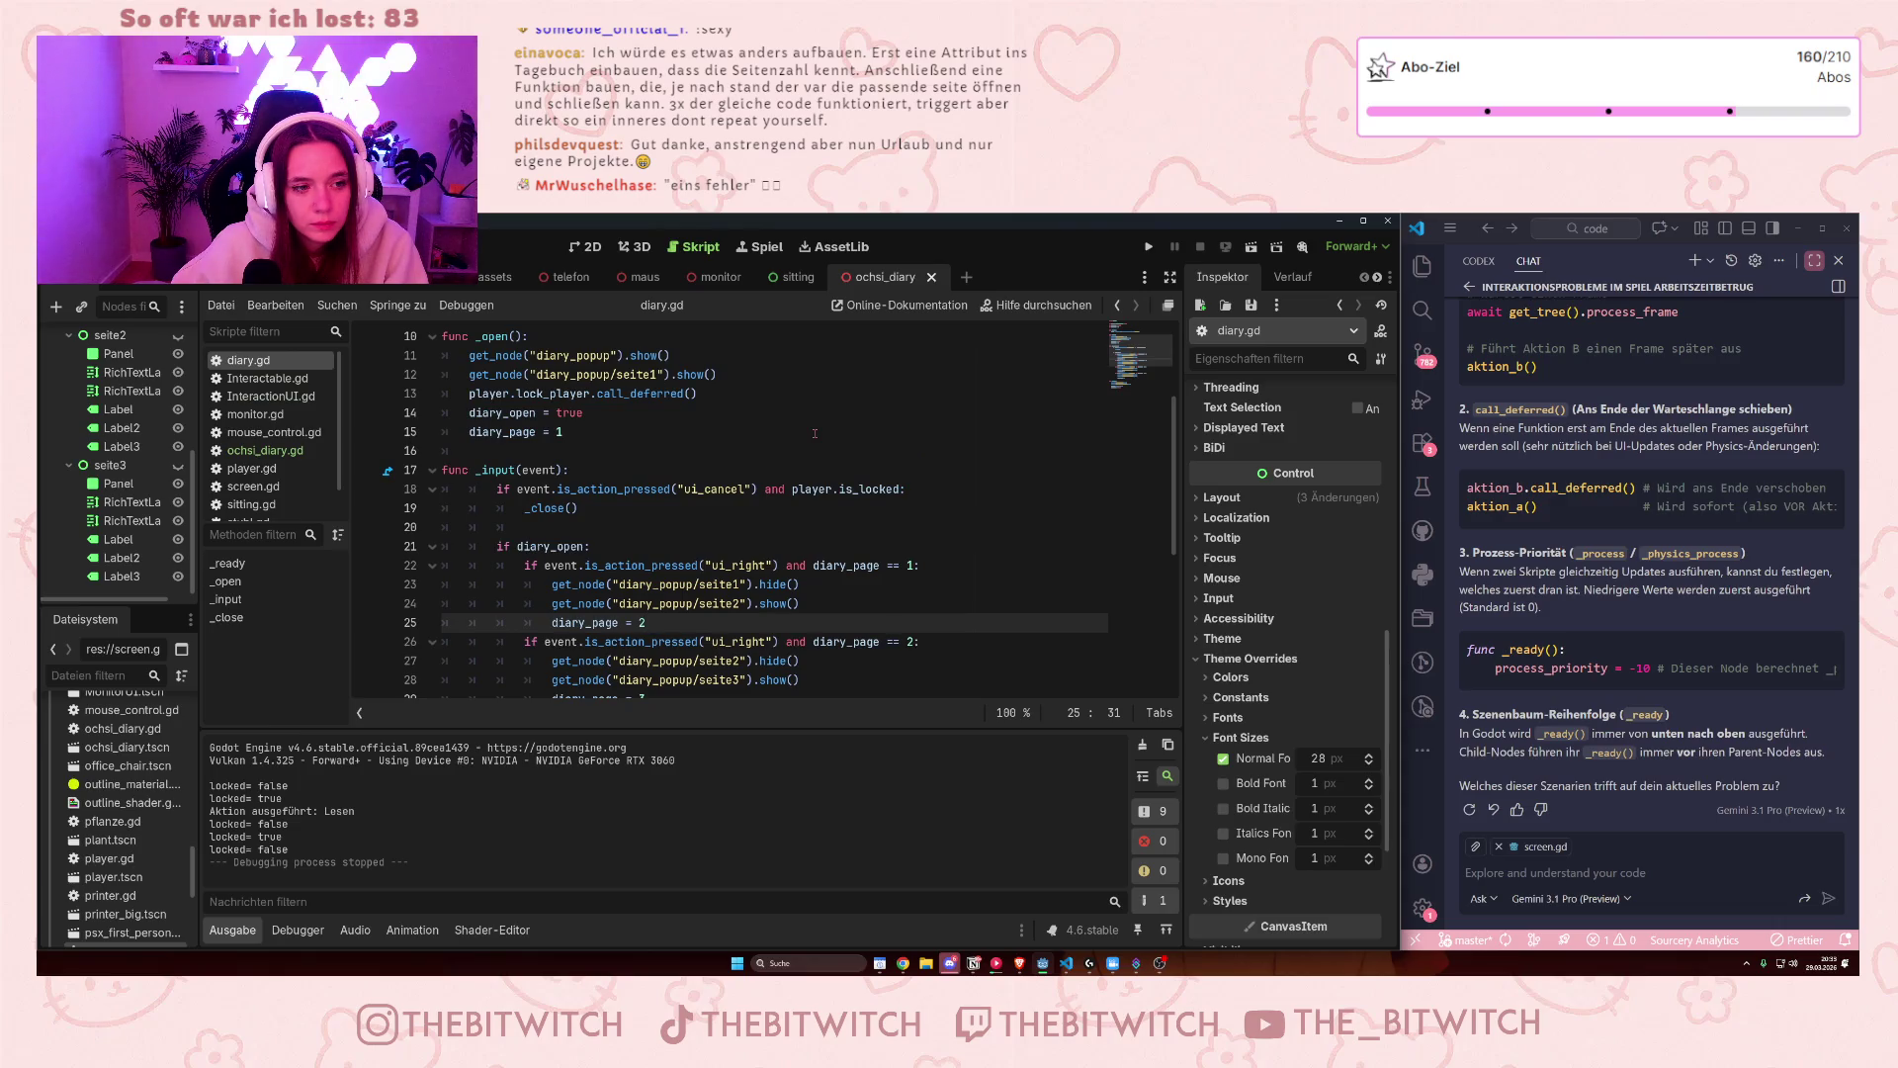
scroll(815, 433, "down", 2)
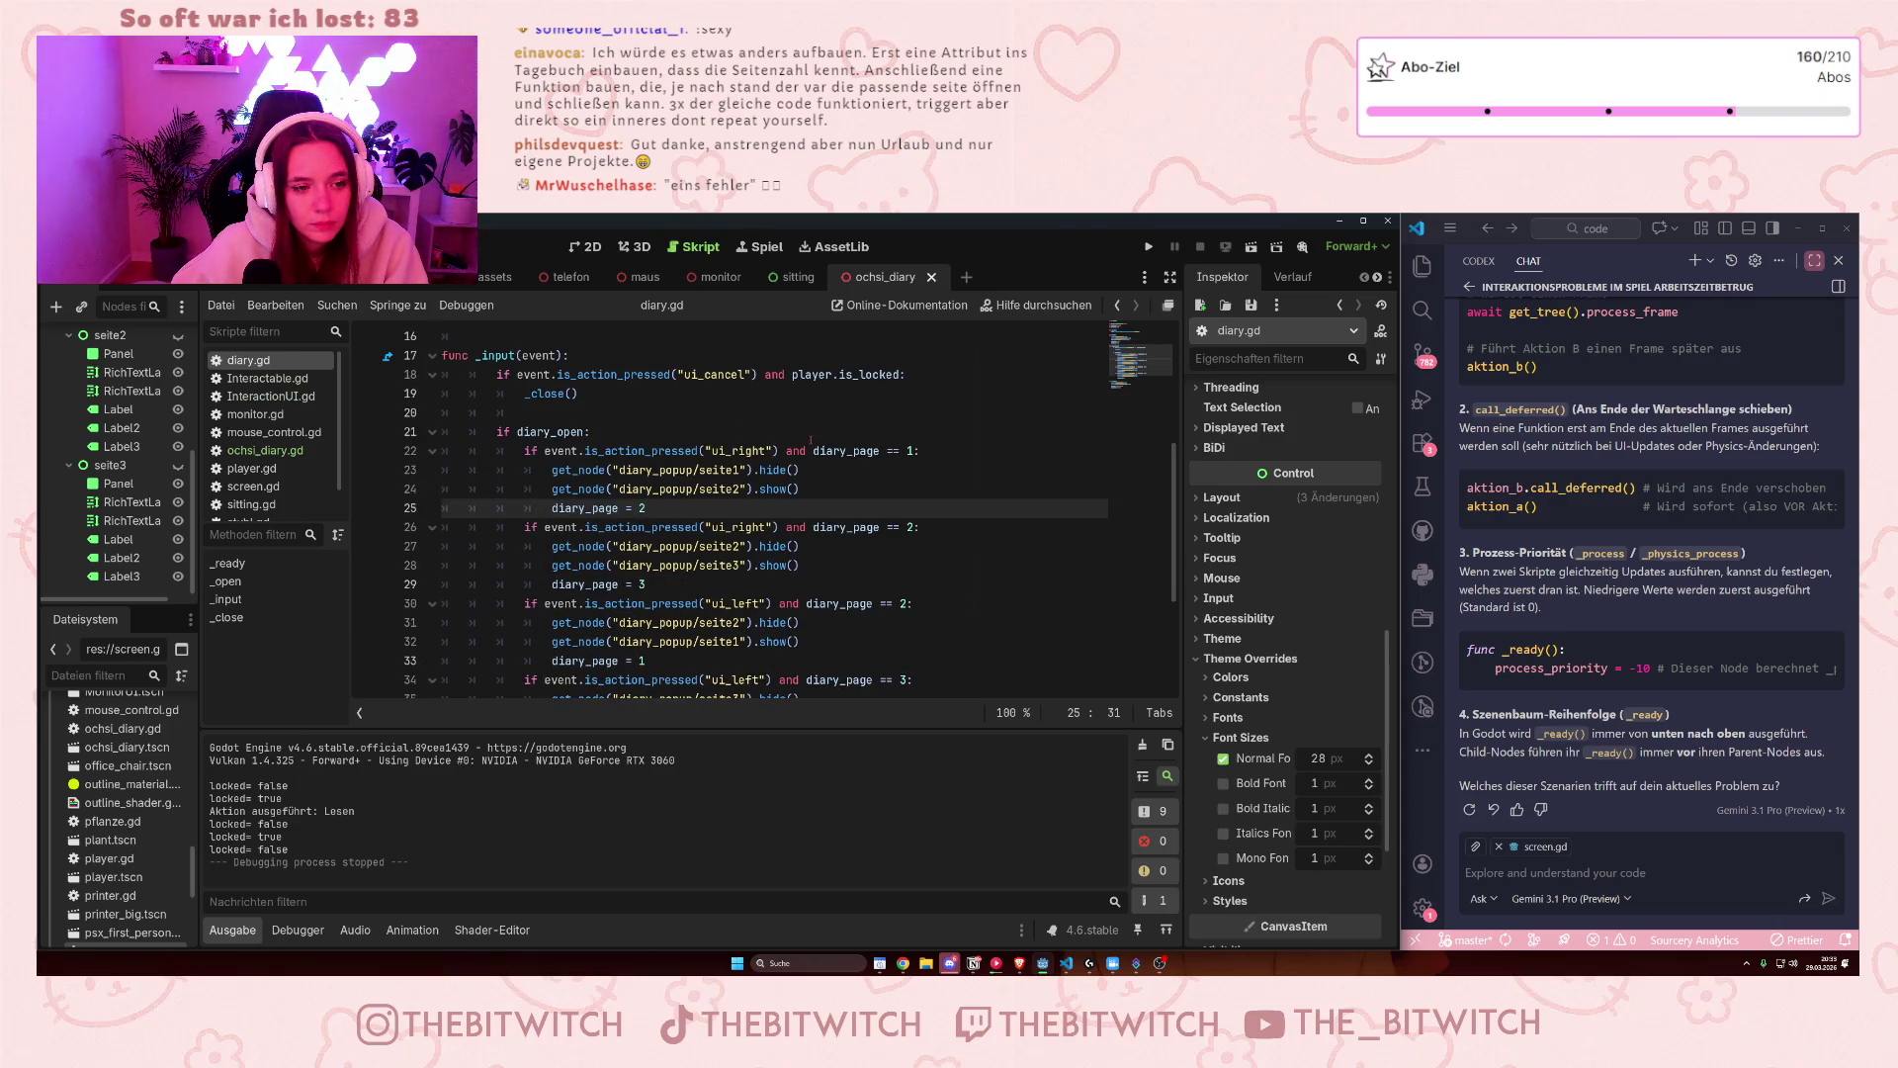
scroll(810, 439, "down", 3)
left_click(619, 647)
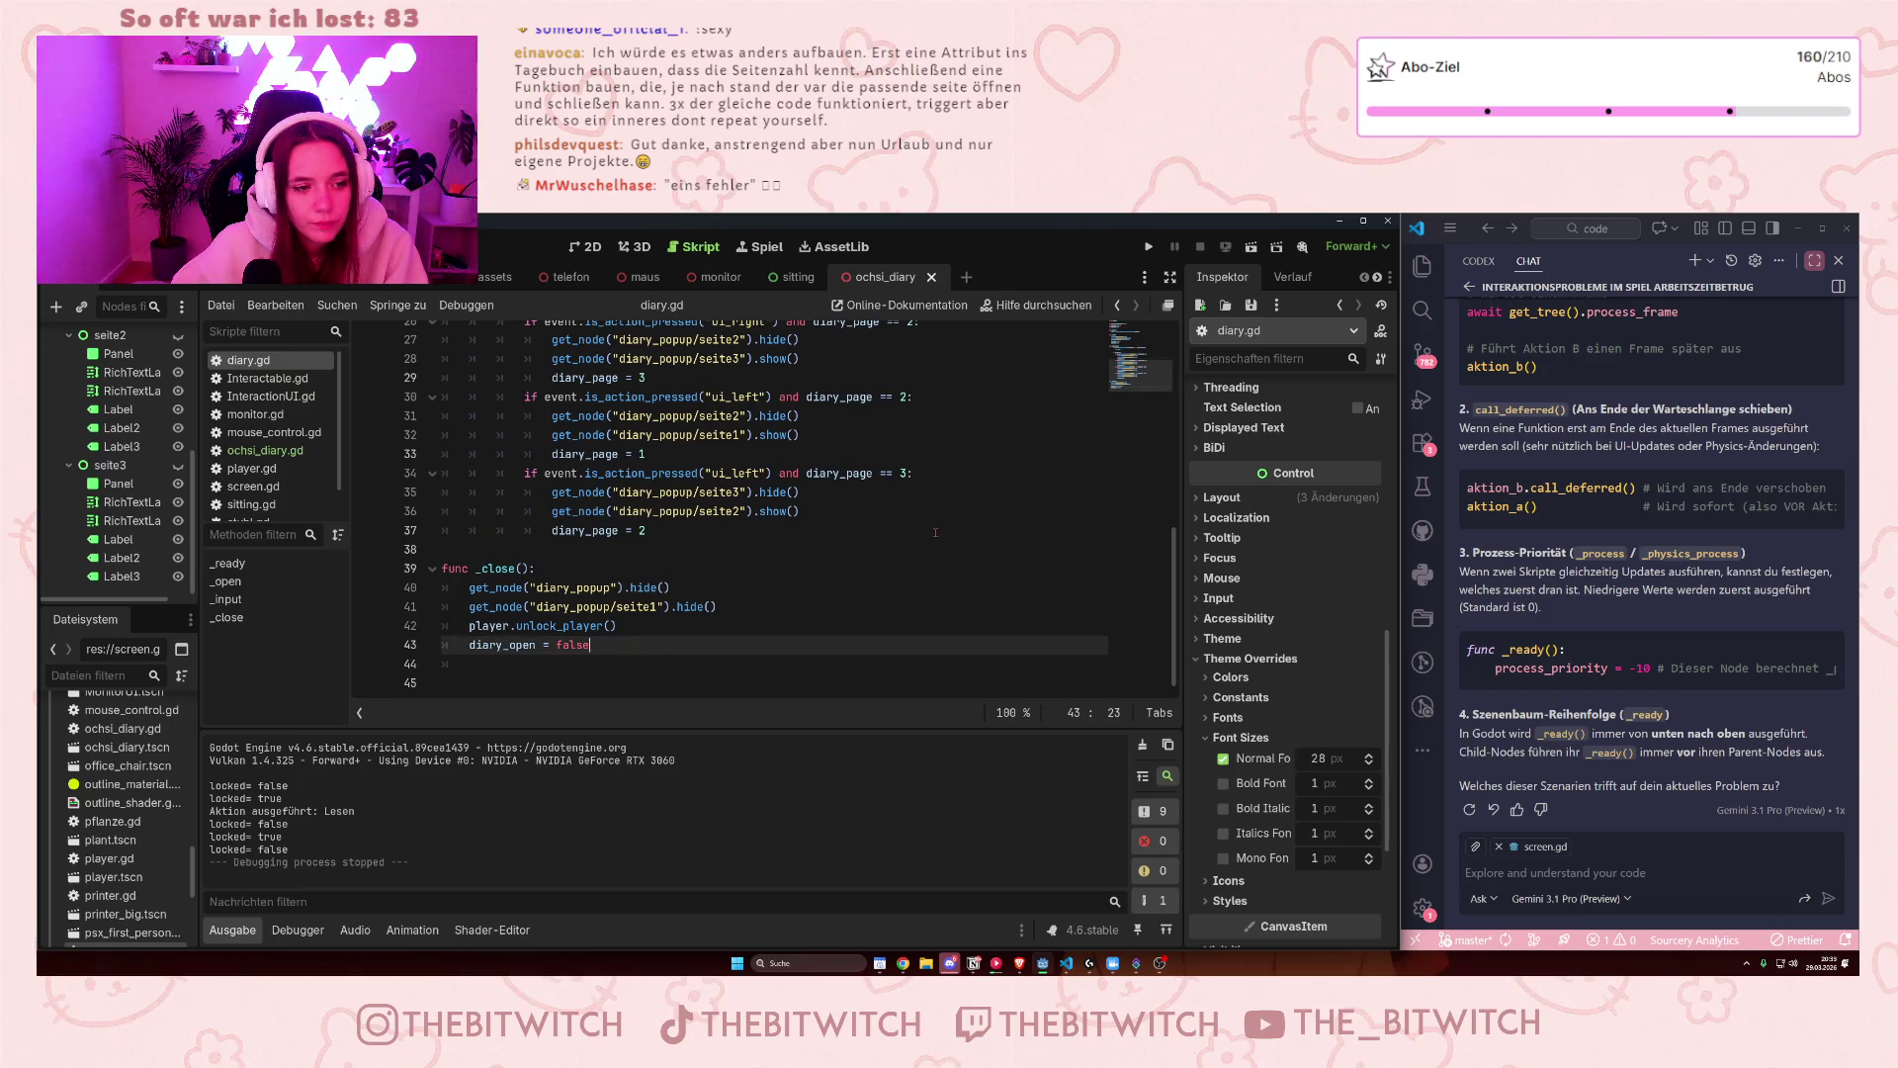
- Add 'diary_page = 0' at the end of _close(), save, and run the game with F5
key("Down")
type("dia")
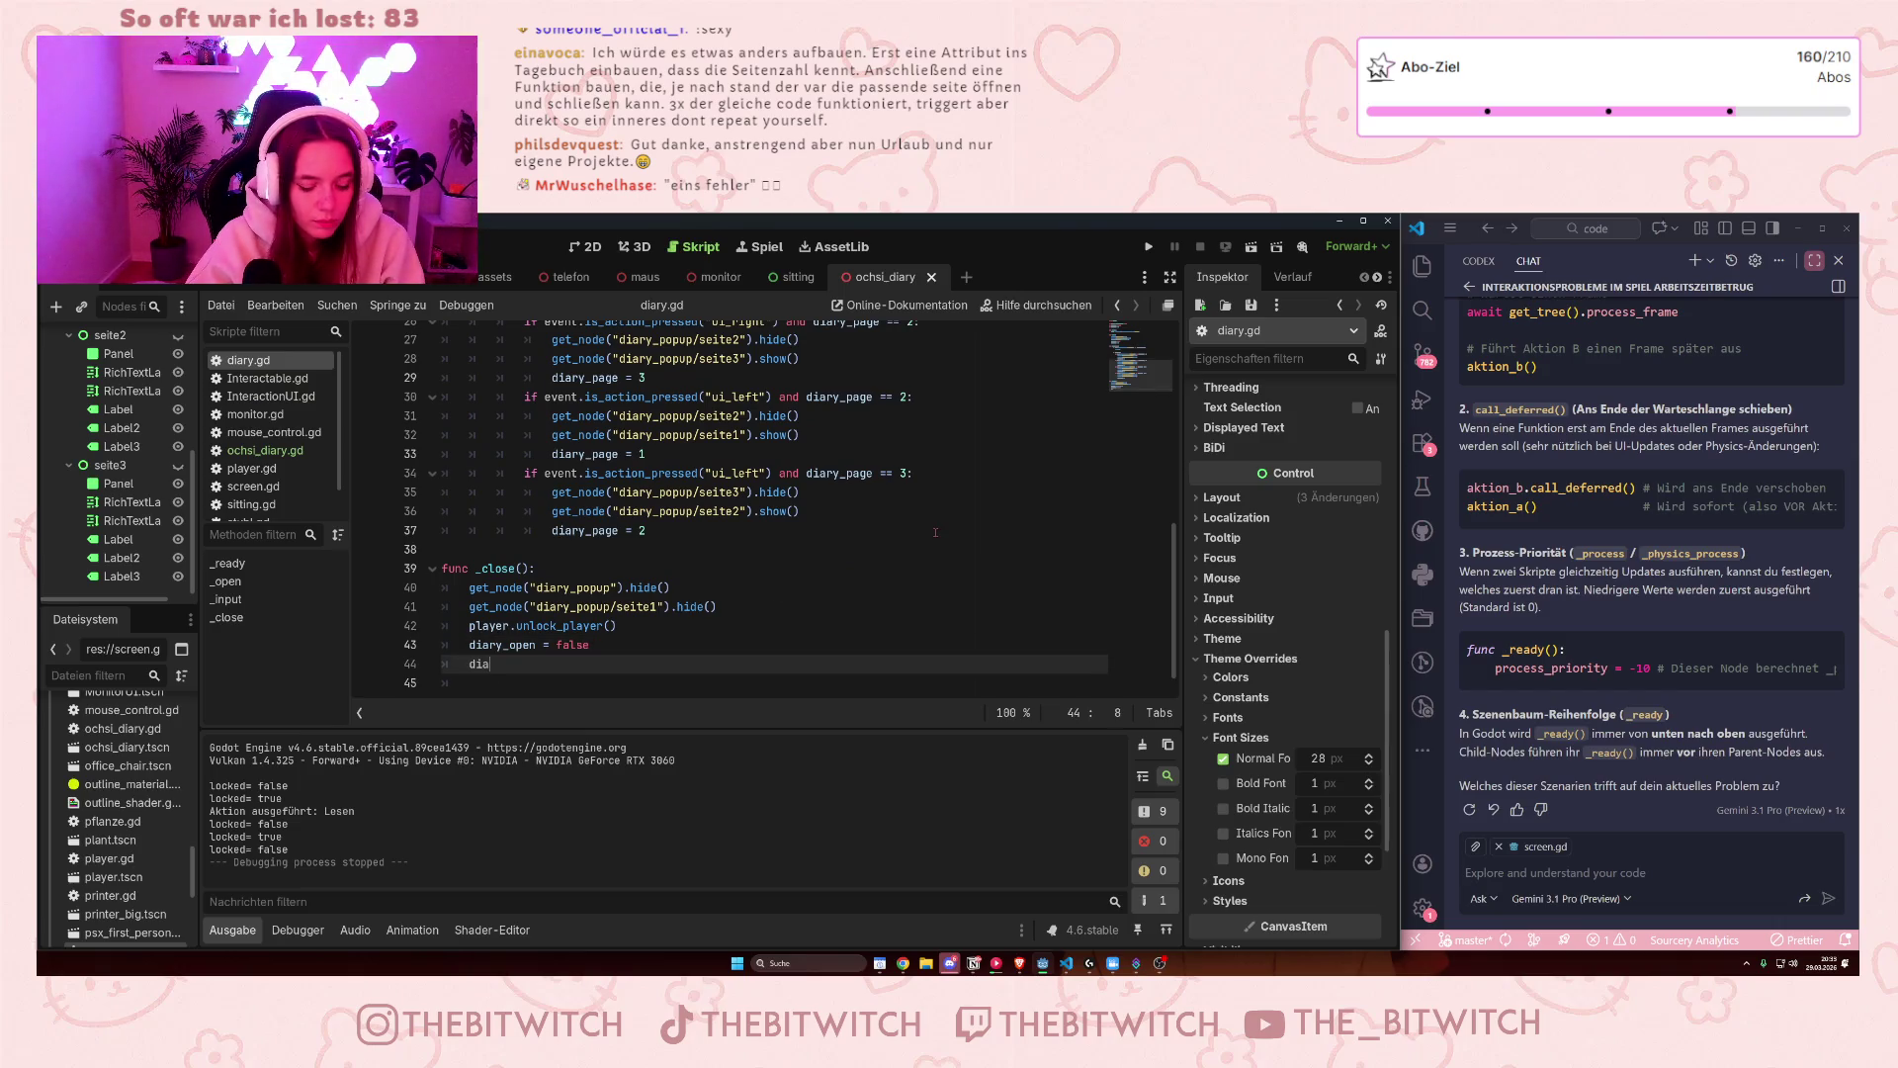
type("ry_pag")
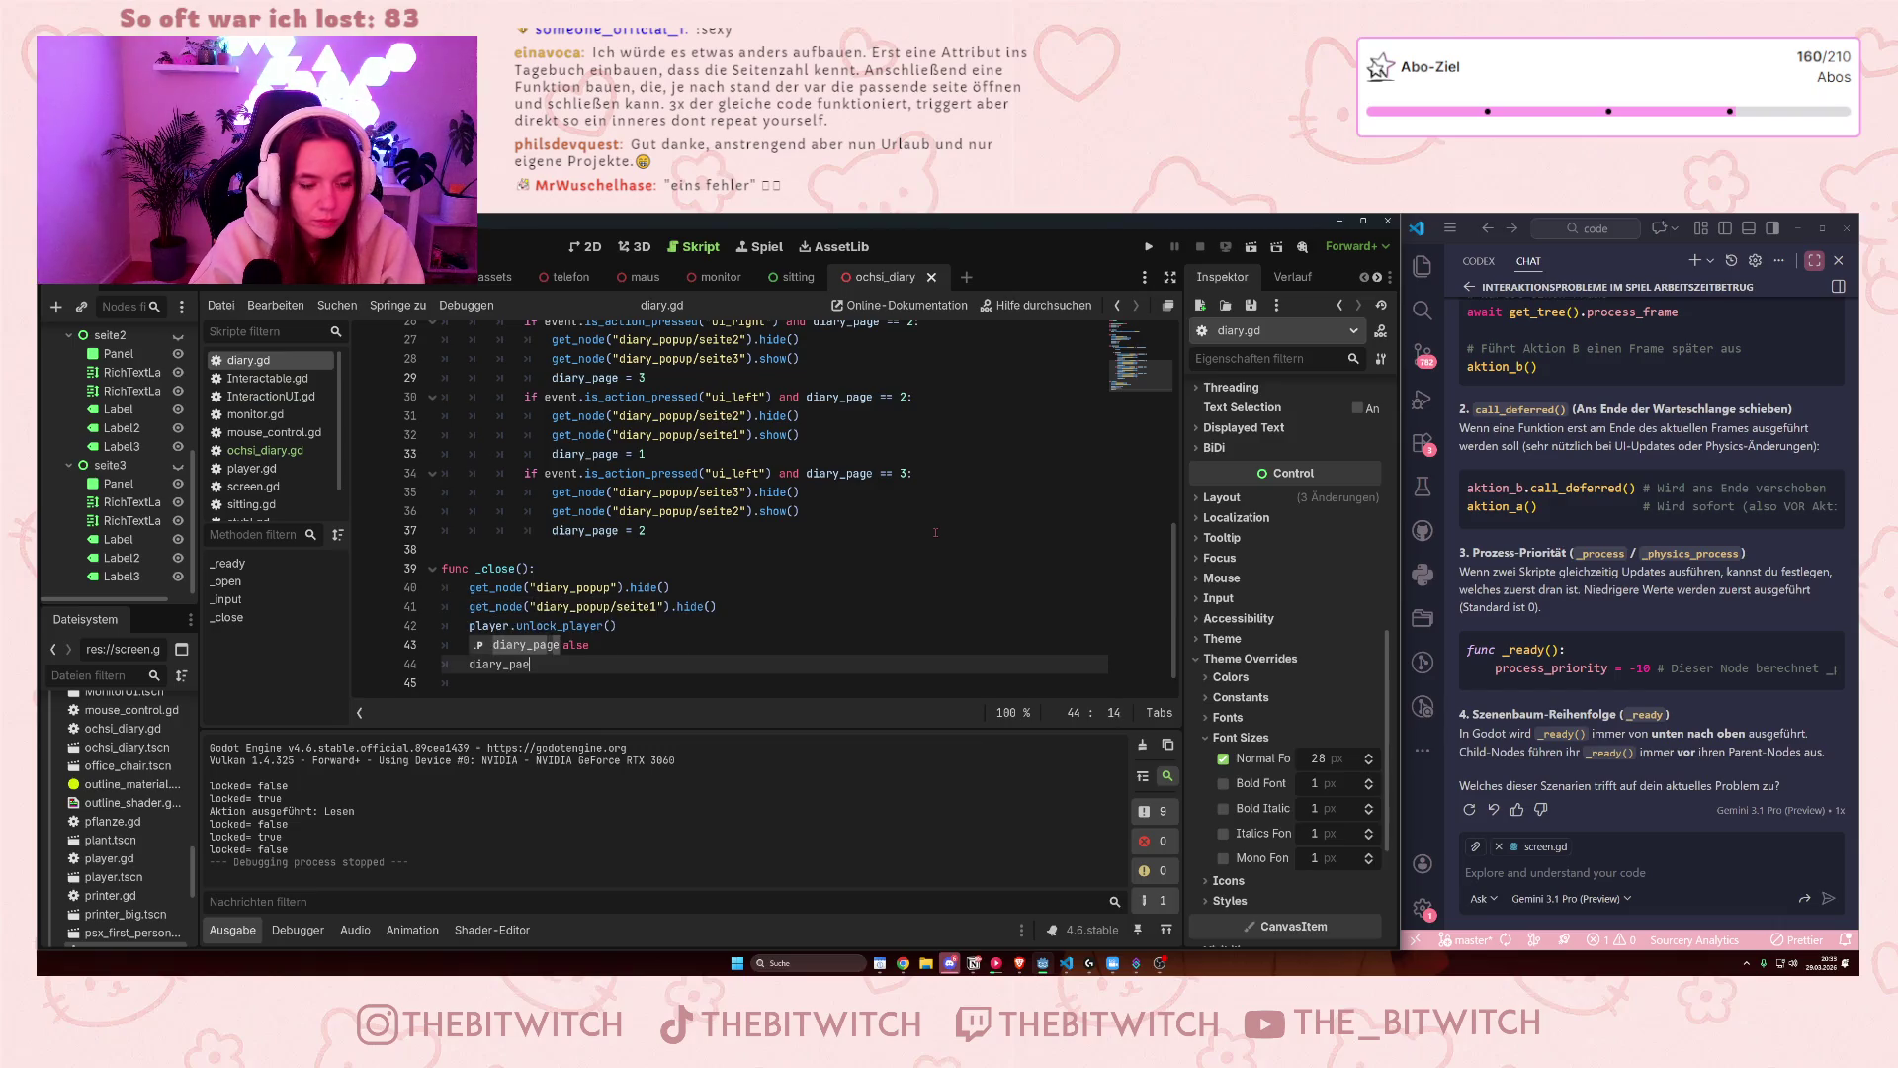
type("e = ")
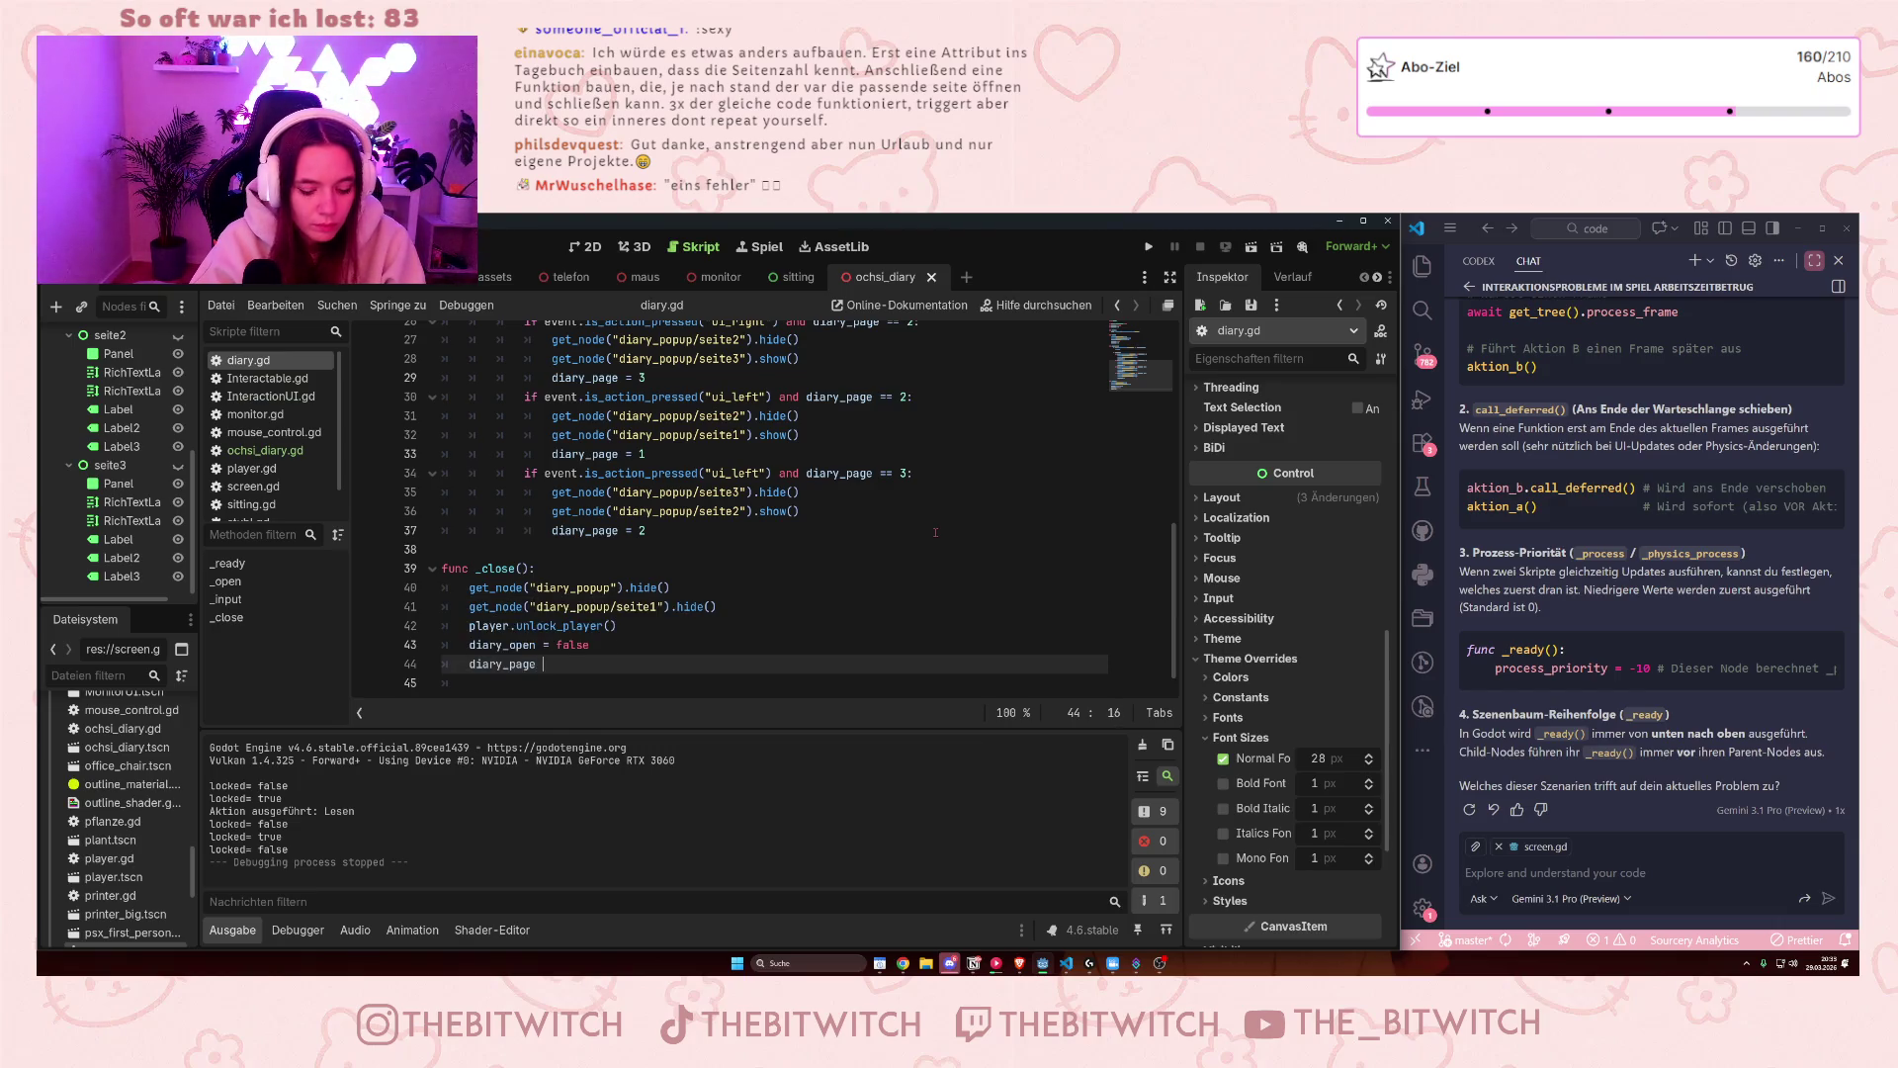
type("0")
left_click(830, 497)
key("ctrl+s")
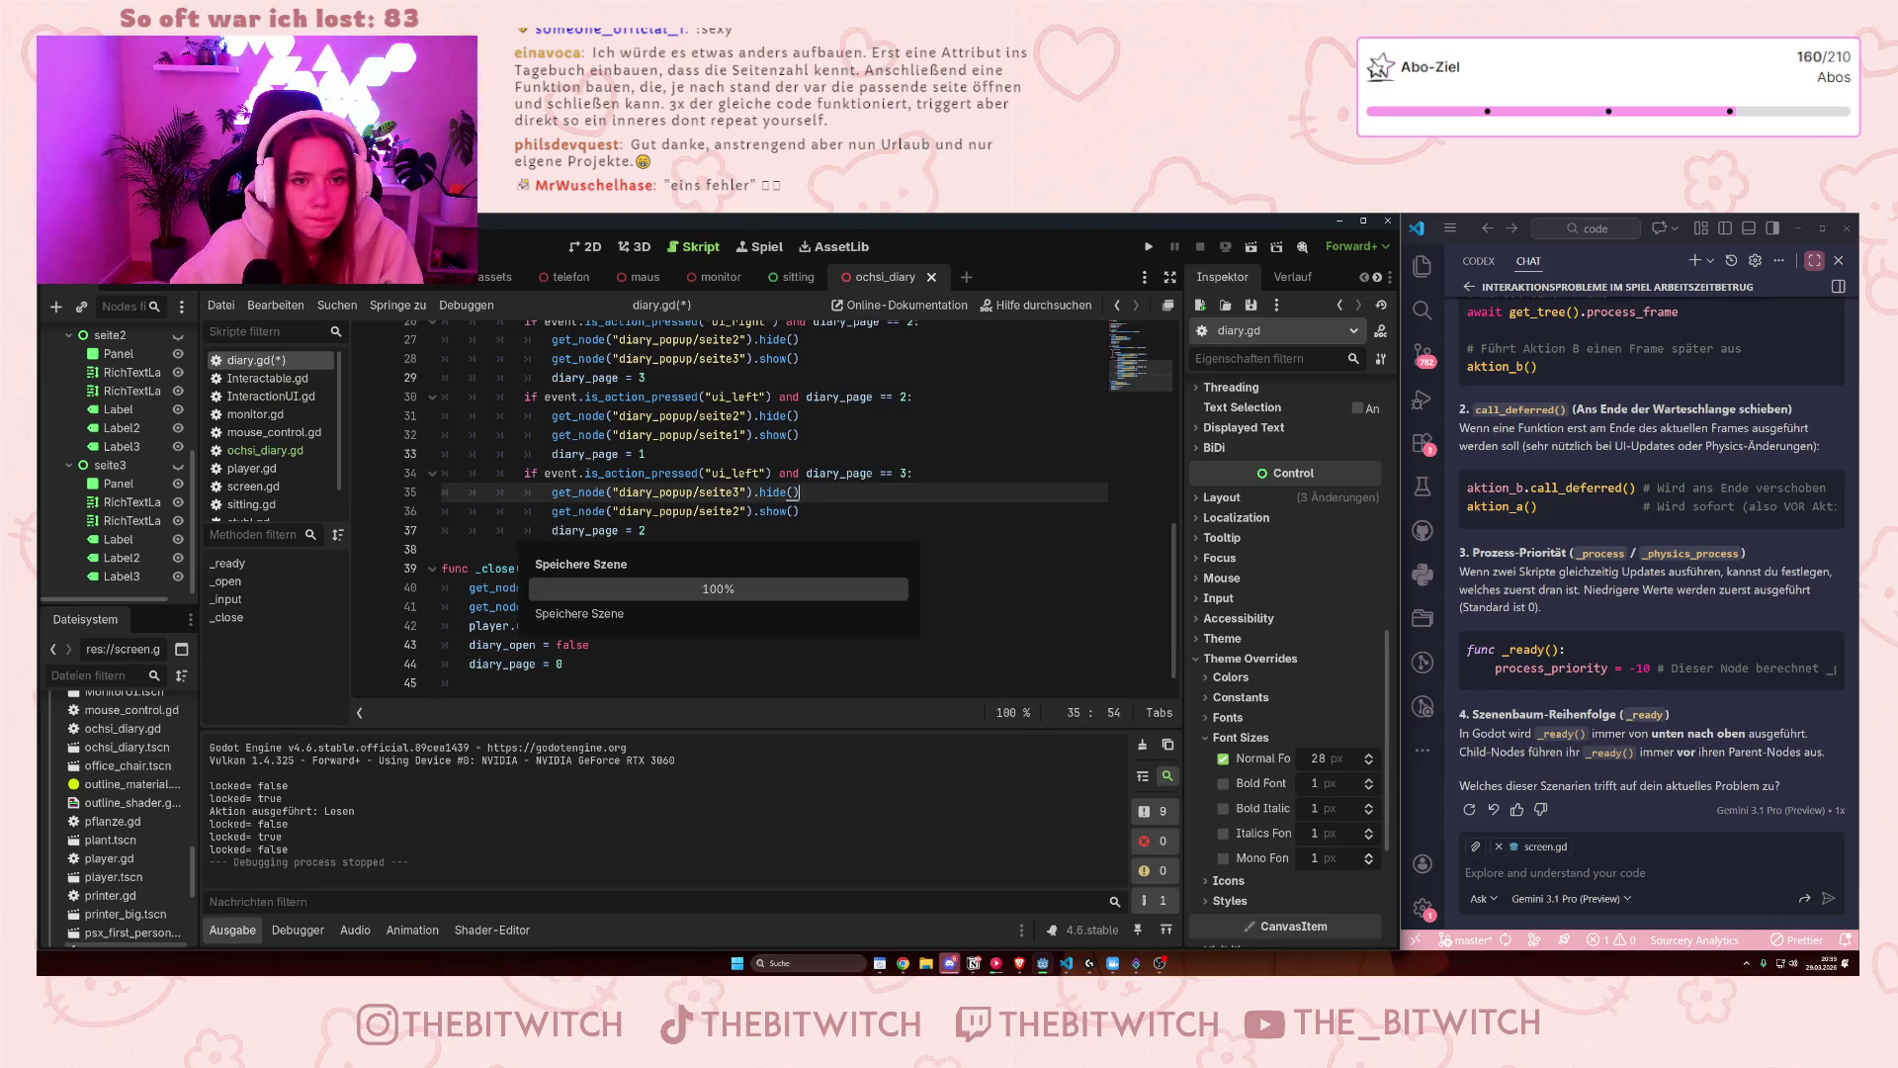
key("F5")
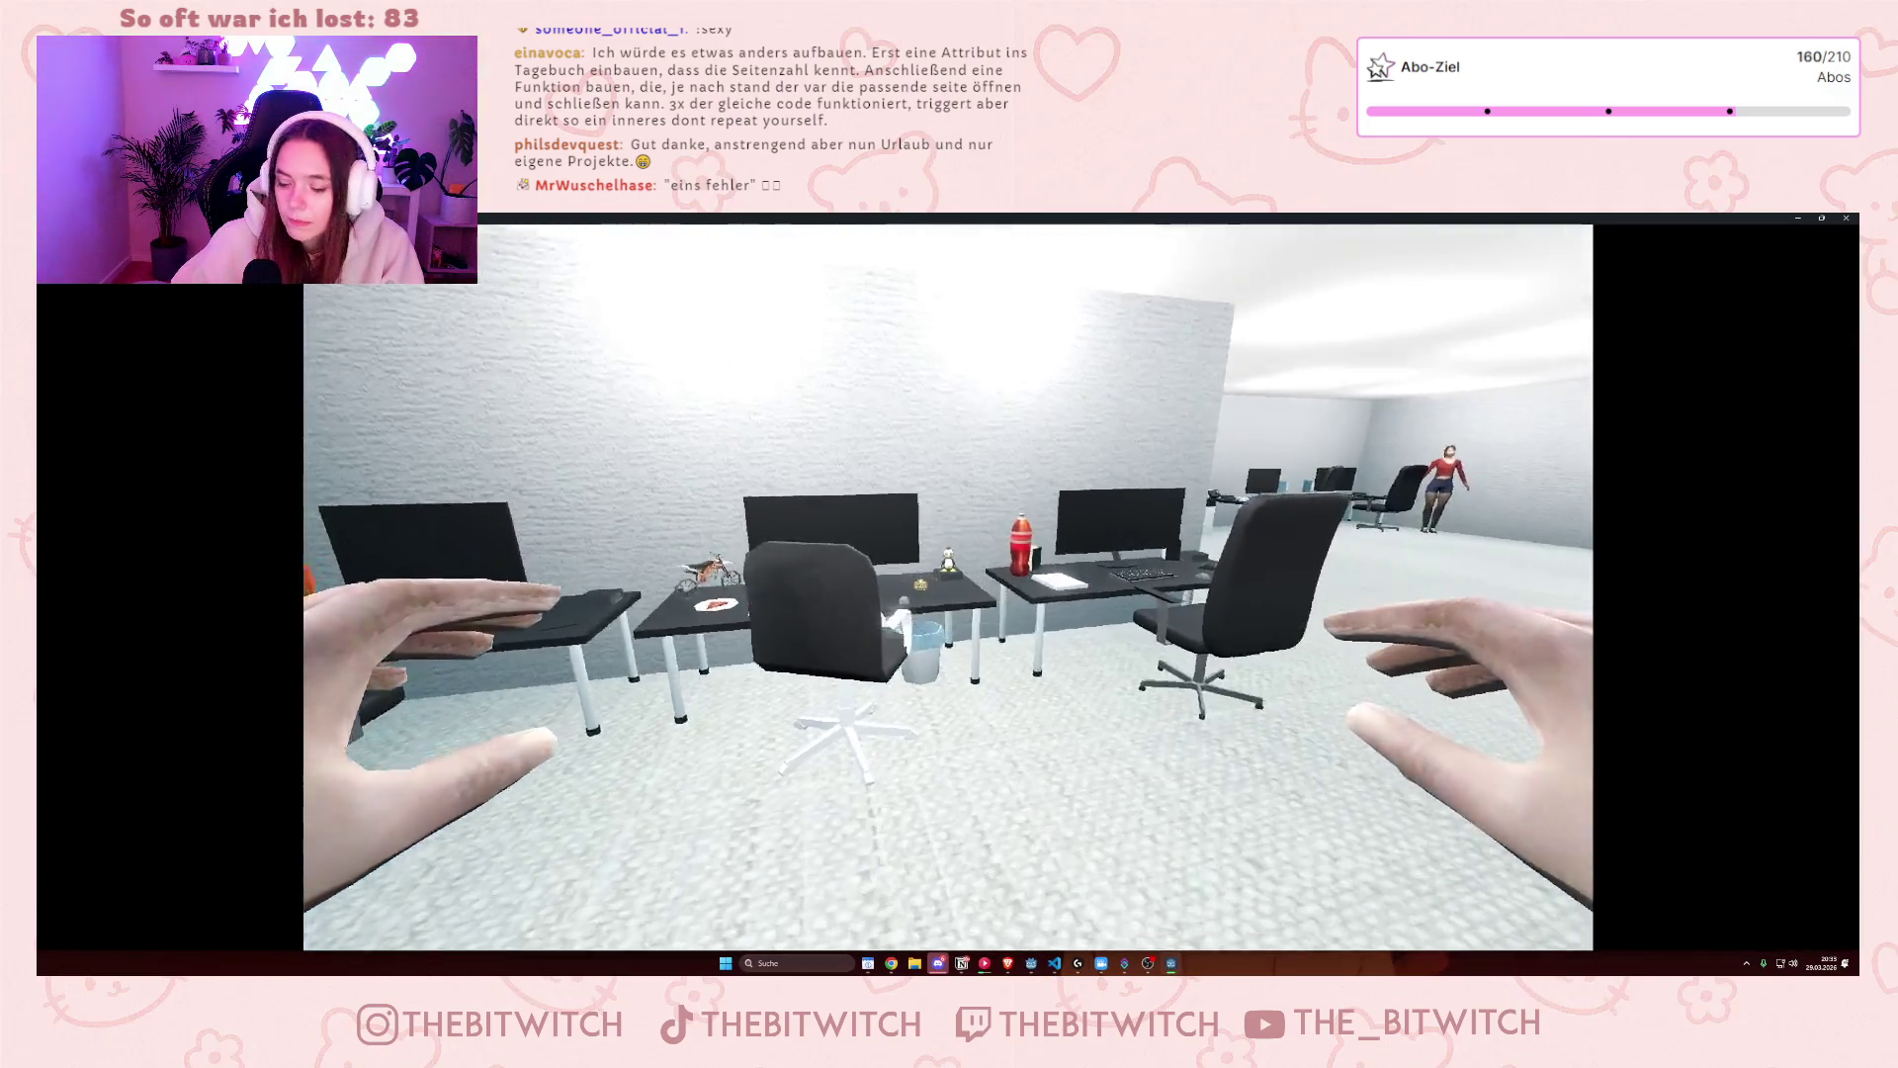
- Walk to the desk, open the diary with E, and test paging forward and back
key("w")
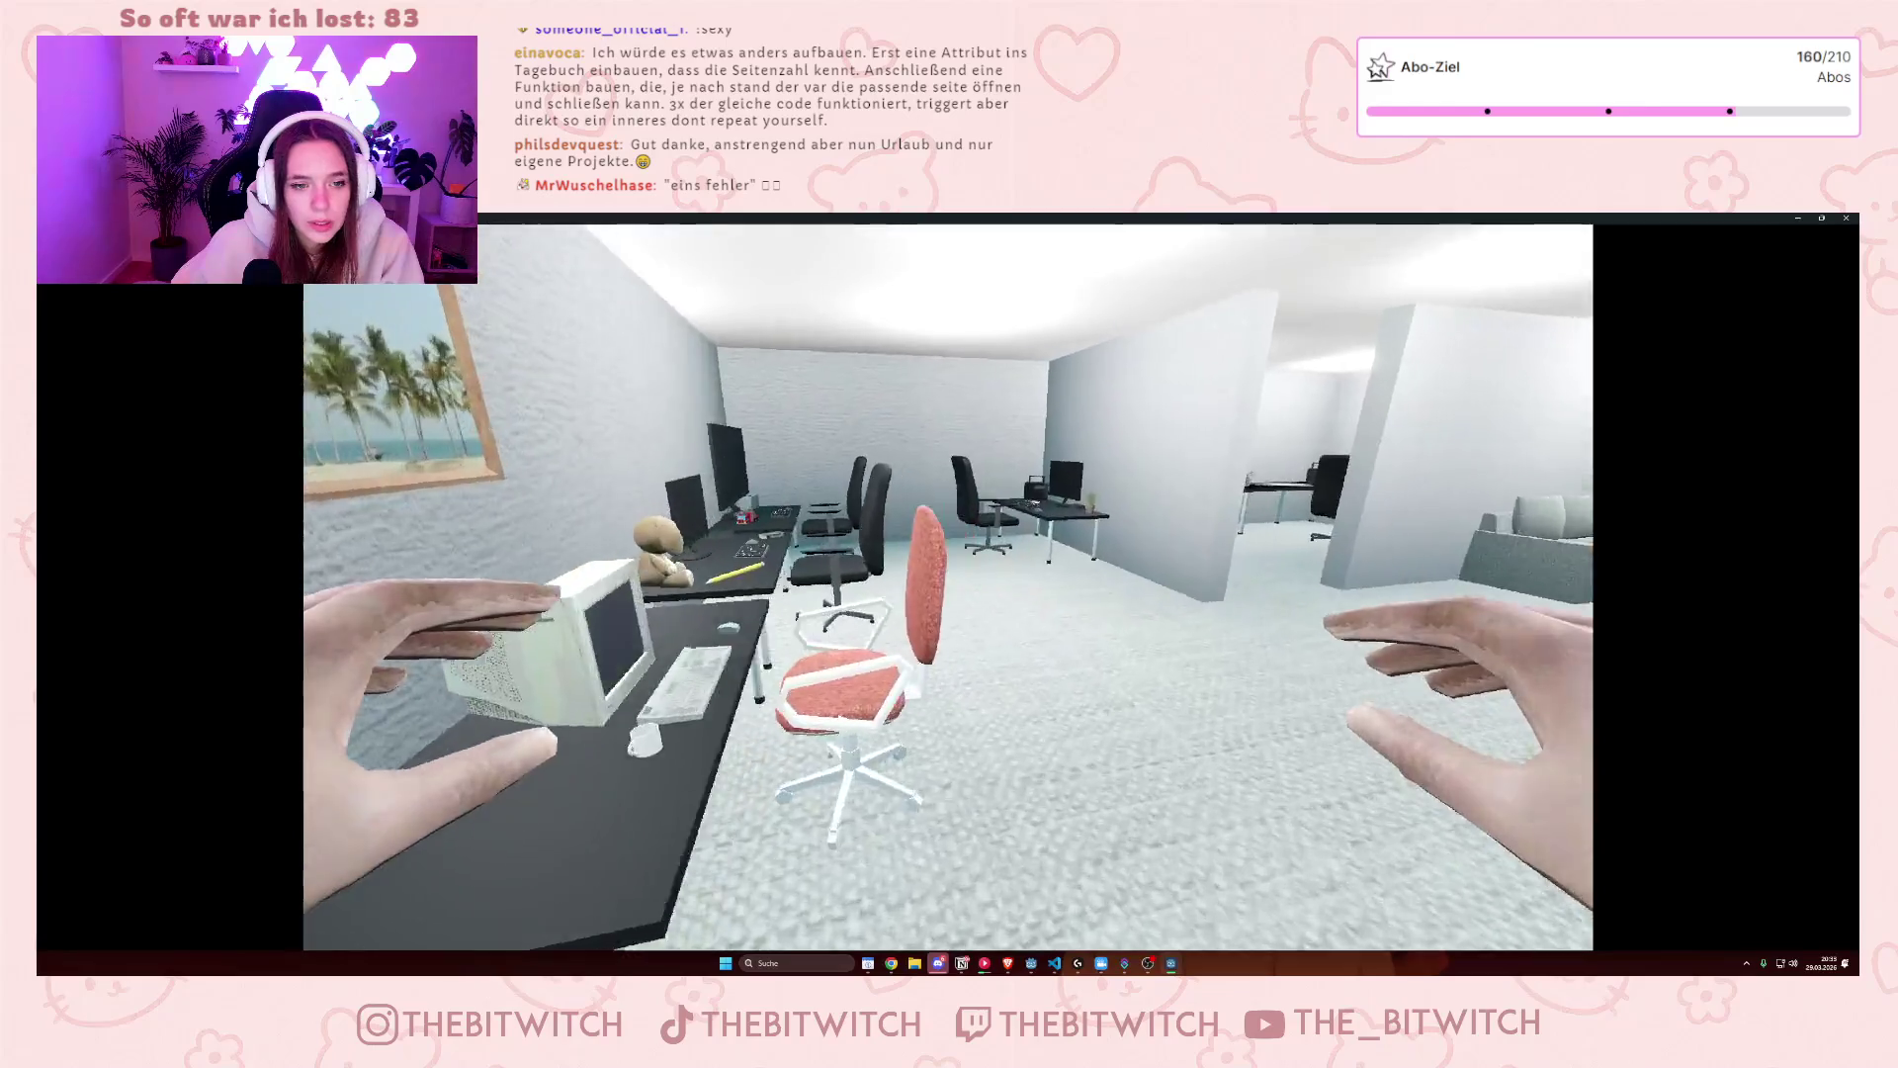
key("w")
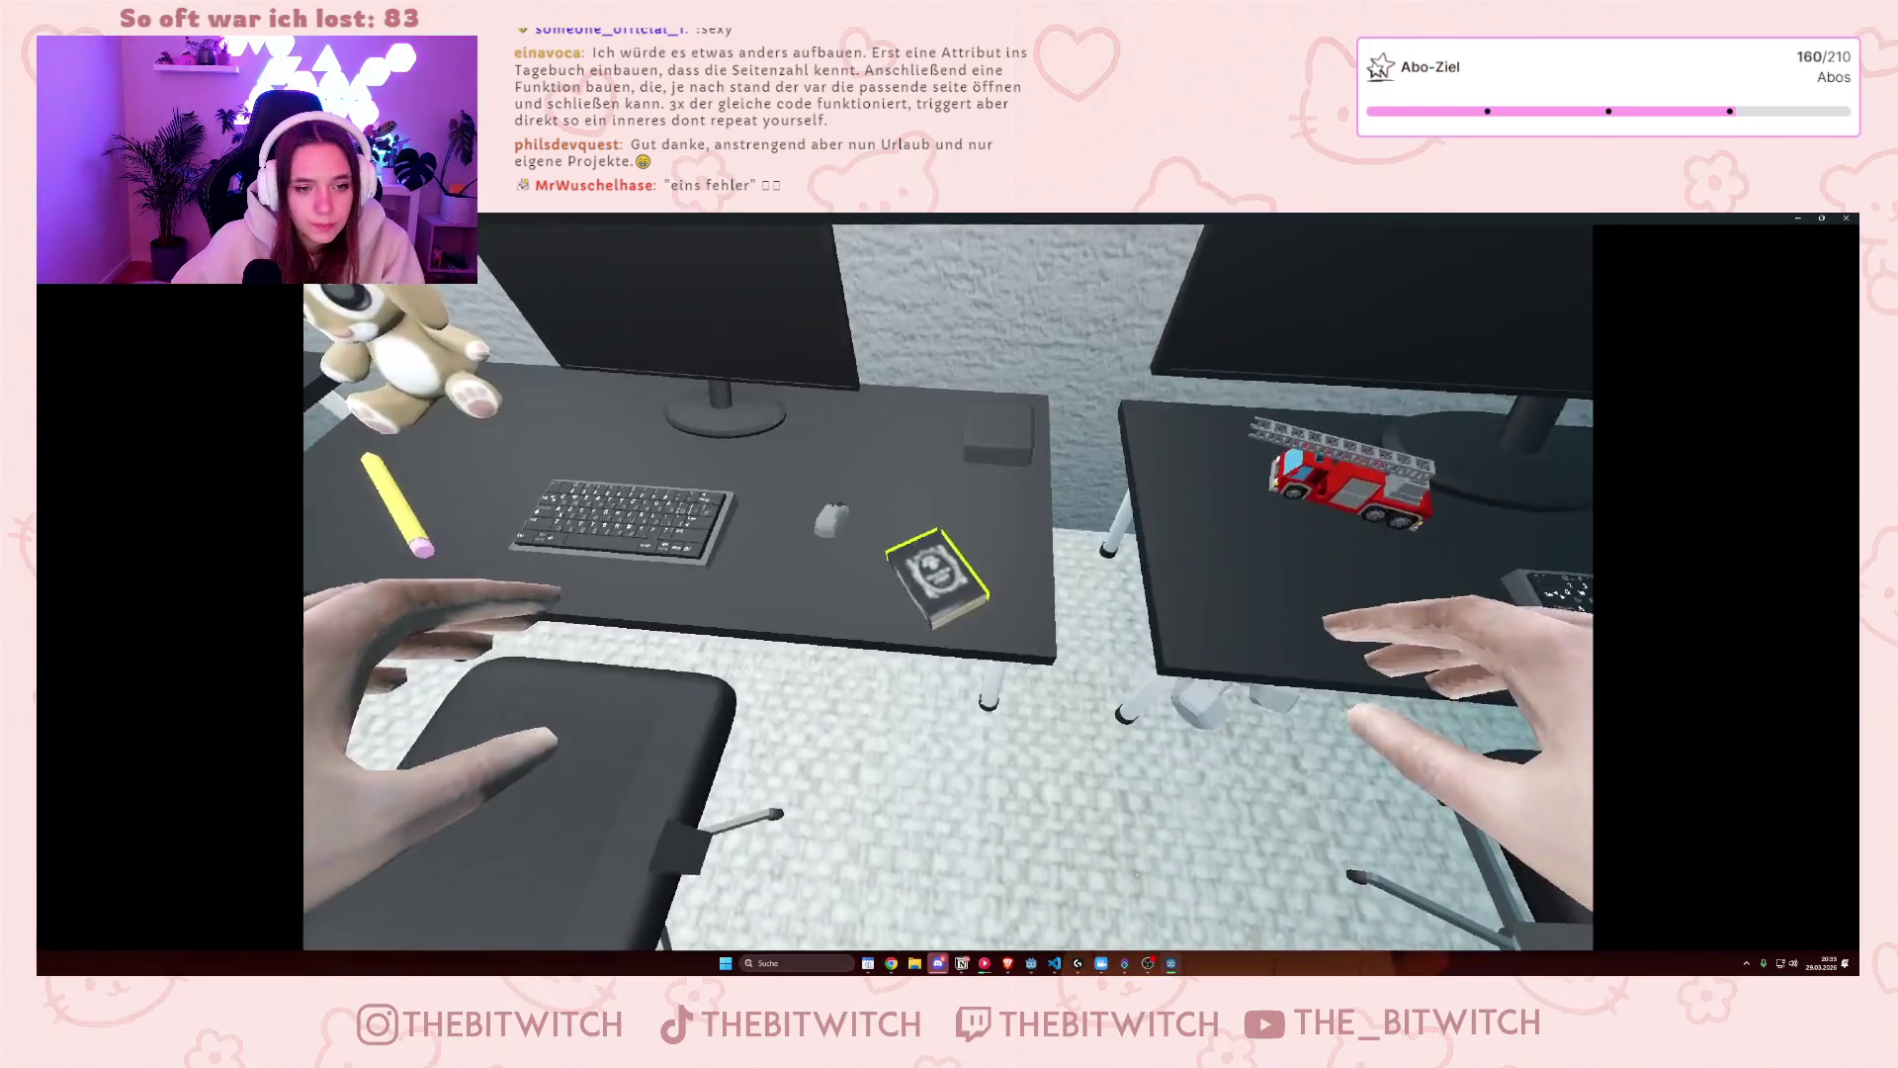
key("e")
key("d")
key("d")
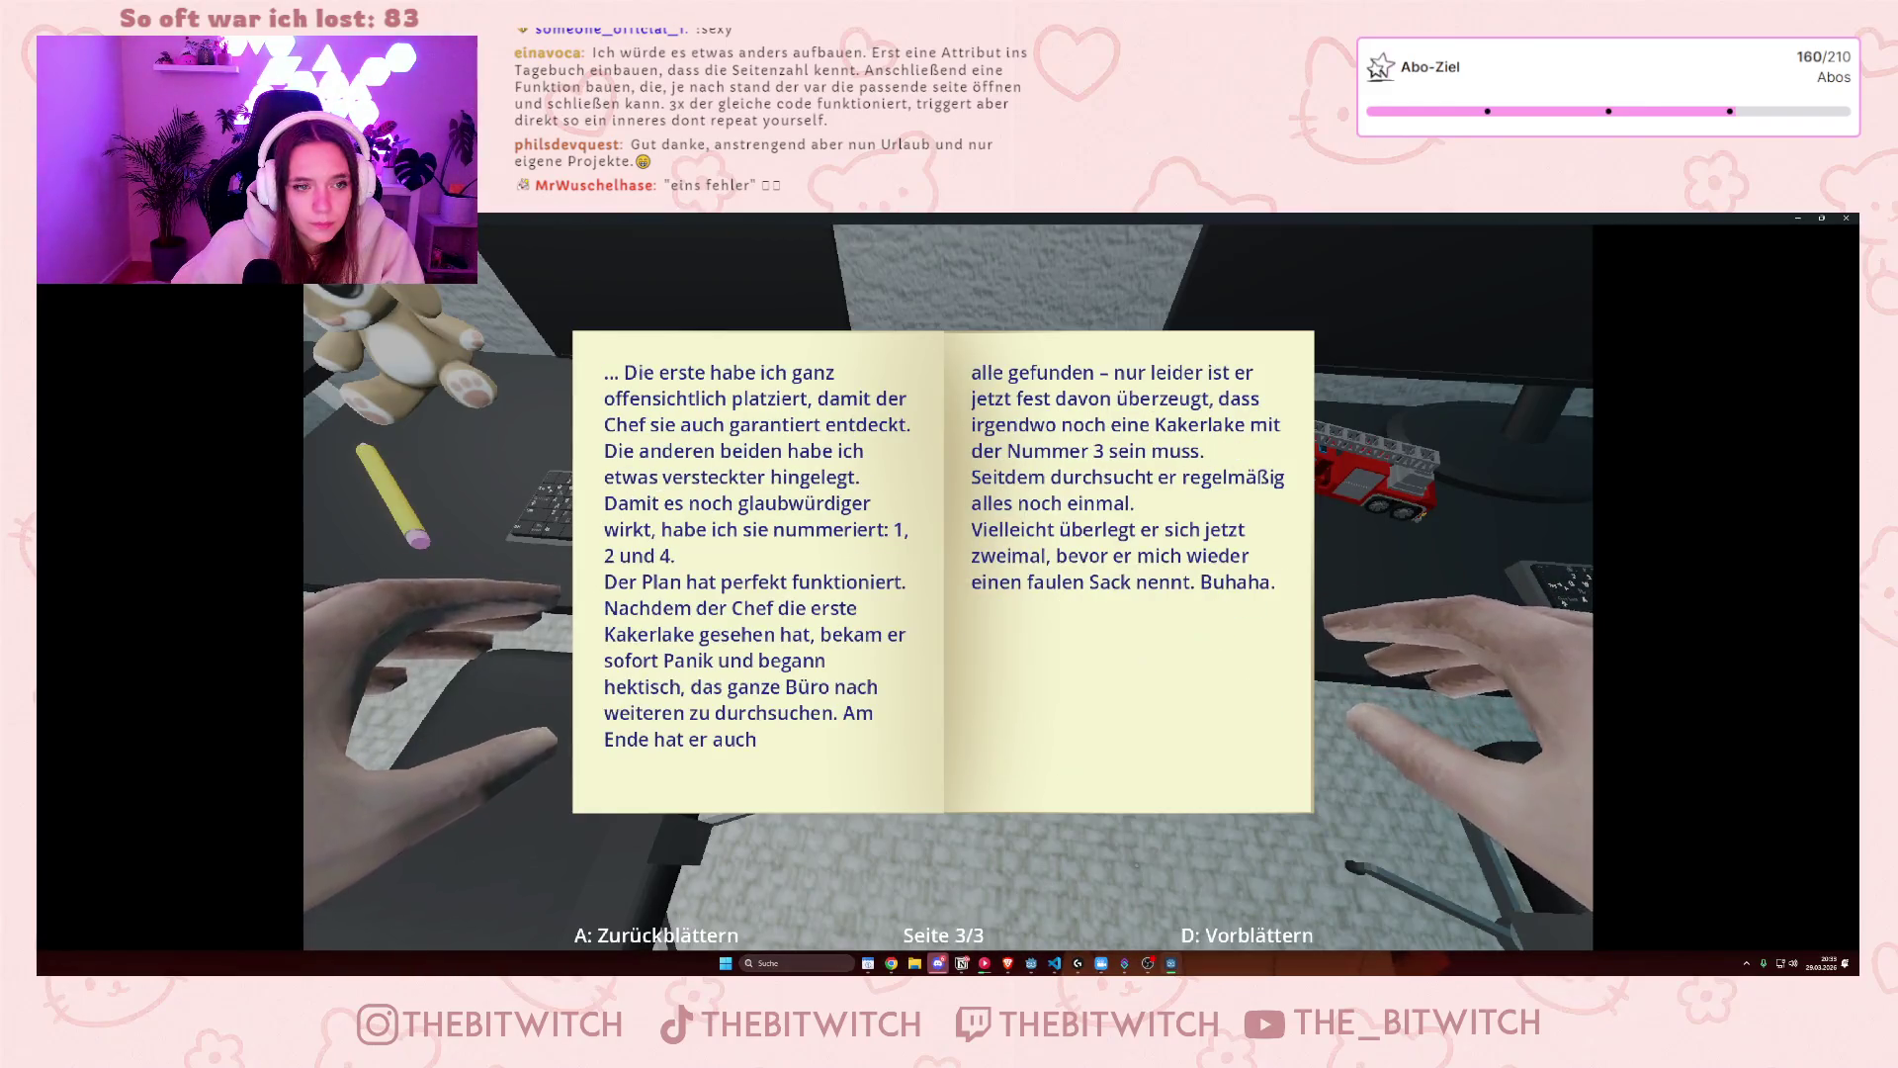
key("a")
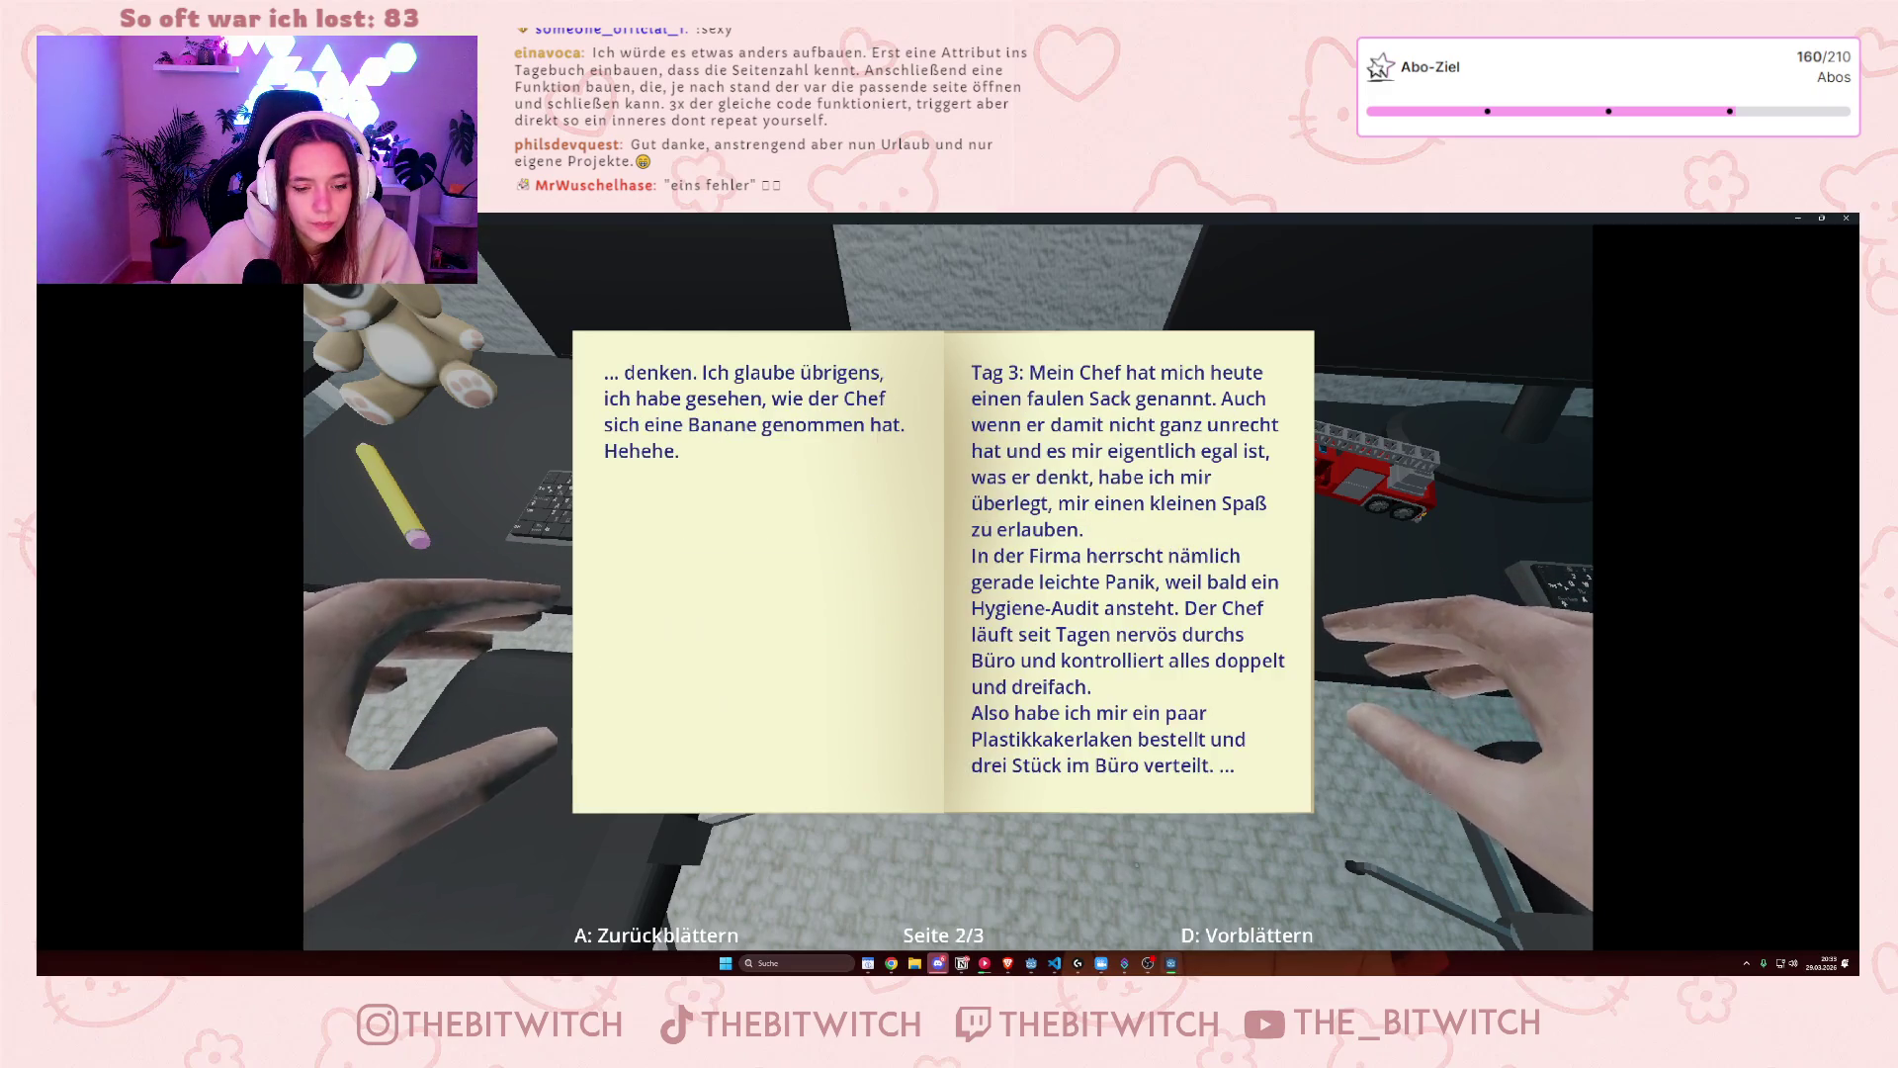
key("a")
key("d")
key("d")
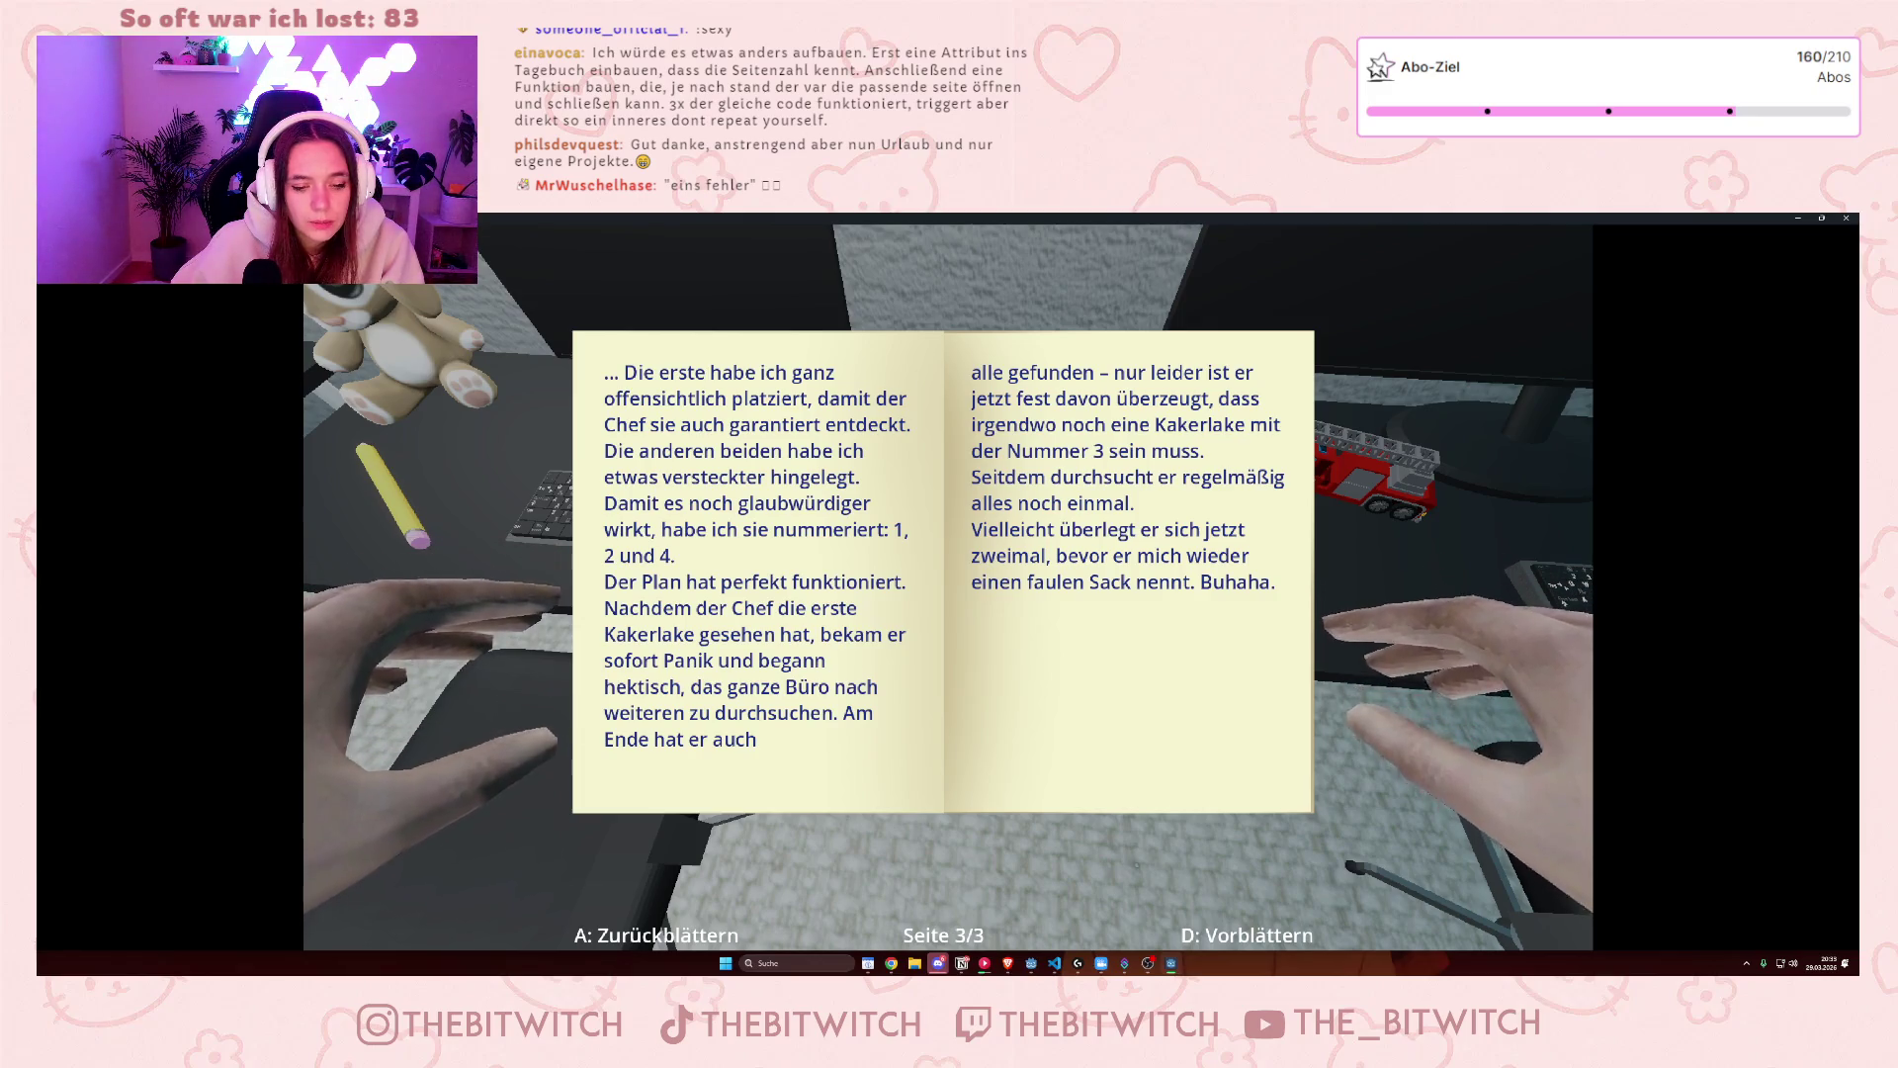
- Keep flipping pages with A and D back to page 1, then close the diary and stop the game
key("a")
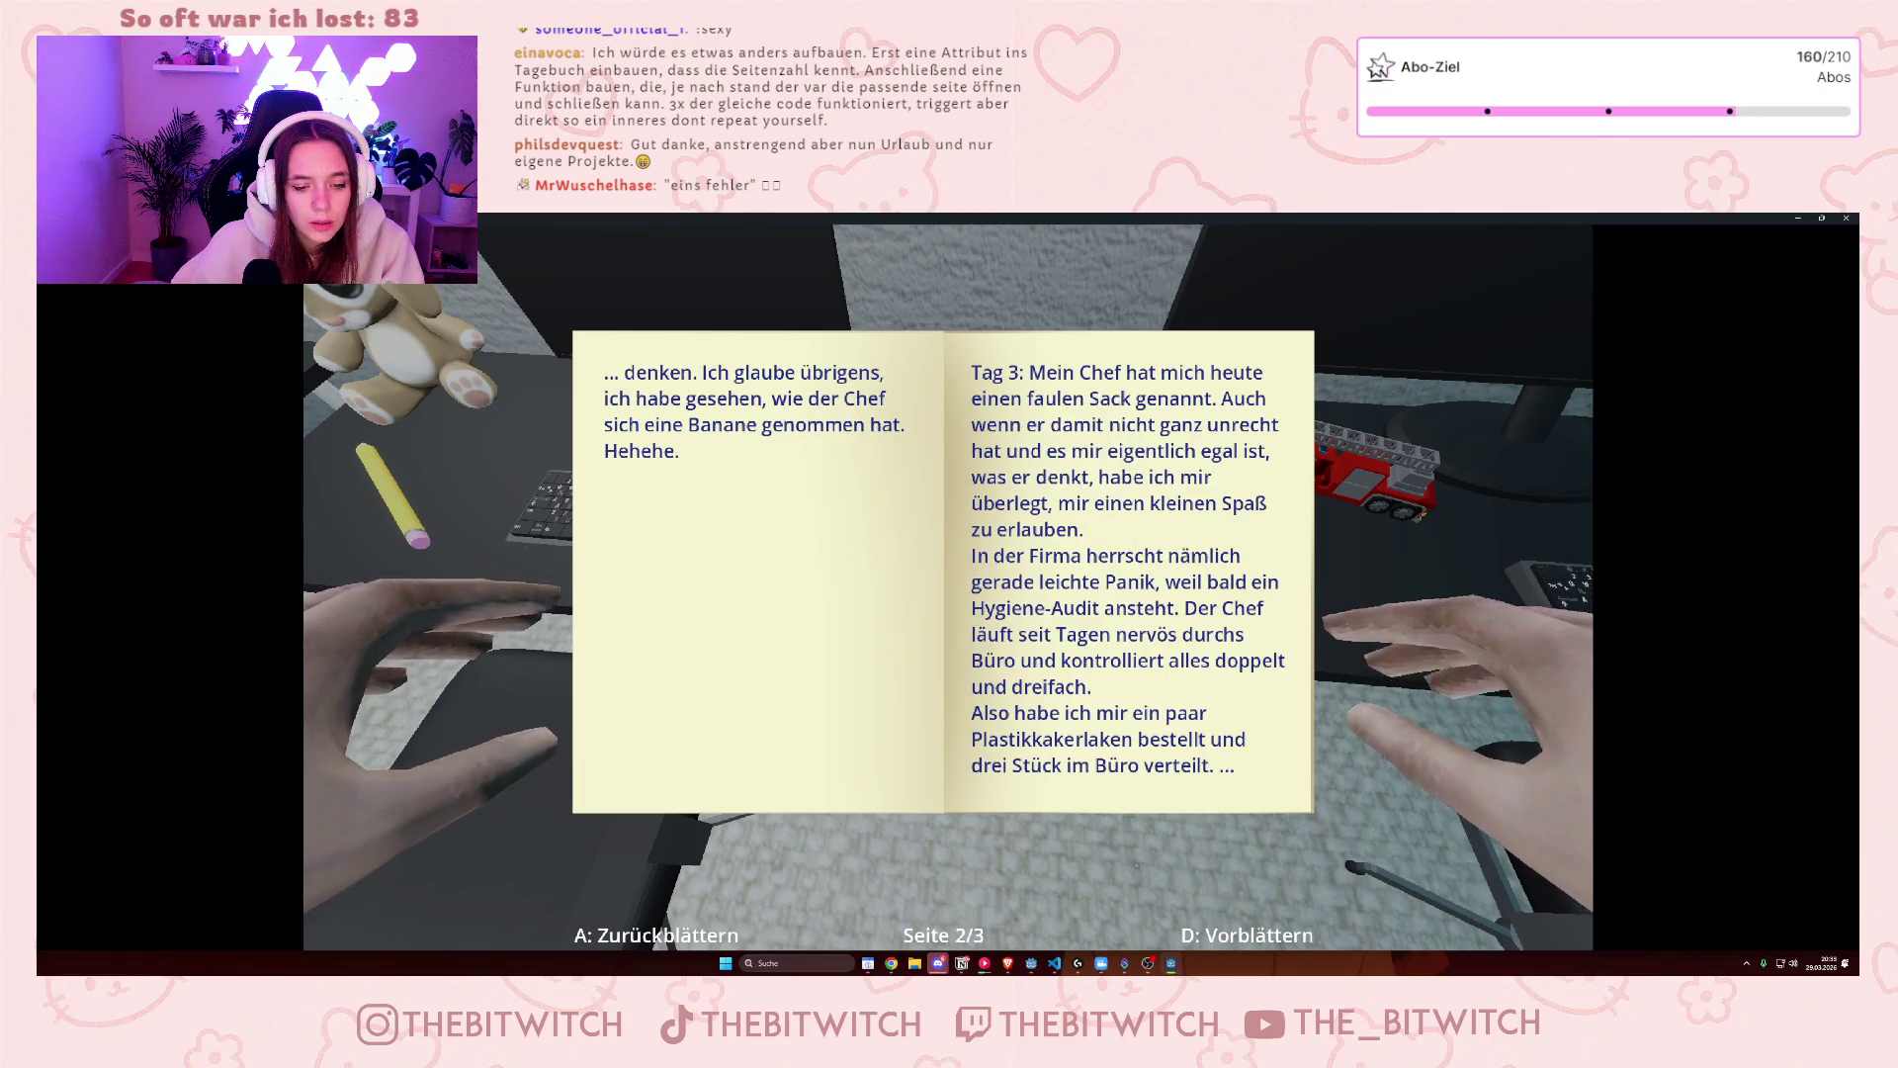
key("a")
key("d")
key("d")
key("a")
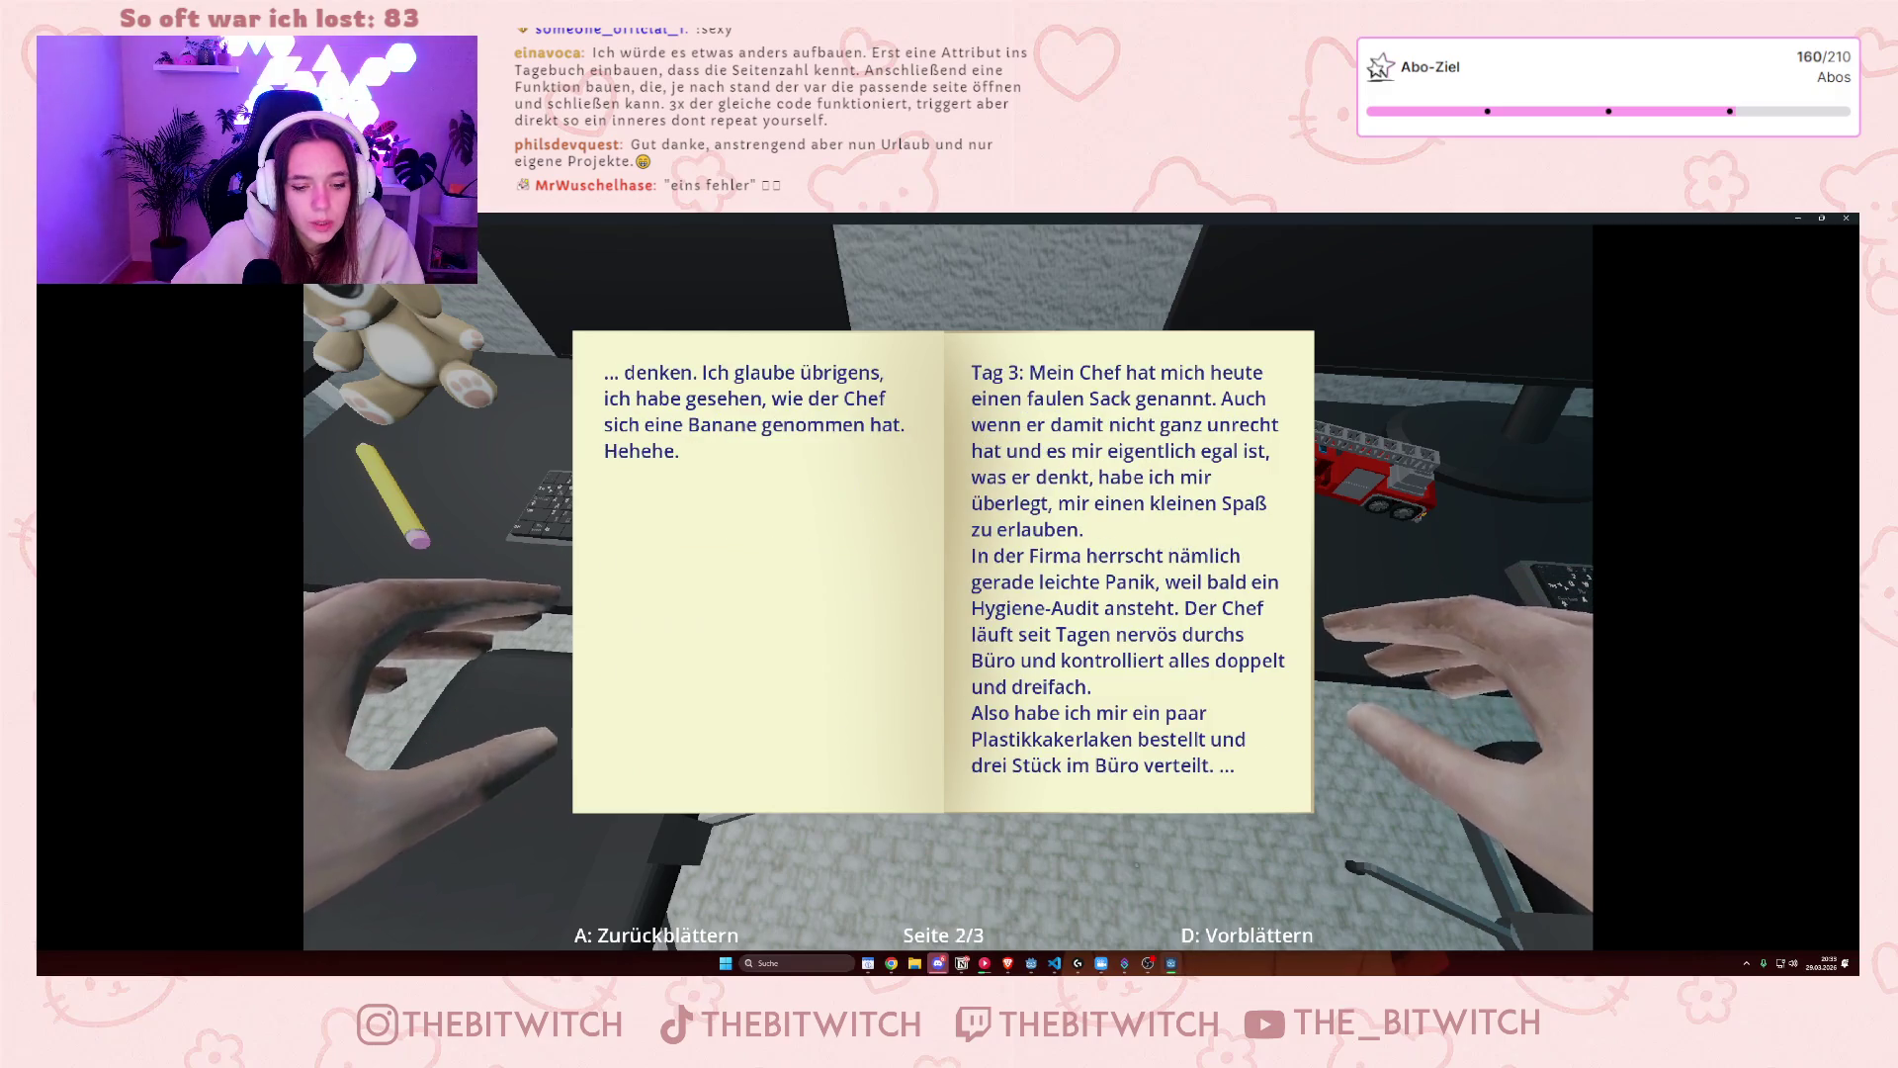
key("d")
key("a")
key("d")
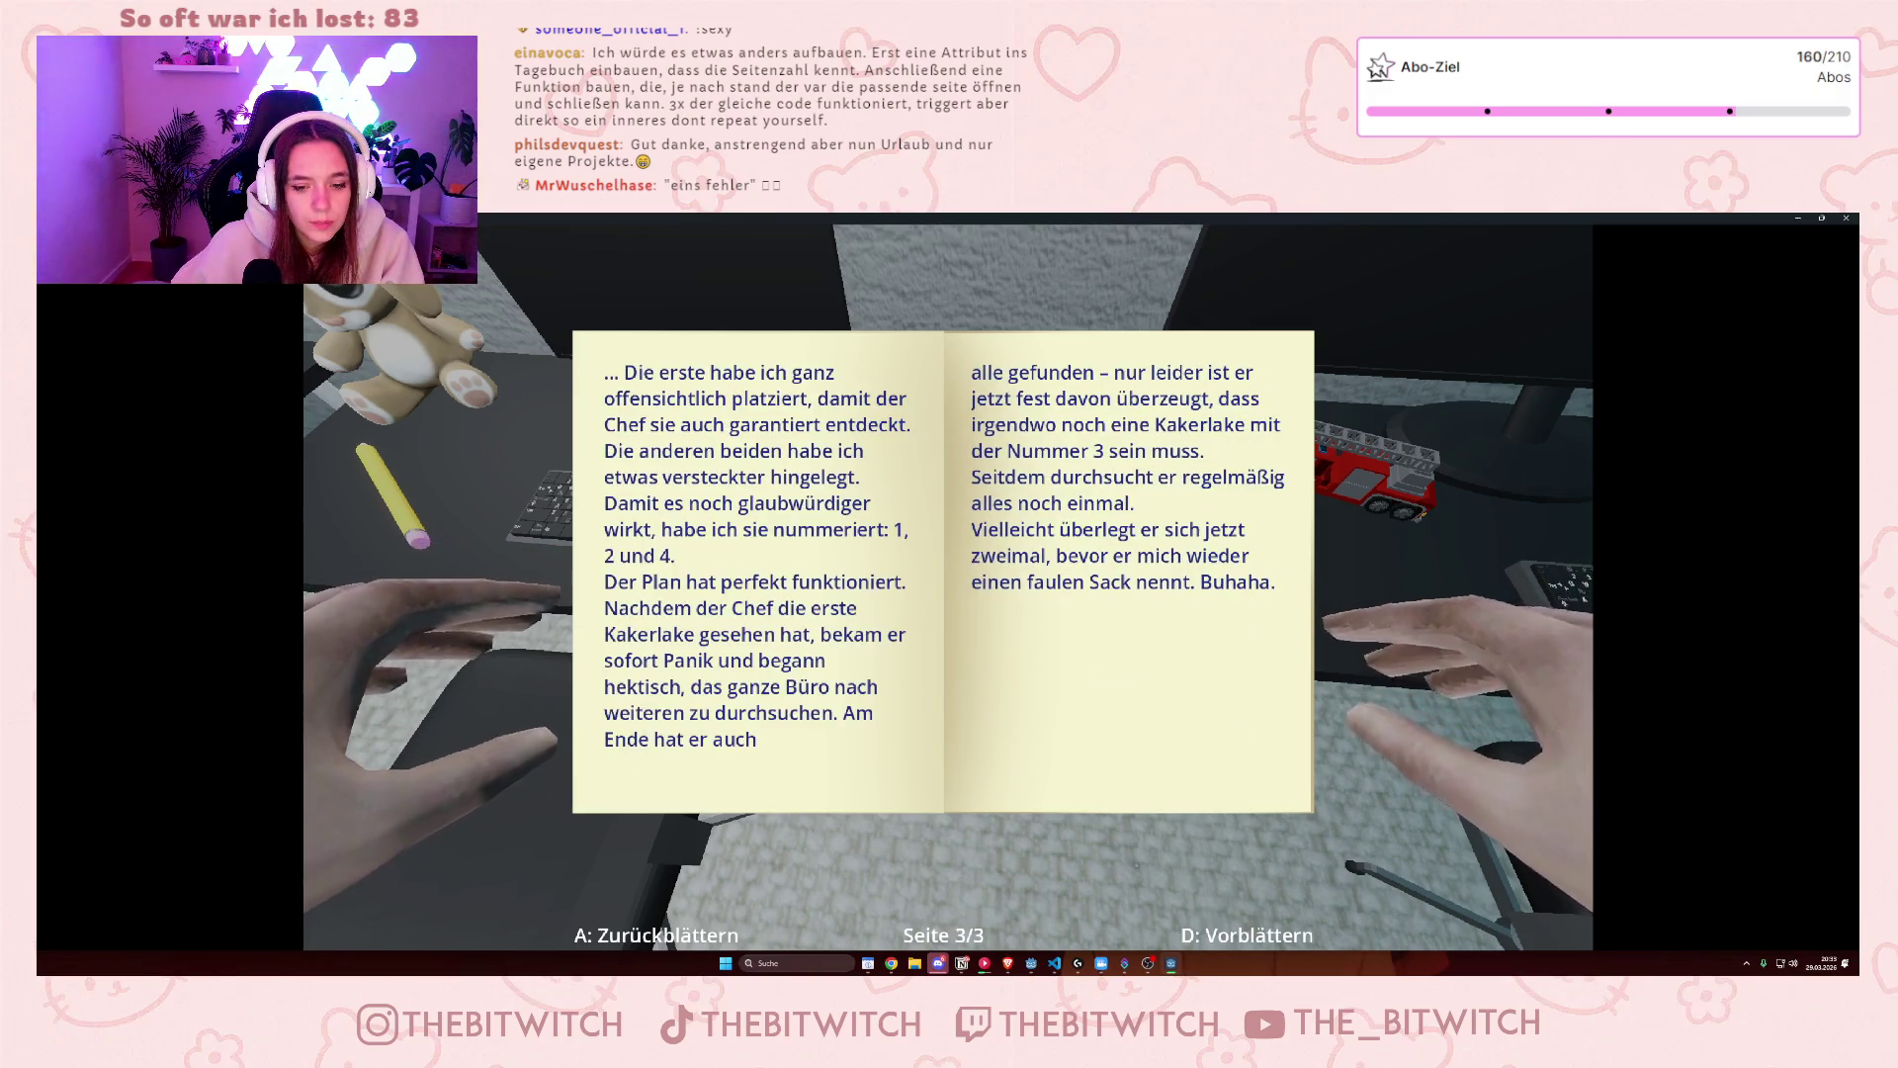
key("a")
key("d")
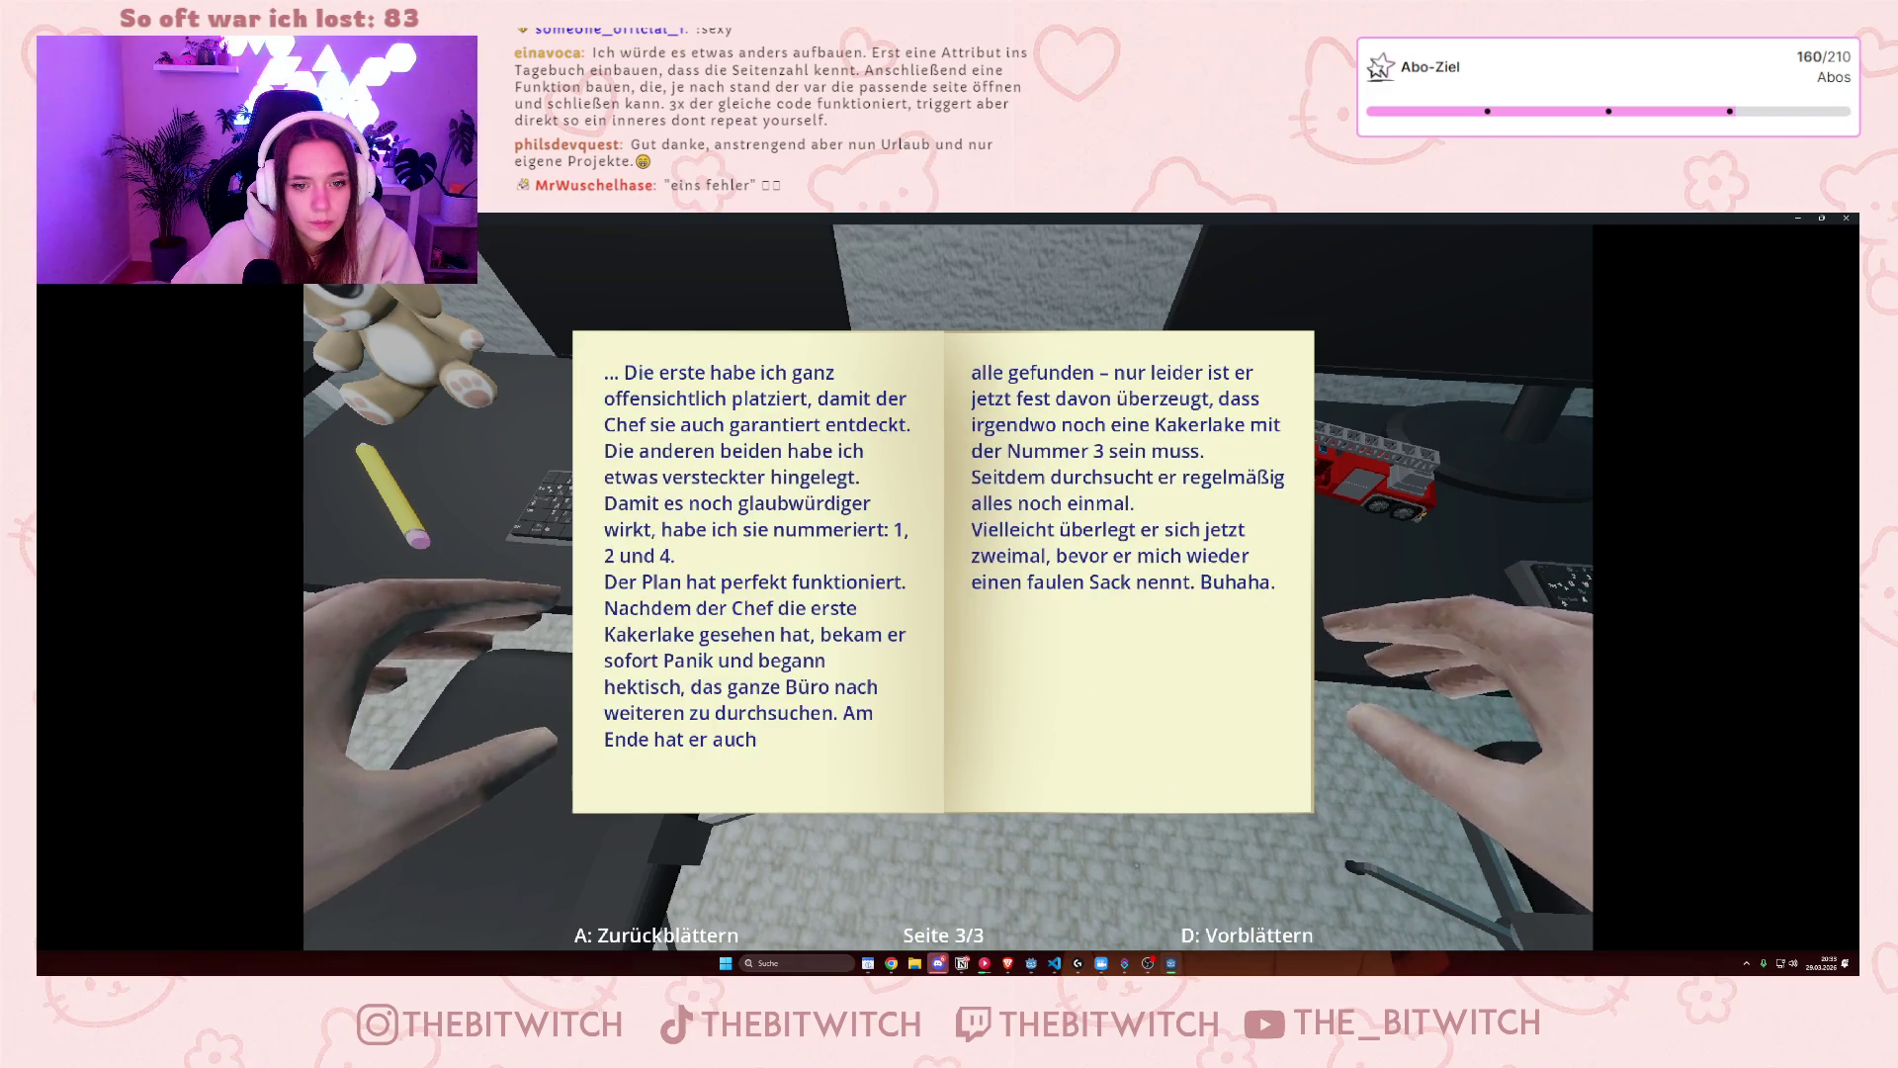
key("a")
key("a")
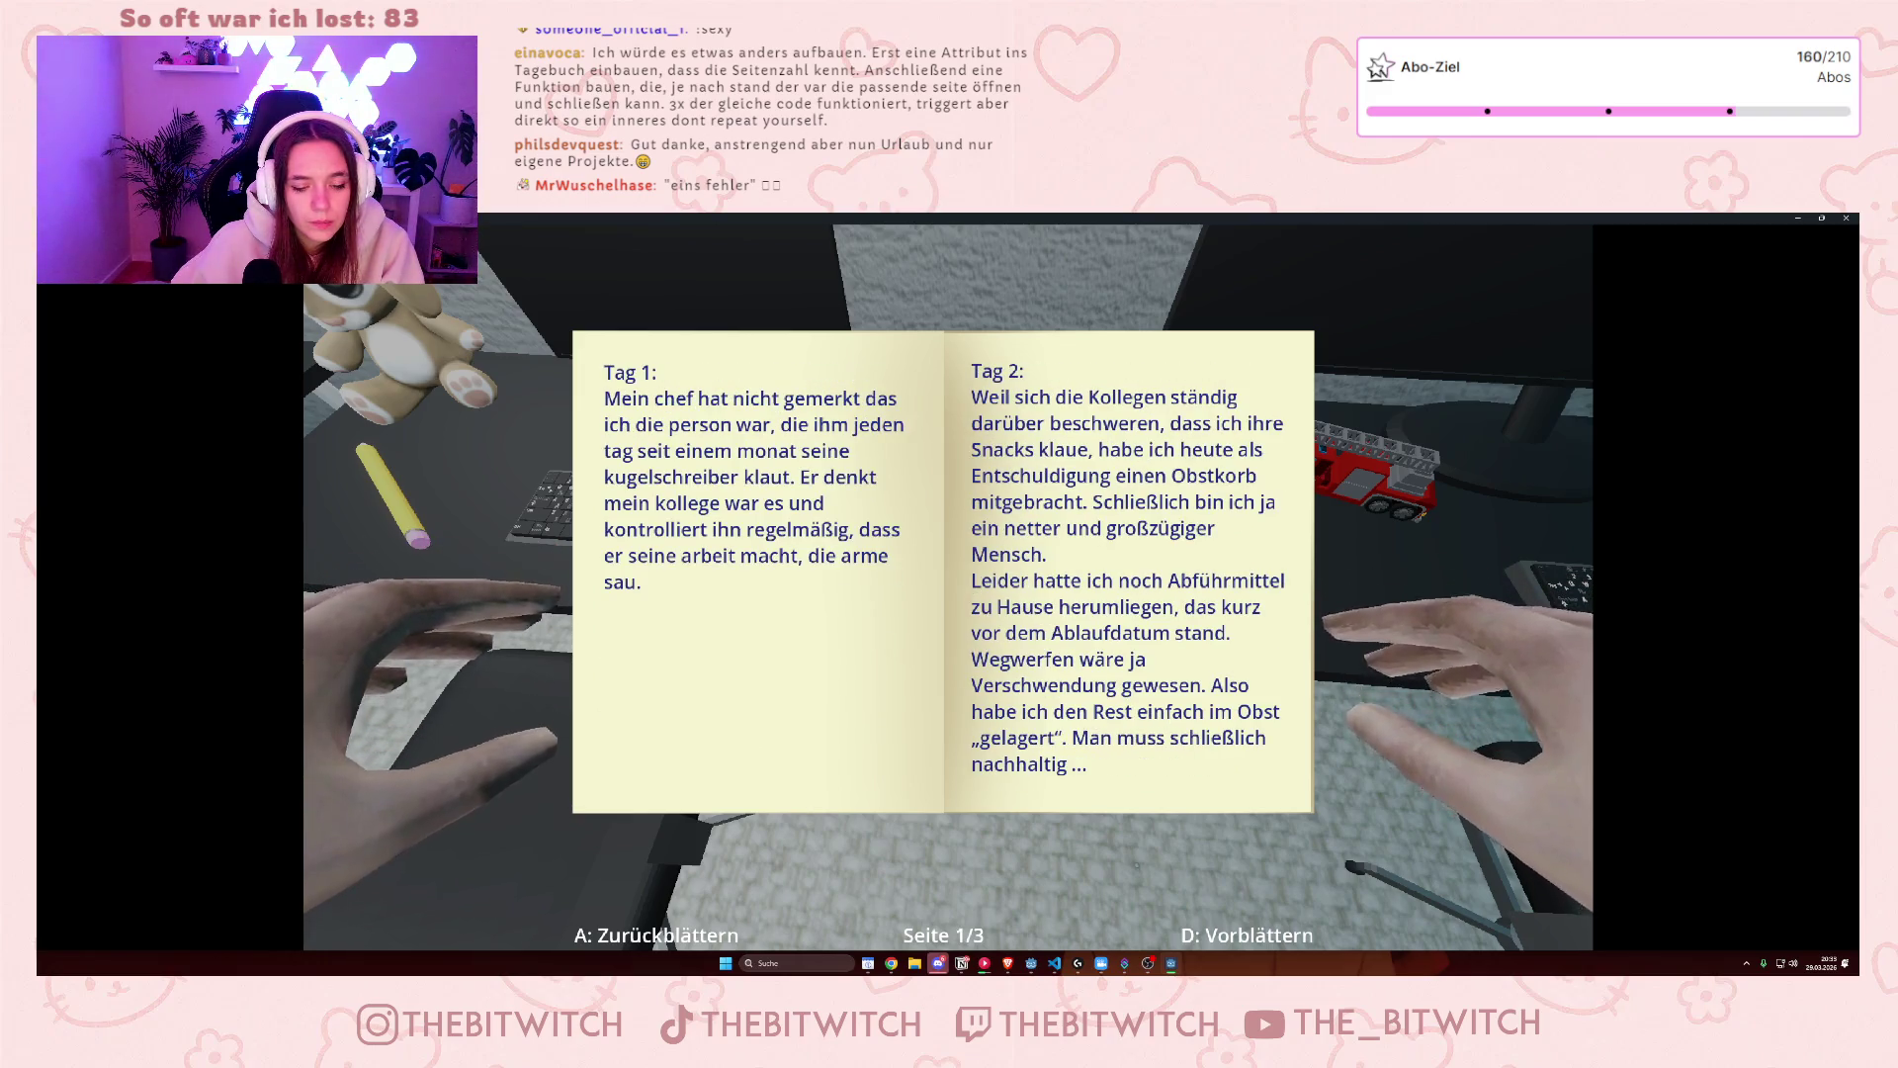
key("Escape")
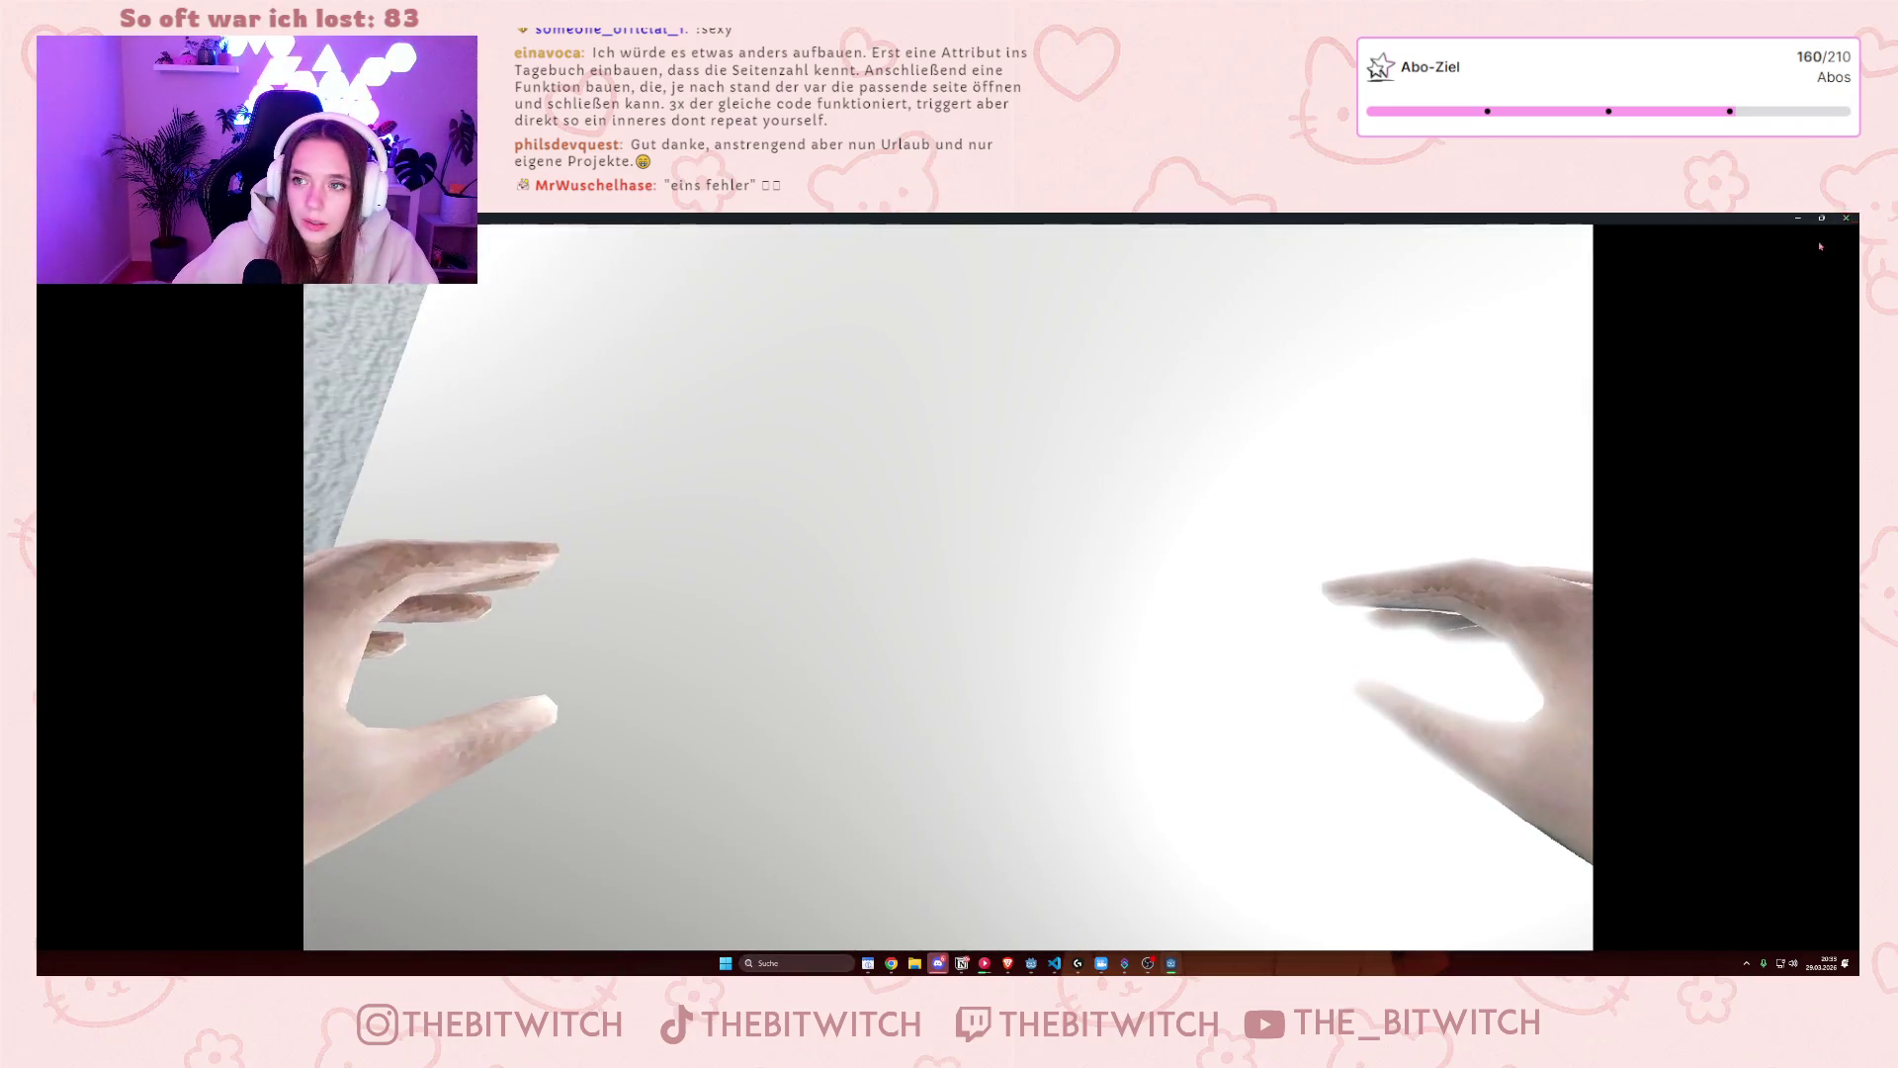
left_click(1845, 217)
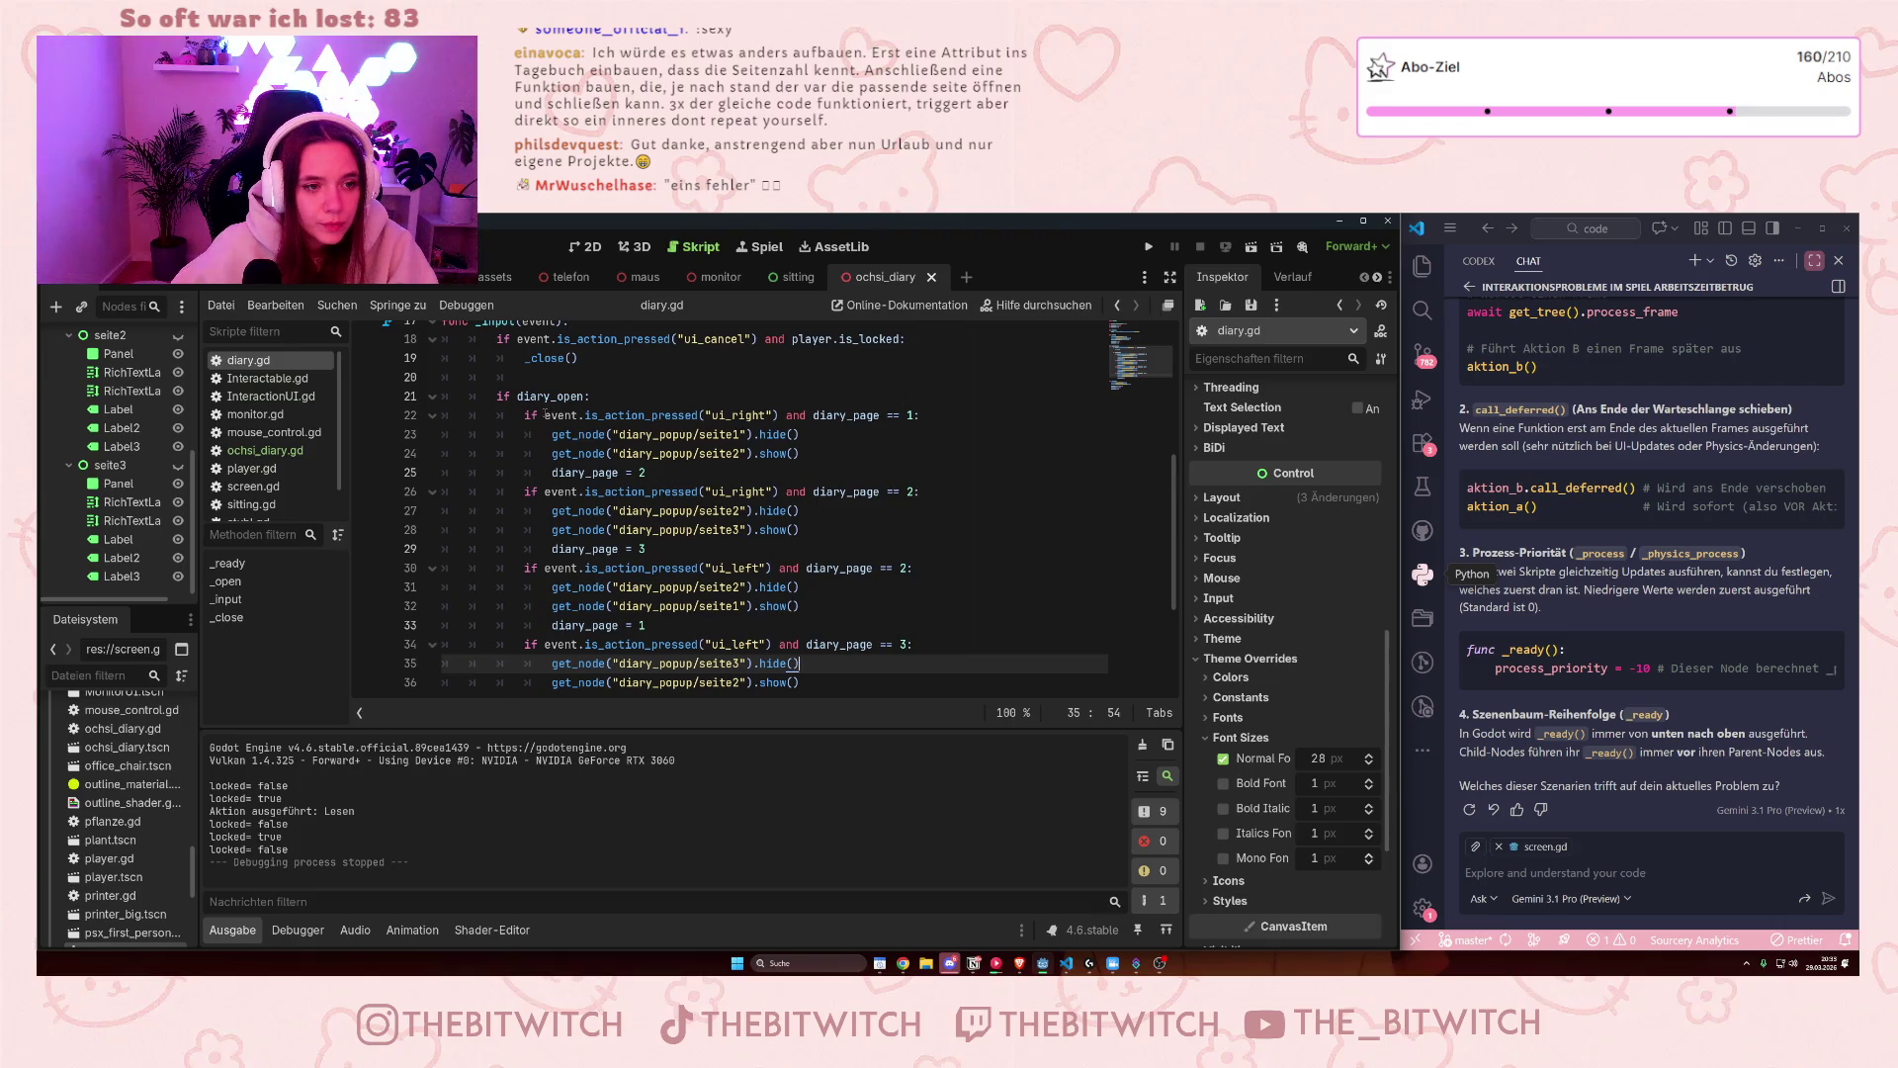
left_click(648, 404)
left_click_drag(516, 395, 605, 395)
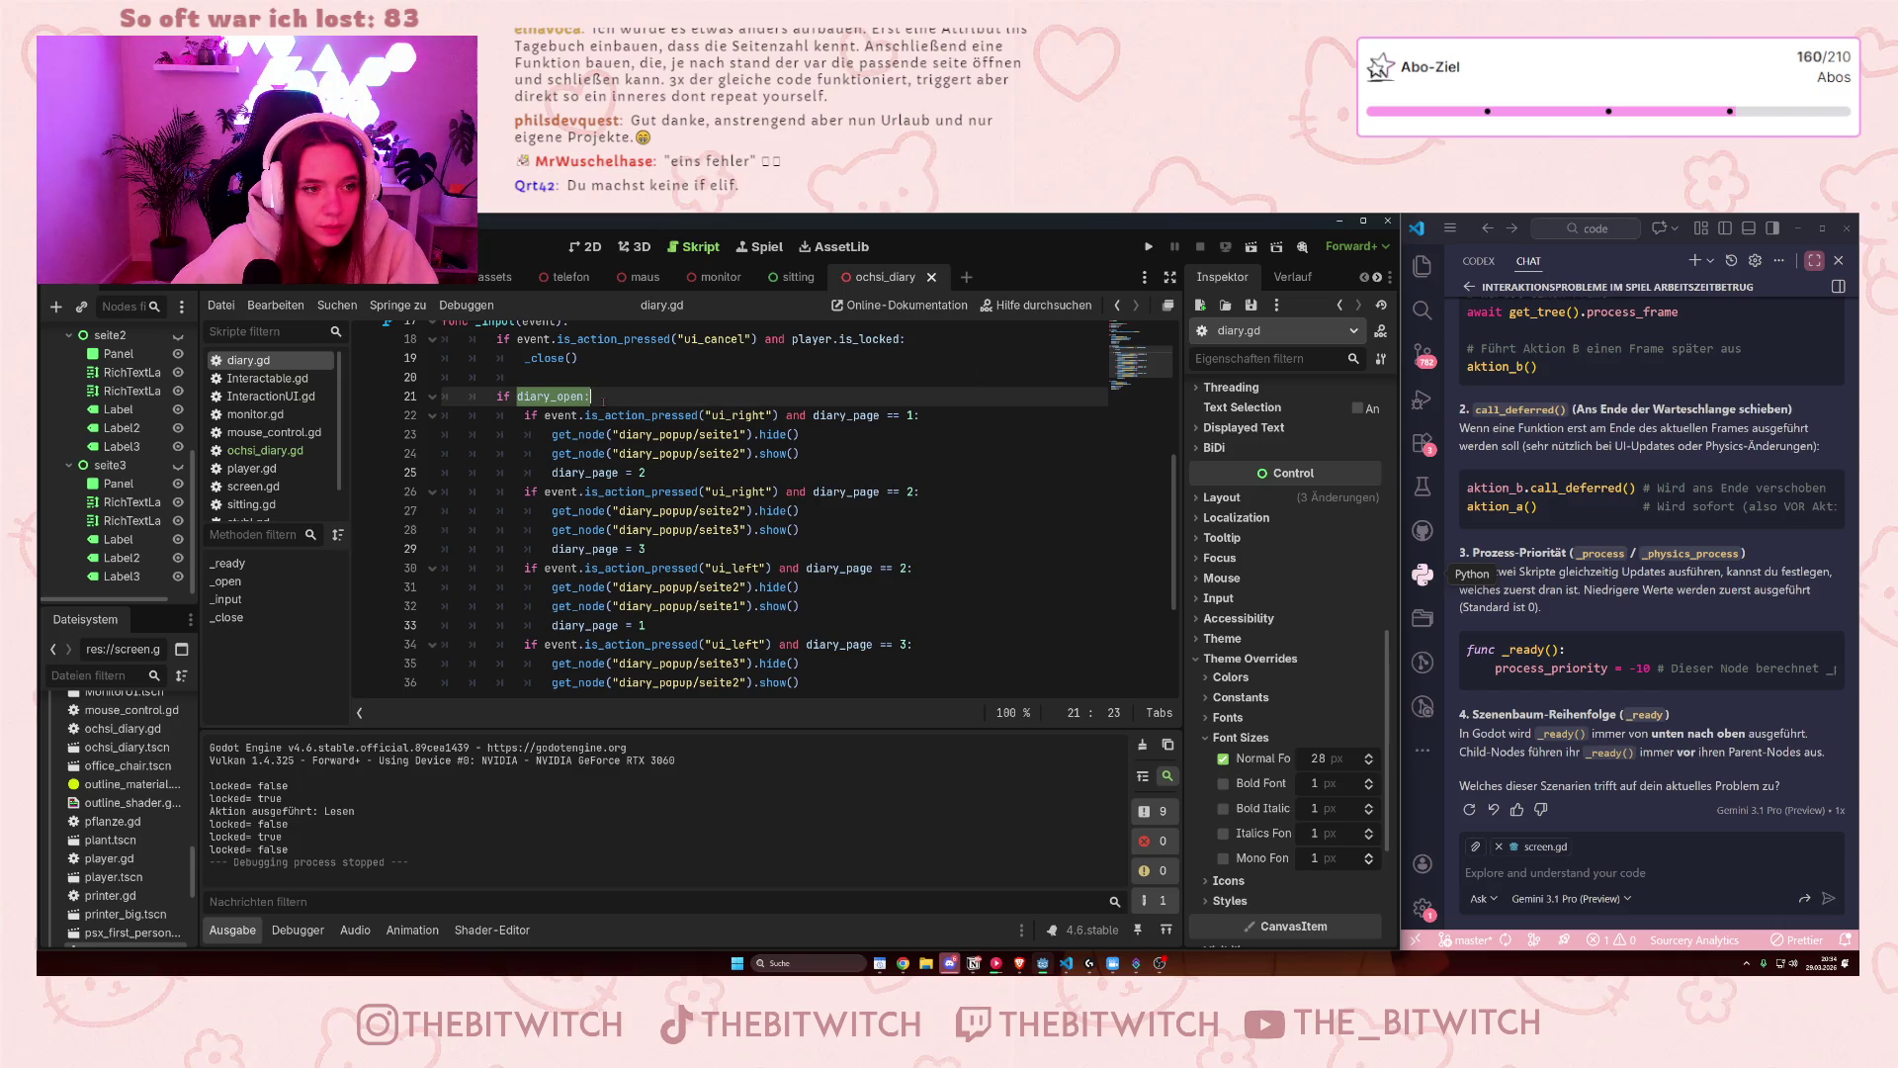
left_click(593, 396)
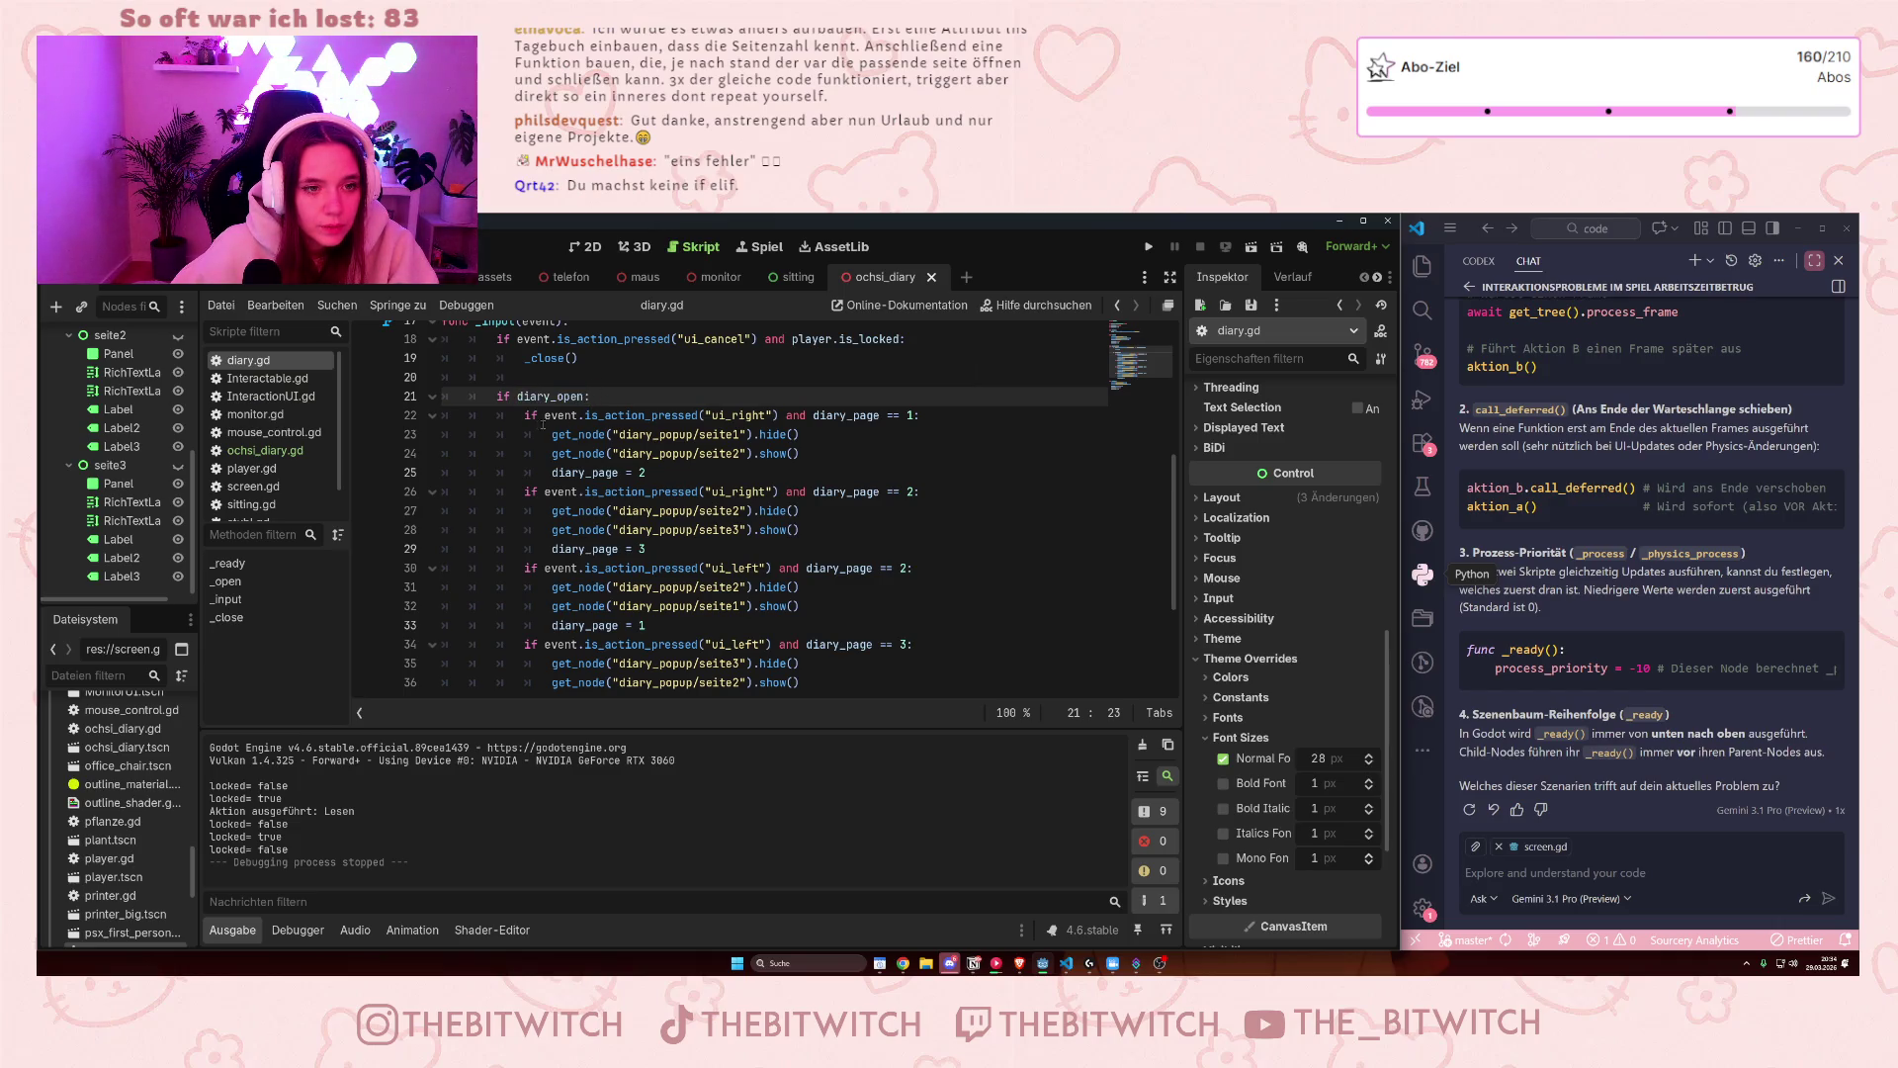
left_click_drag(522, 417, 924, 415)
scroll(860, 453, "up", 3)
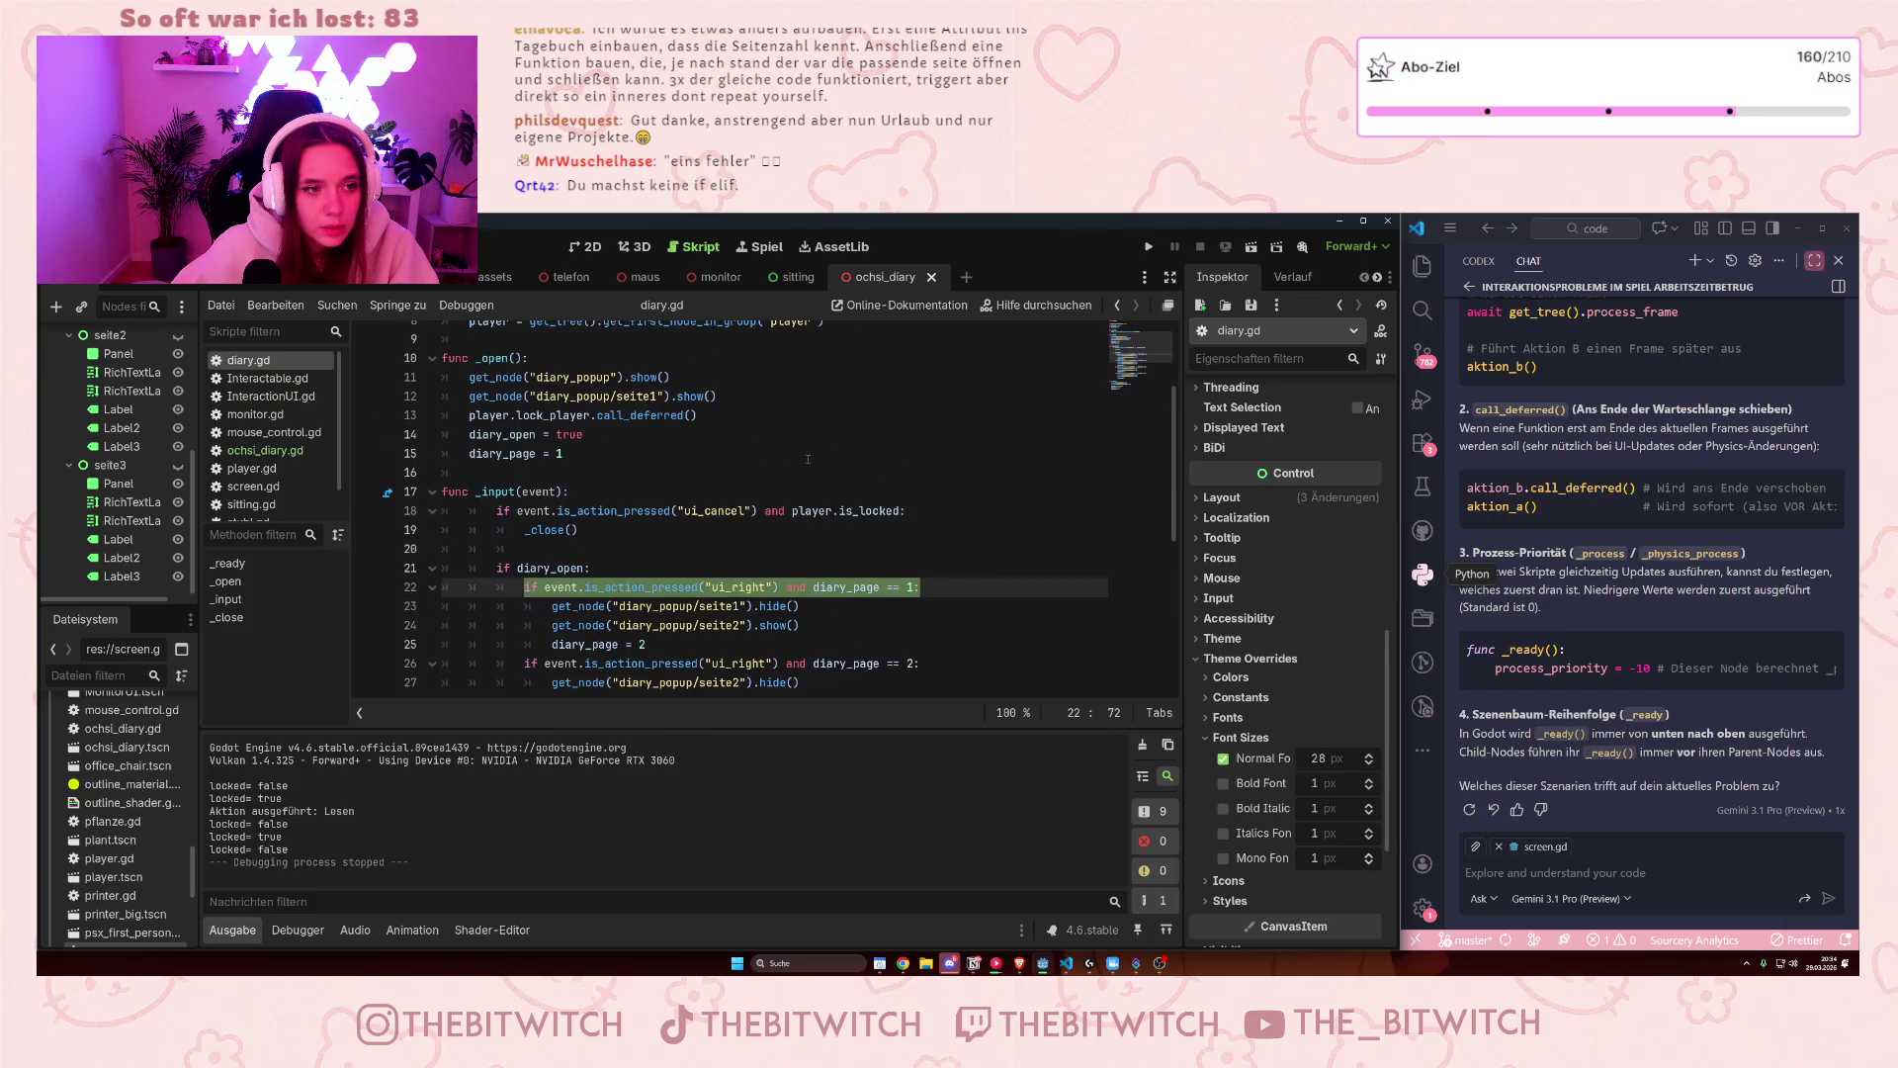
left_click_drag(442, 357, 564, 453)
left_click(563, 453)
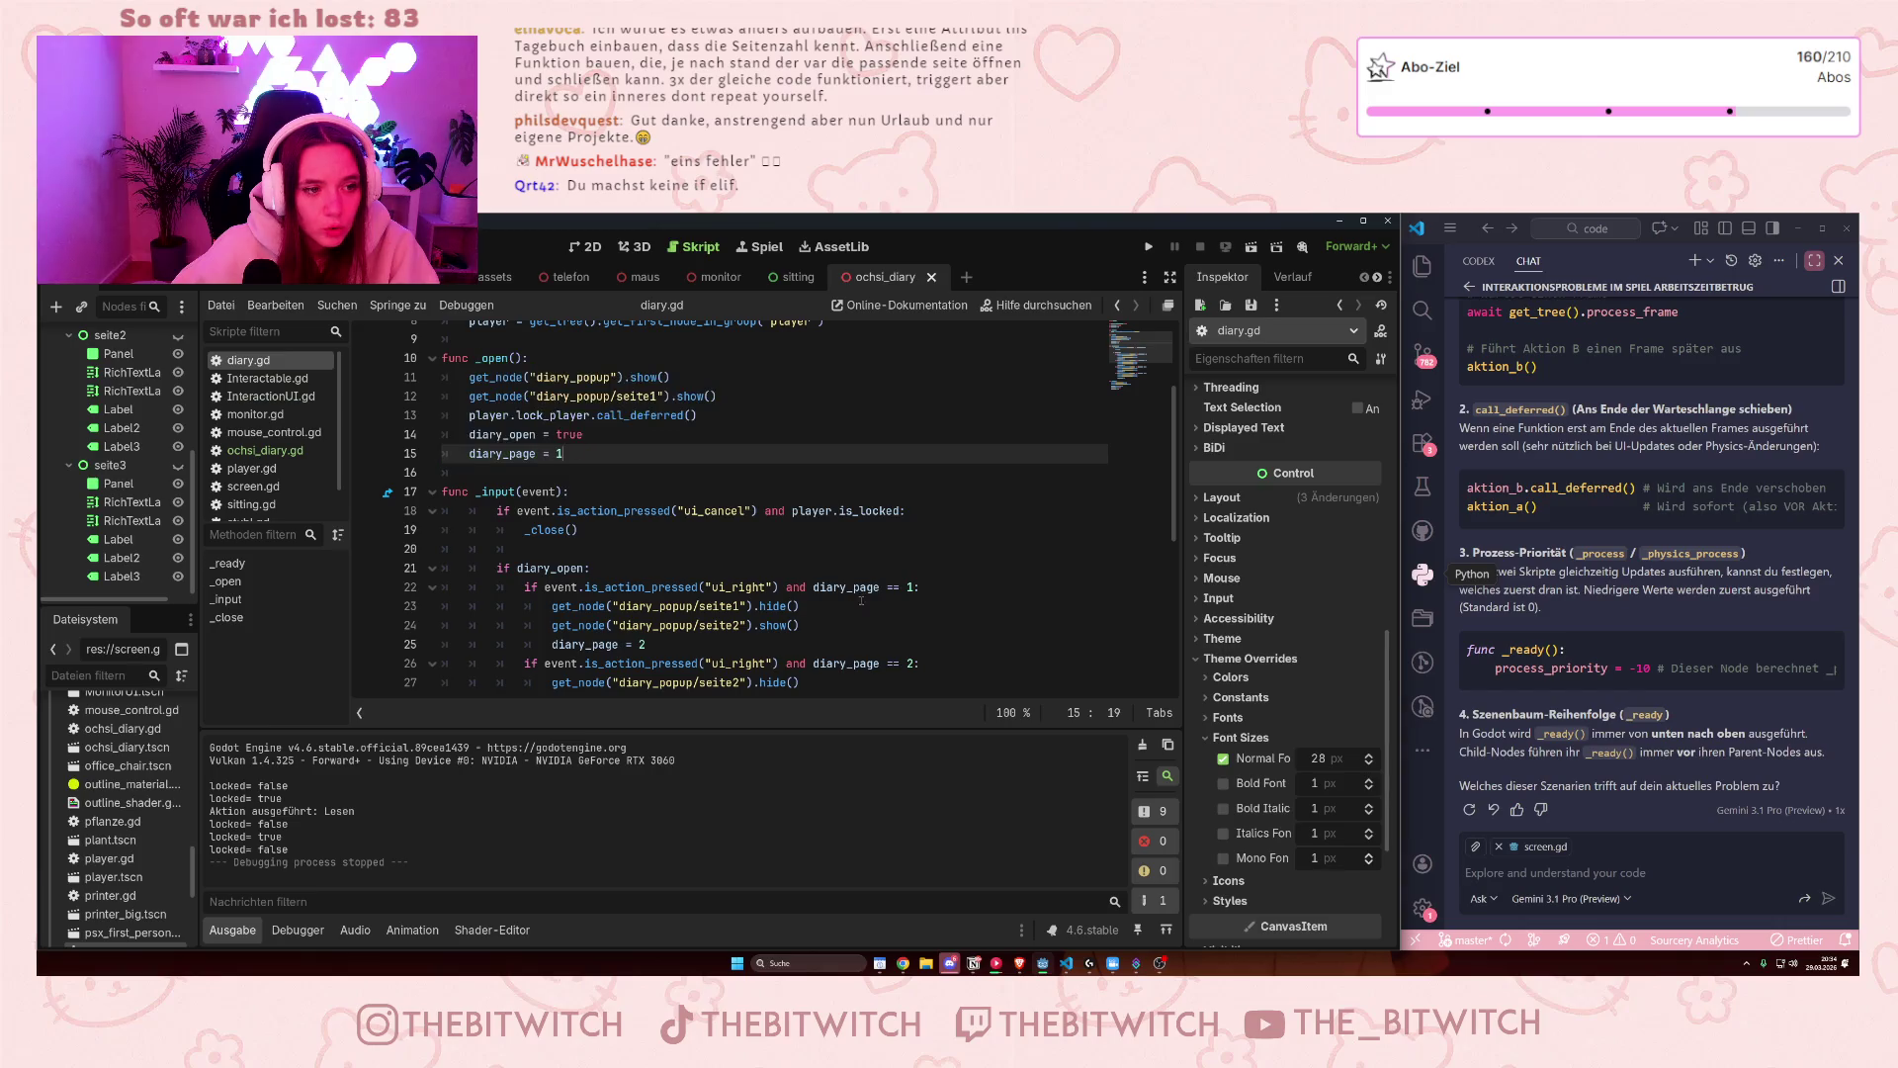
scroll(850, 598, "down", 2)
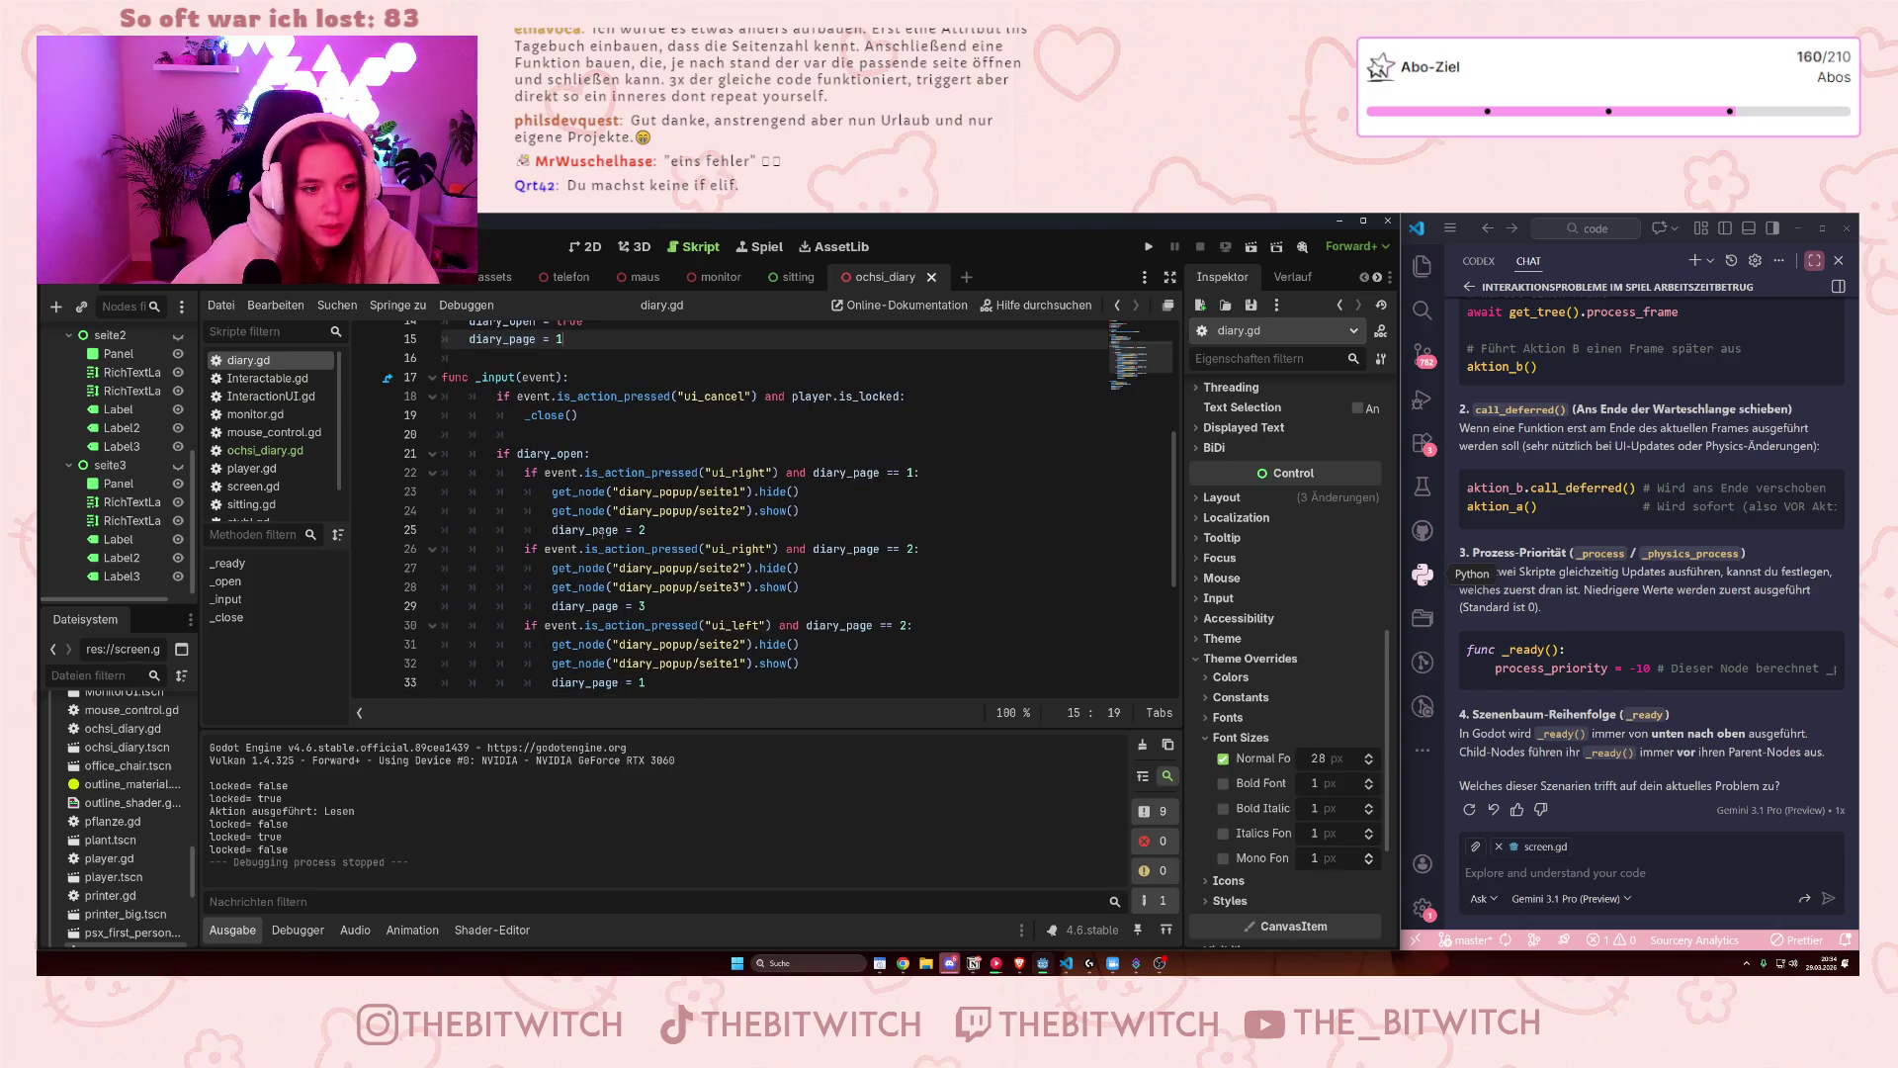
- Add print("Seite" + diary_page) on a new line after diary_page = 2
left_click(672, 526)
key("Return")
type("print")
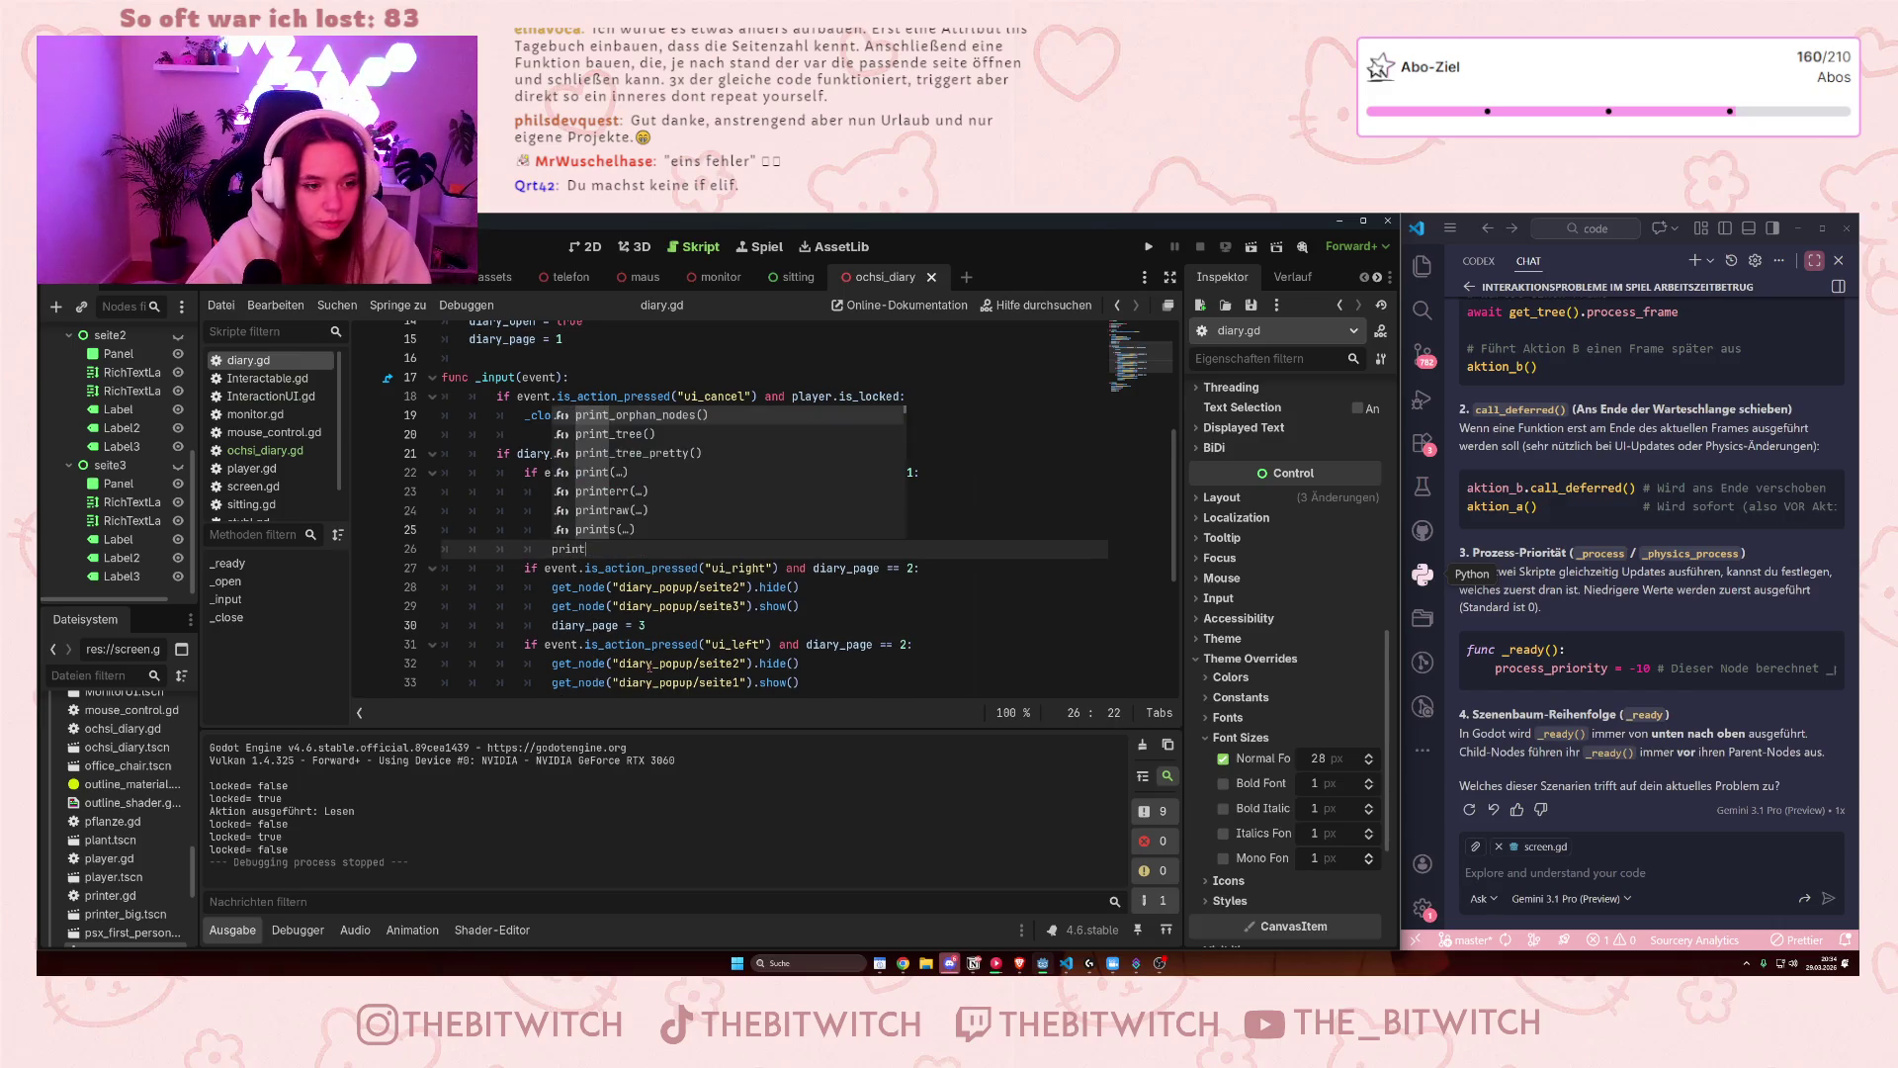
type("(diary")
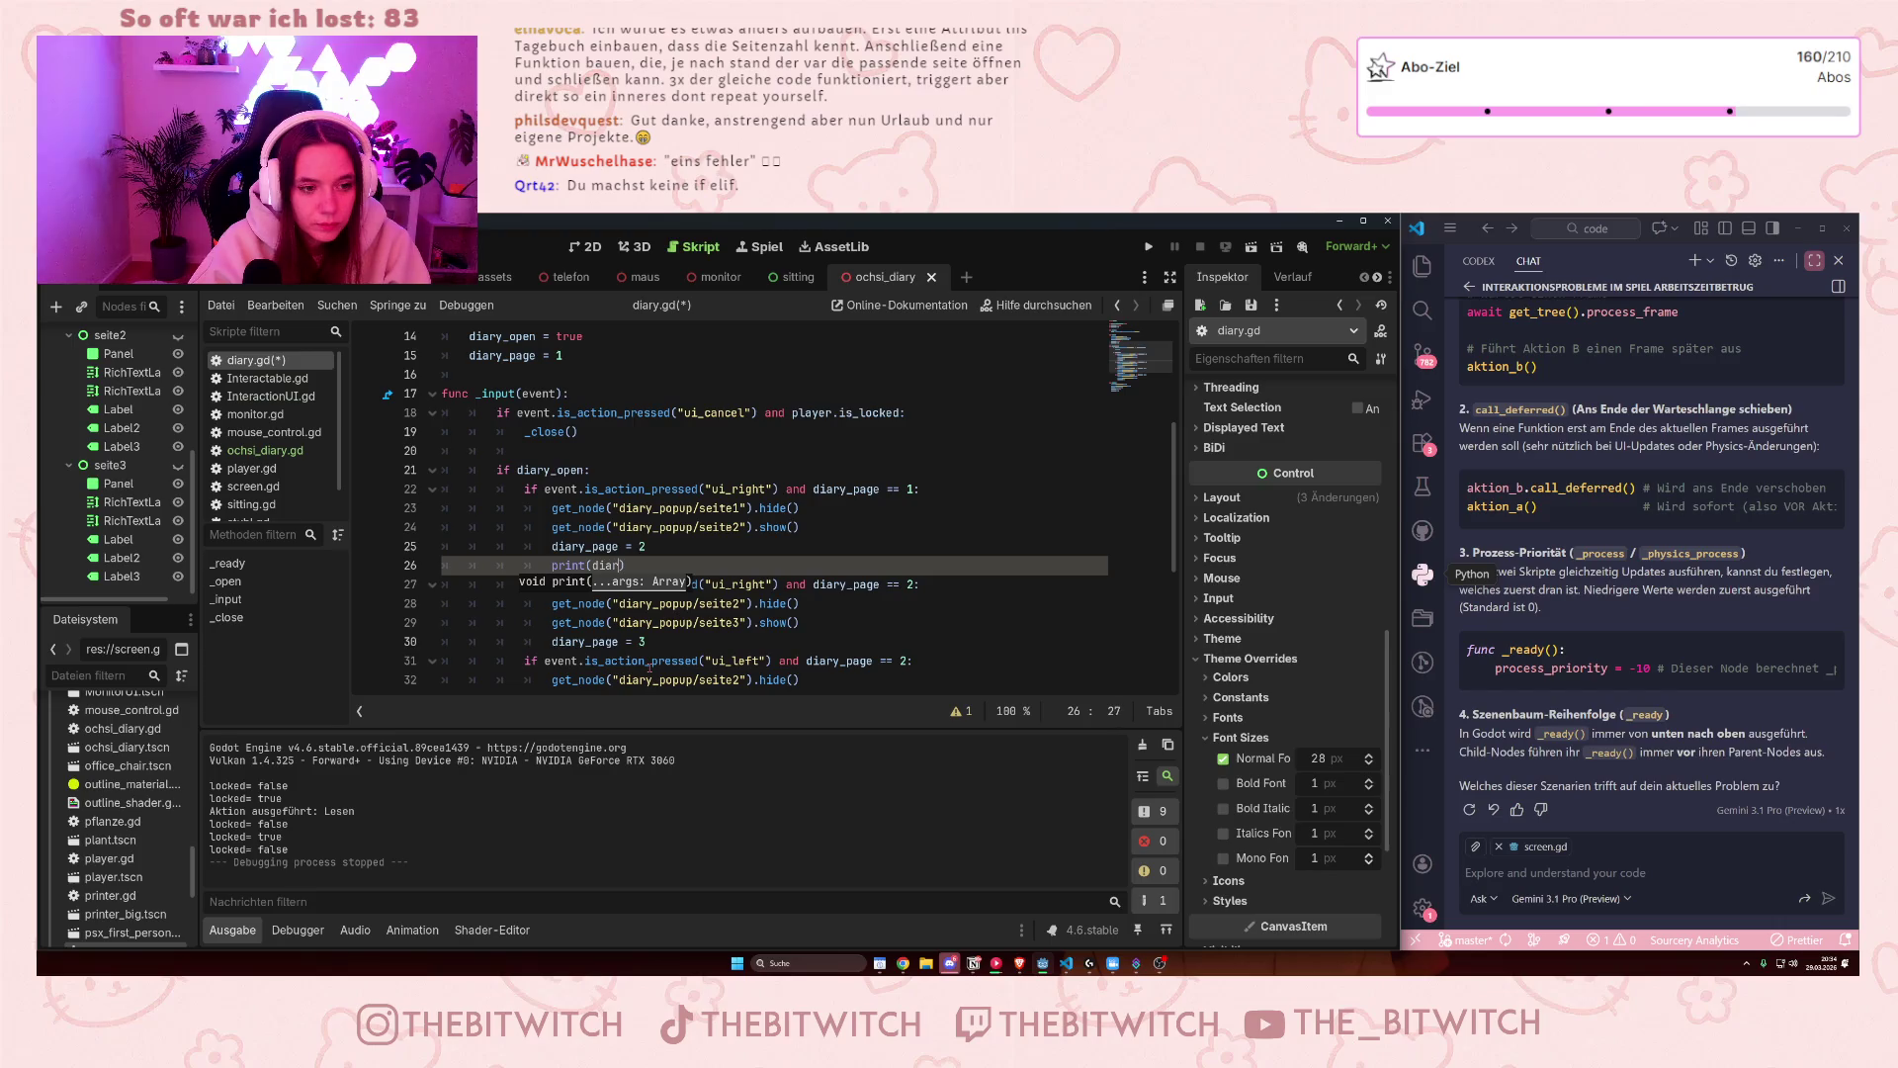
type("_p")
key("Return")
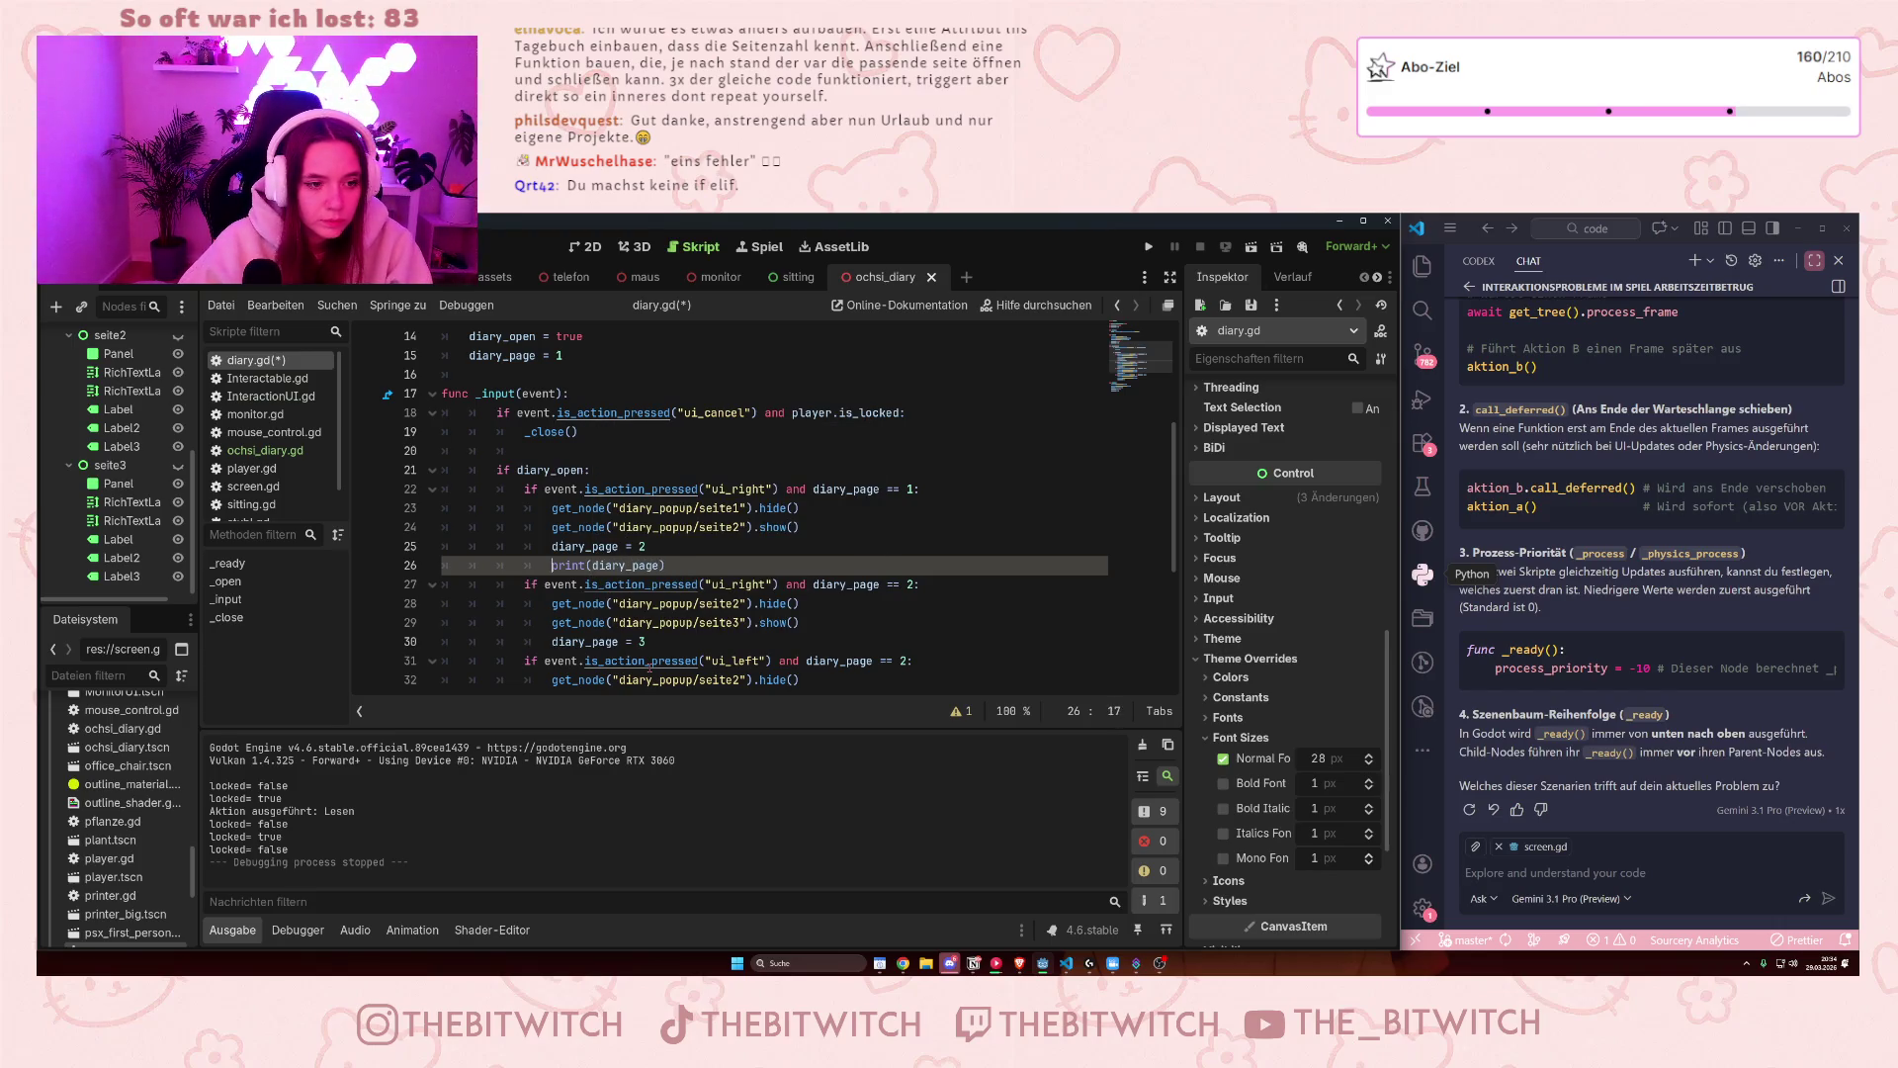
key("Left")
key("Left")
key("Left")
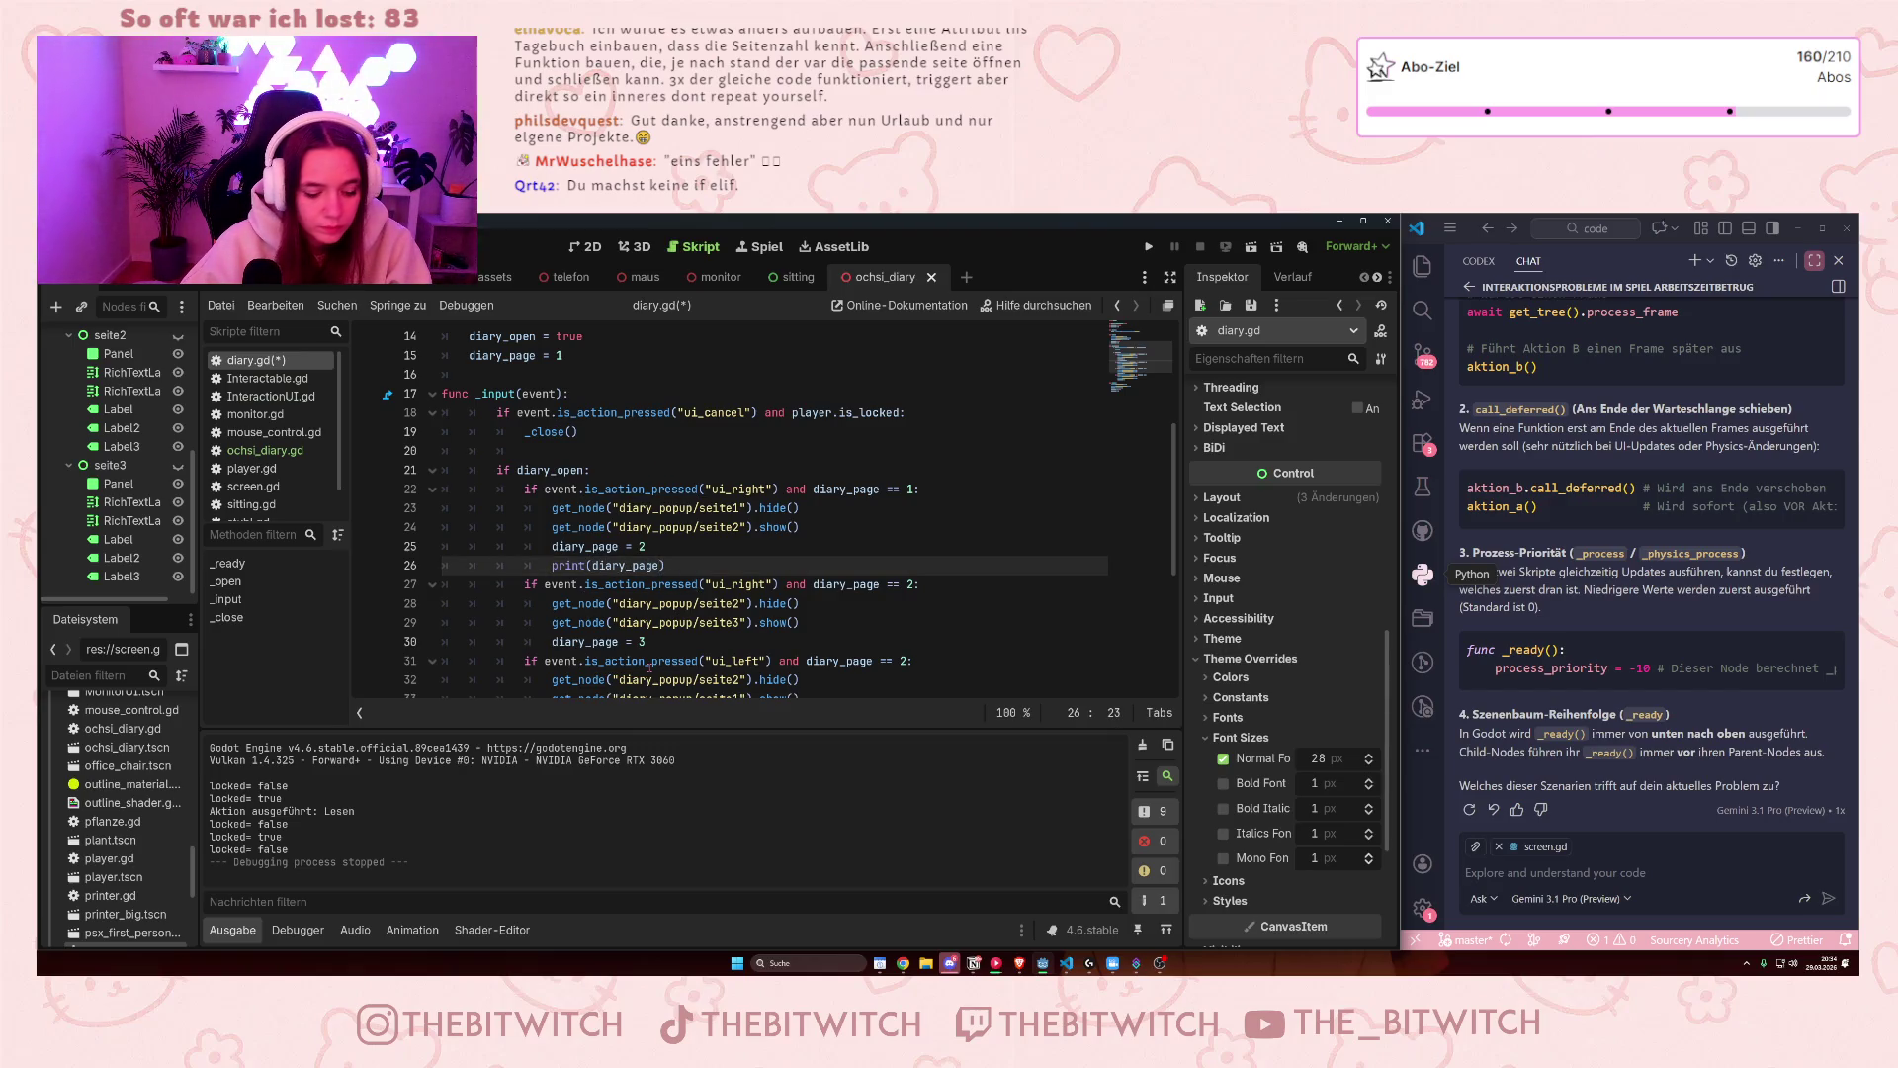
type("\"Seite\"")
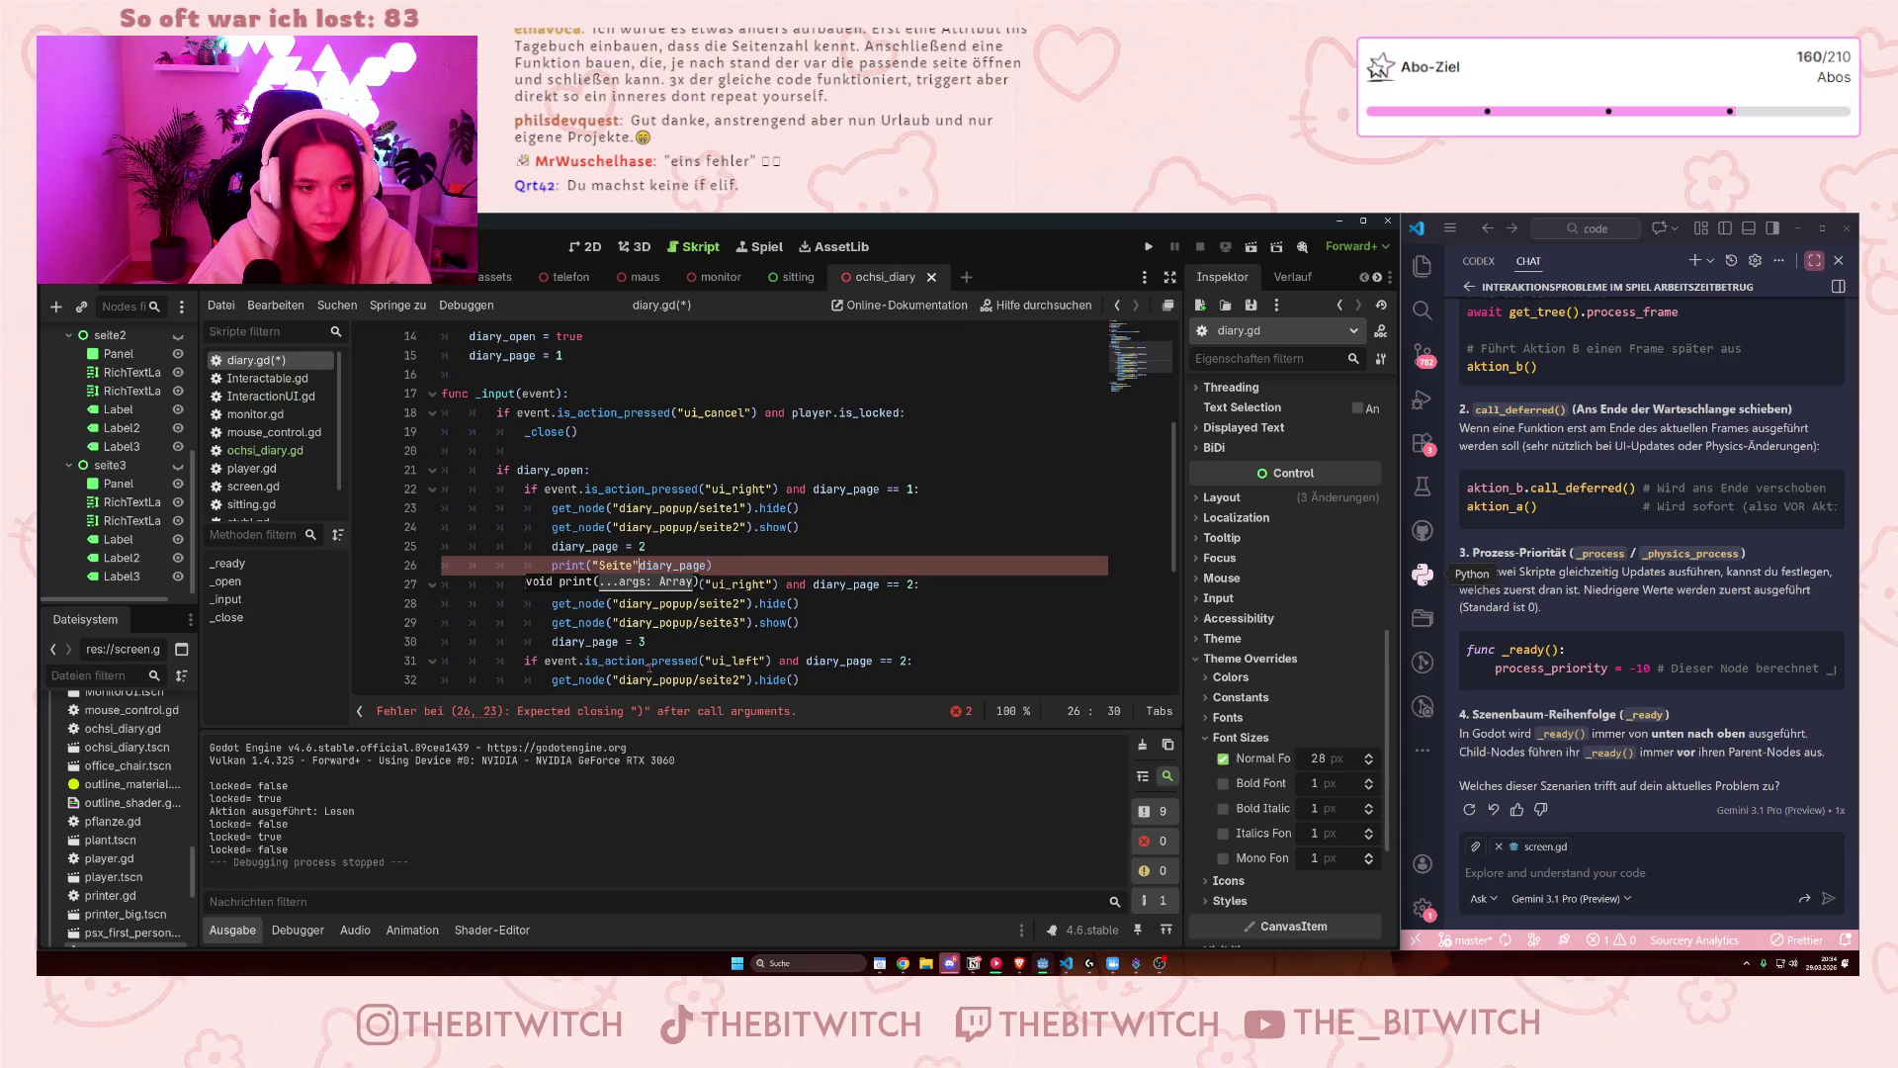
type("+")
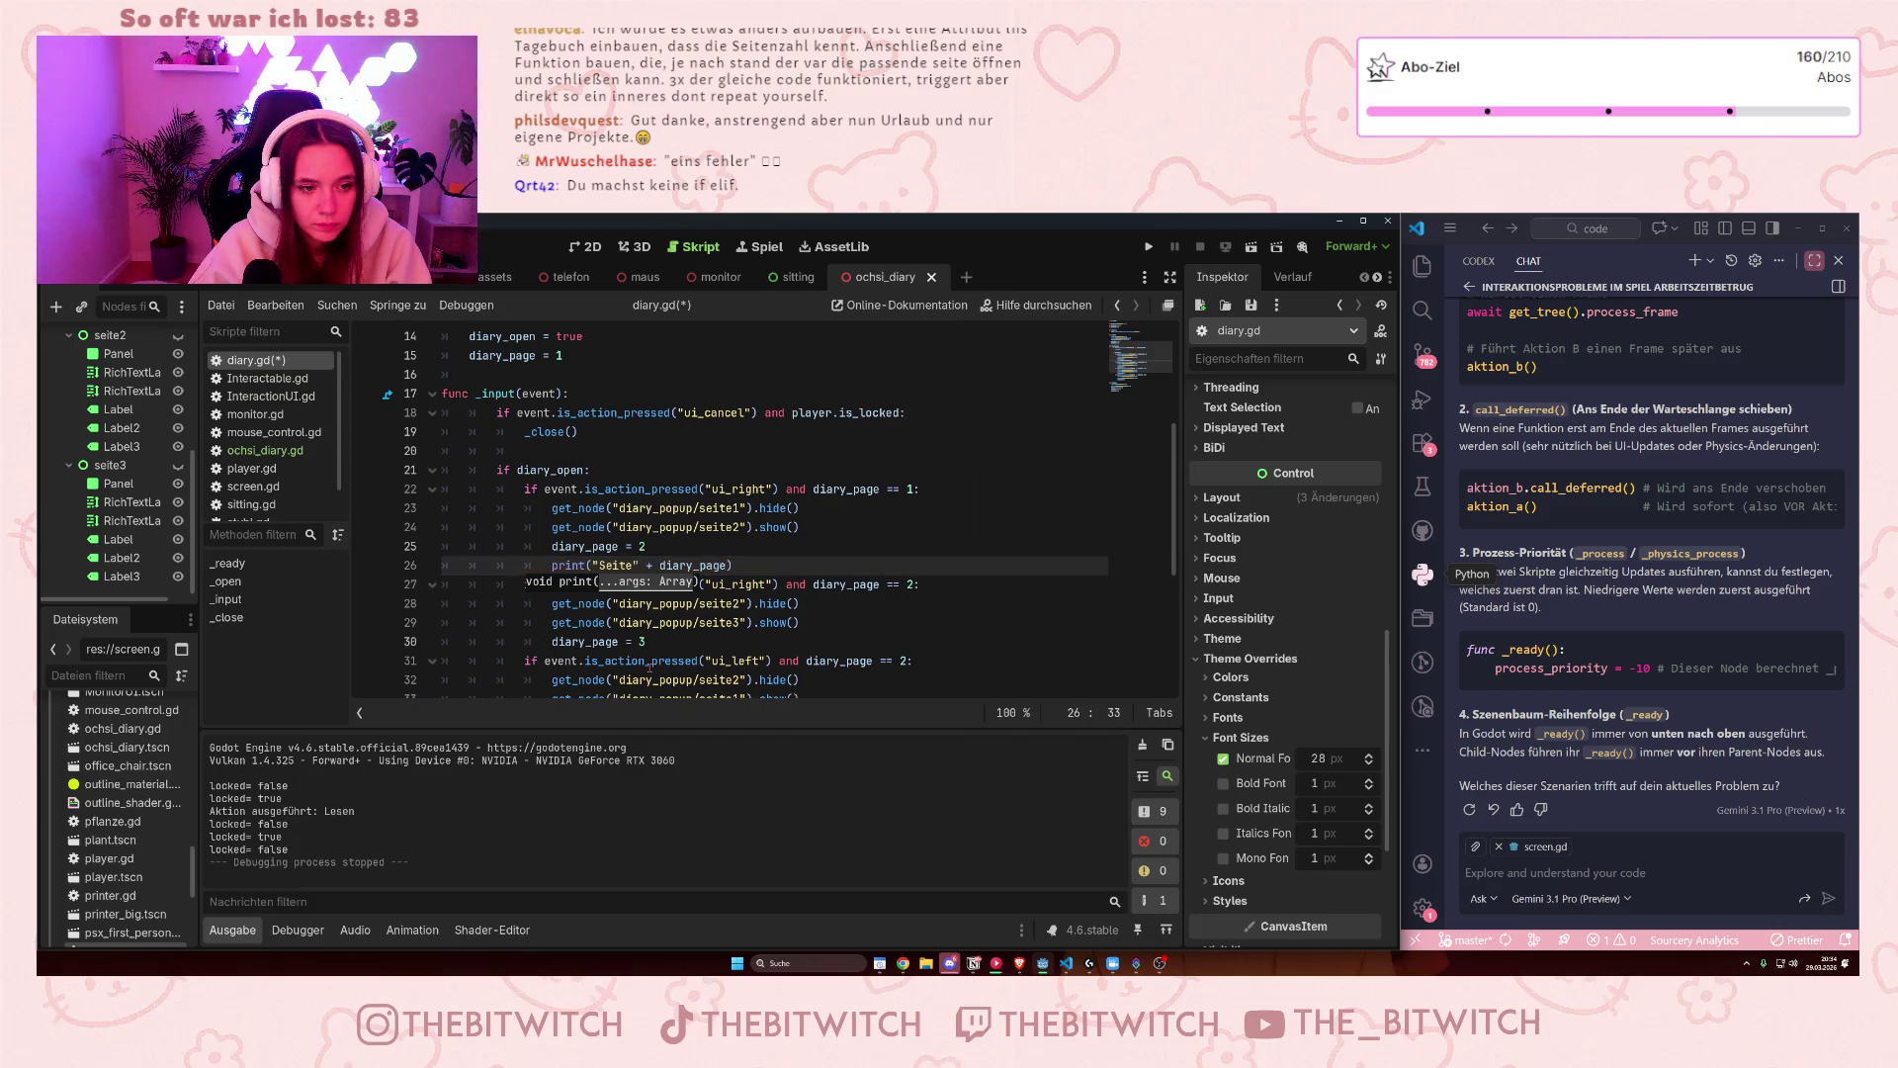
left_click(869, 598)
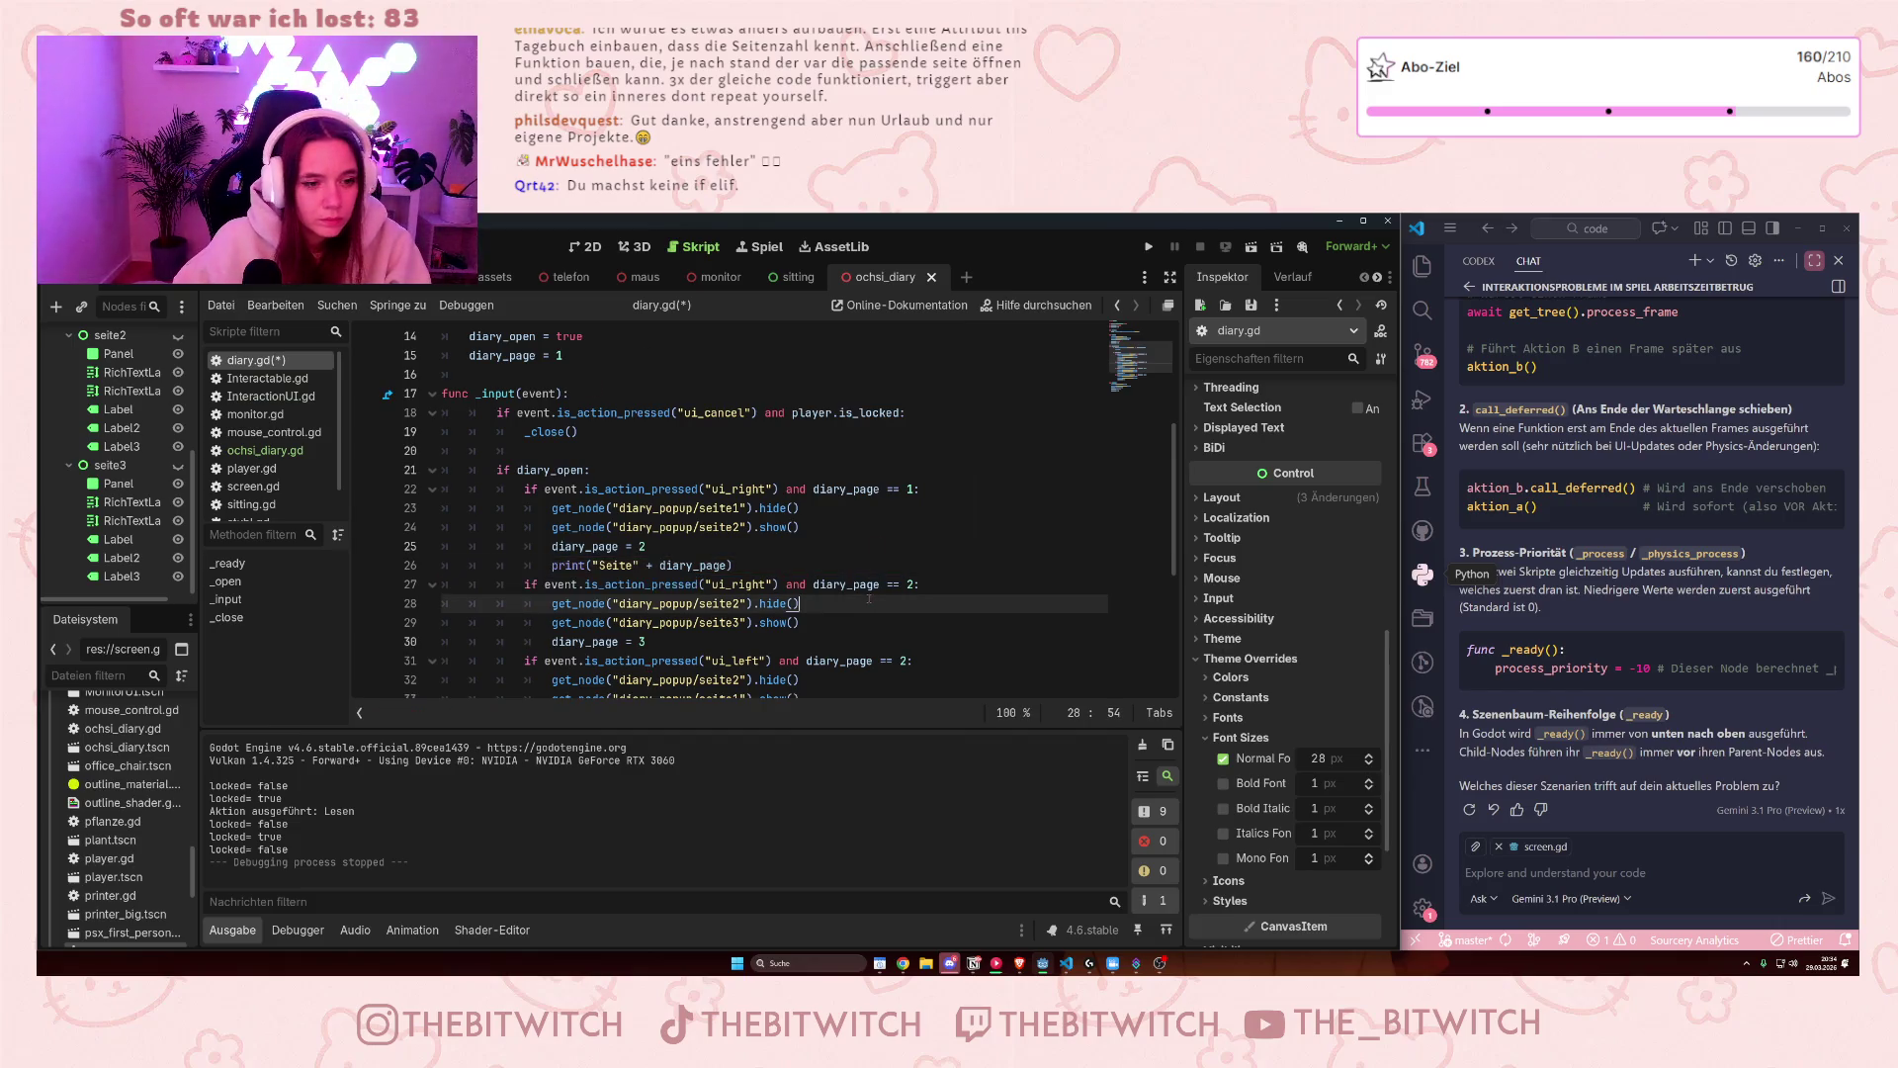
- Save diary.gd and launch the game with the Play button
key("ctrl+s")
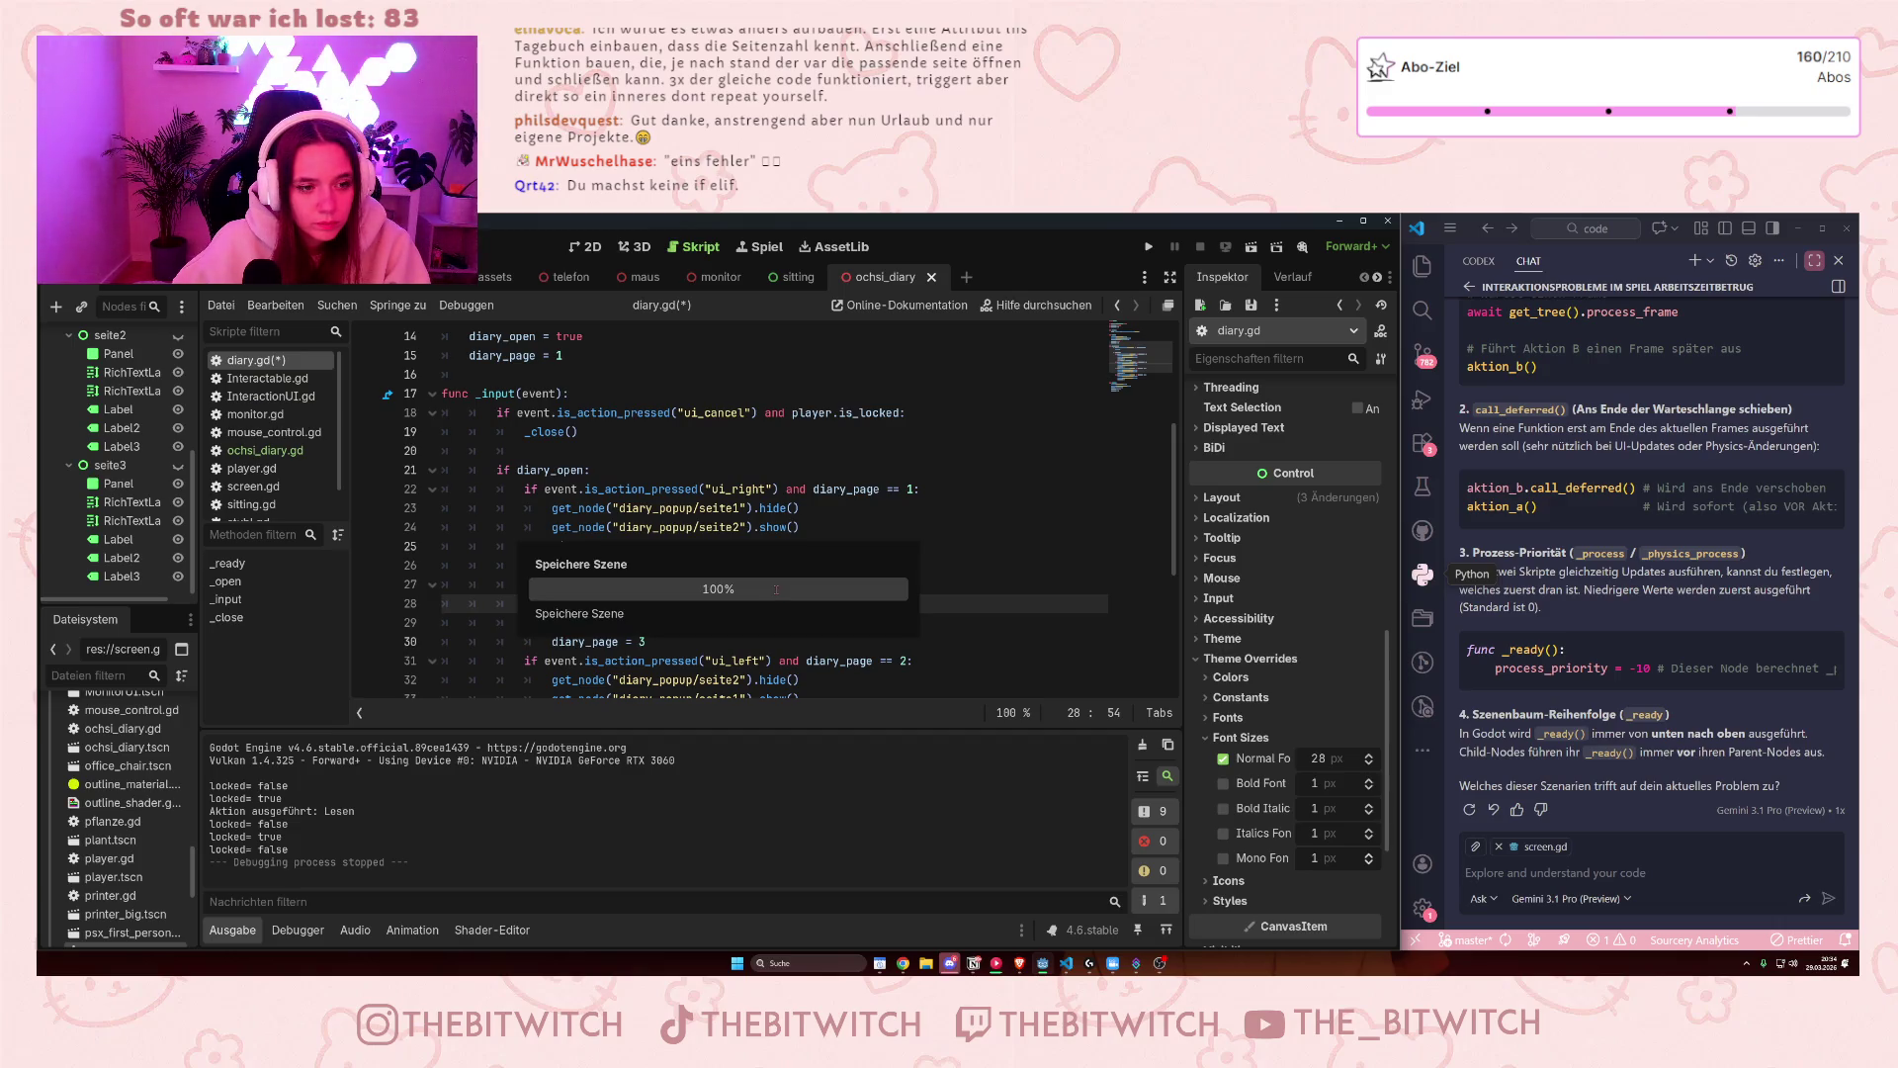
scroll(1004, 542, "up", 3)
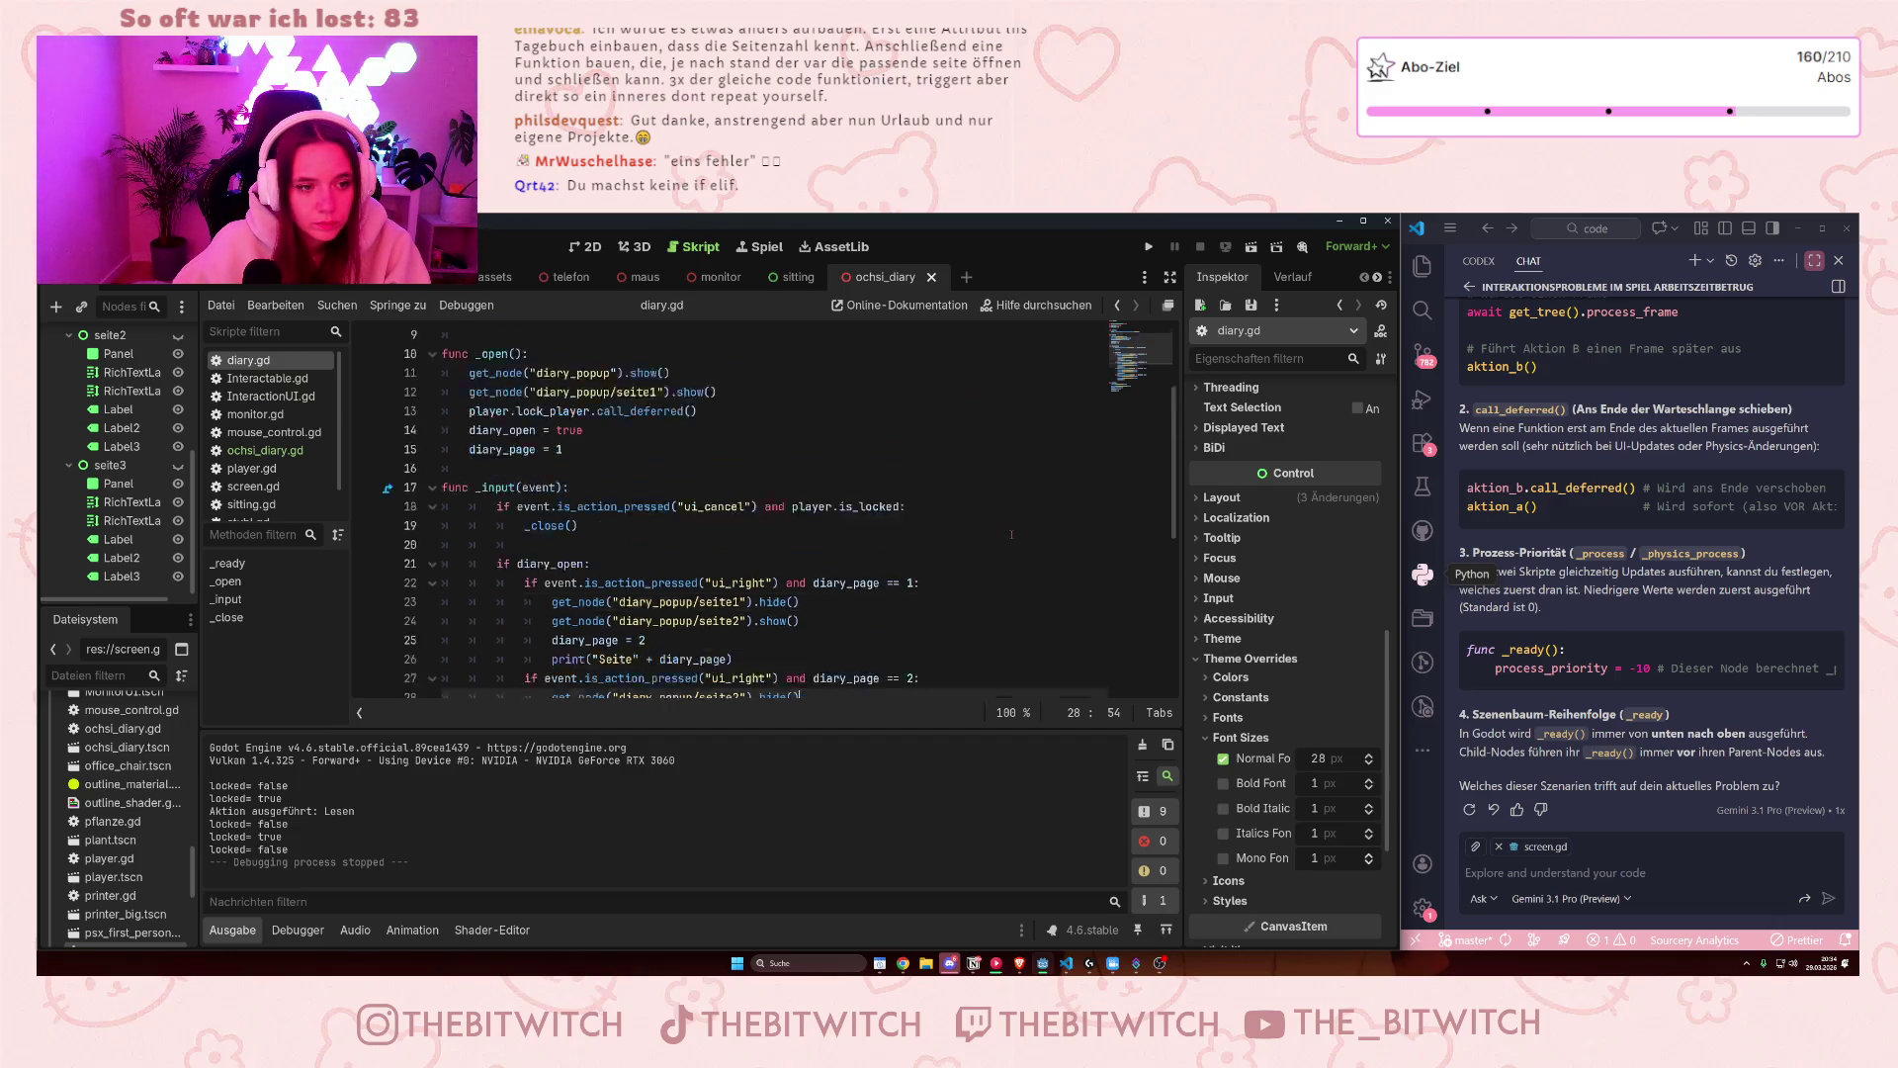
scroll(1005, 542, "down", 5)
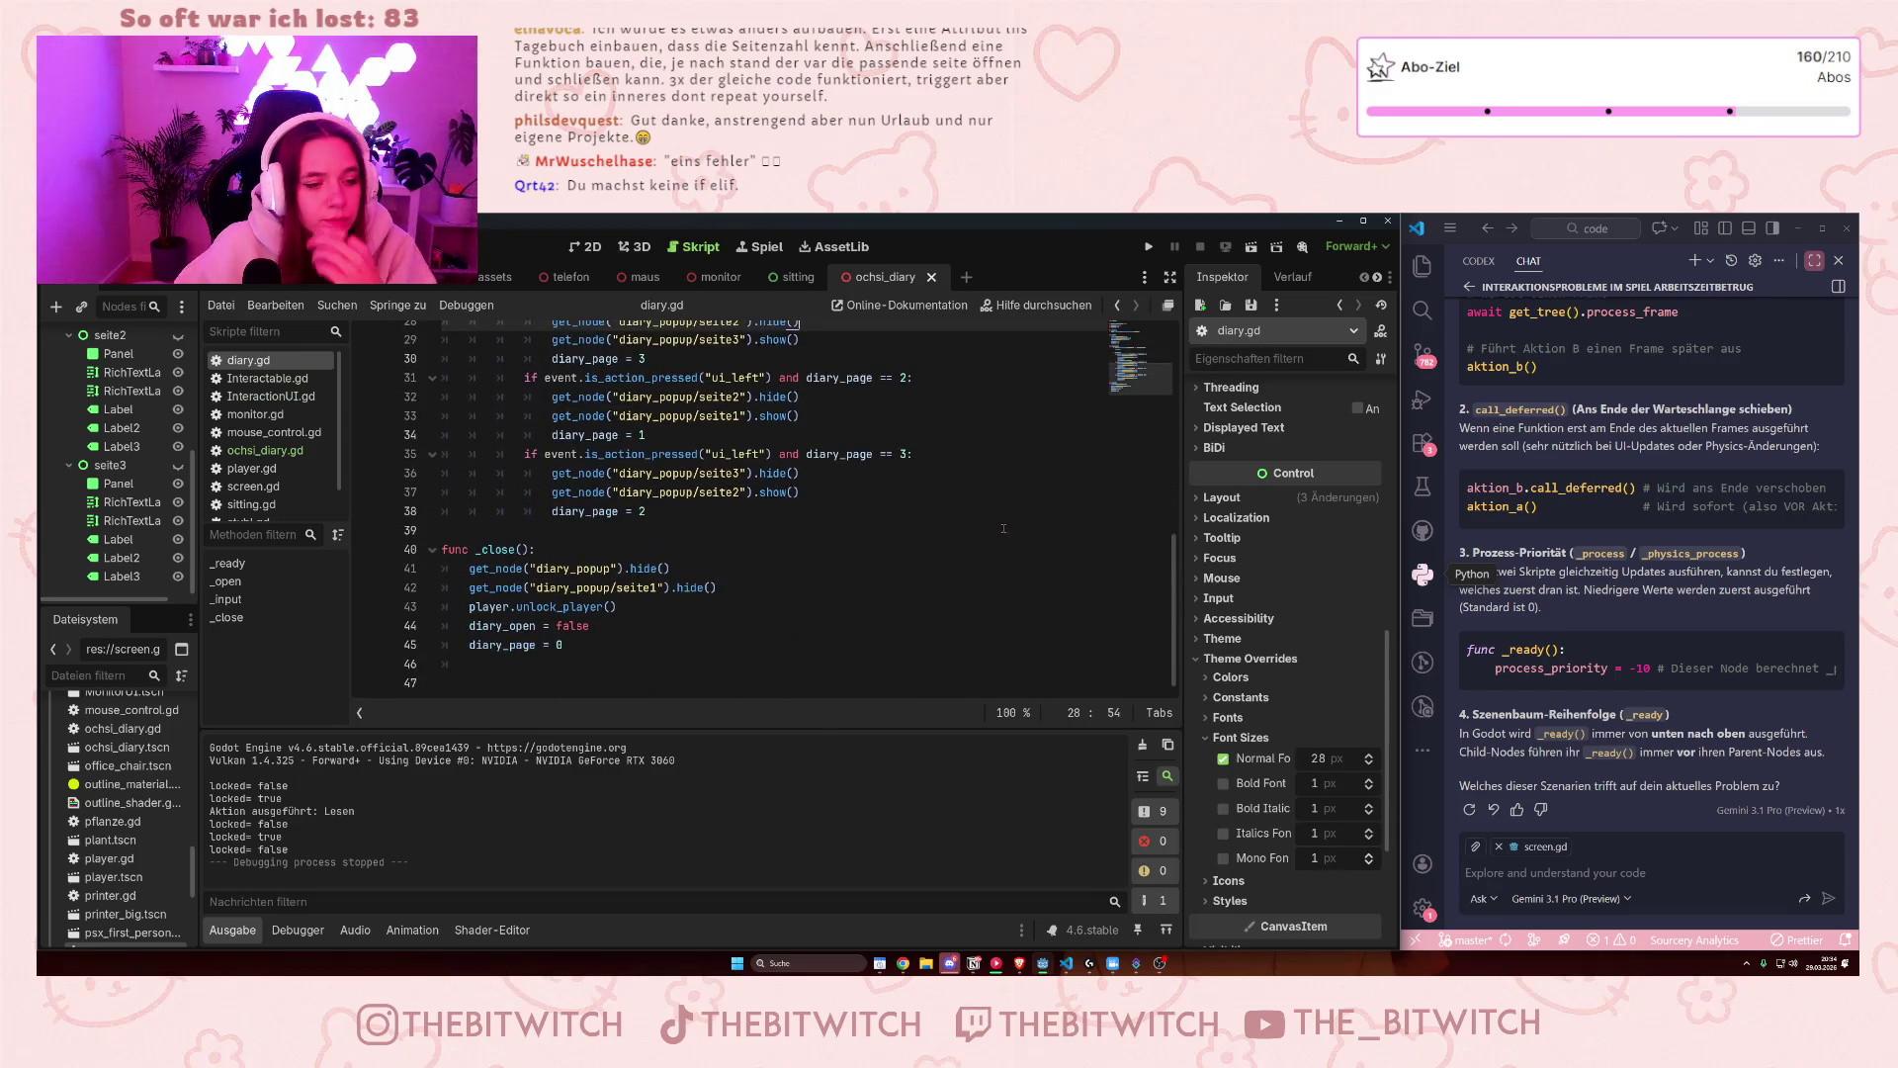
left_click(1149, 246)
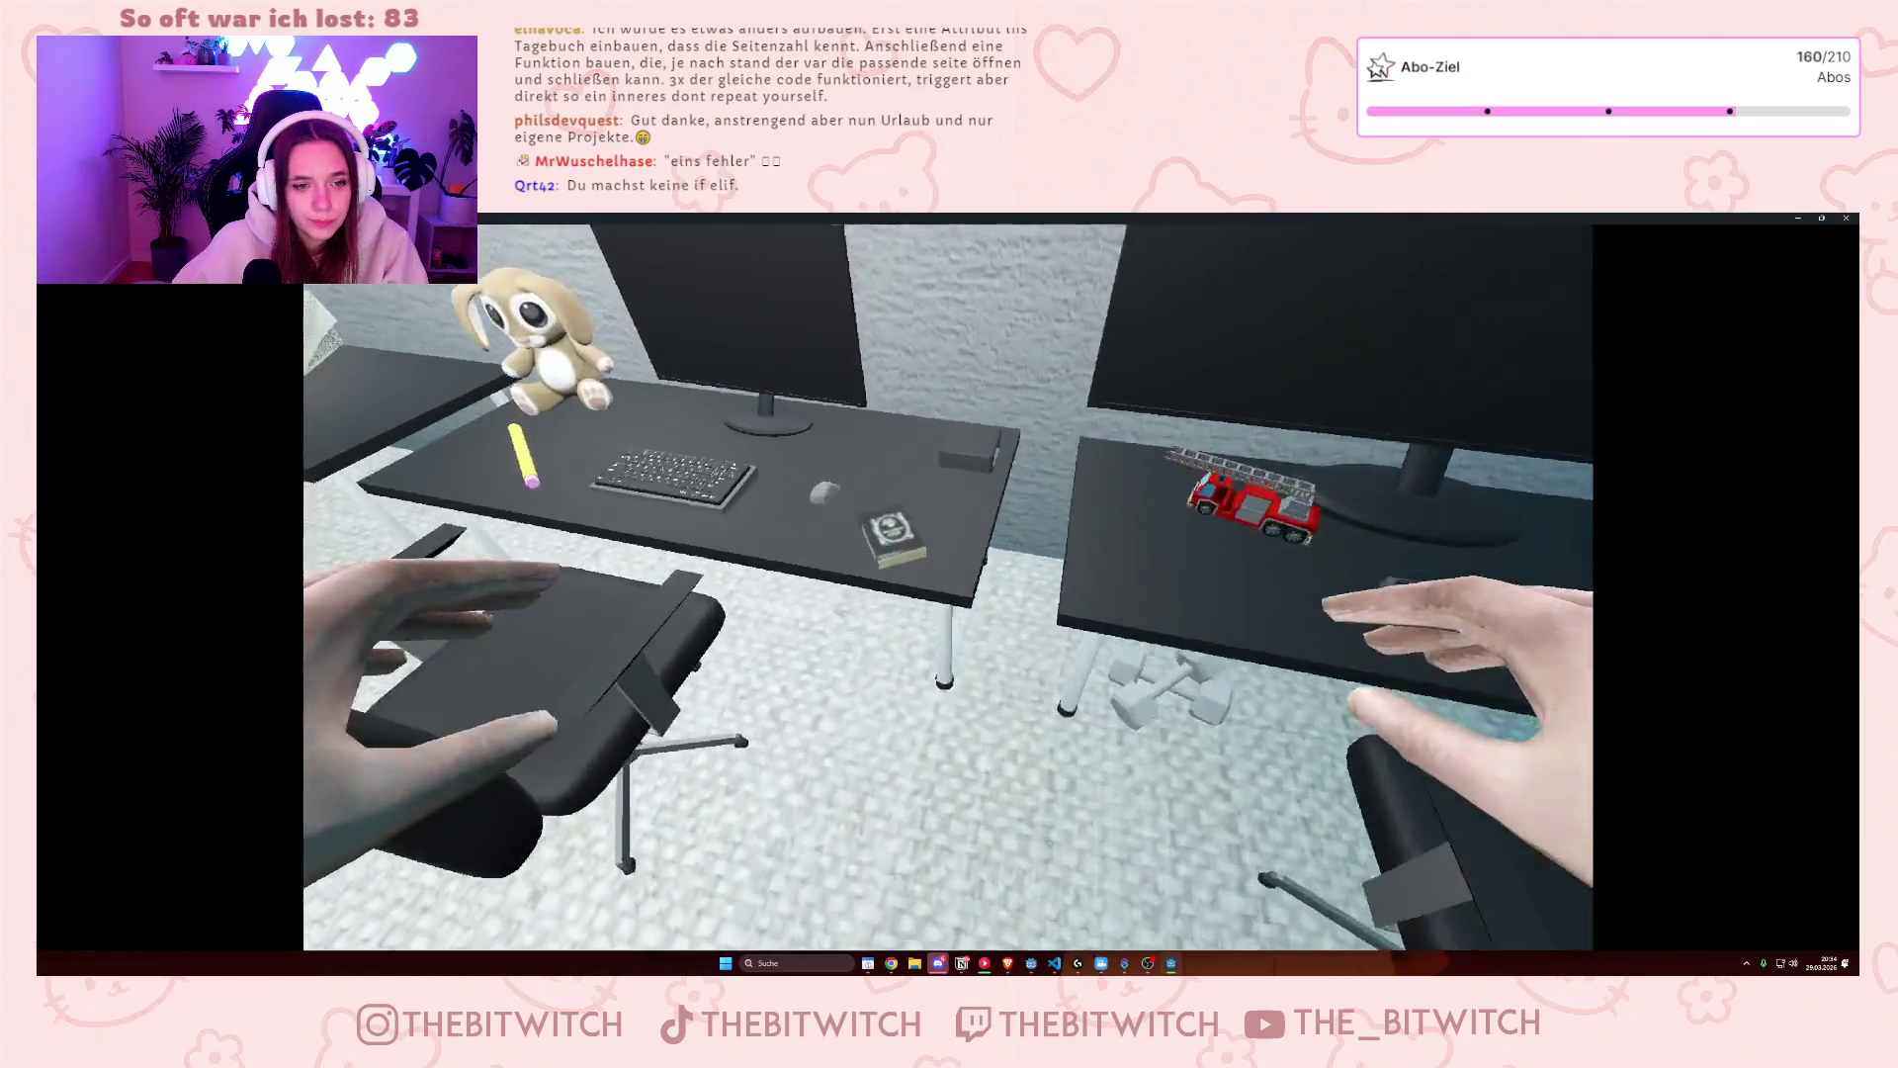
- Open the diary at the desk and page forward with D, triggering the debugger error
key("e")
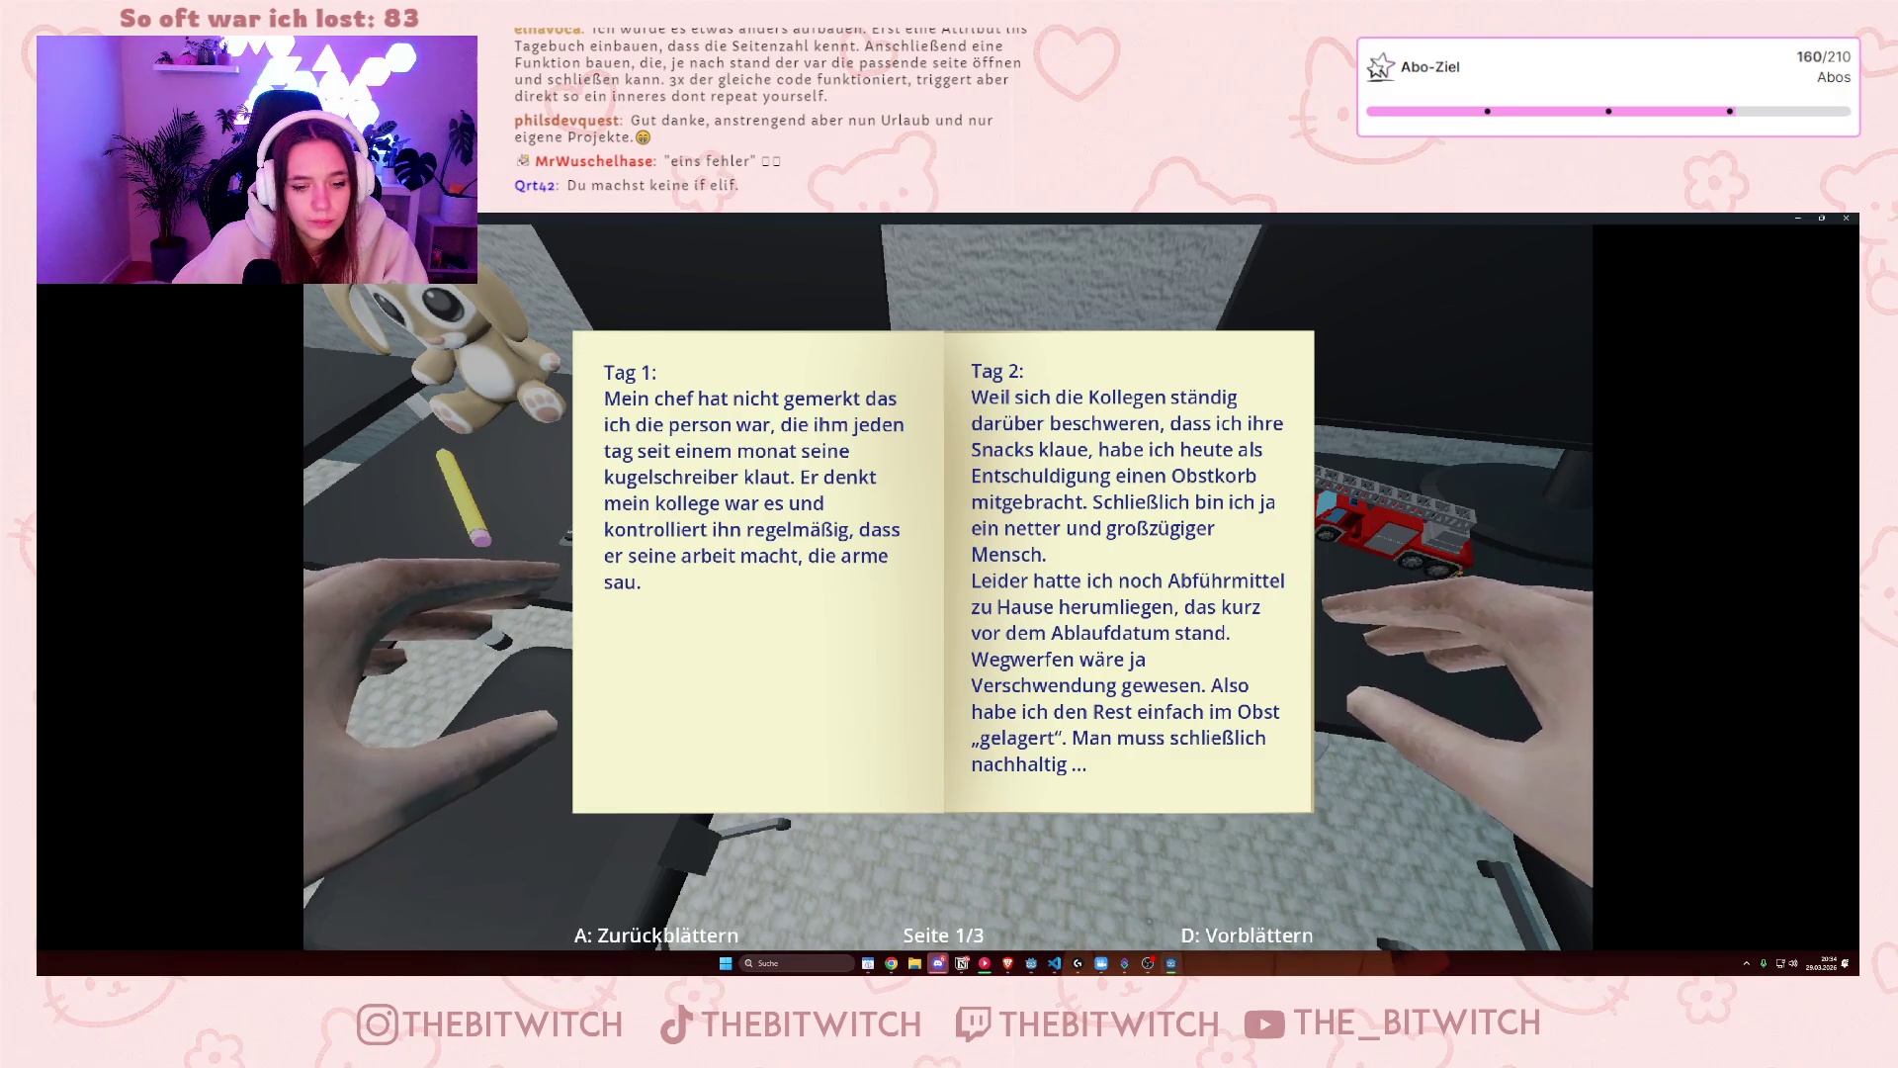
key("d")
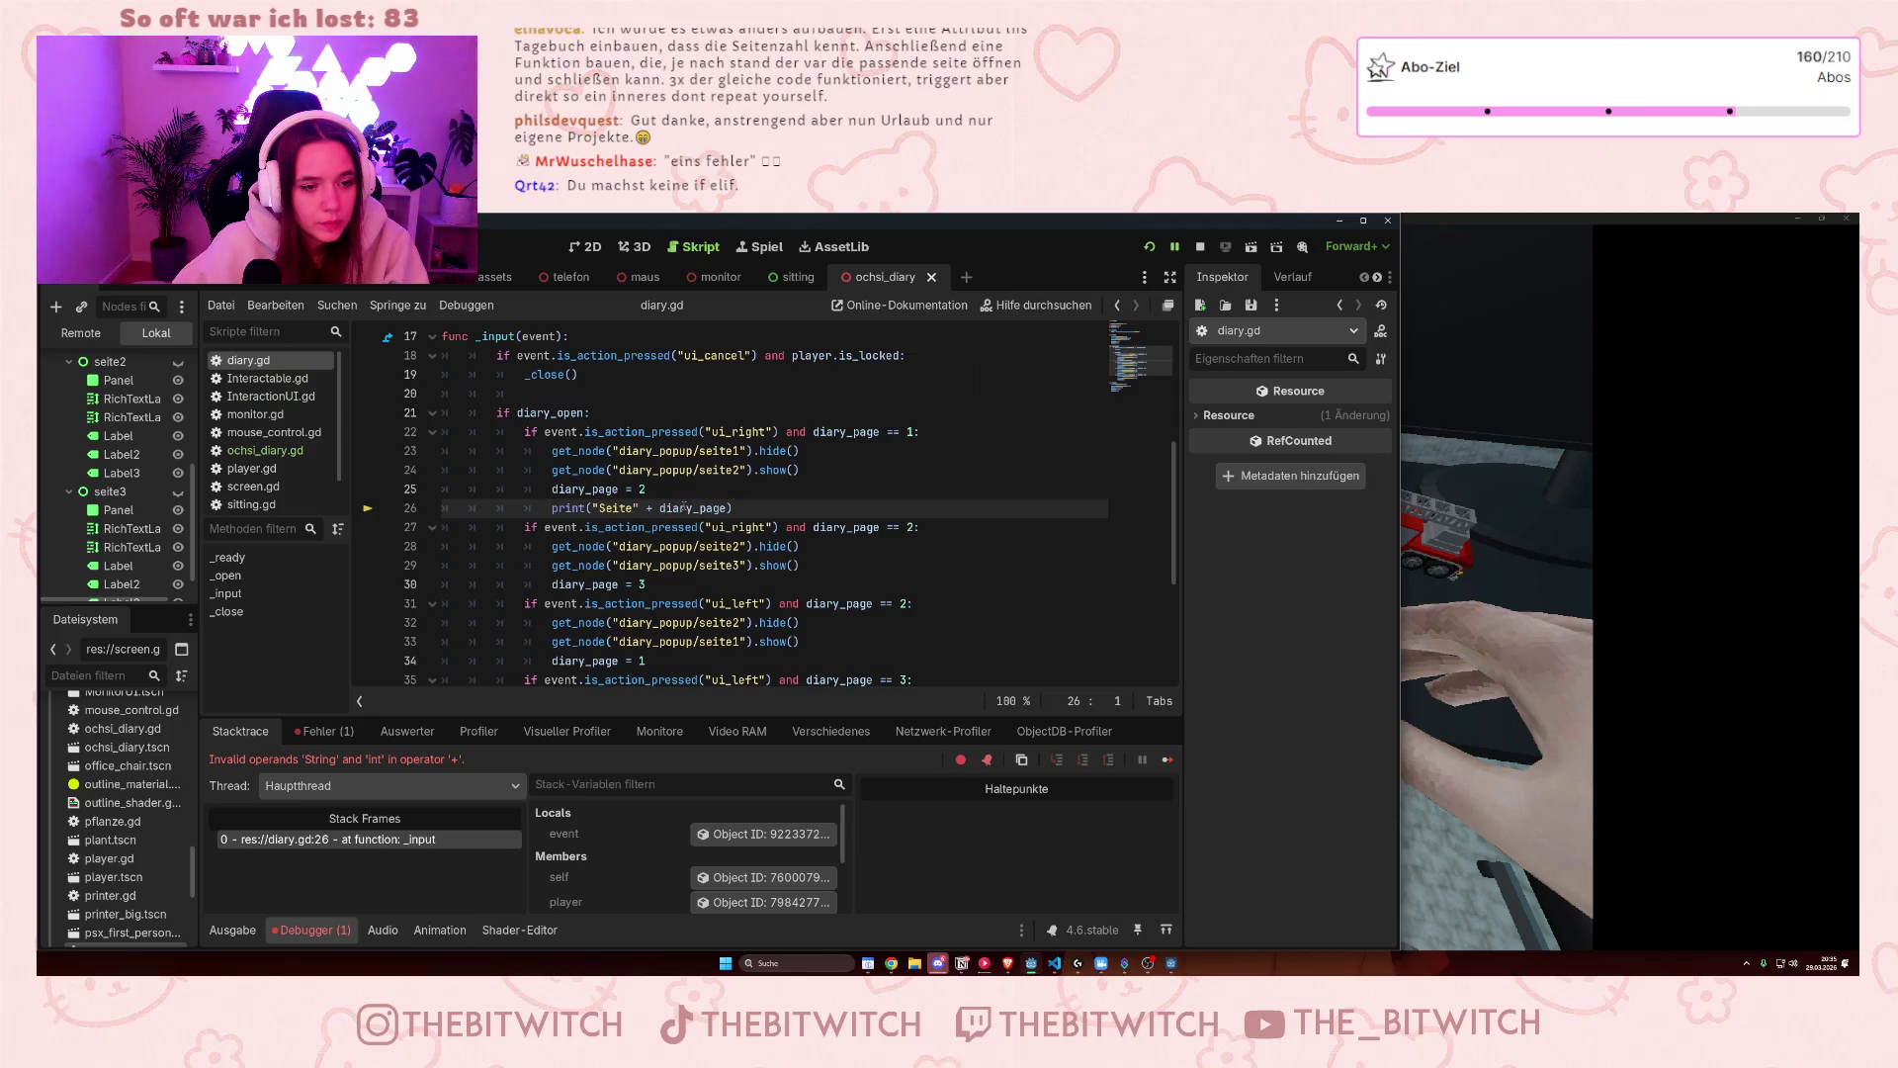
- Duplicate the seite1 hide line in _close twice
scroll(684, 506, "down", 4)
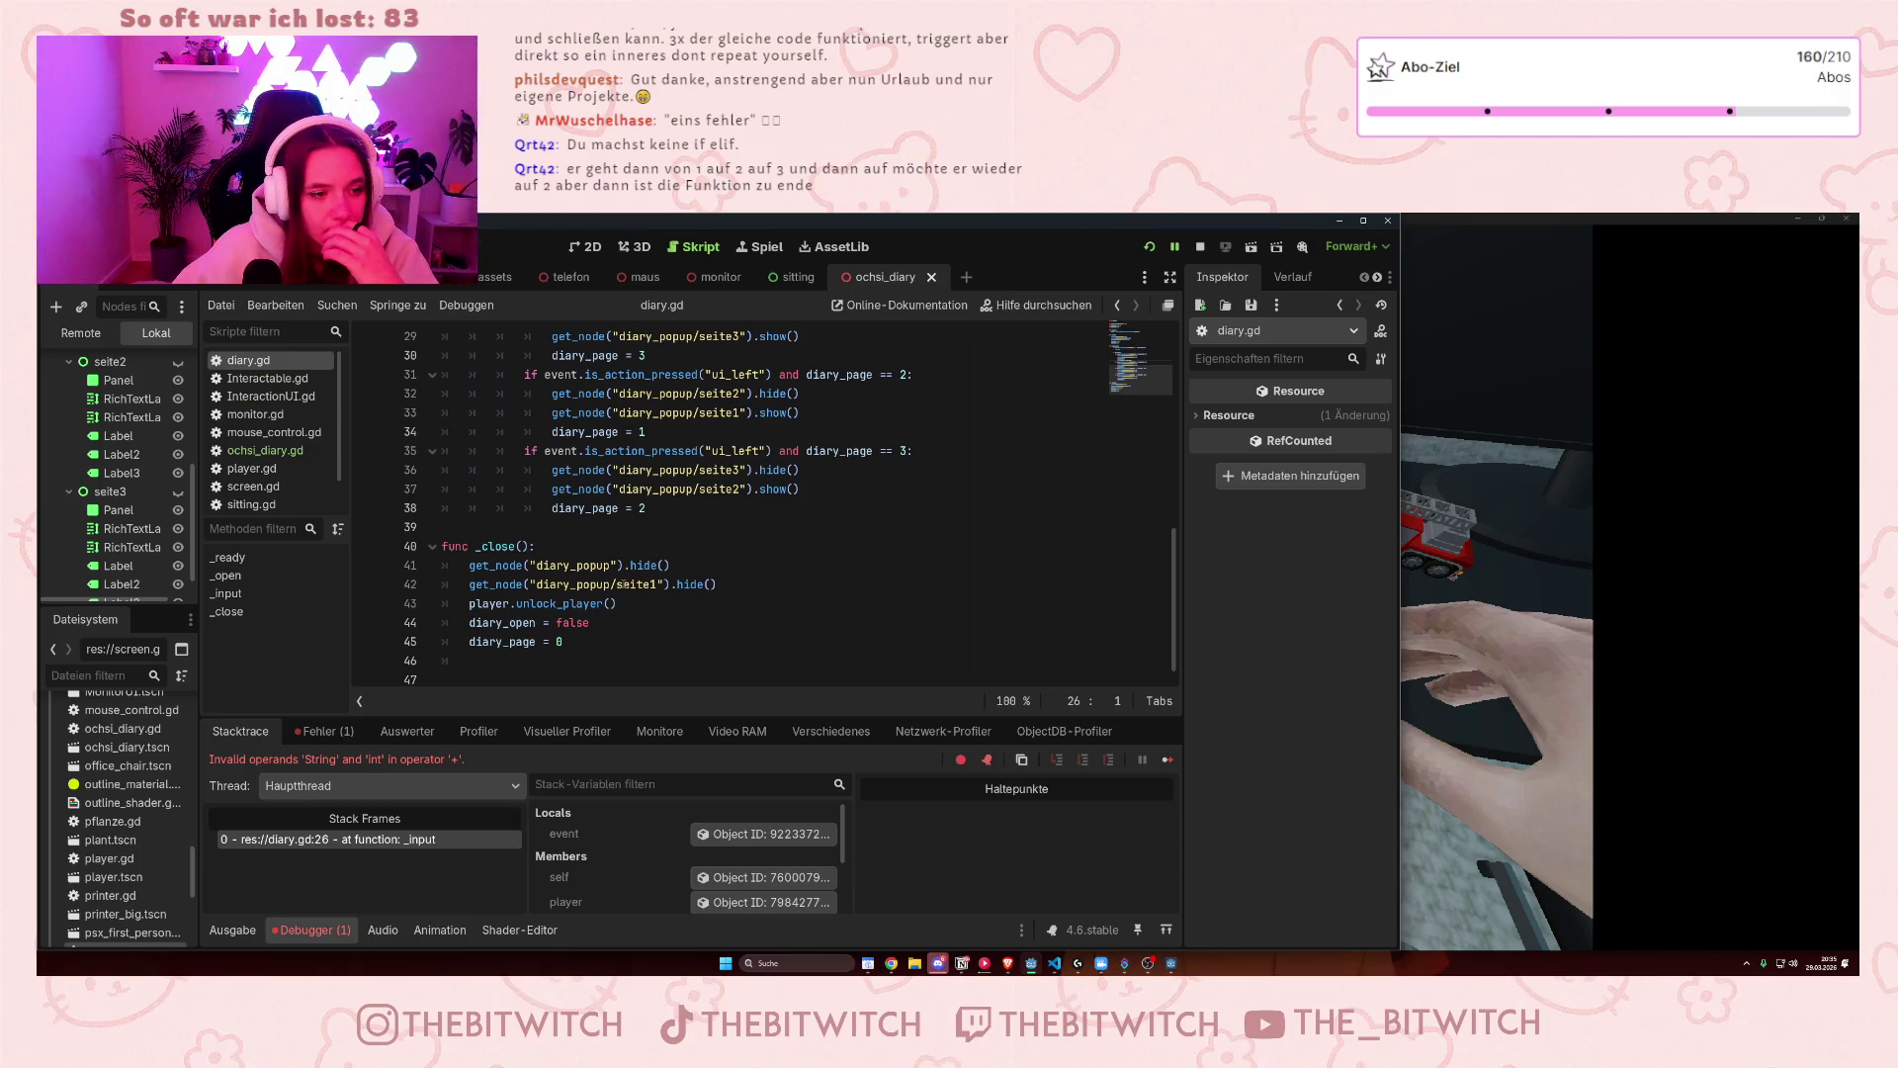
left_click_drag(714, 583, 468, 584)
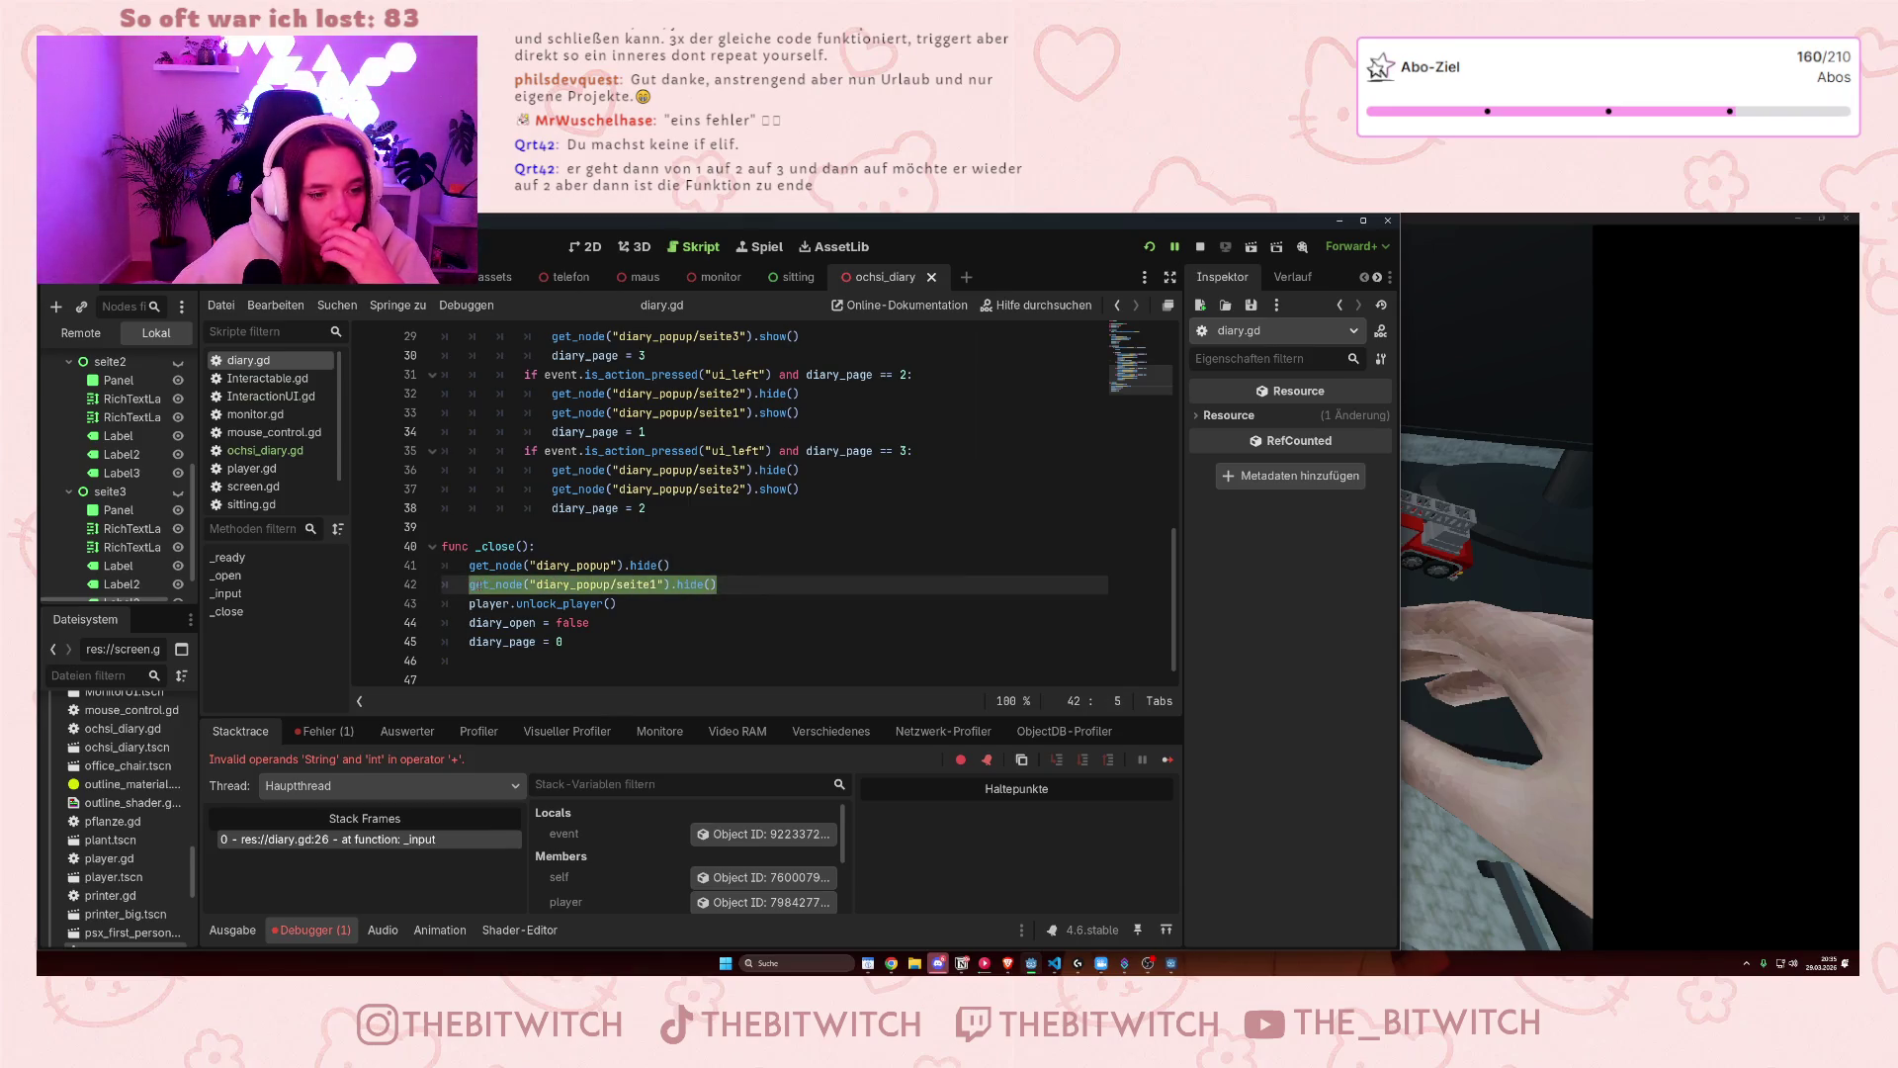
left_click(551, 584)
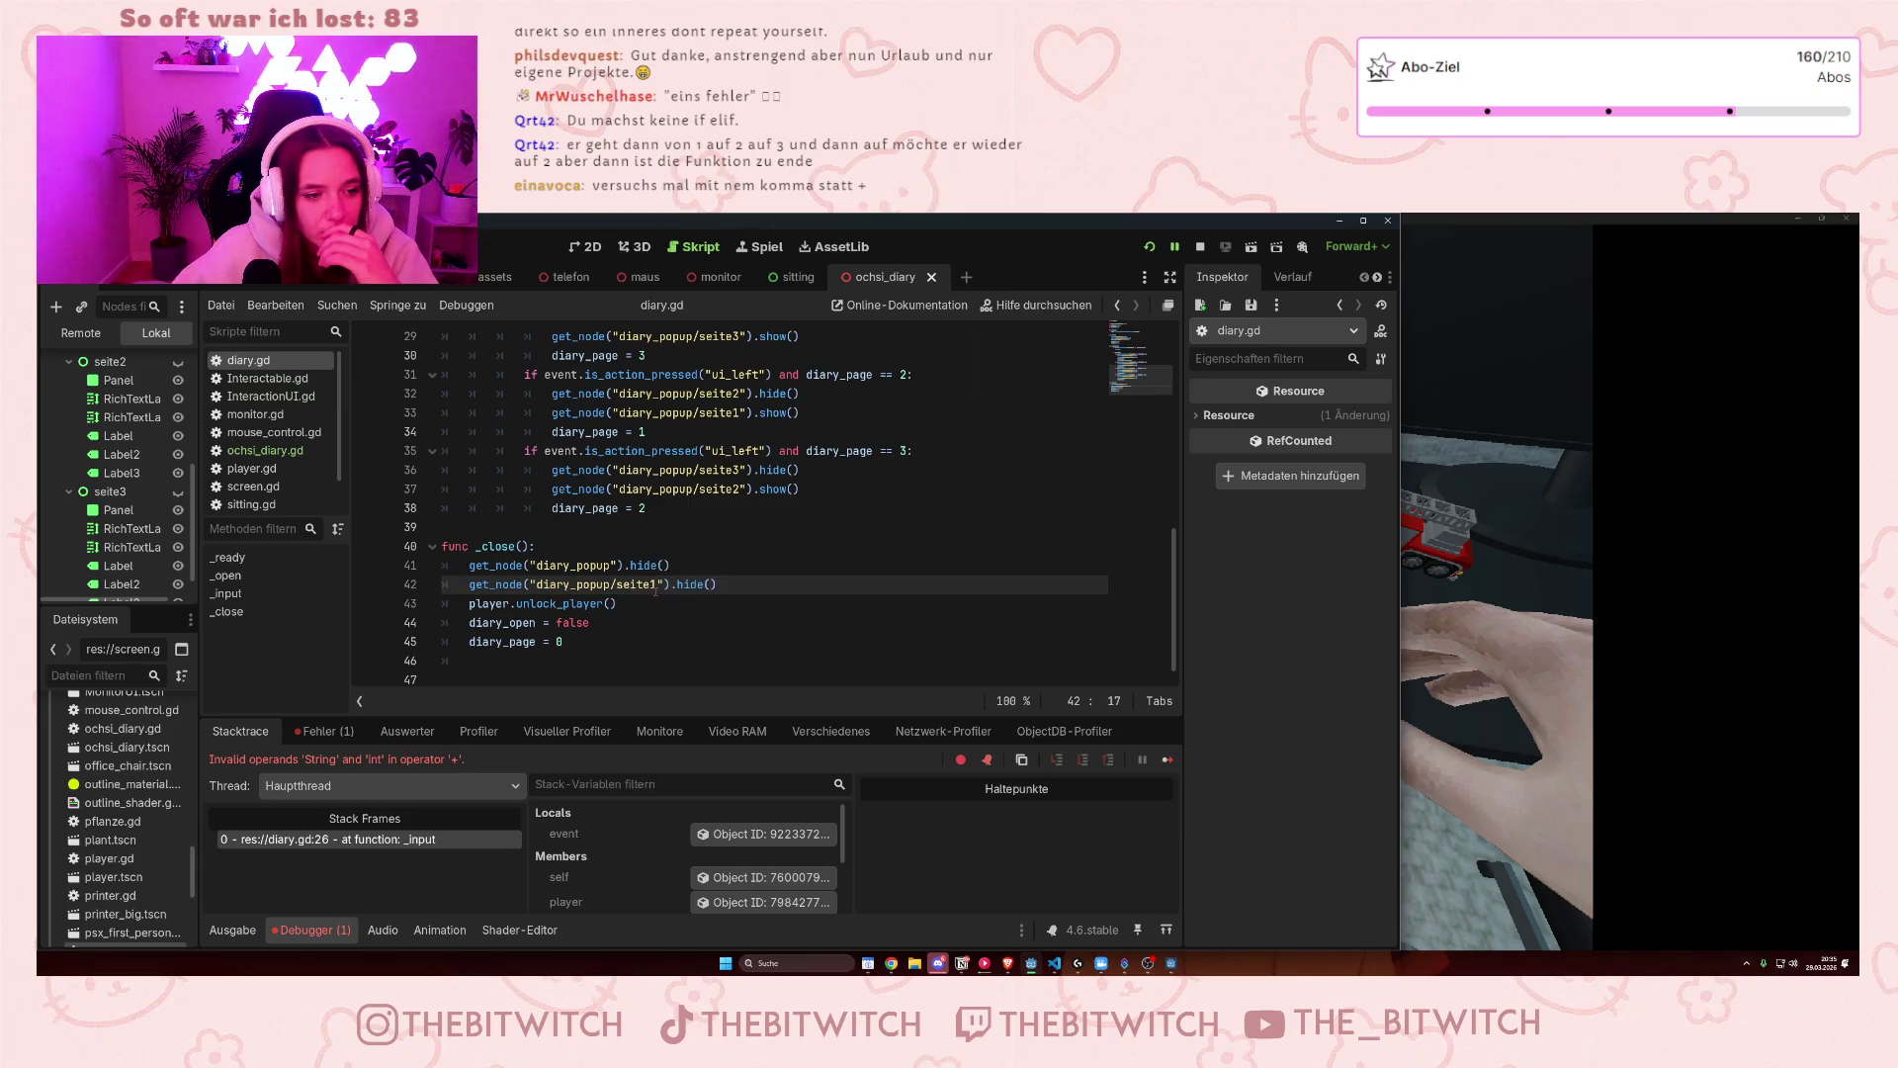
left_click(727, 584)
left_click_drag(728, 583, 470, 584)
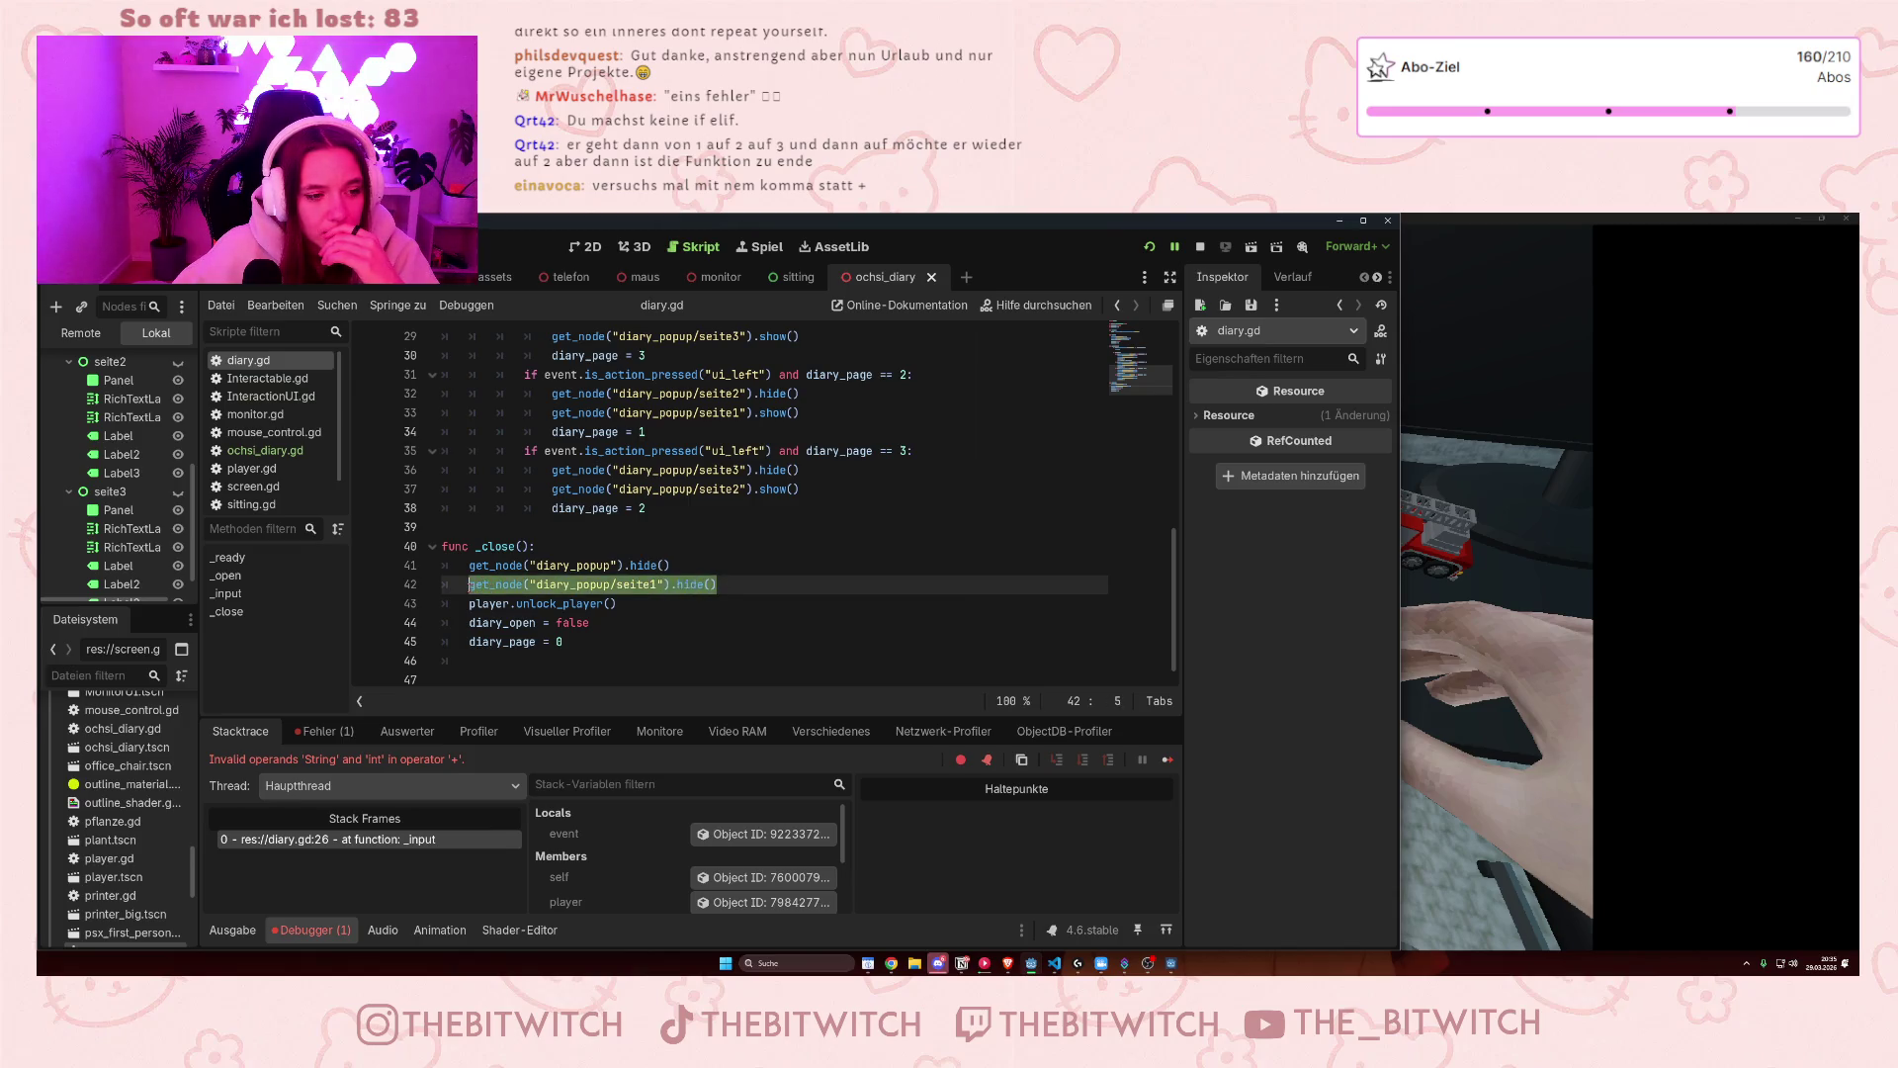
left_click(734, 588)
key("ctrl+shift+d")
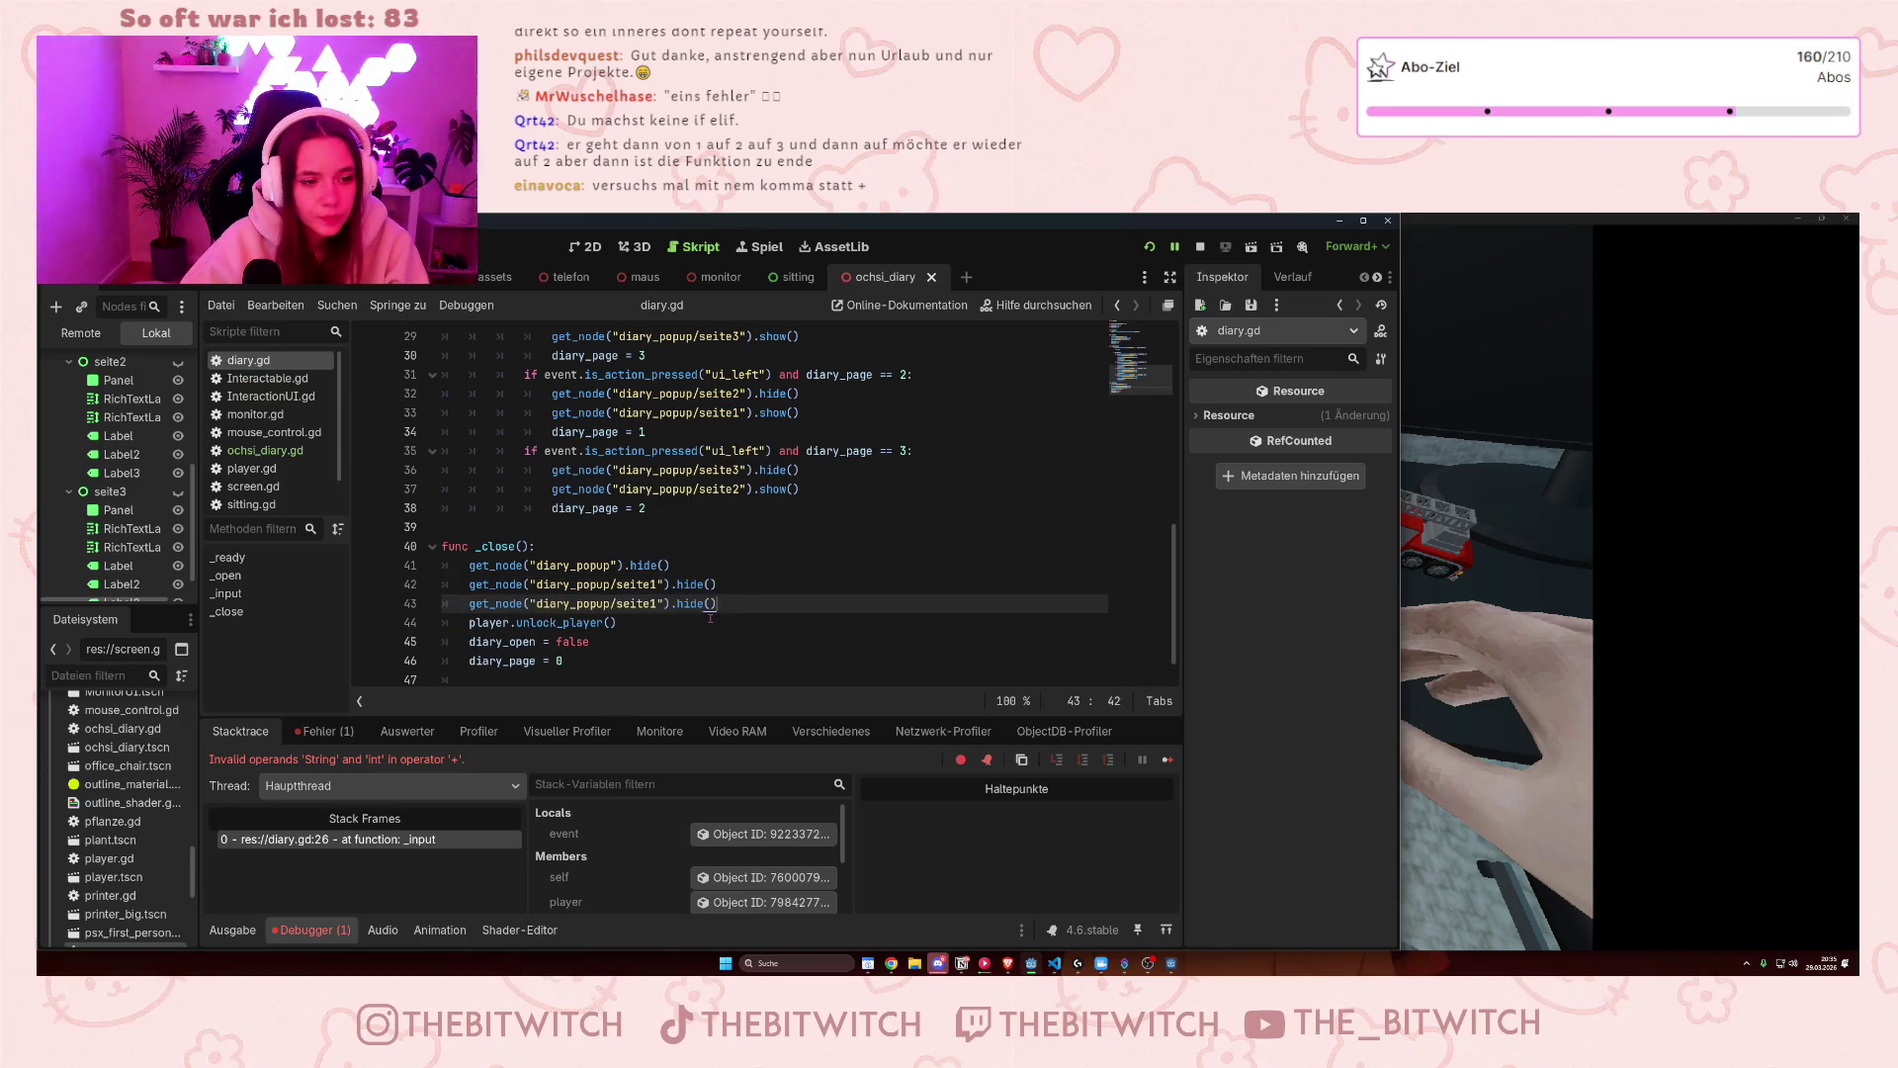
key("ctrl+shift+d")
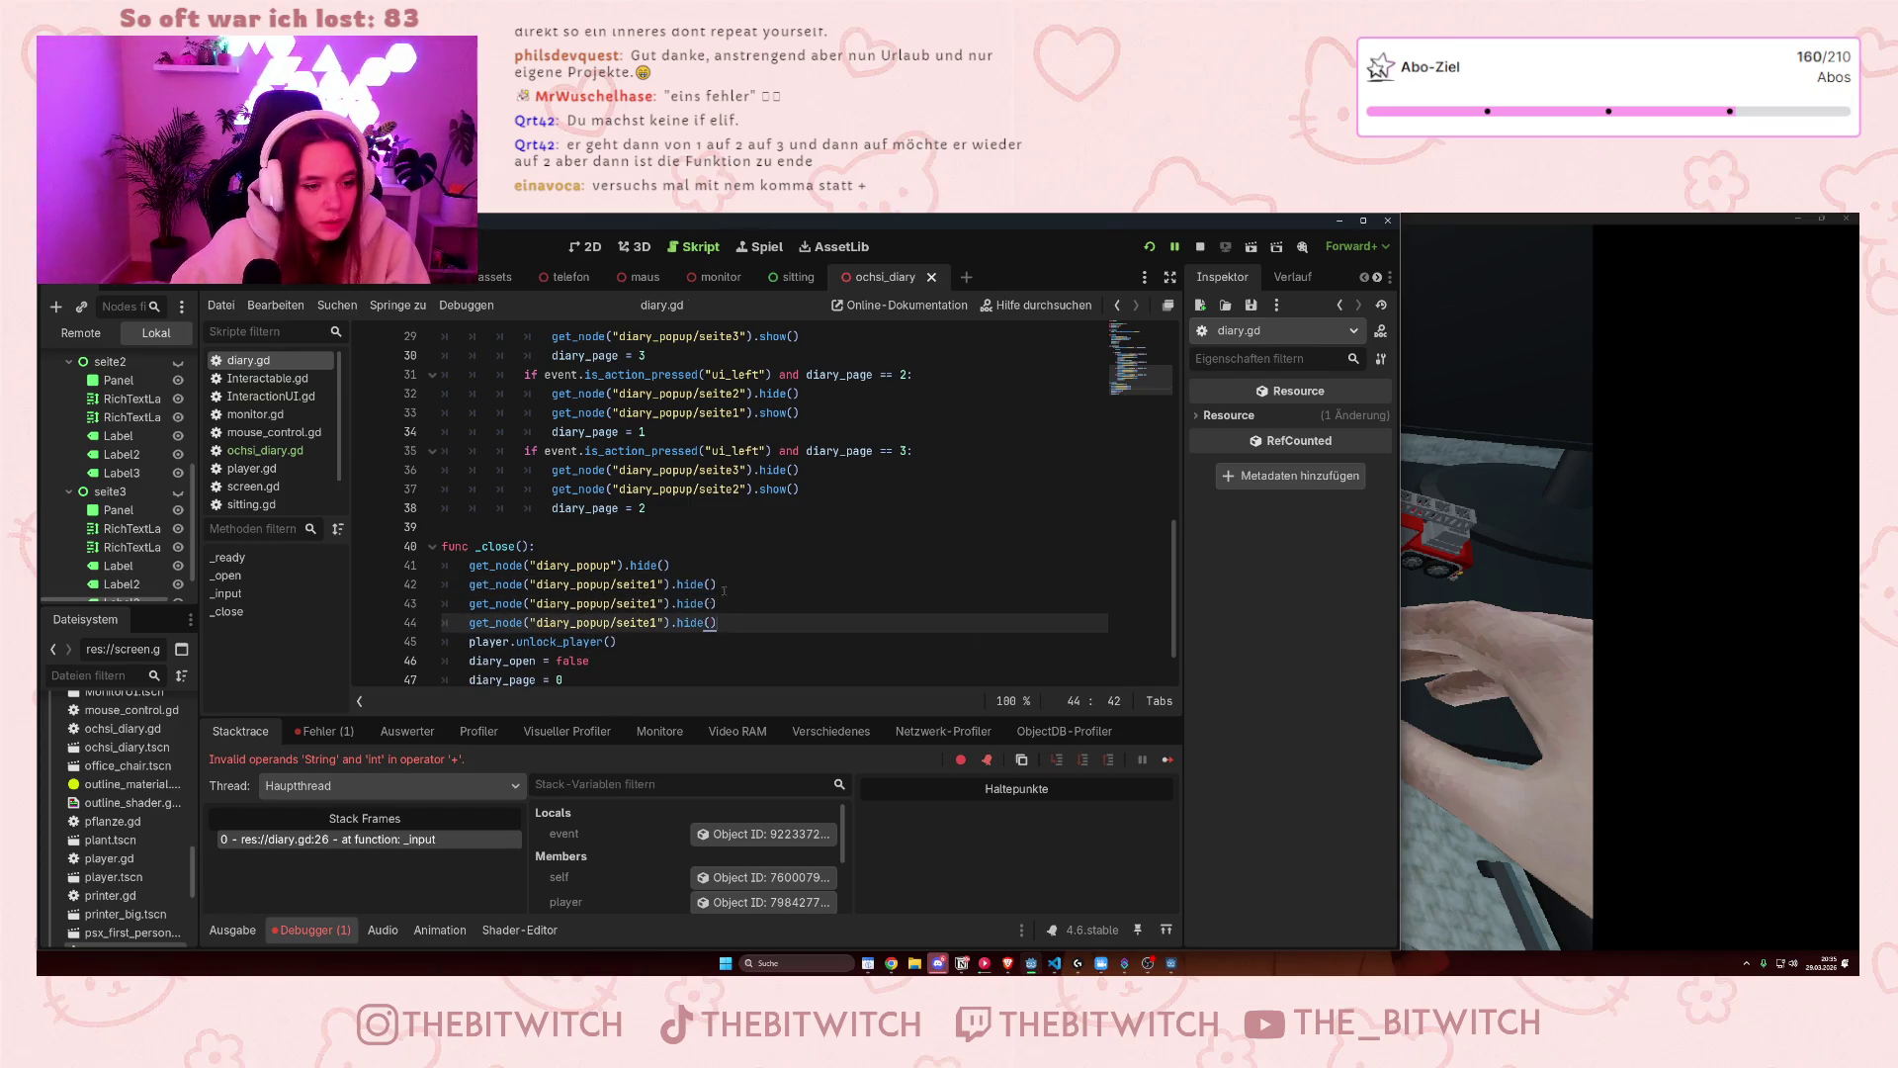
- Change the two copies to hide seite2 and seite3, and save diary.gd
left_click(653, 603)
type("2")
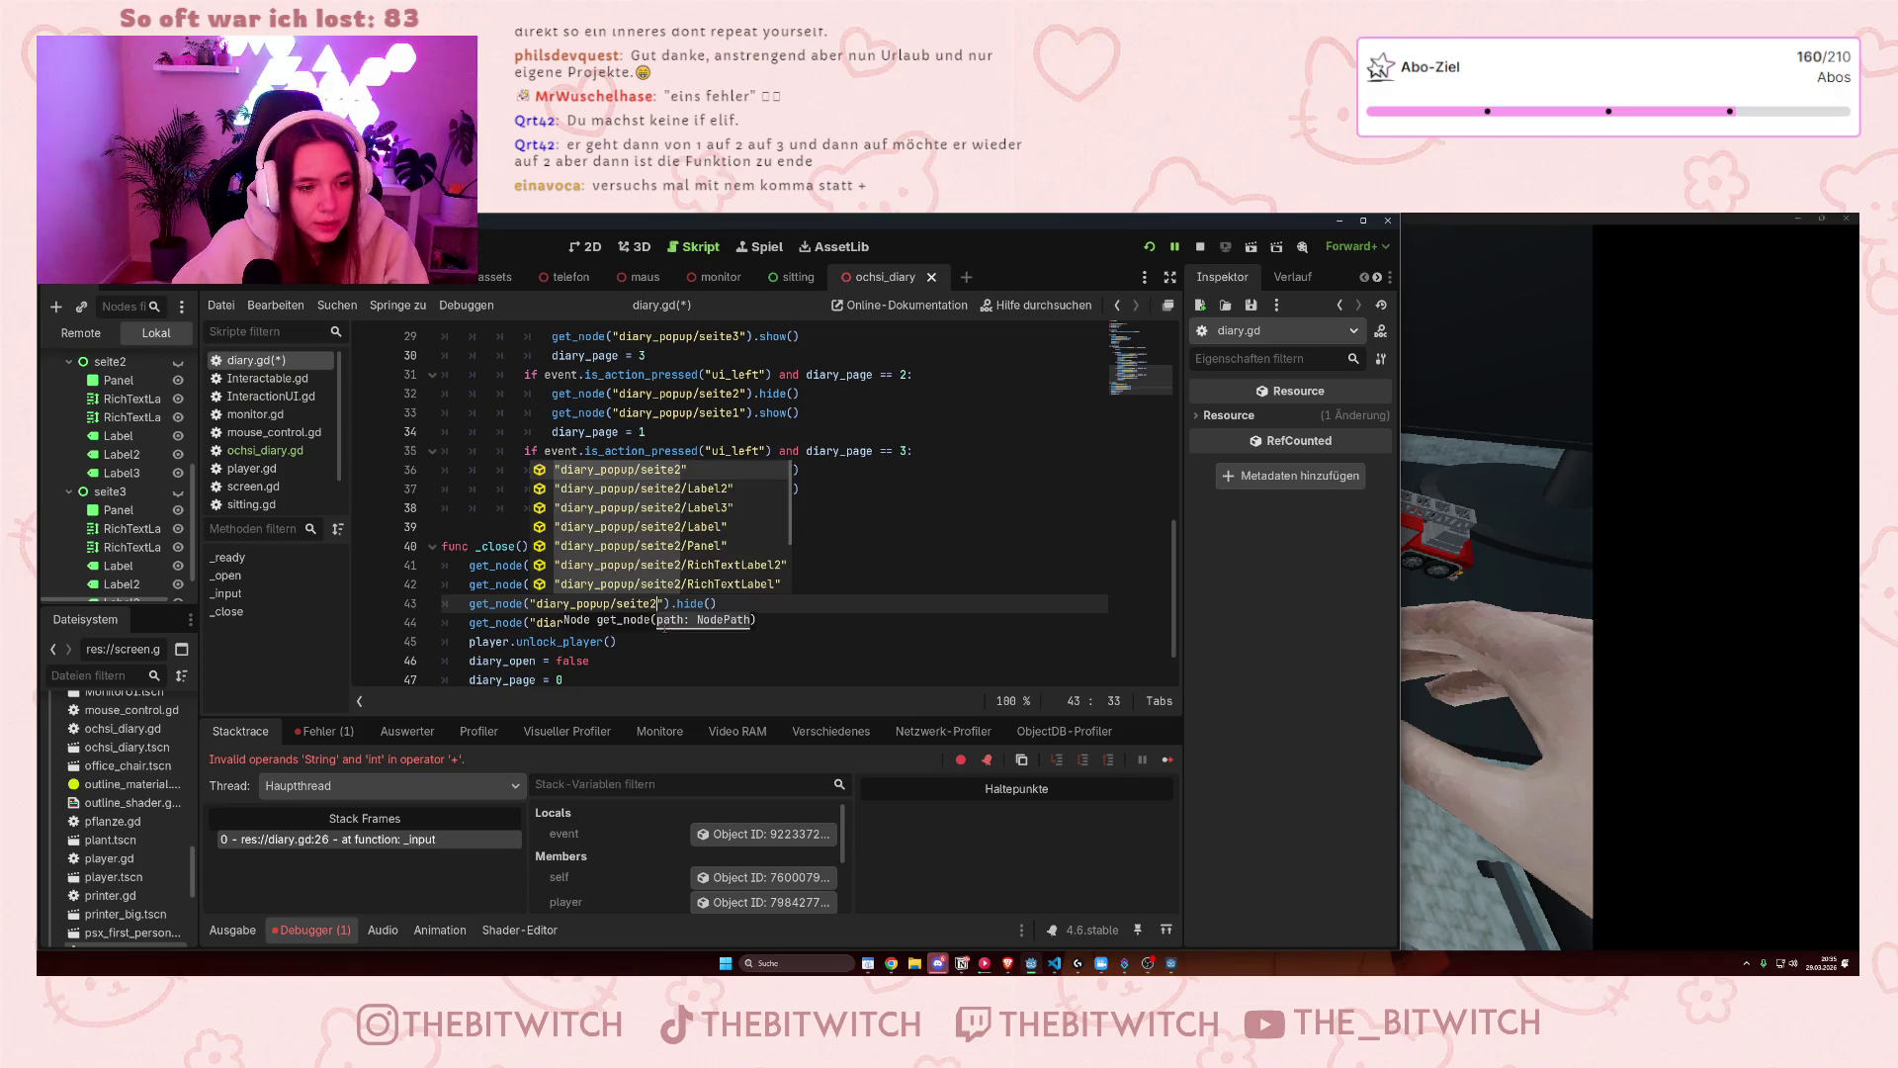
key("Escape")
left_click(653, 622)
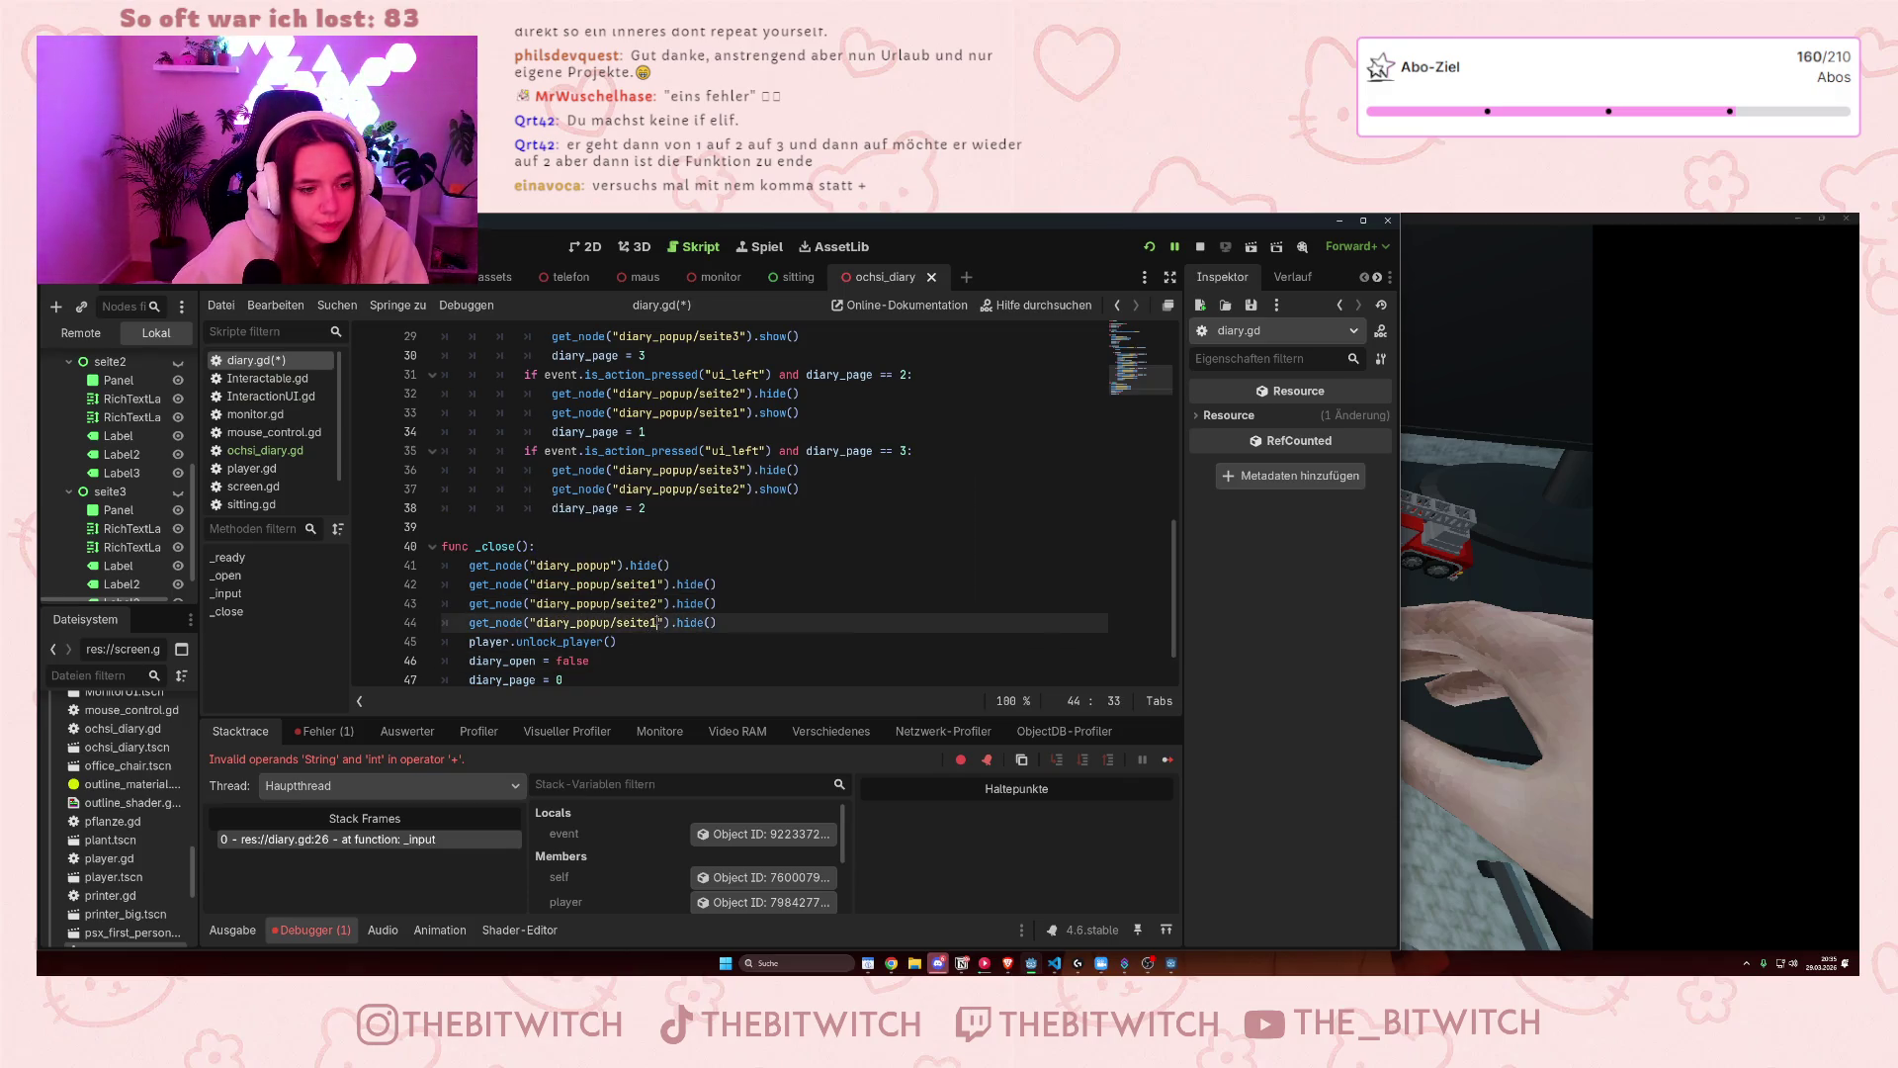
type("3")
left_click(704, 660)
key("ctrl+s")
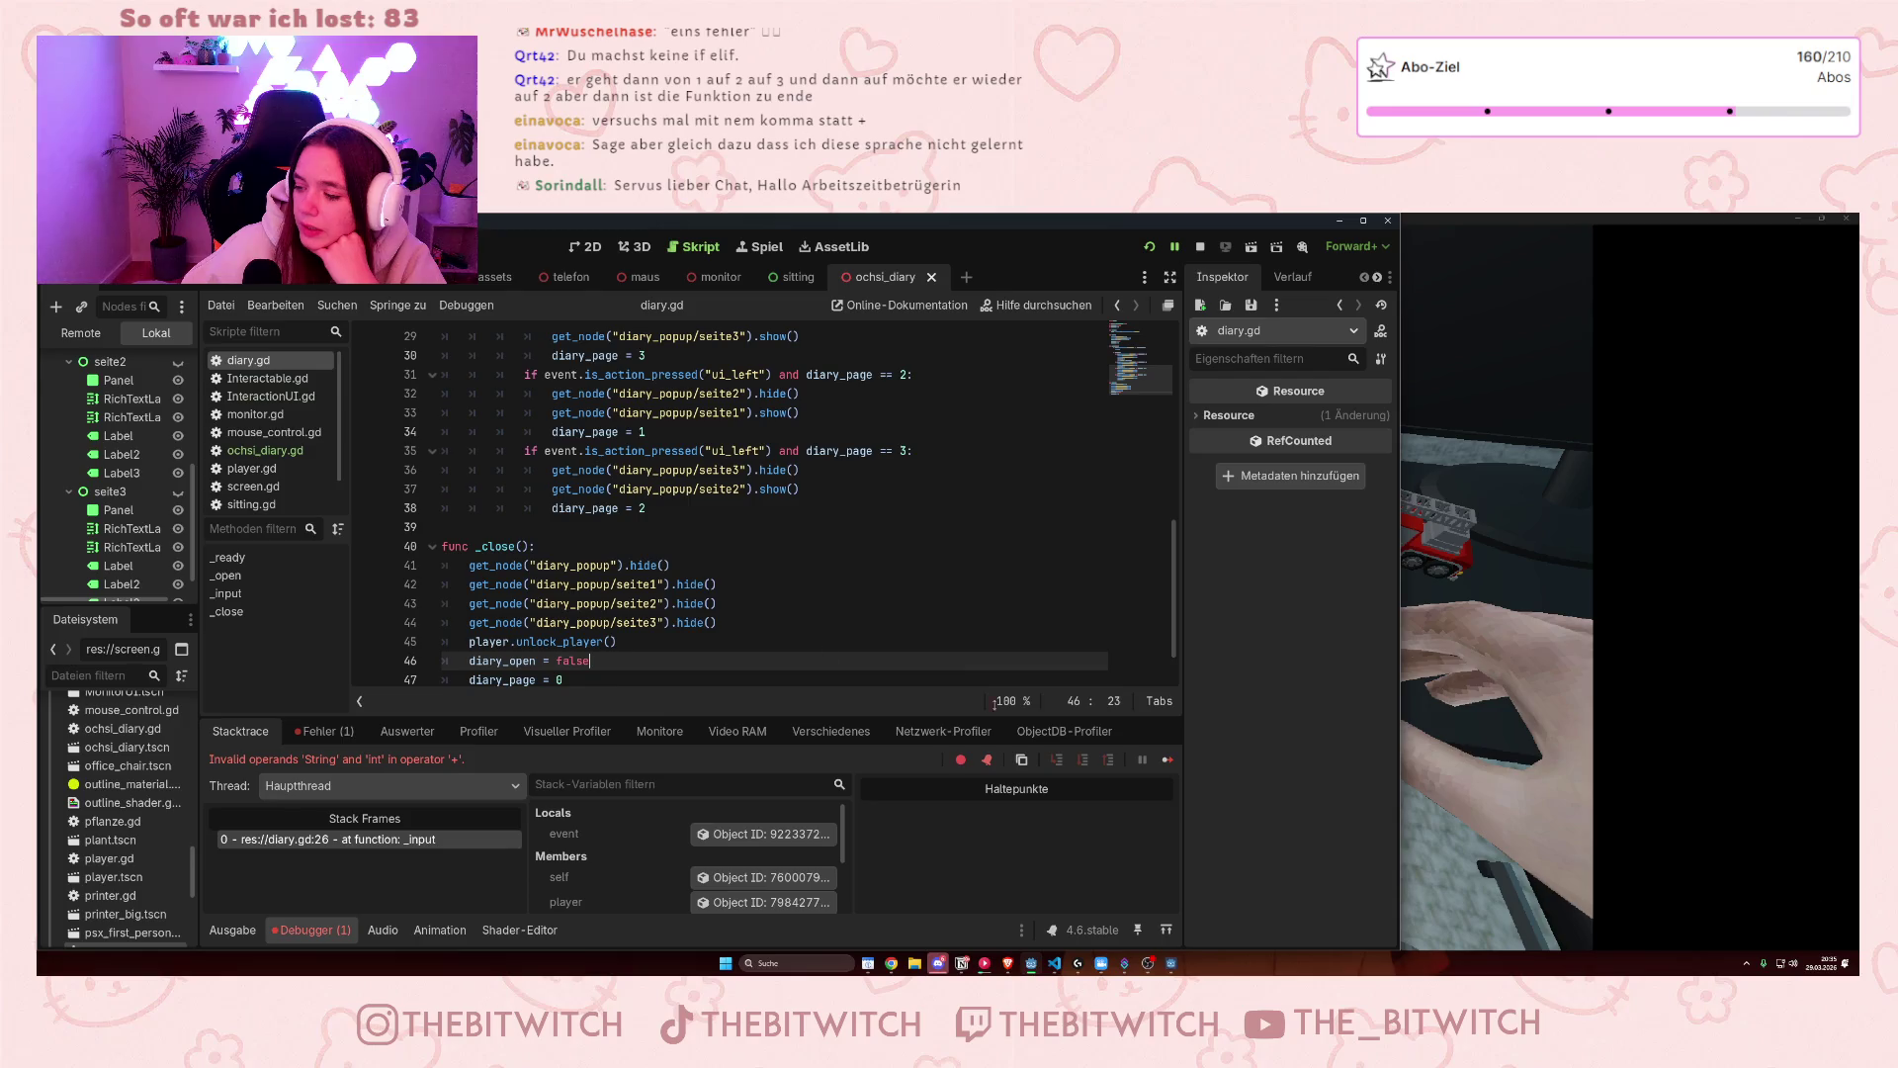
- Change the page-turn if statements on lines 27, 31 and 35 of diary.gd to elif
scroll(797, 605, "up", 3)
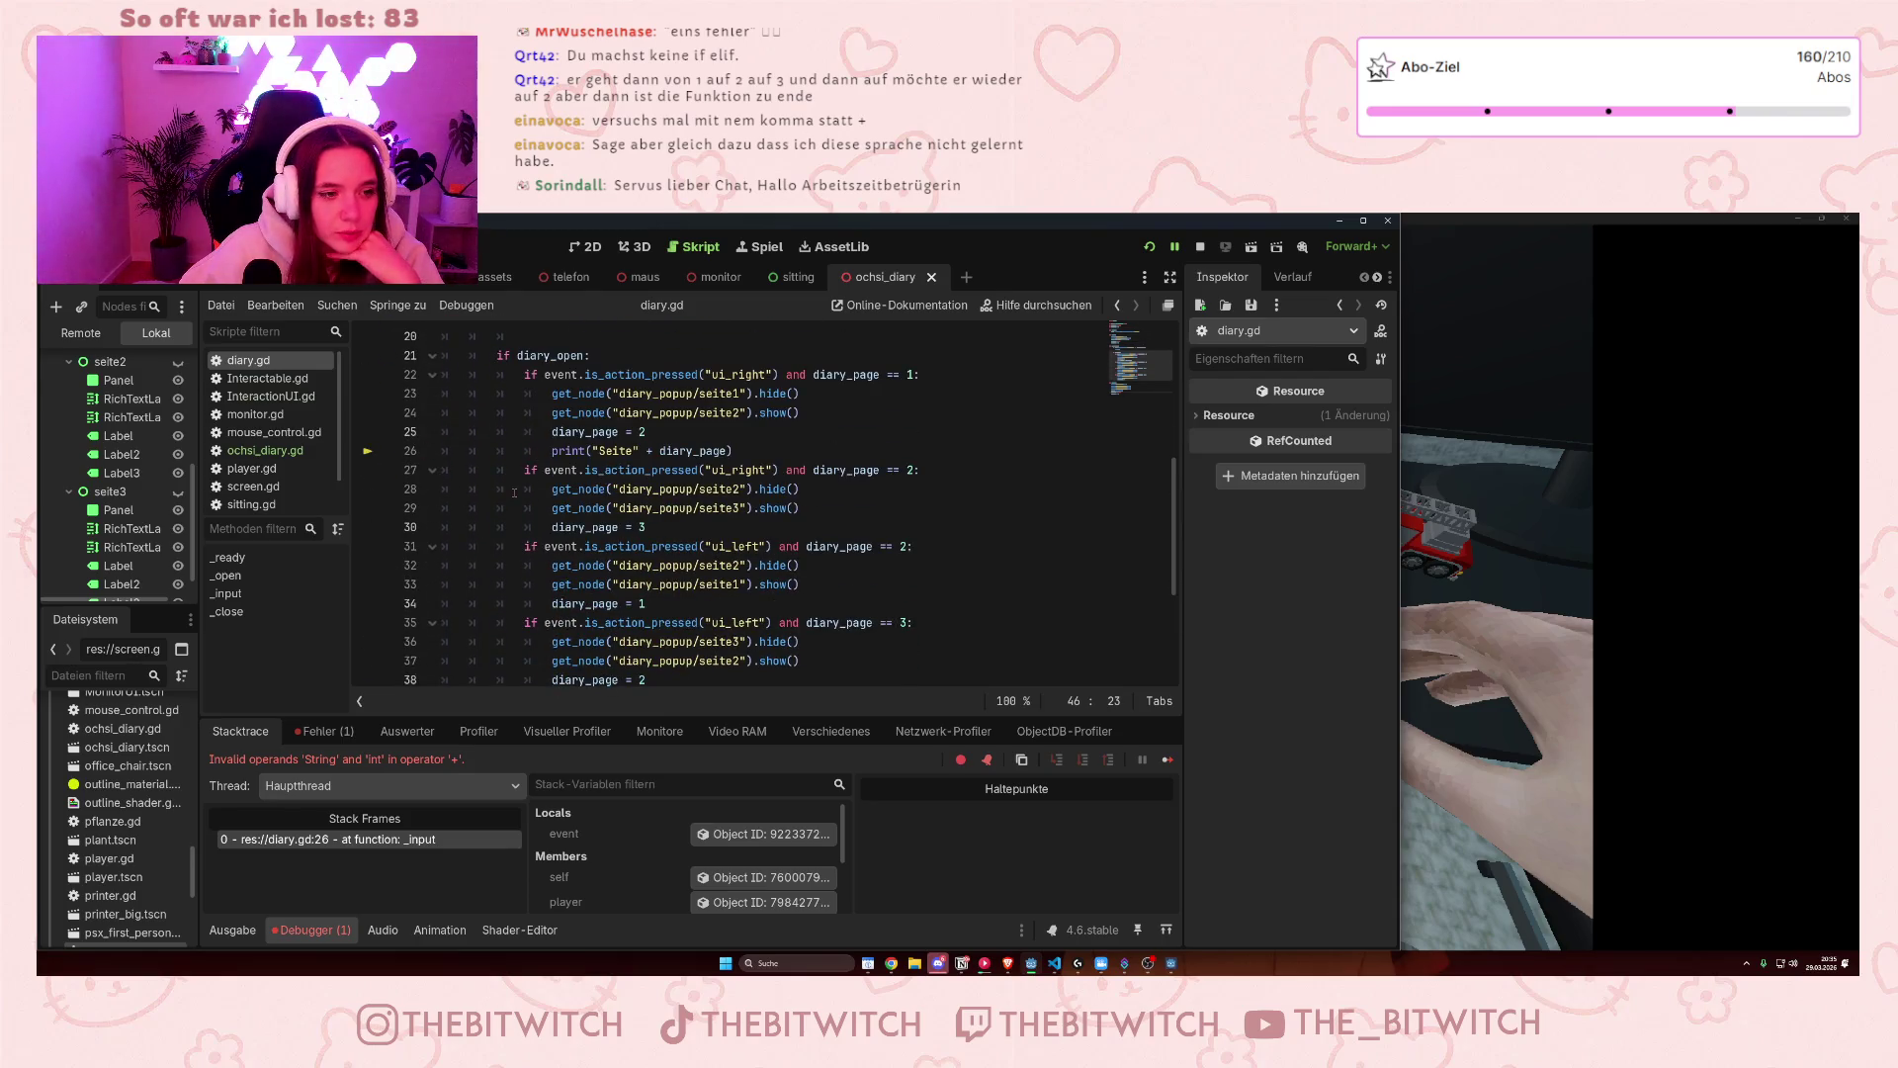
left_click(521, 471)
type("el")
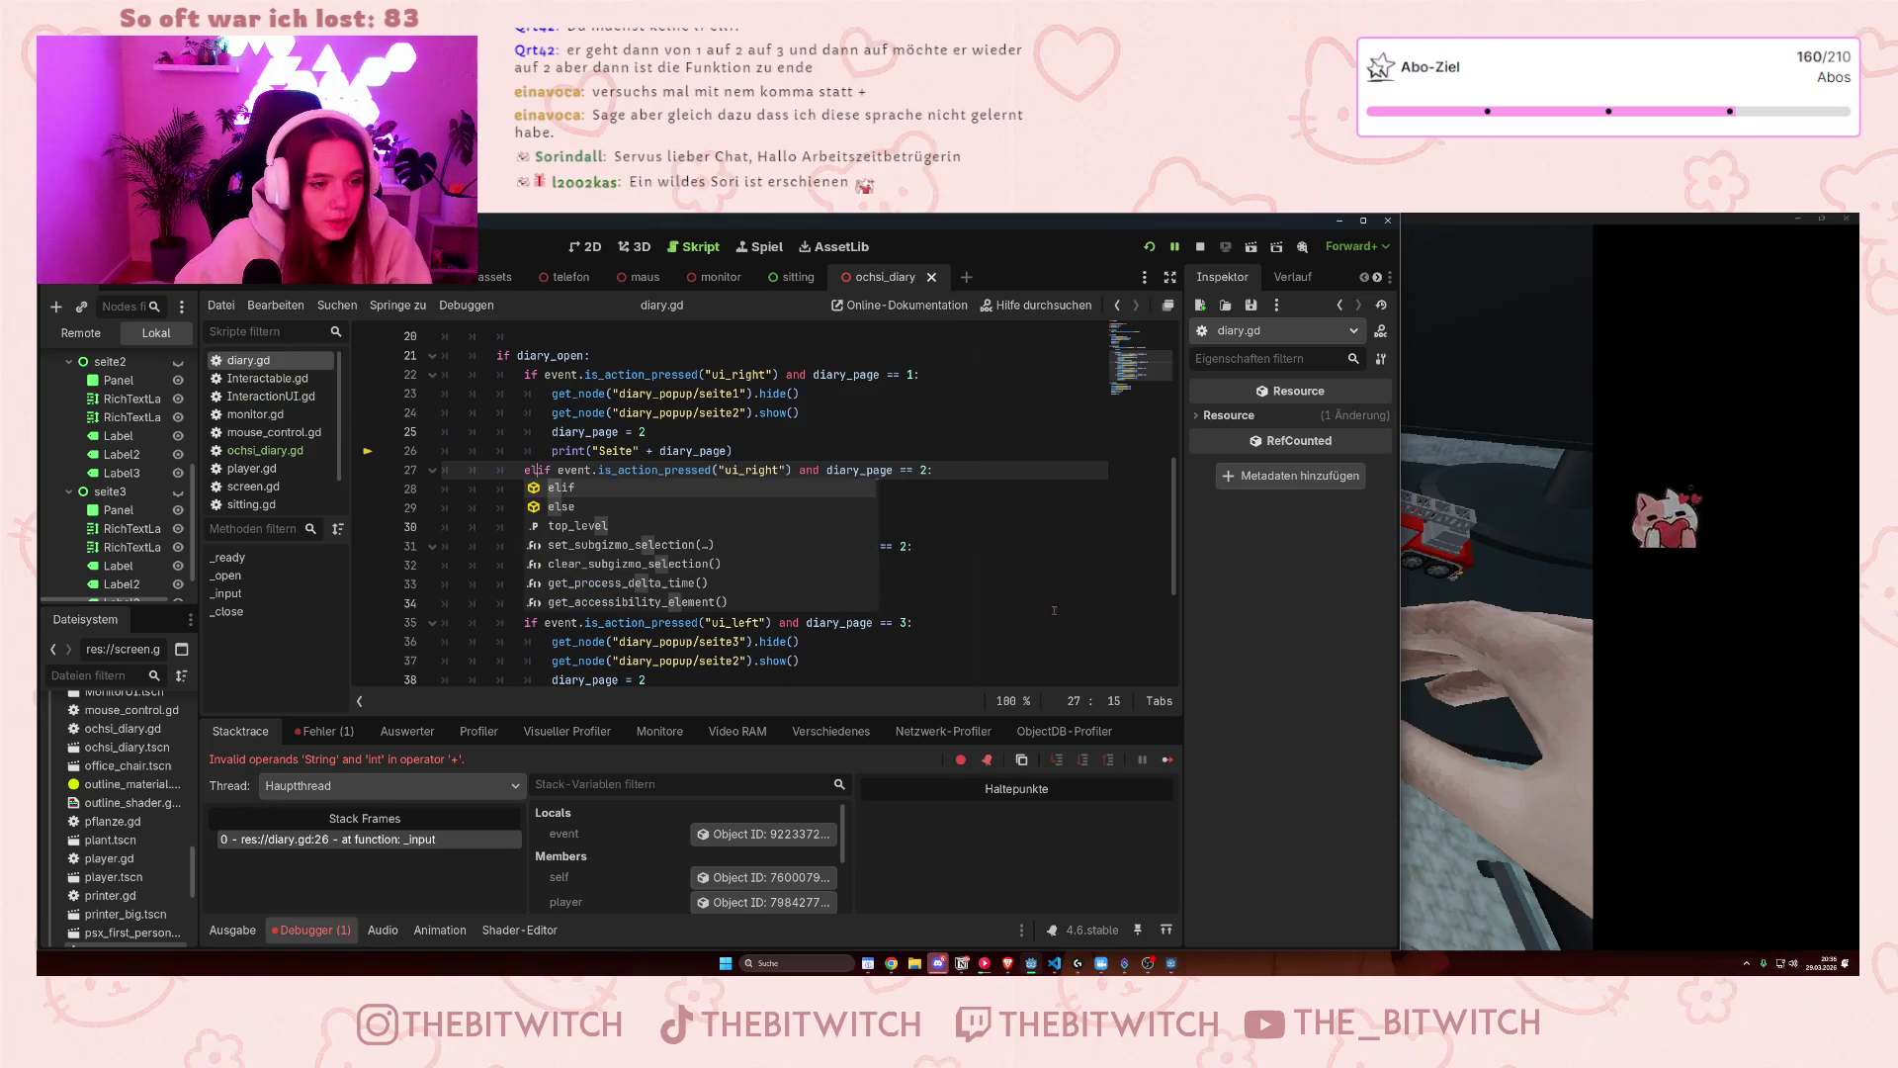
key("Escape")
key("Down")
key("Down")
key("End")
left_click(513, 547)
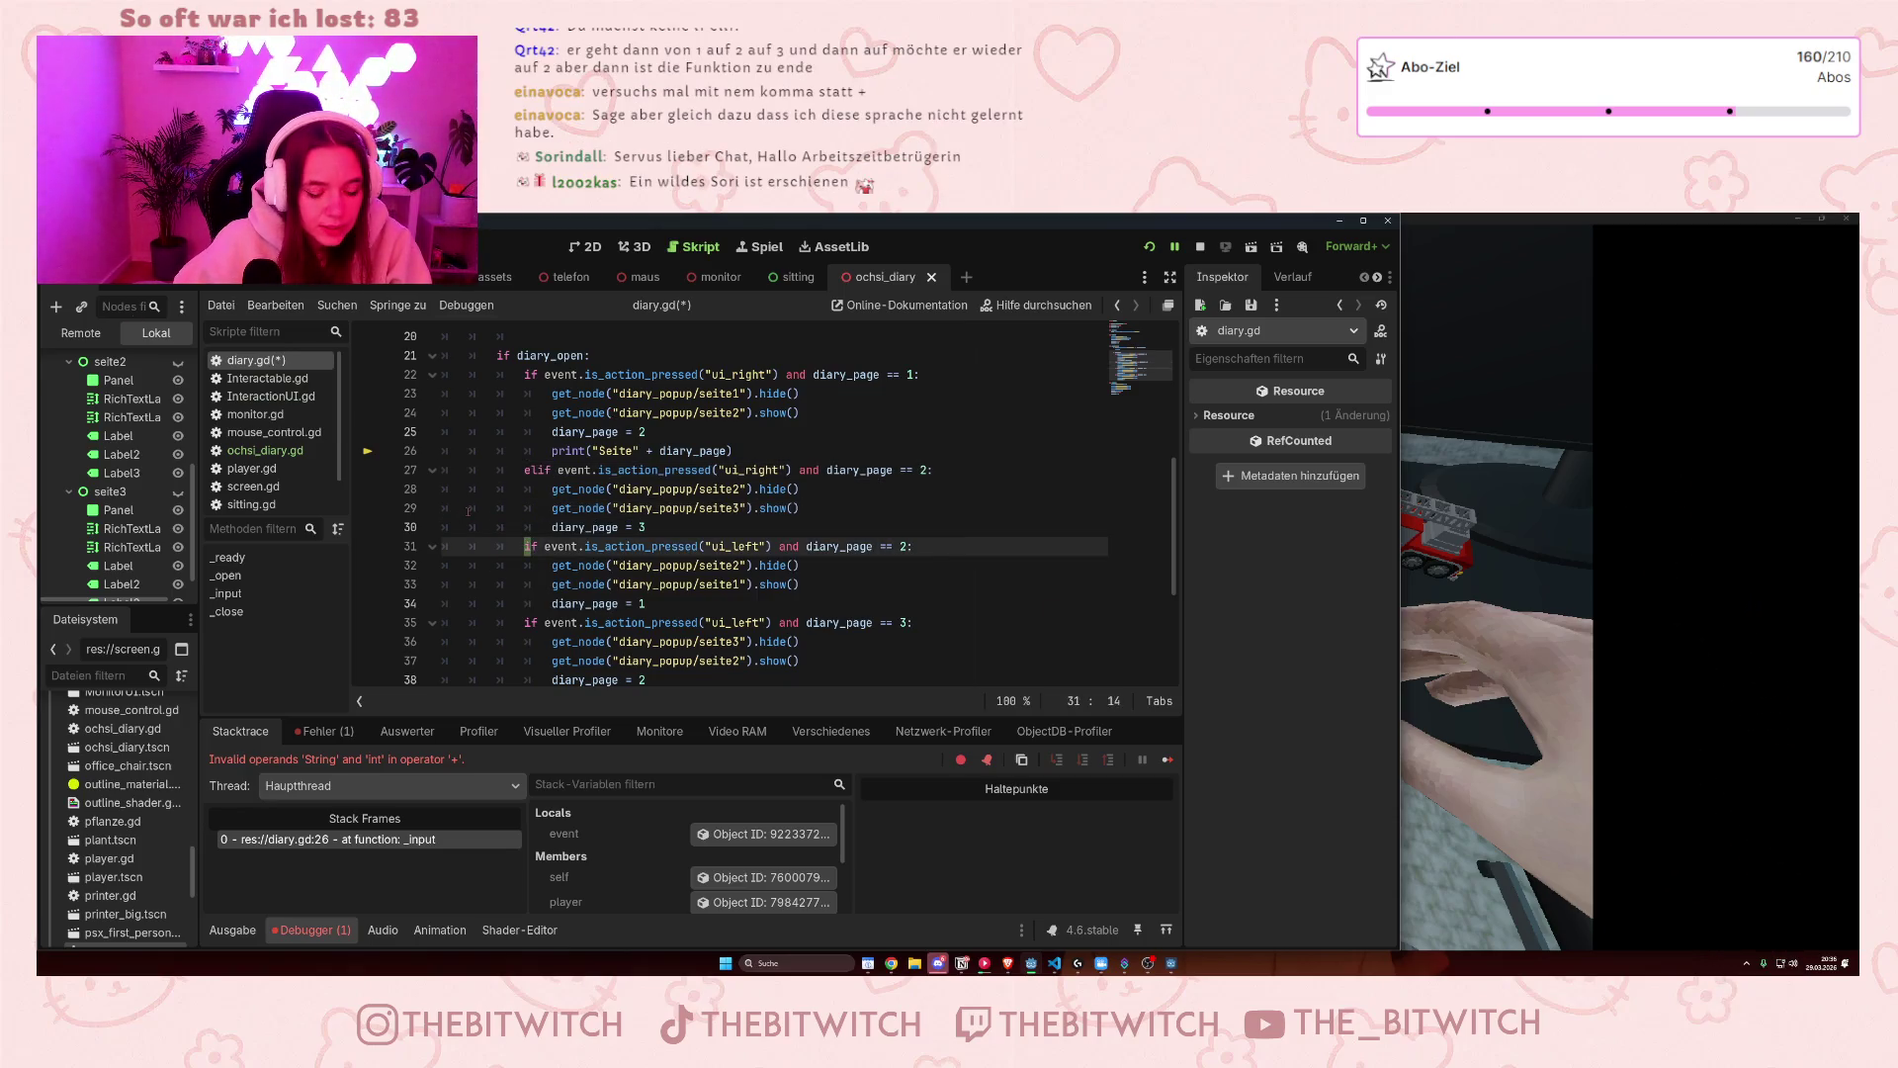
type("el")
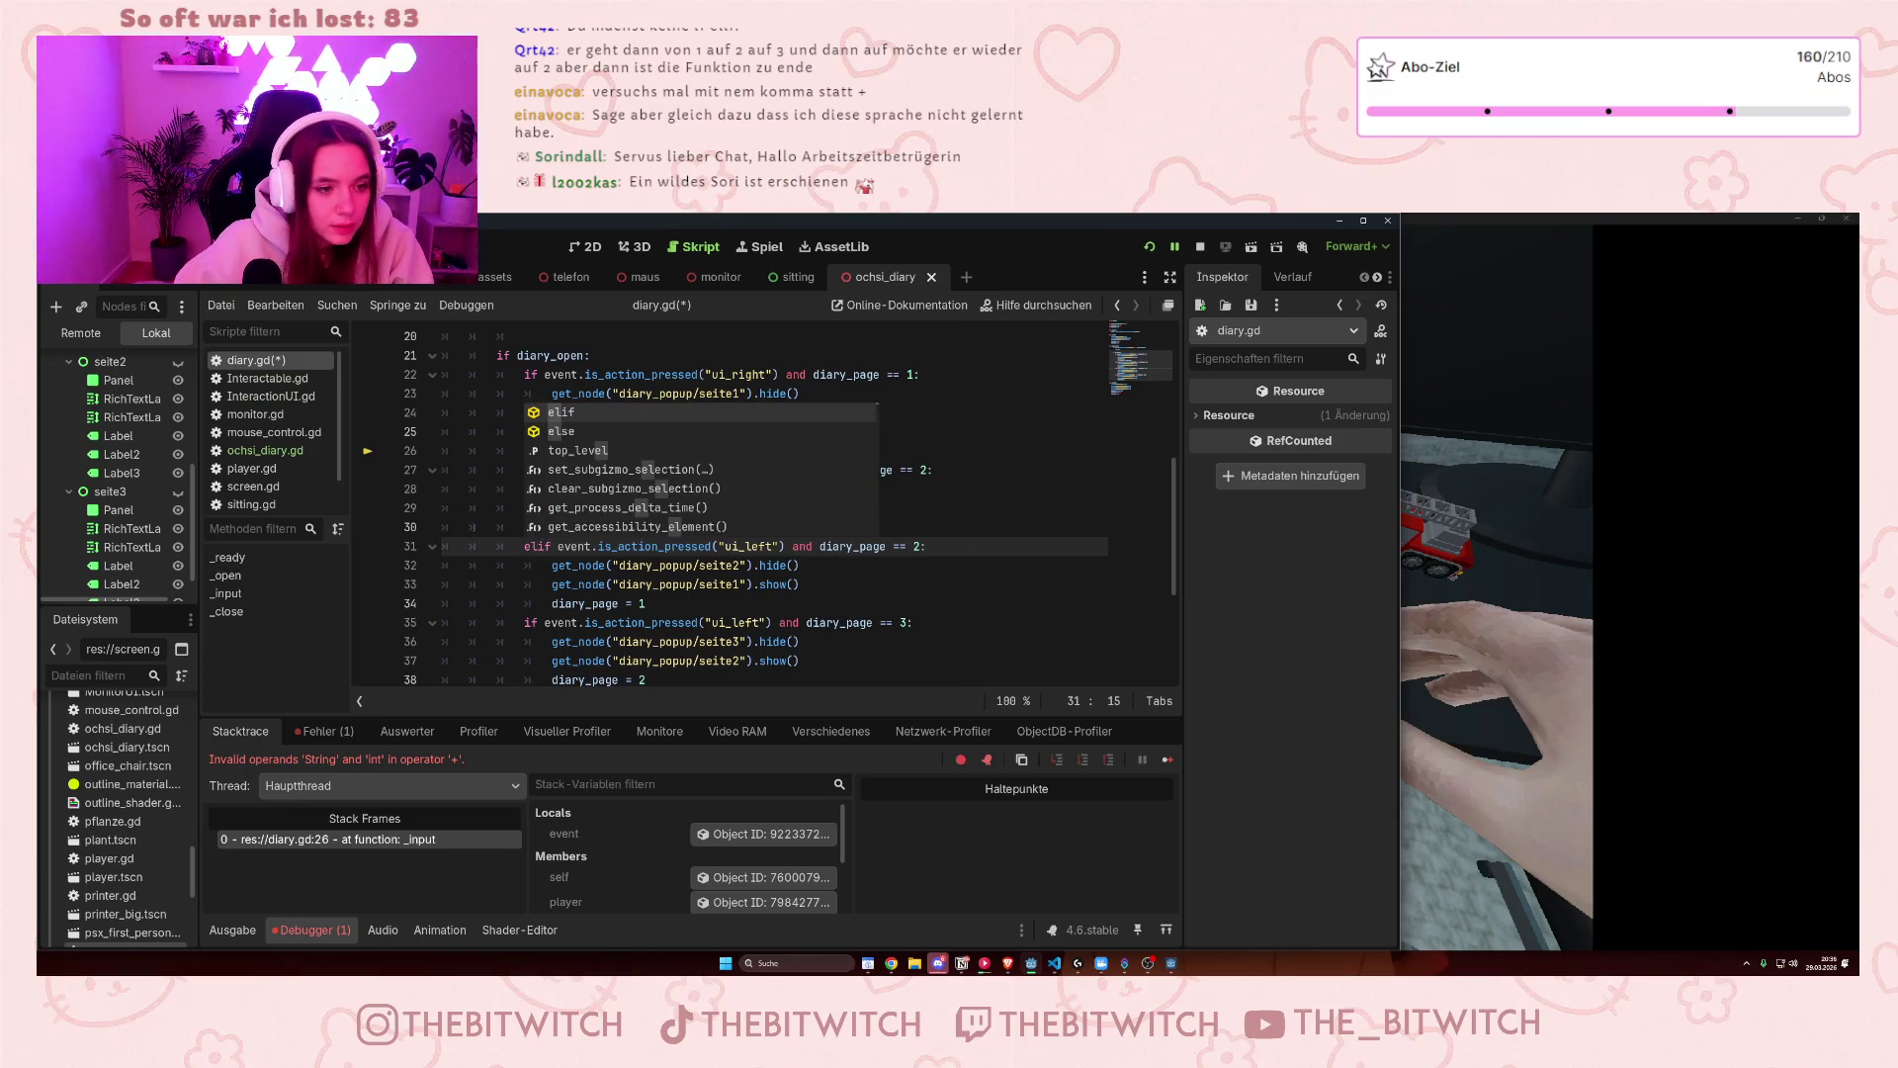
left_click(521, 623)
type("el")
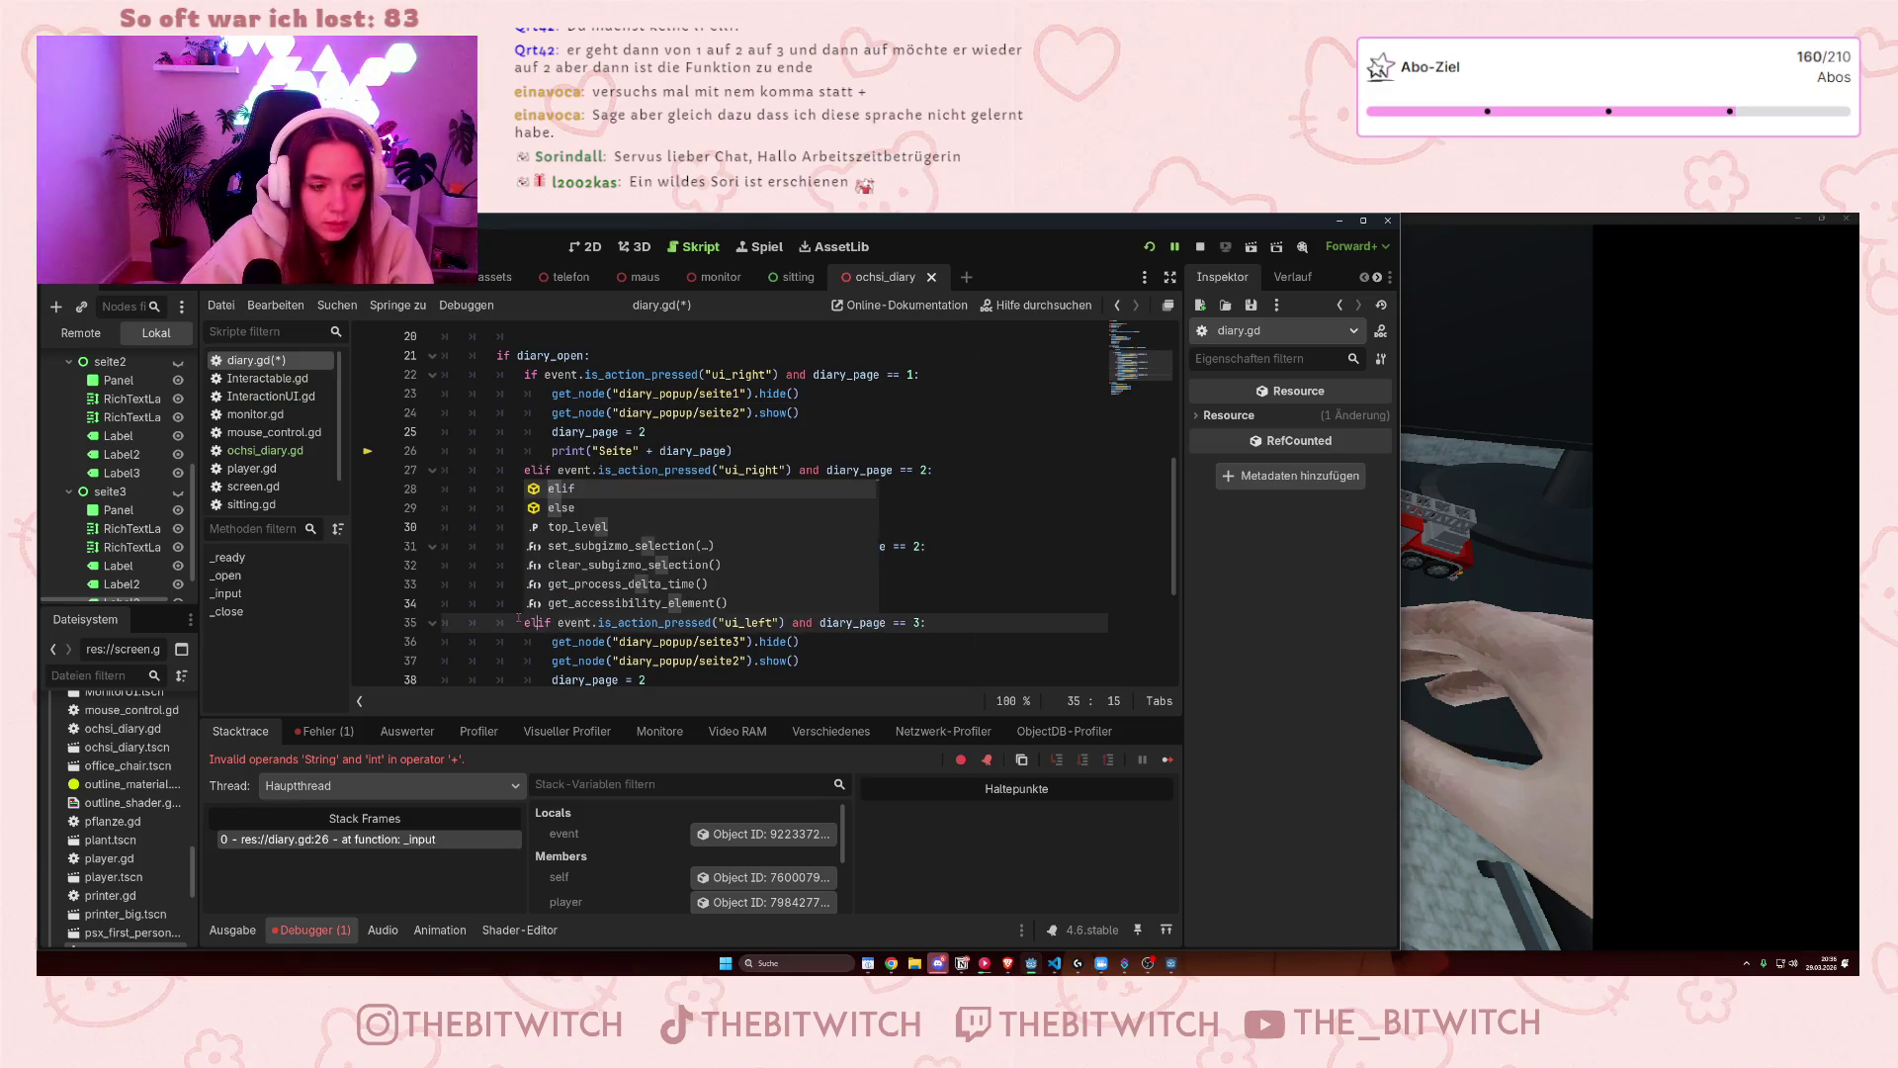
left_click(890, 565)
- Delete the print("Seite" + diary_page) debug line, save diary.gd, and stop the running game
scroll(644, 605, "up", 3)
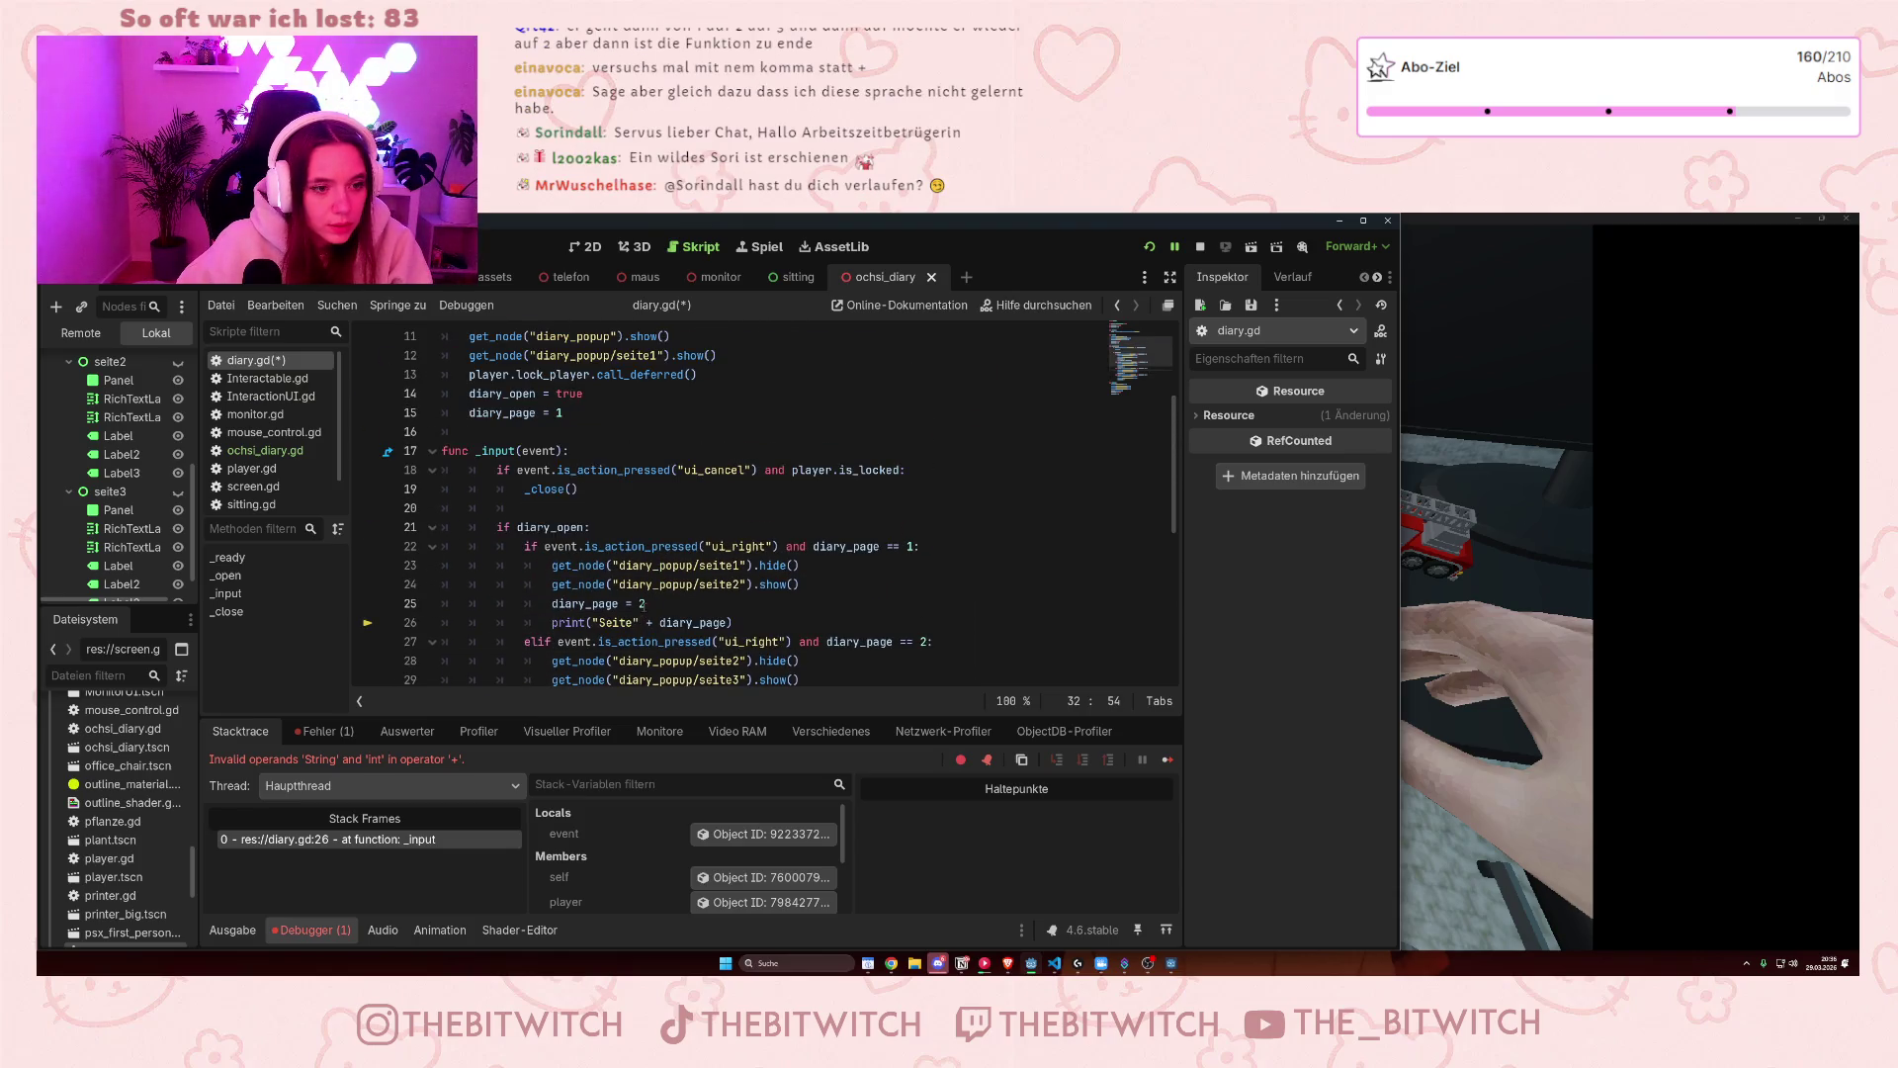
left_click(759, 622)
key("ctrl+shift+k")
left_click(732, 622)
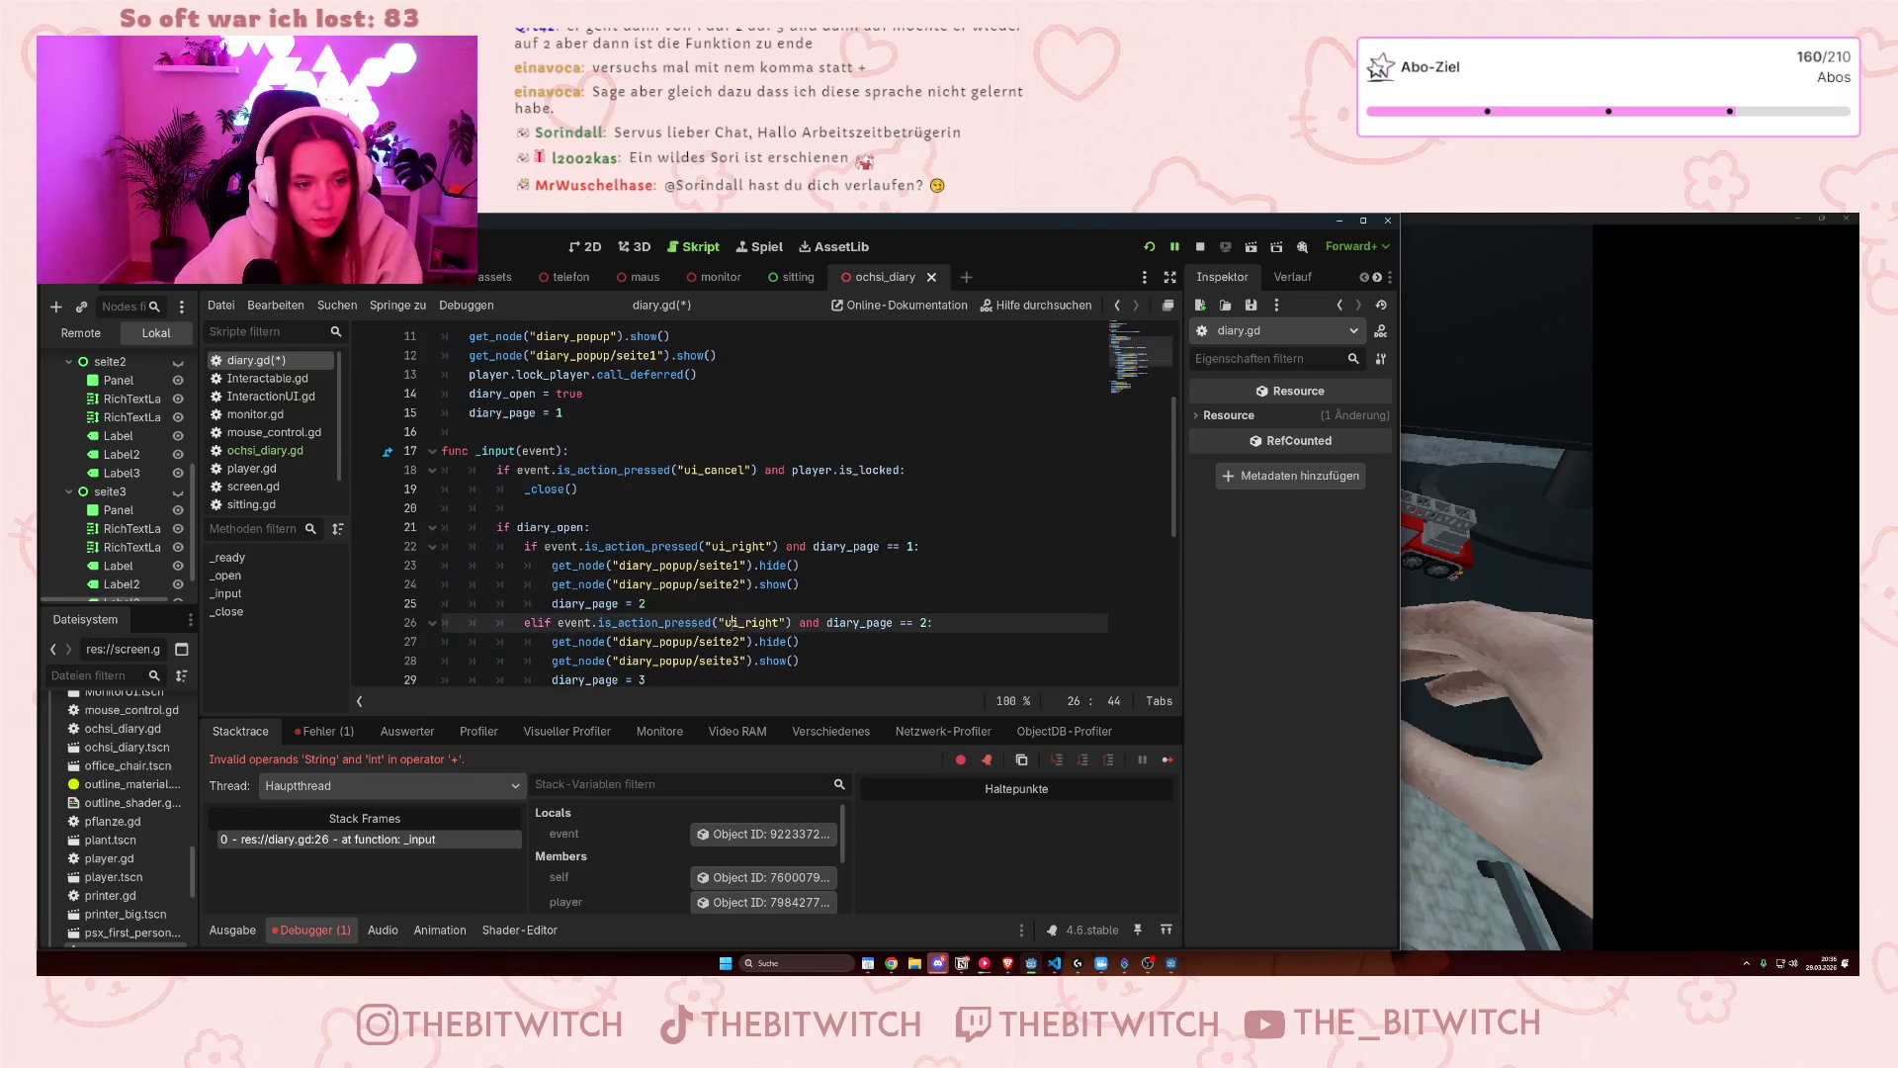
key("ctrl+s")
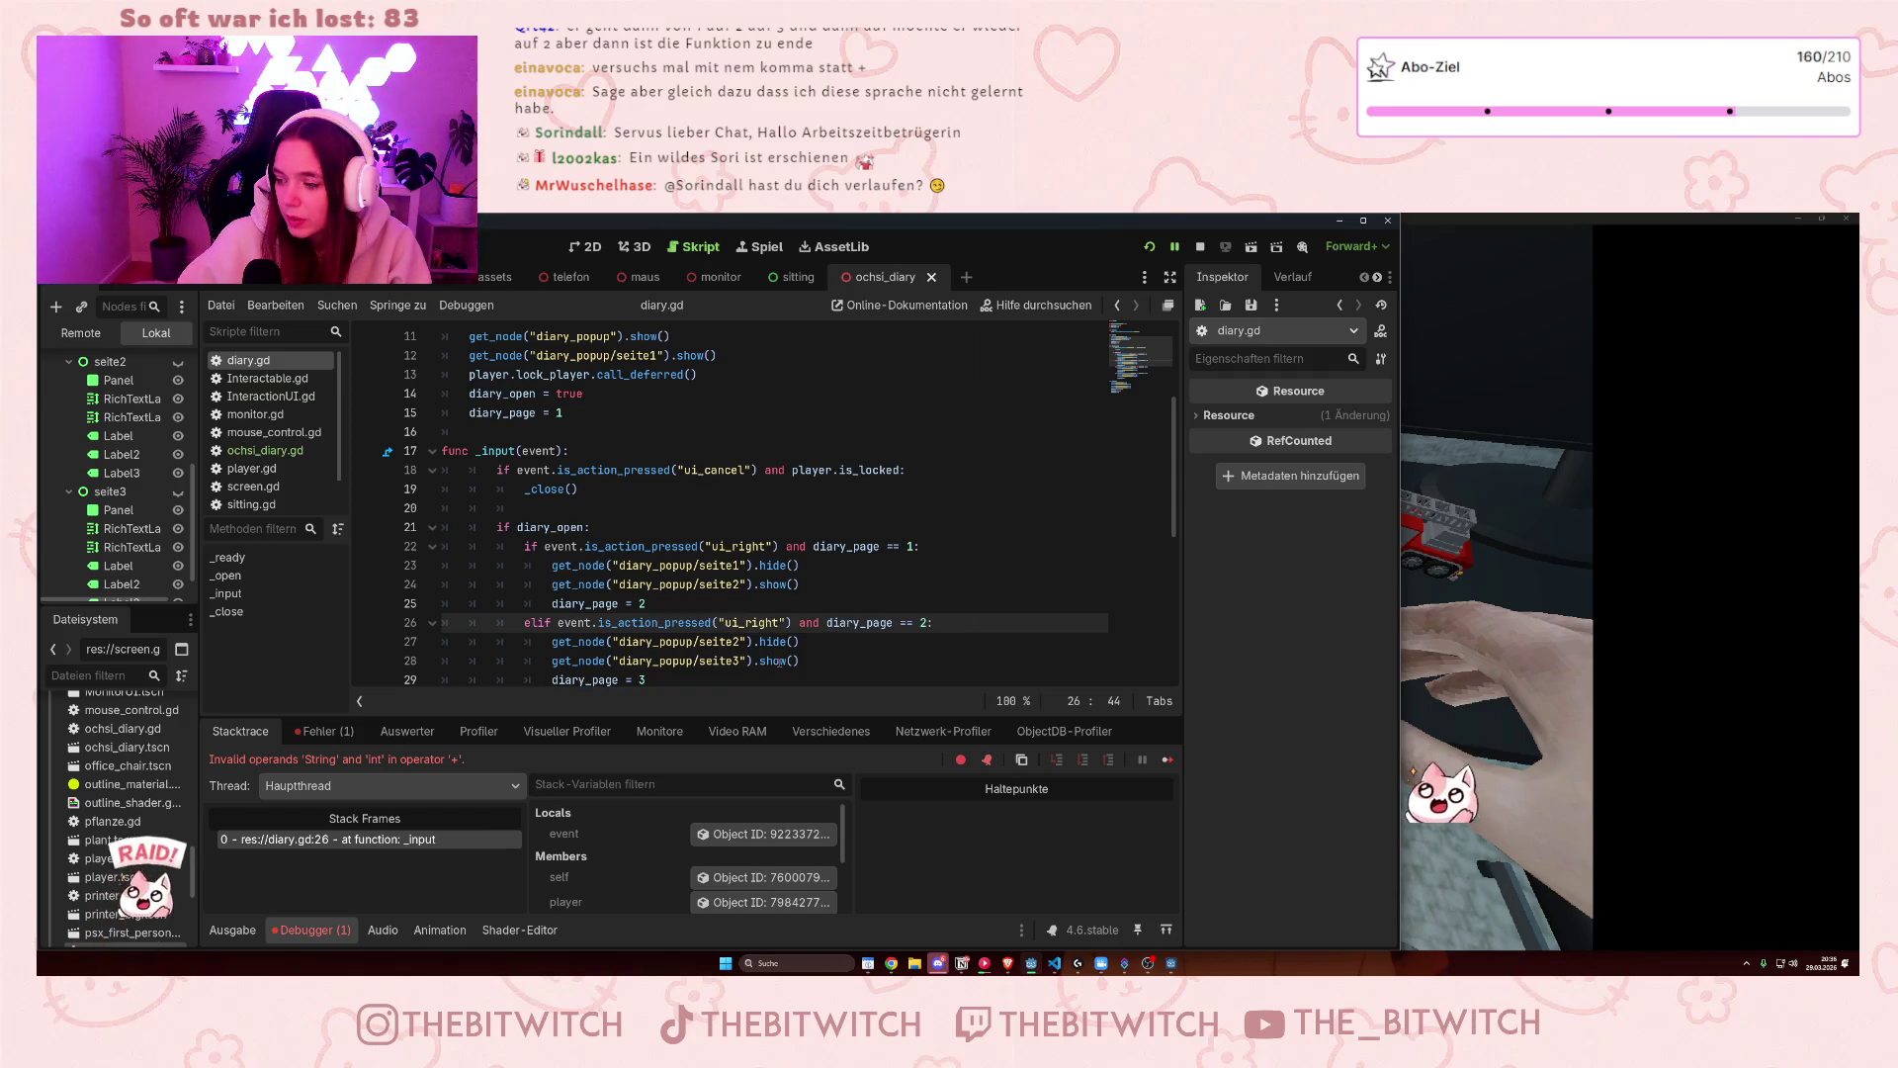
key("F8")
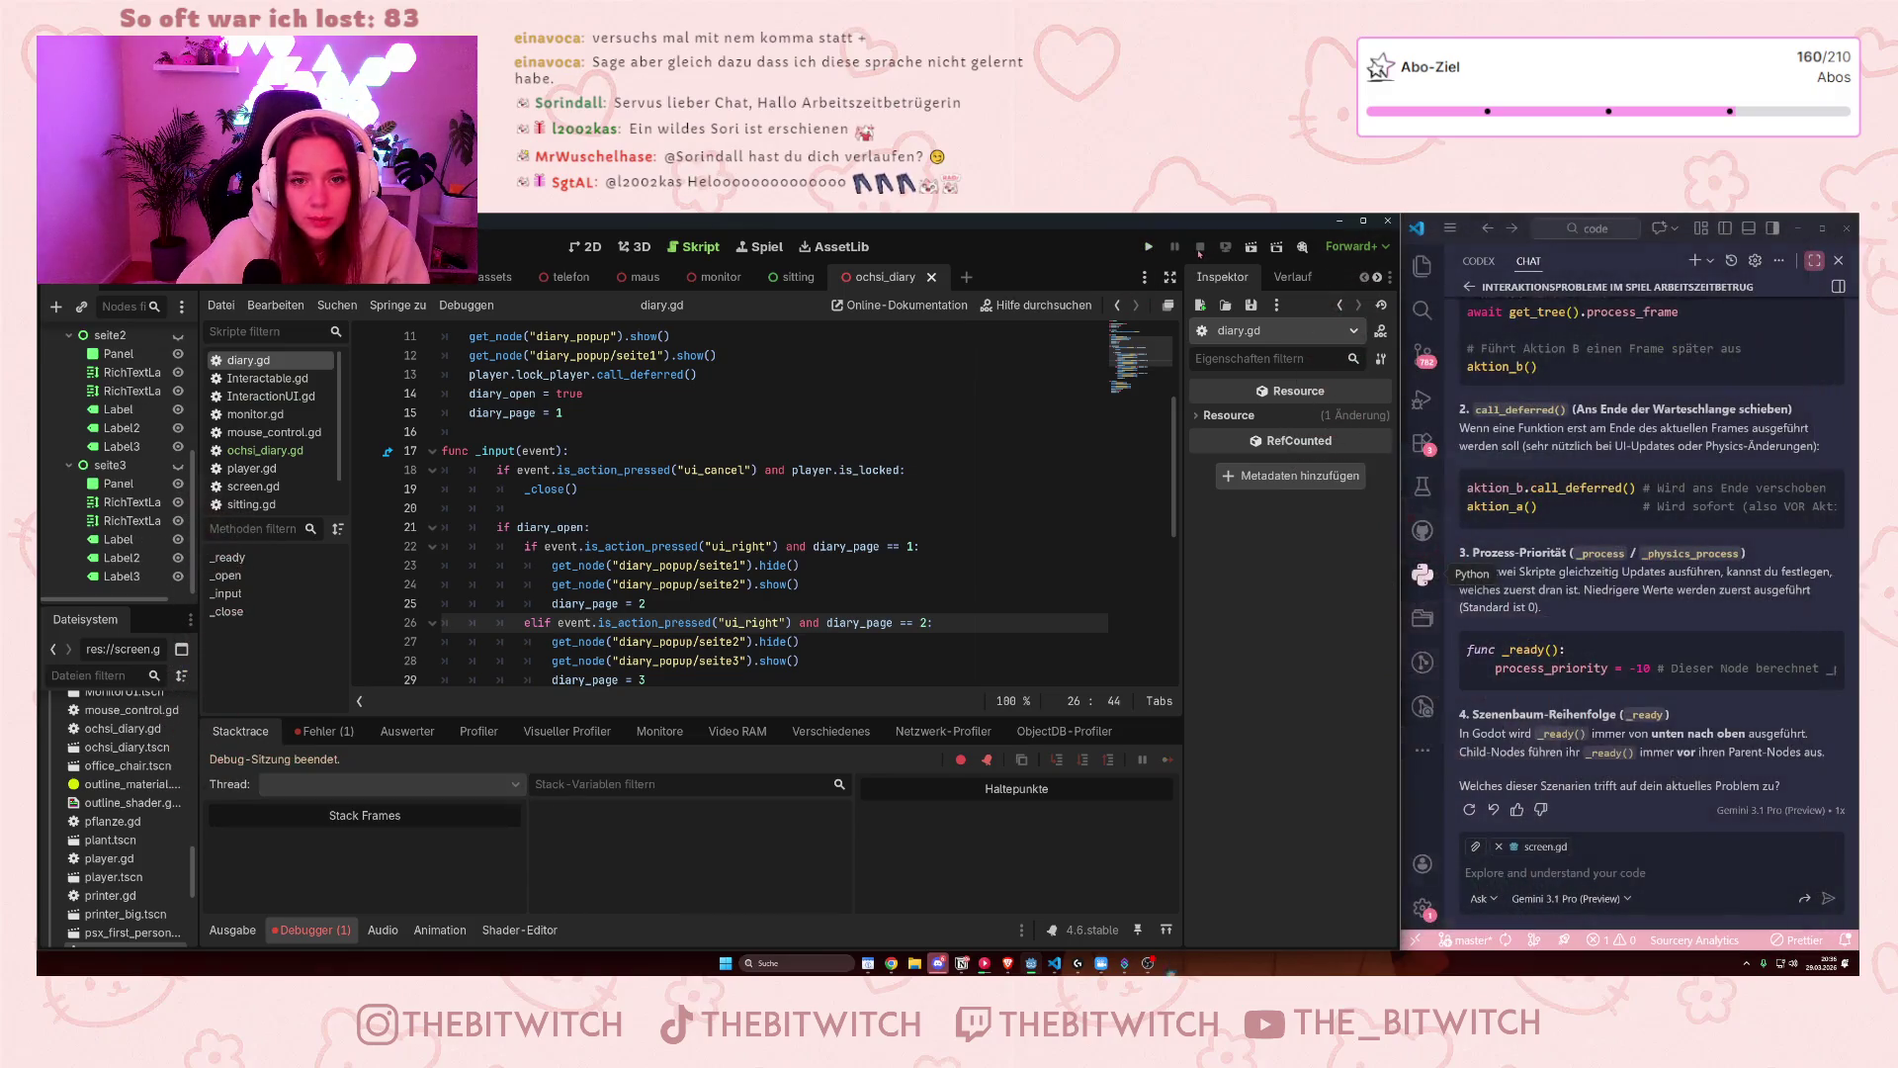
- Run the game and walk through the office up to the diary on the desk
key("F5")
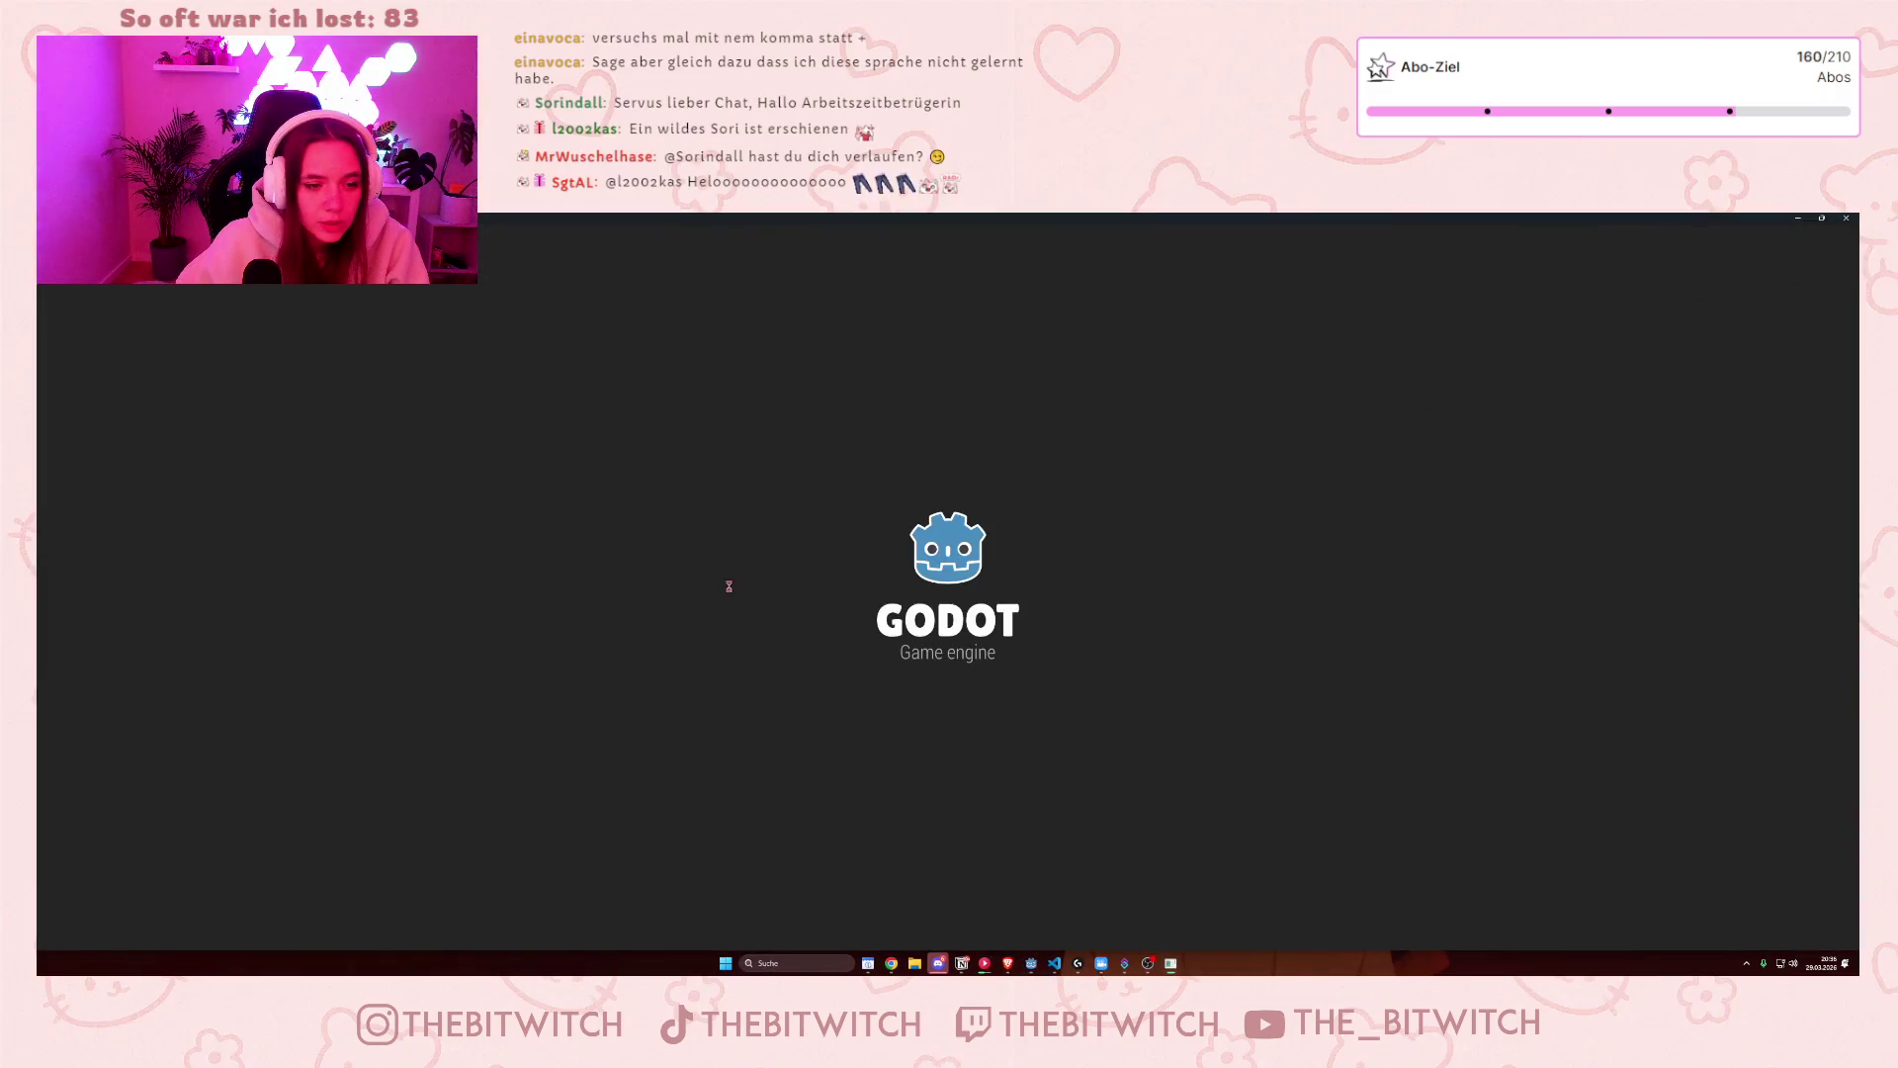
key("w")
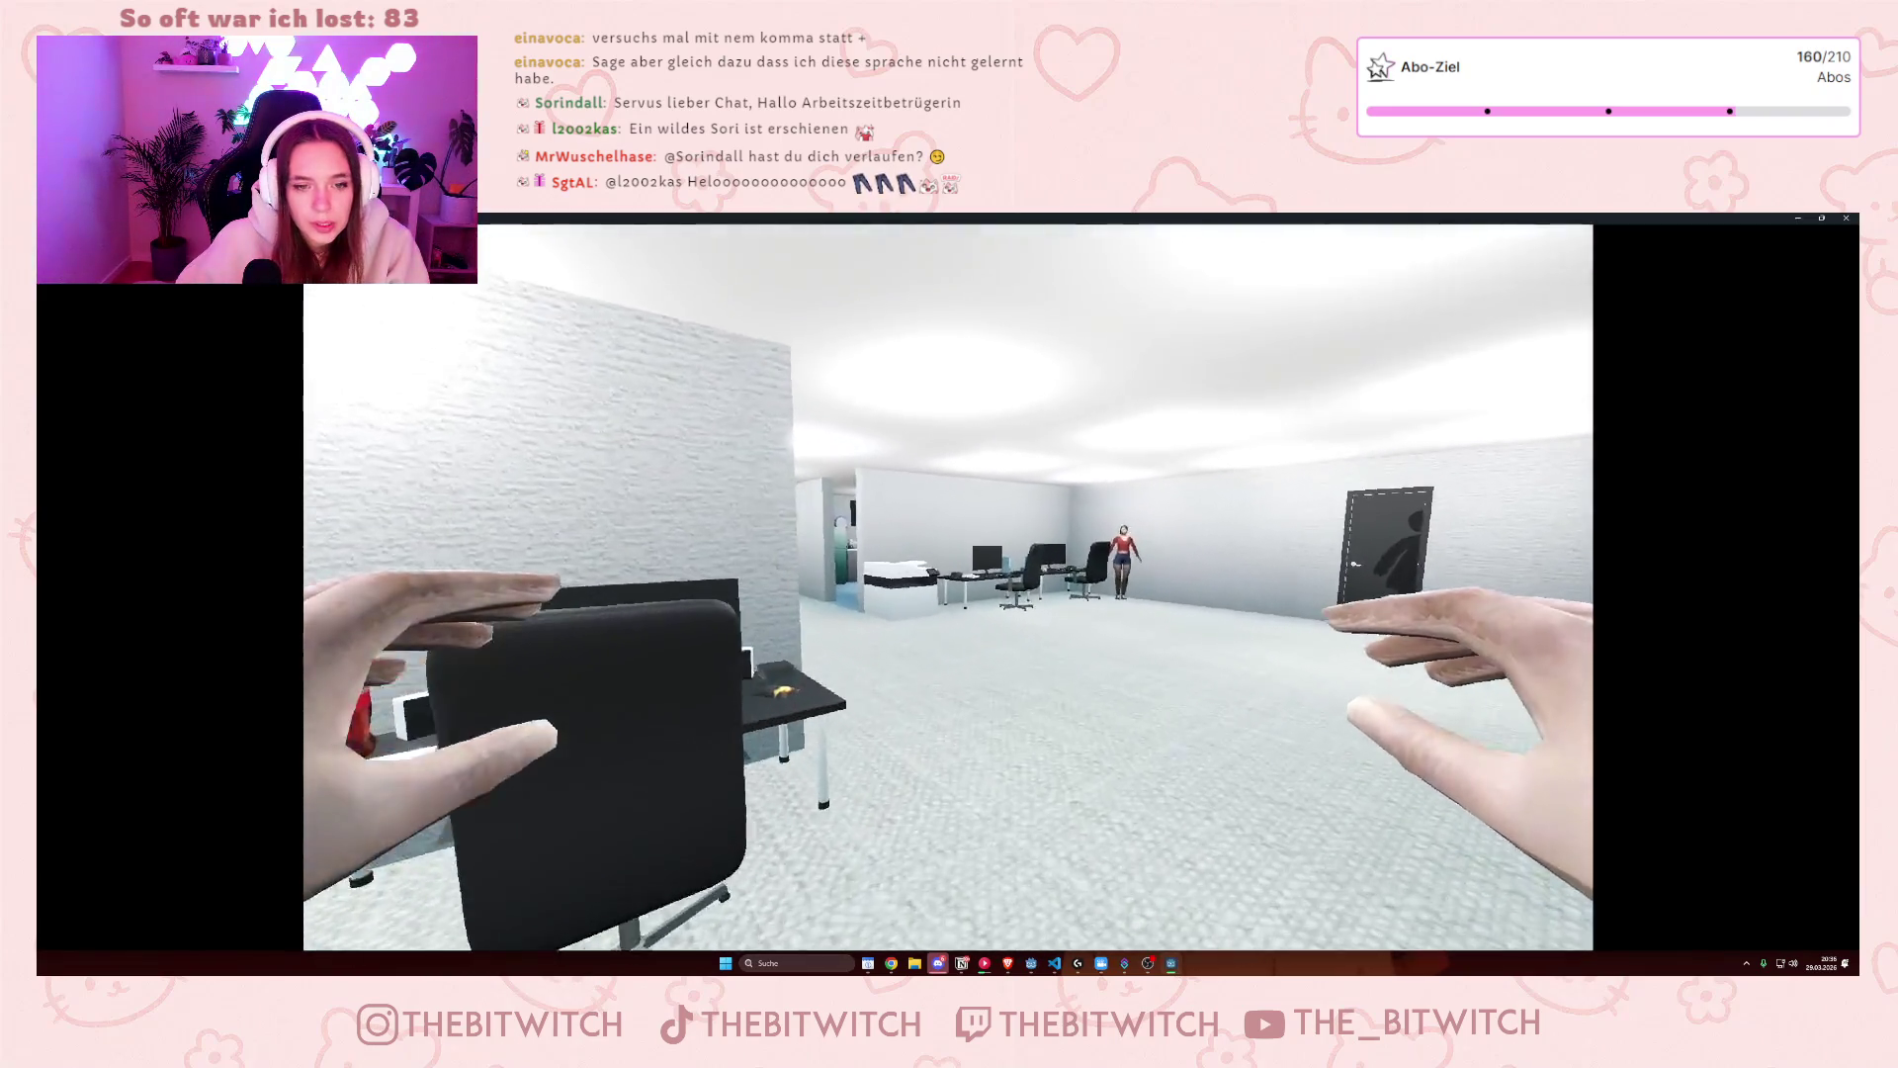
key("w")
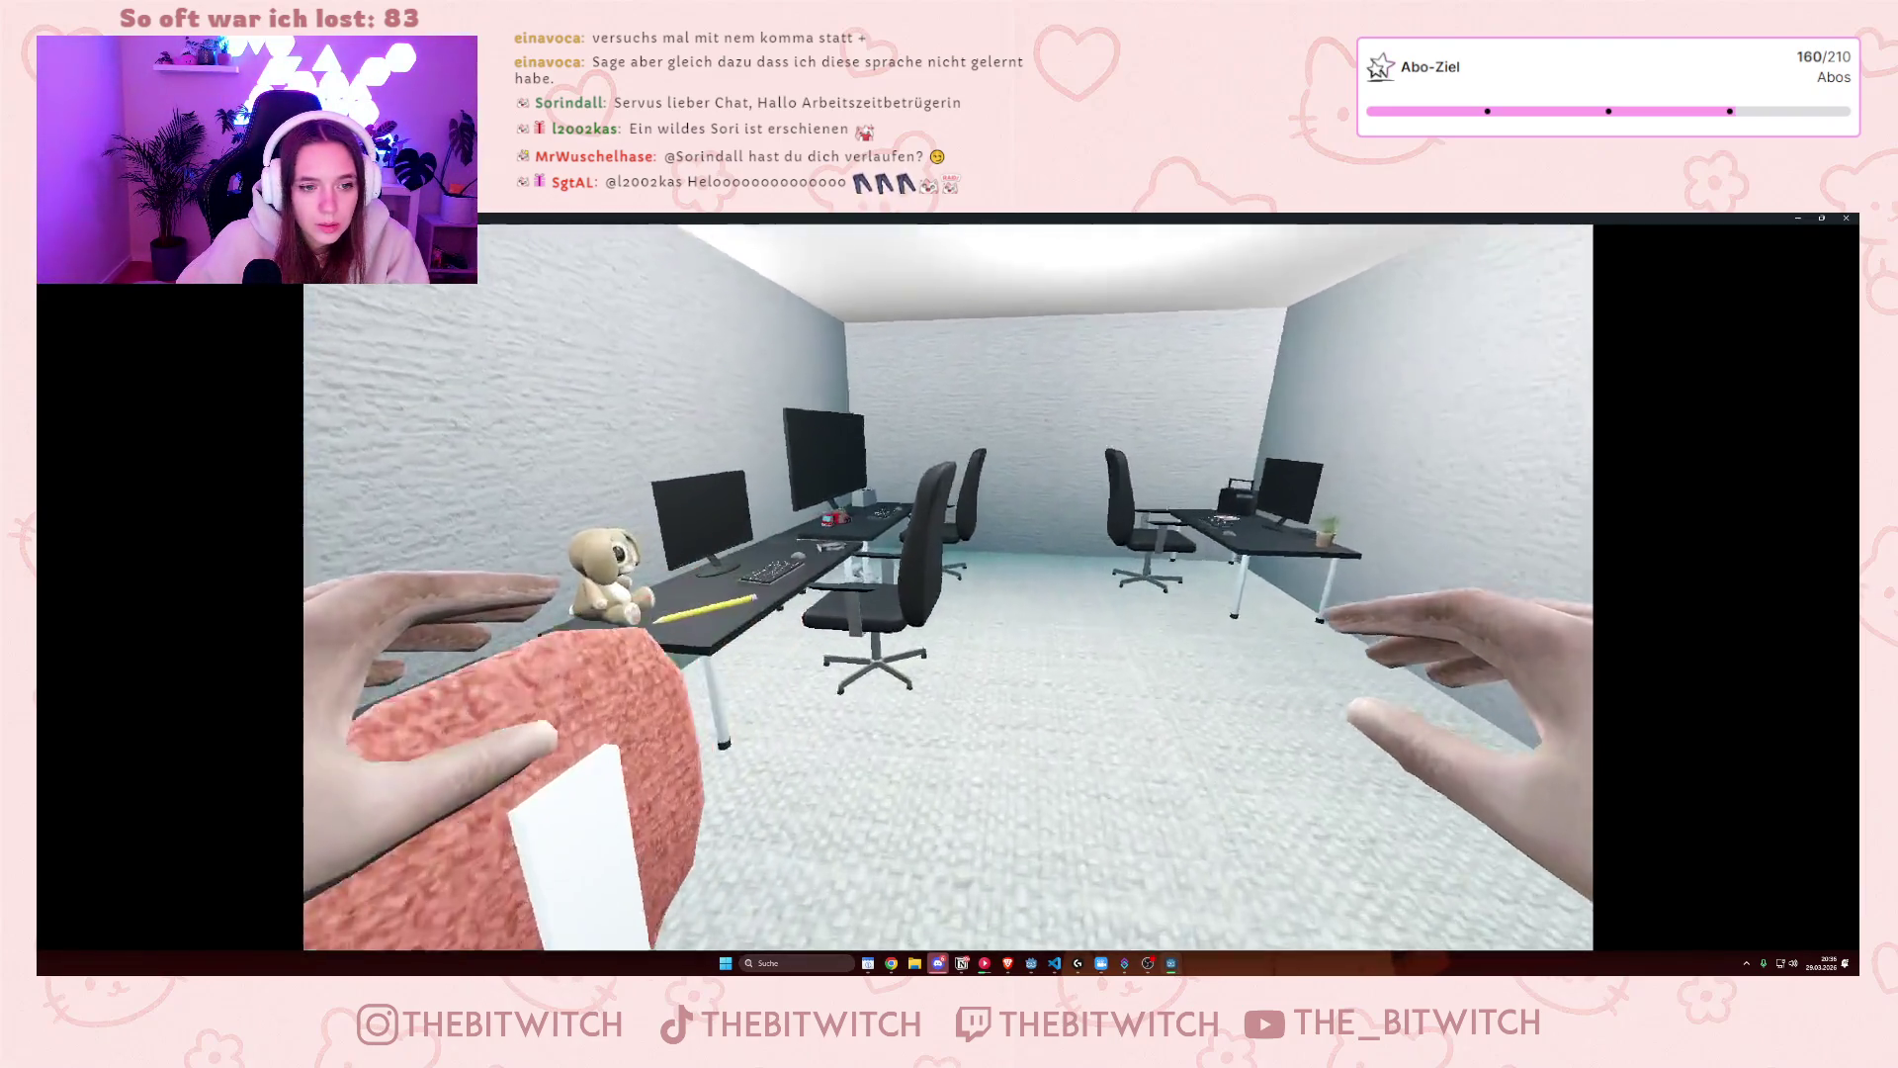
key("w")
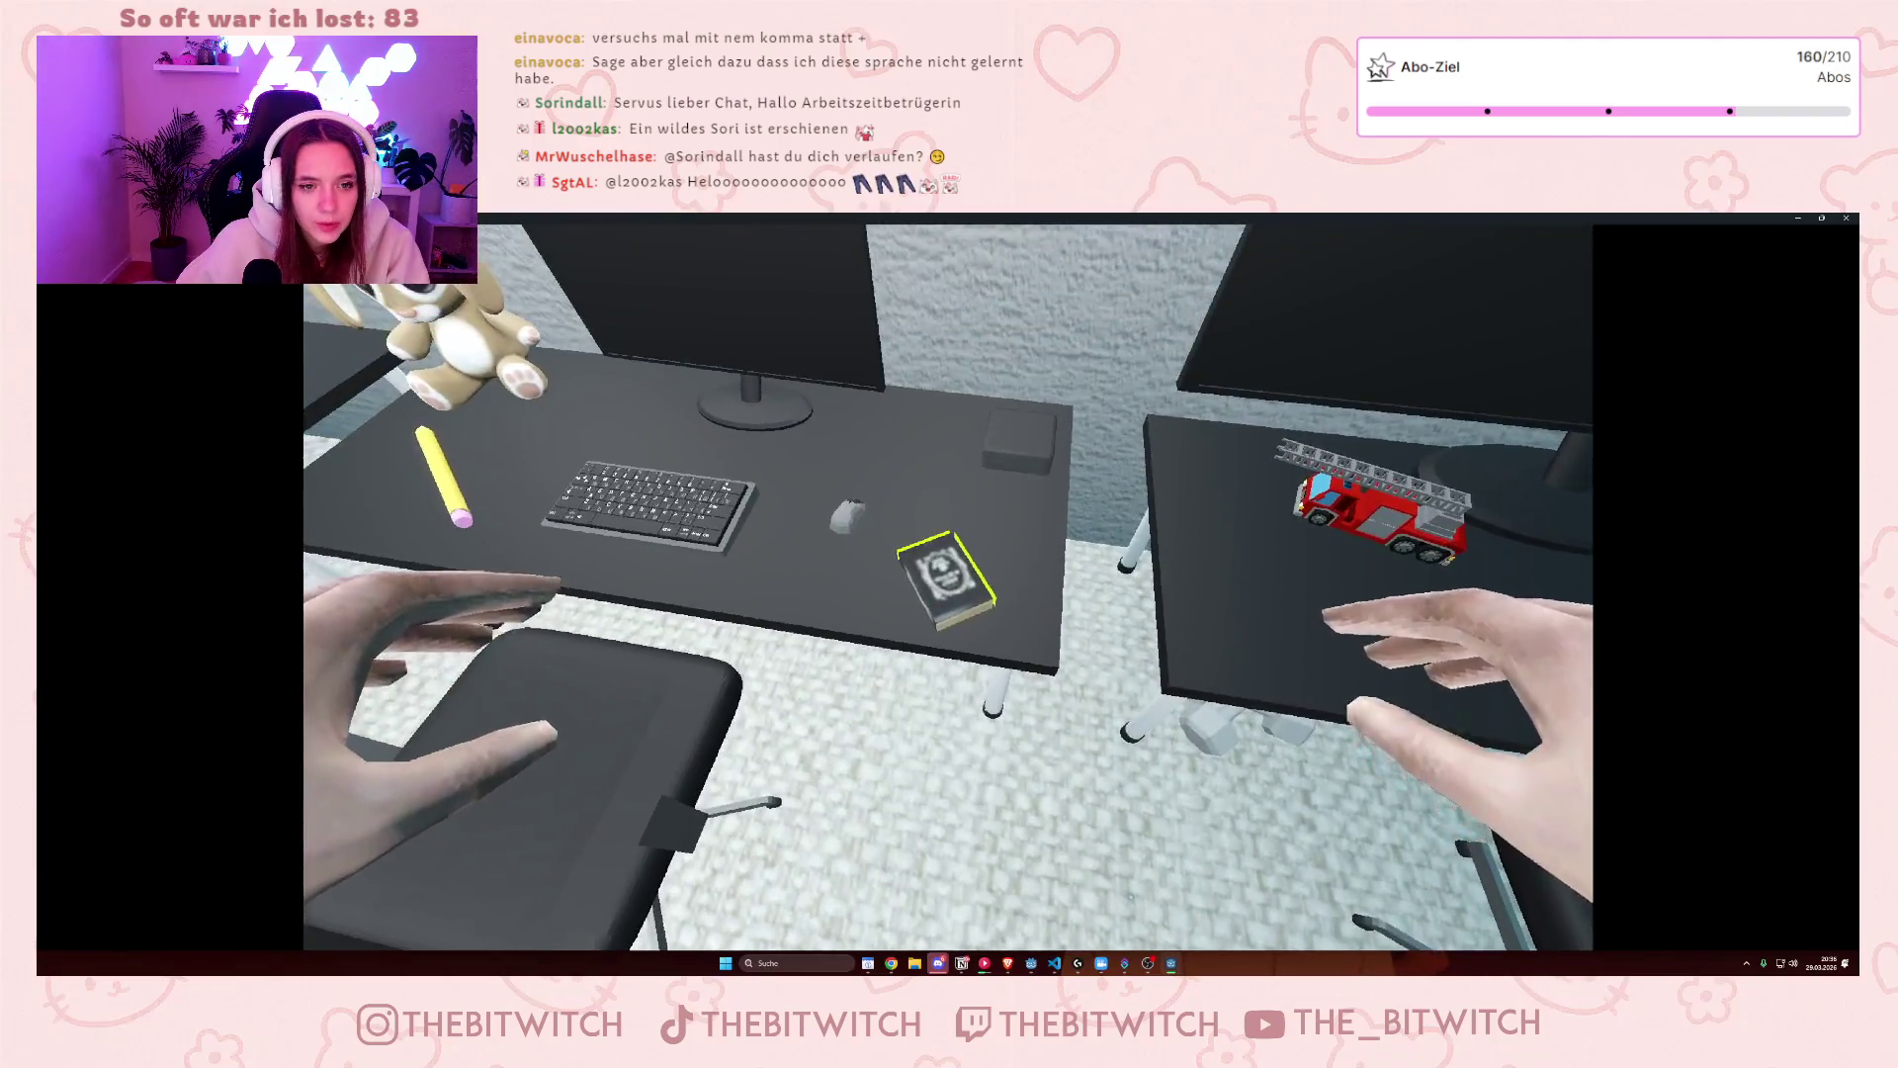
- Open the diary, flip to page 3 and back to page 2, then close the game
key("e")
key("d")
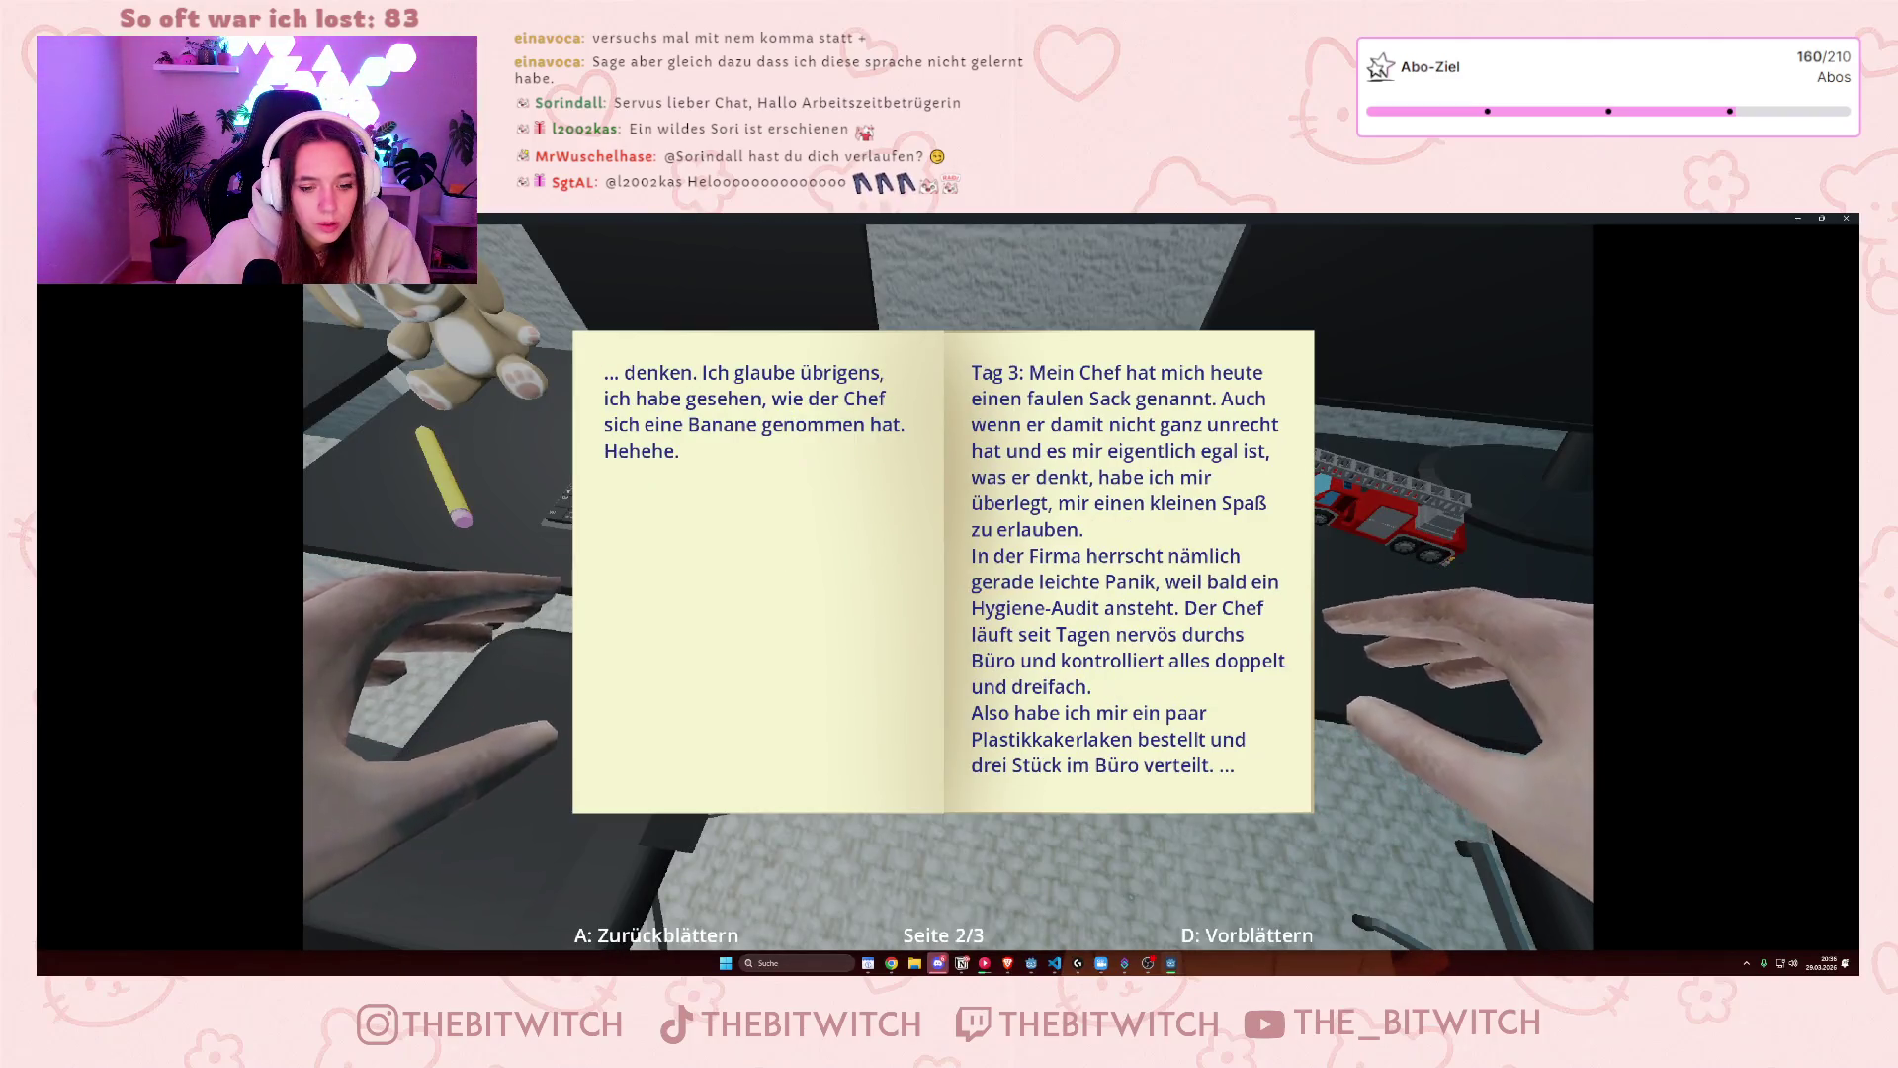
key("d")
key("a")
key("alt+F4")
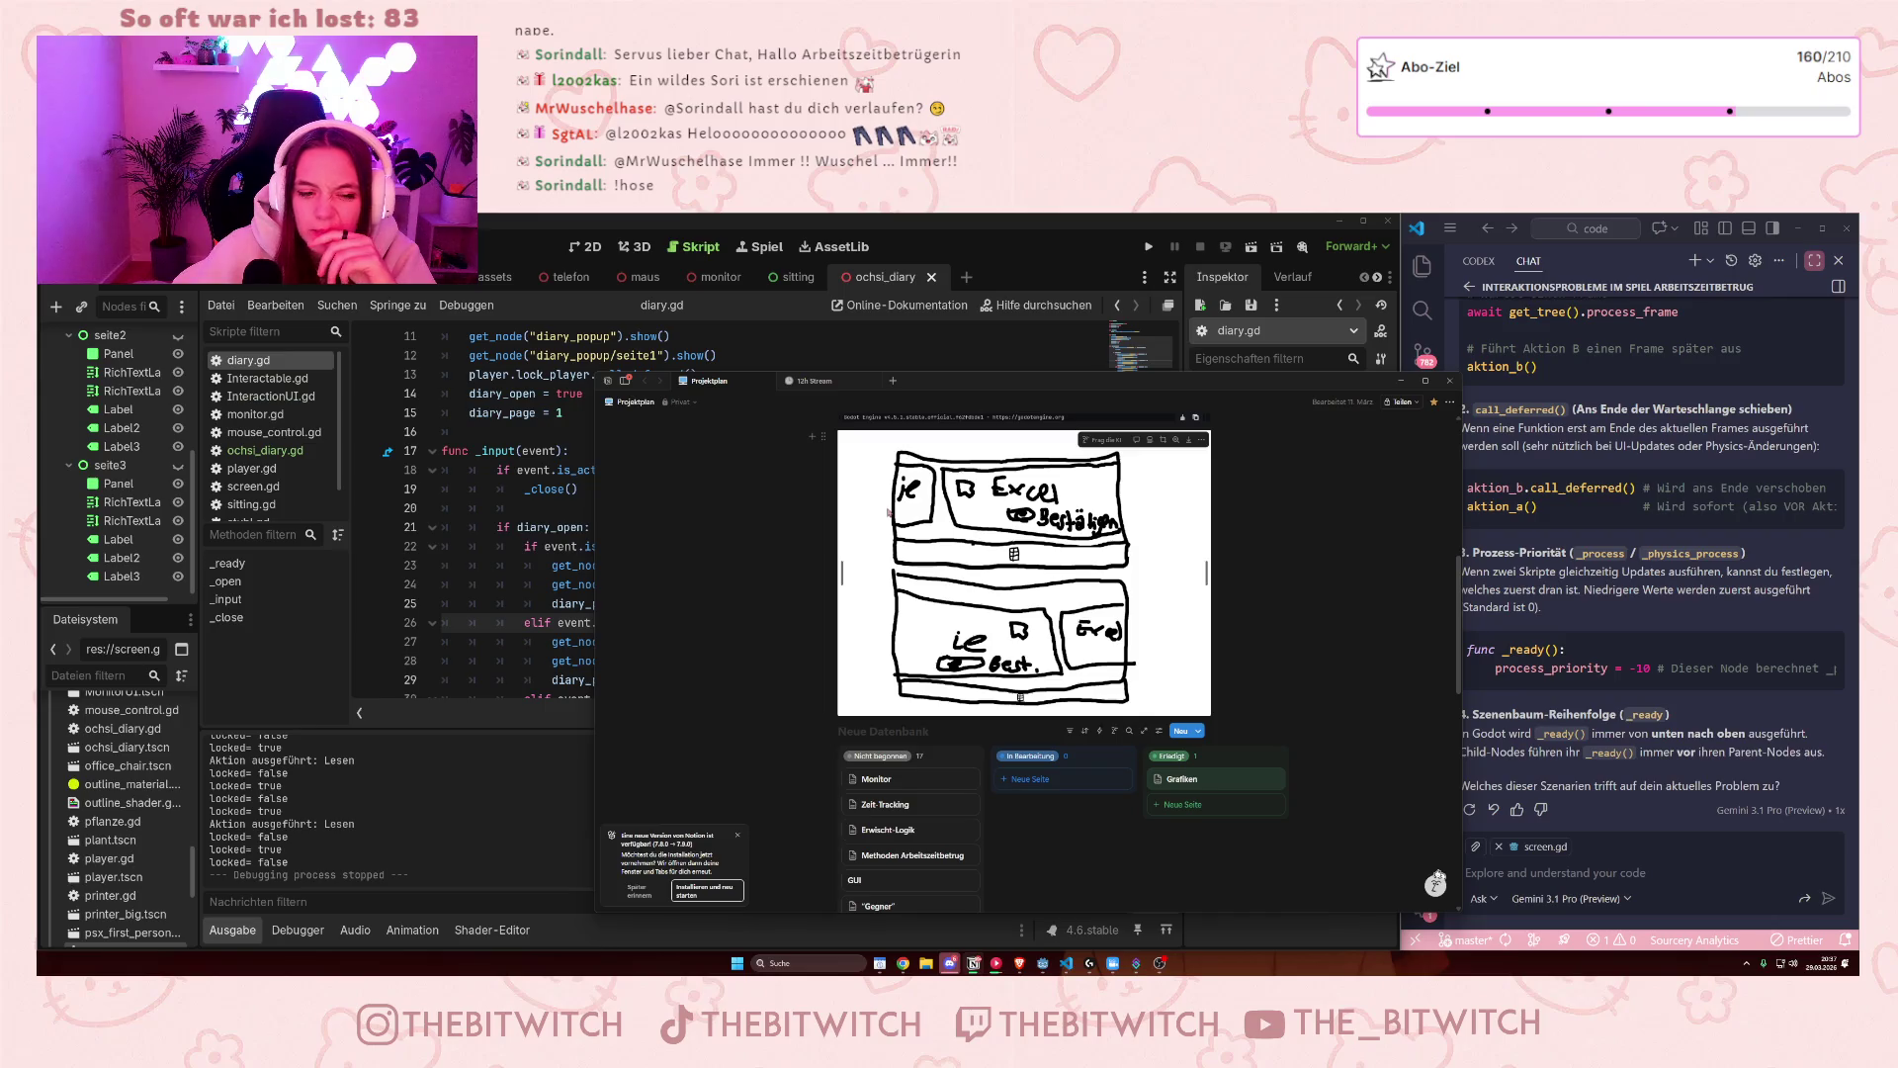
- Scroll through the Notion Projektplan board, then return to Godot and run the project
scroll(881, 513, "down", 3)
scroll(881, 516, "down", 2)
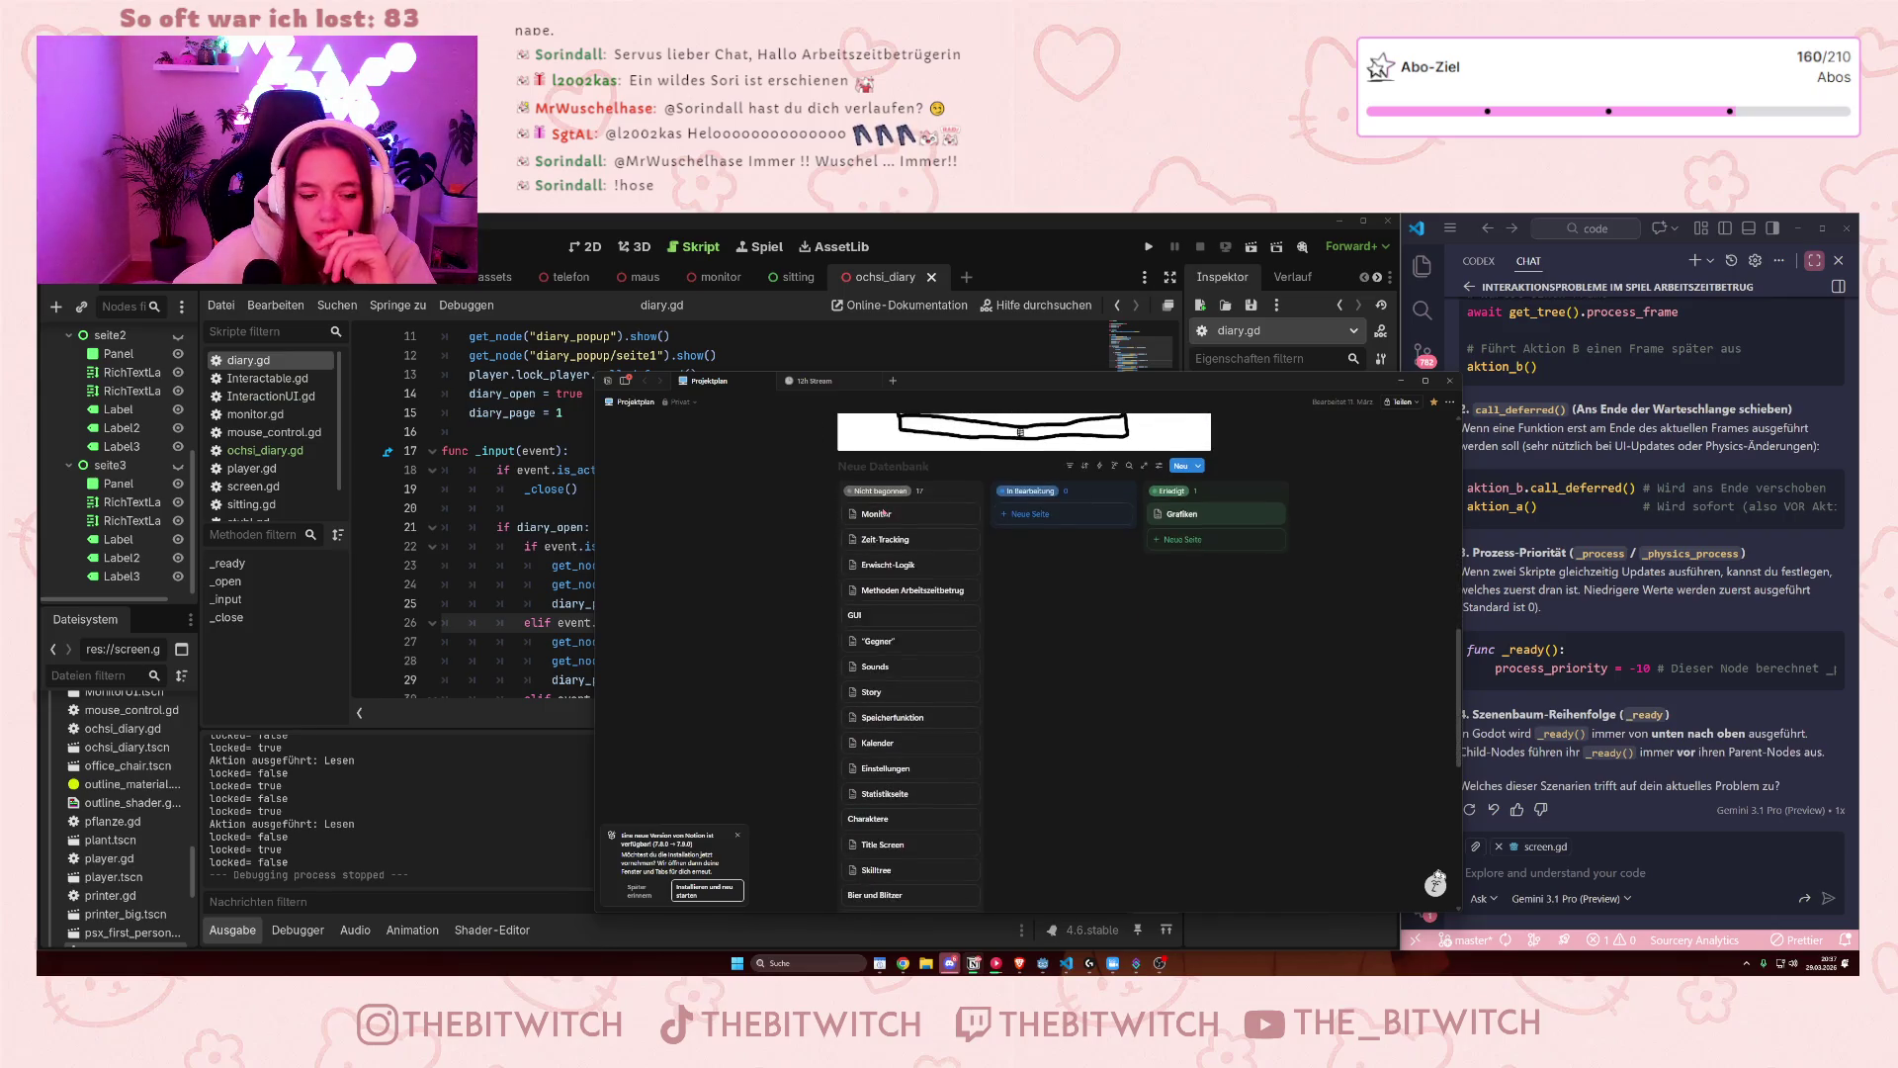
scroll(880, 523, "up", 1)
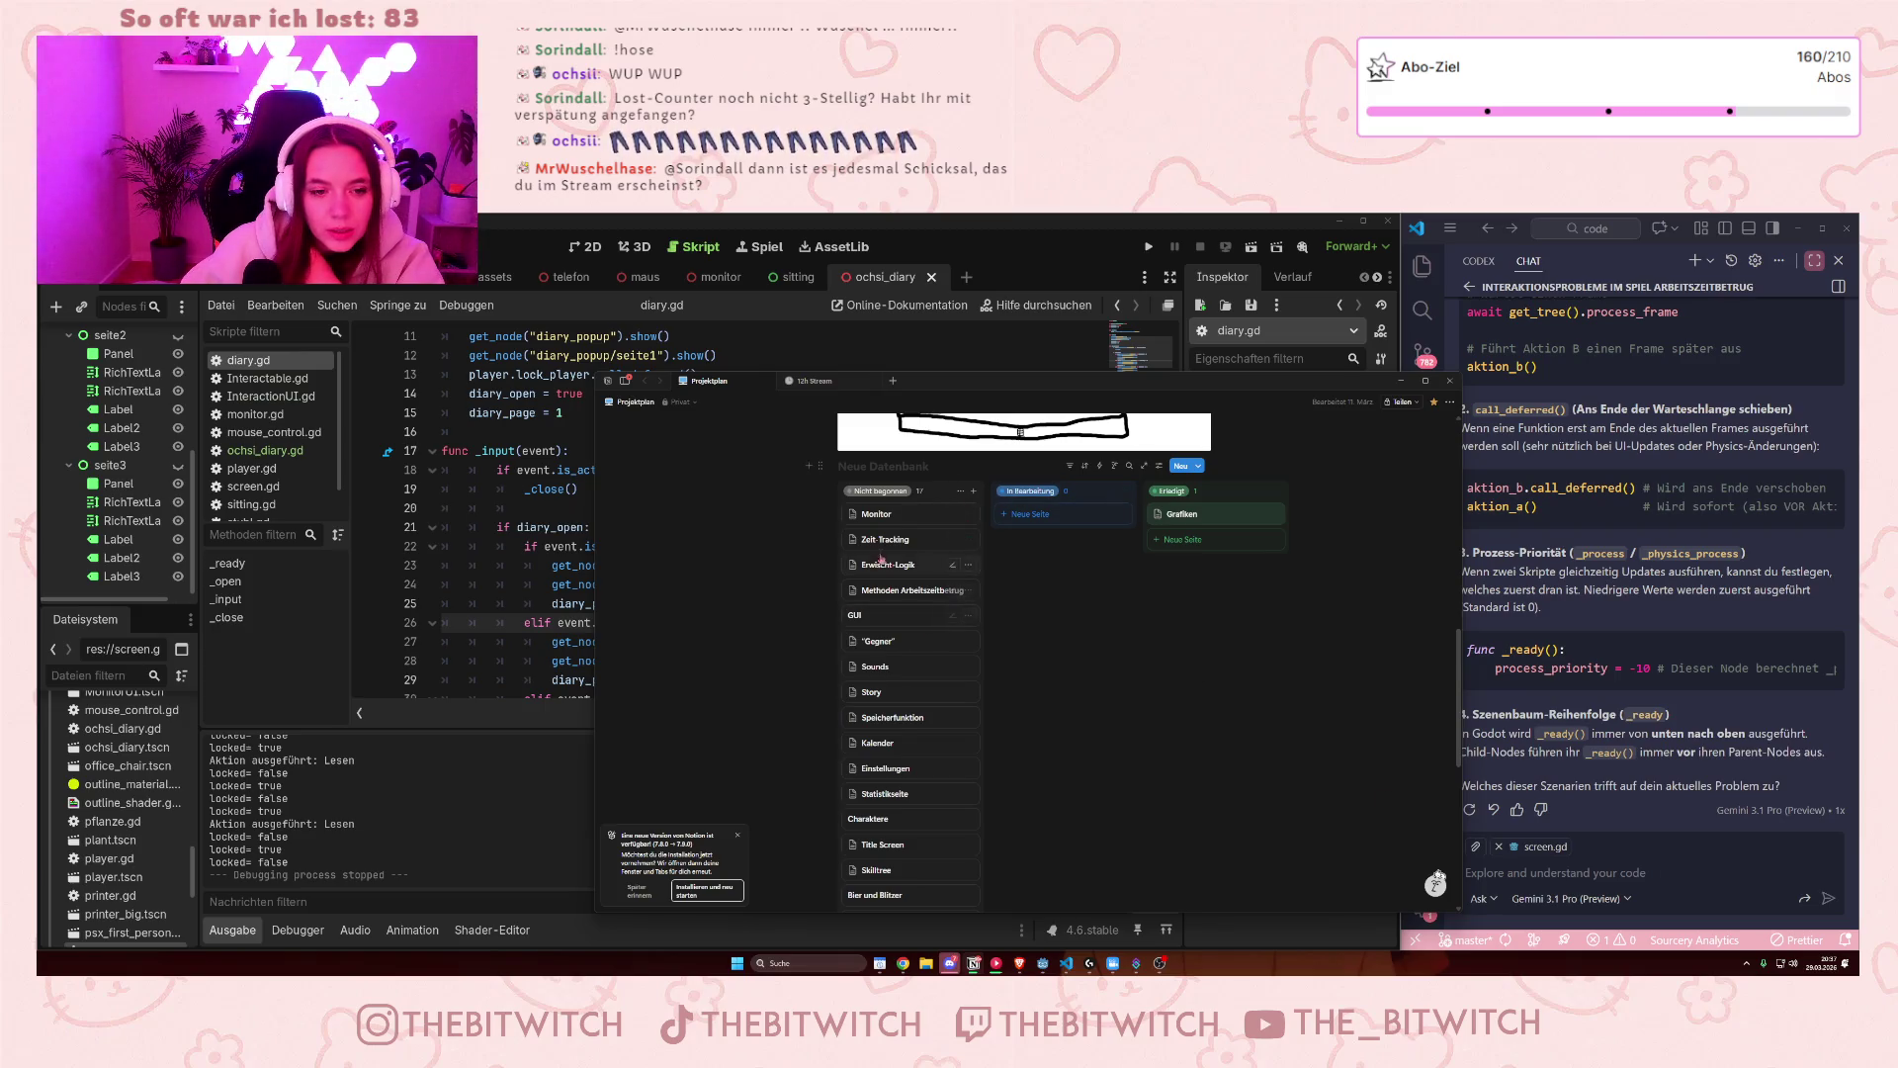
key("alt+Tab")
left_click(1147, 246)
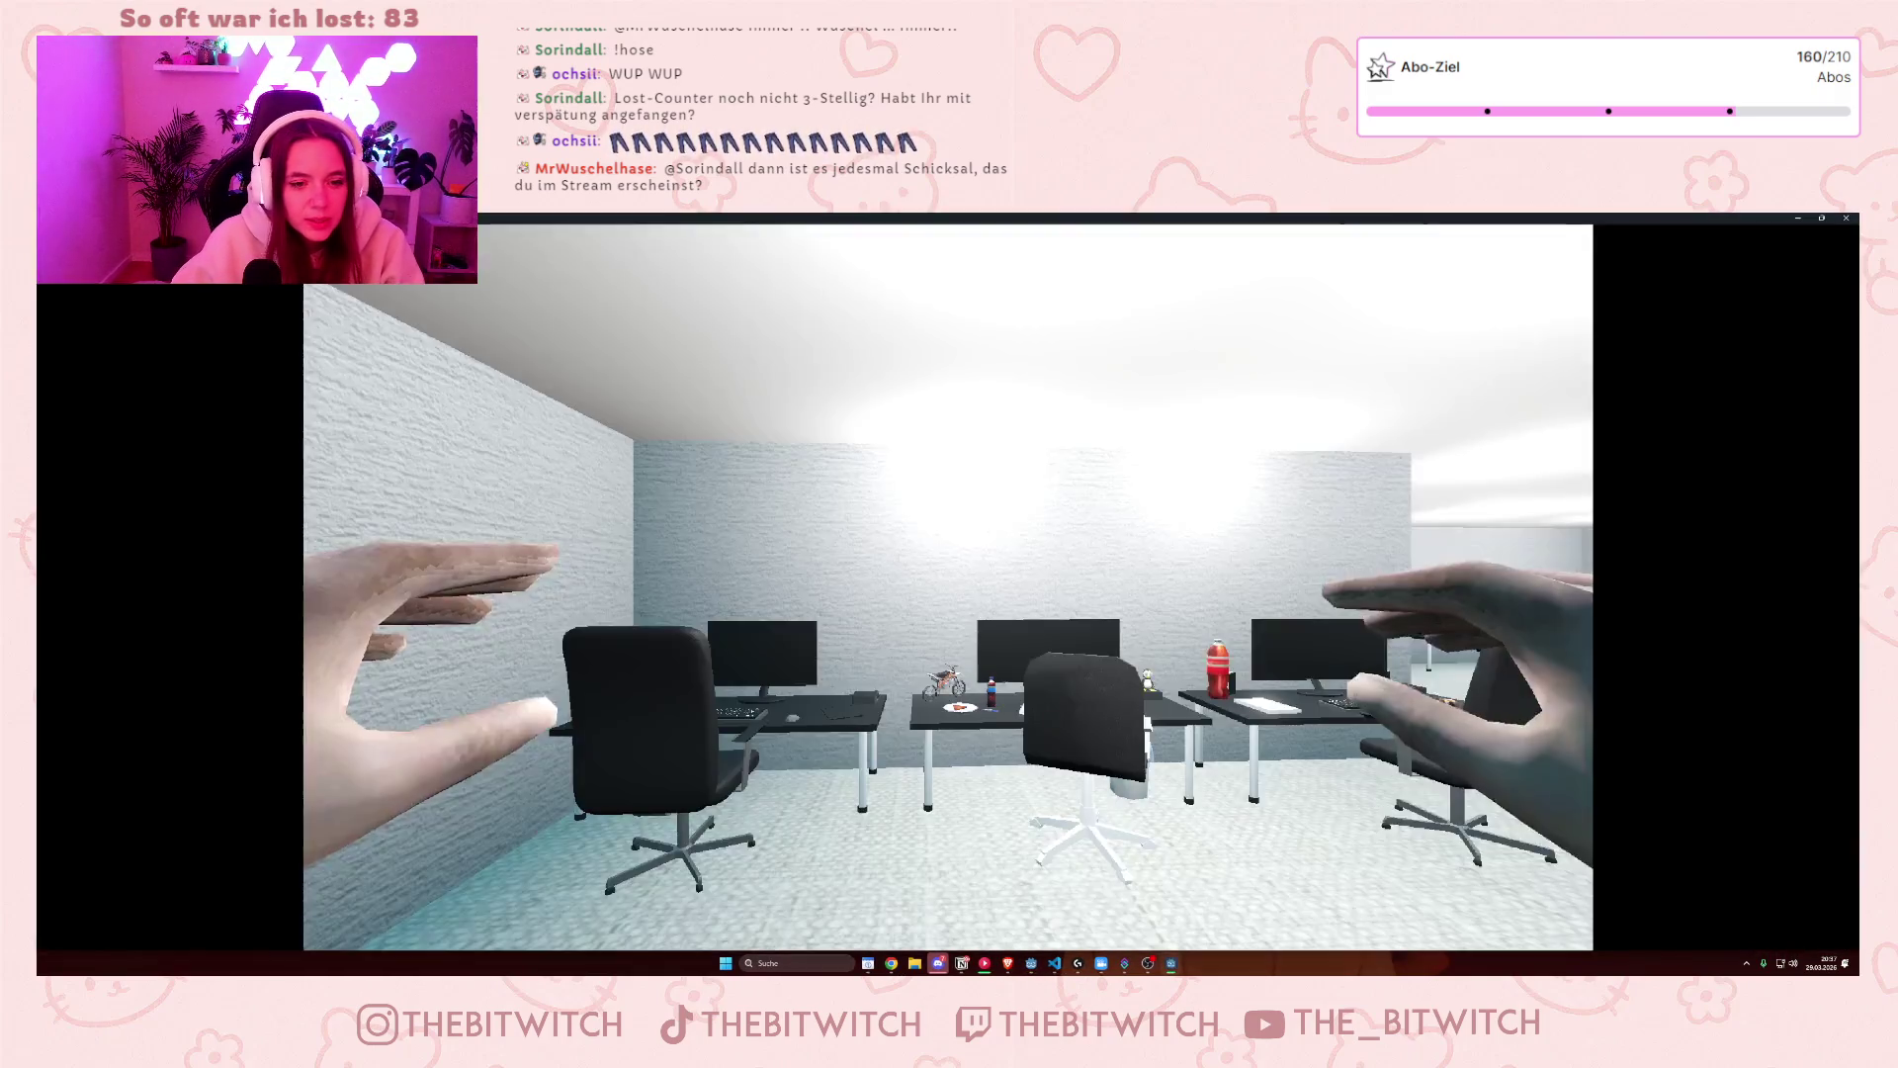
- In the running game, walk to a desk and switch on its monitor, then bring Notion forward
key("w")
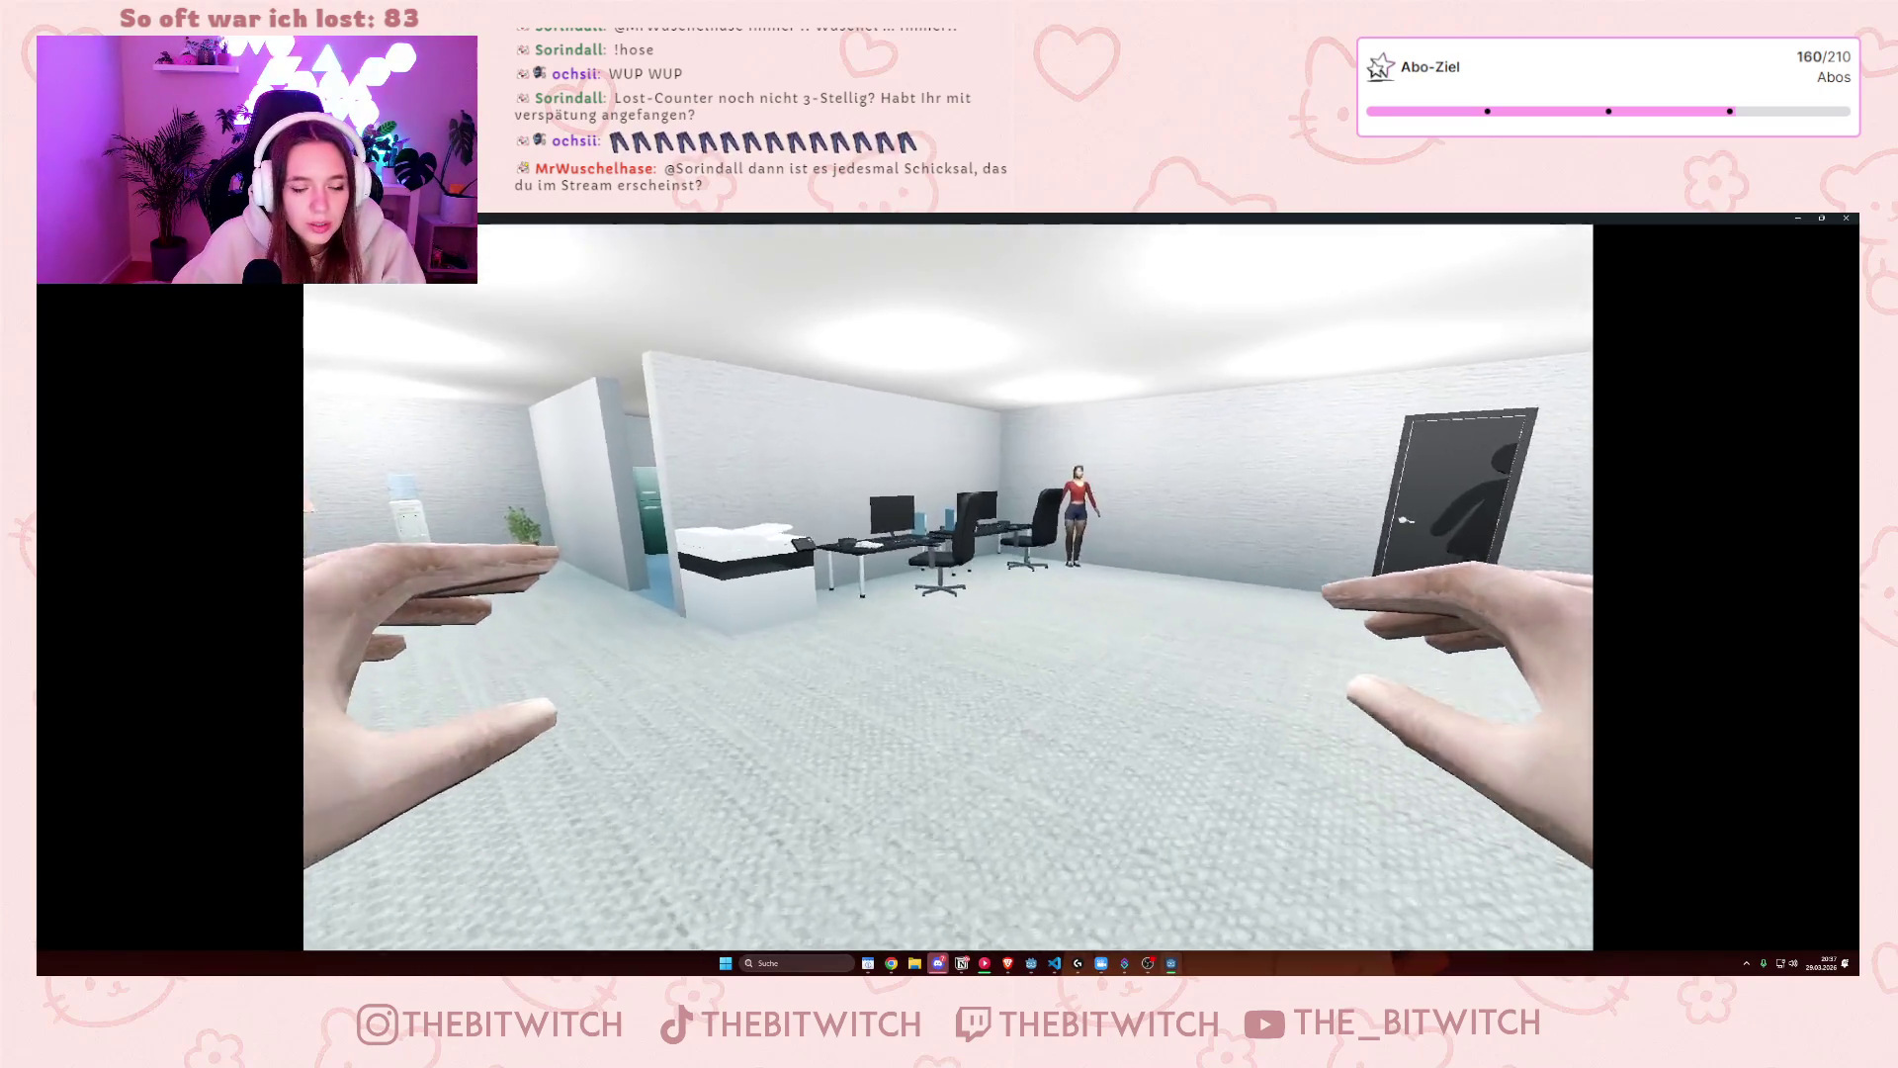
key("w")
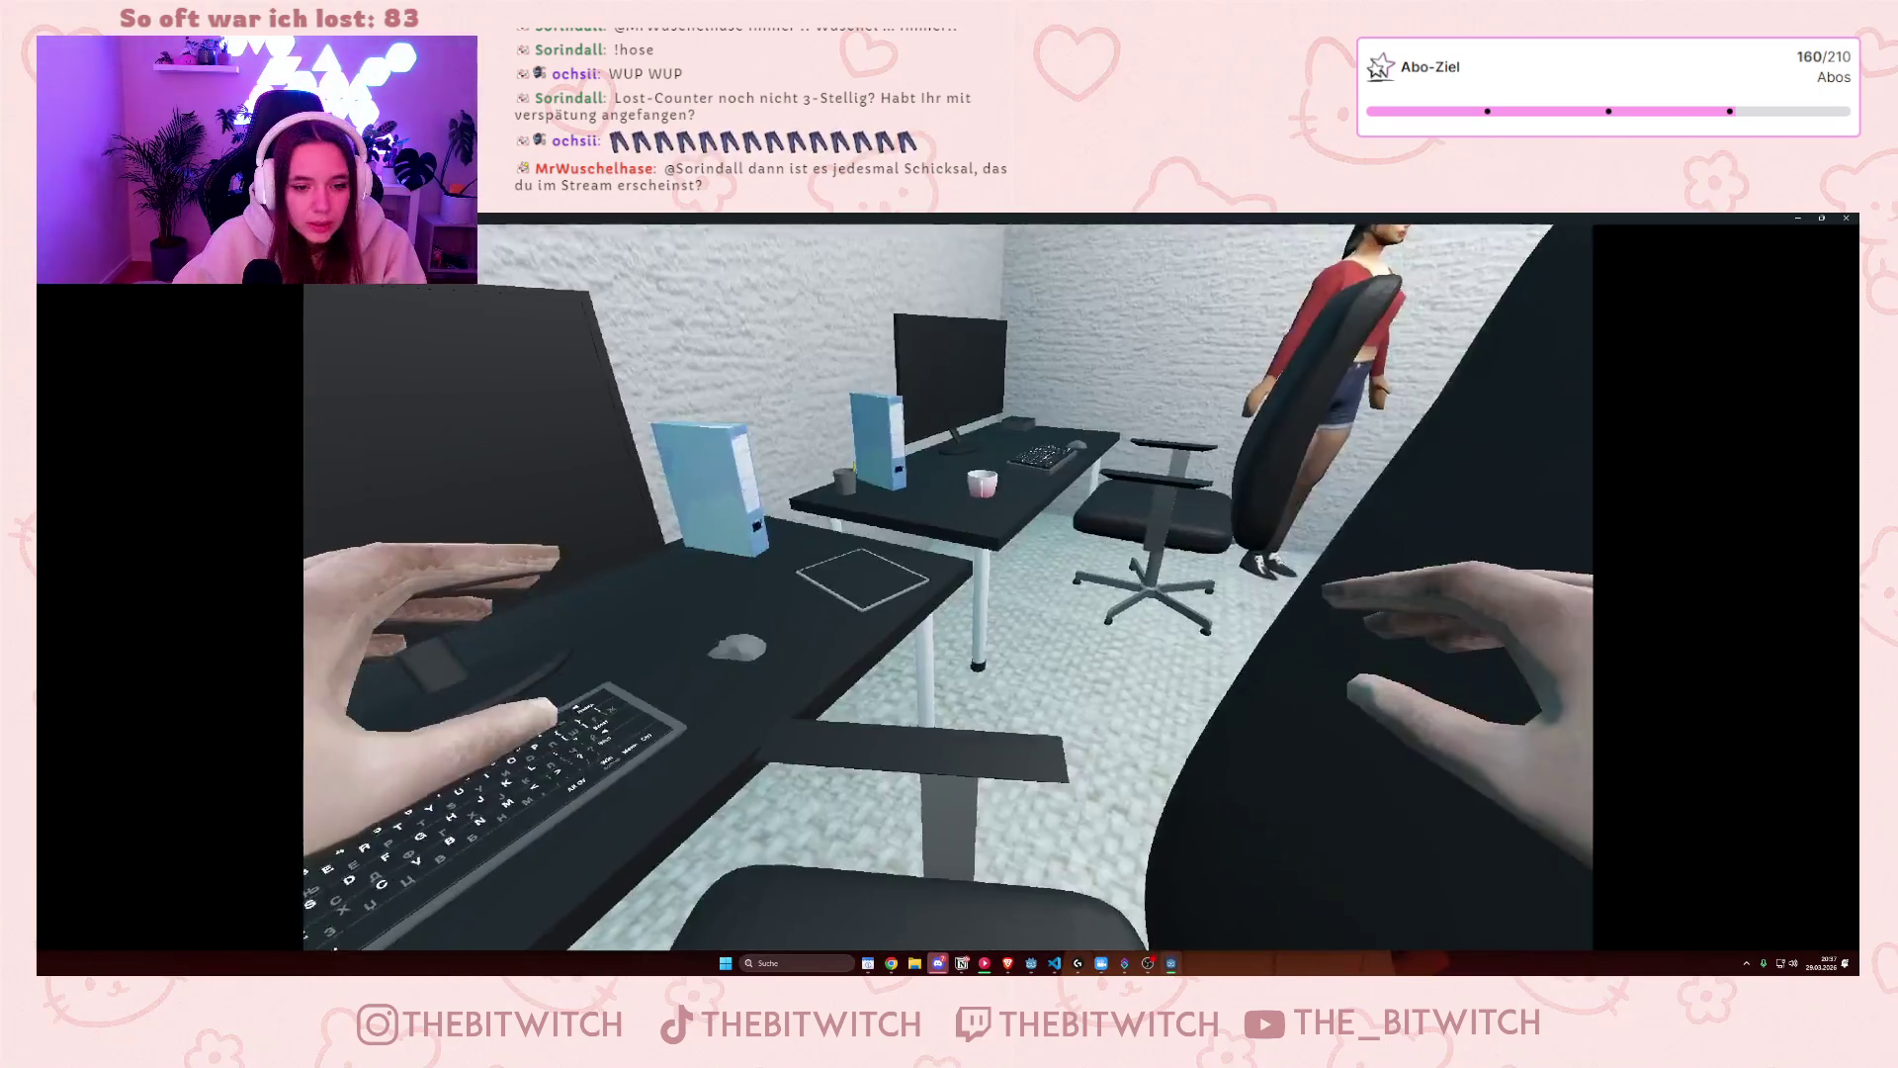
key("e")
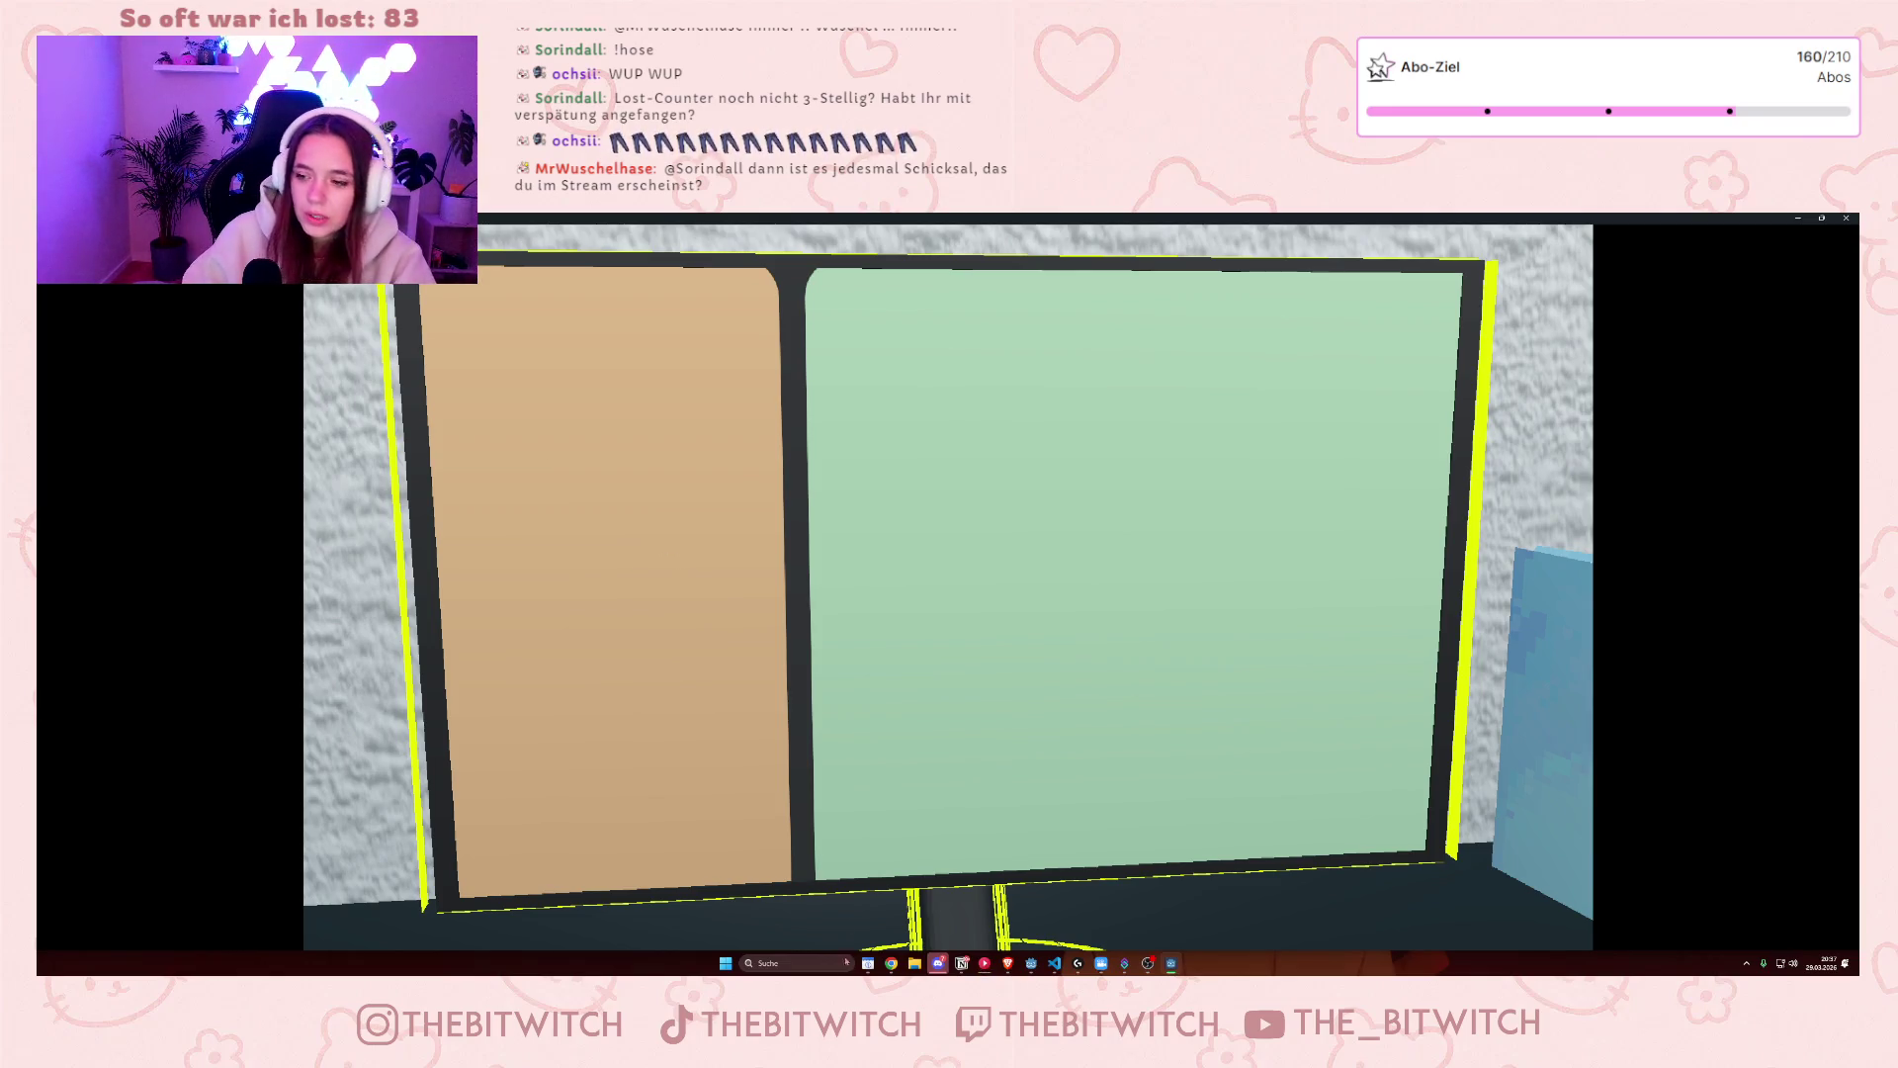
left_click(961, 963)
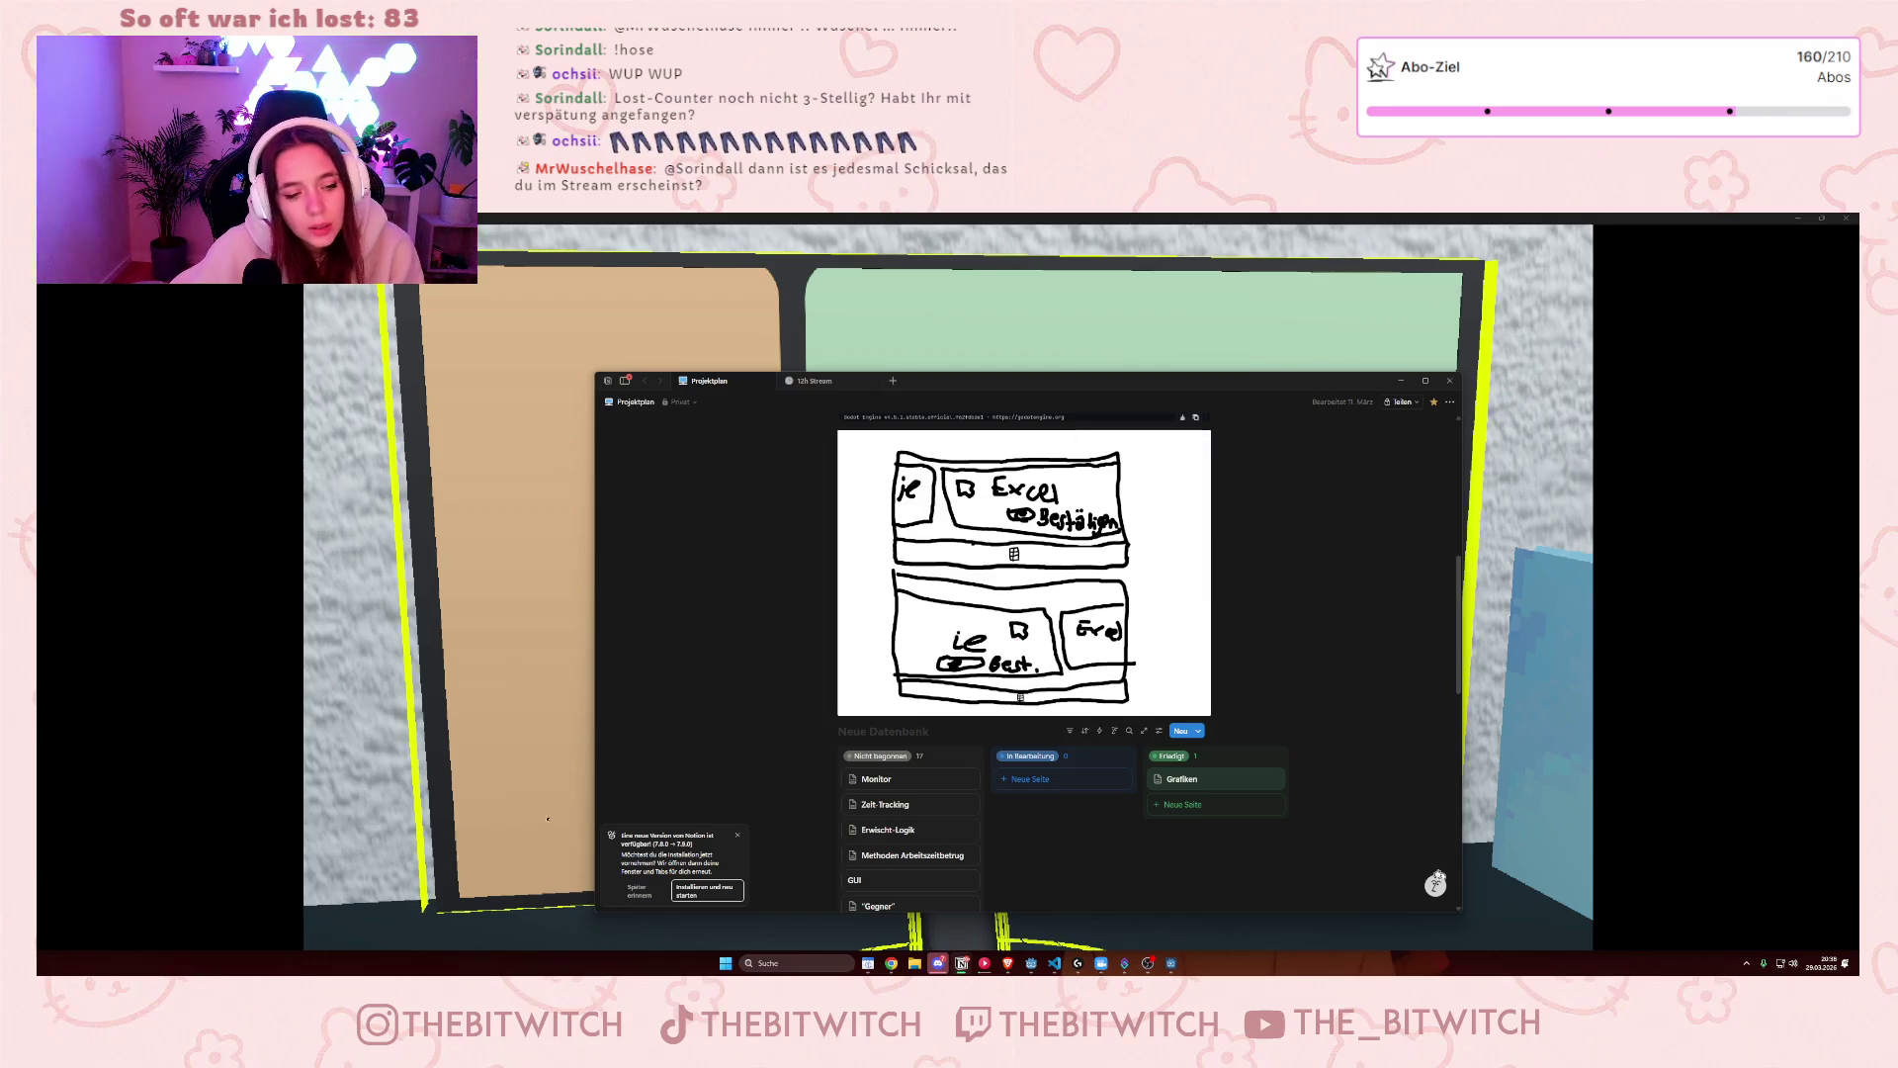
- Dismiss the Notion update notification, move the window up-left, and scroll down the board
left_click(736, 835)
scroll(821, 715, "down", 2)
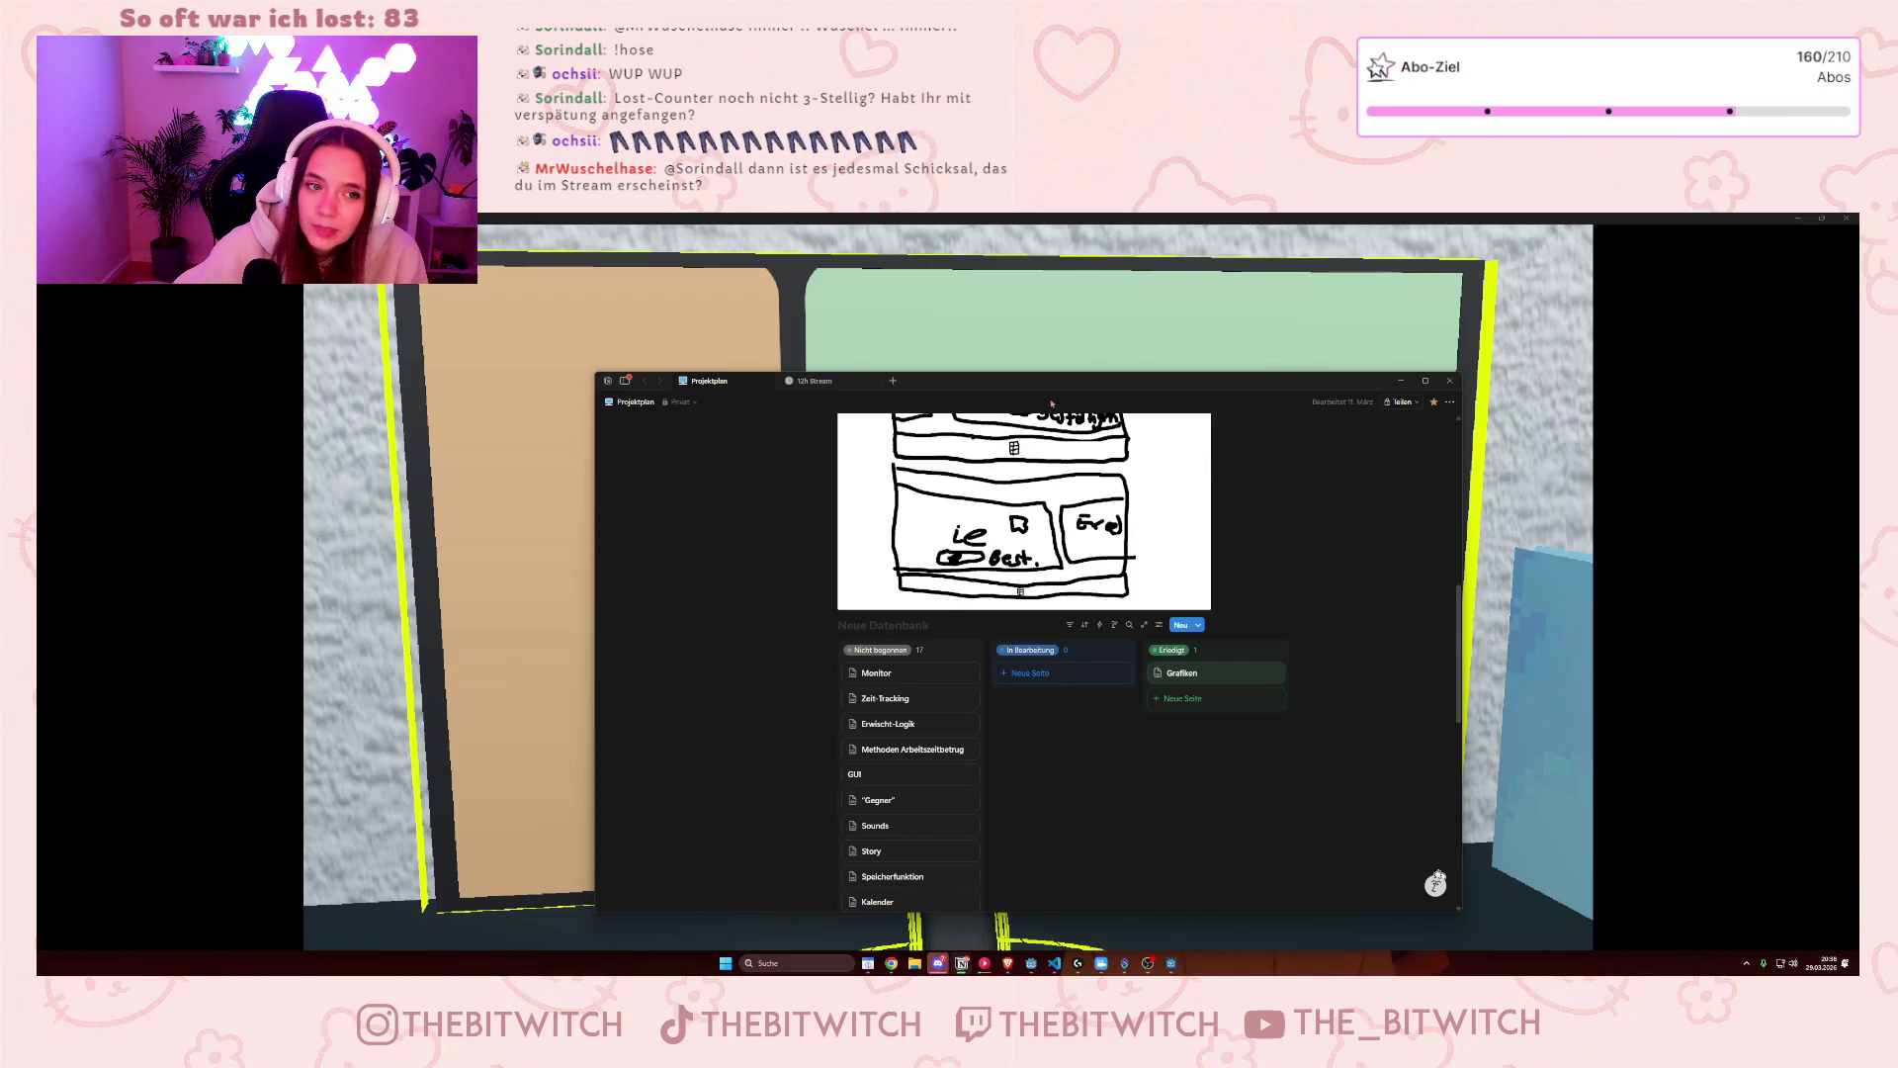
left_click_drag(1038, 383, 870, 262)
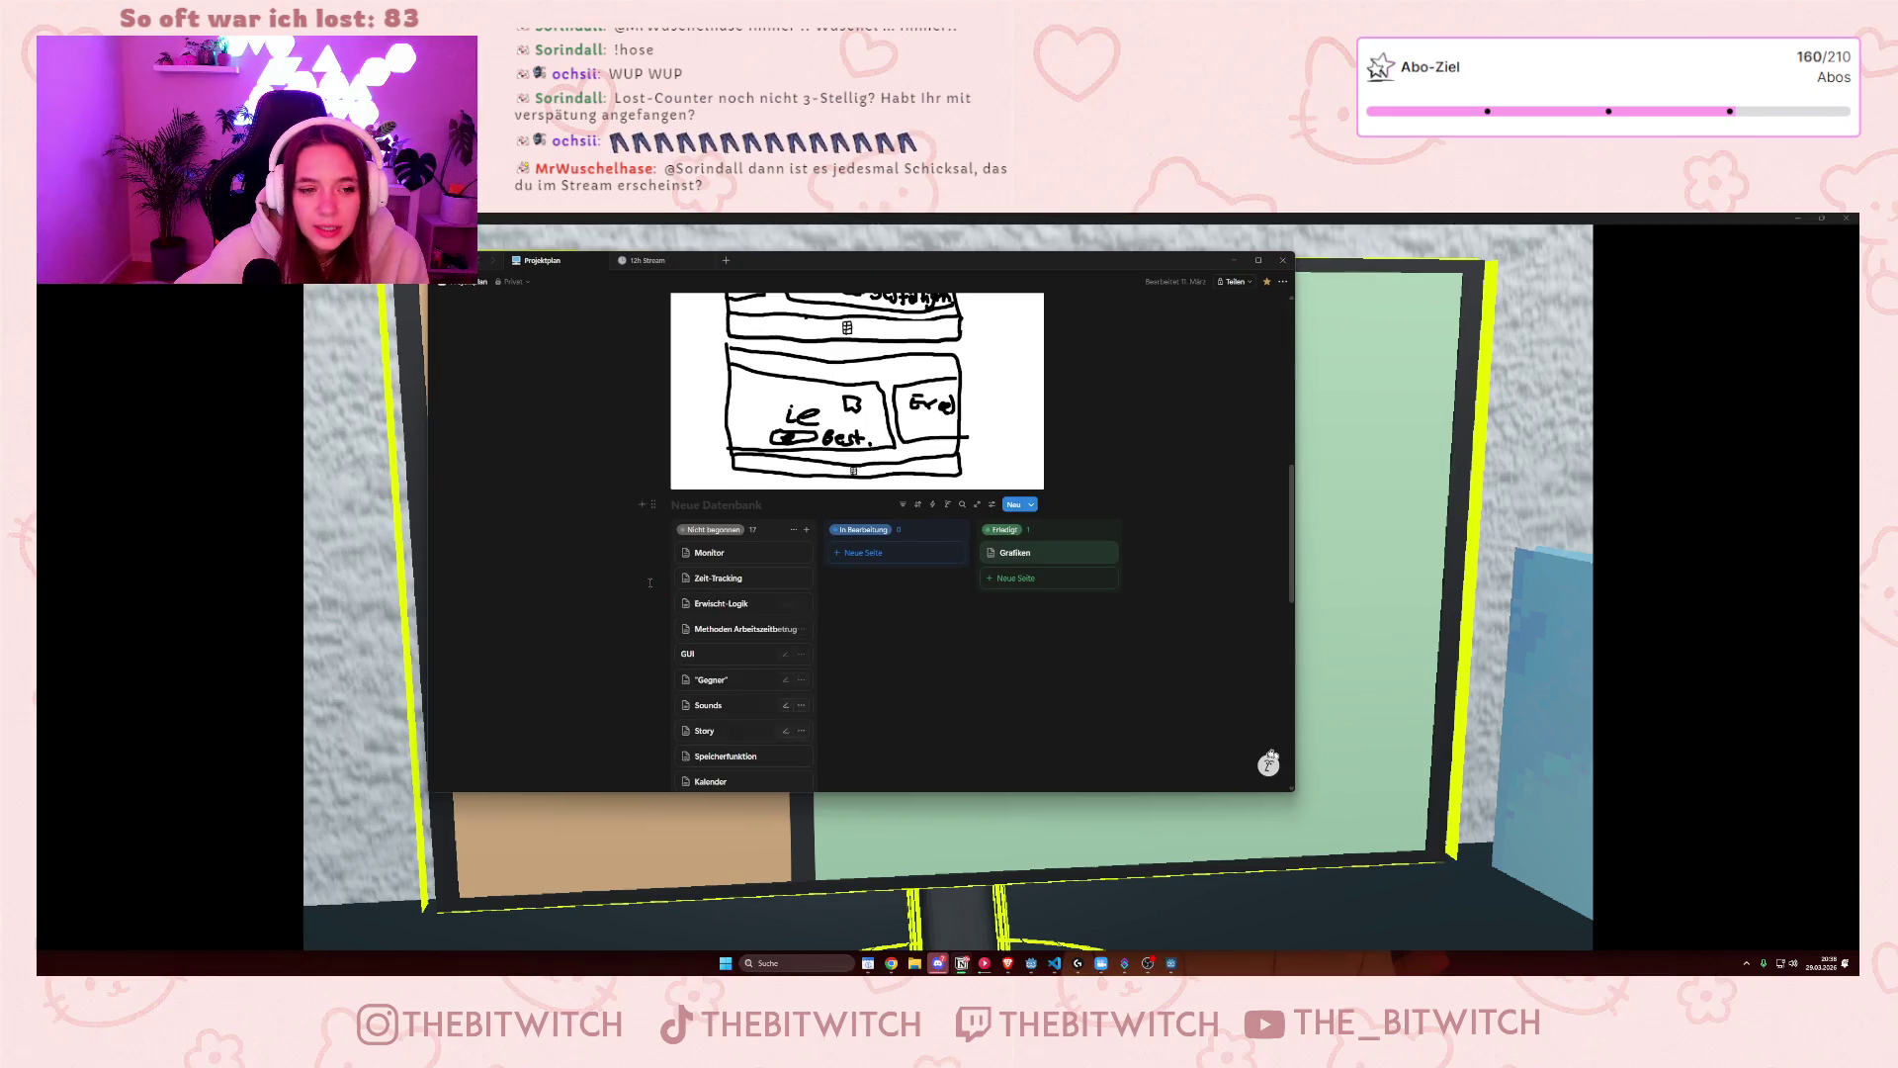
scroll(676, 583, "down", 2)
scroll(677, 584, "down", 1)
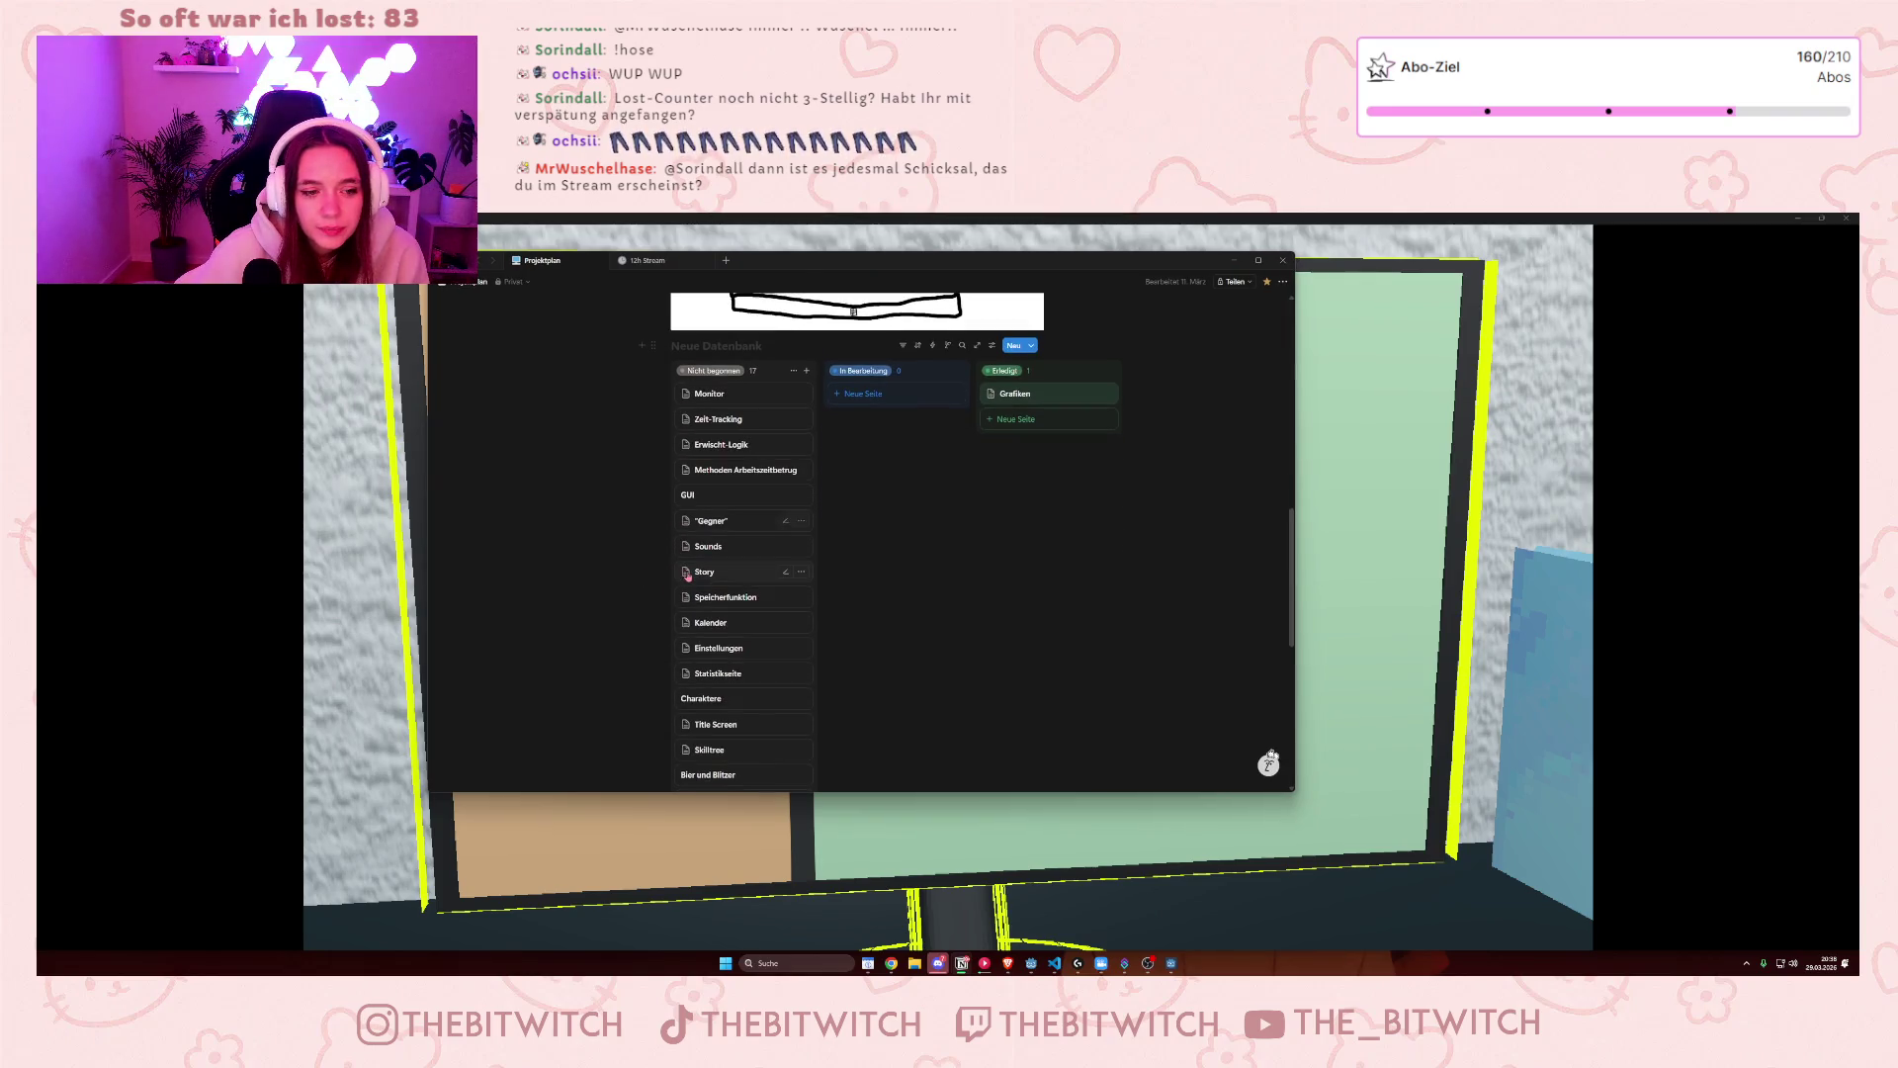
- Preview and close the Methoden Arbeitszeitbetrug page, then open the Zeit-Tracking page
left_click(764, 479)
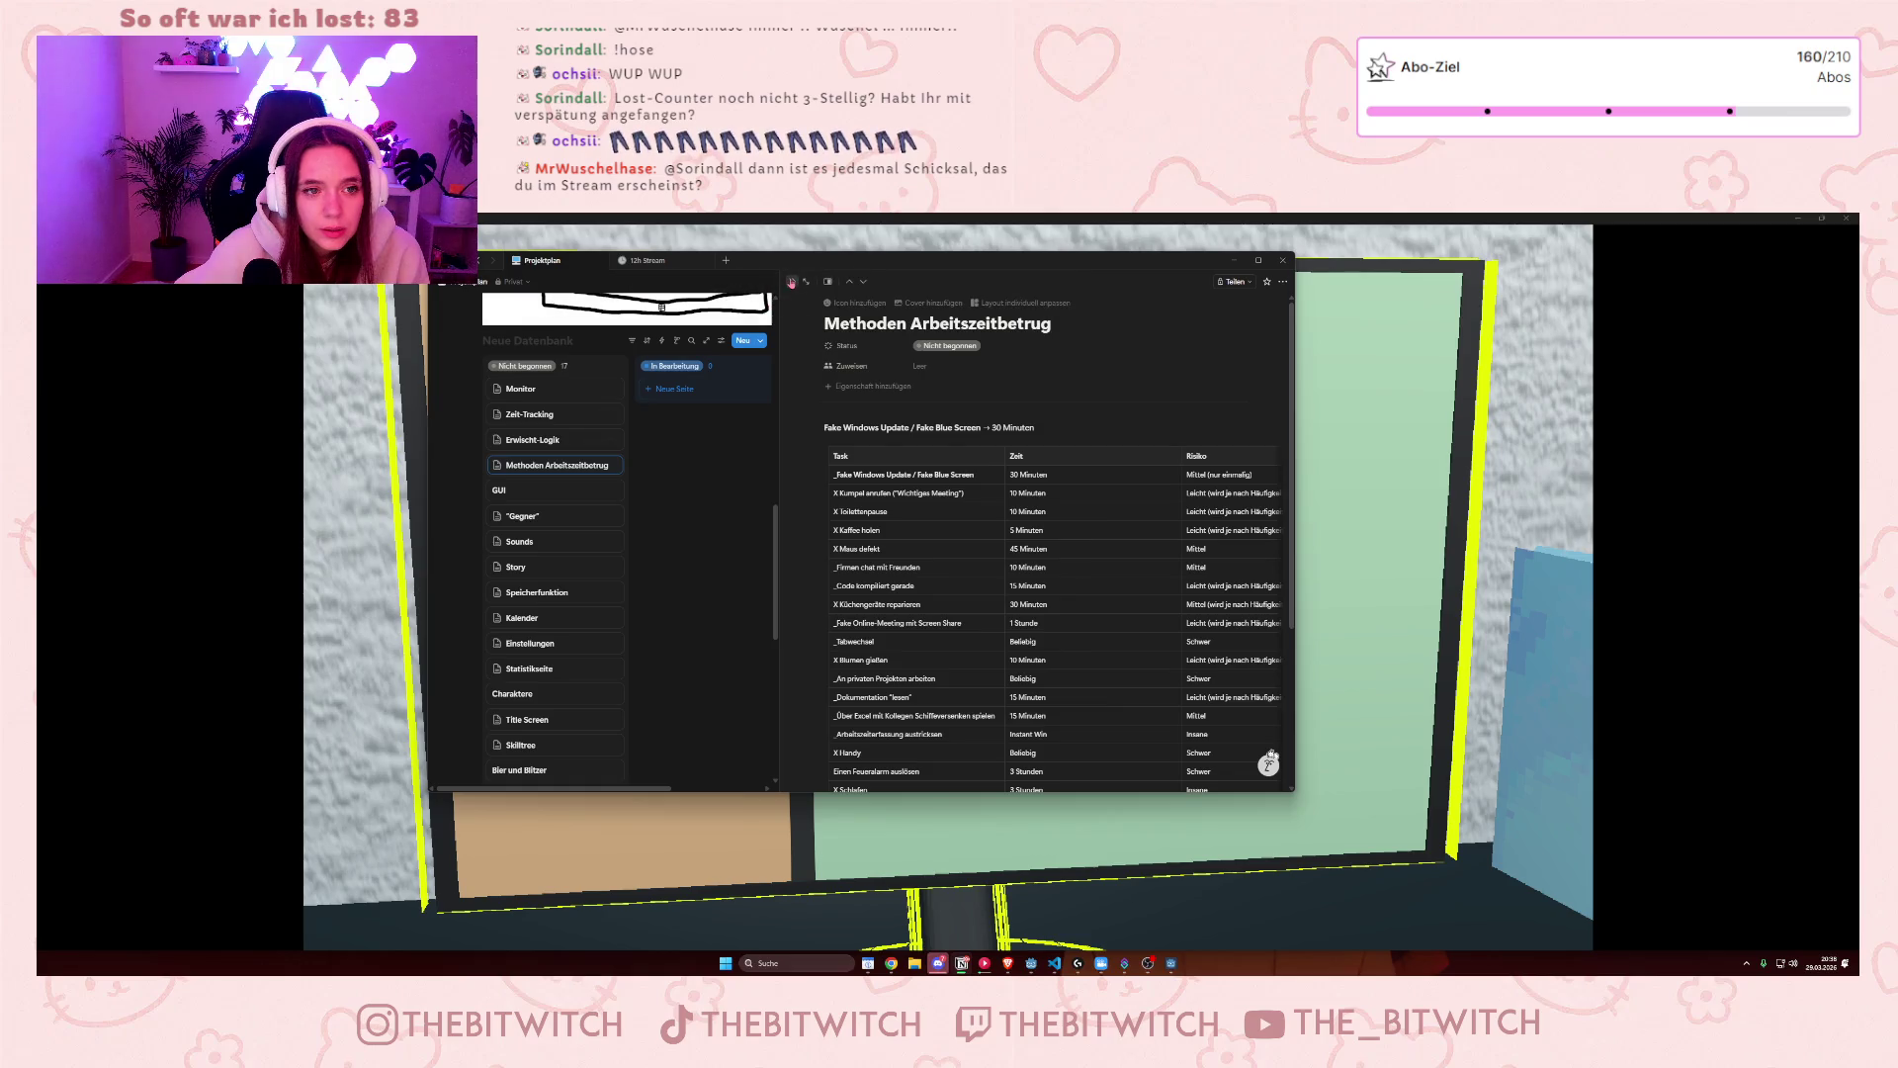
left_click(766, 337)
left_click(721, 419)
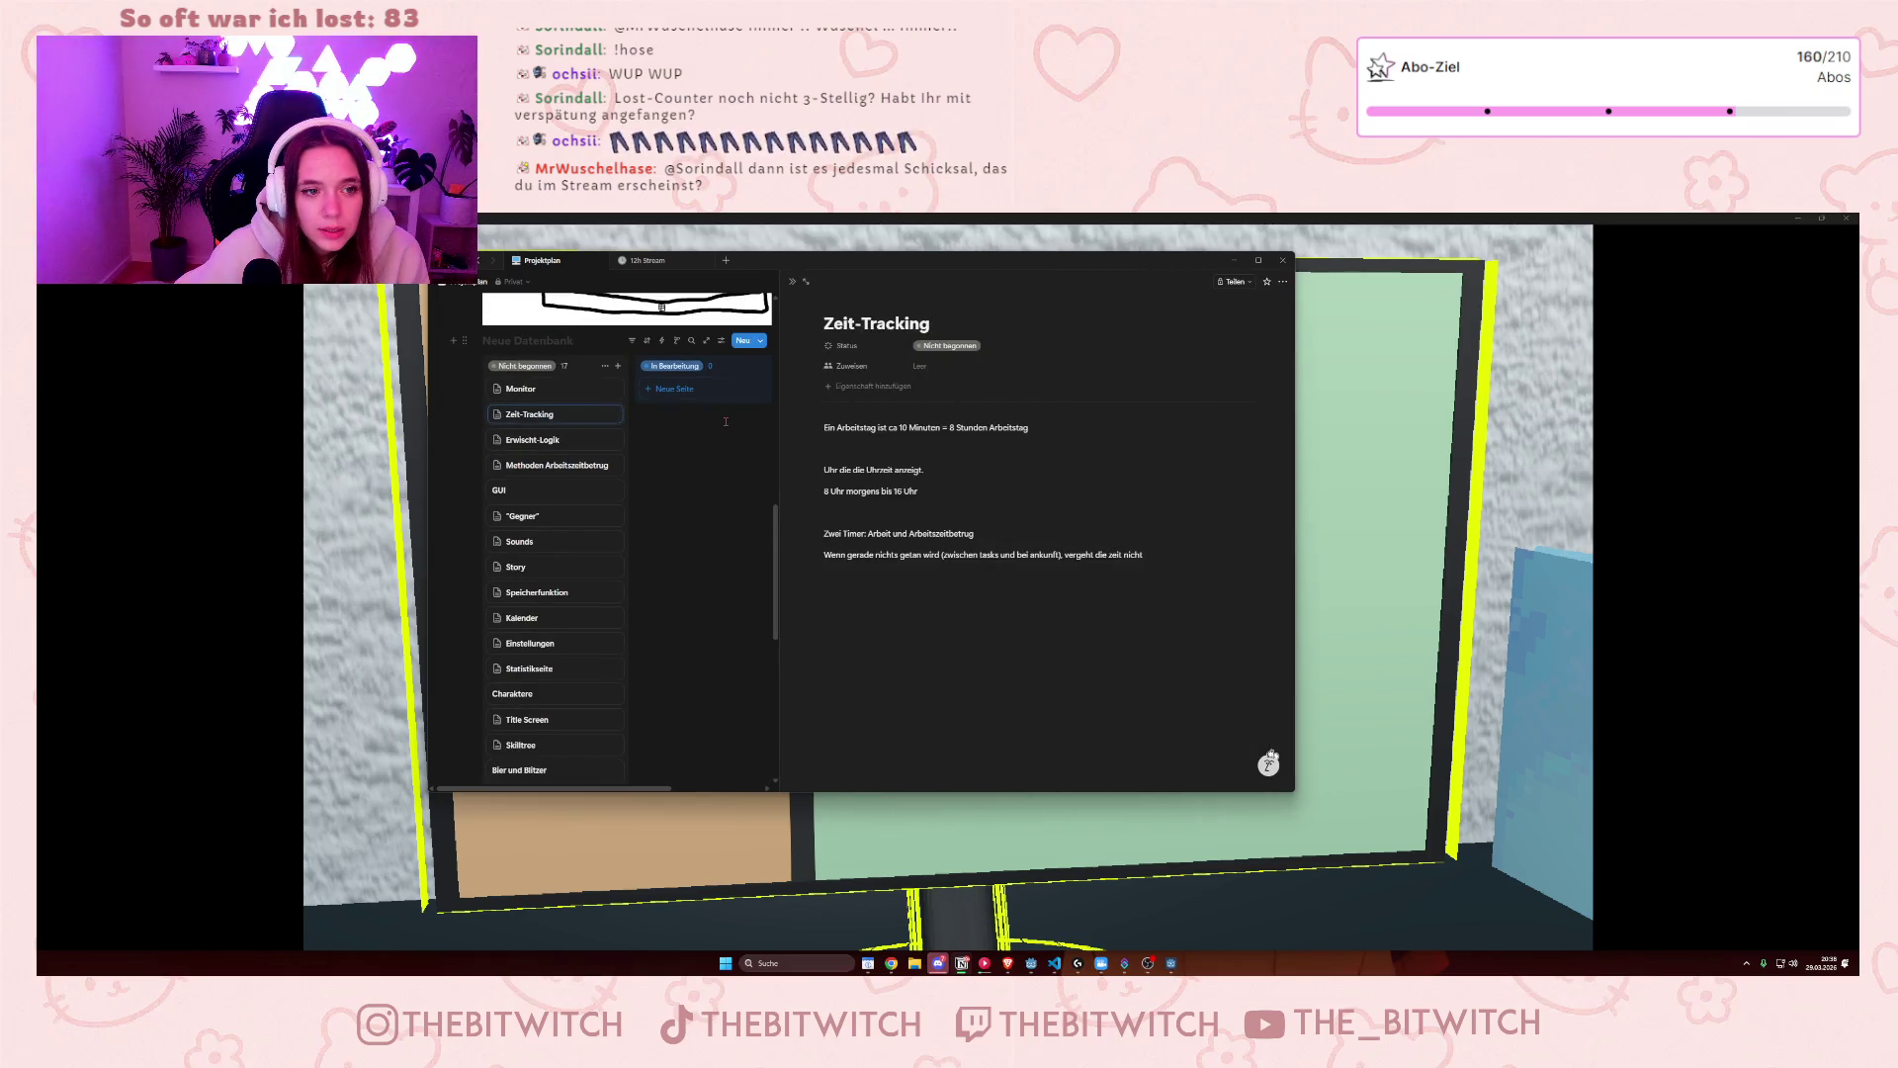
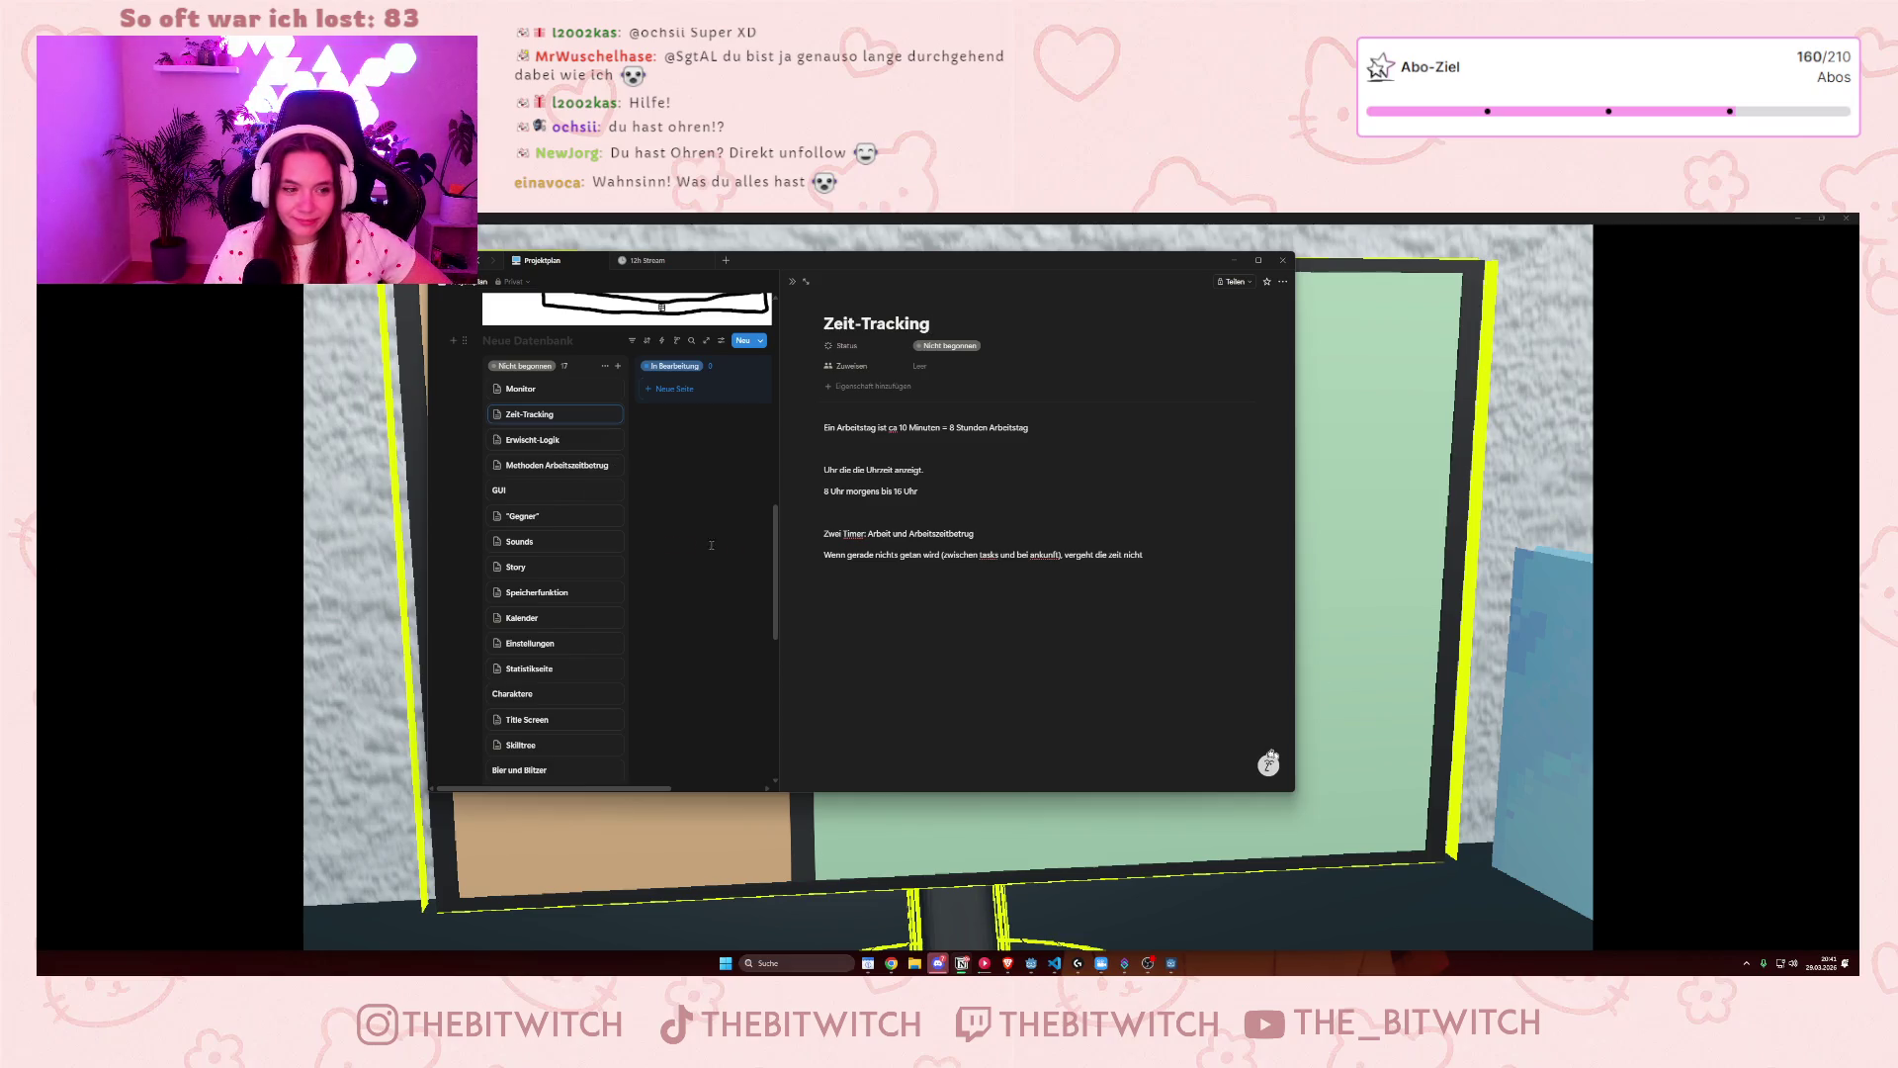
- Widen the Notion board so the Erledigt column with Grafiken shows beside Zeit-Tracking
left_click_drag(781, 573, 993, 594)
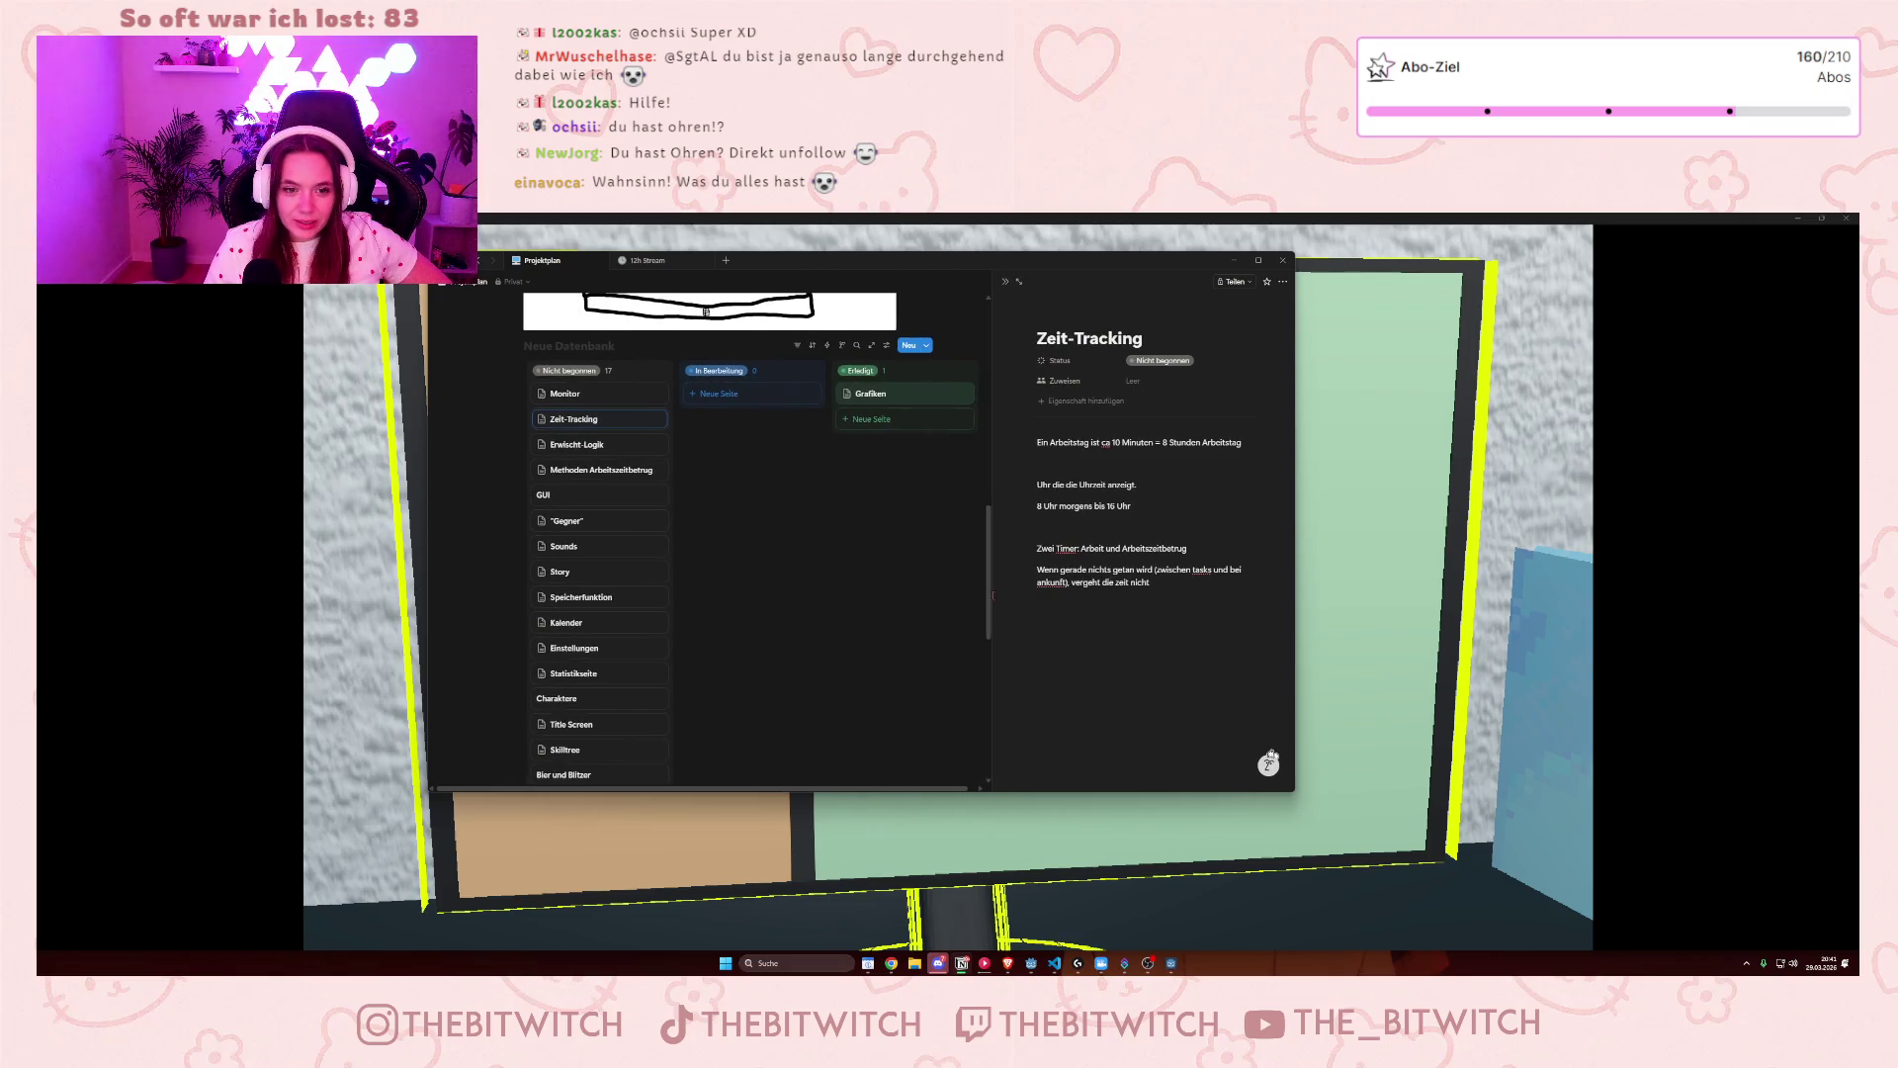
scroll(573, 534, "down", 2)
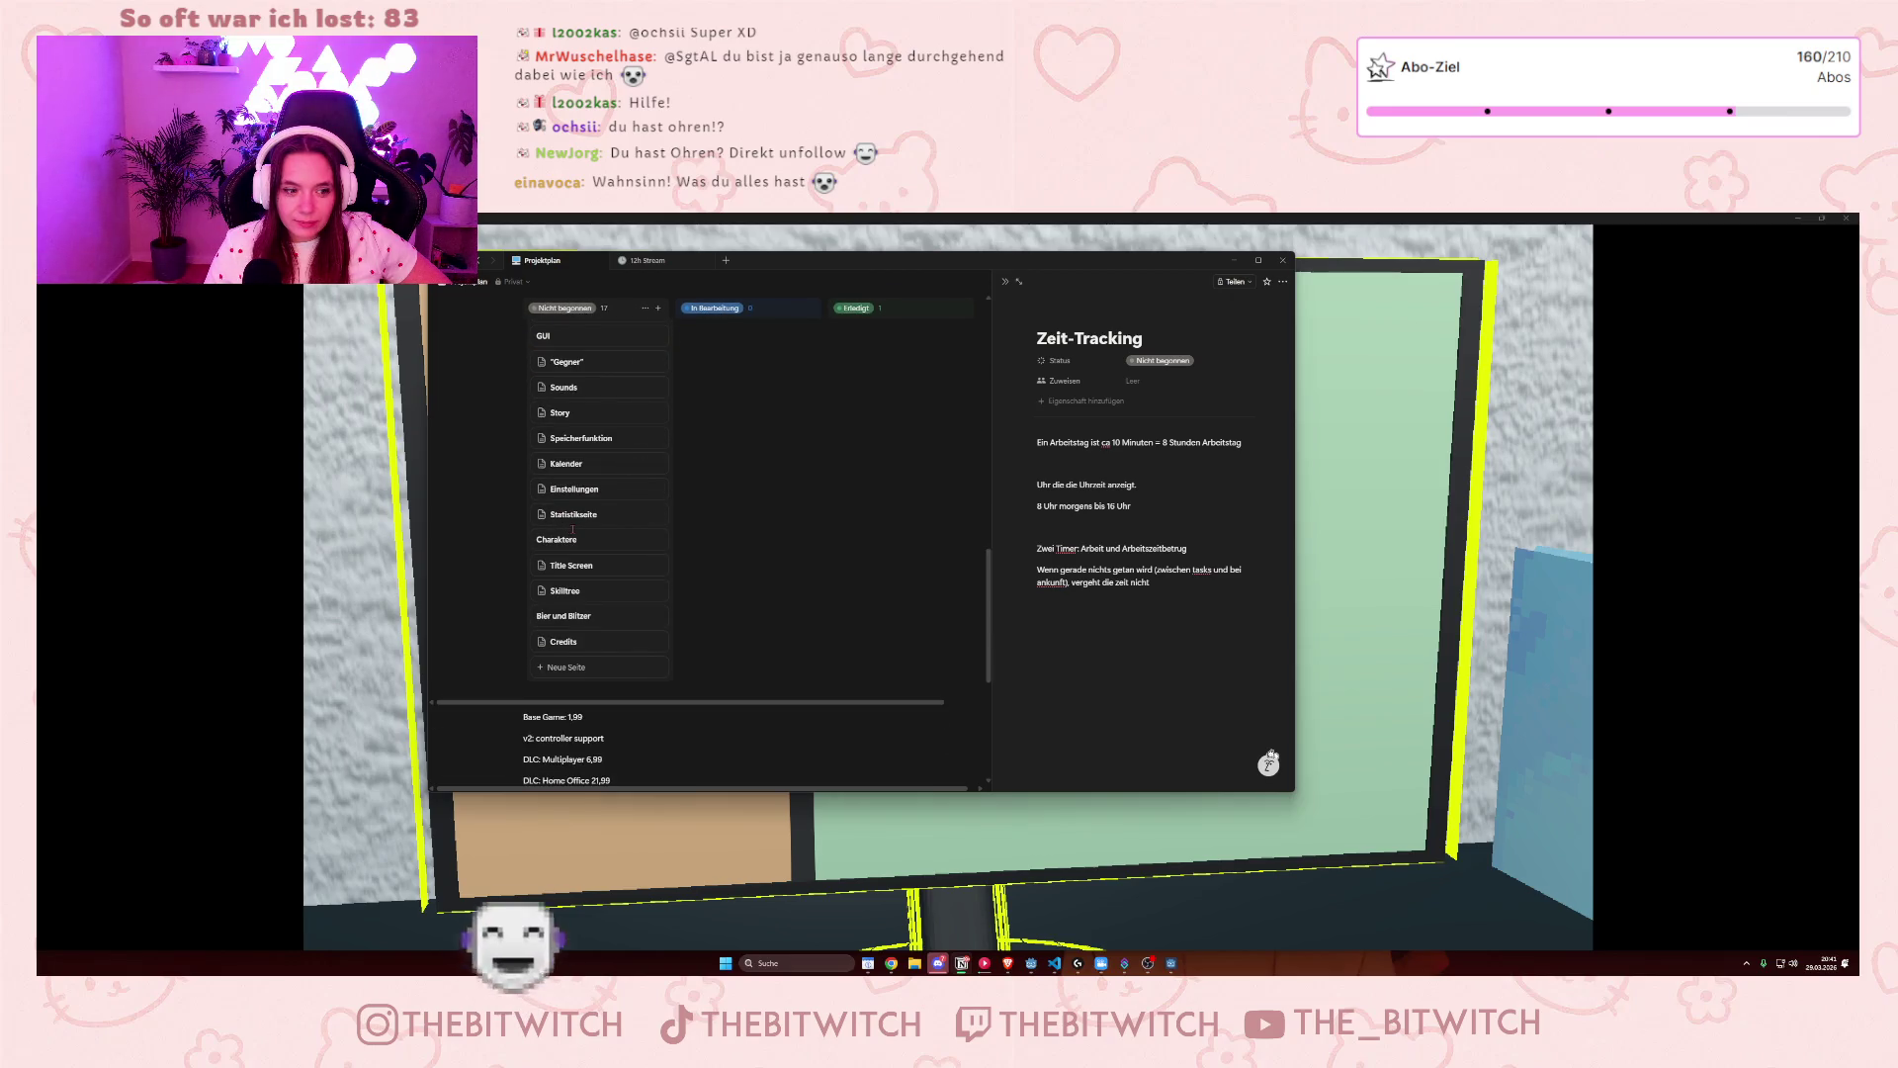
scroll(574, 531, "up", 1)
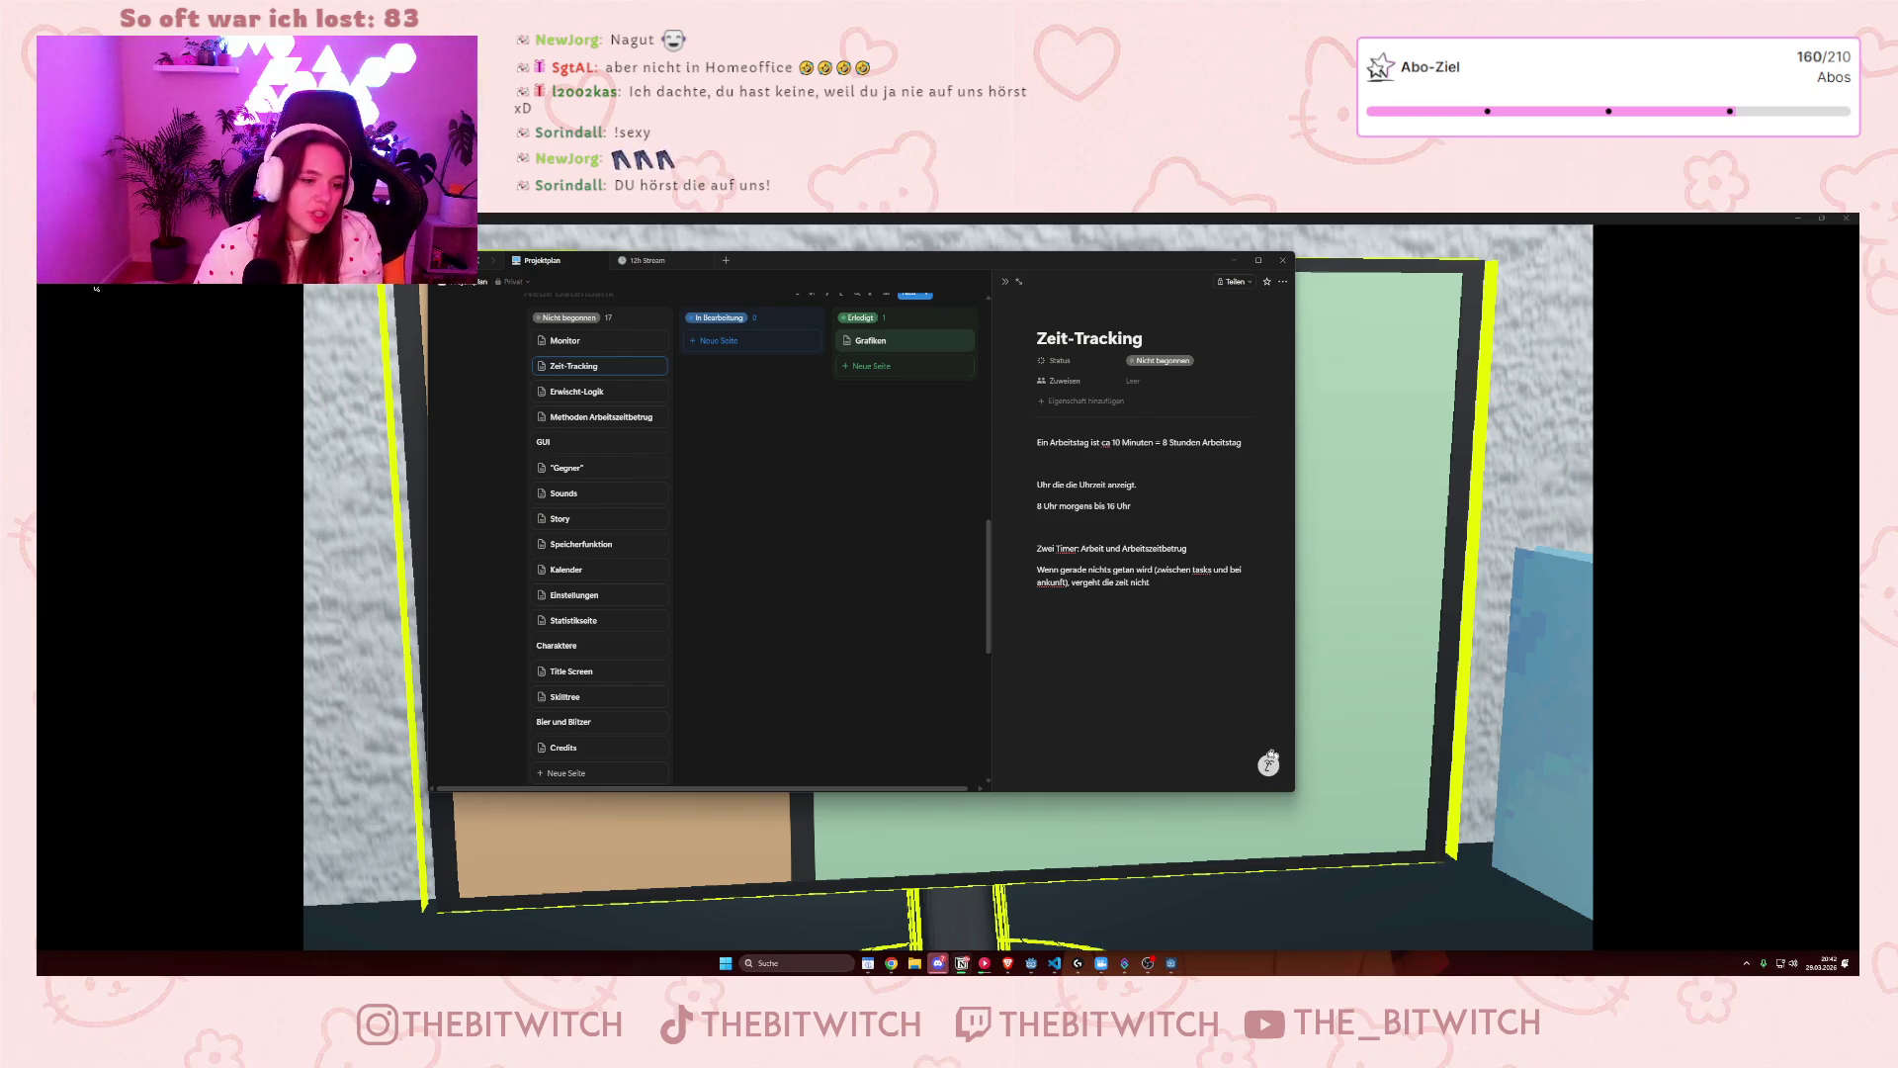
- Browse the Einstellungen, Erwischt-Logik and Monitor pages, then minimize the Notion window
left_click(598, 595)
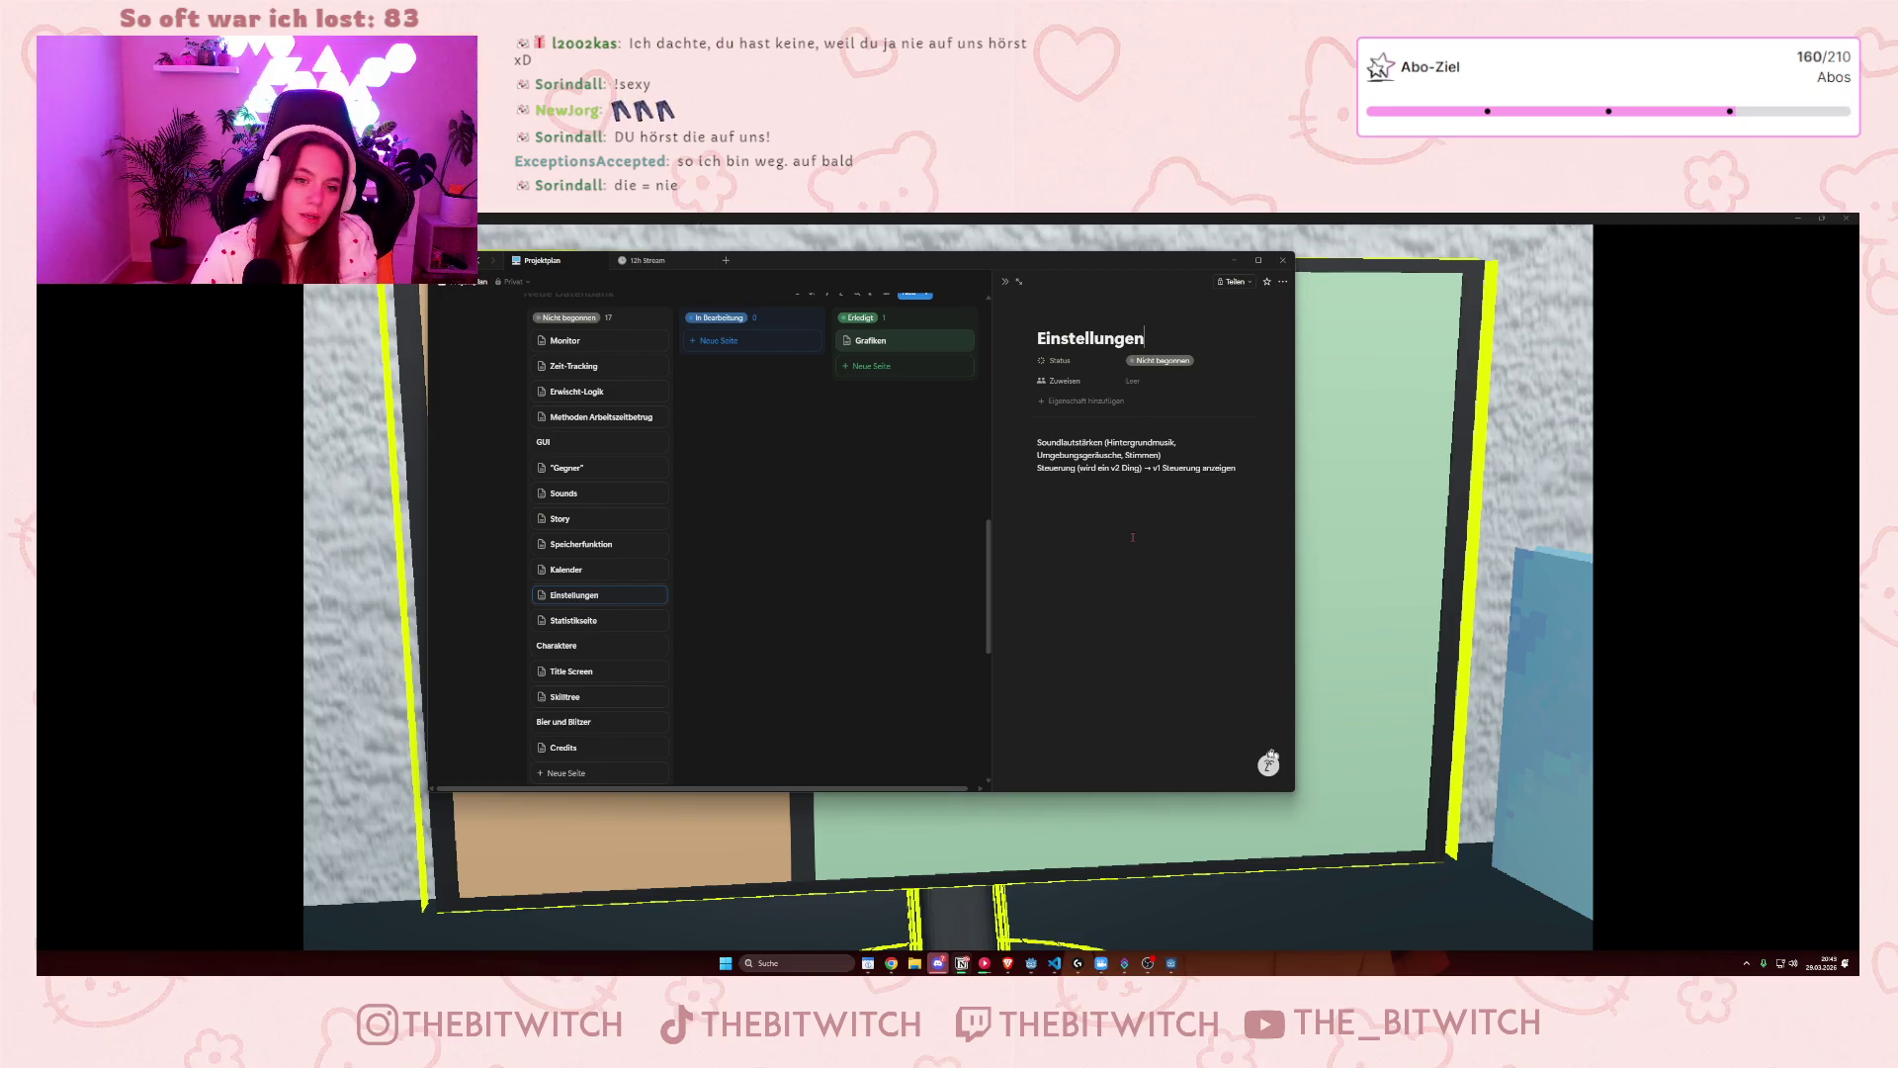
left_click(593, 390)
key("ctrl+shift+k")
key("ctrl+shift+k")
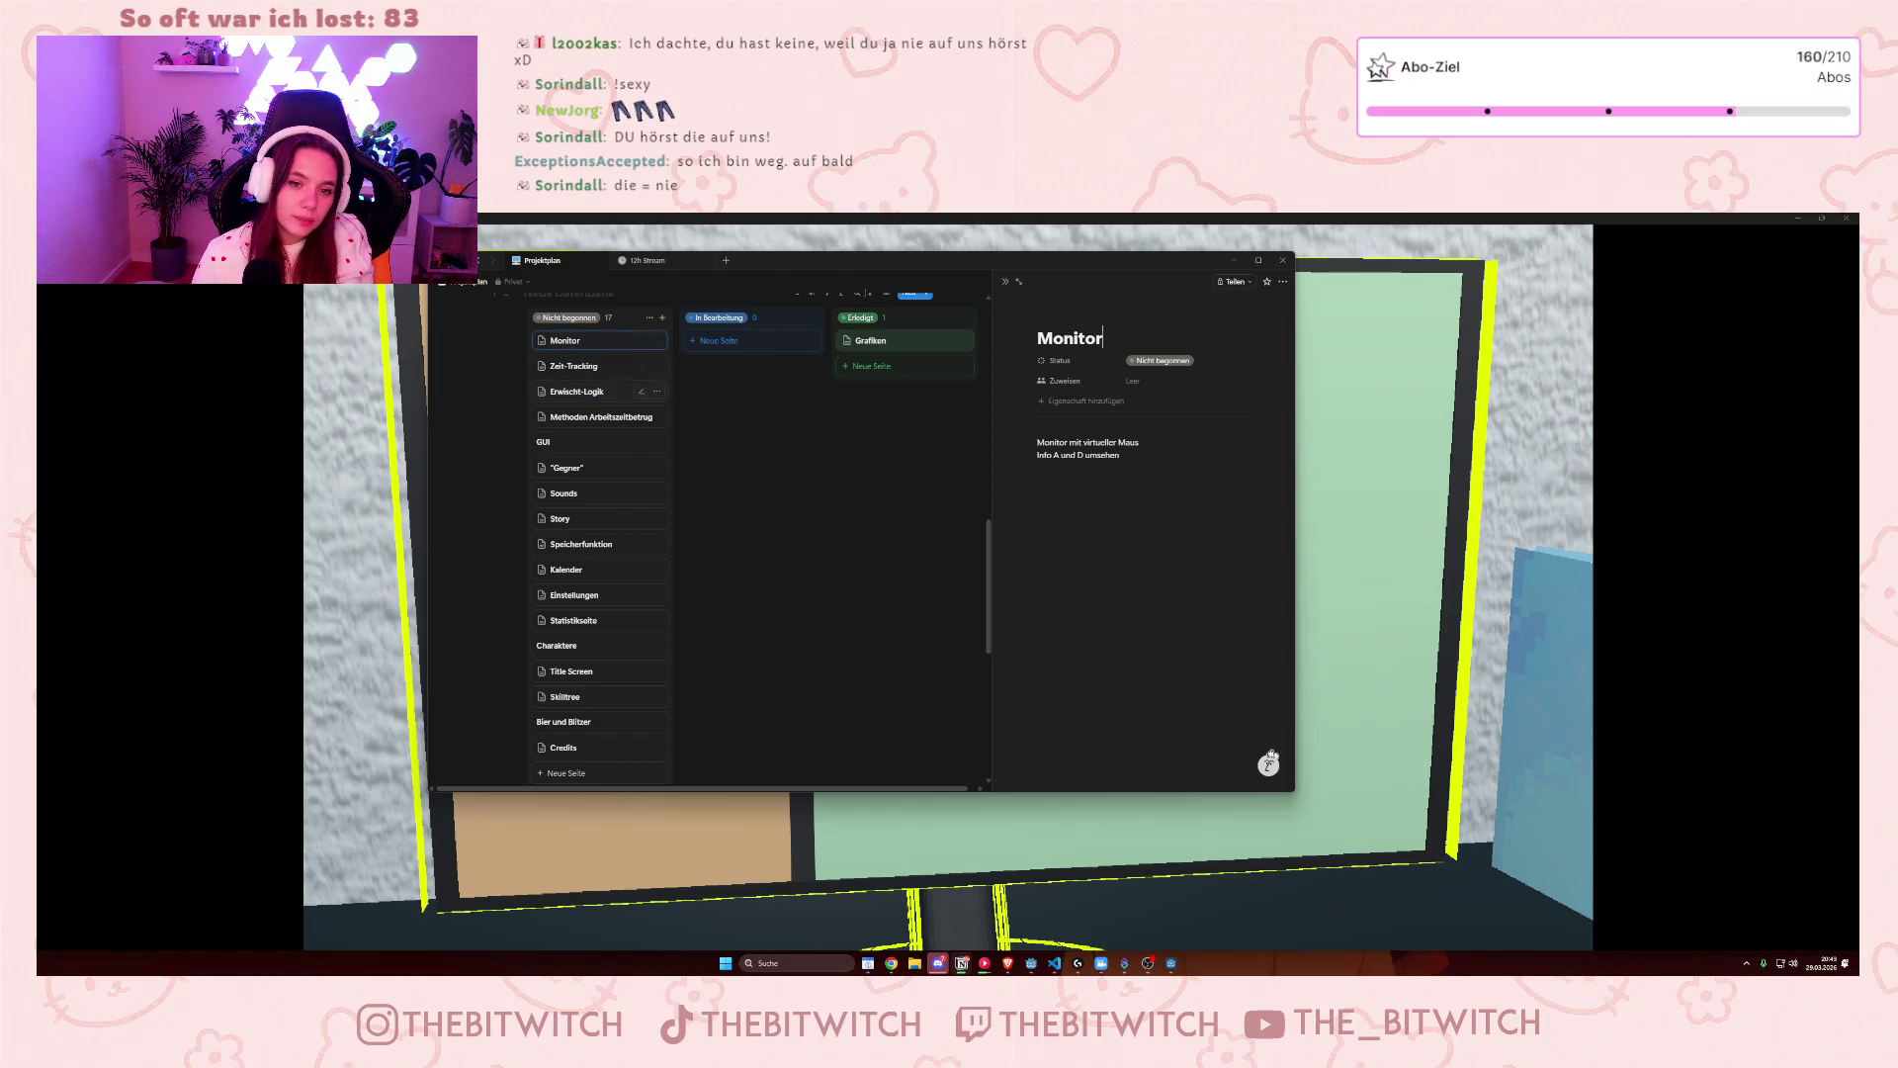
left_click(1233, 260)
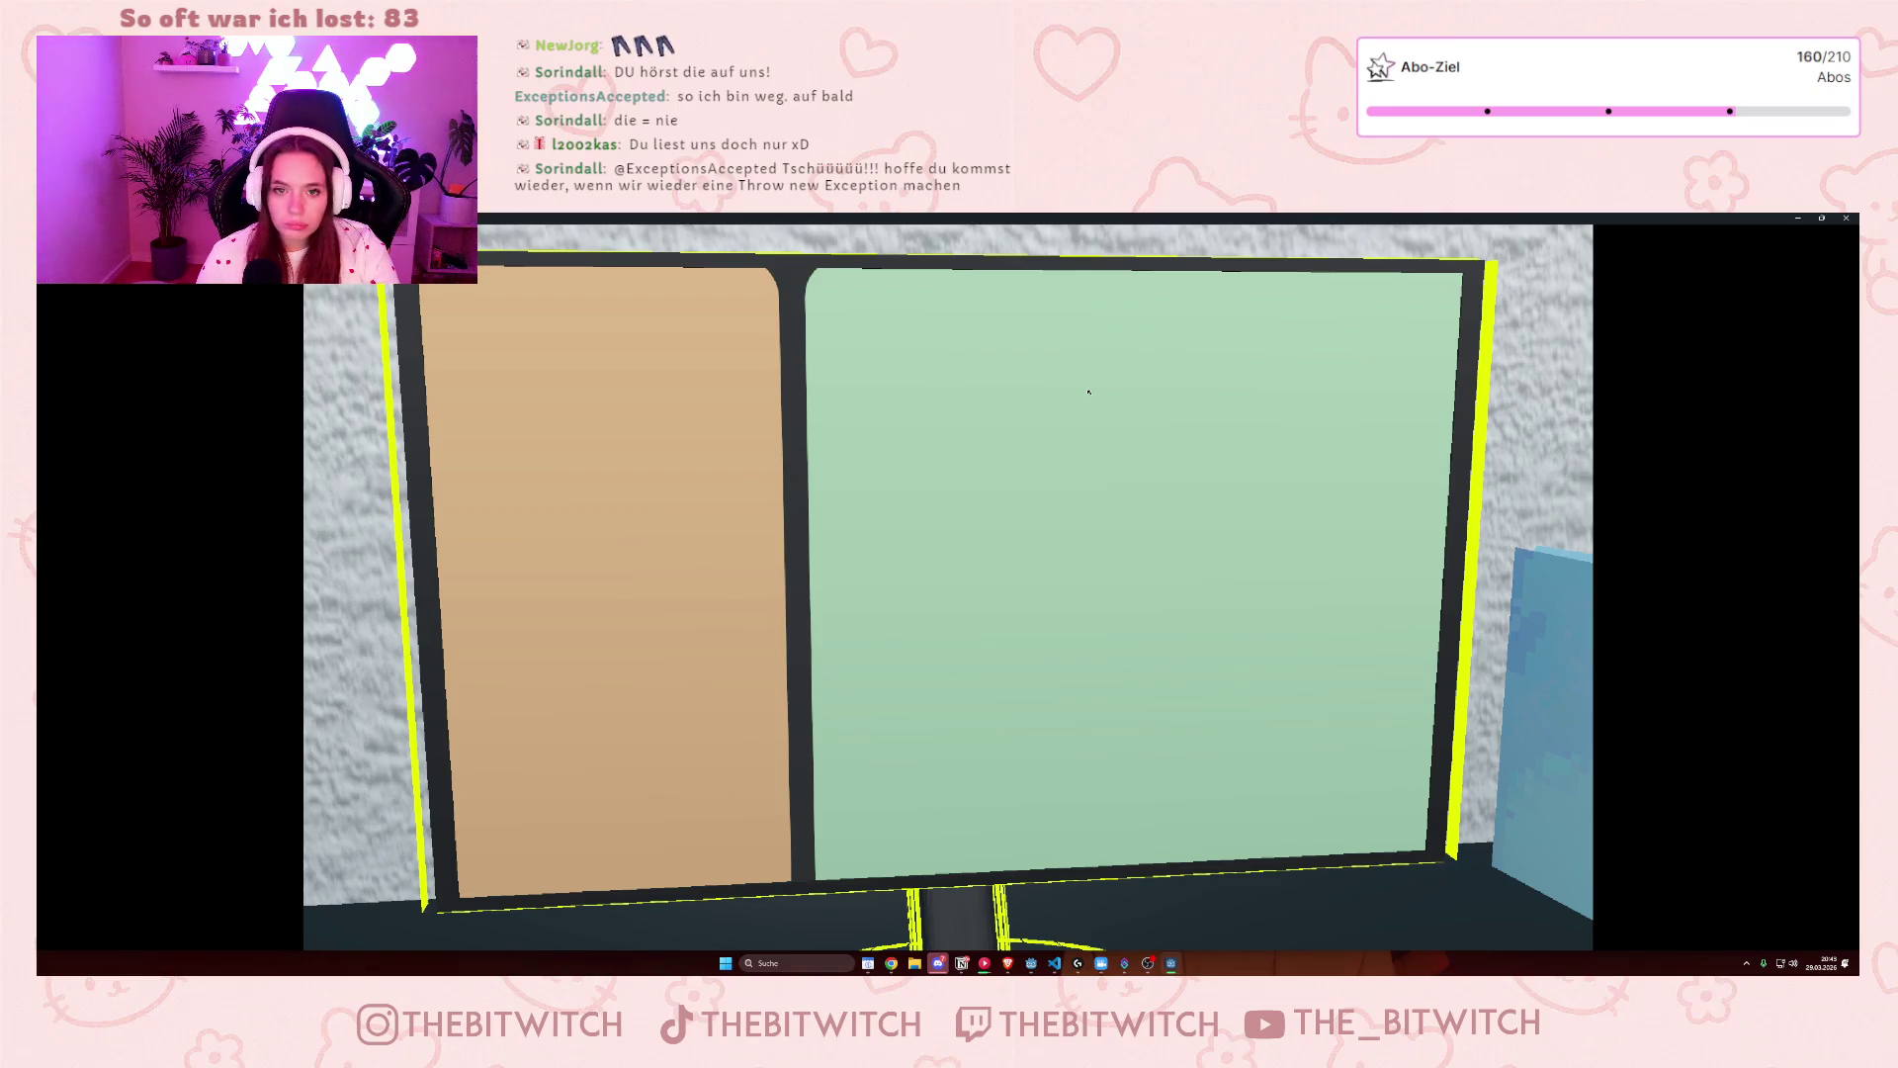
- Leave the game's monitor close-up and close the running game window
key("Escape")
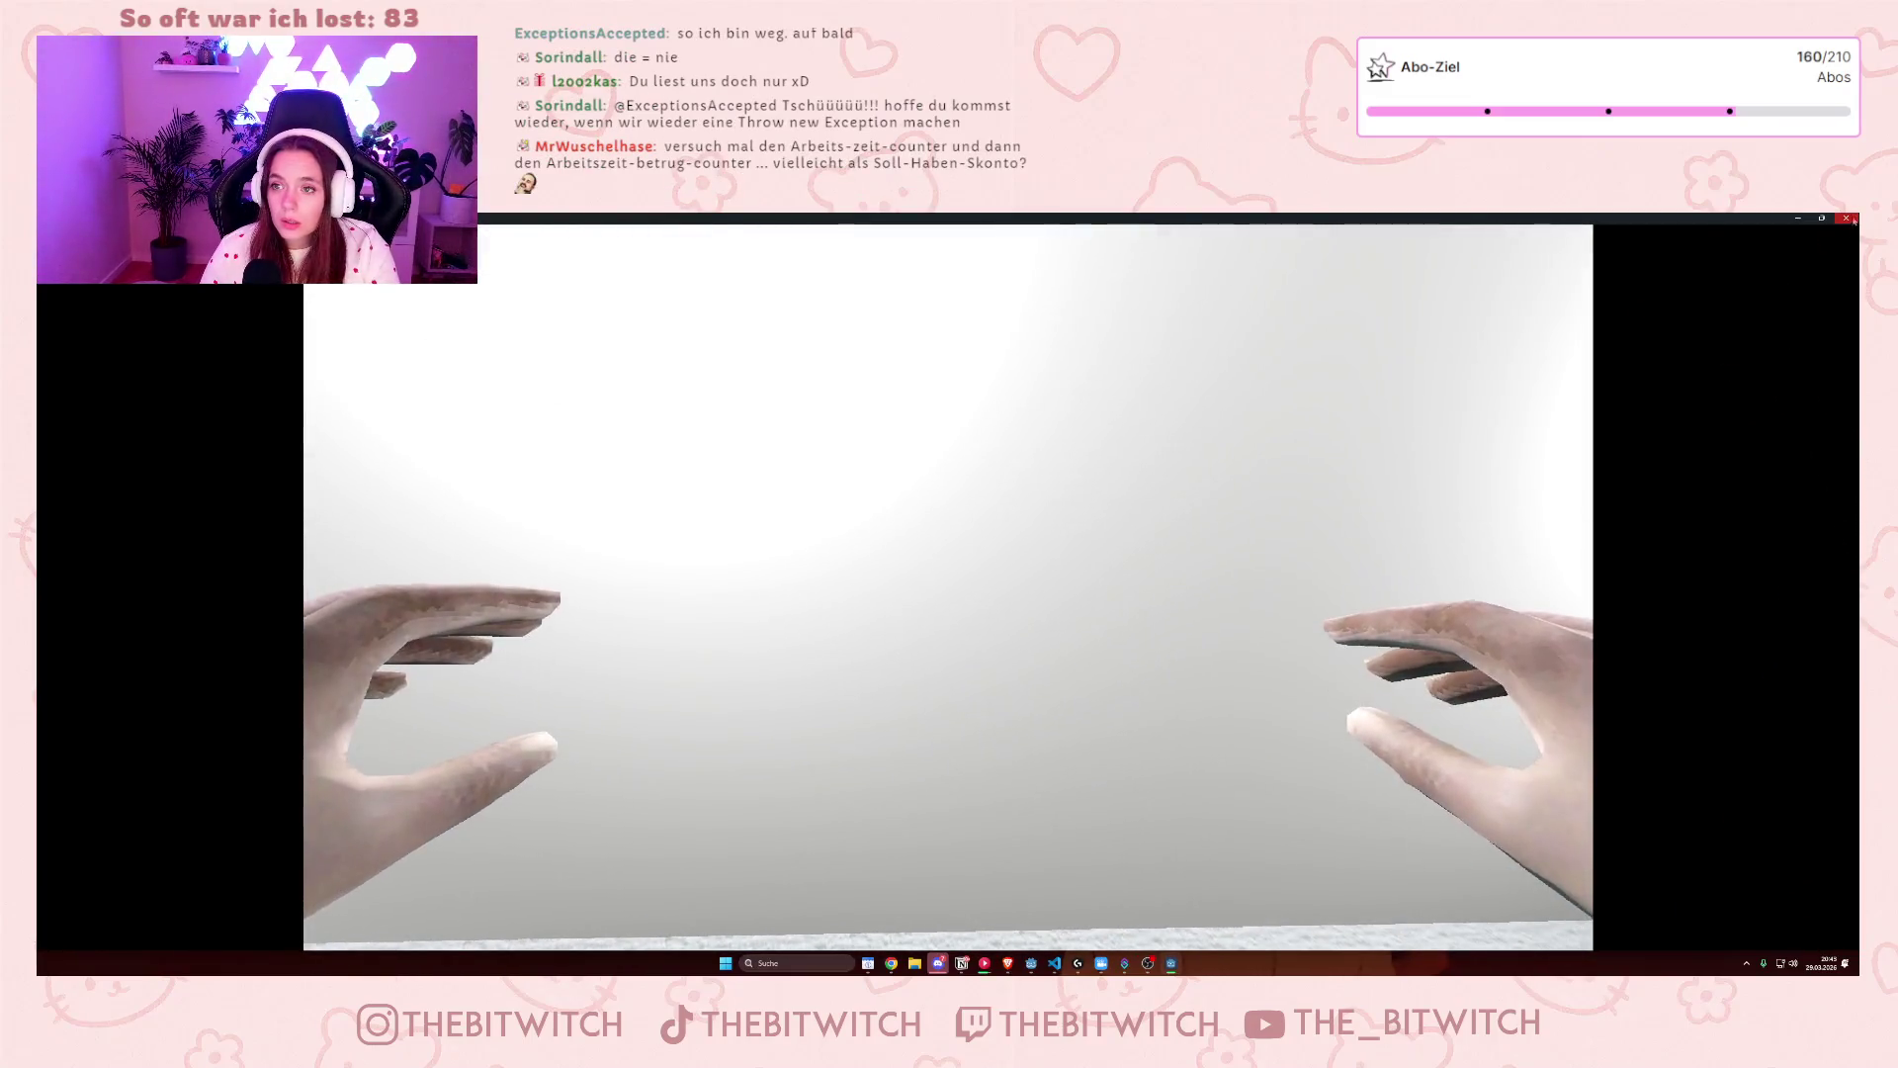
left_click(1848, 218)
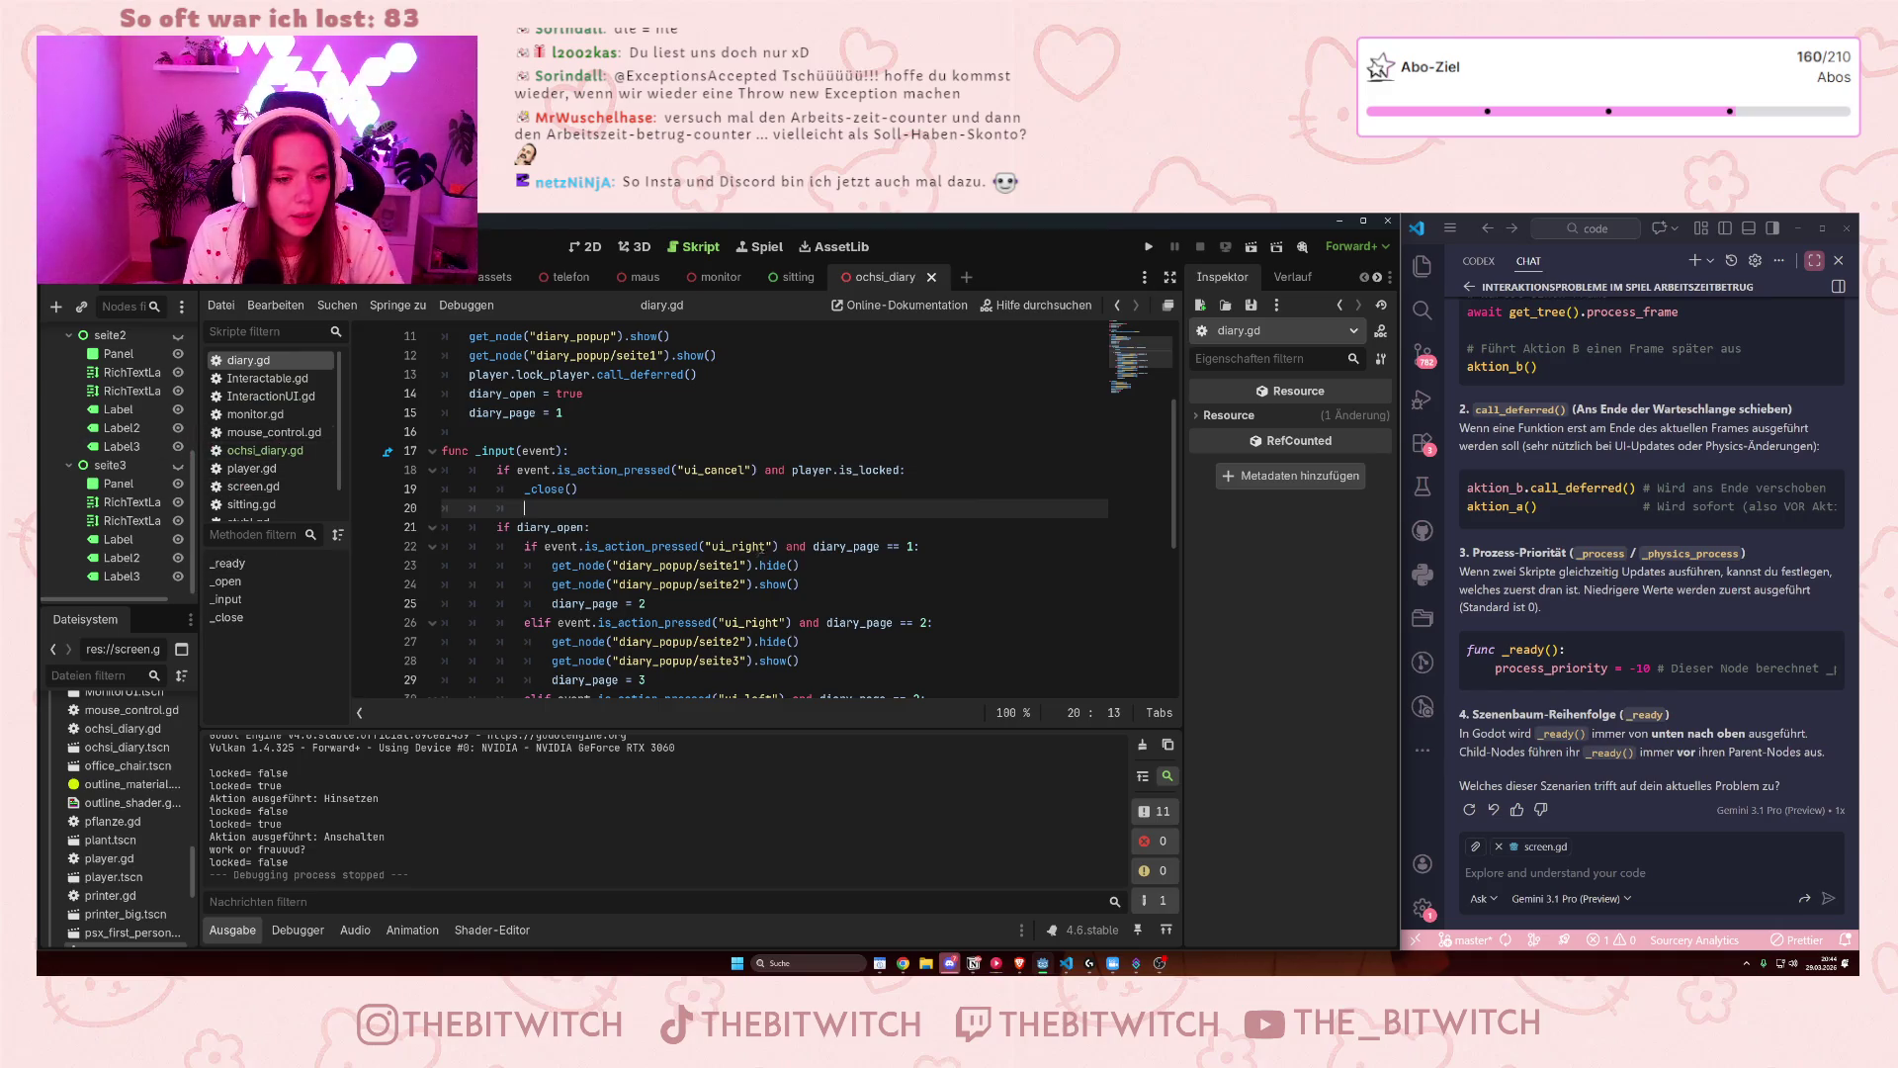
- Close the Node documentation tab via Schließen in the script list's context menu
scroll(758, 558, "down", 6)
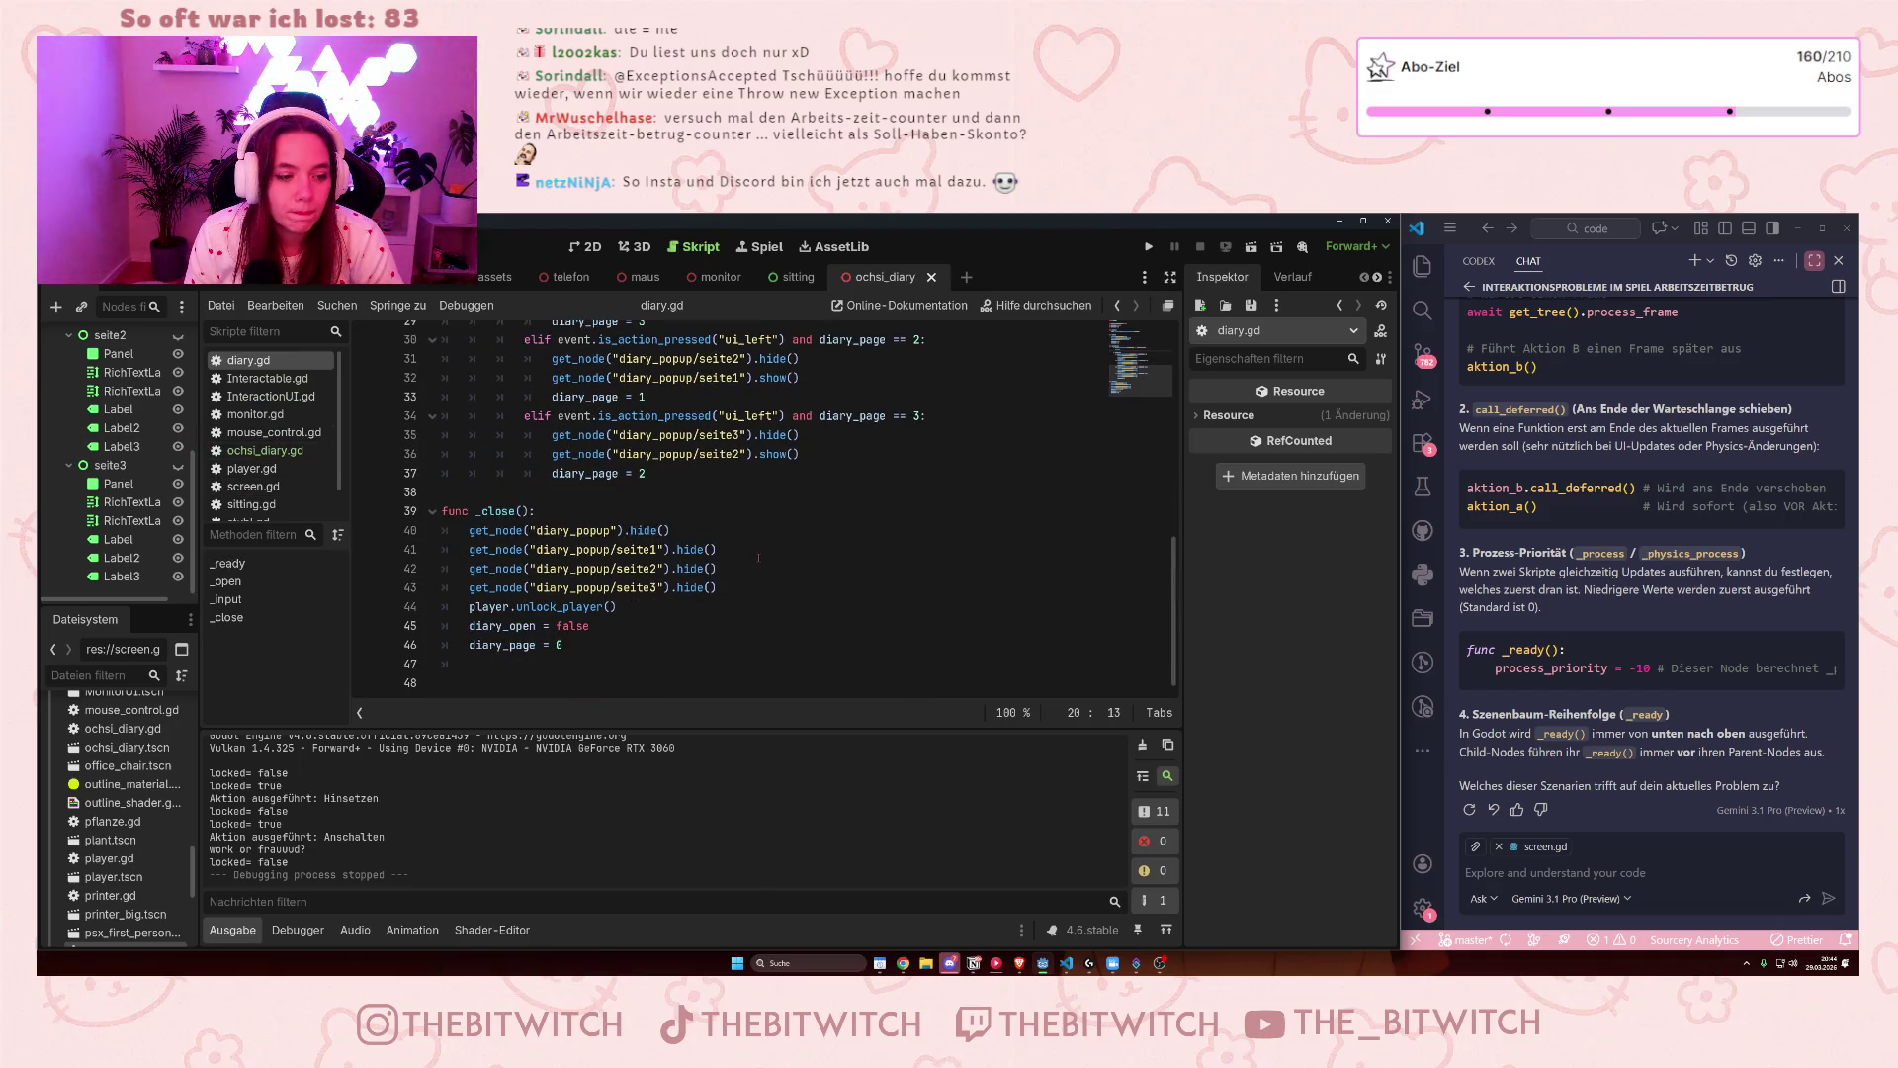
scroll(637, 612, "up", 8)
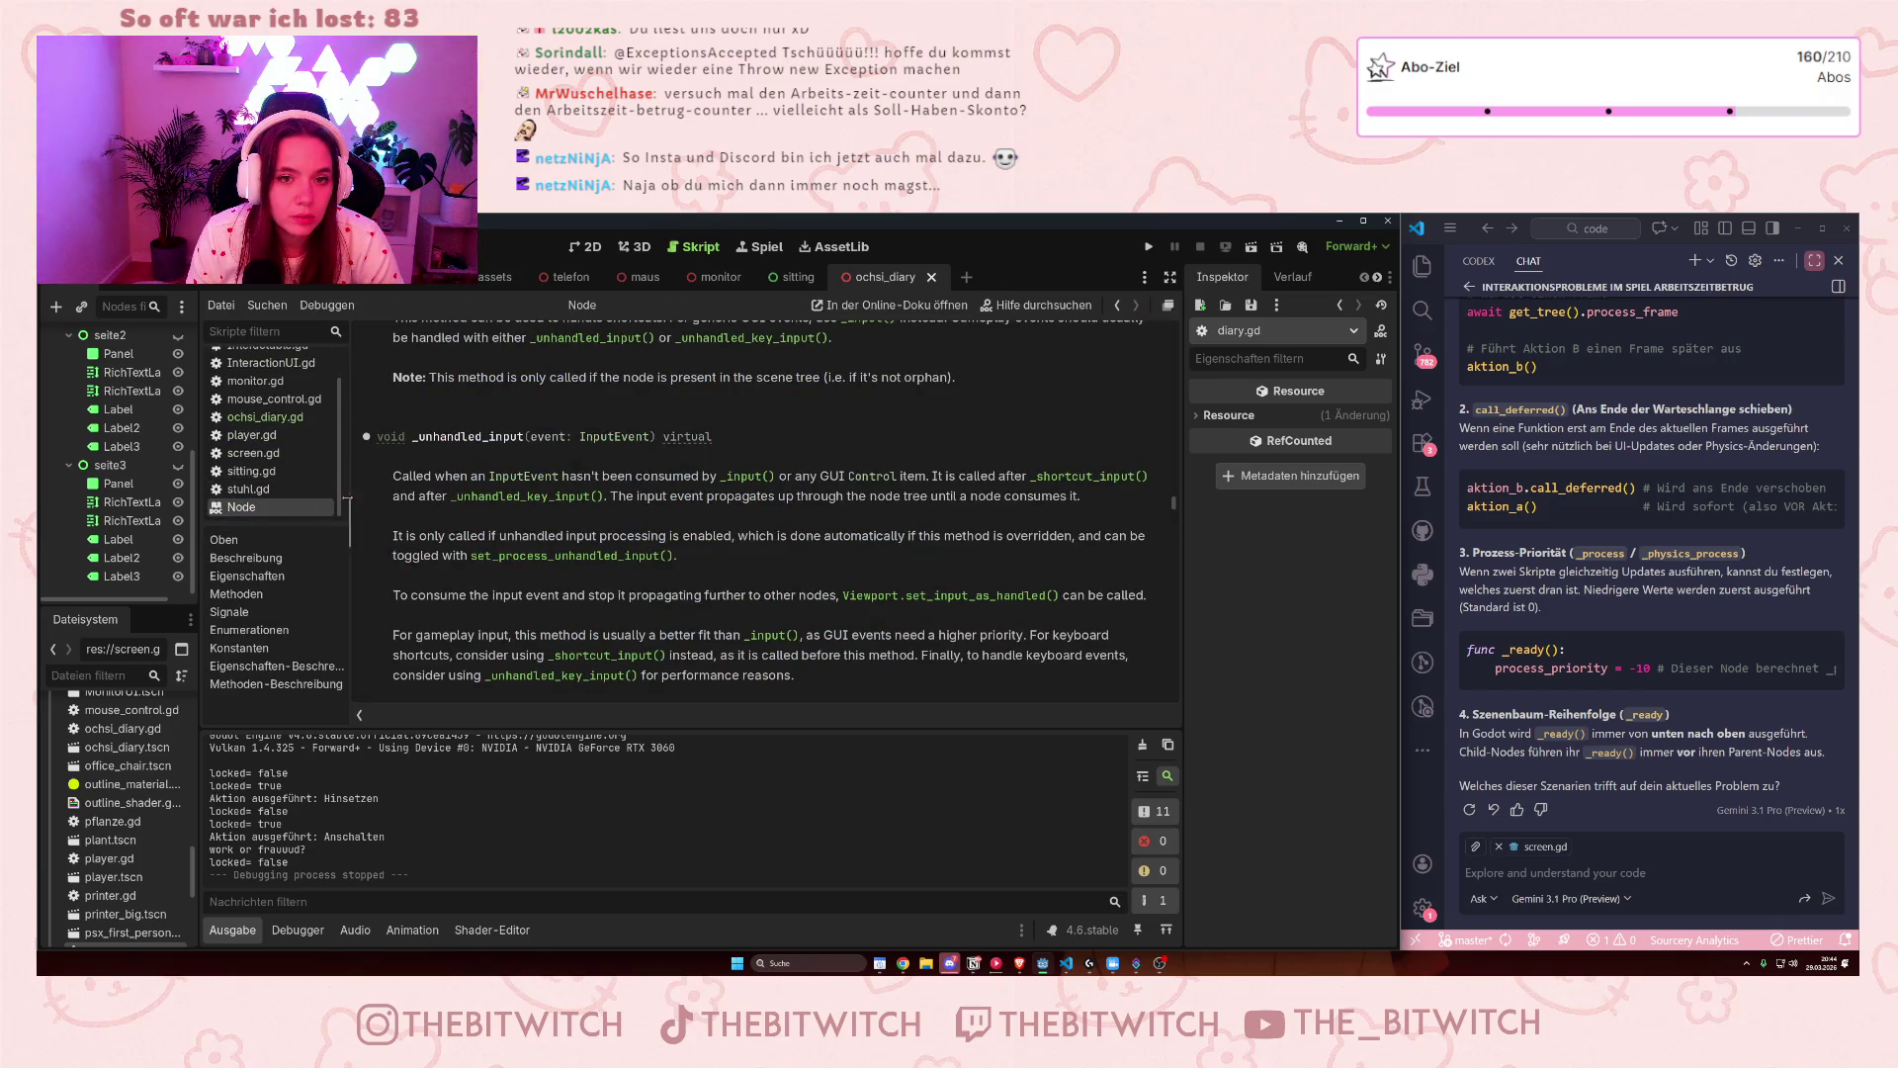
right_click(247, 510)
left_click(296, 522)
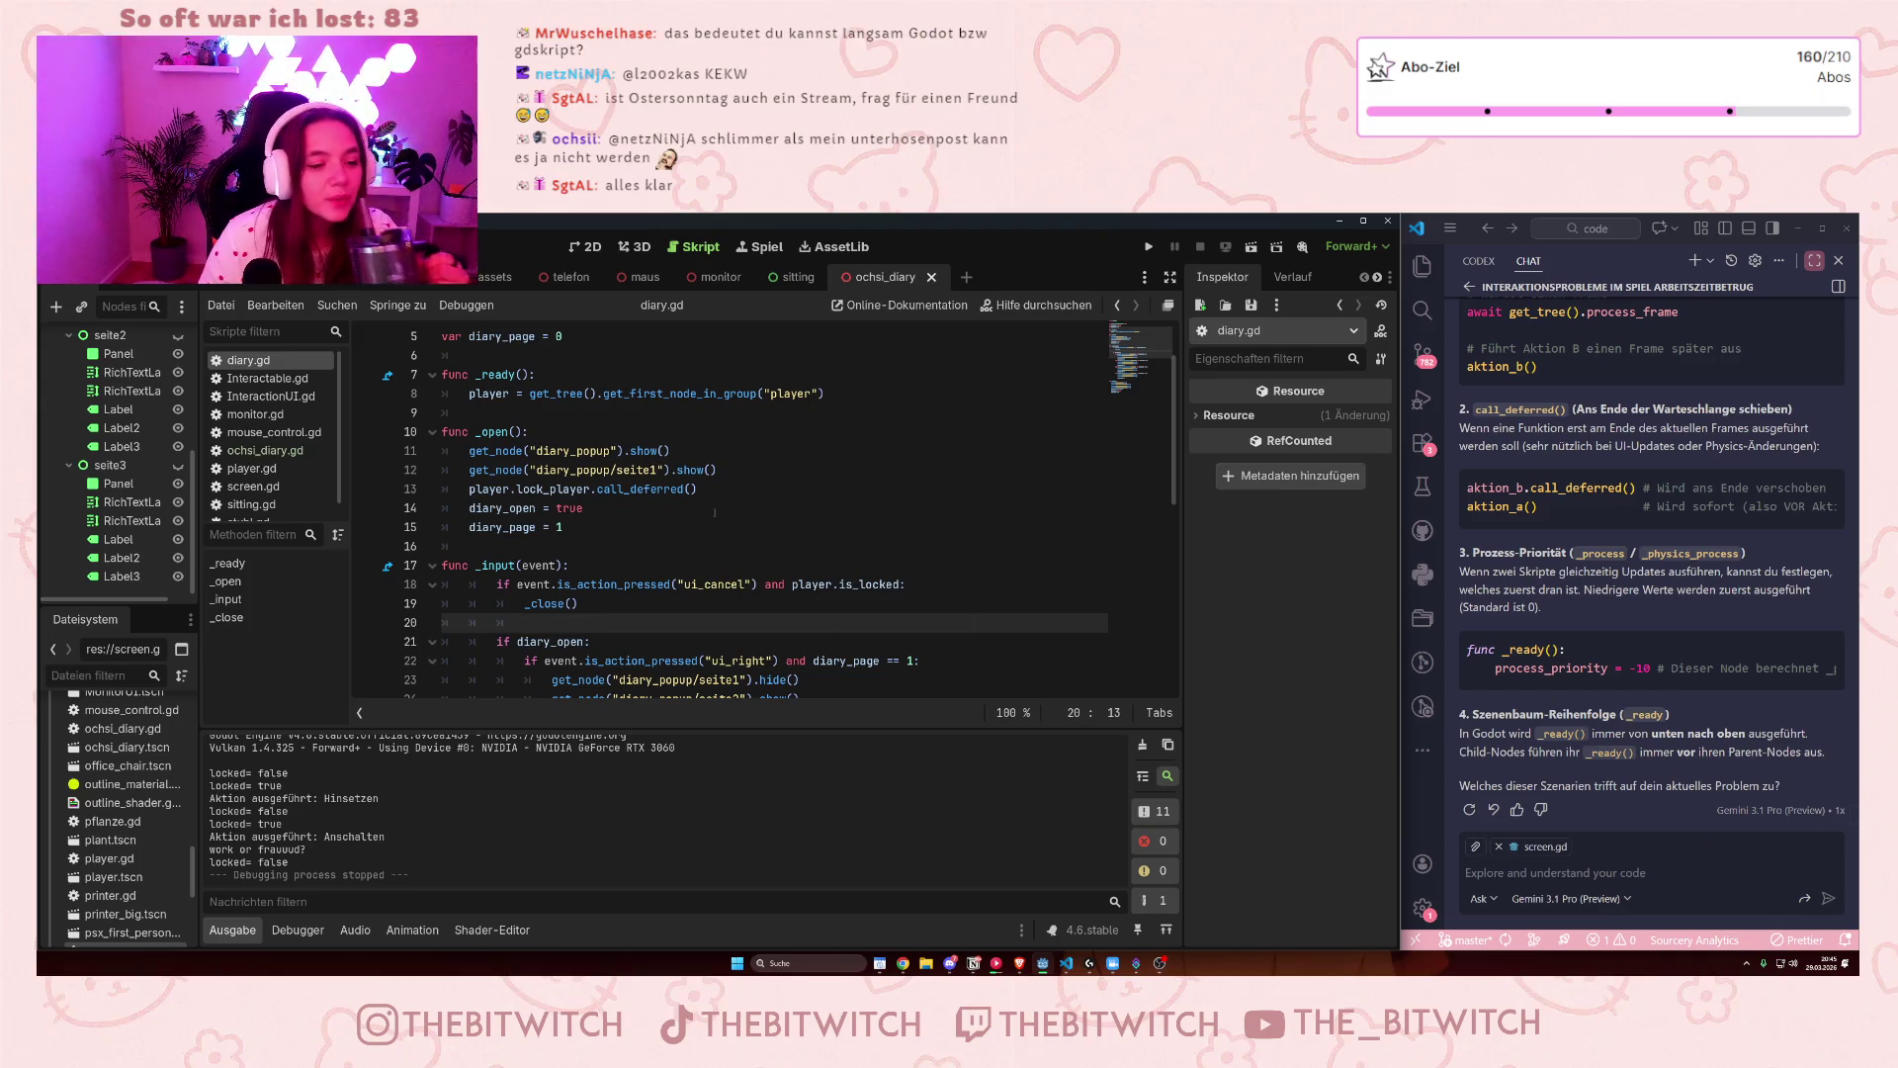
scroll(247, 462, "down", 1)
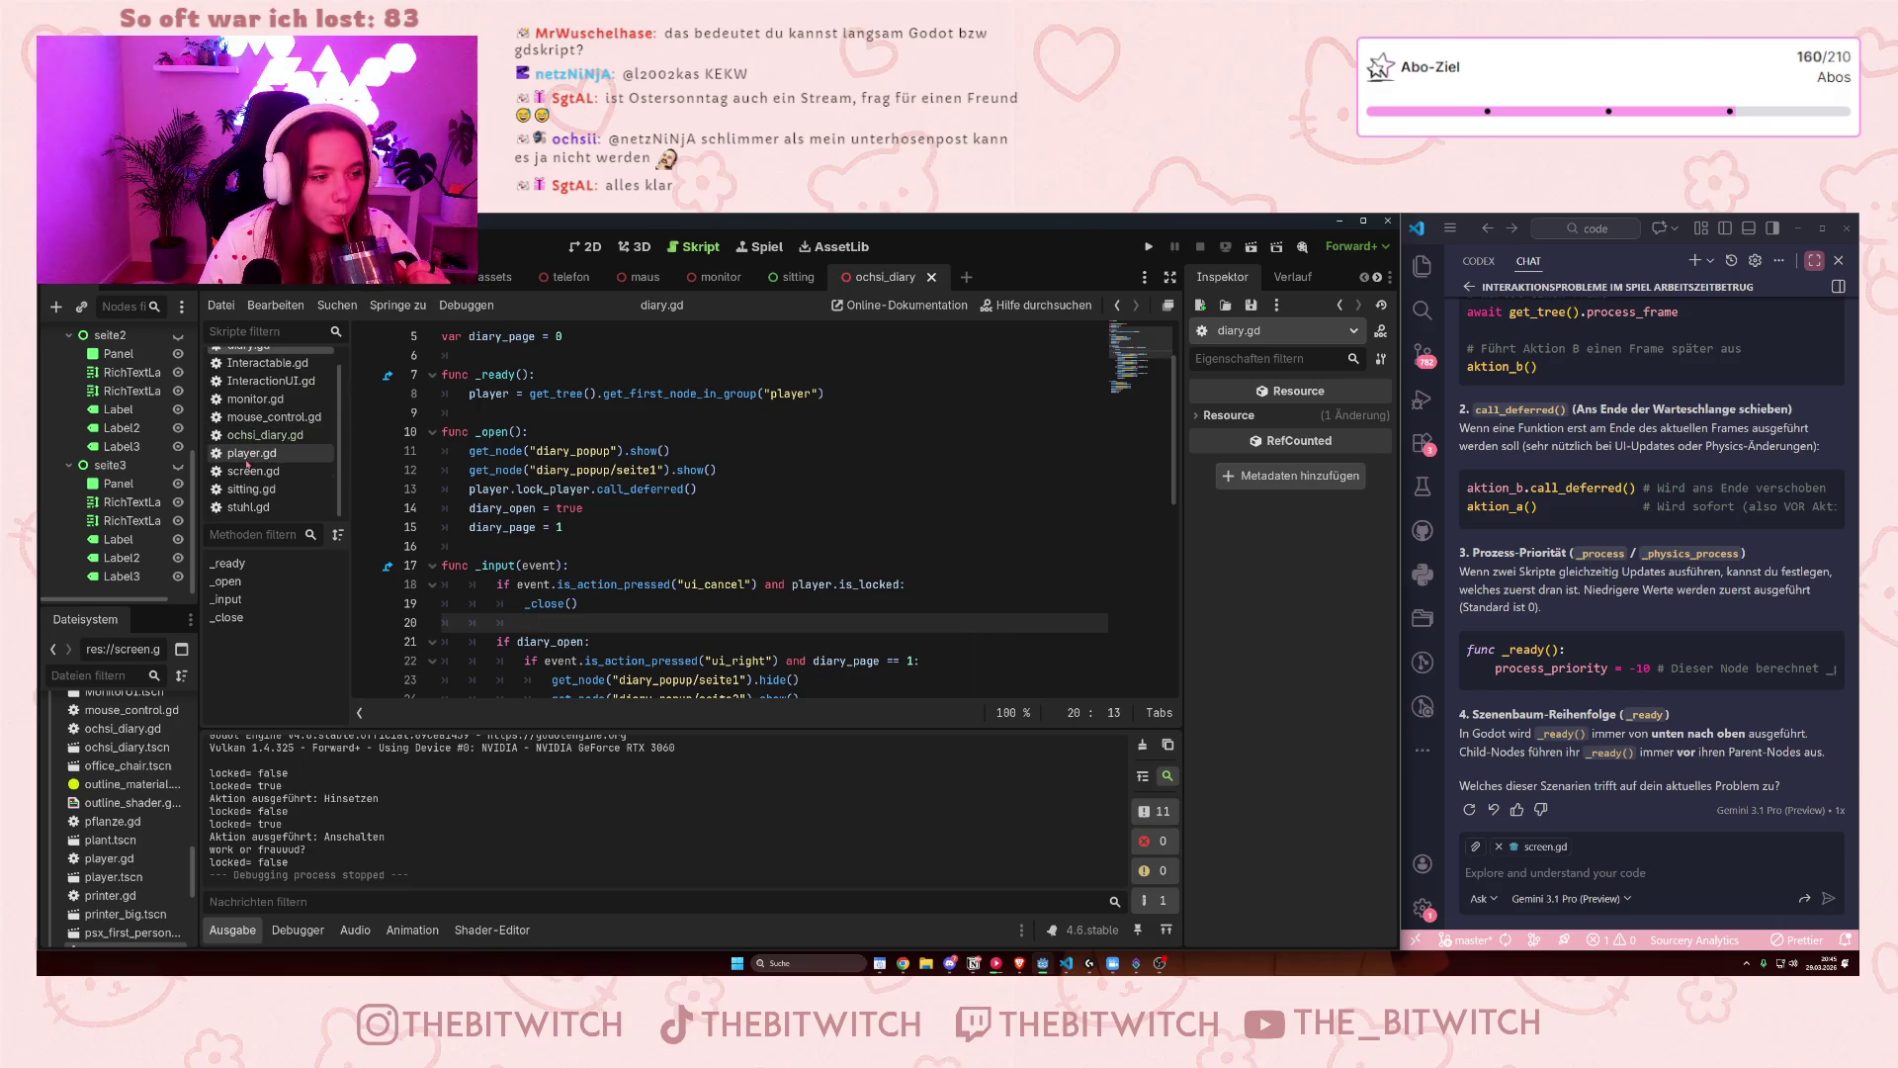
scroll(248, 463, "up", 1)
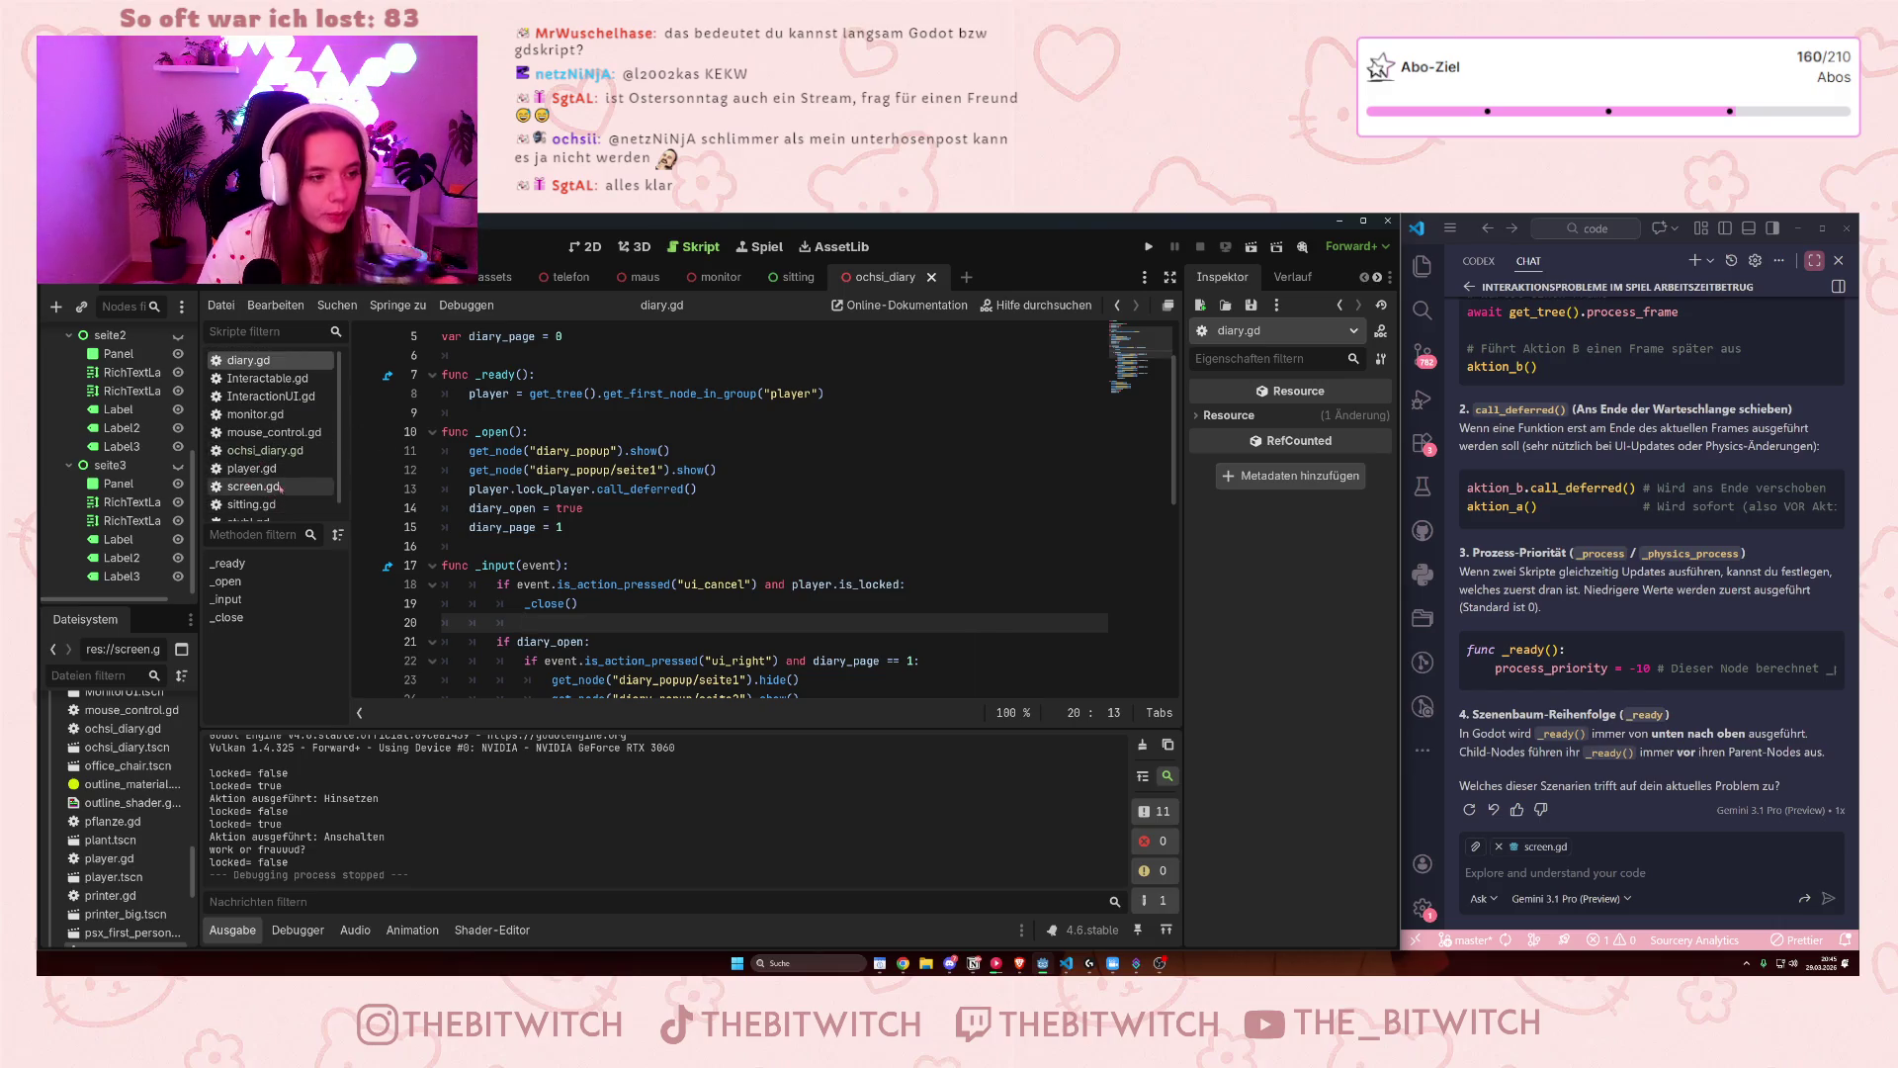
left_click(255, 415)
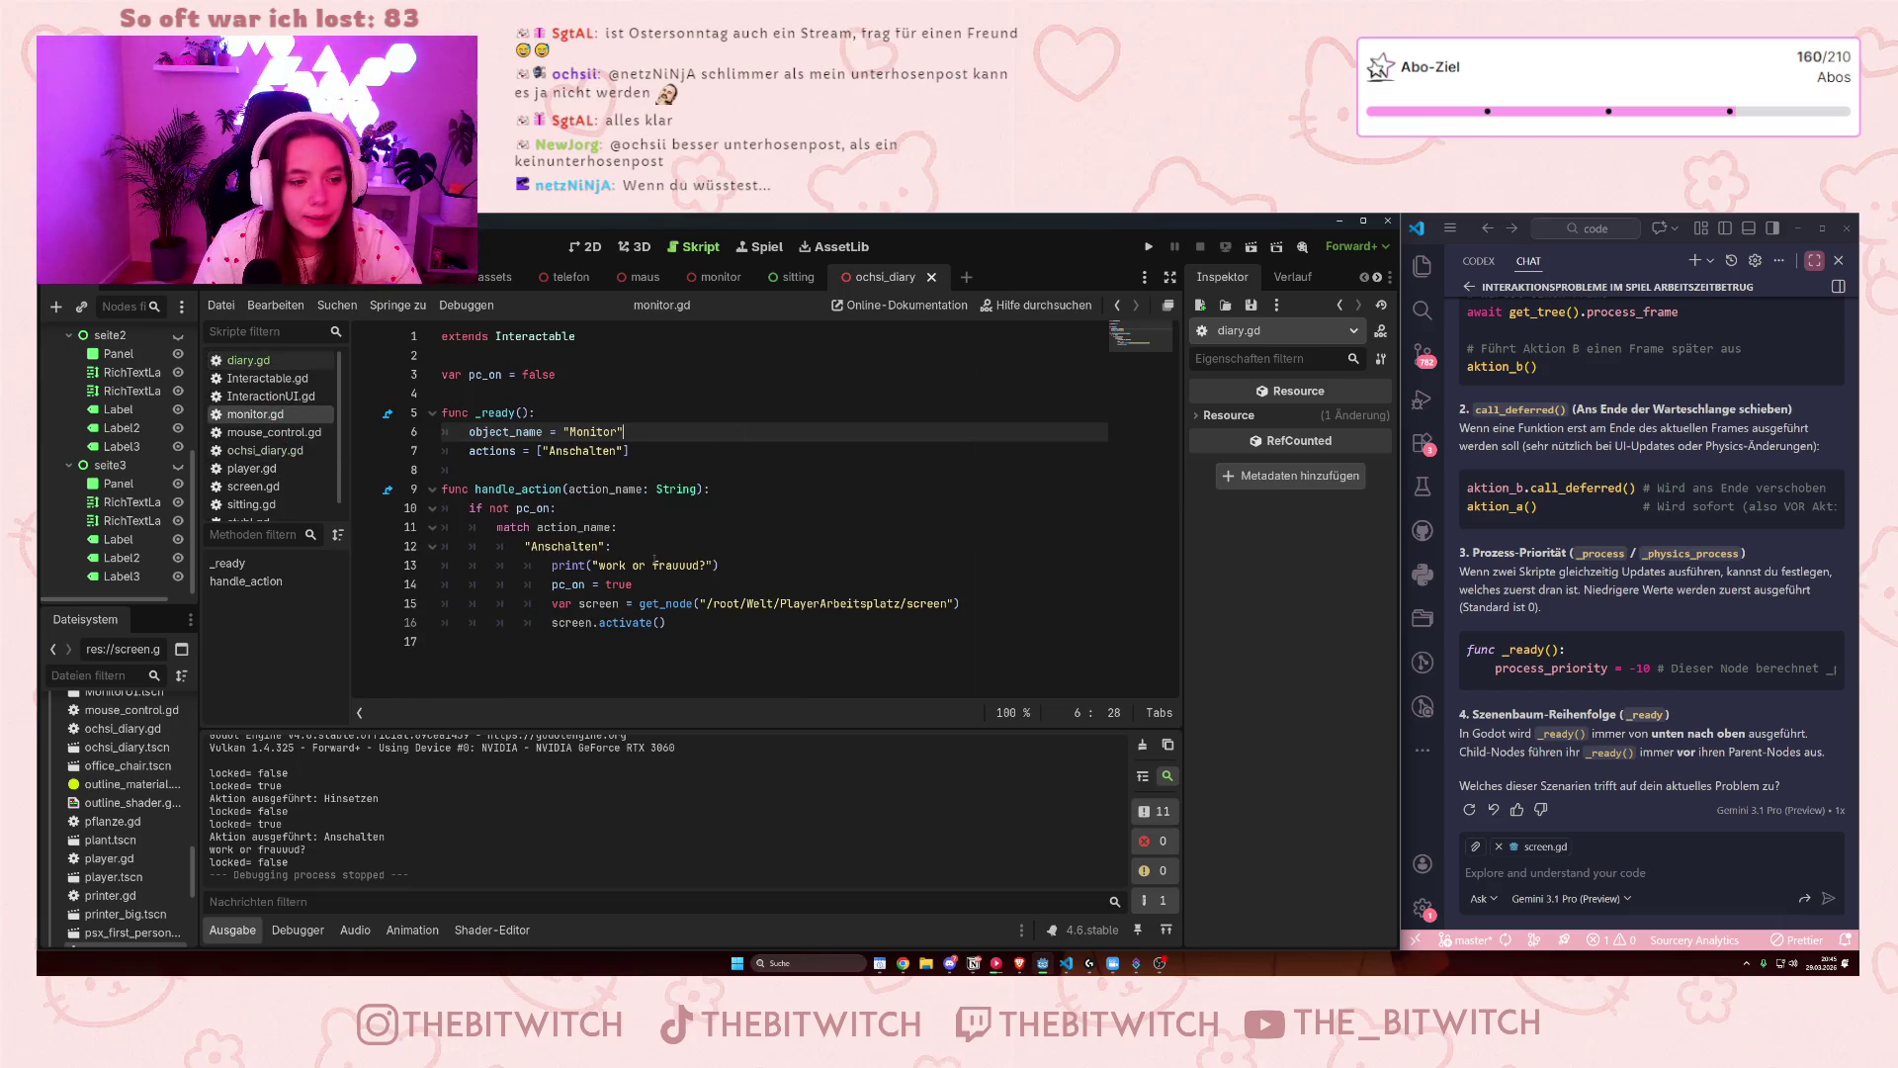
scroll(129, 494, "up", 2)
scroll(257, 425, "down", 1)
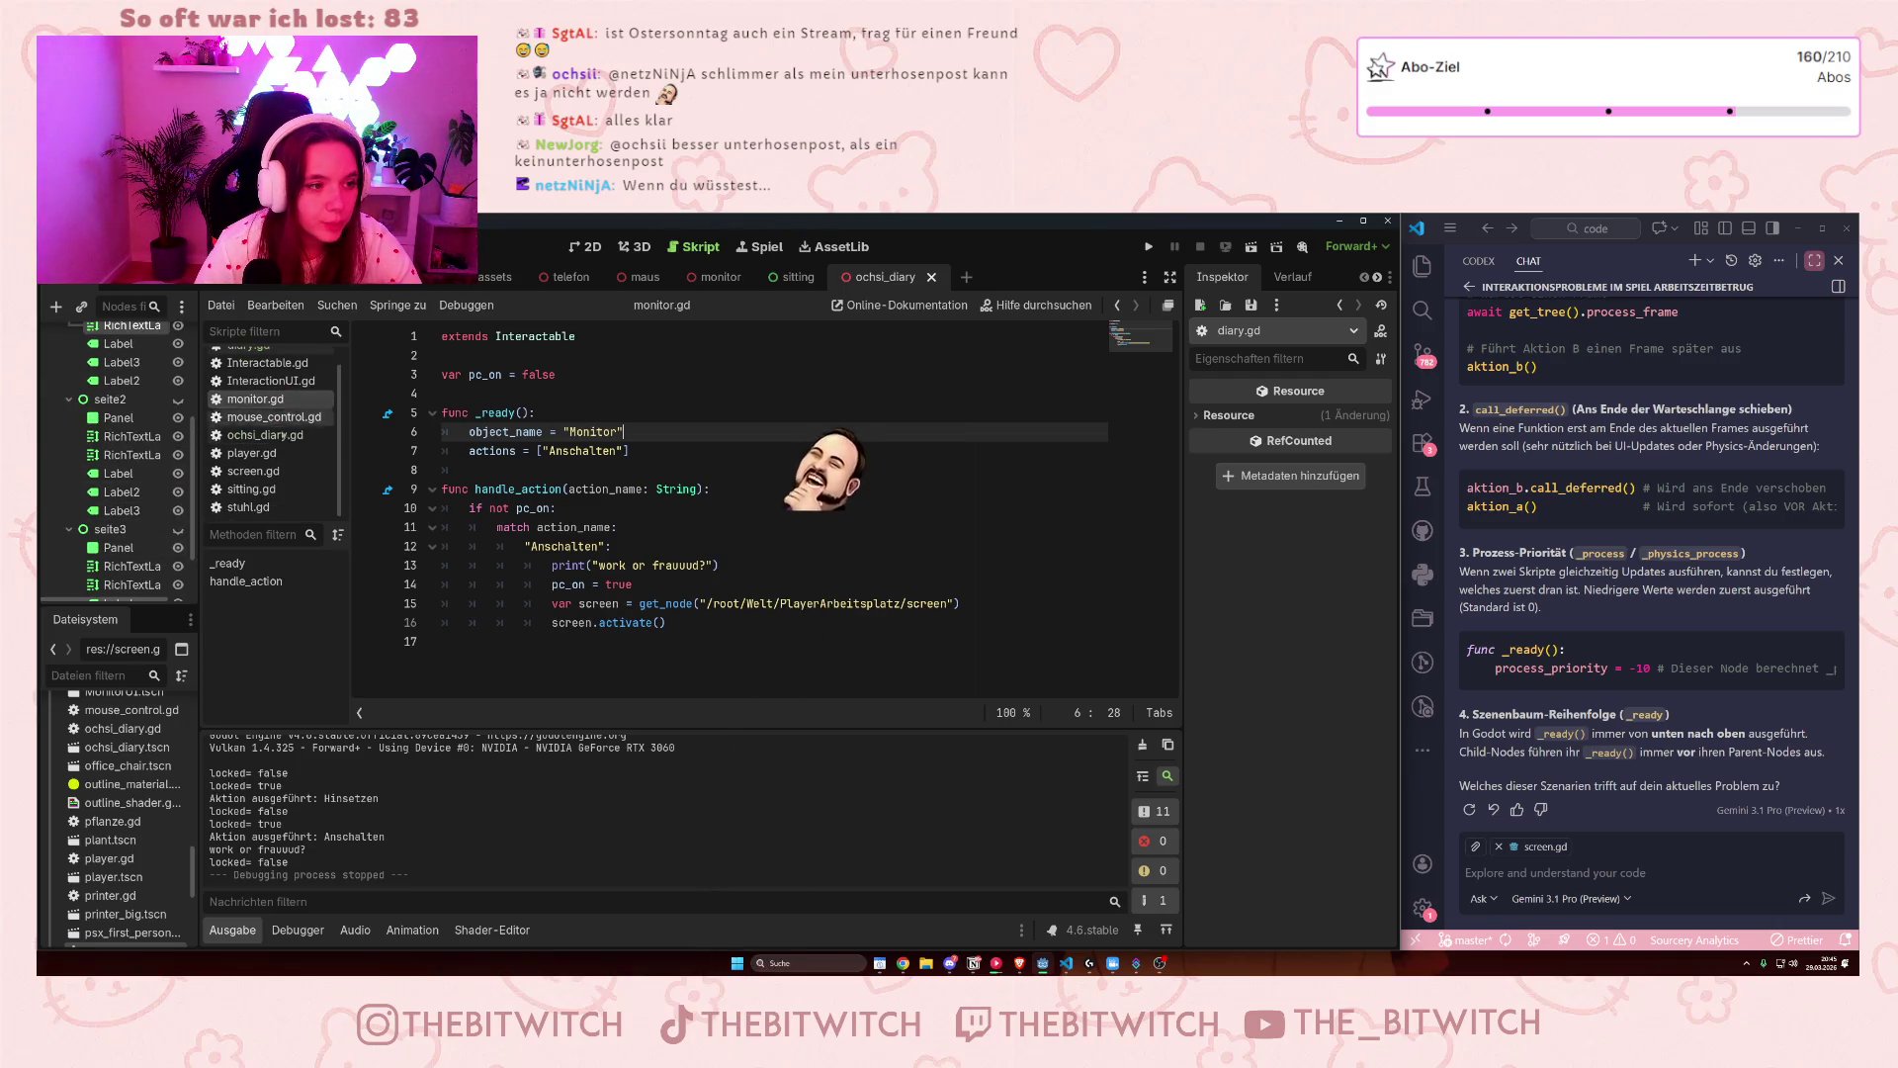
left_click(253, 471)
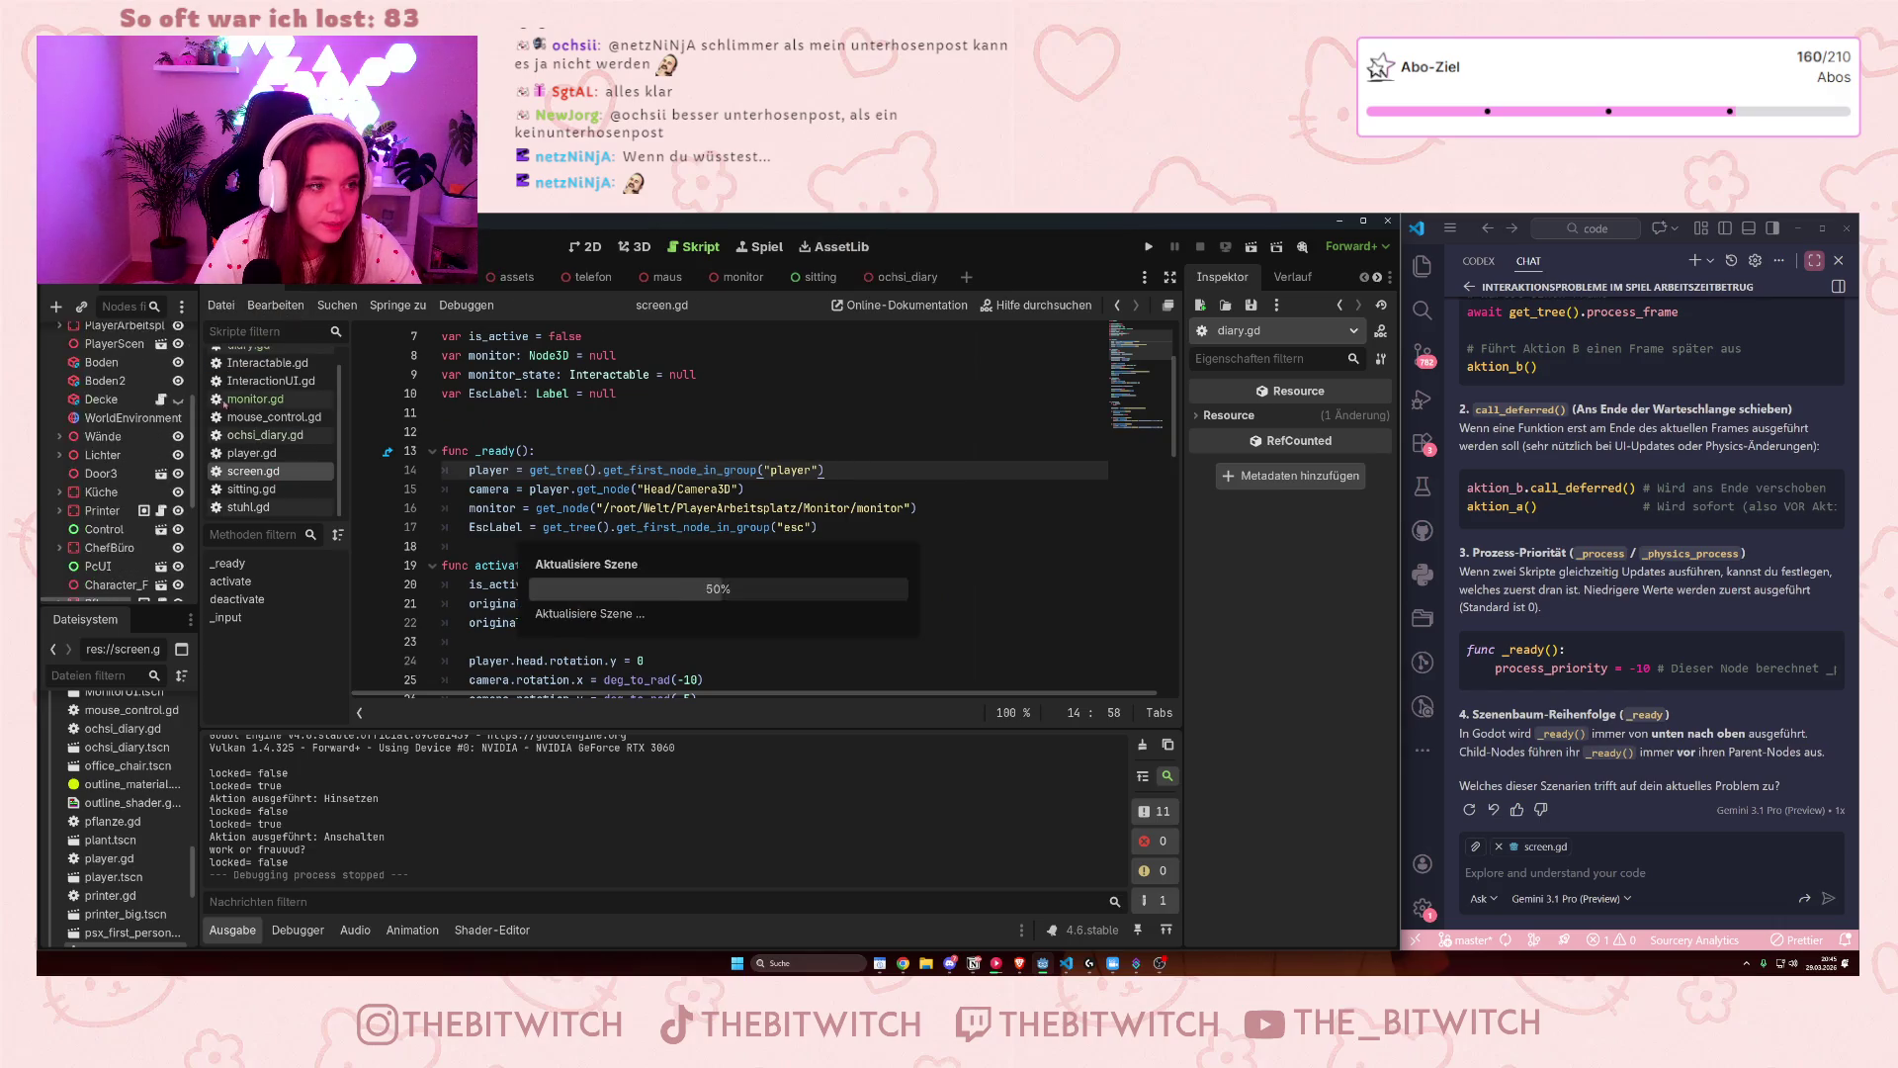
scroll(684, 586, "down", 11)
scroll(684, 586, "down", 4)
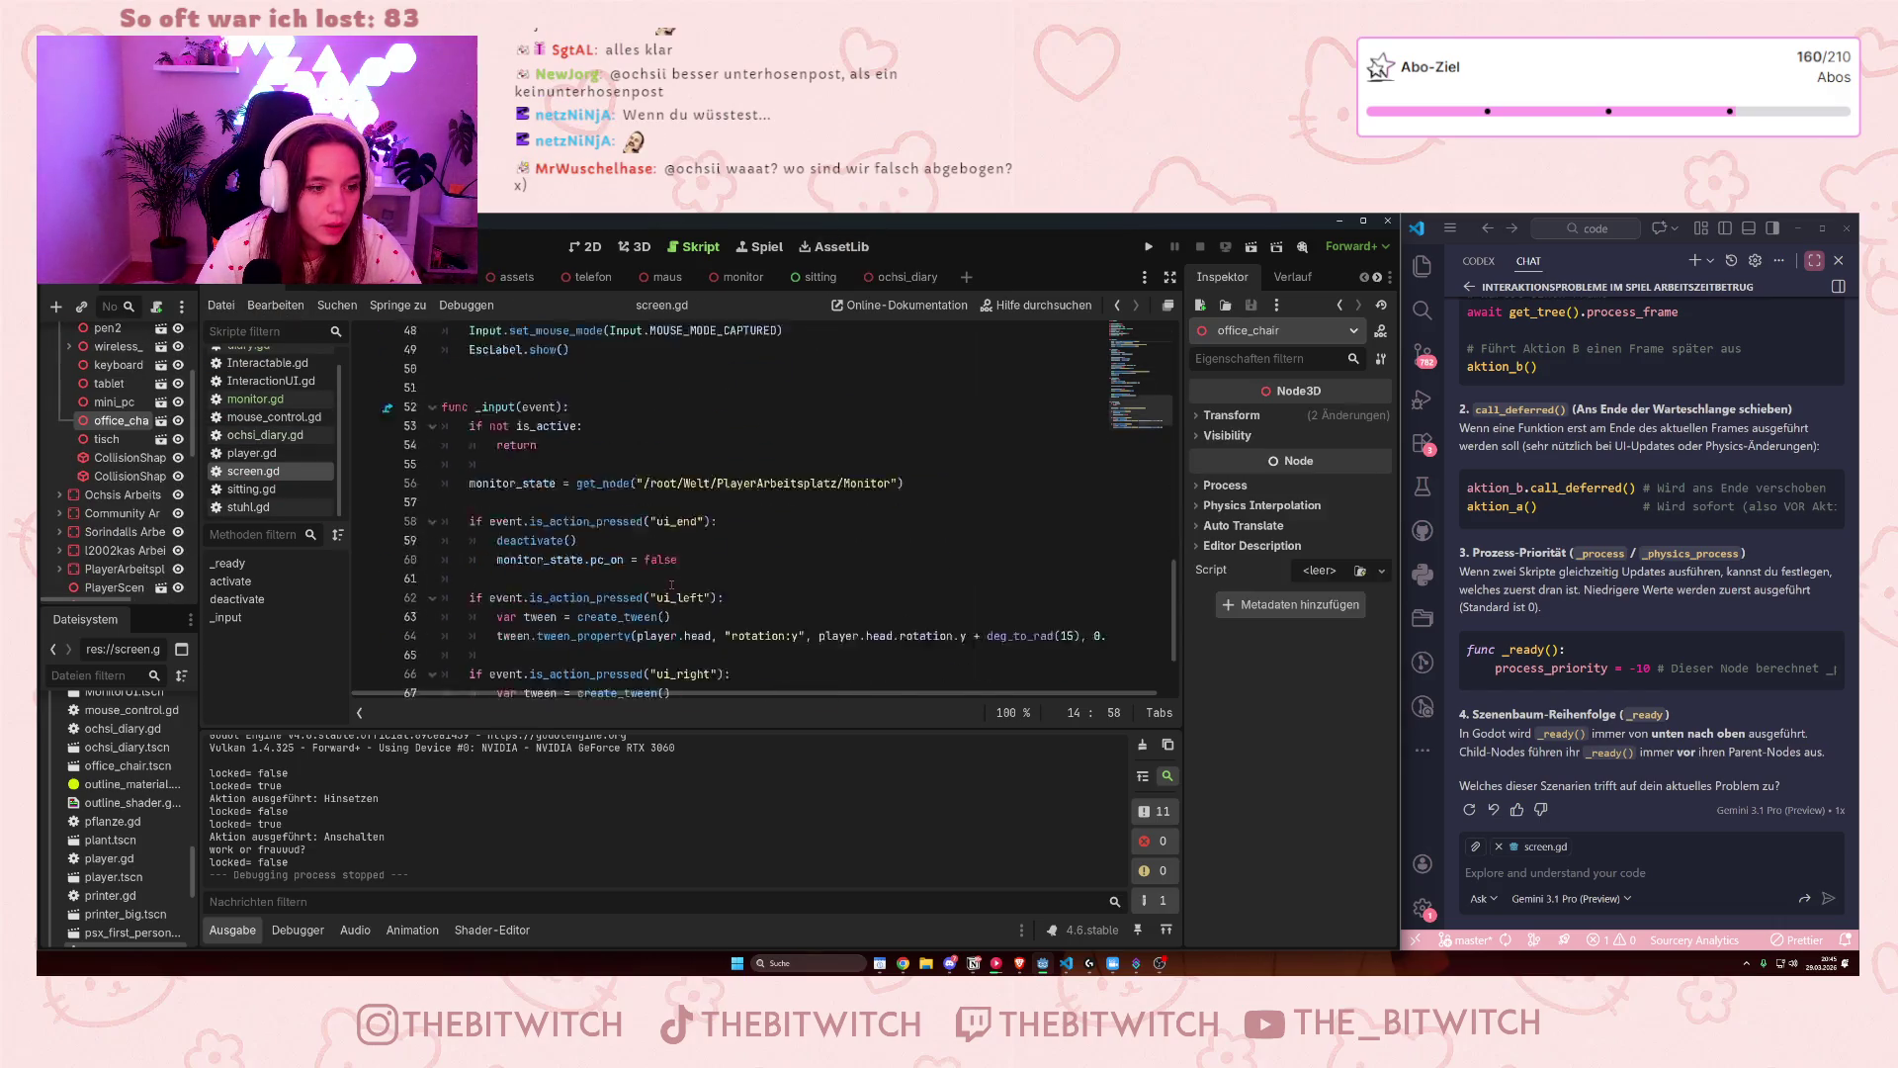
scroll(662, 570, "up", 17)
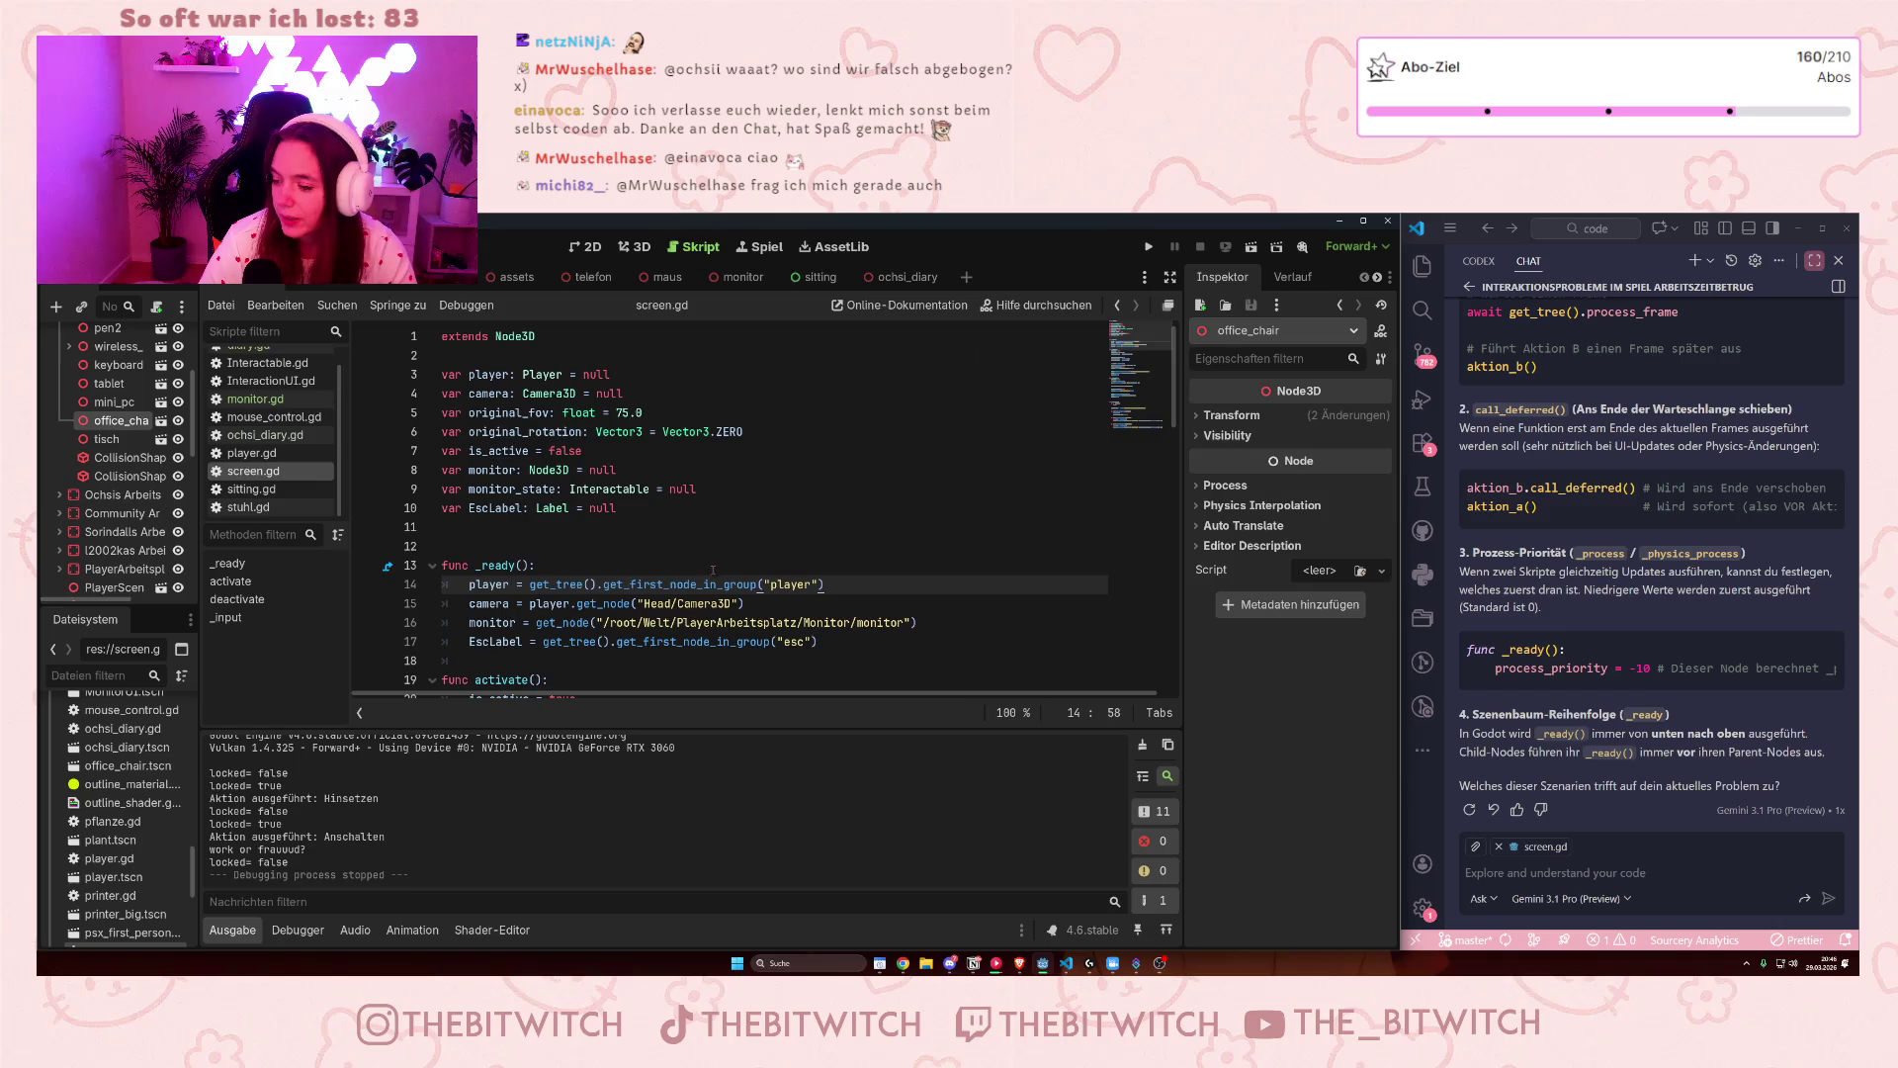
mouse_move(732, 585)
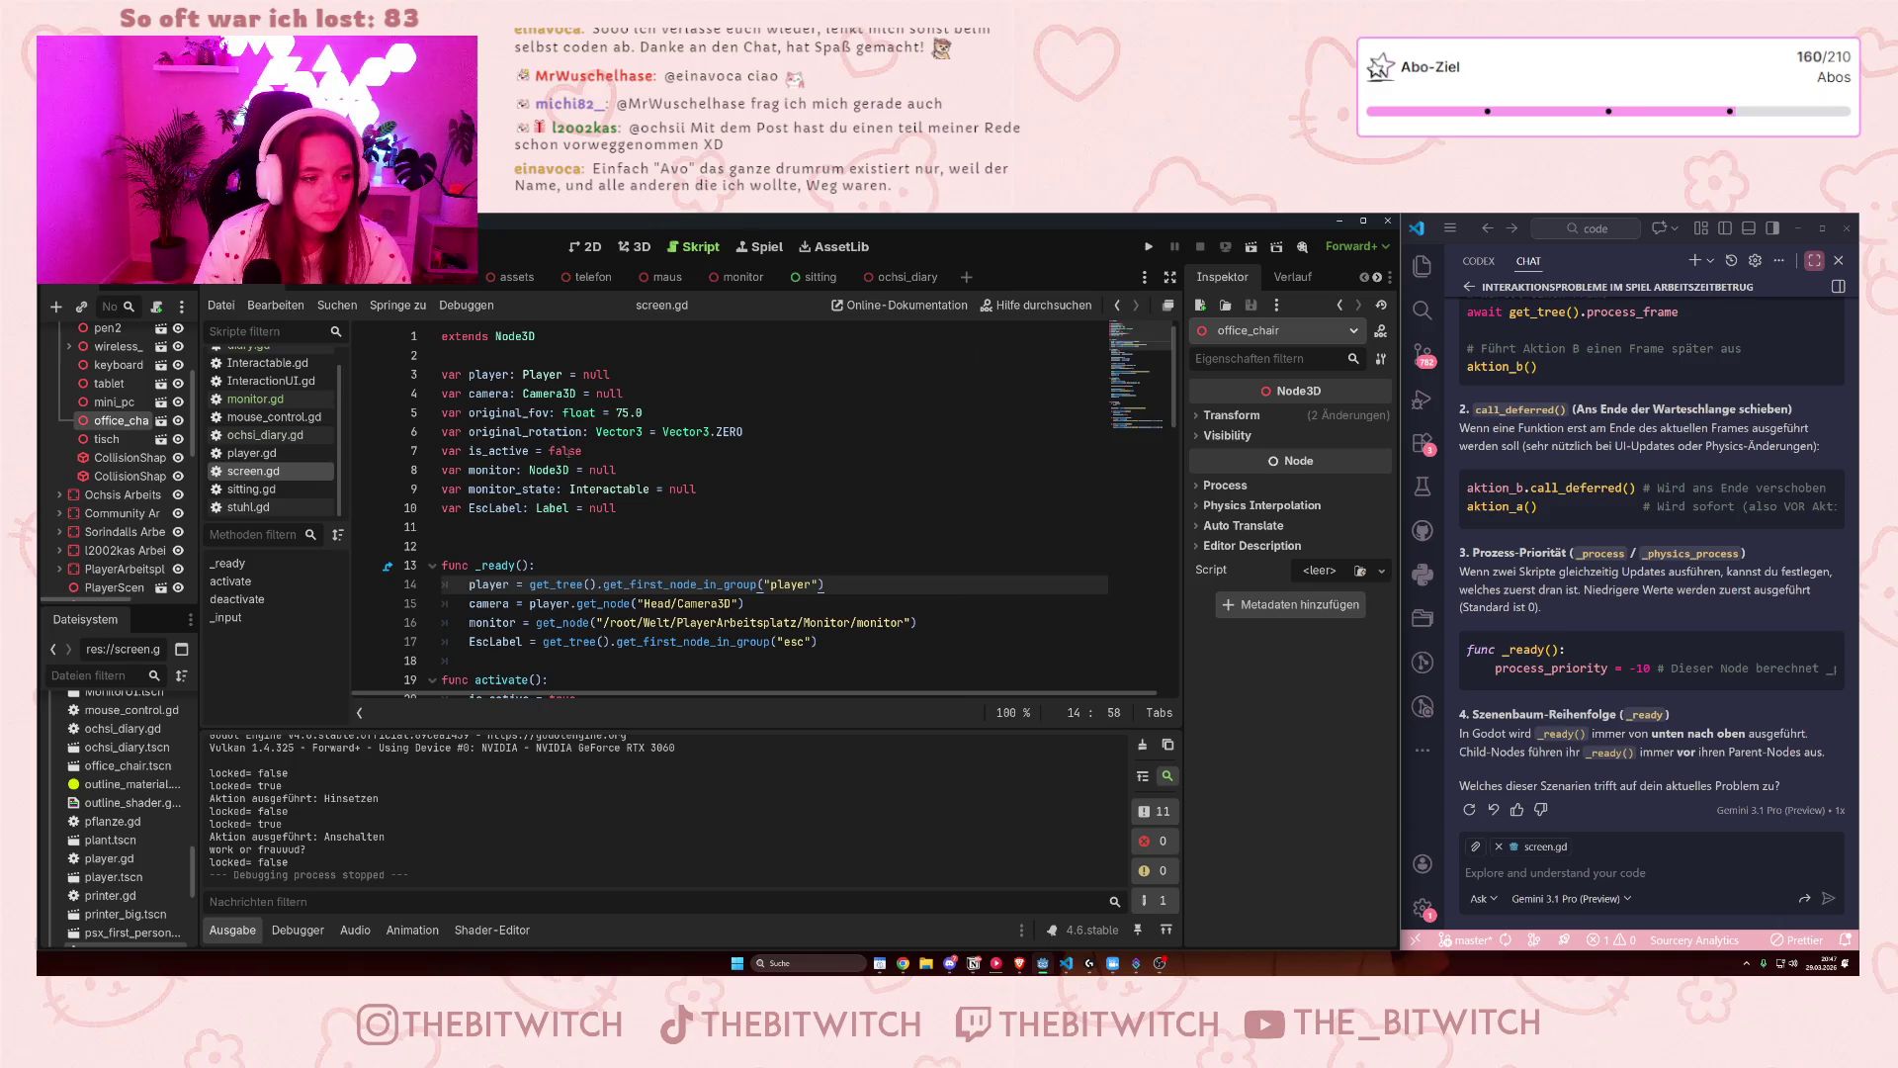
left_click(570, 451)
scroll(562, 488, "down", 6)
scroll(562, 487, "down", 10)
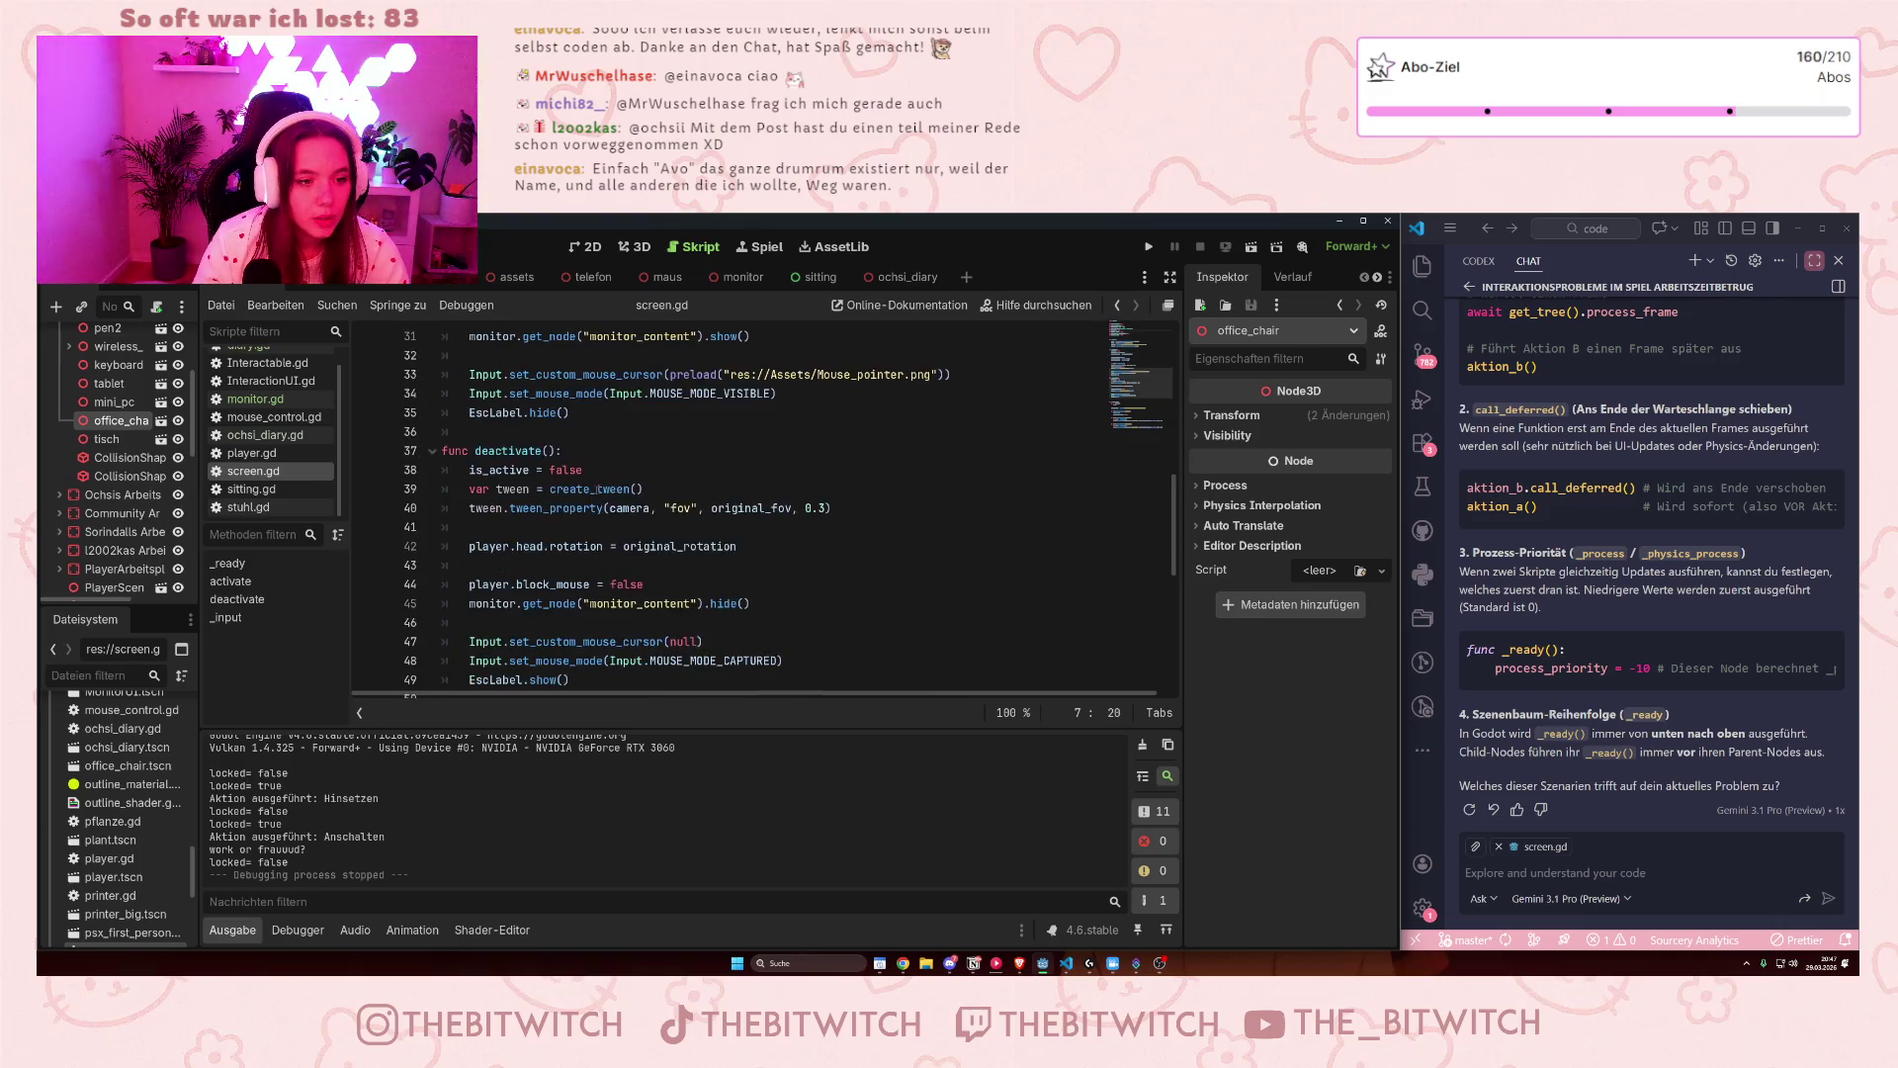
scroll(561, 489, "down", 2)
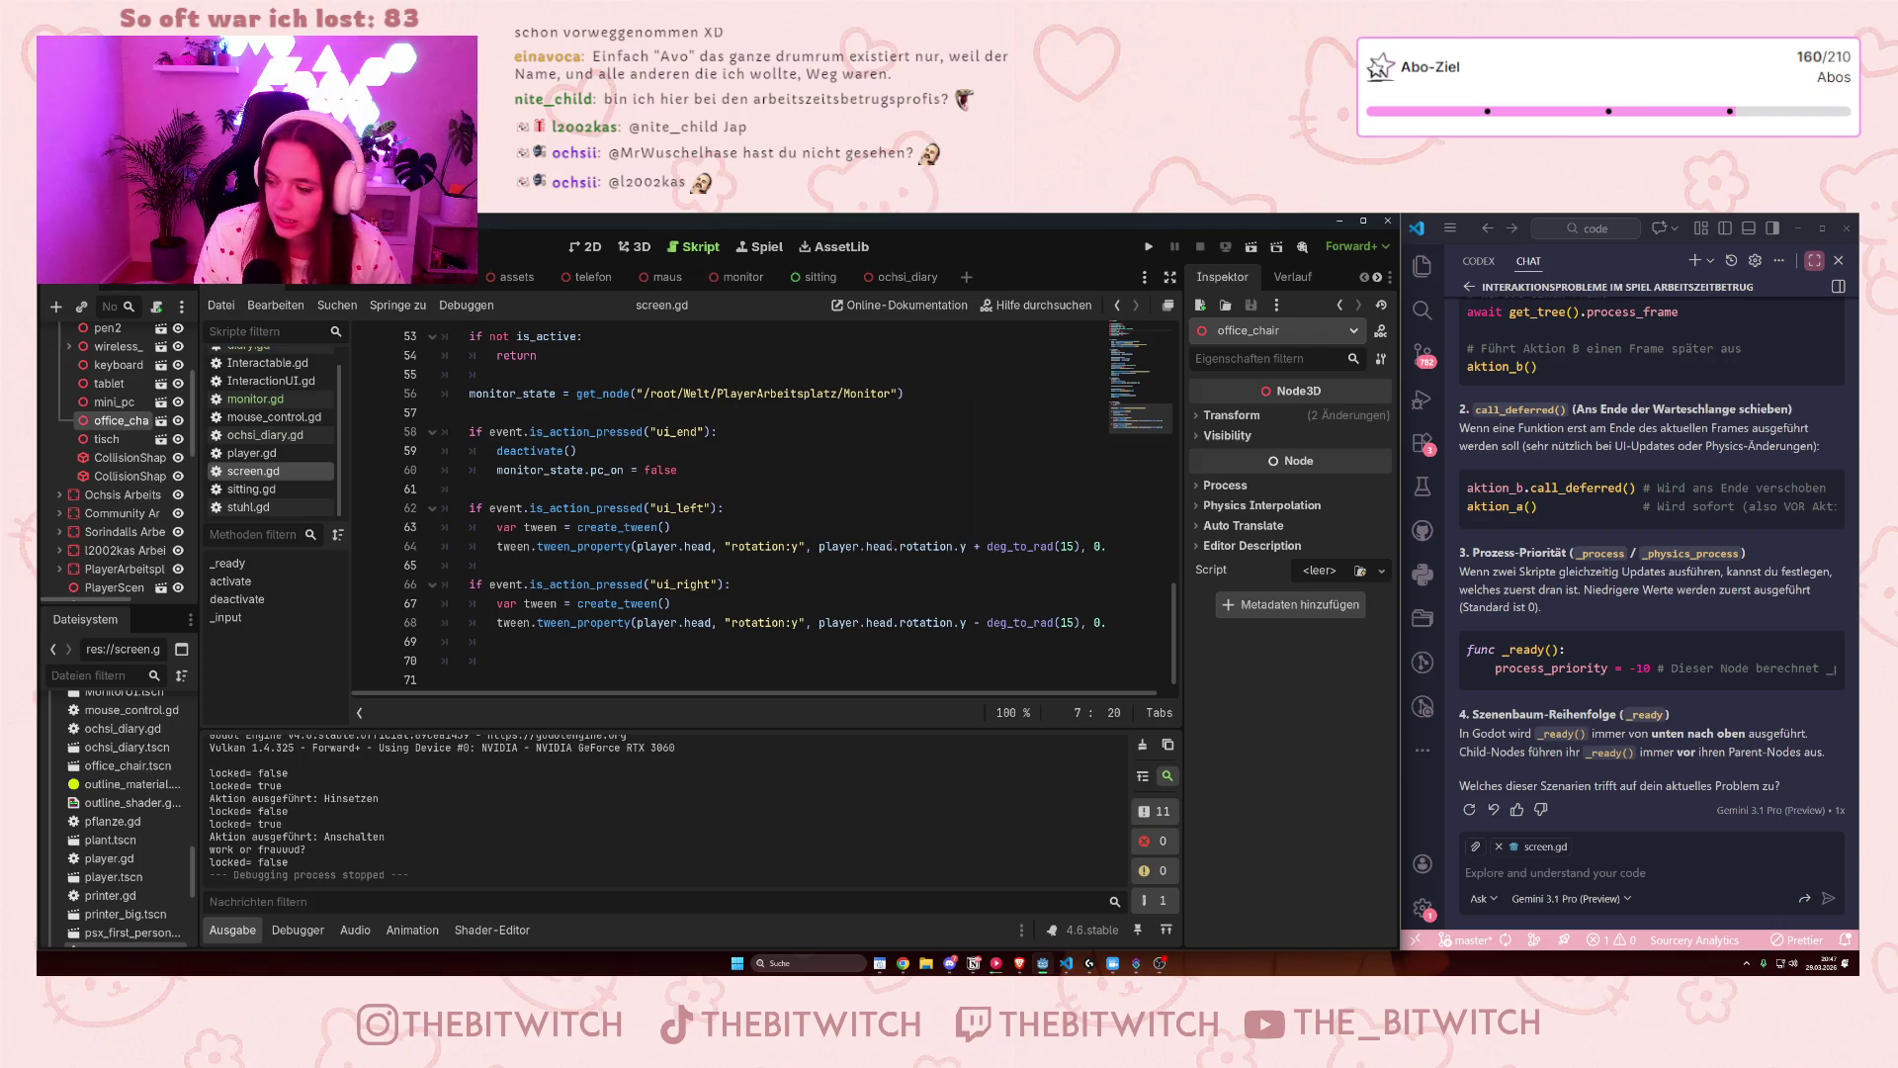
mouse_move(894, 546)
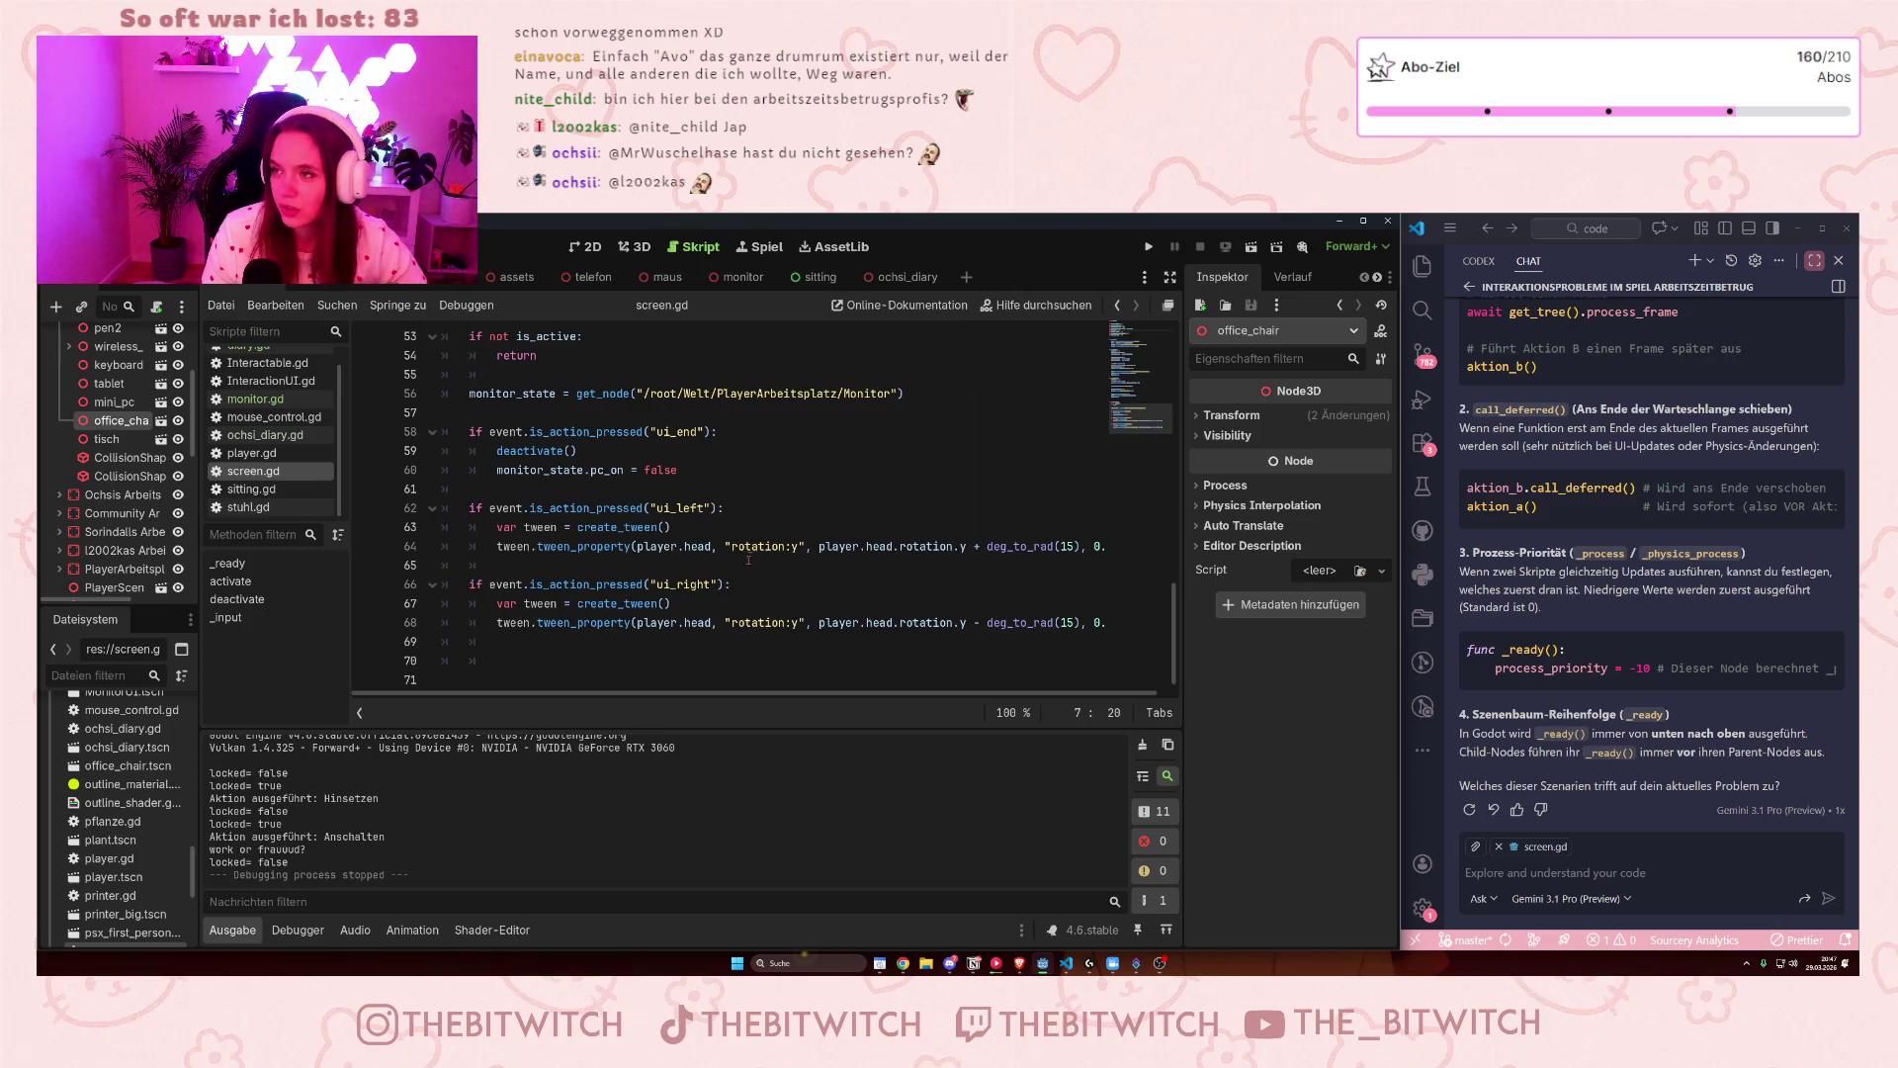
left_click(765, 529)
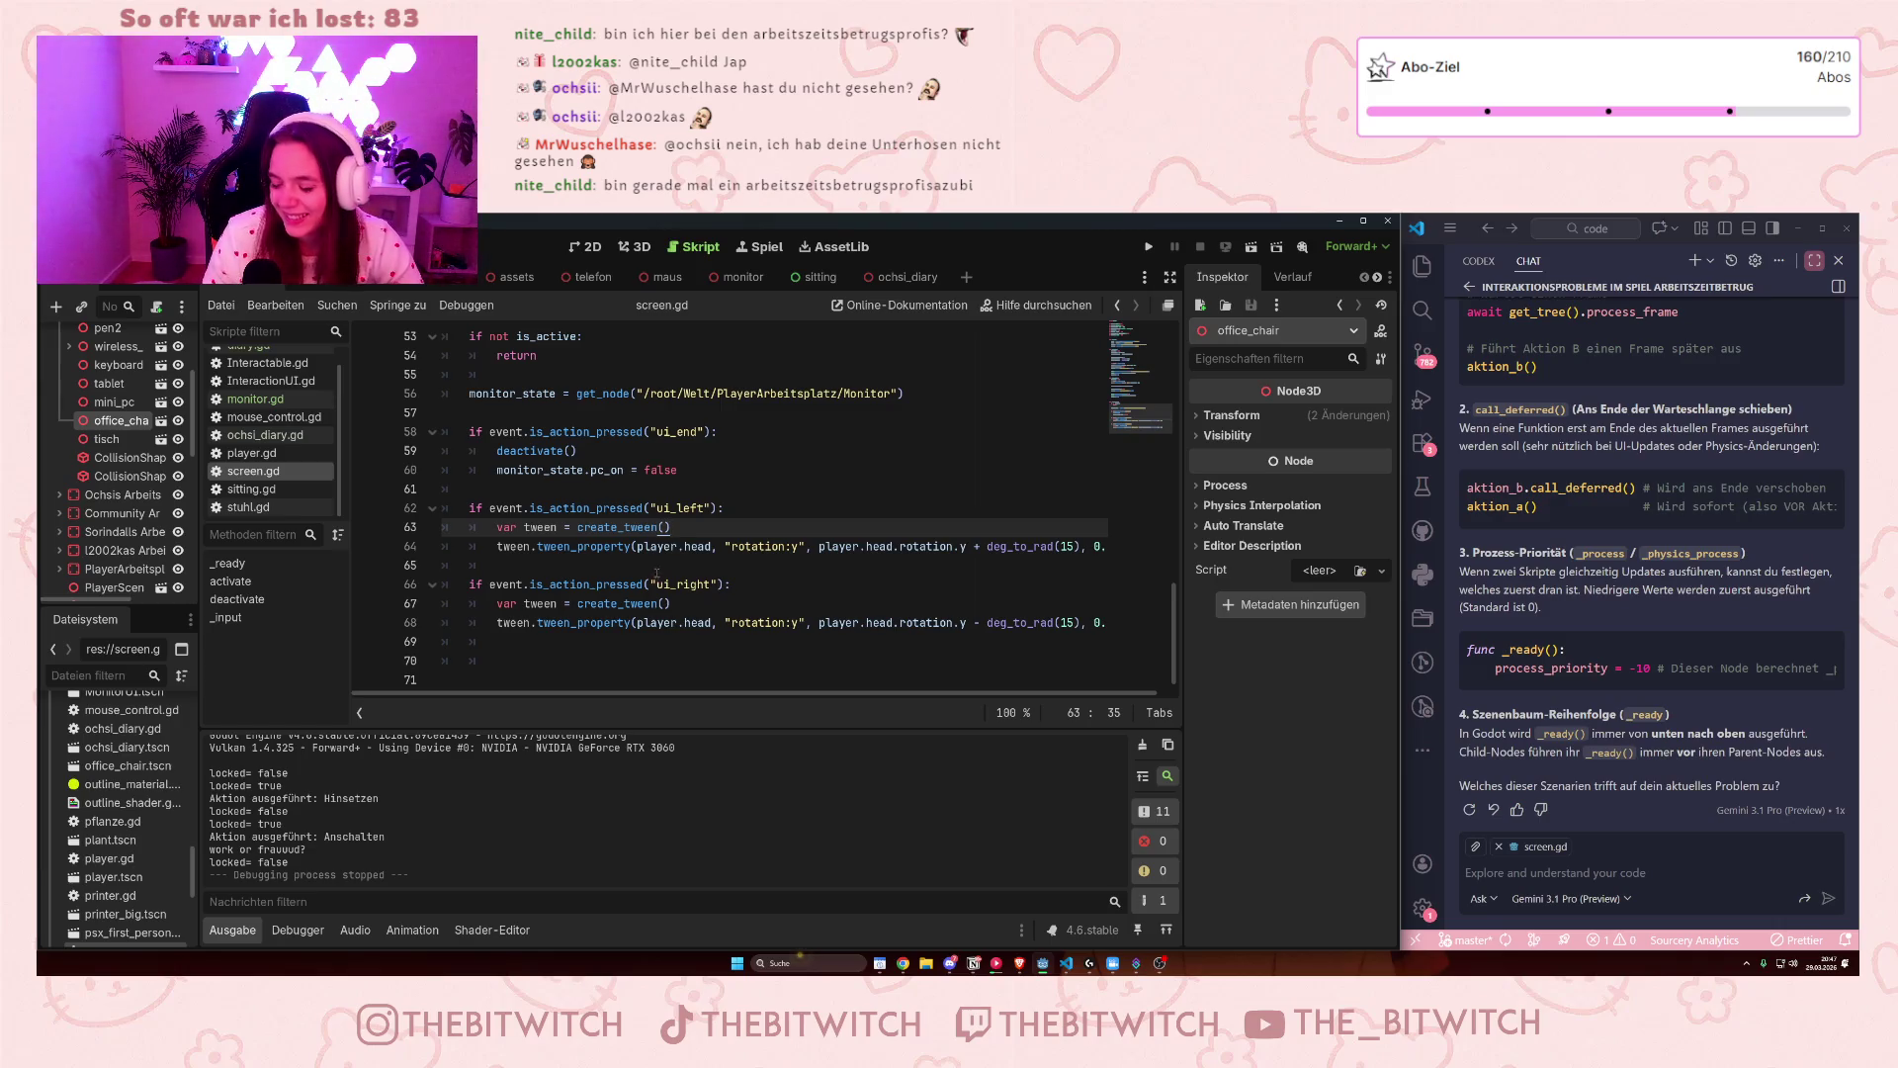
left_click(700, 488)
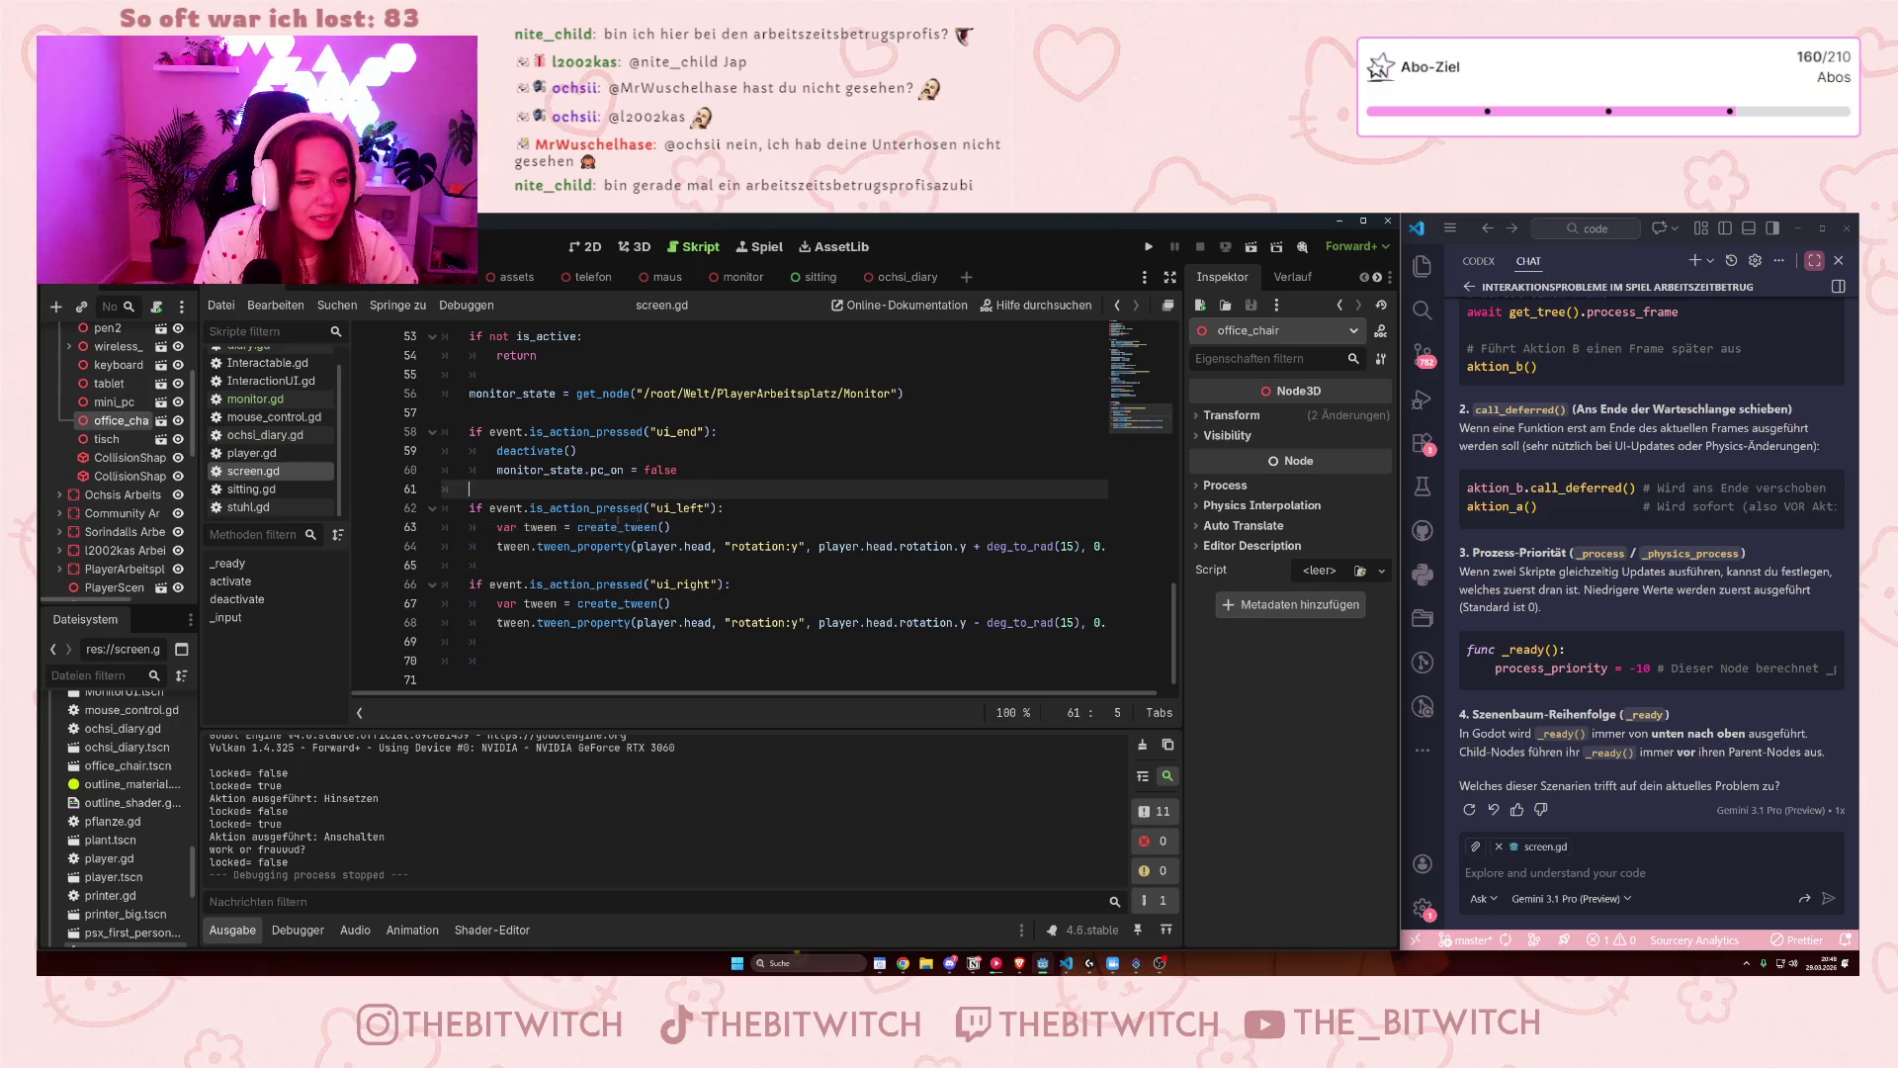
scroll(91, 502, "up", 2)
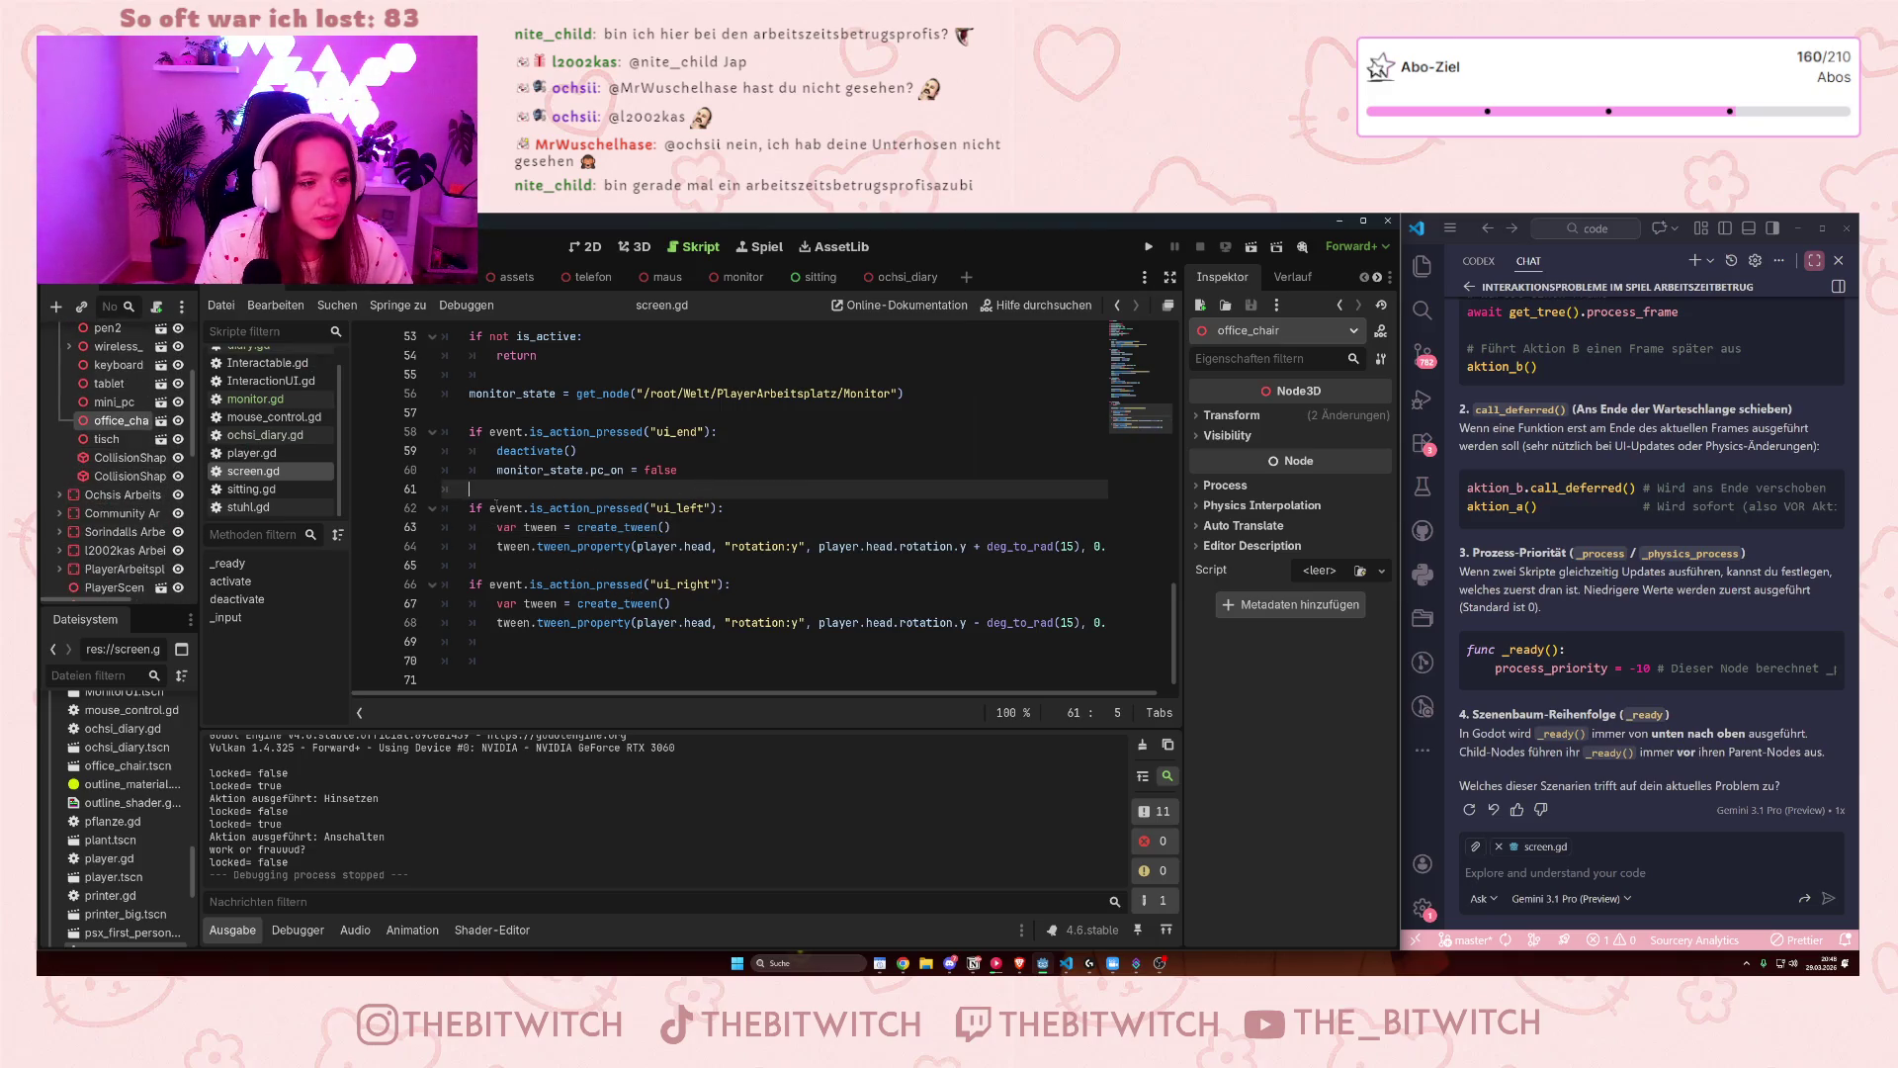
left_click(692, 451)
key("F5")
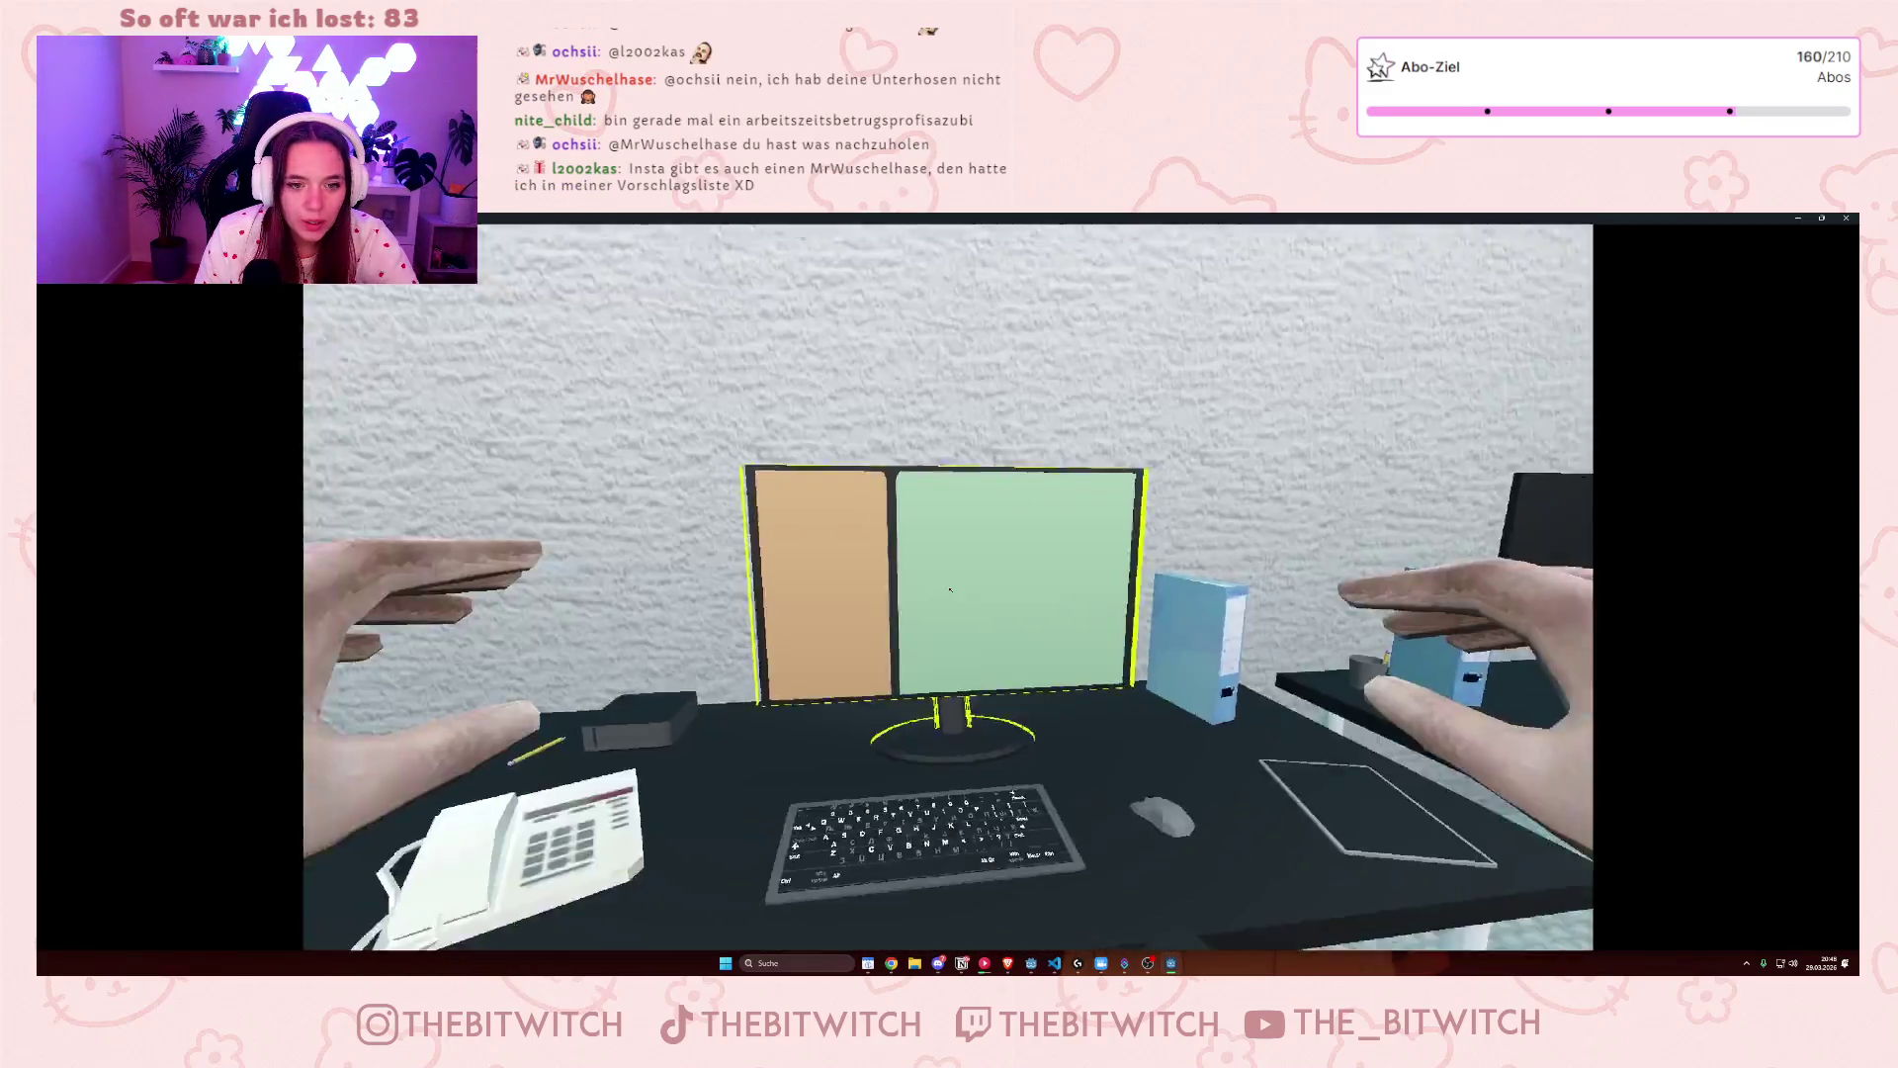
- Zoom onto the monitor screen in the running game, then close the game window
left_click(950, 590)
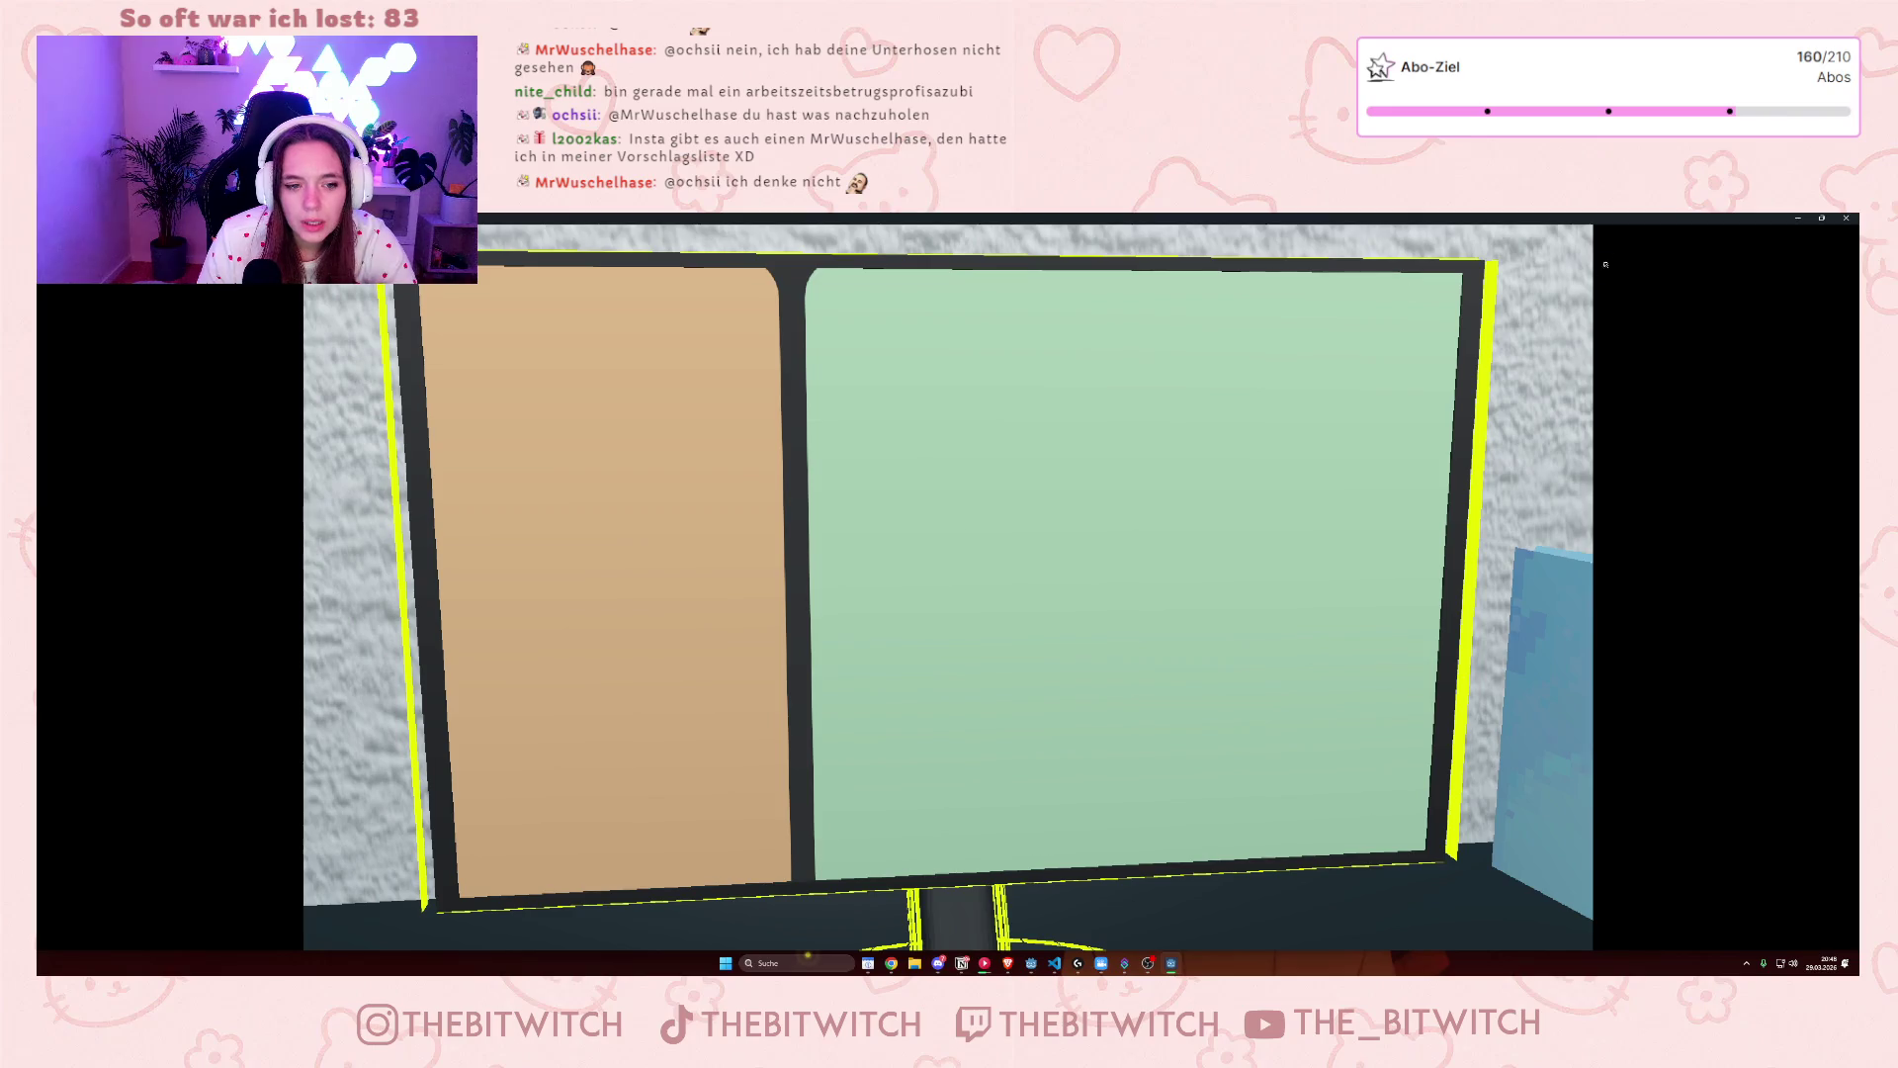
left_click(1846, 217)
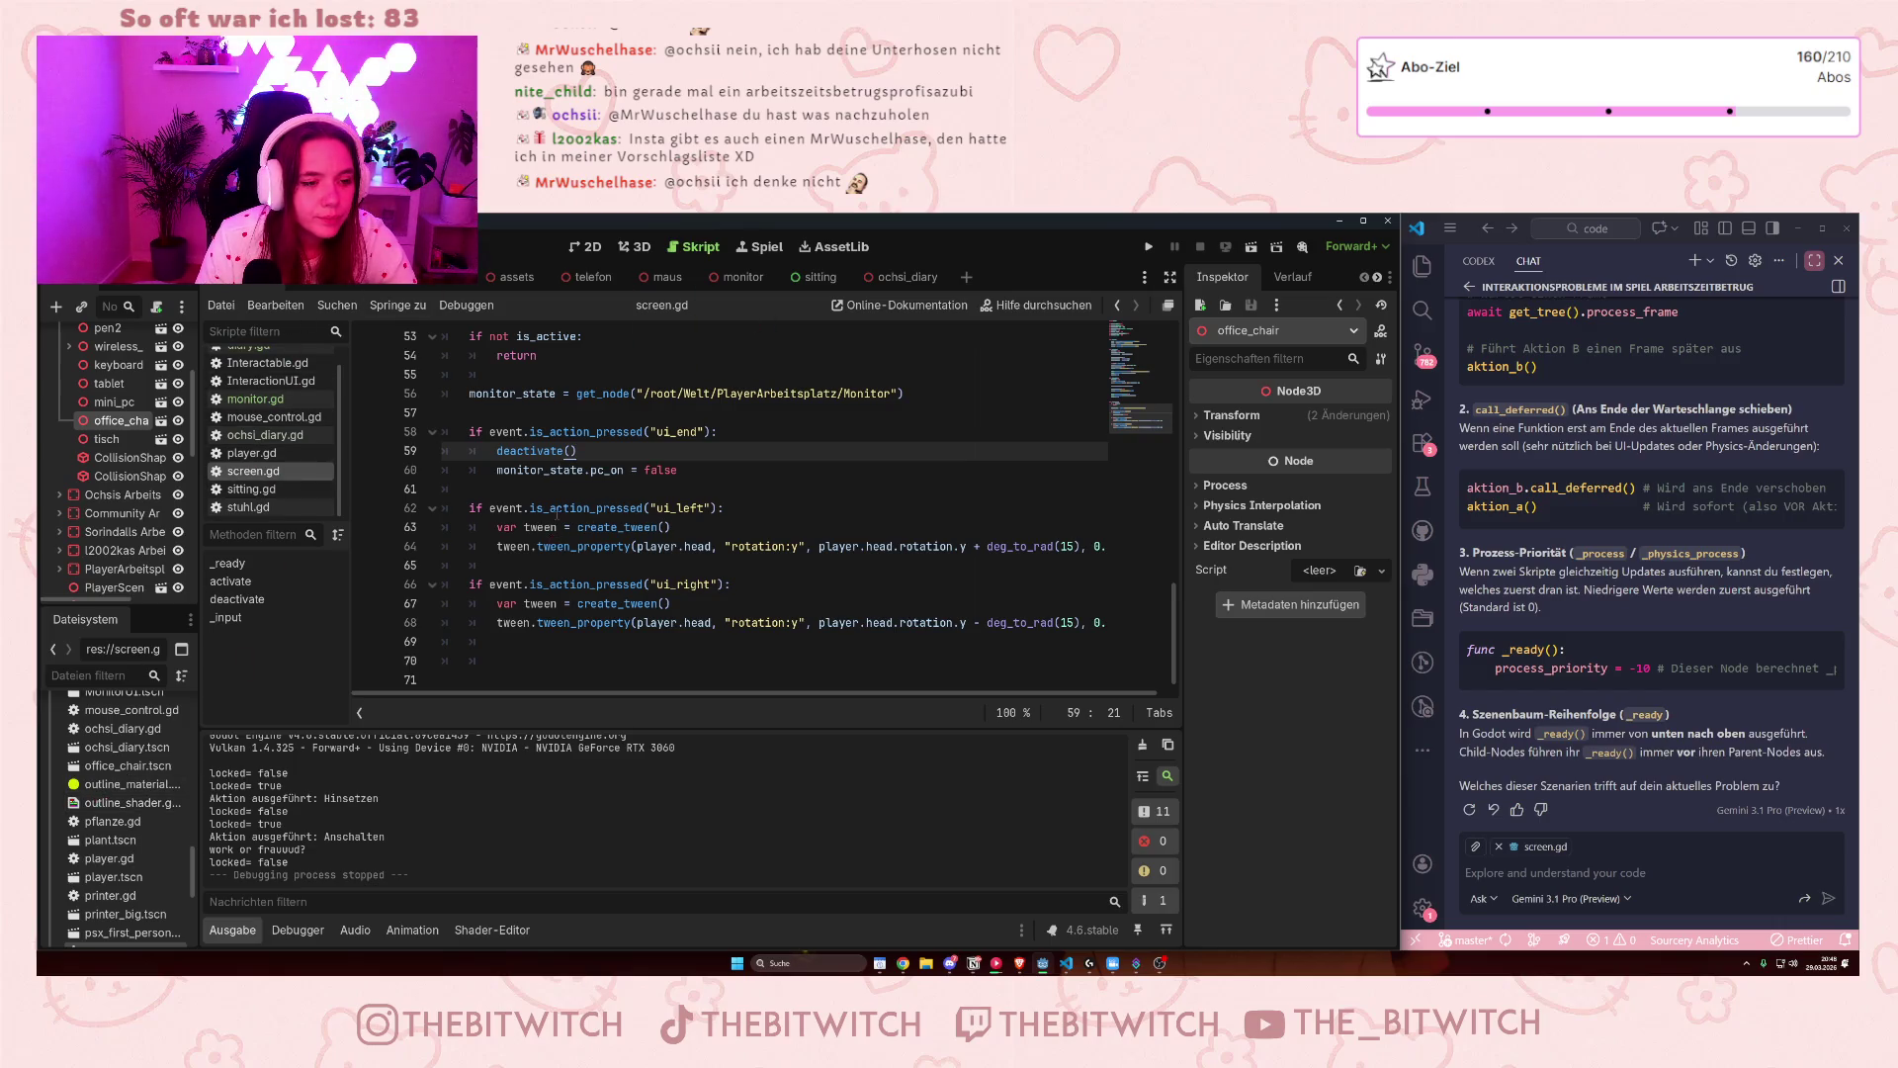
scroll(605, 527, "up", 4)
scroll(604, 525, "down", 4)
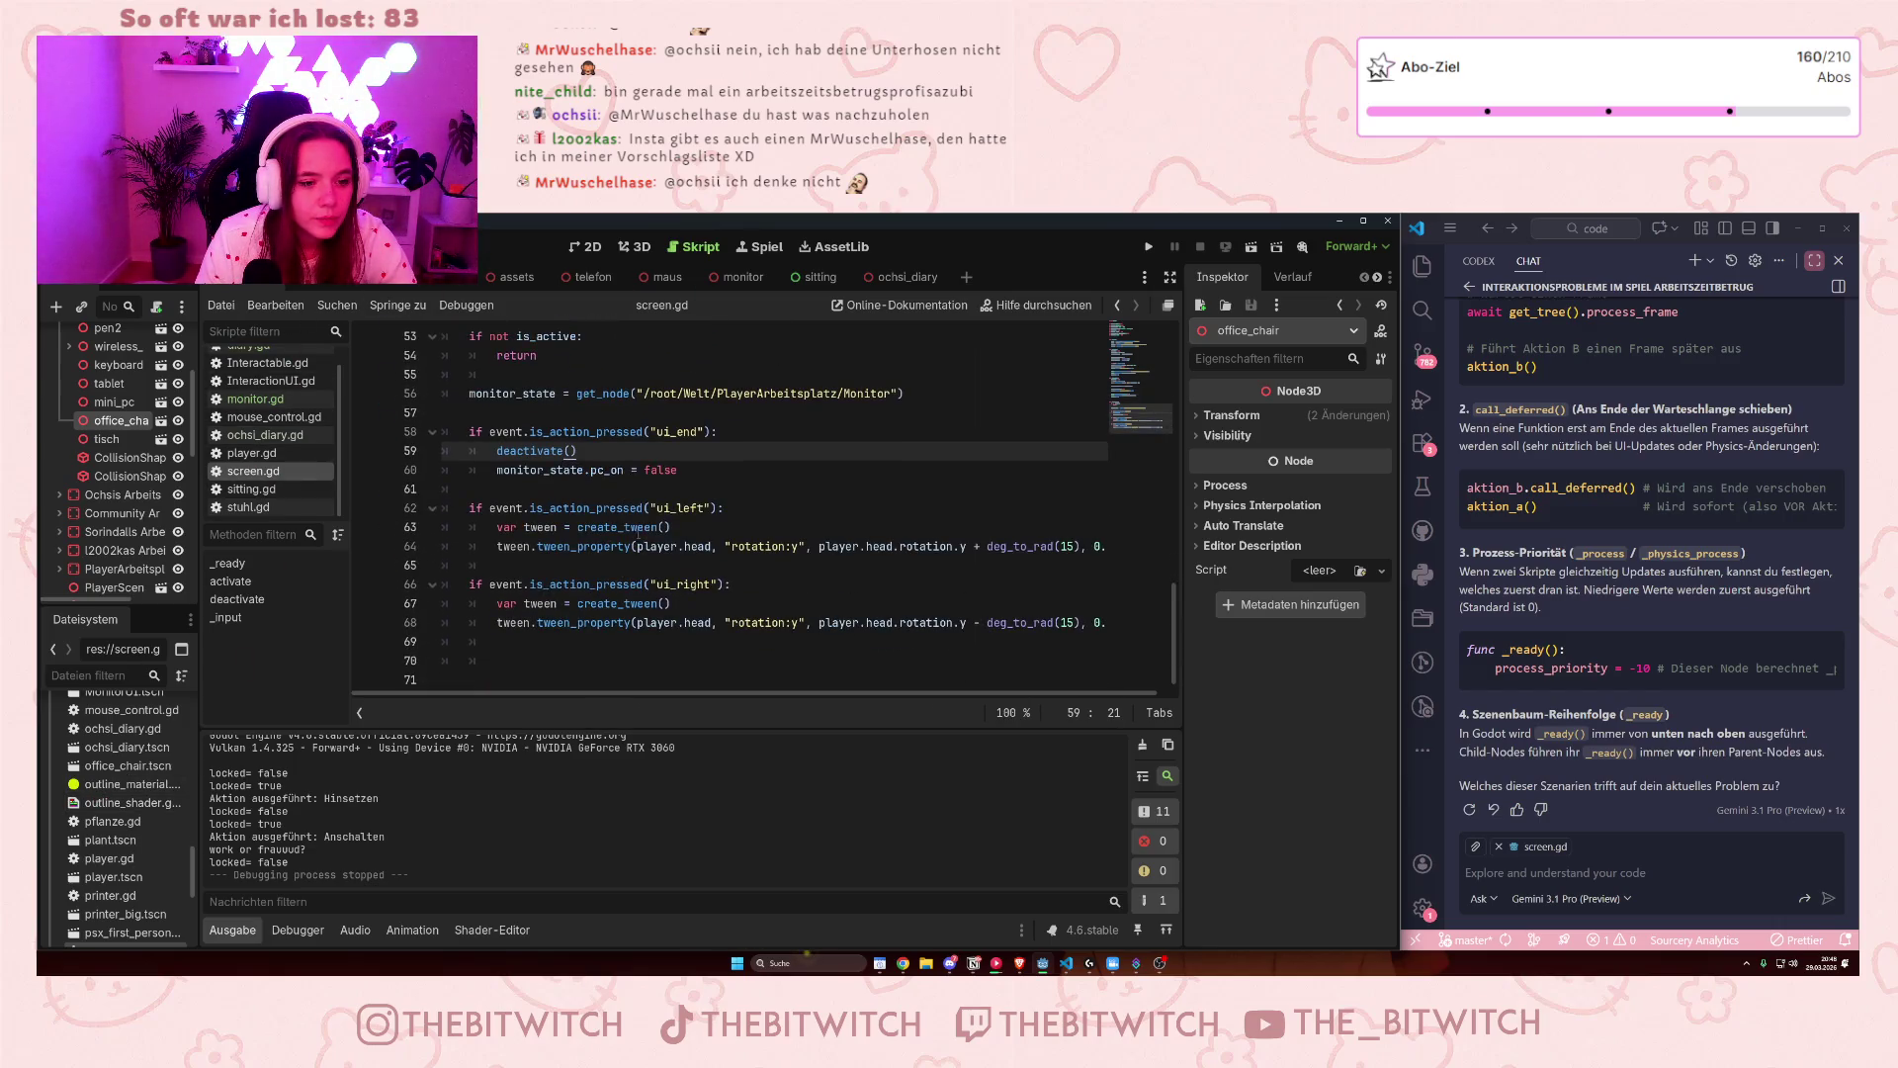
scroll(709, 531, "up", 8)
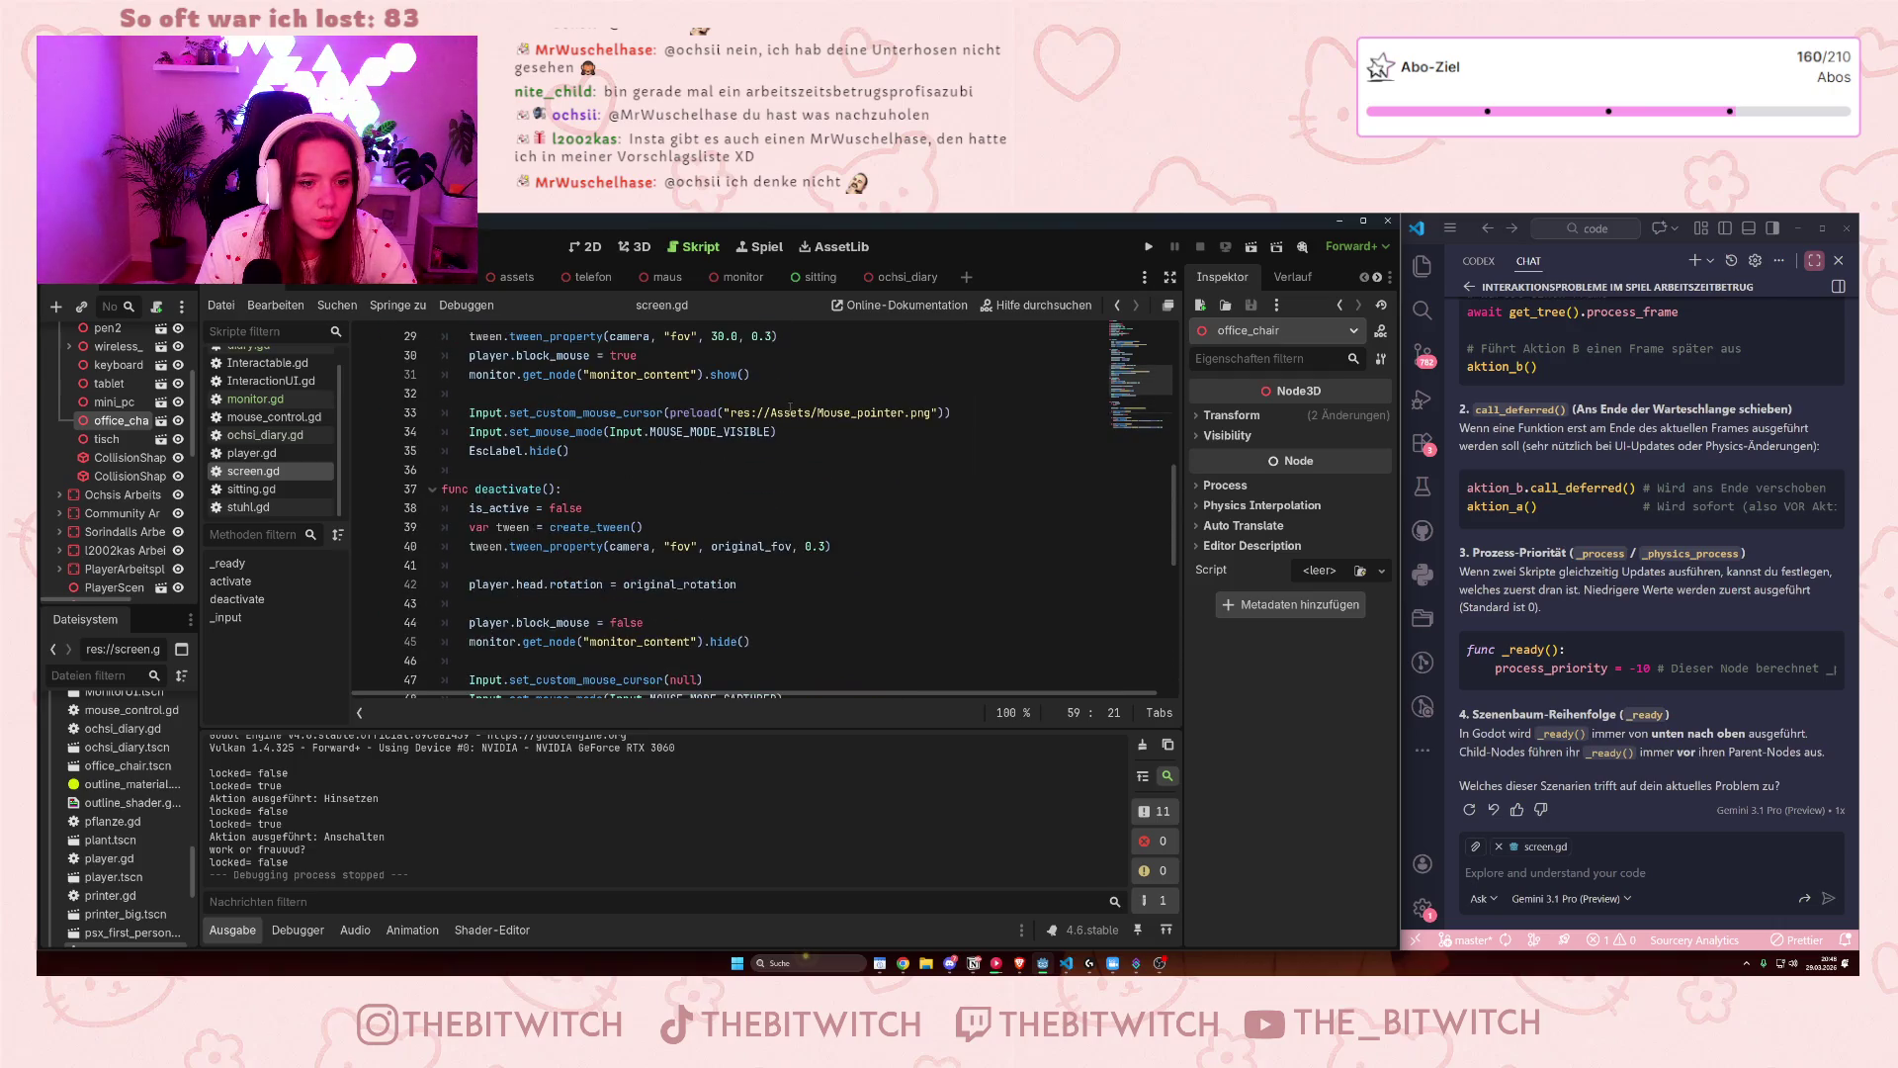
left_click(818, 412)
scroll(774, 458, "up", 1)
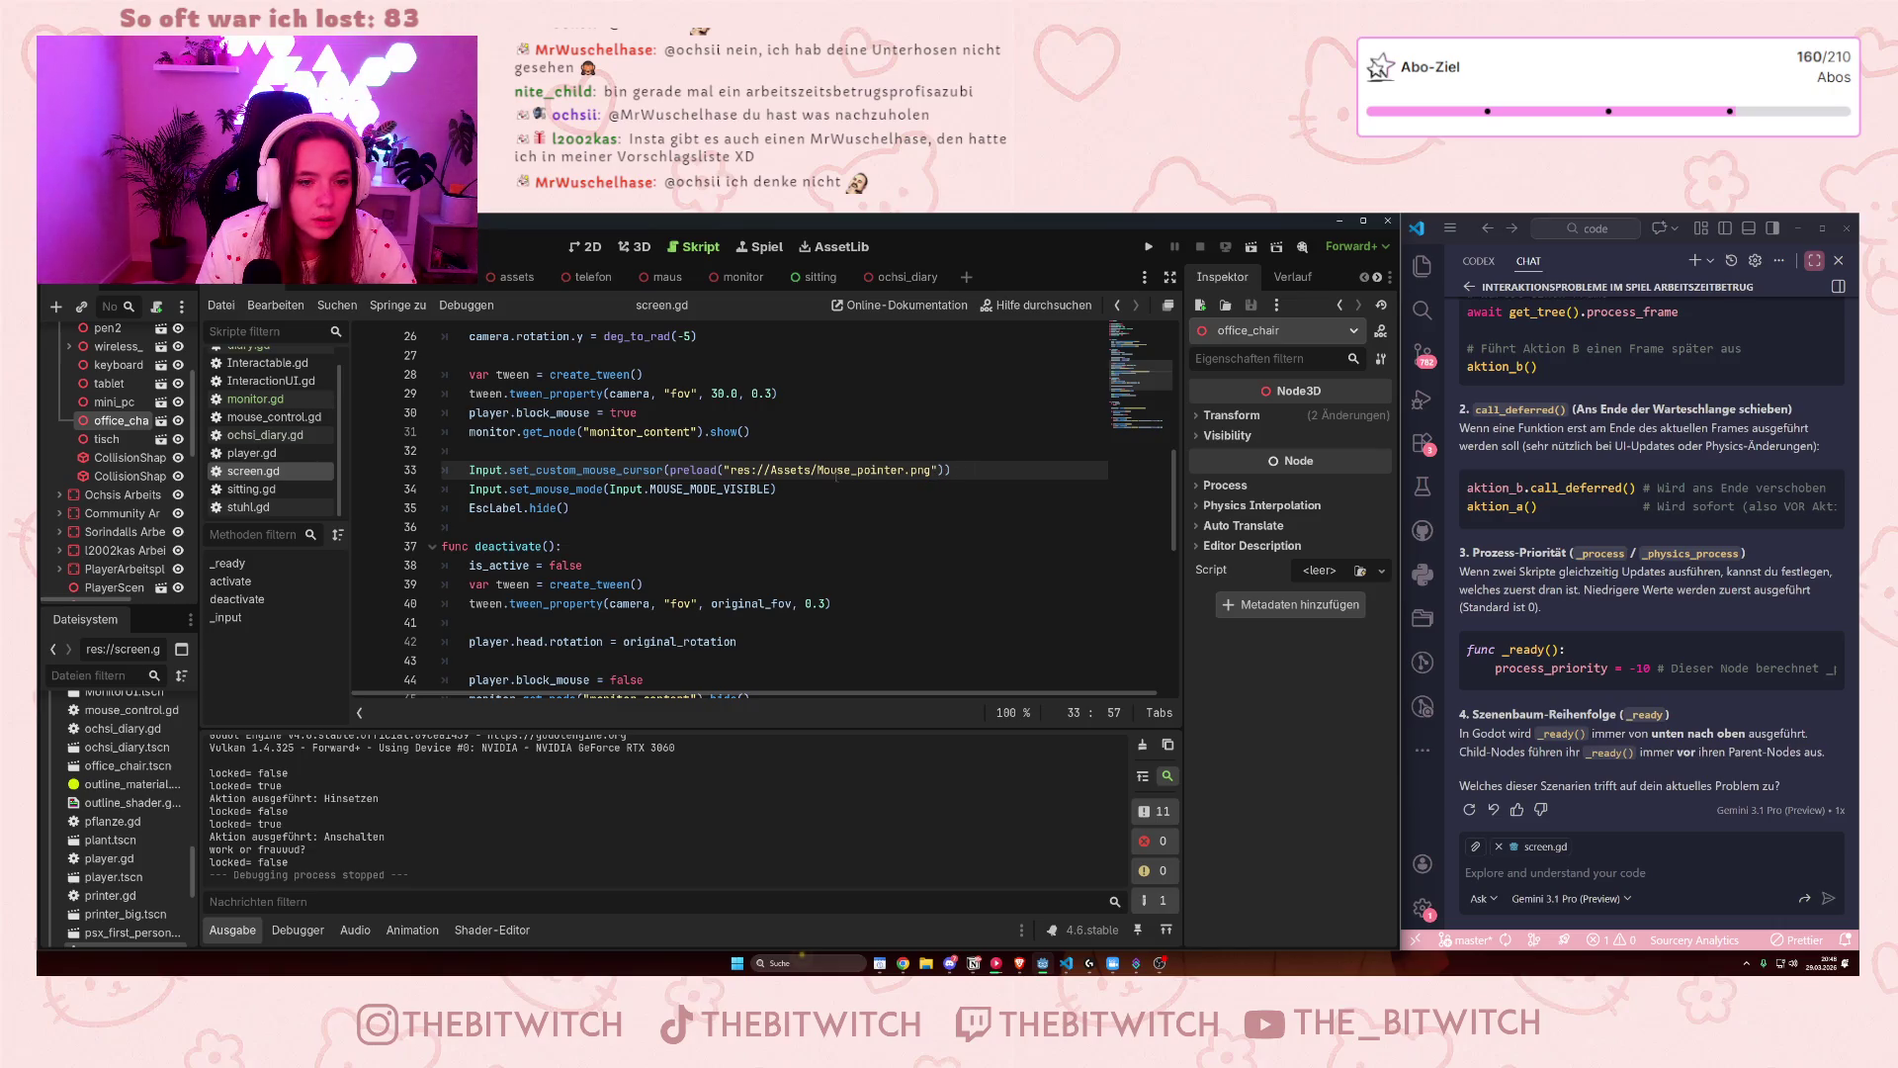
left_click(703, 470)
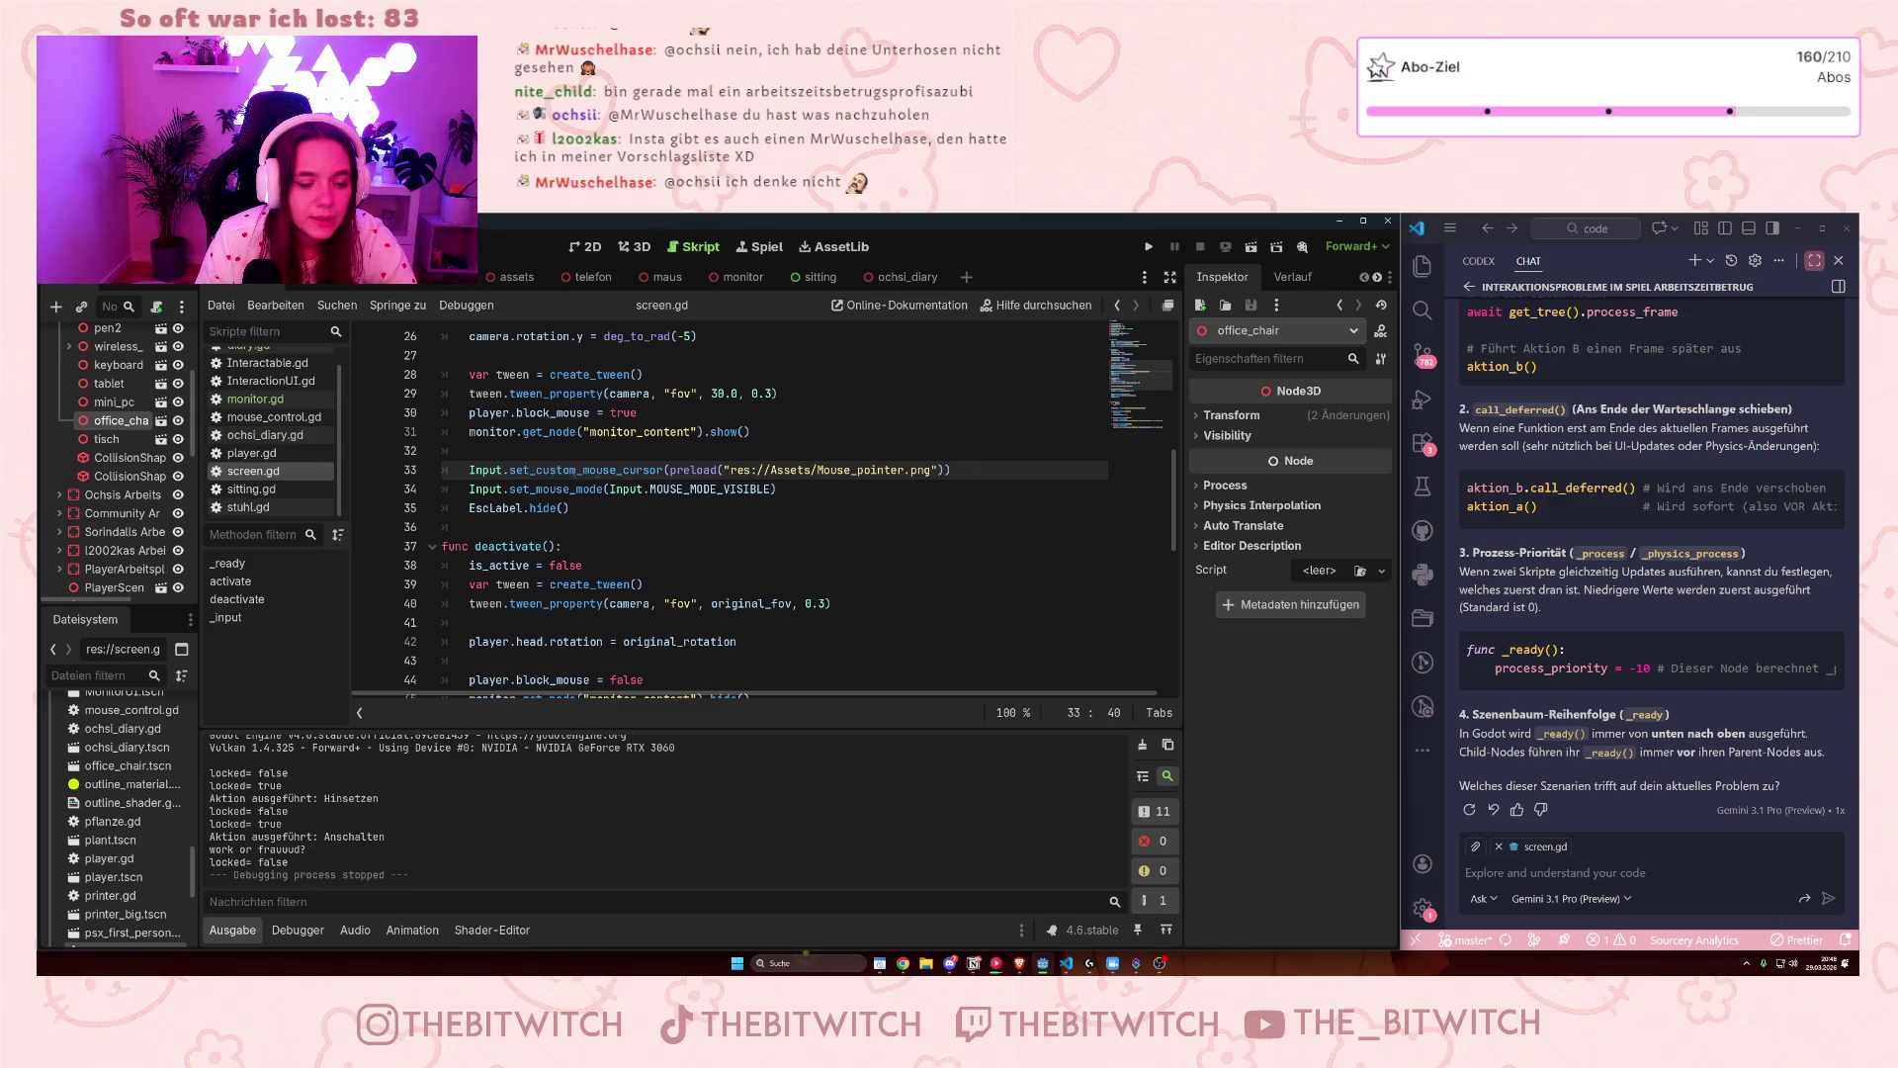
scroll(129, 813, "down", 2)
scroll(129, 812, "up", 7)
- Set the office_chair's Transform Scale x to 2 in the Inspector
scroll(187, 770, "up", 3)
left_click(134, 774)
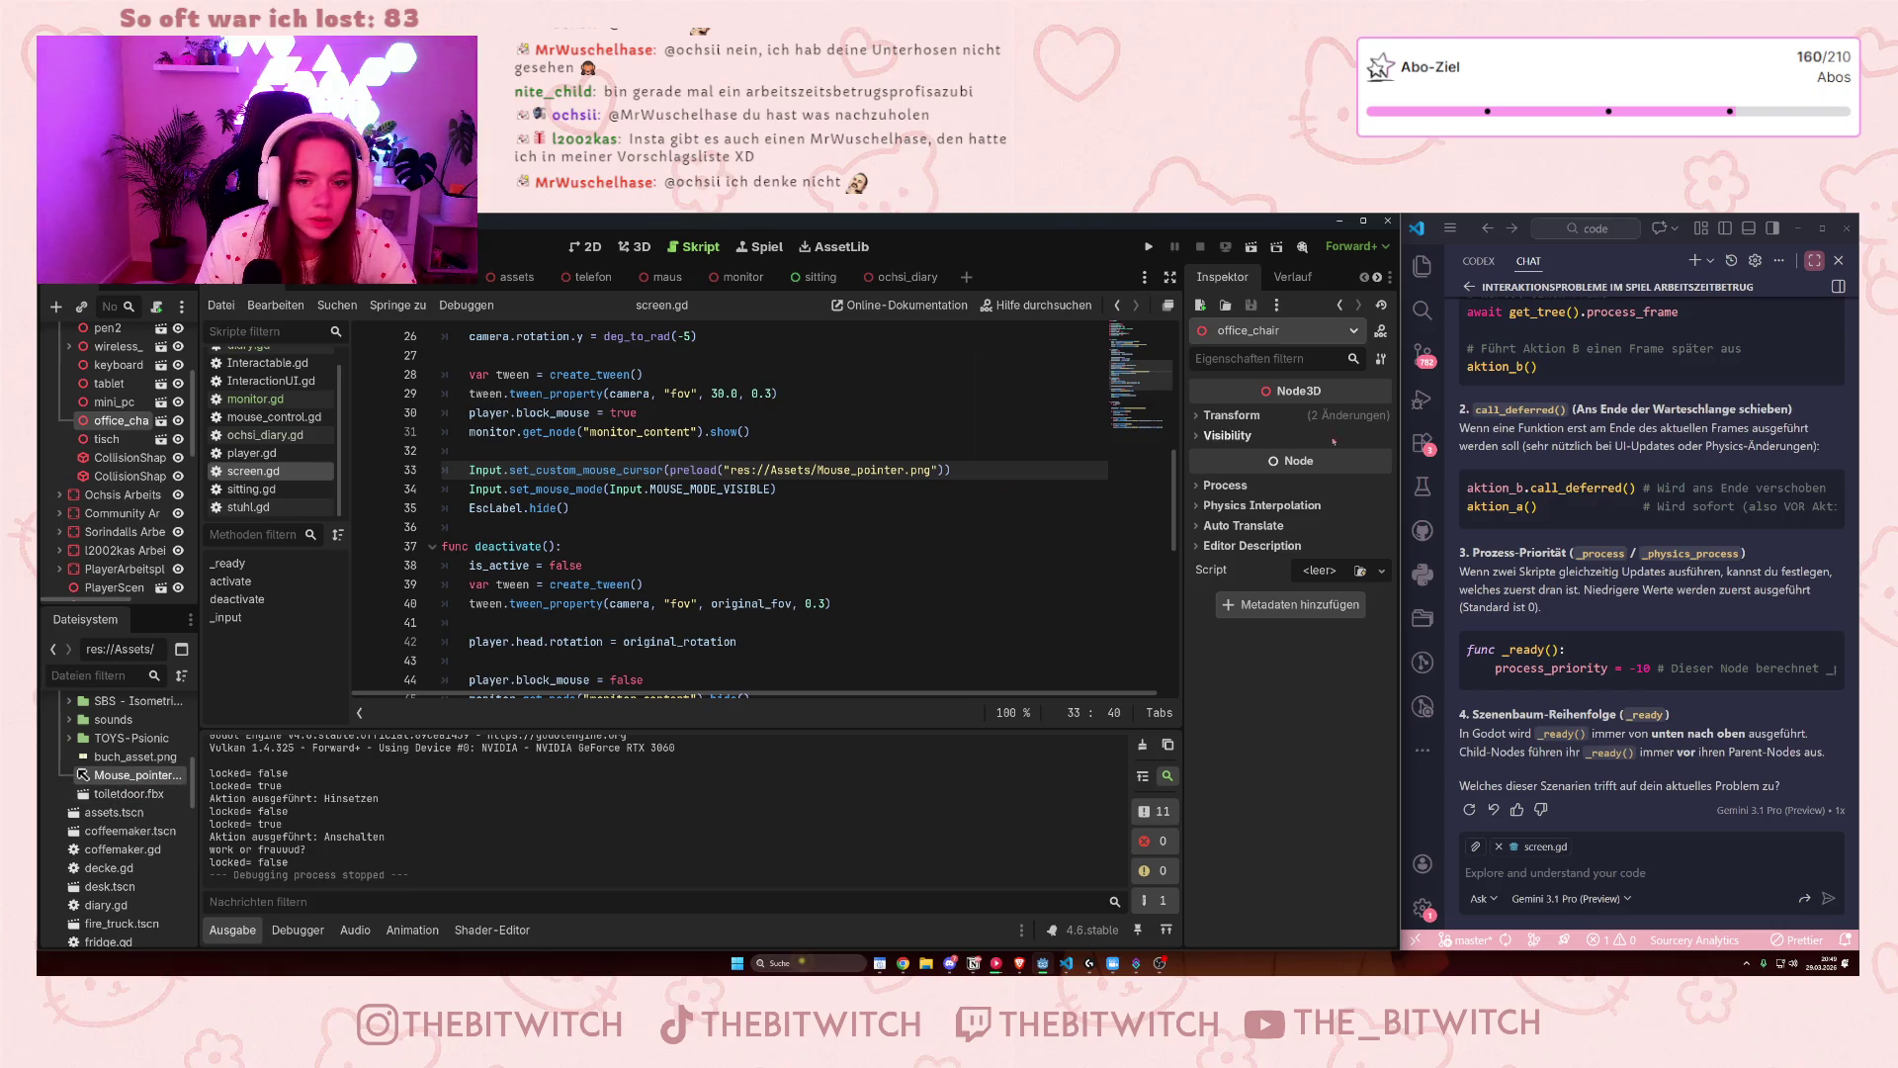
left_click(1231, 415)
left_click(1229, 555)
type("2")
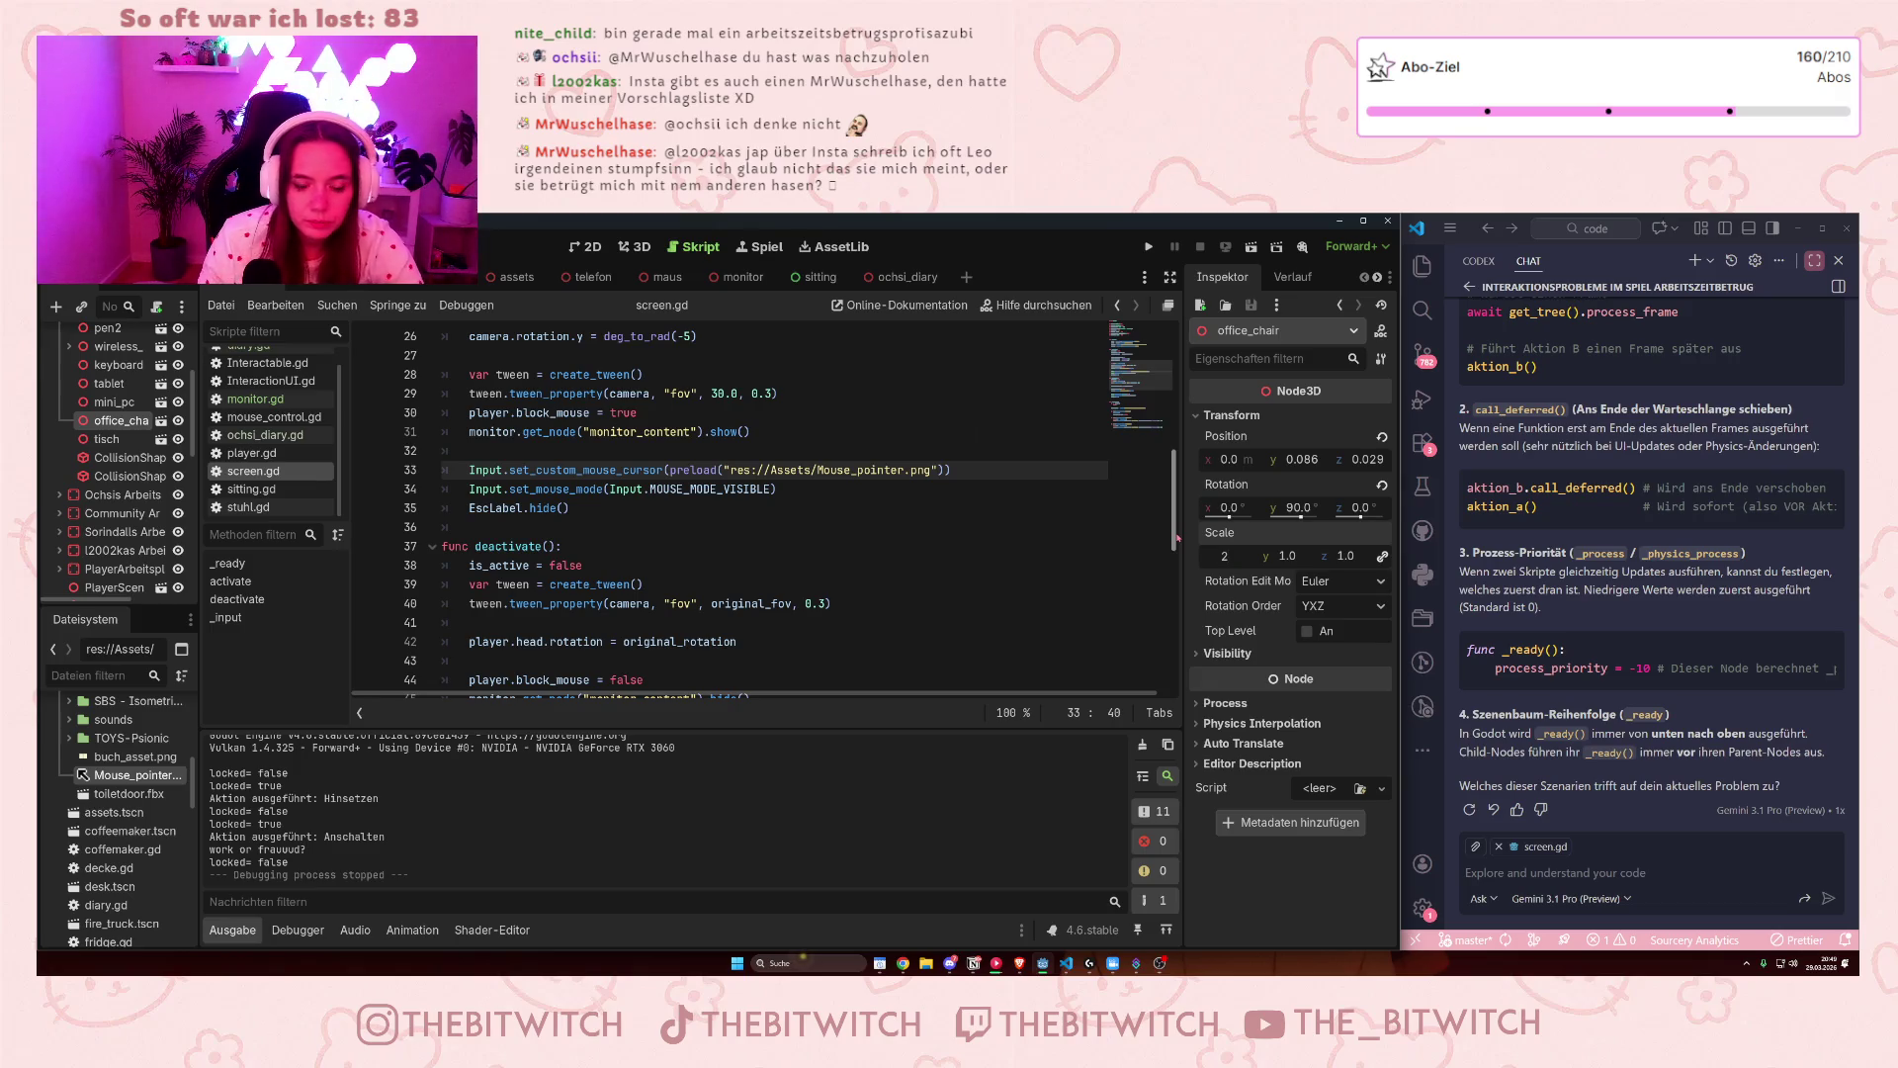
key("Return")
- Save the scene and run the game with F5 to test the bigger chair
left_click(911, 487)
key("ctrl+s")
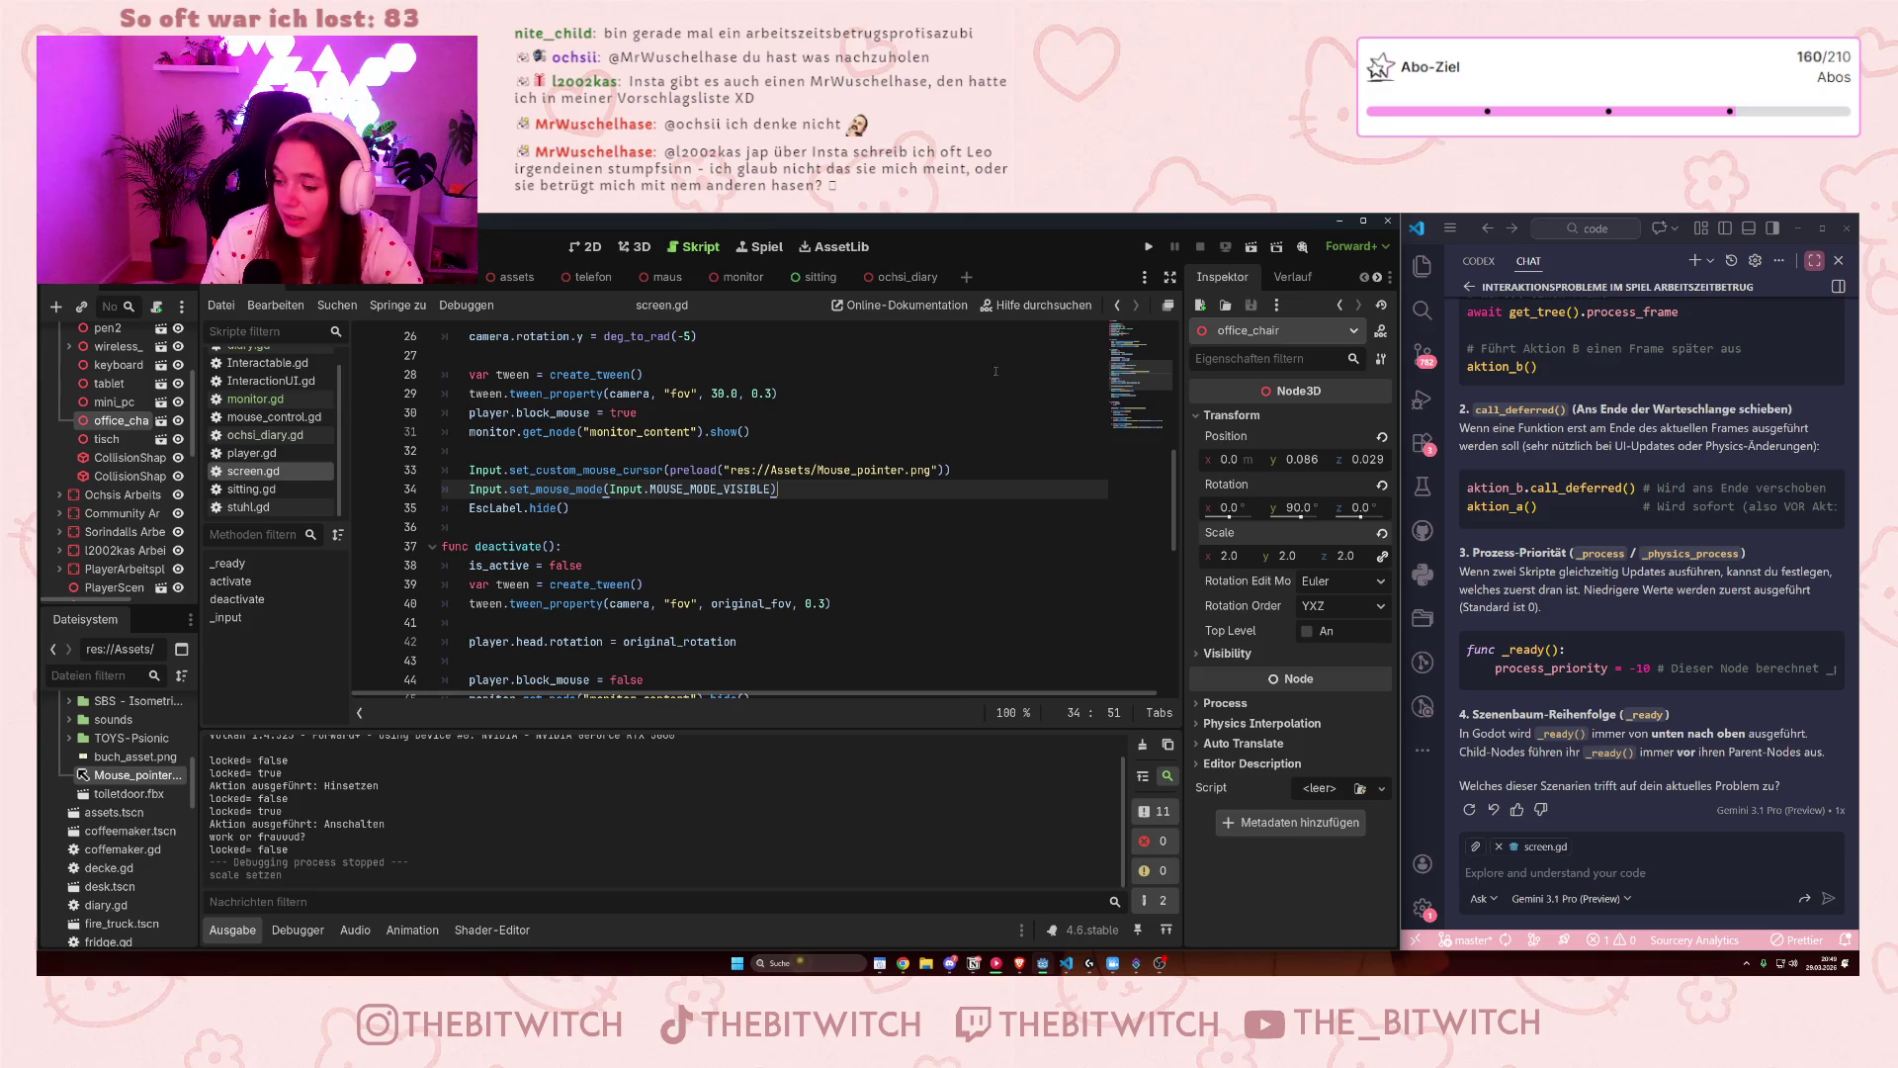
key("F5")
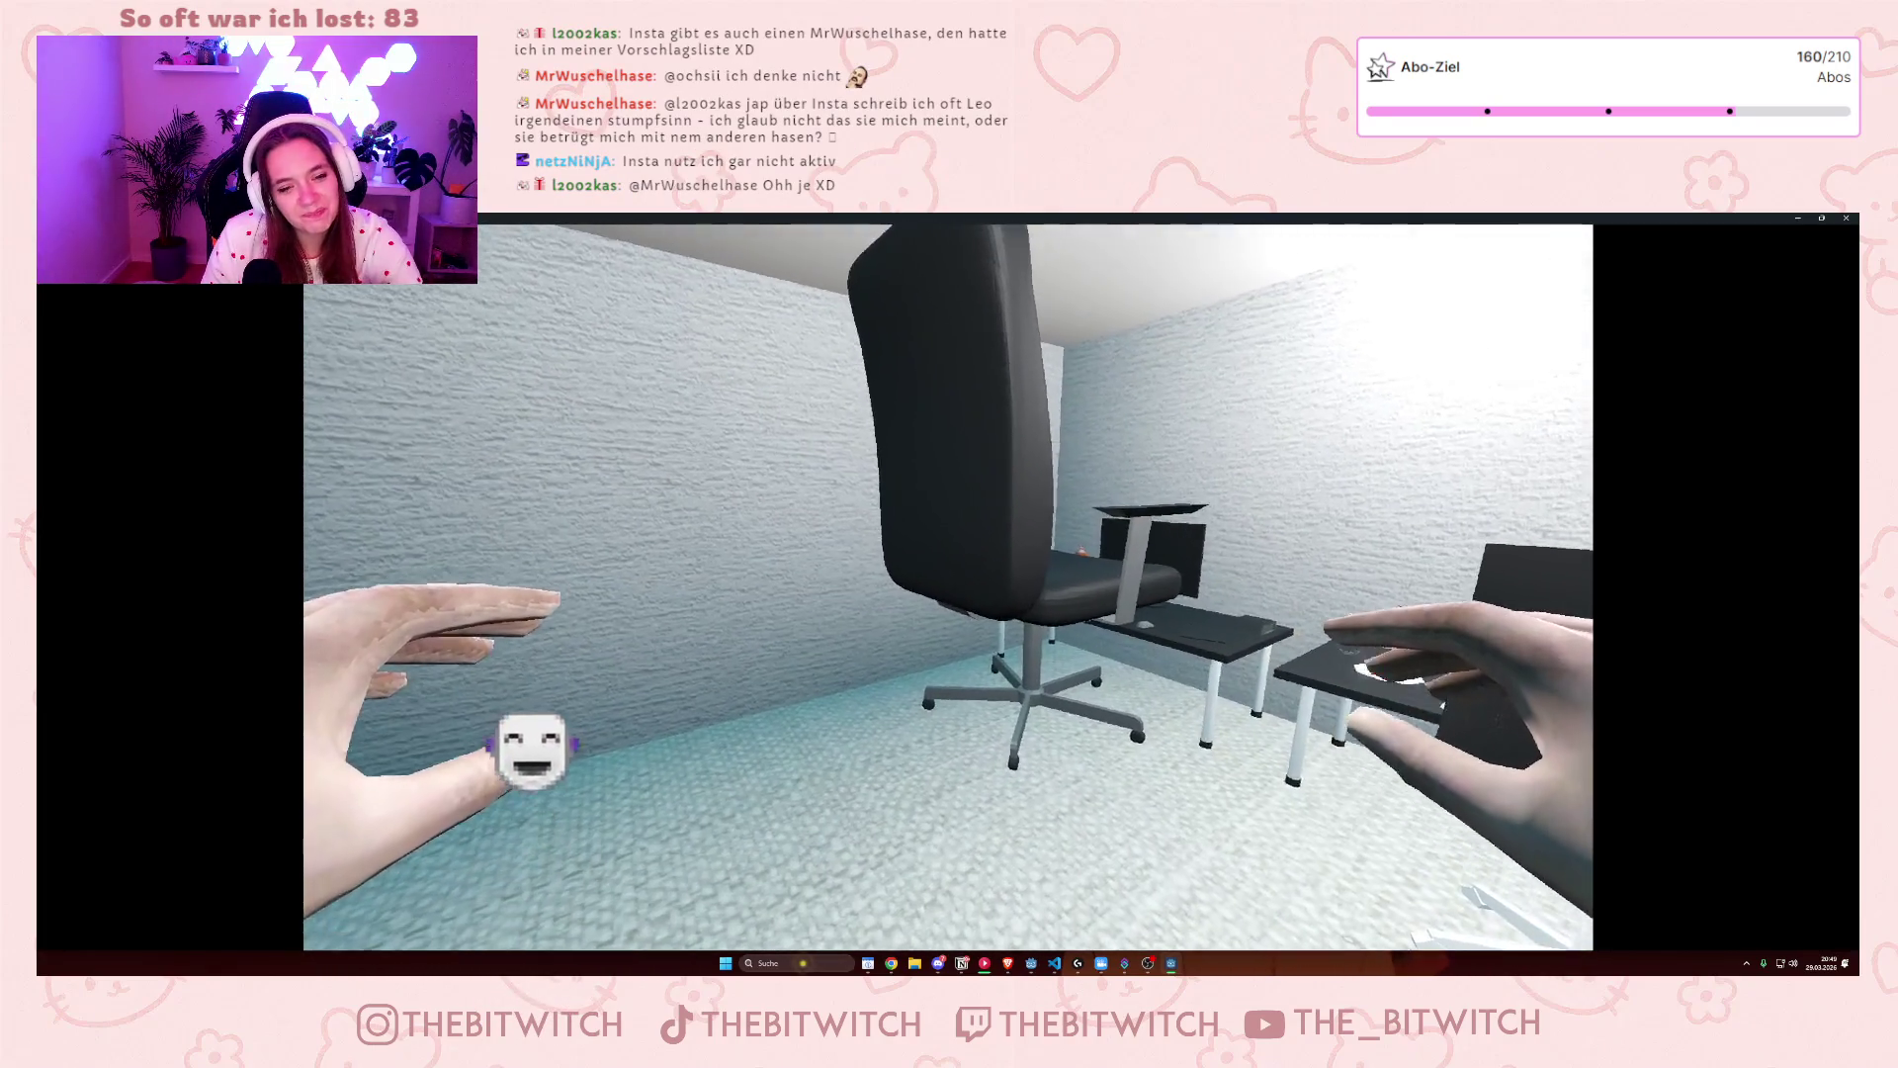
- Stop the game, reset the office_chair's Scale x to 1, and bring up Mouse_pointer.png's options
key("Escape")
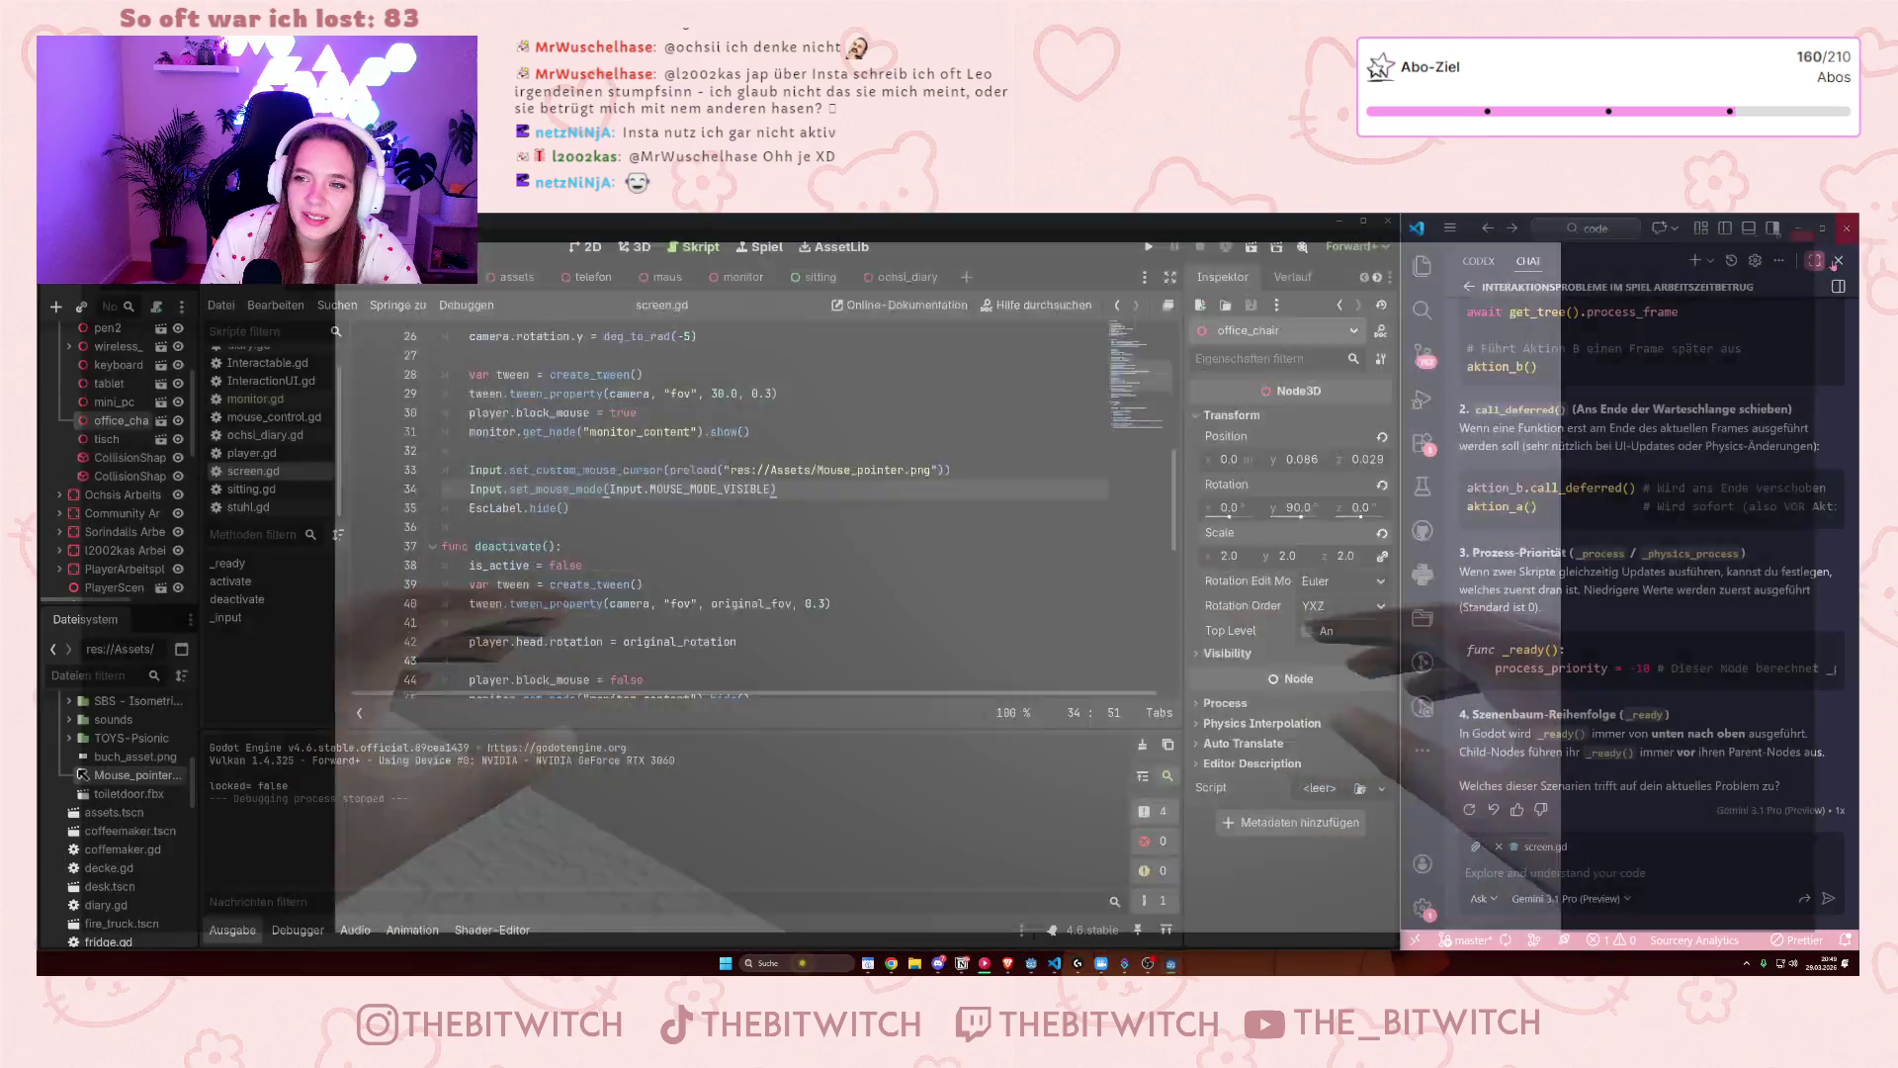
left_click(1223, 555)
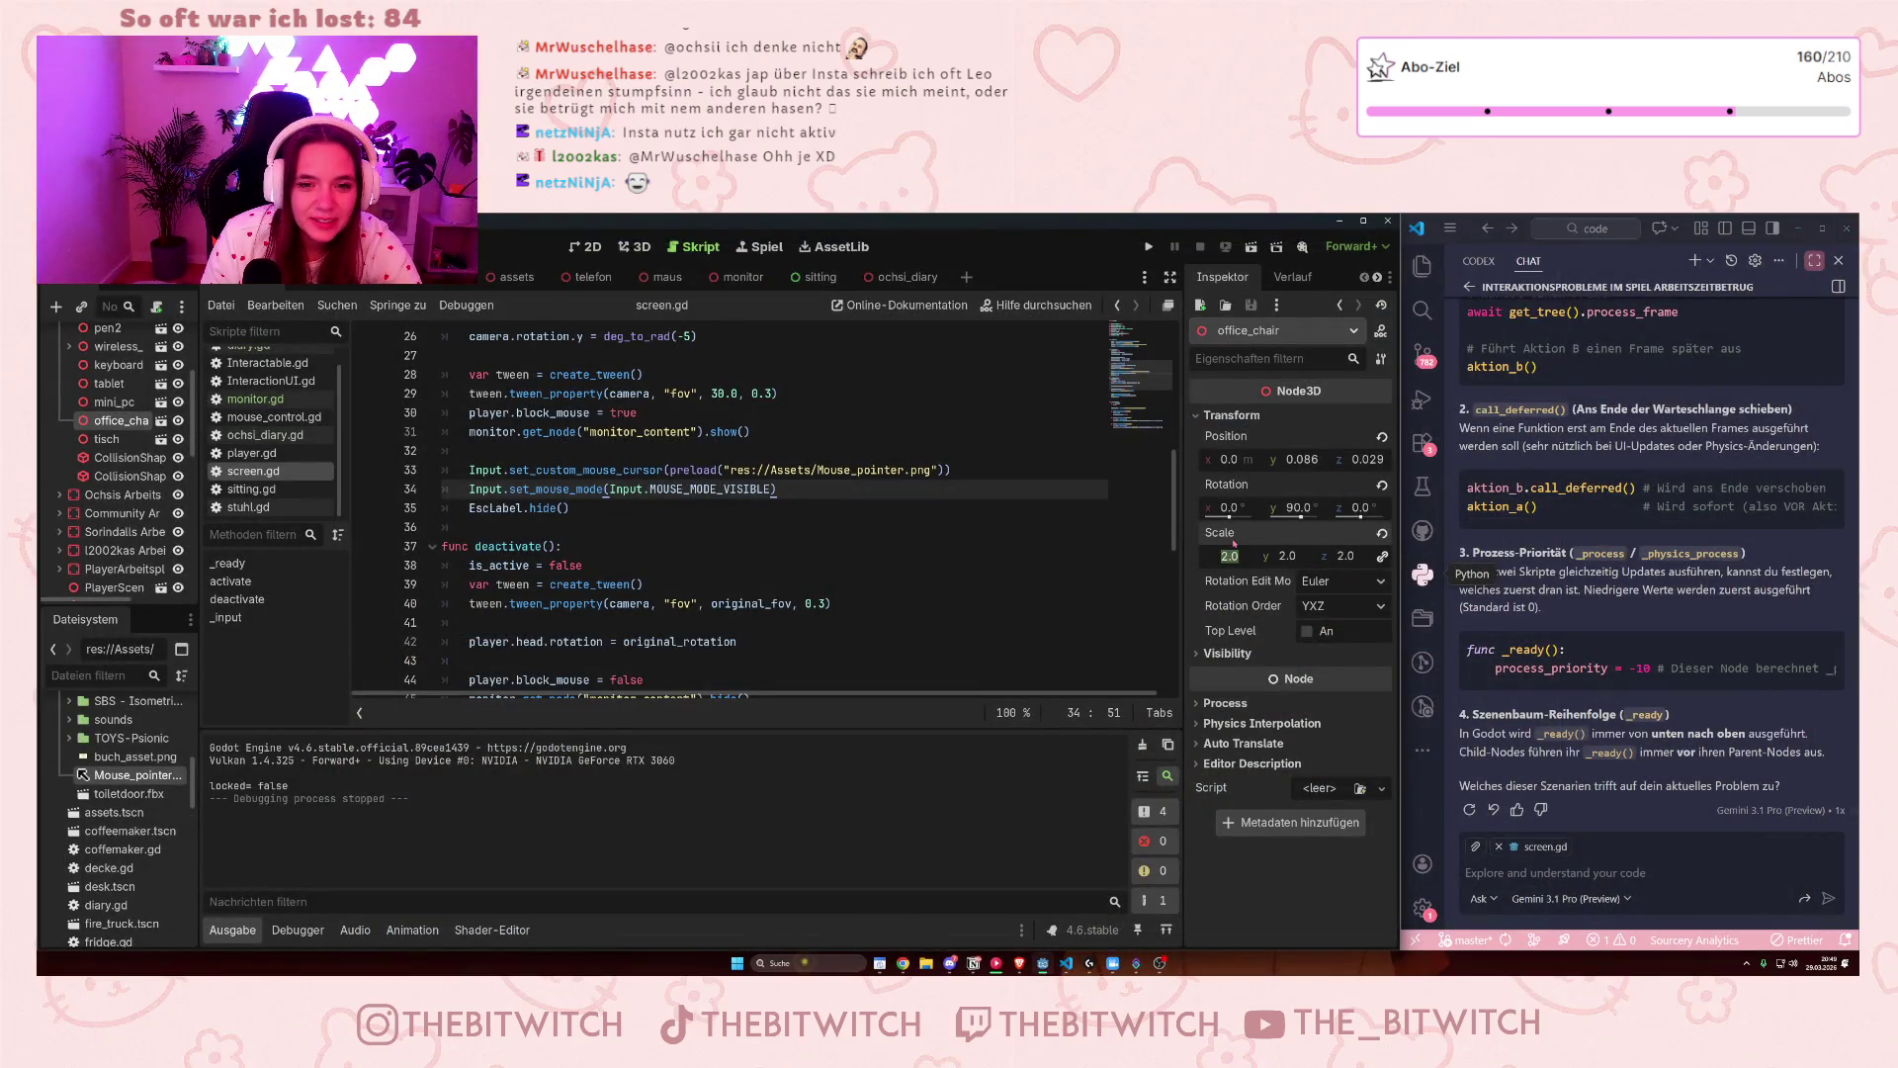
type("1")
key("Return")
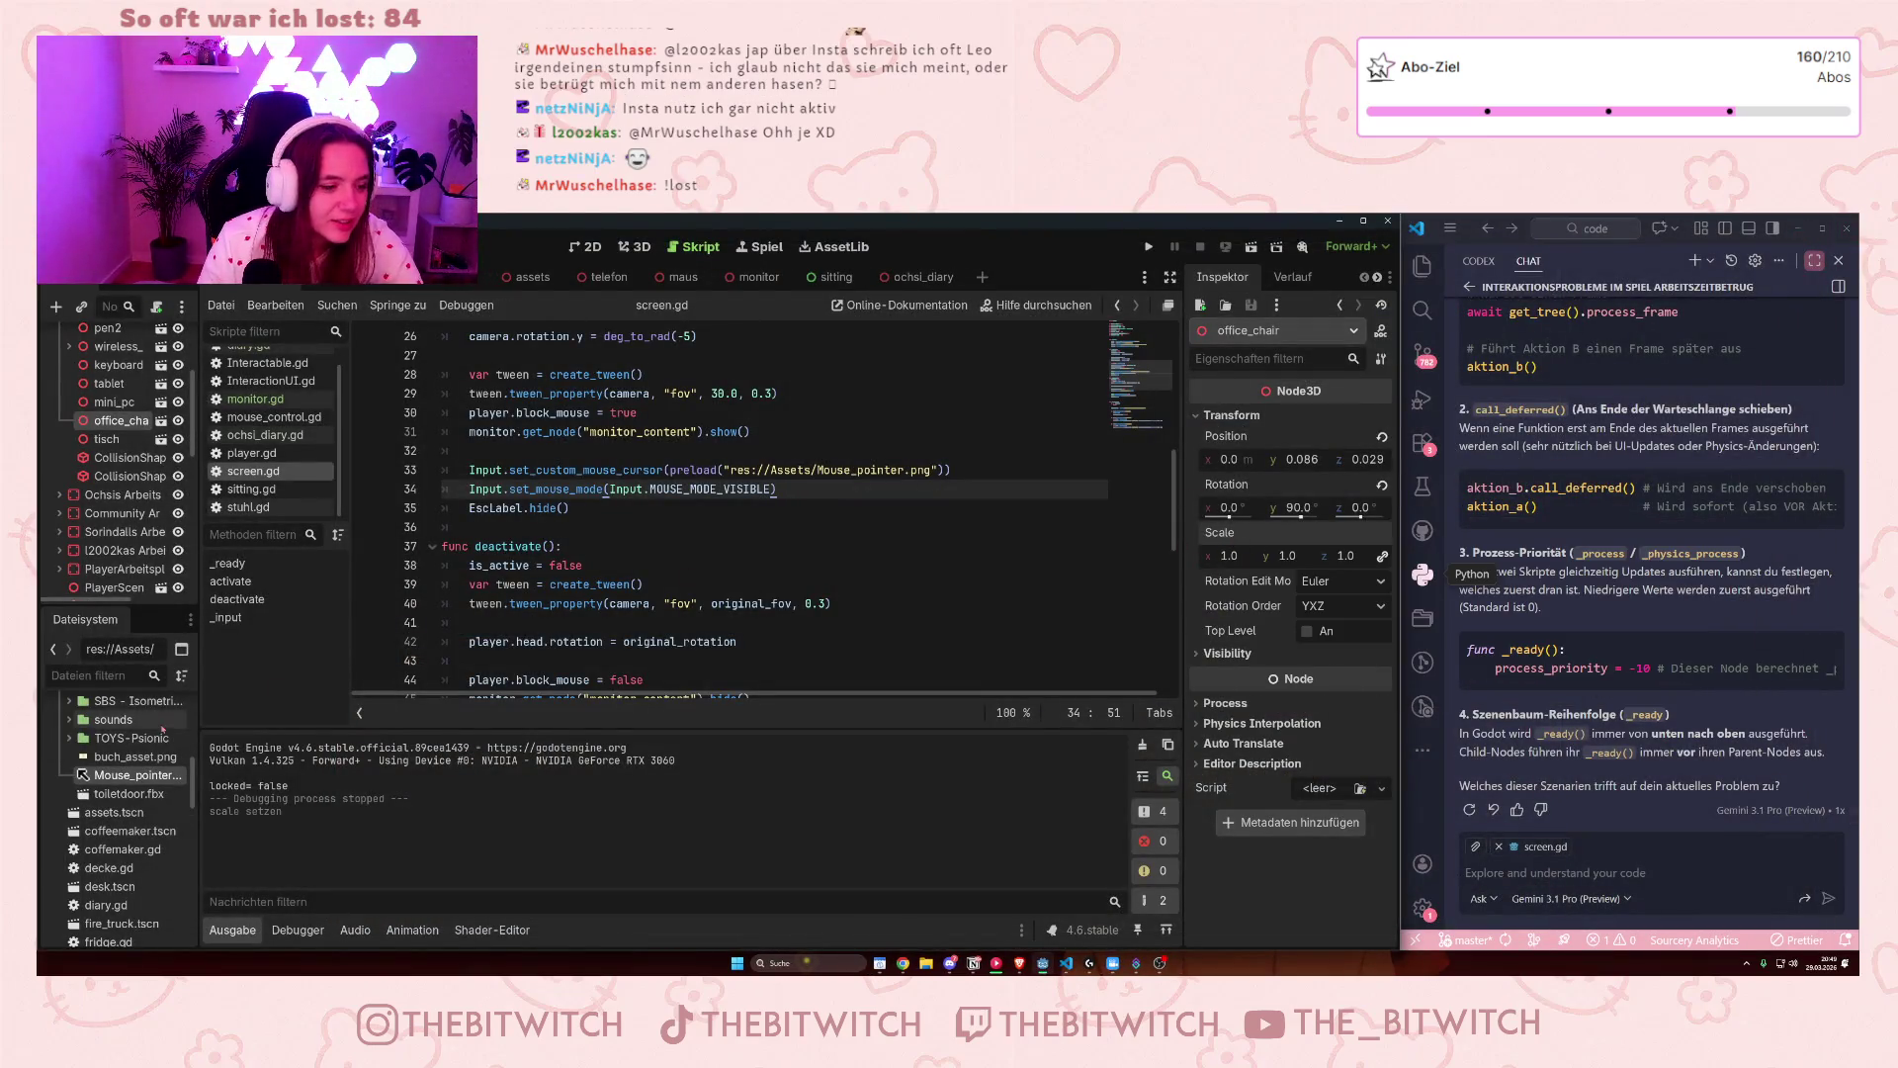
right_click(94, 777)
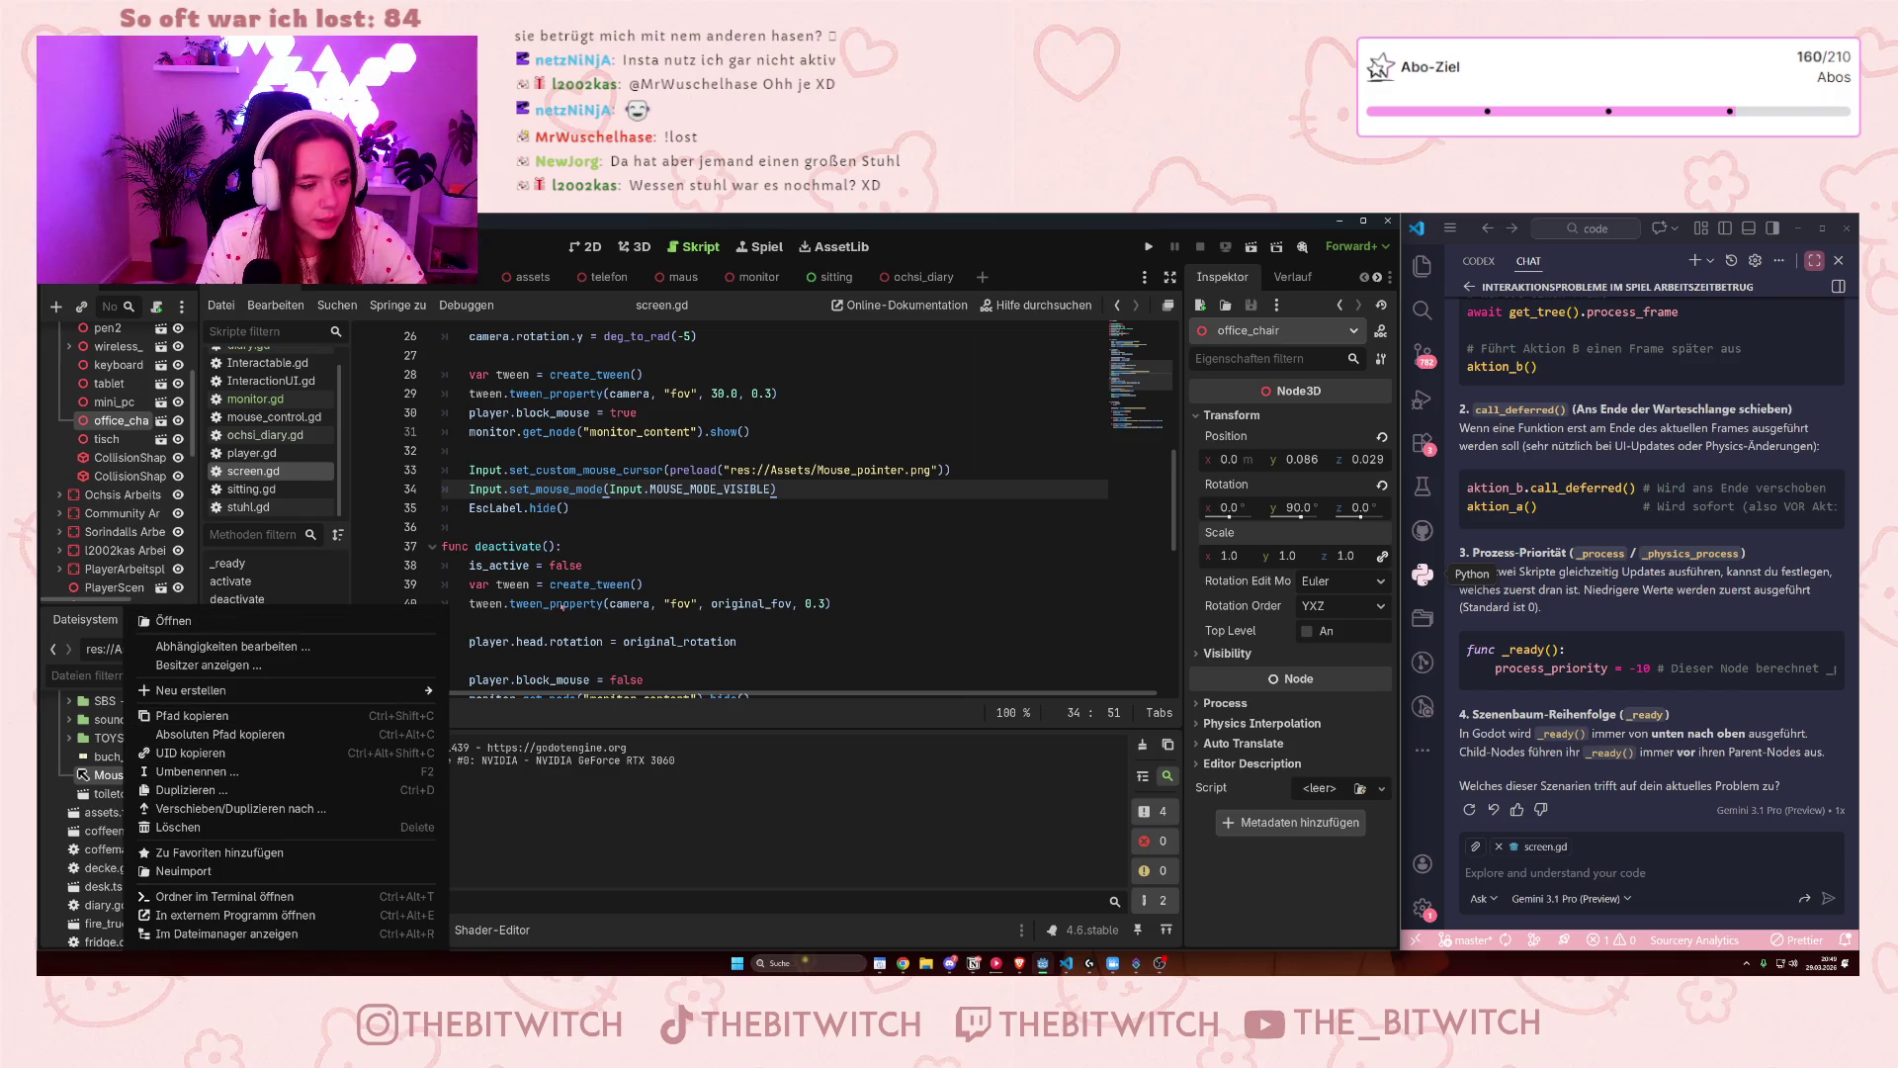
- Dismiss the Mouse_pointer.png menu unused and place the caret on lines 33 and 37 of screen.gd
left_click(596, 600)
left_click(938, 469)
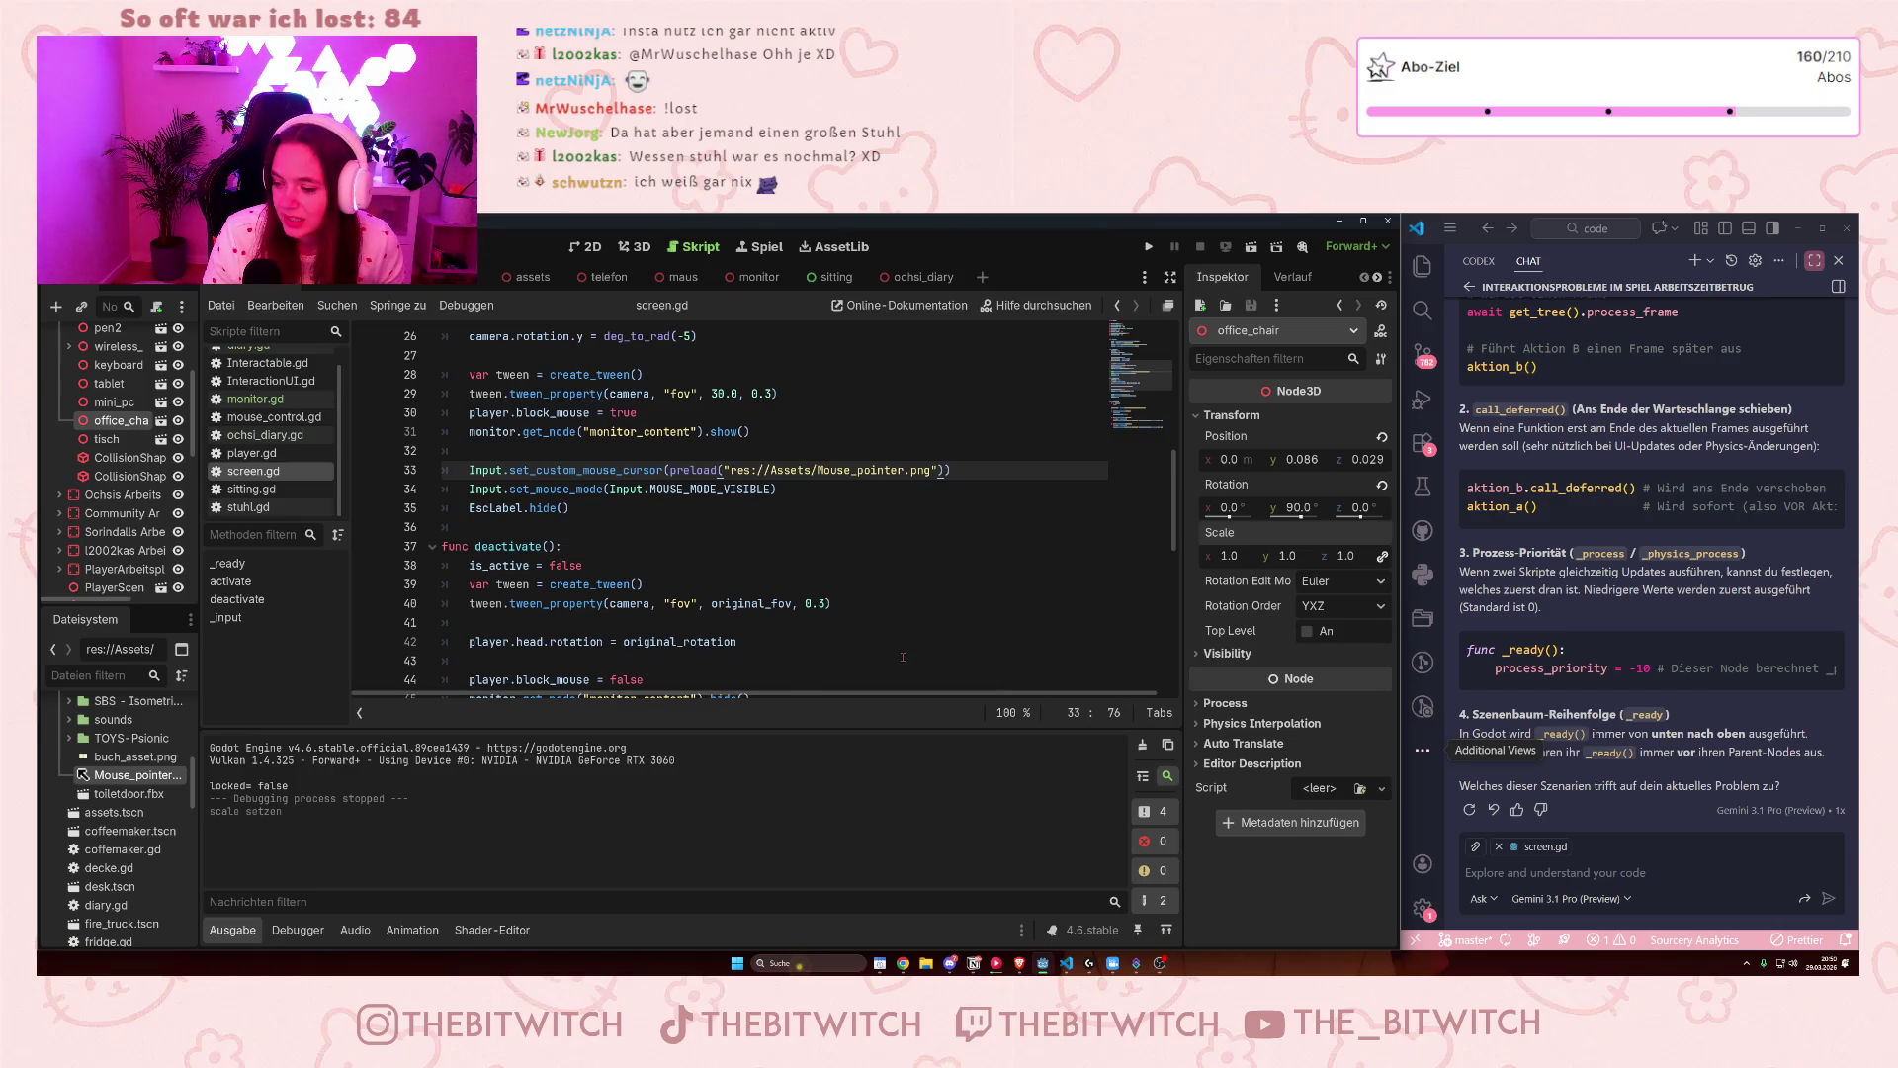
left_click(883, 547)
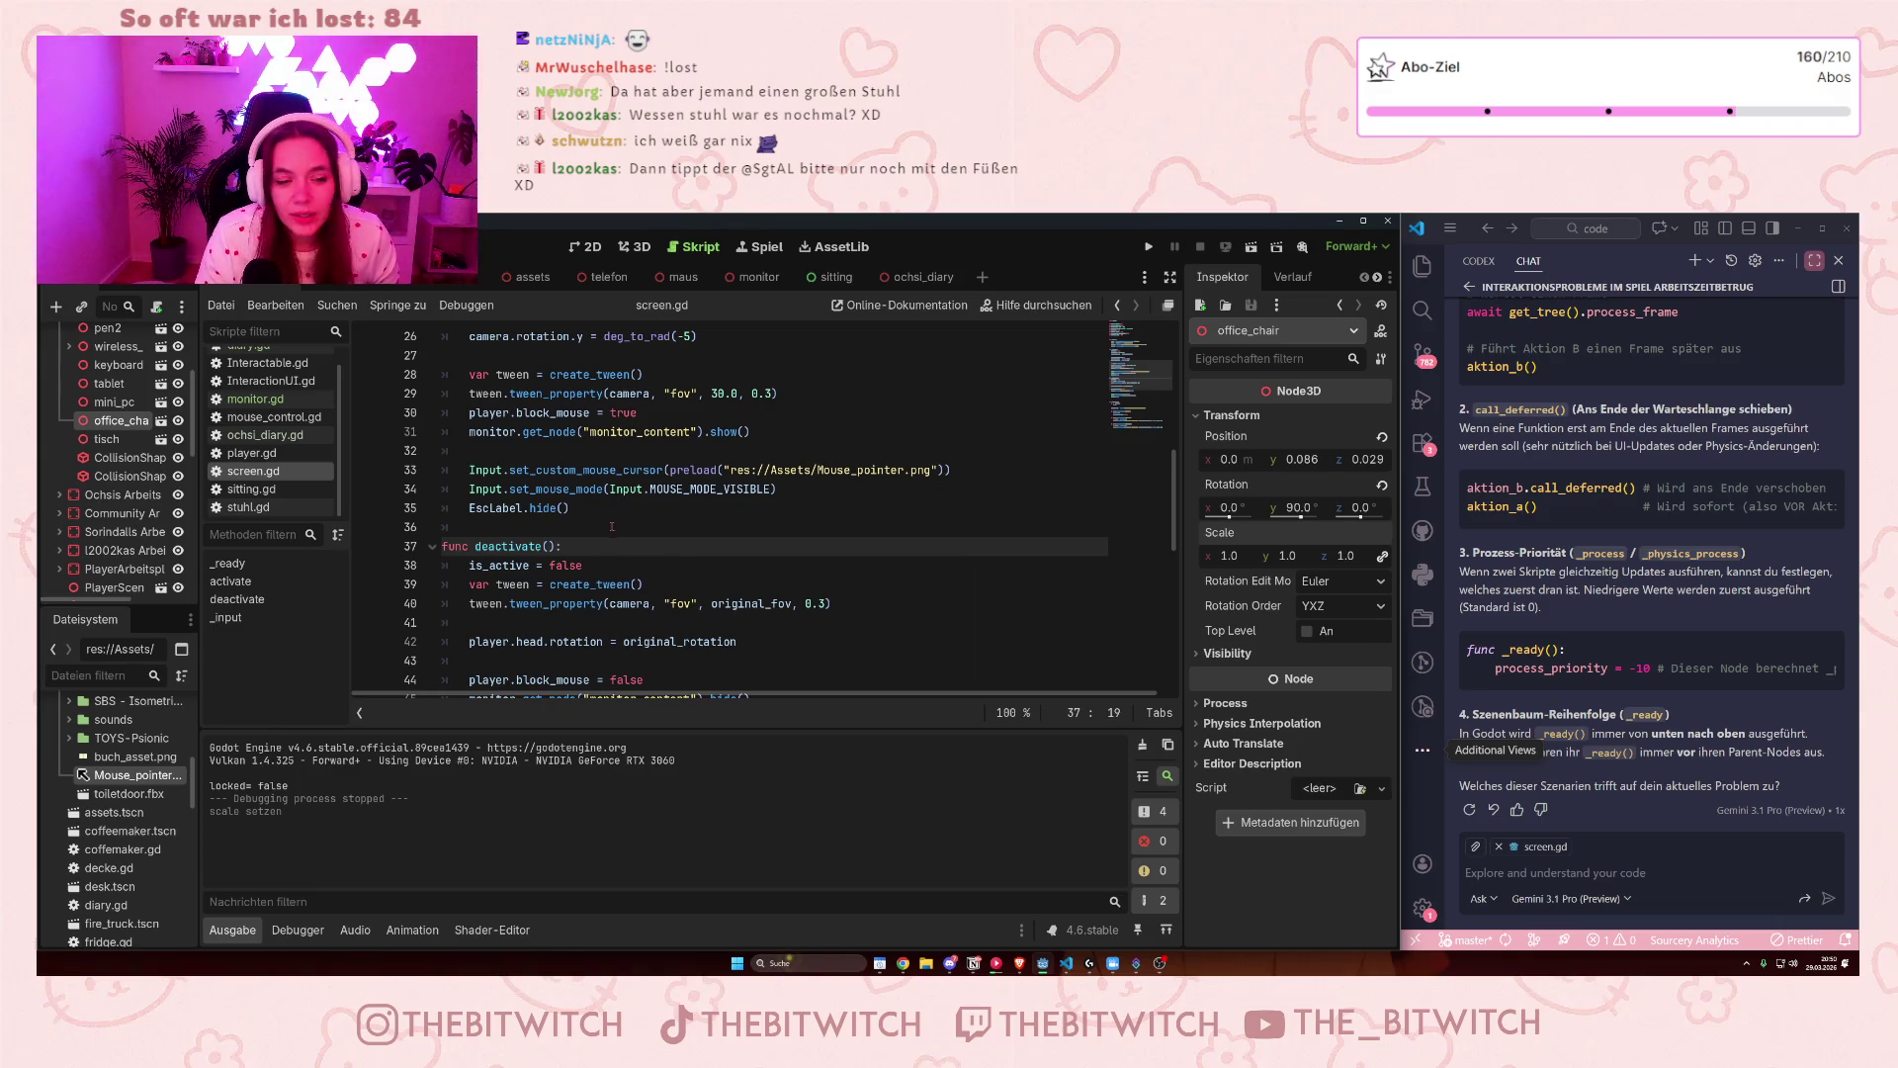
- Review the scene tree and screen.gd, click empty lines 36 and 32, and save with Ctrl+S
scroll(188, 548, "up", 5)
scroll(148, 519, "down", 8)
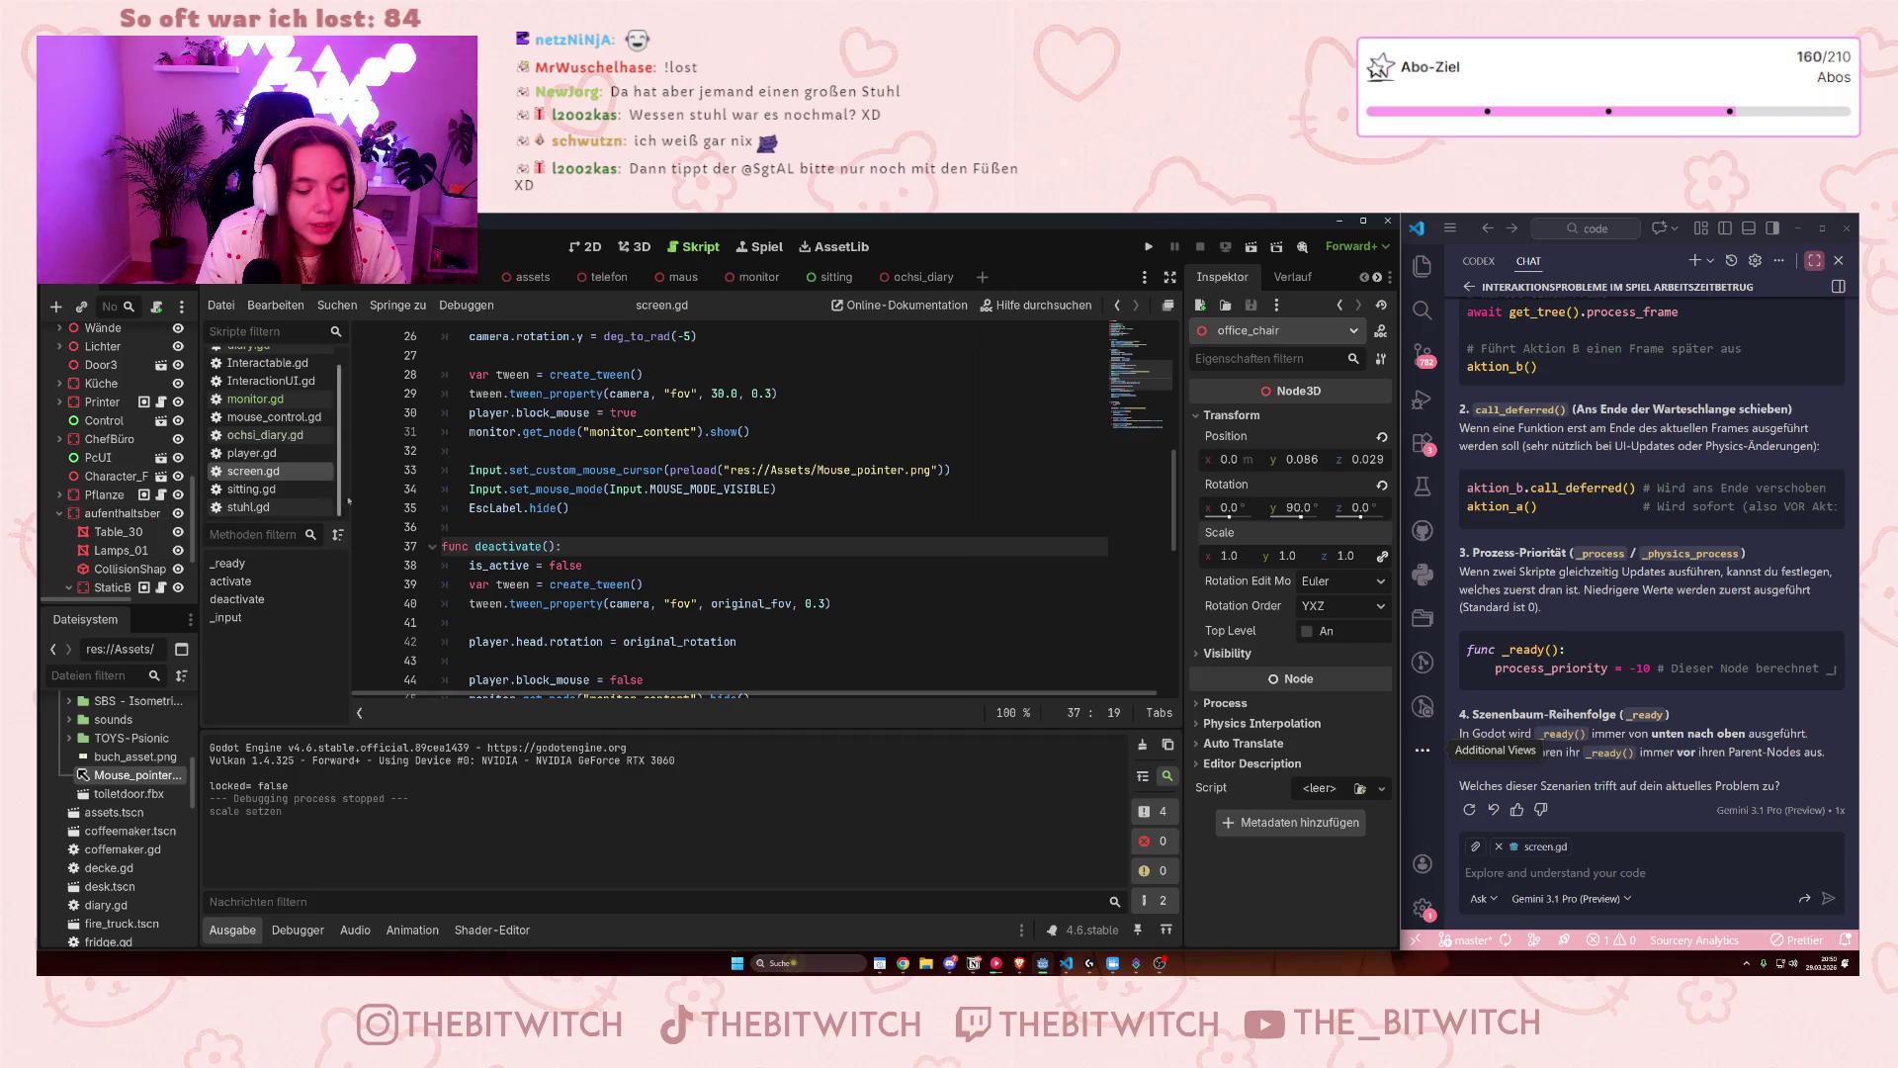
scroll(591, 508, "down", 4)
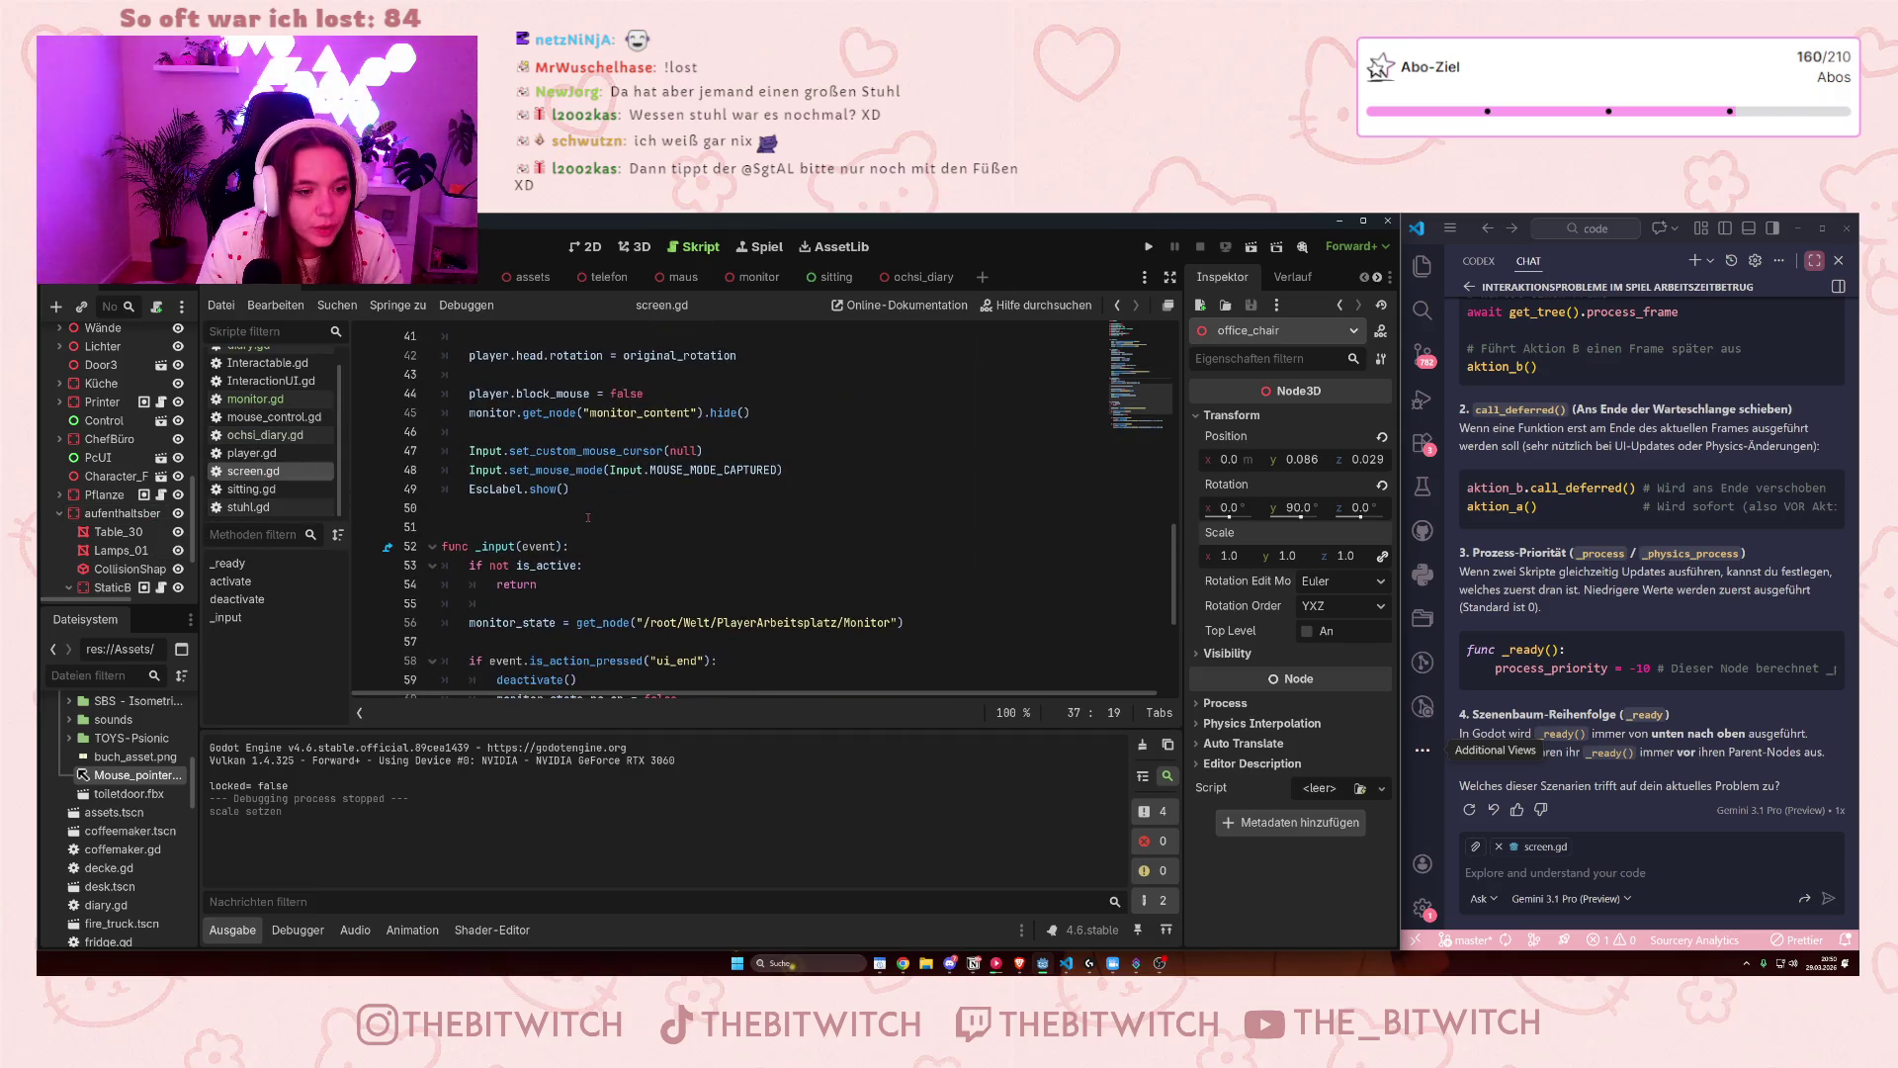
scroll(587, 512, "up", 4)
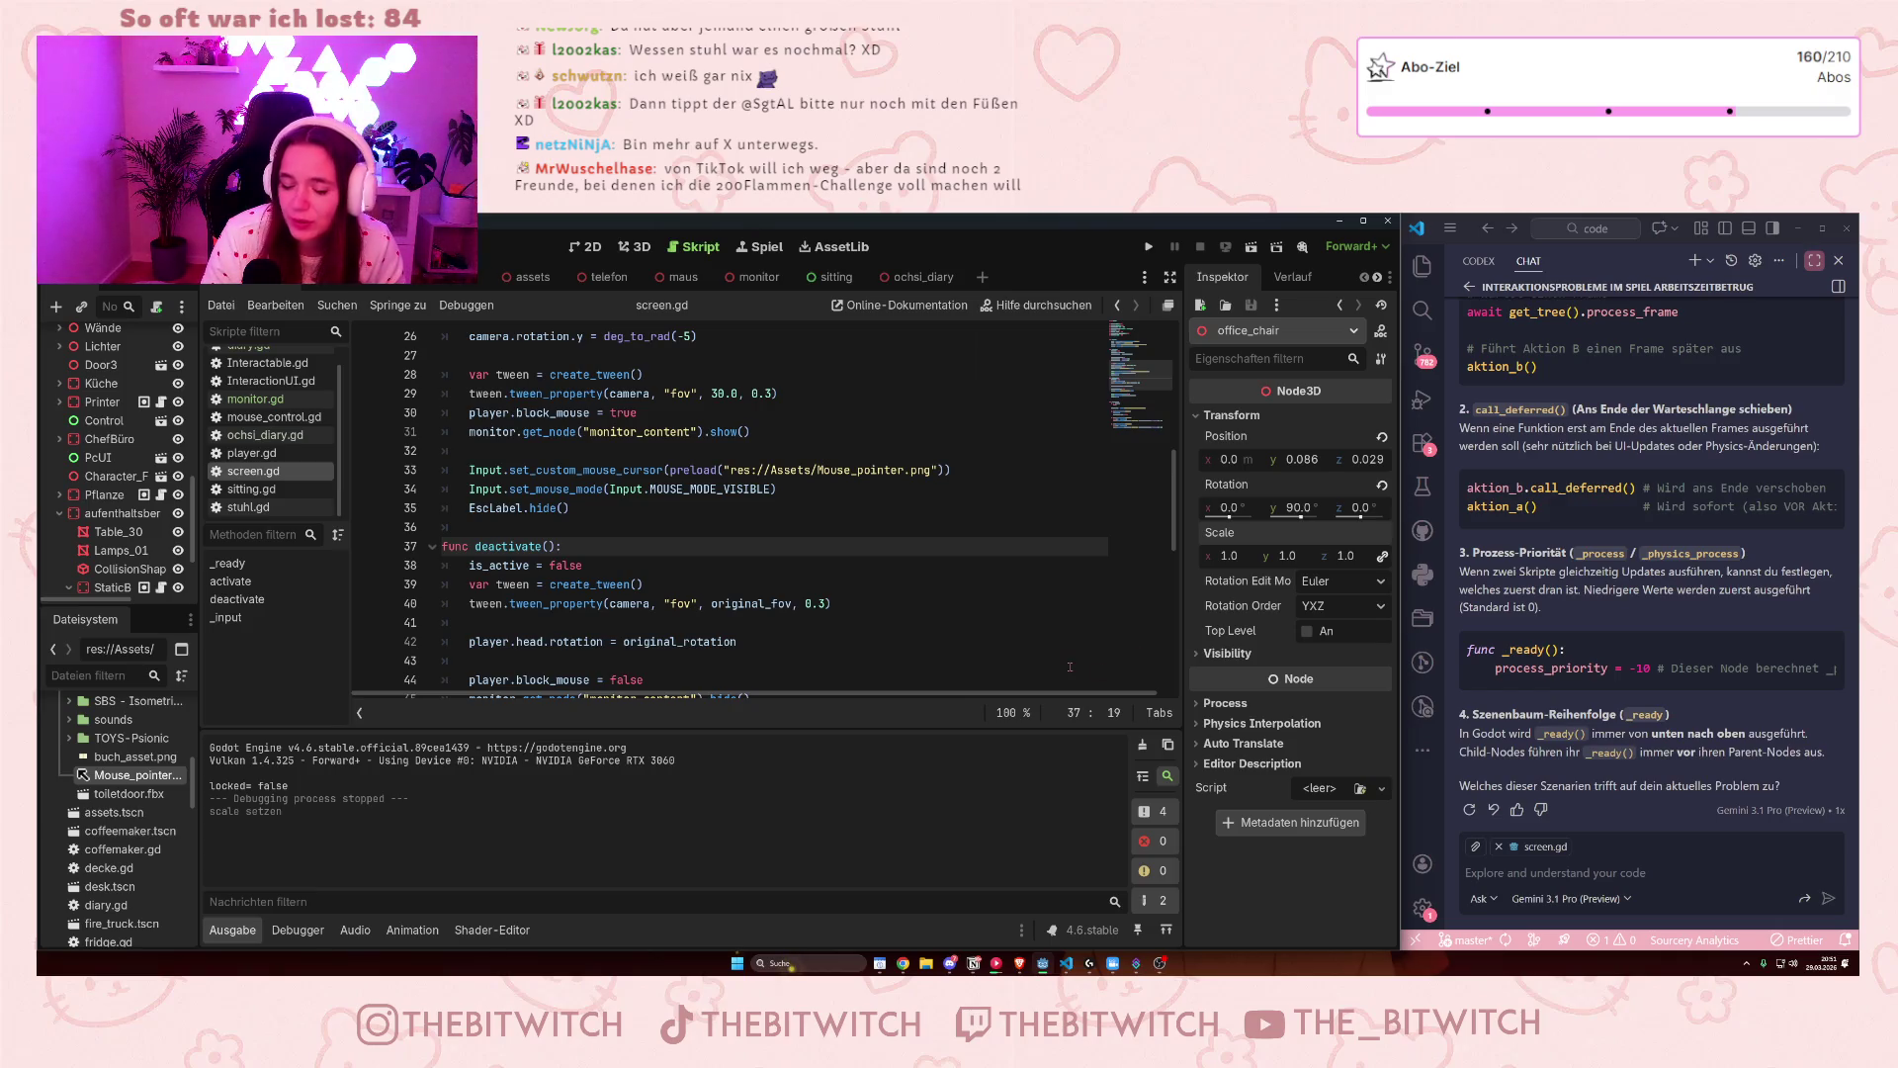
left_click(736, 534)
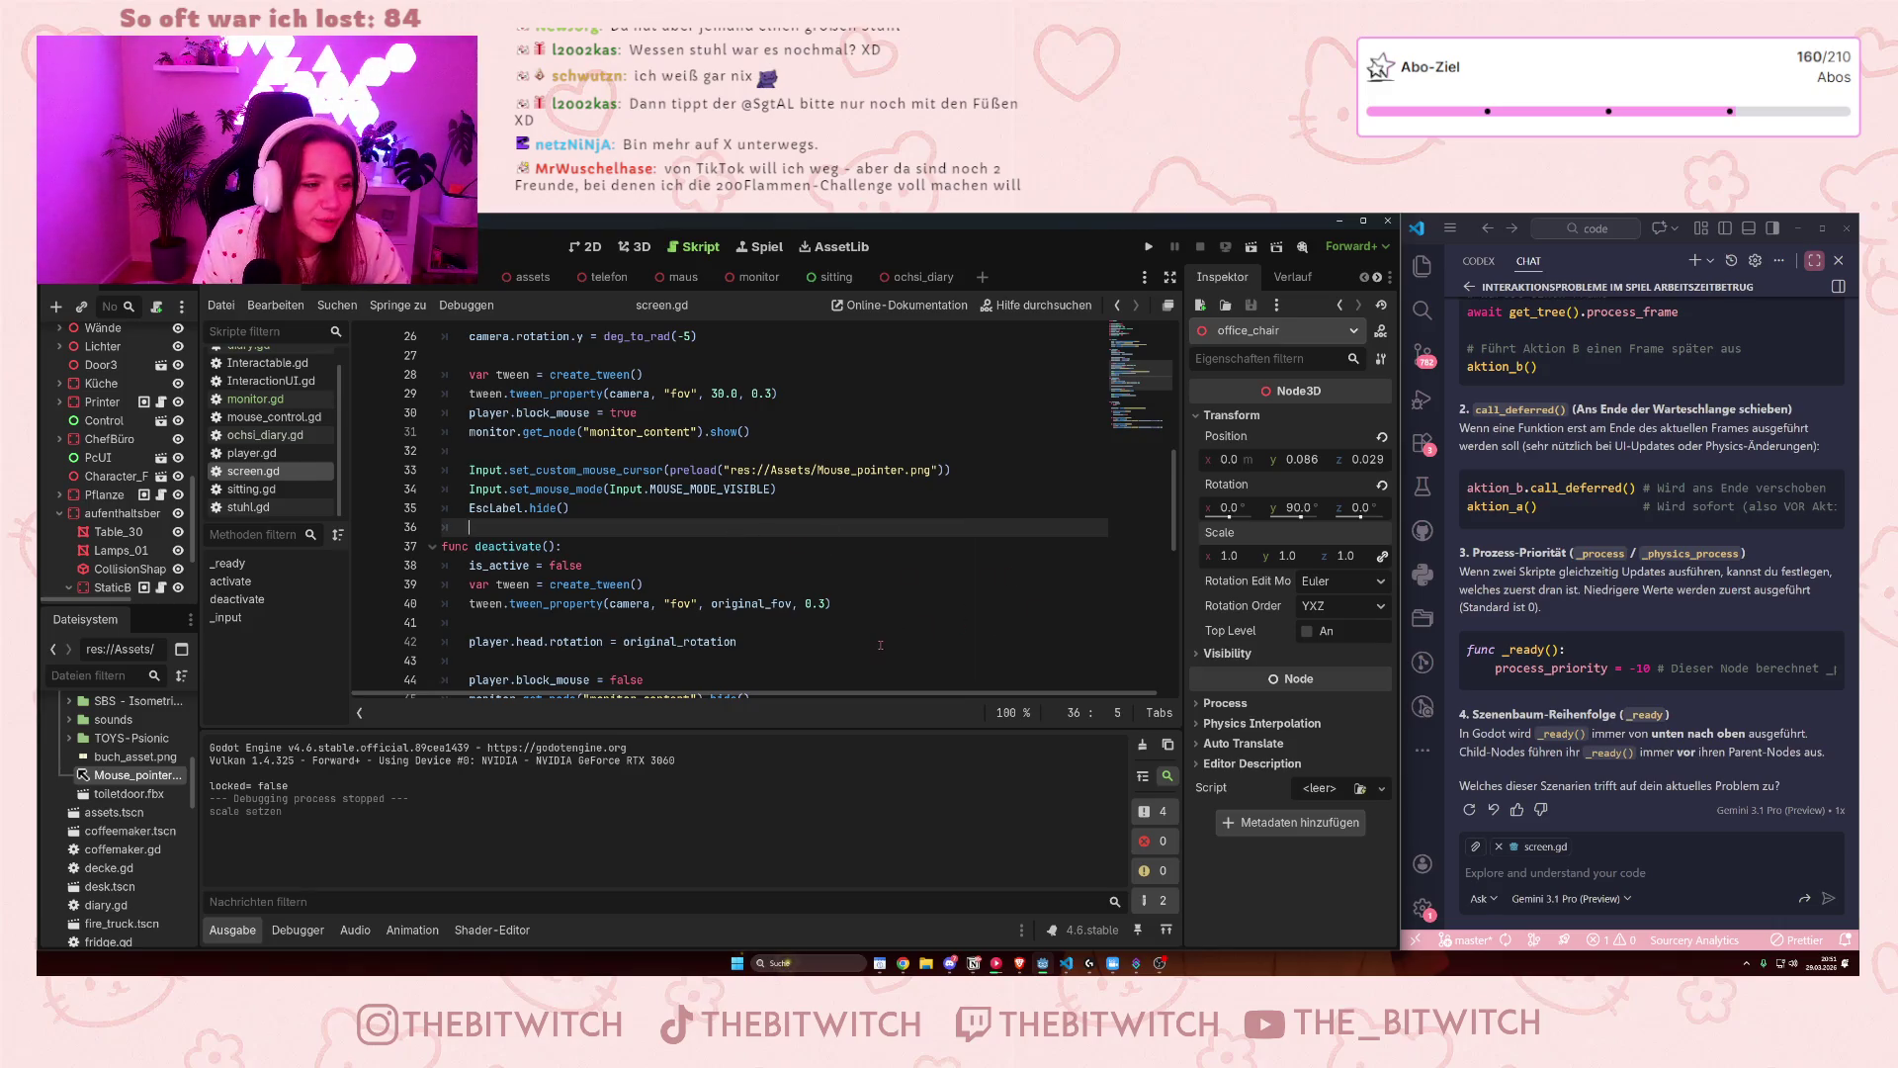
scroll(99, 495, "up", 5)
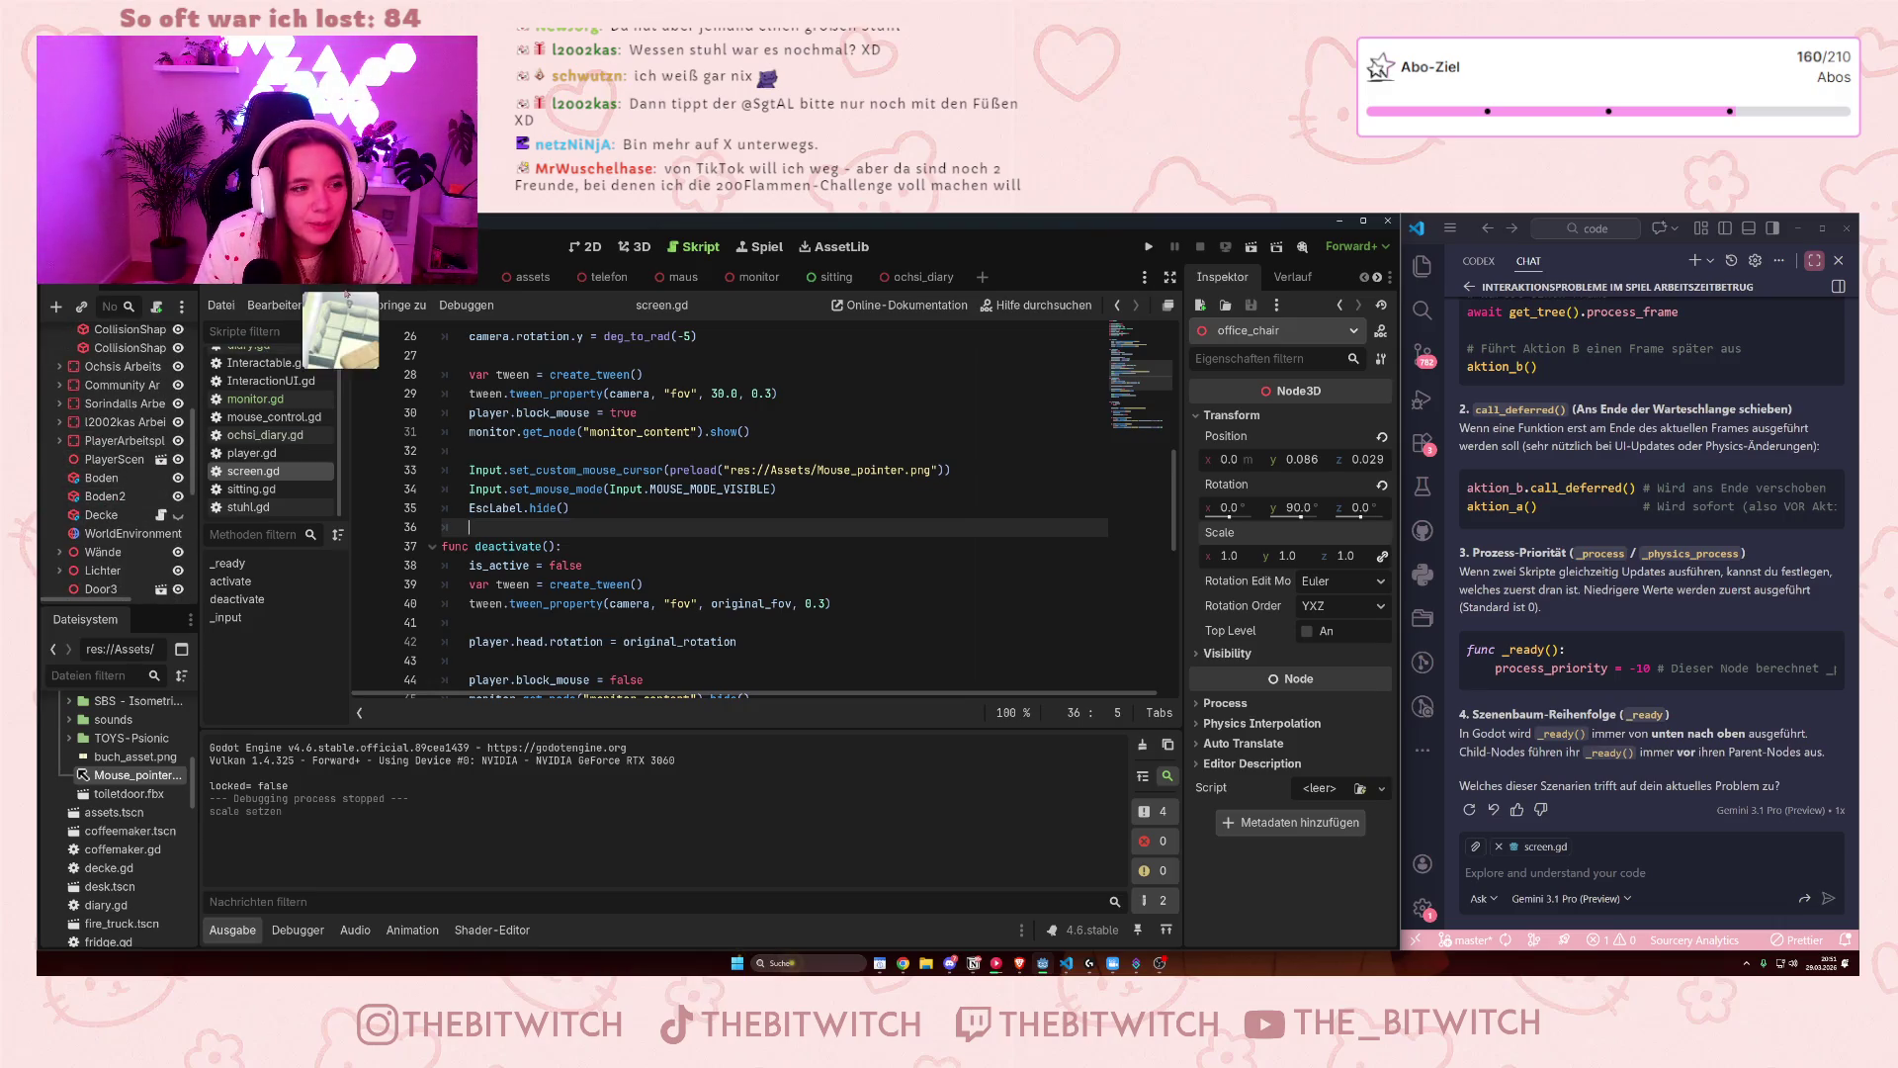
left_click(594, 453)
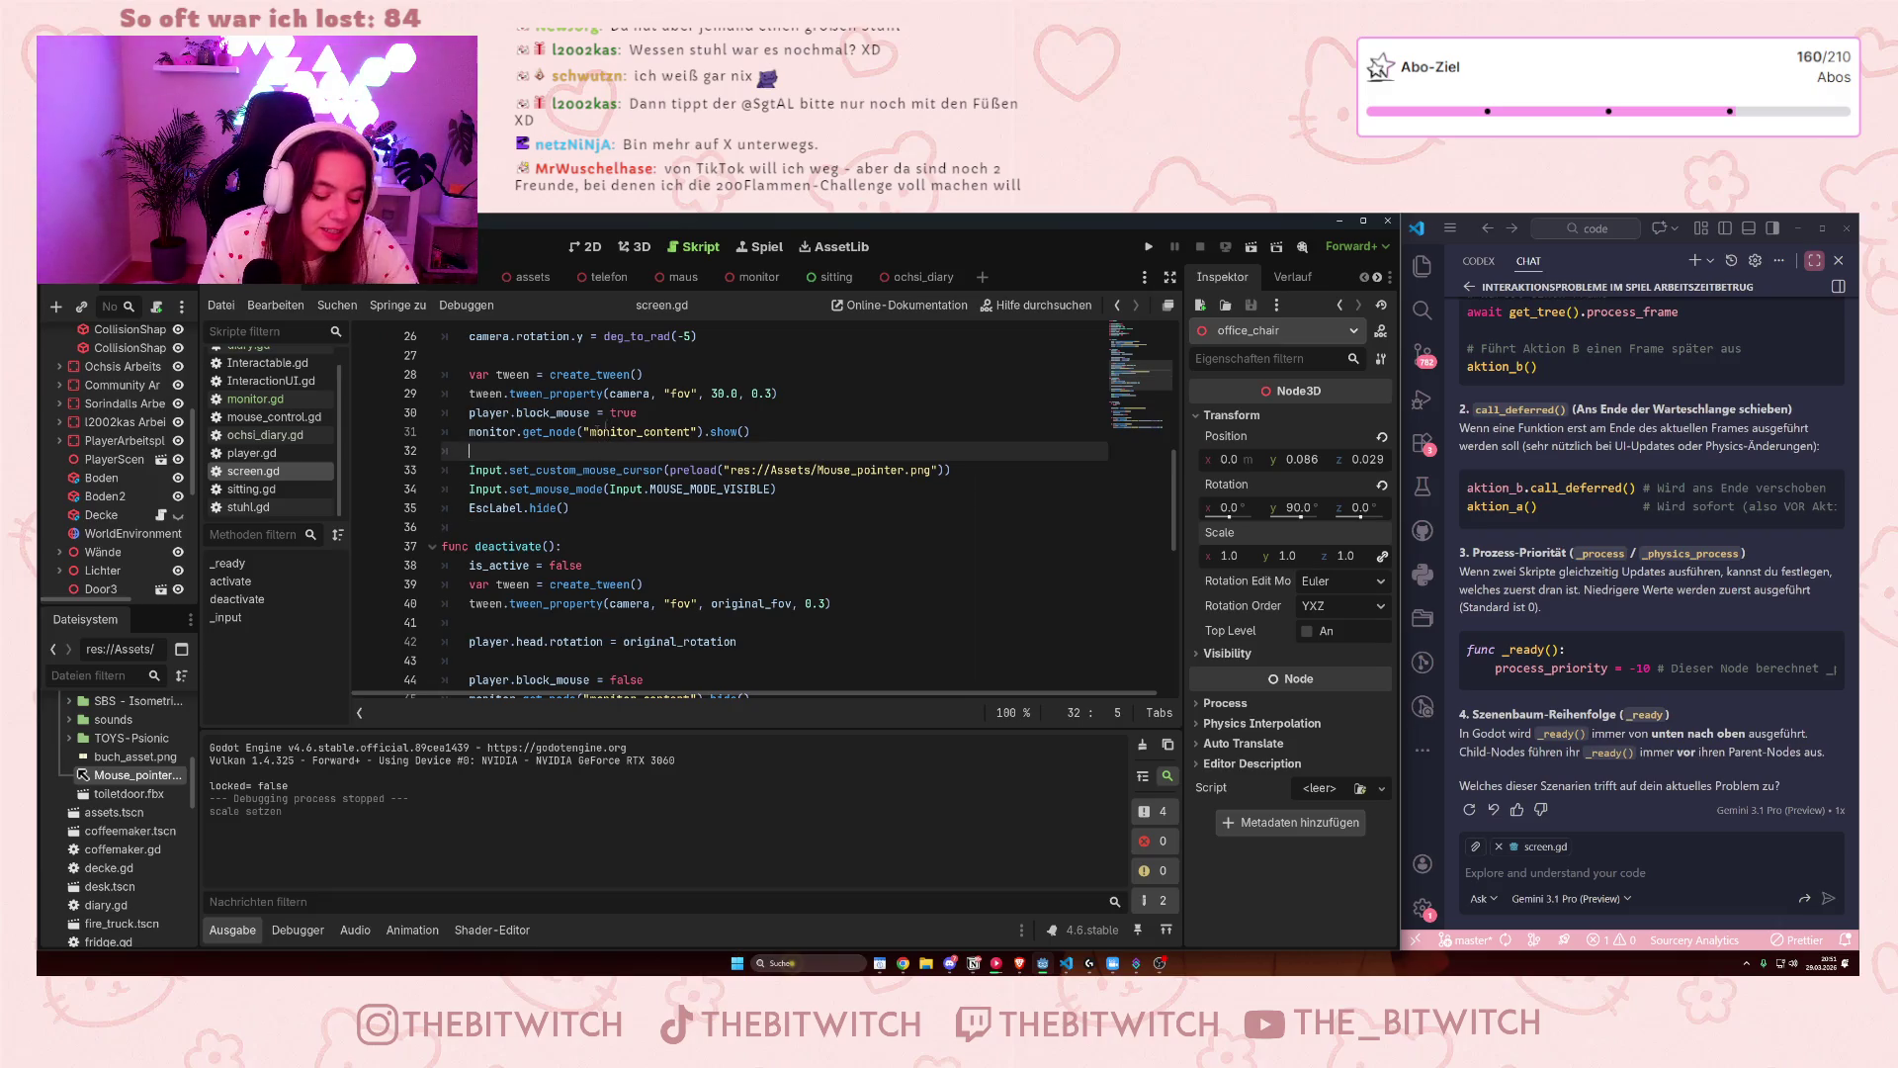
key("ctrl+s")
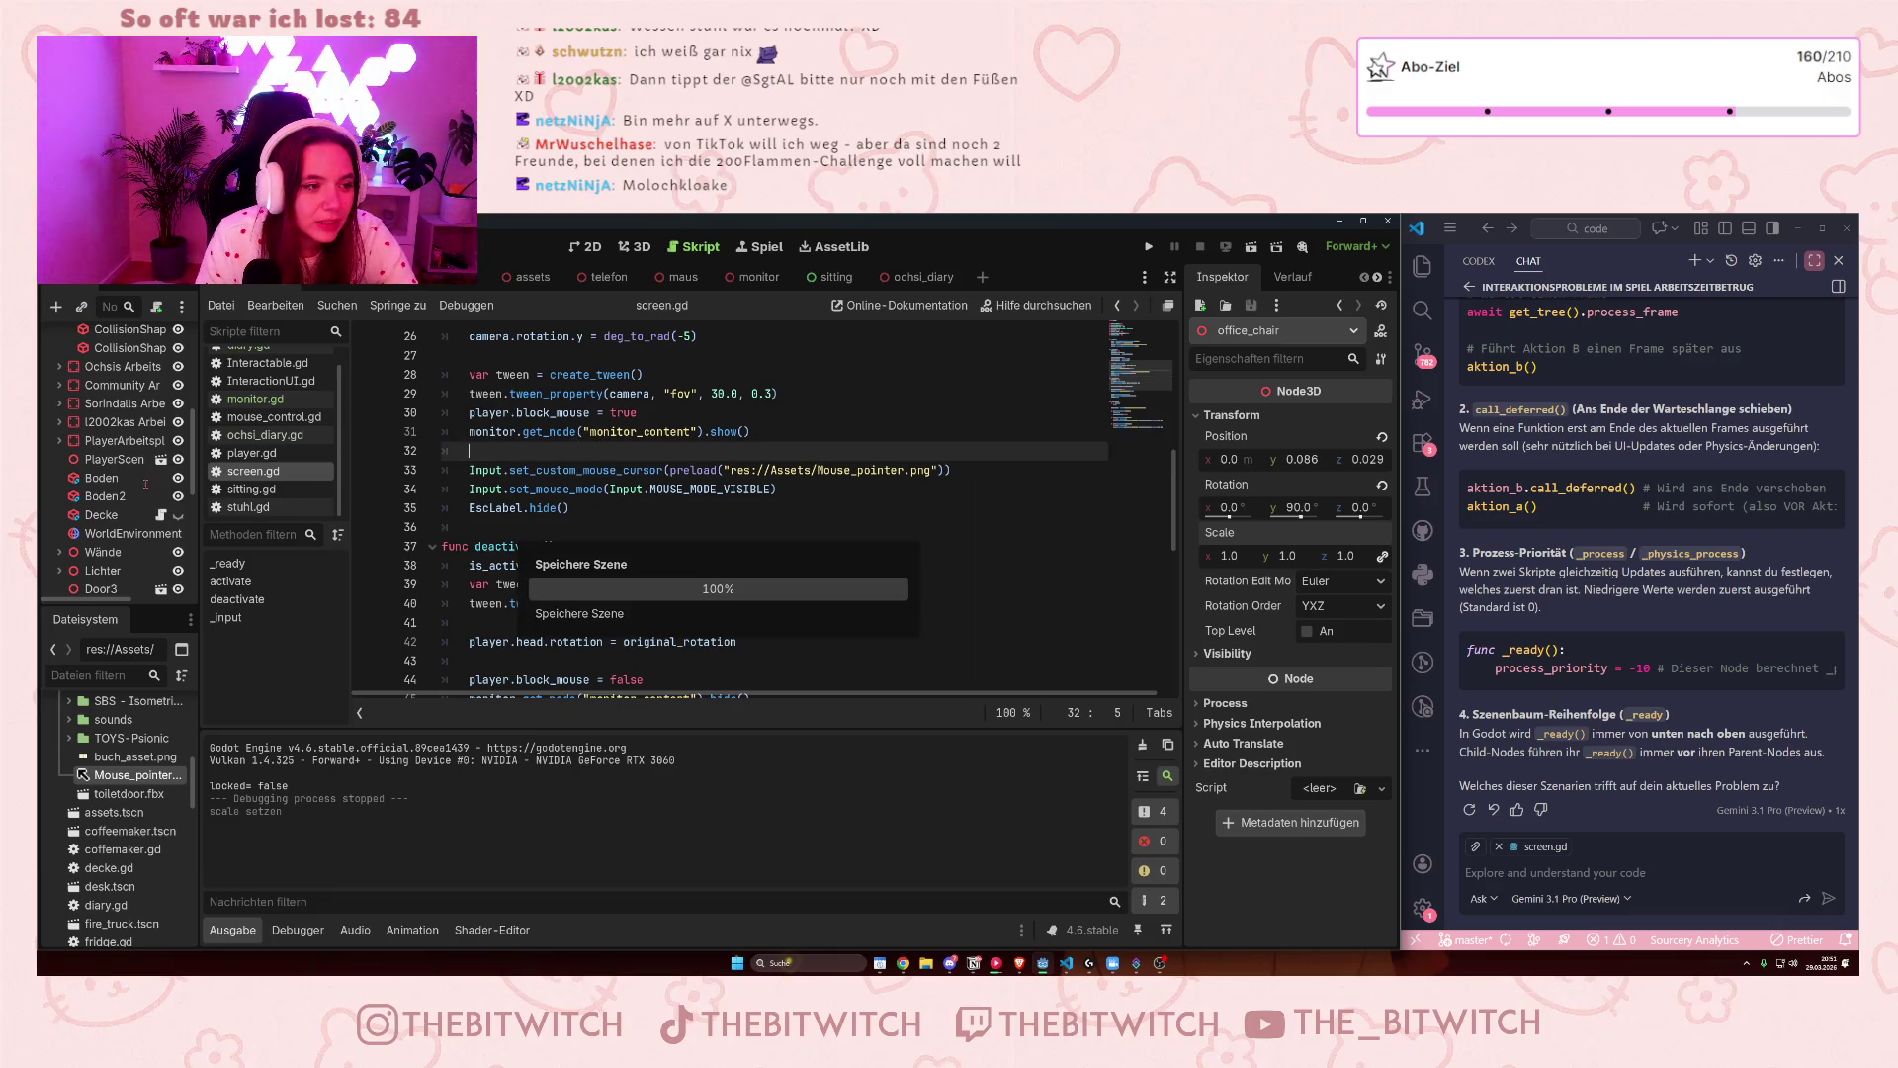
- Select the Monitor node in the level's scene tree and switch to the monitor scene tab
scroll(112, 486, "down", 5)
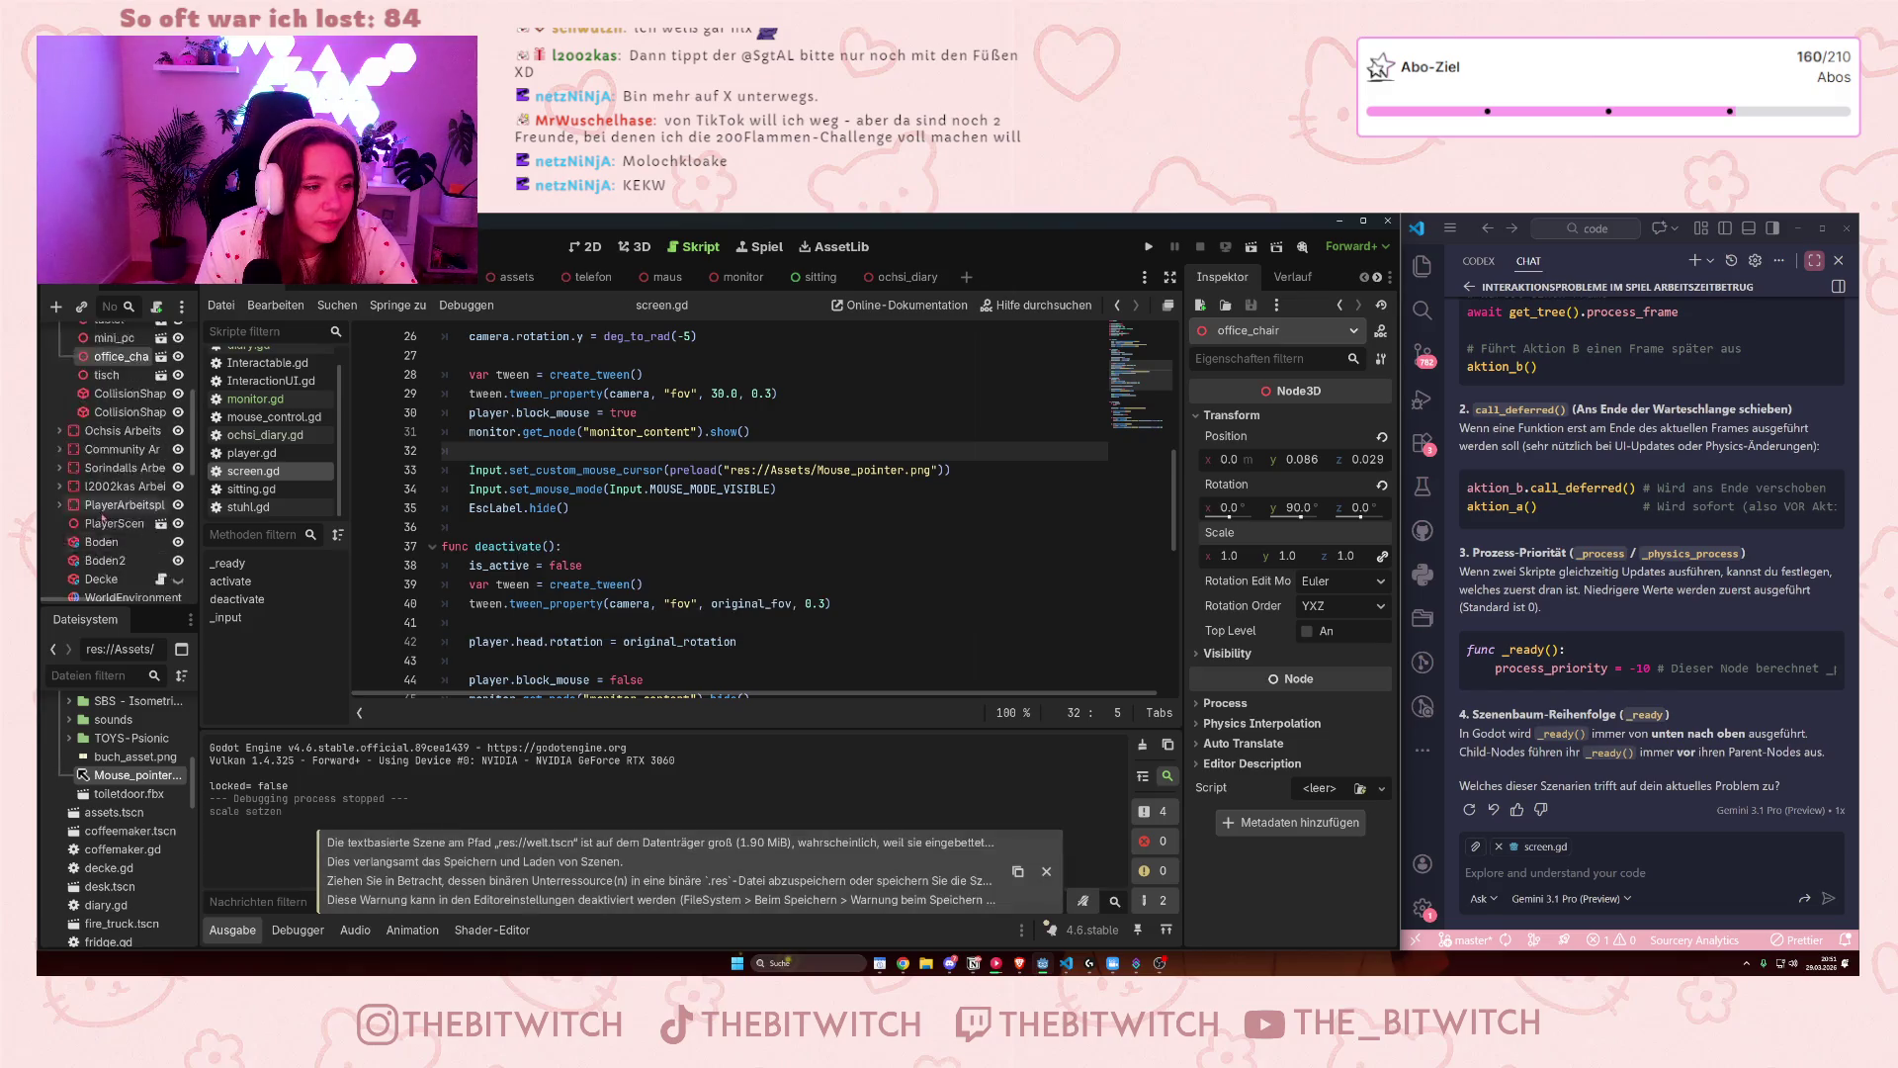
left_click(114, 437)
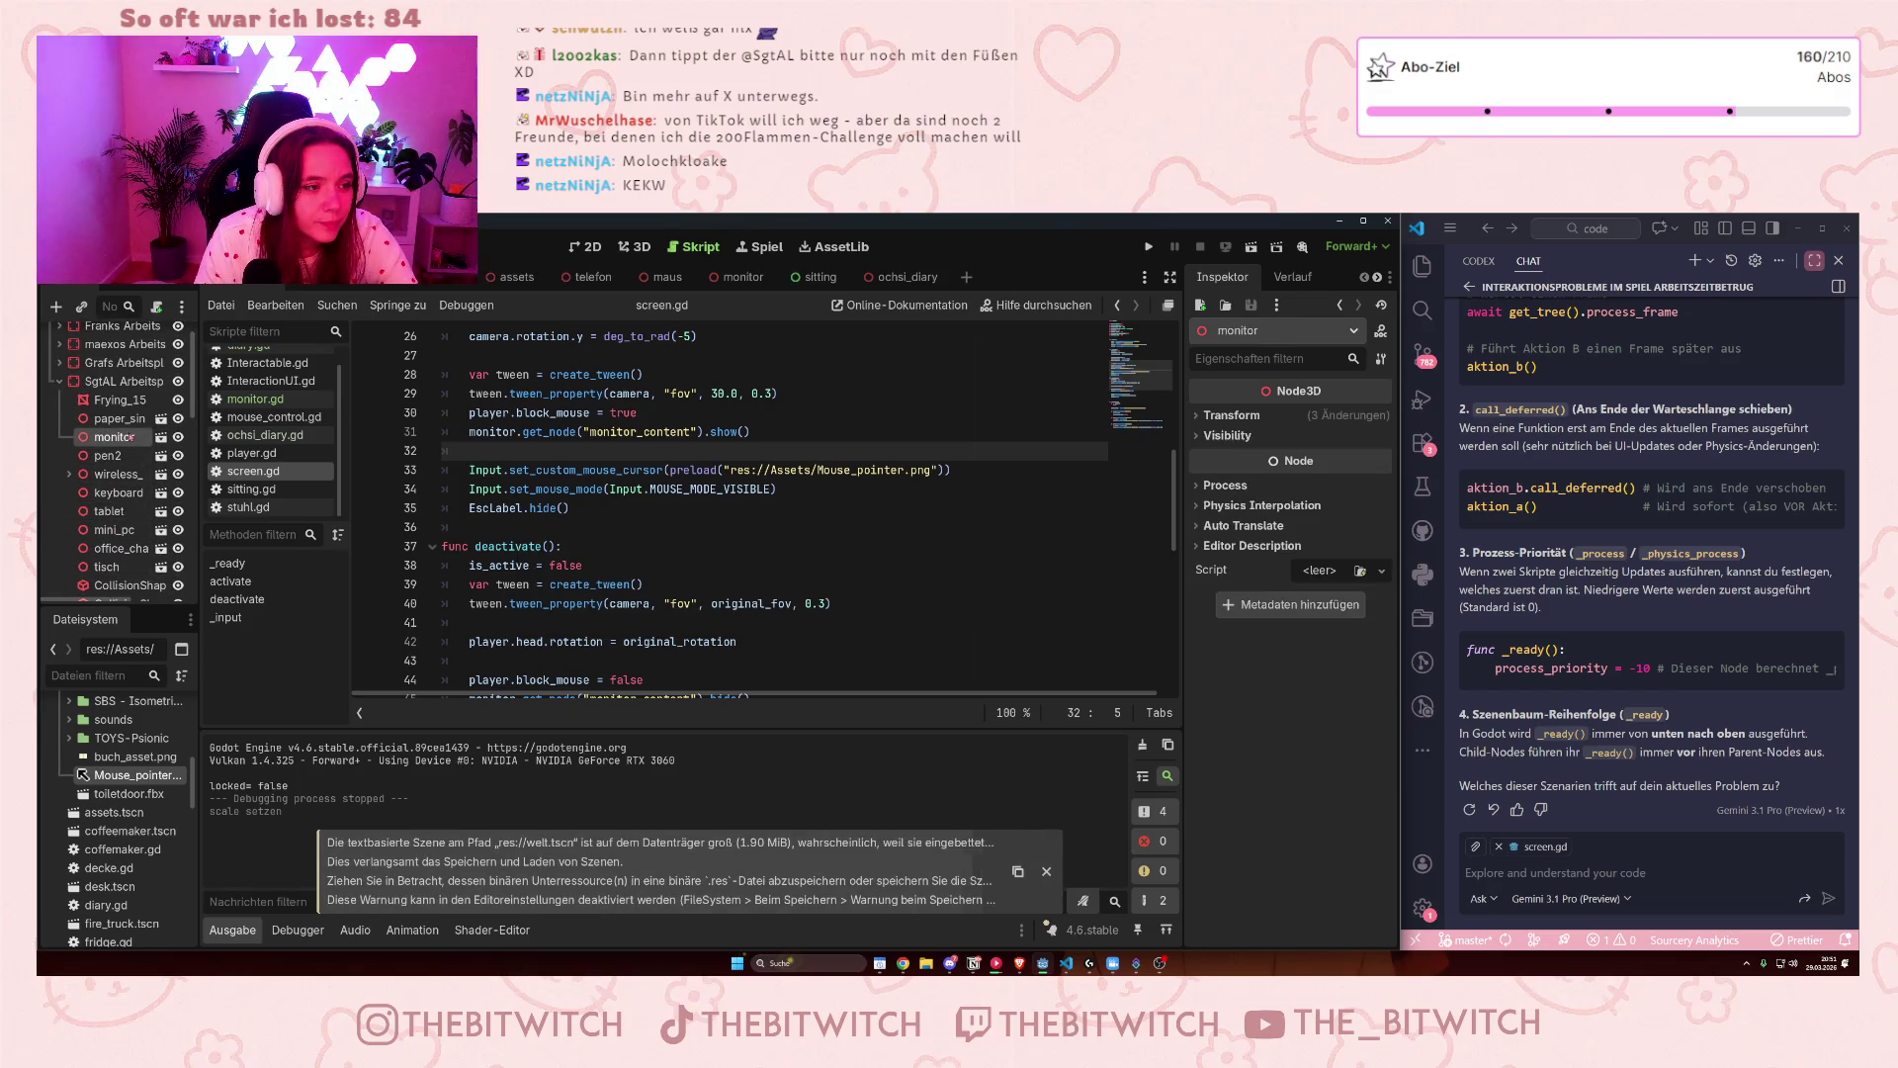
scroll(109, 435, "up", 1)
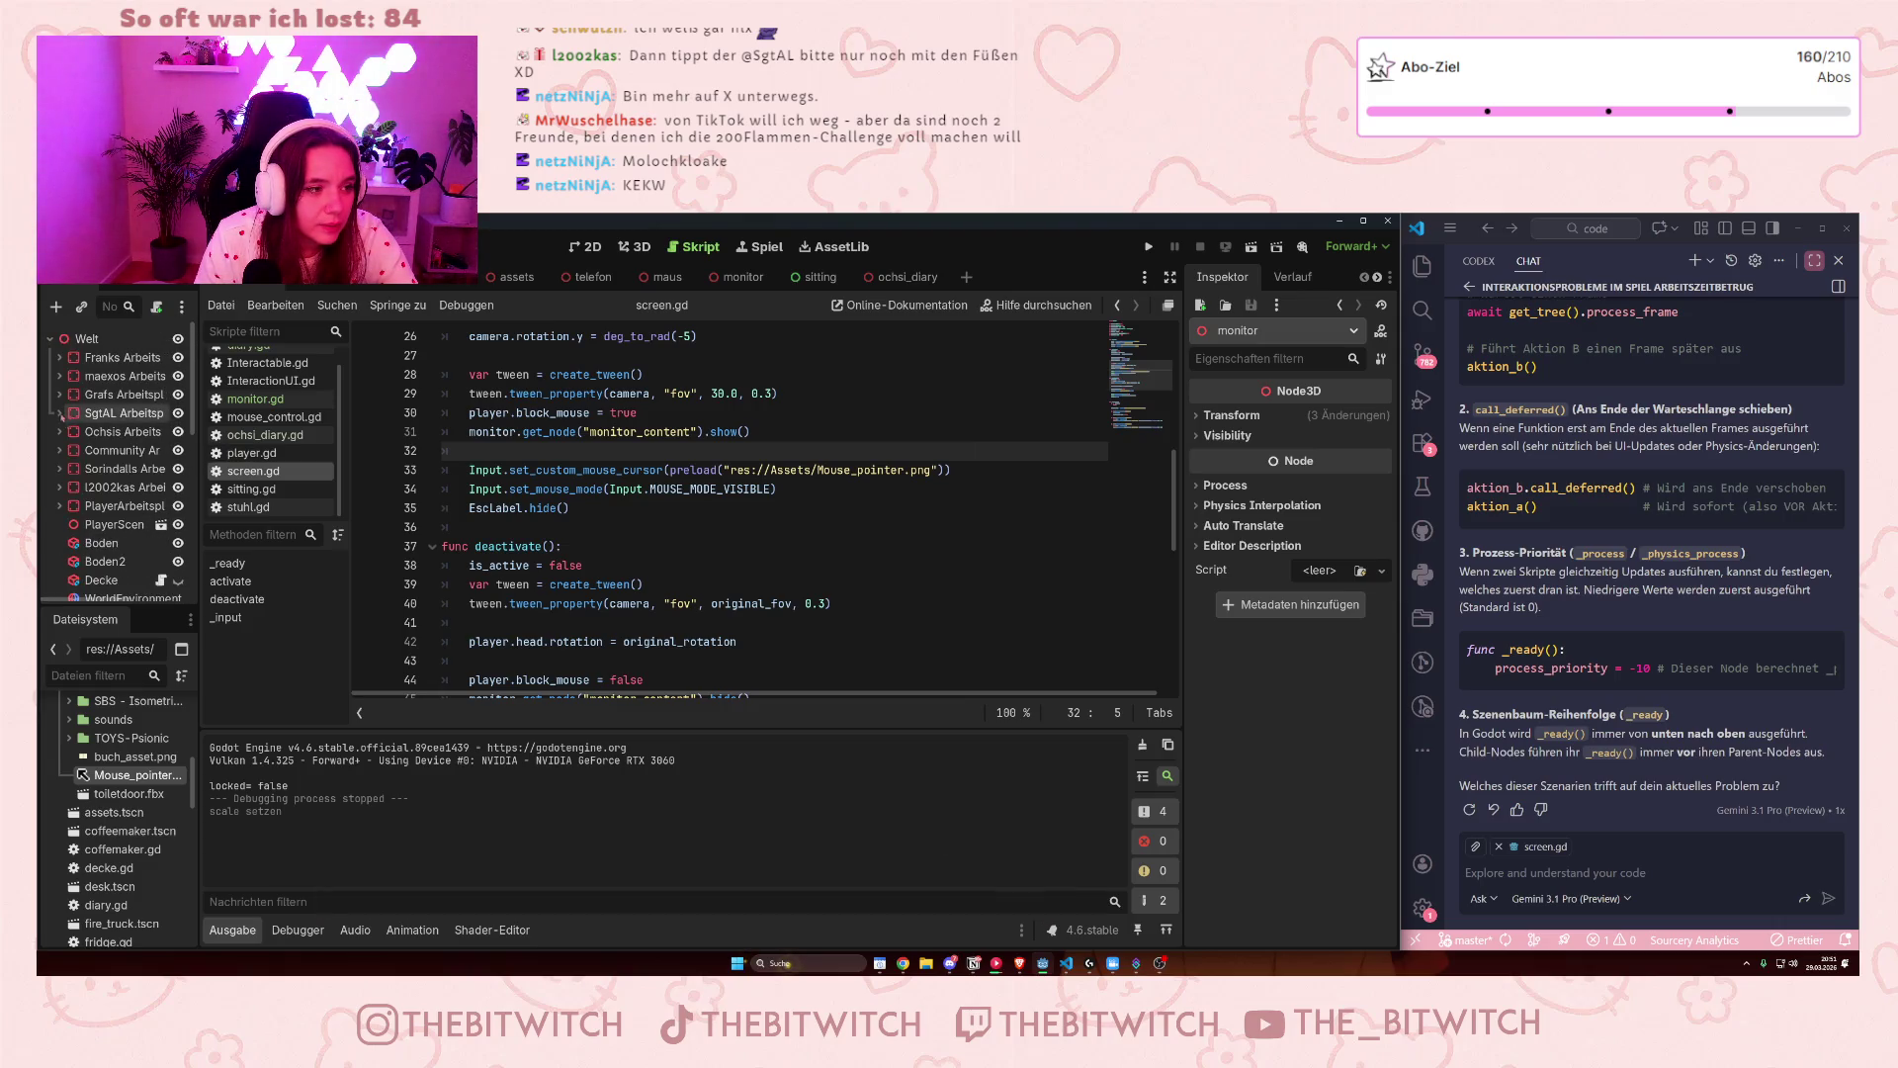
scroll(109, 475, "down", 6)
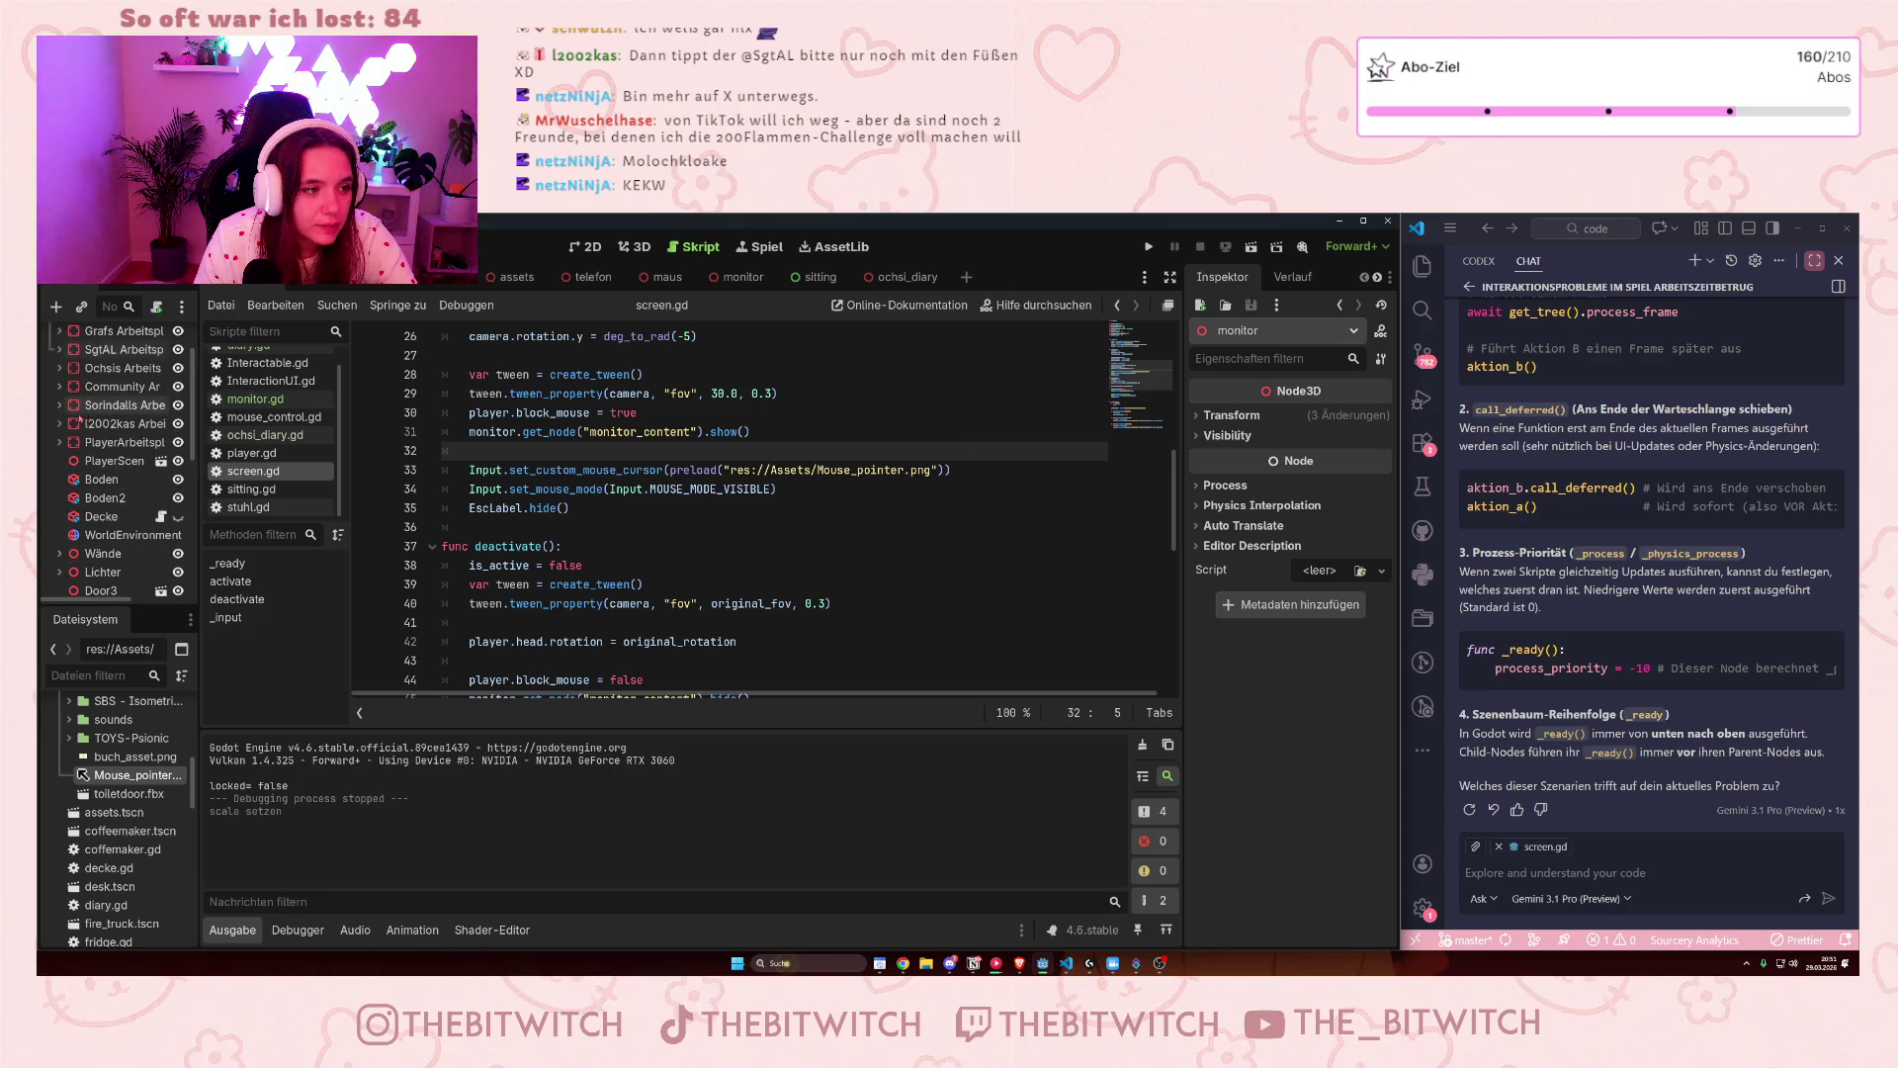
scroll(114, 494, "down", 2)
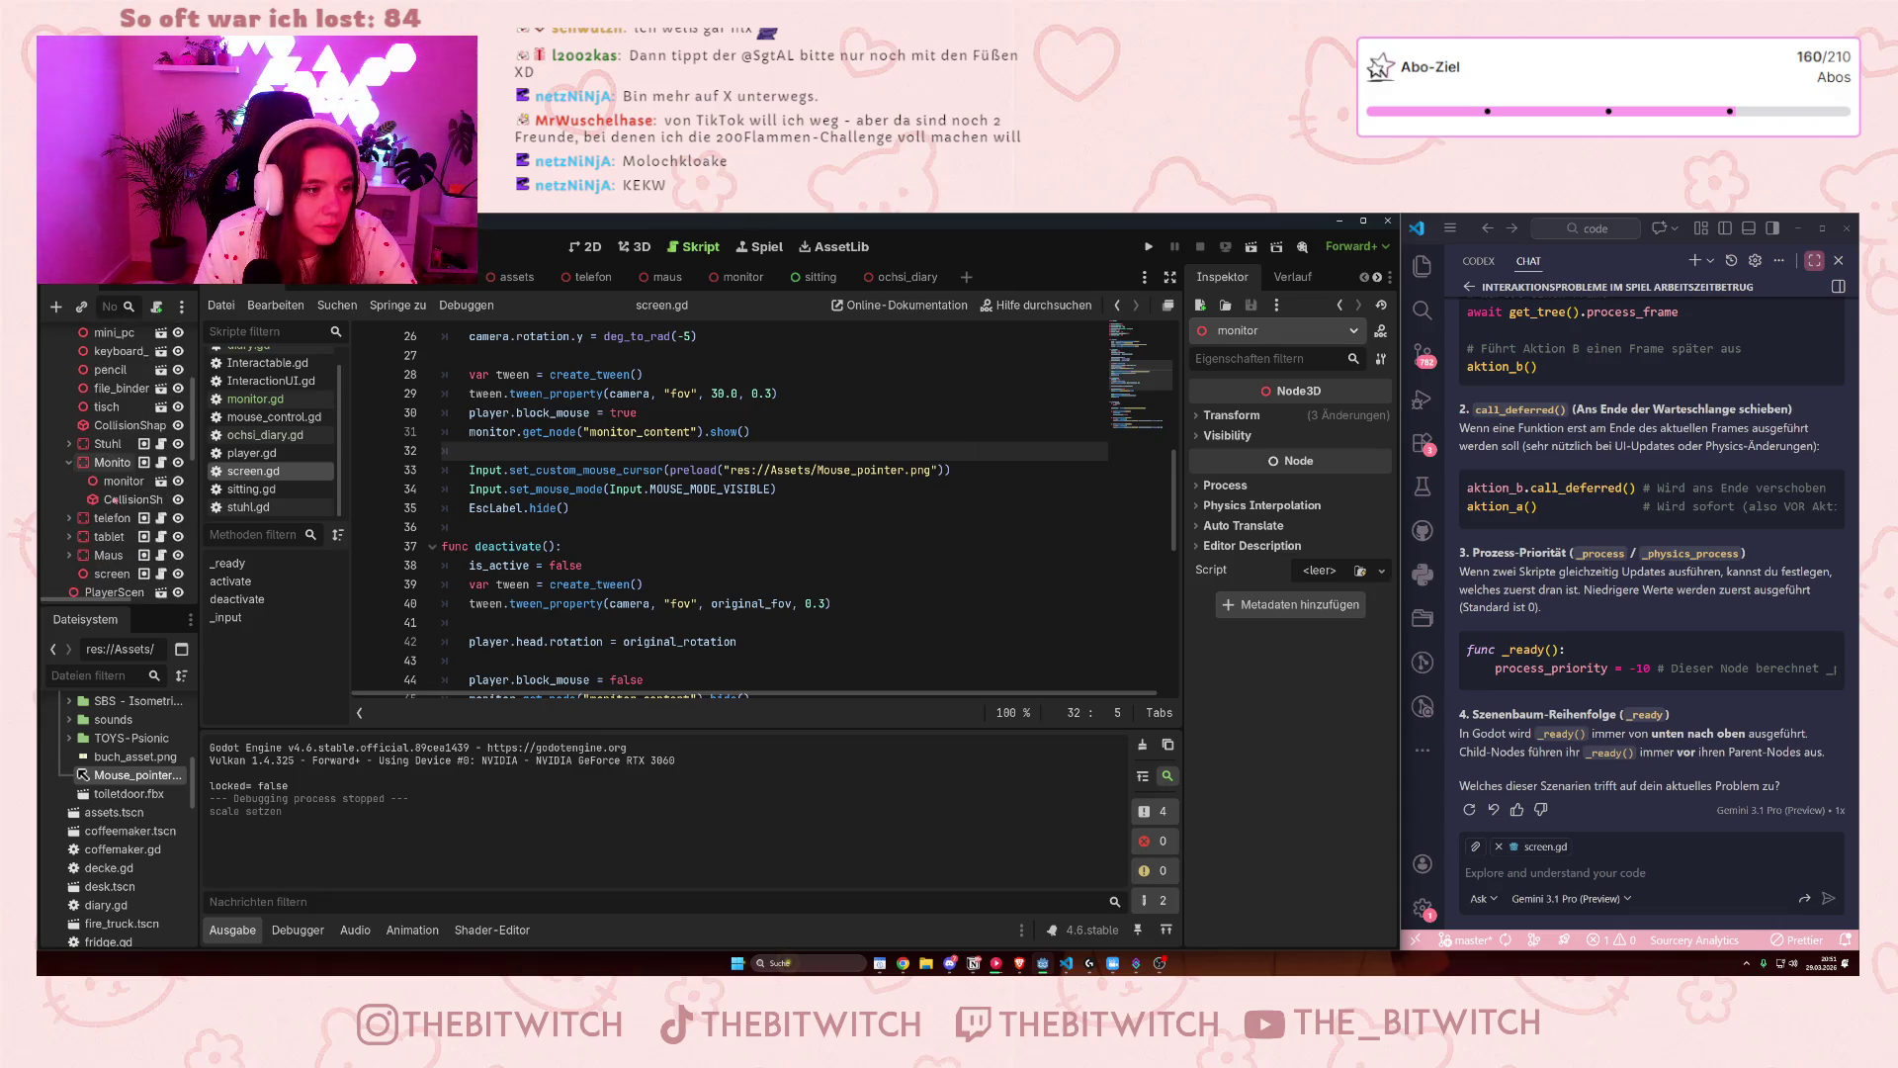
left_click(109, 463)
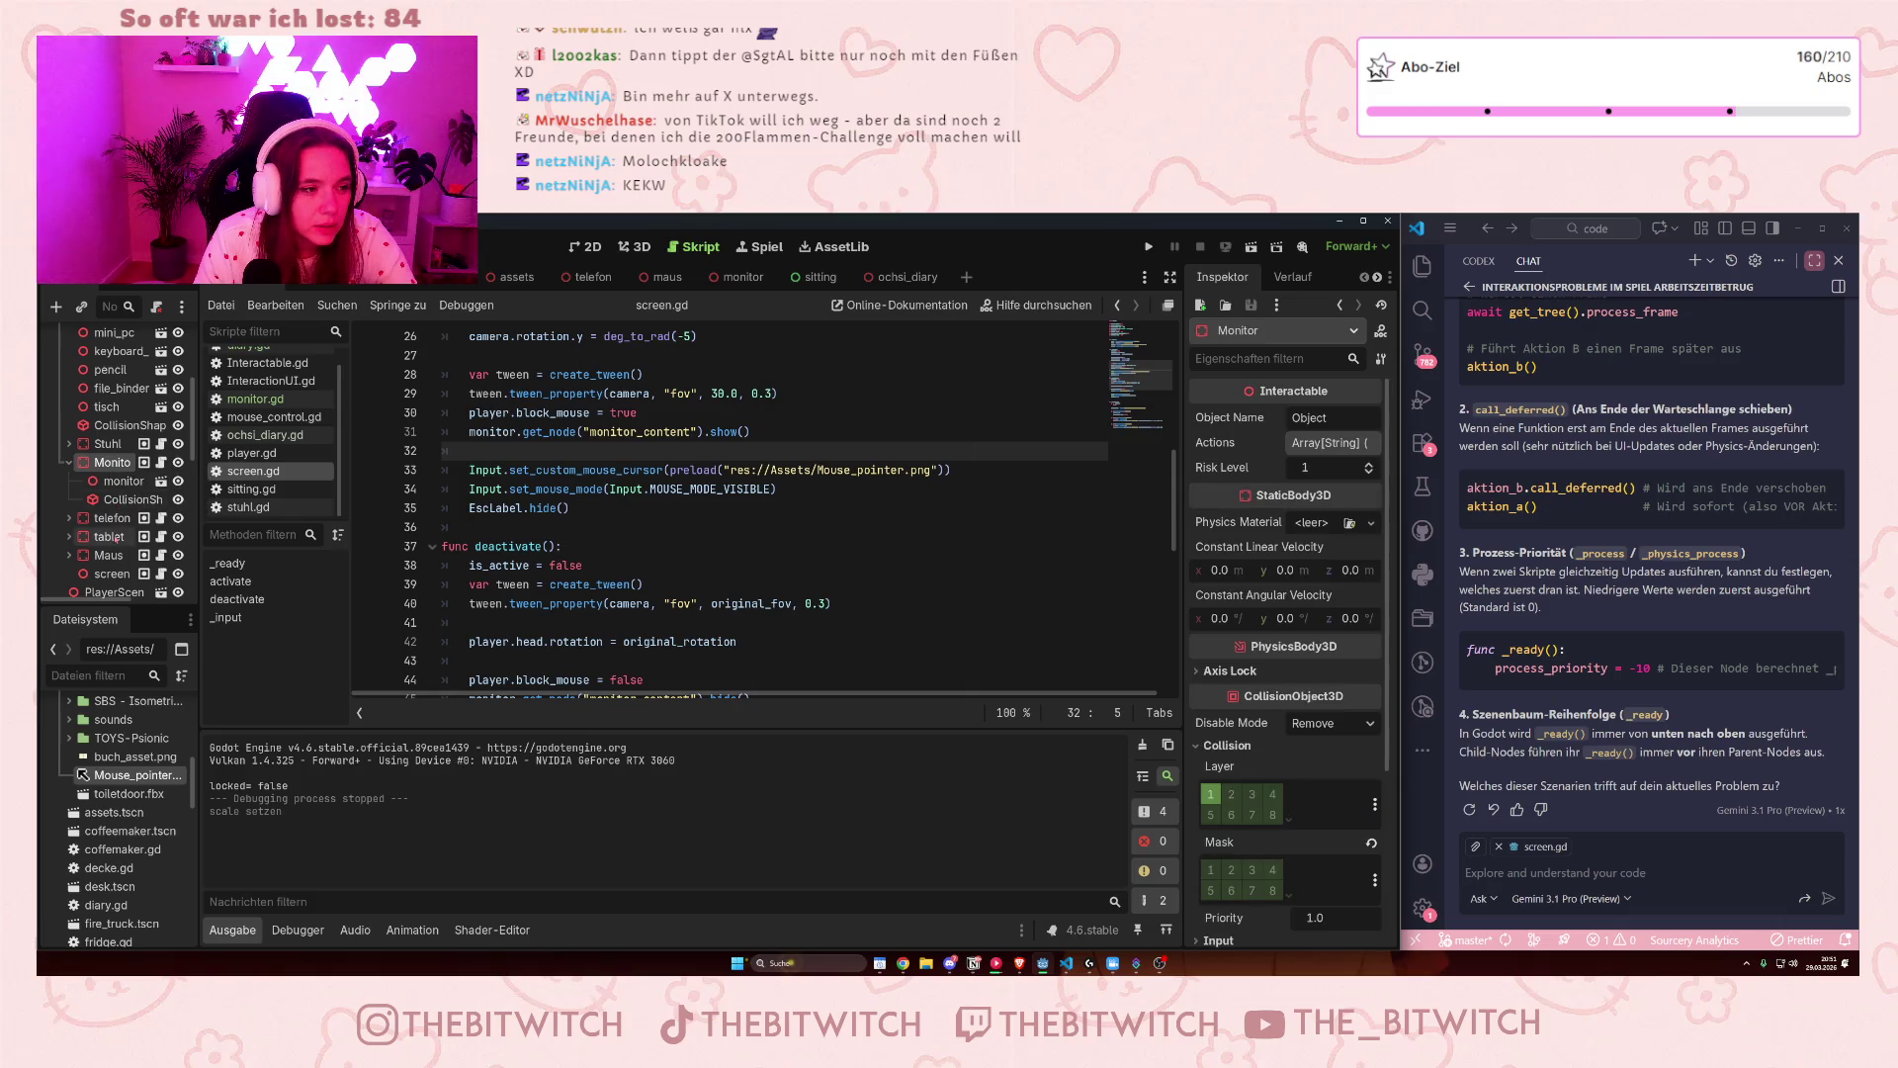
scroll(111, 537, "down", 1)
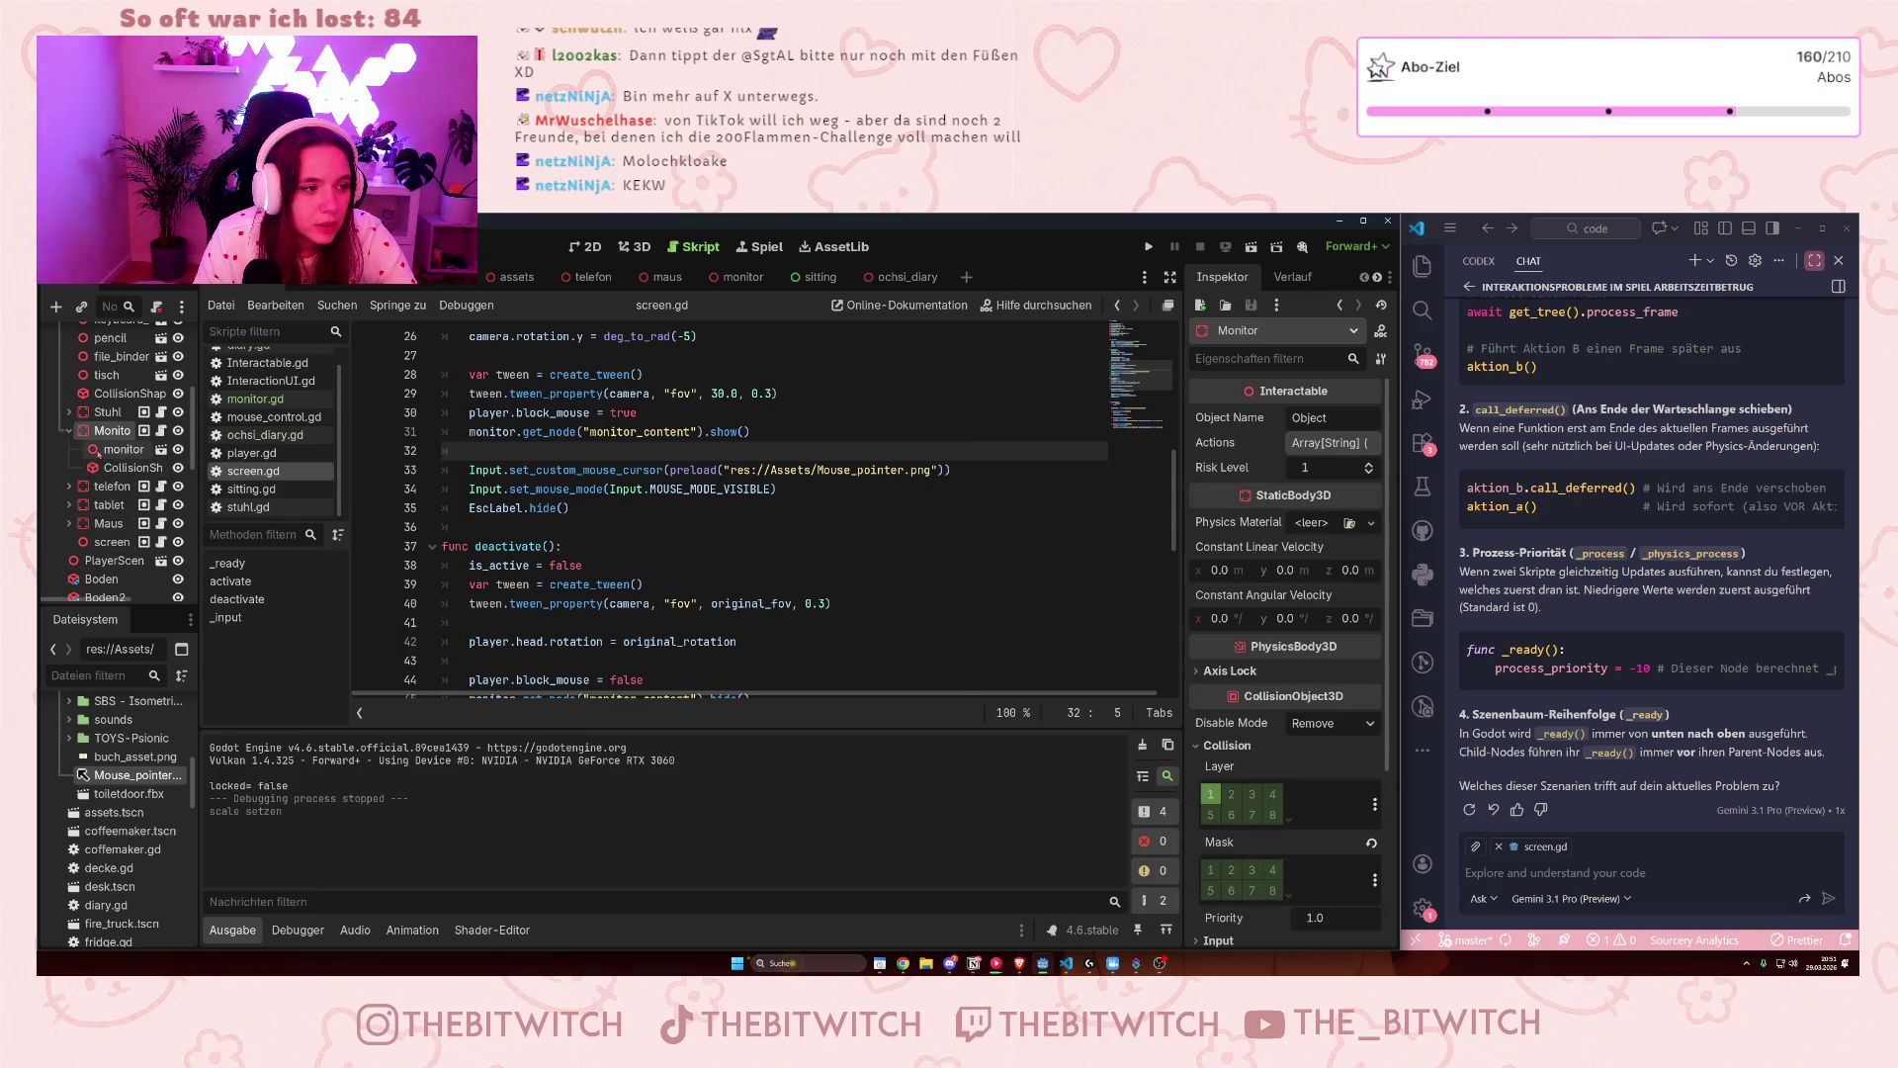
left_click(98, 450)
left_click(112, 431)
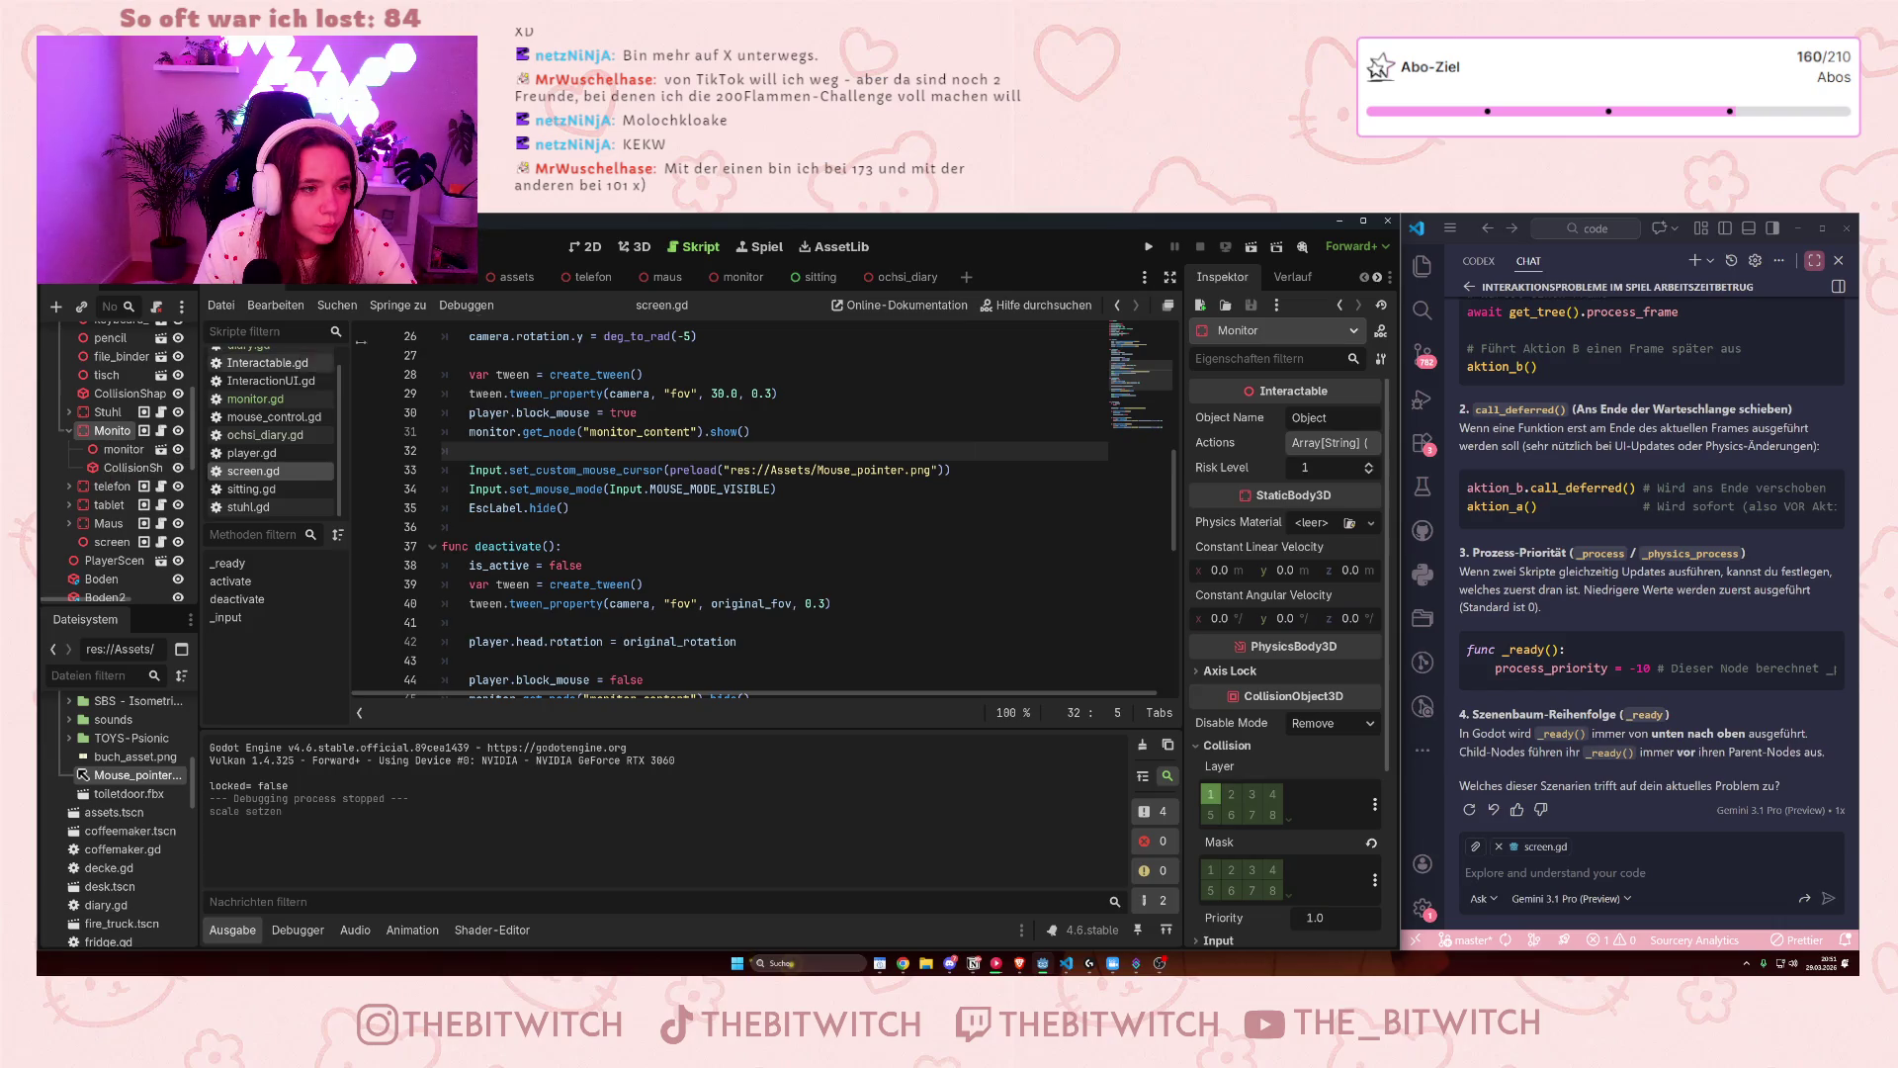
left_click(737, 277)
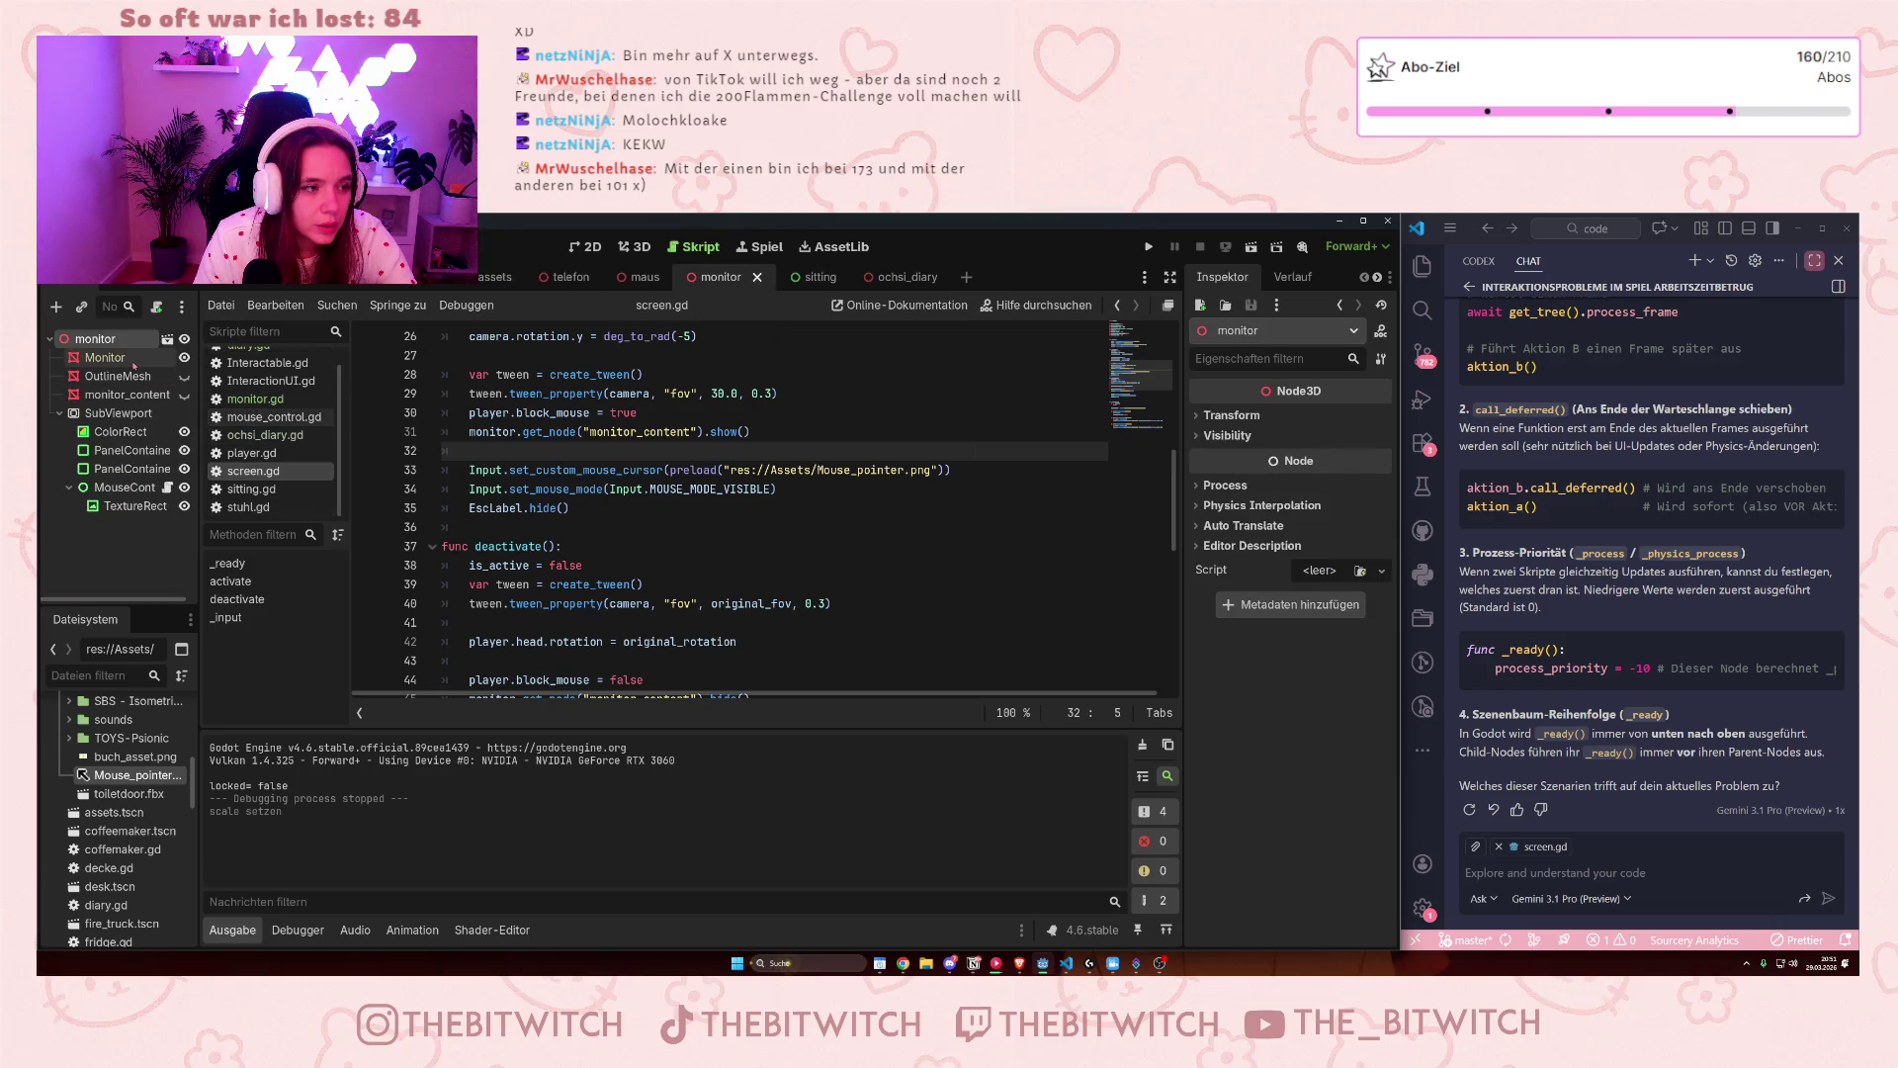
- Show the monitor in 3D and toggle monitor_content's visibility on and back off
left_click(589, 246)
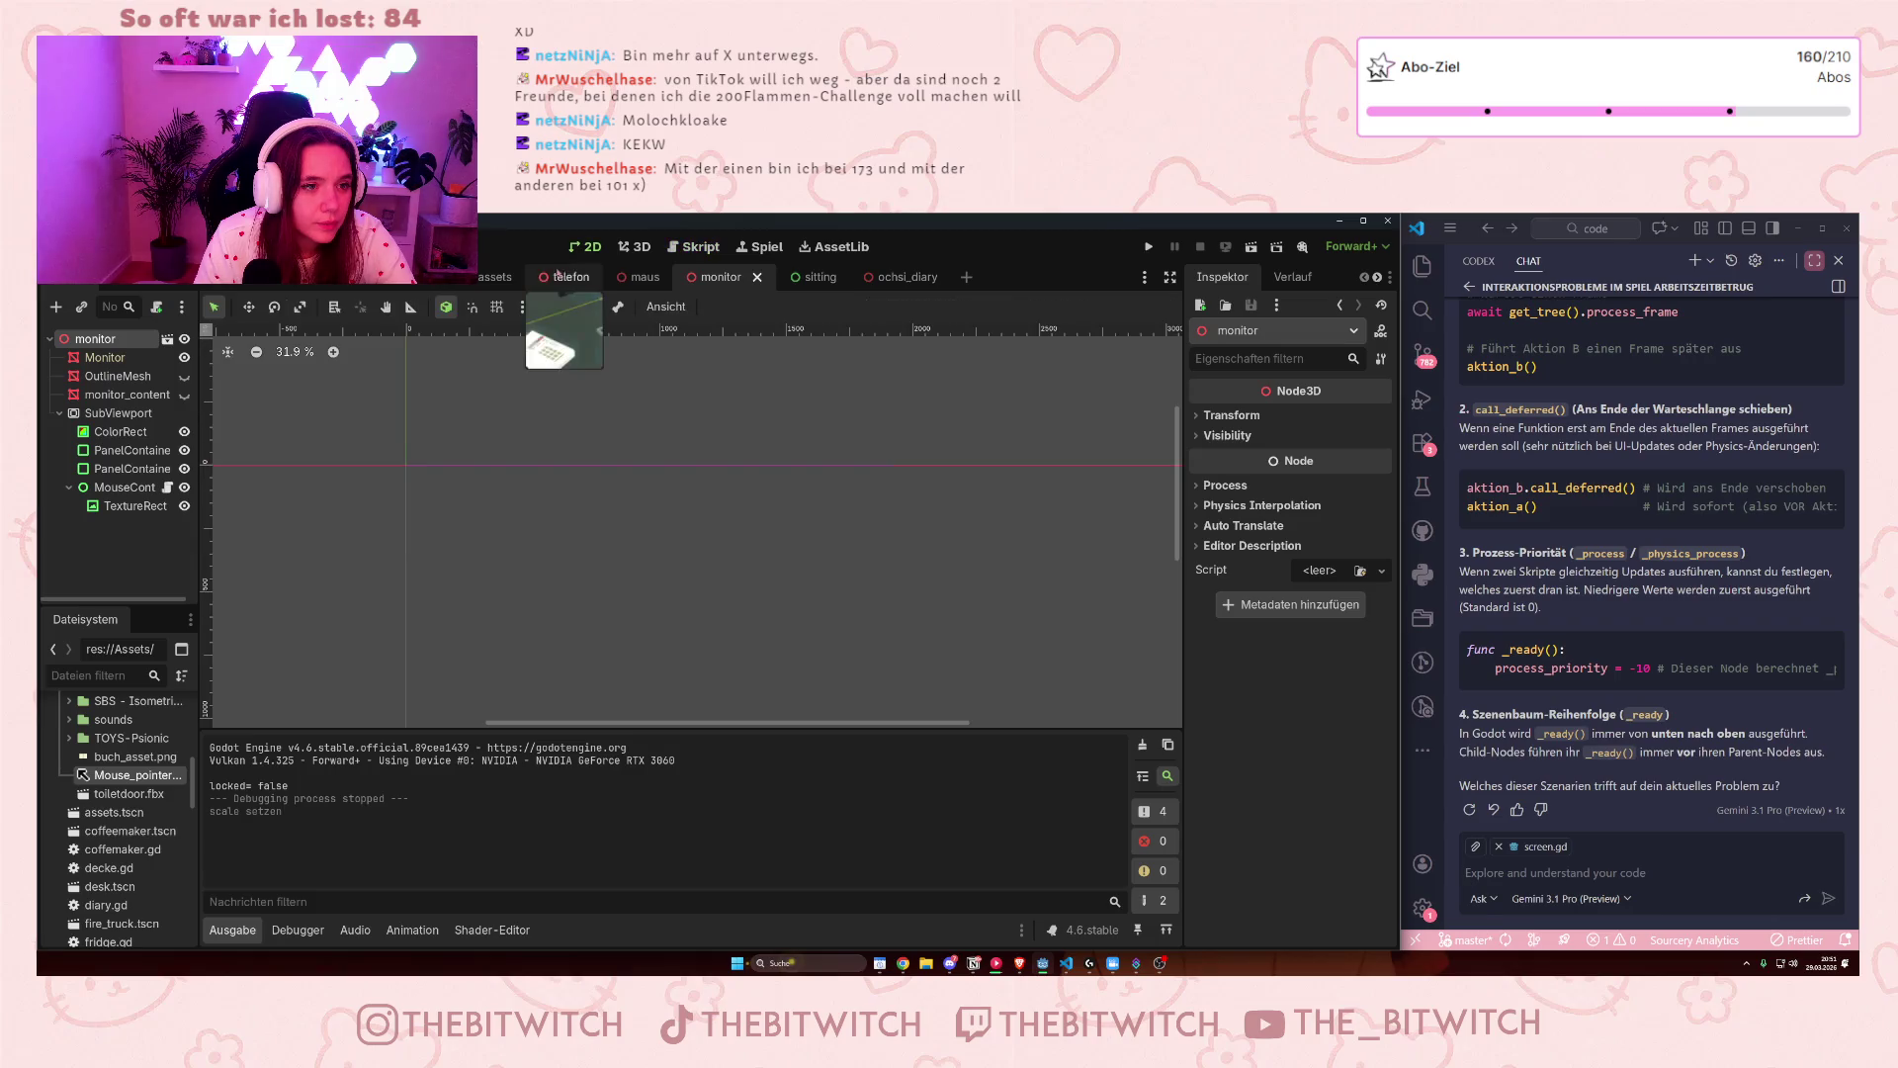
left_click(633, 246)
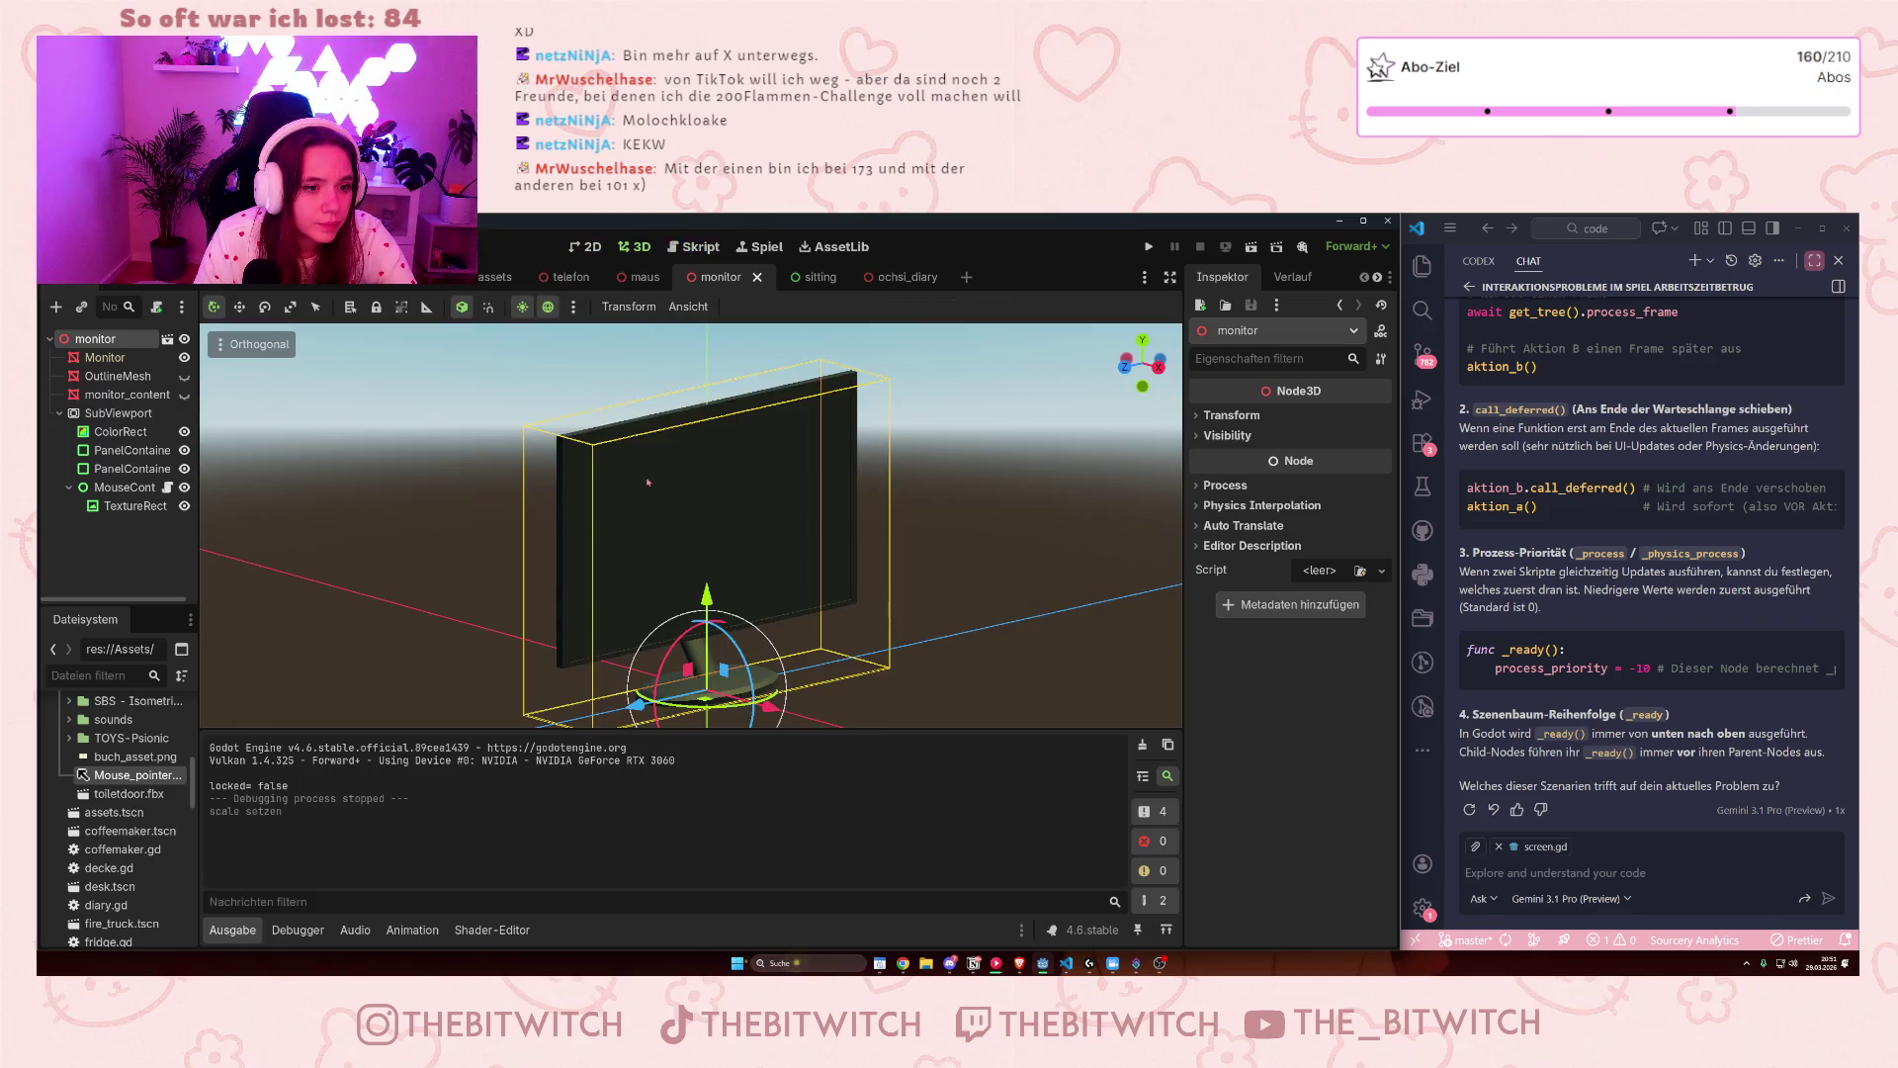
left_click(184, 395)
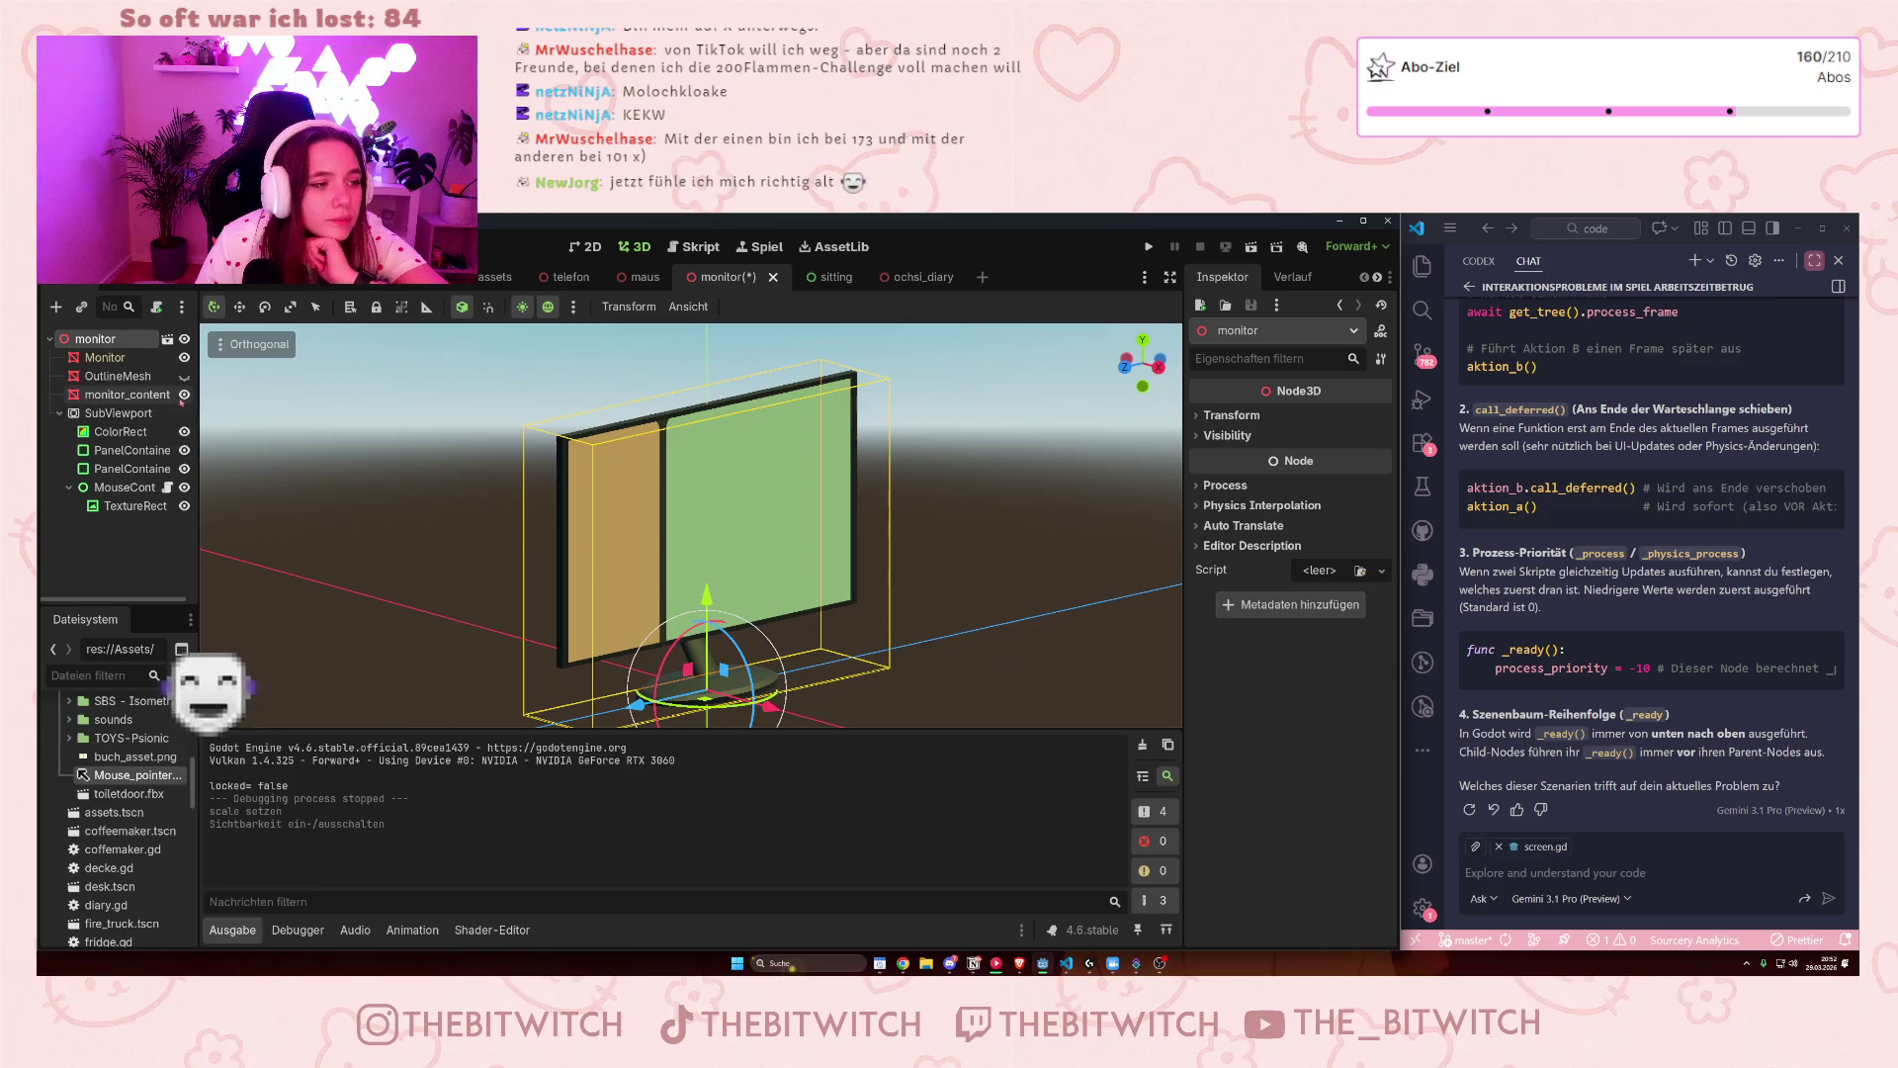
left_click(184, 394)
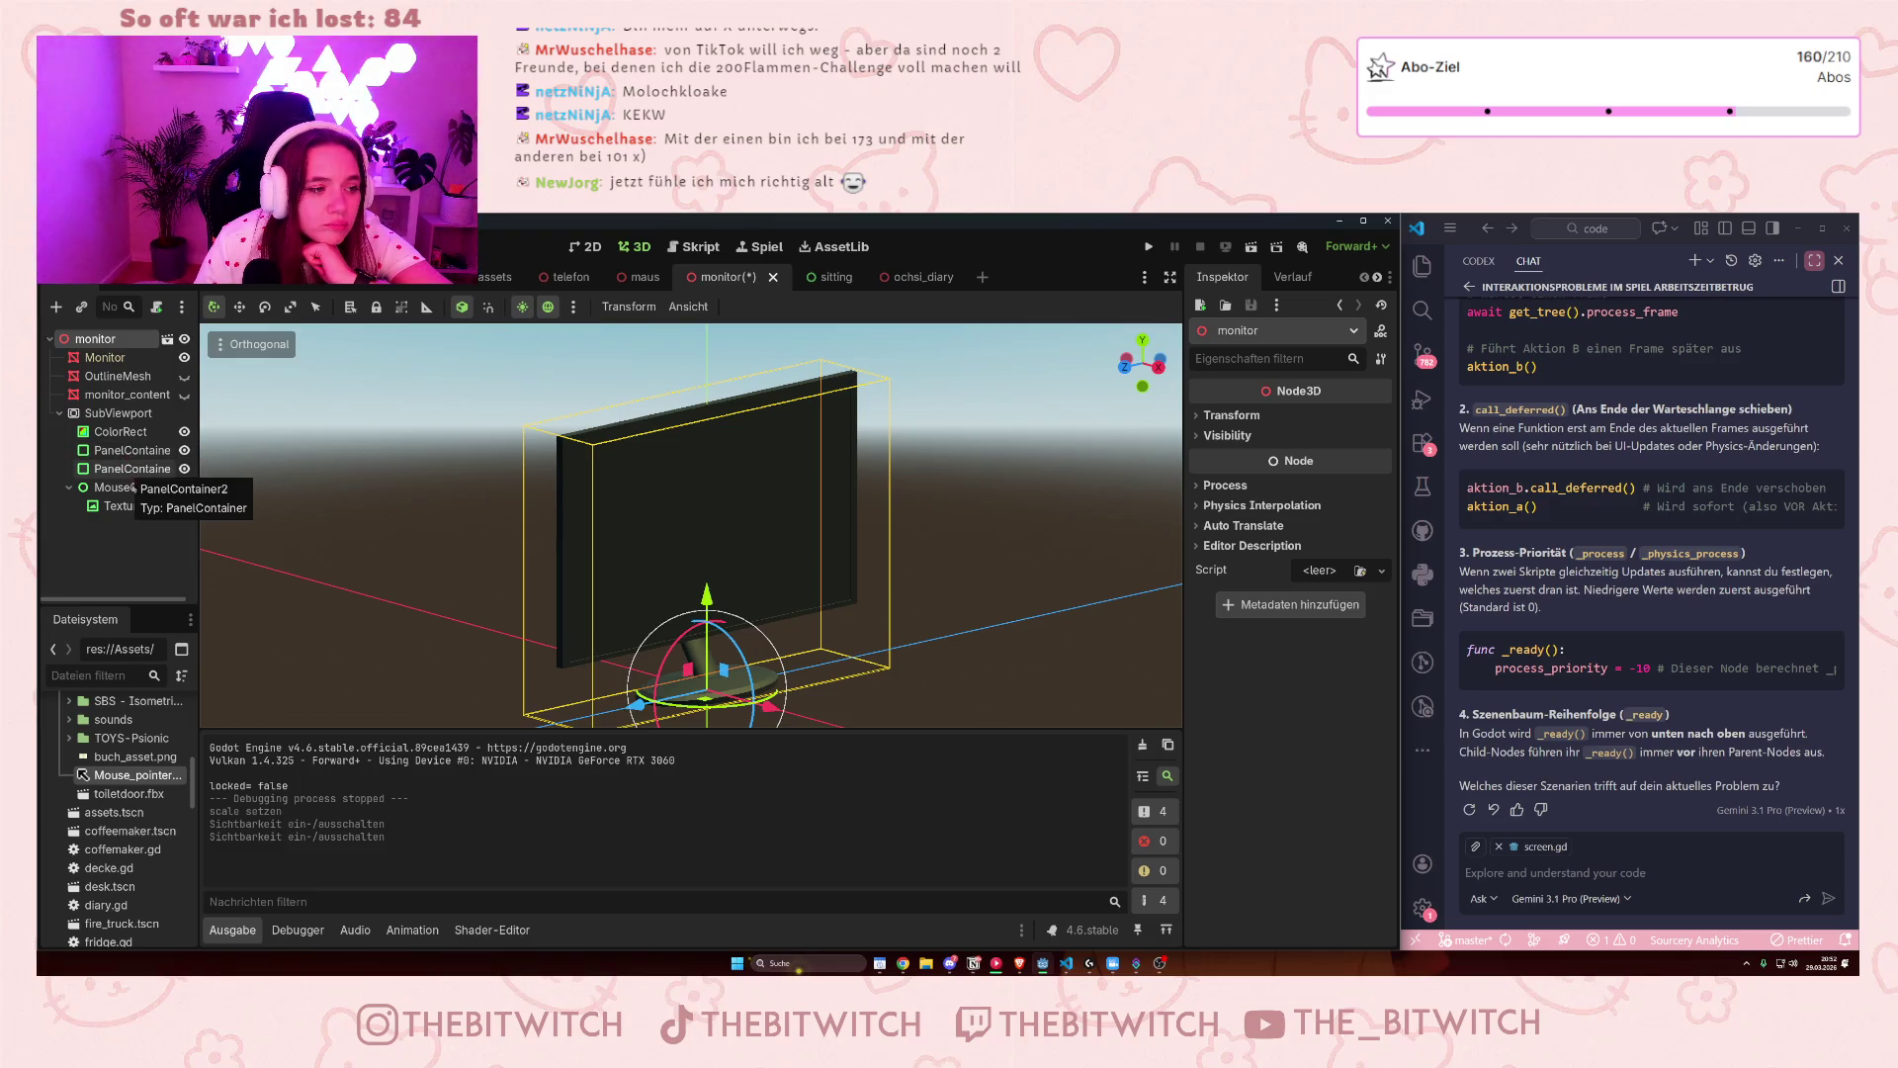
- Inspect both PanelContainers, the ColorRect, the SubViewport and monitor_content in turn
left_click(122, 469)
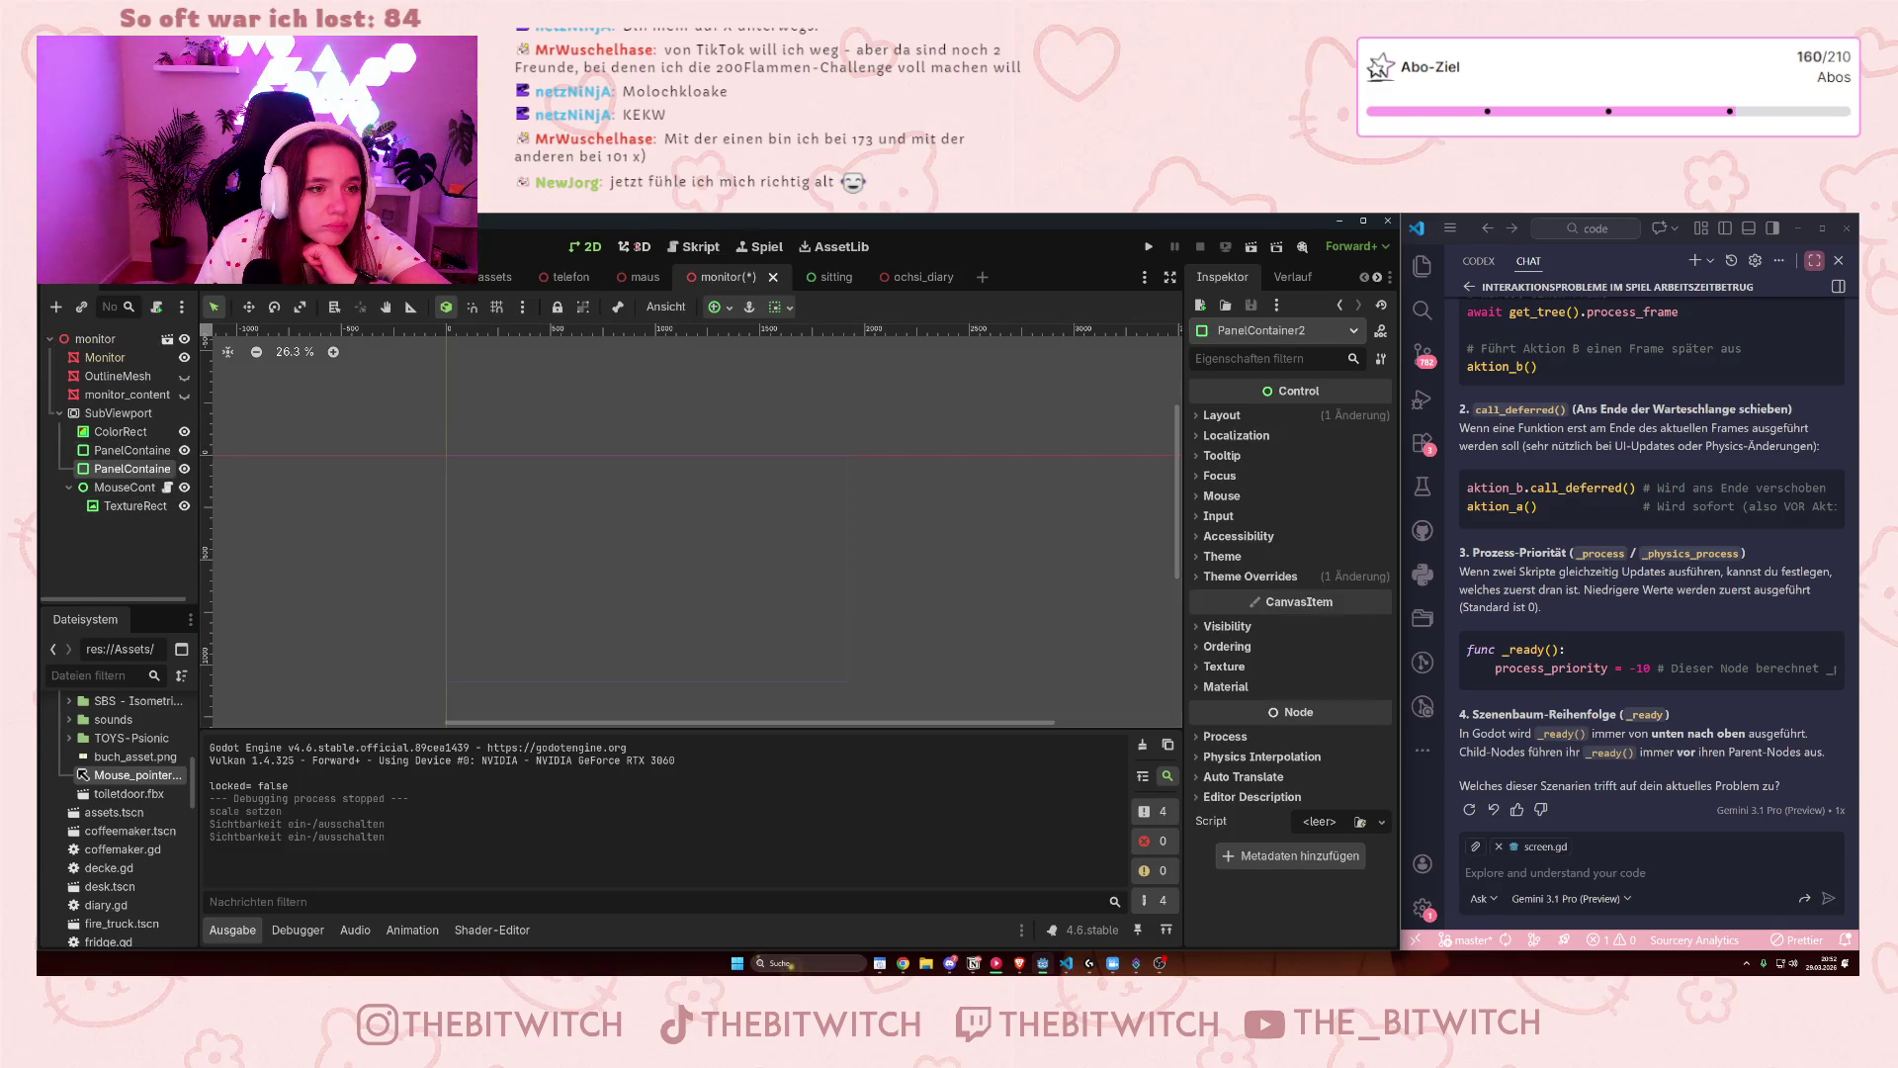
left_click(128, 450)
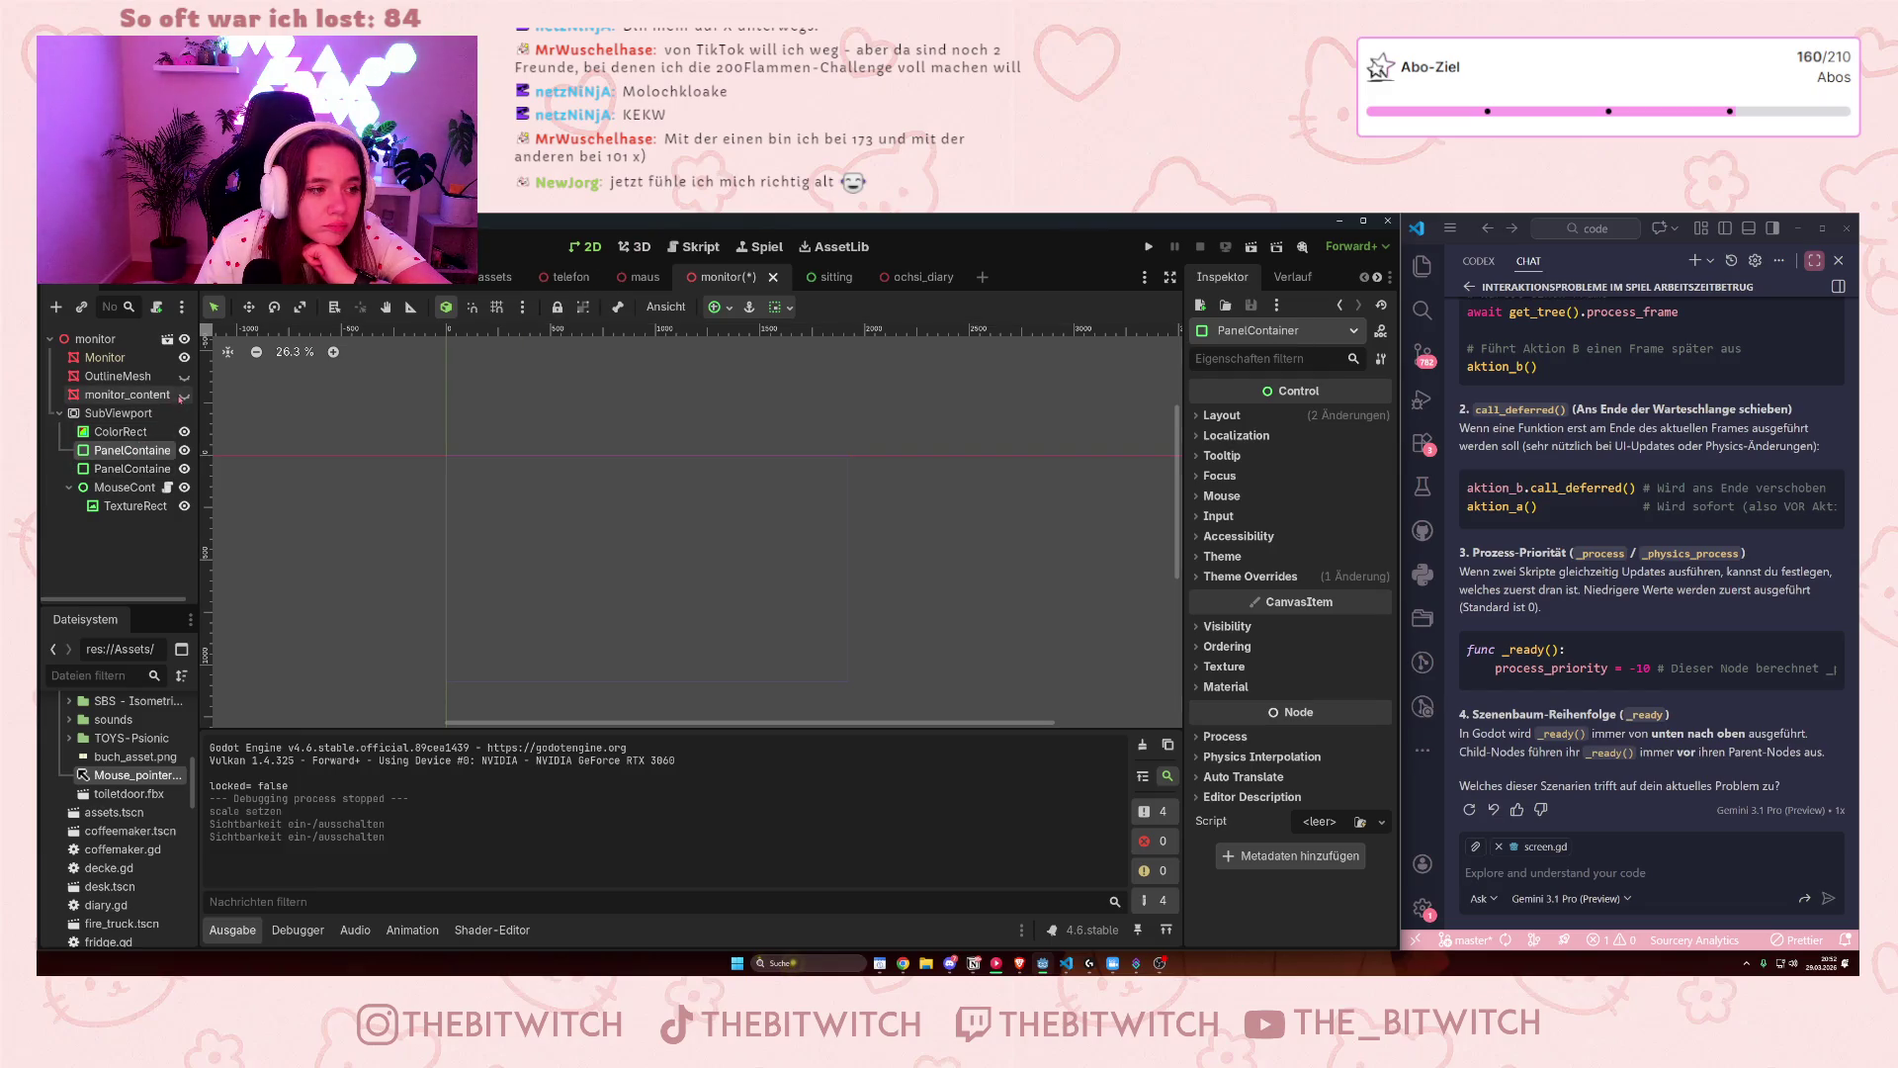
left_click(120, 432)
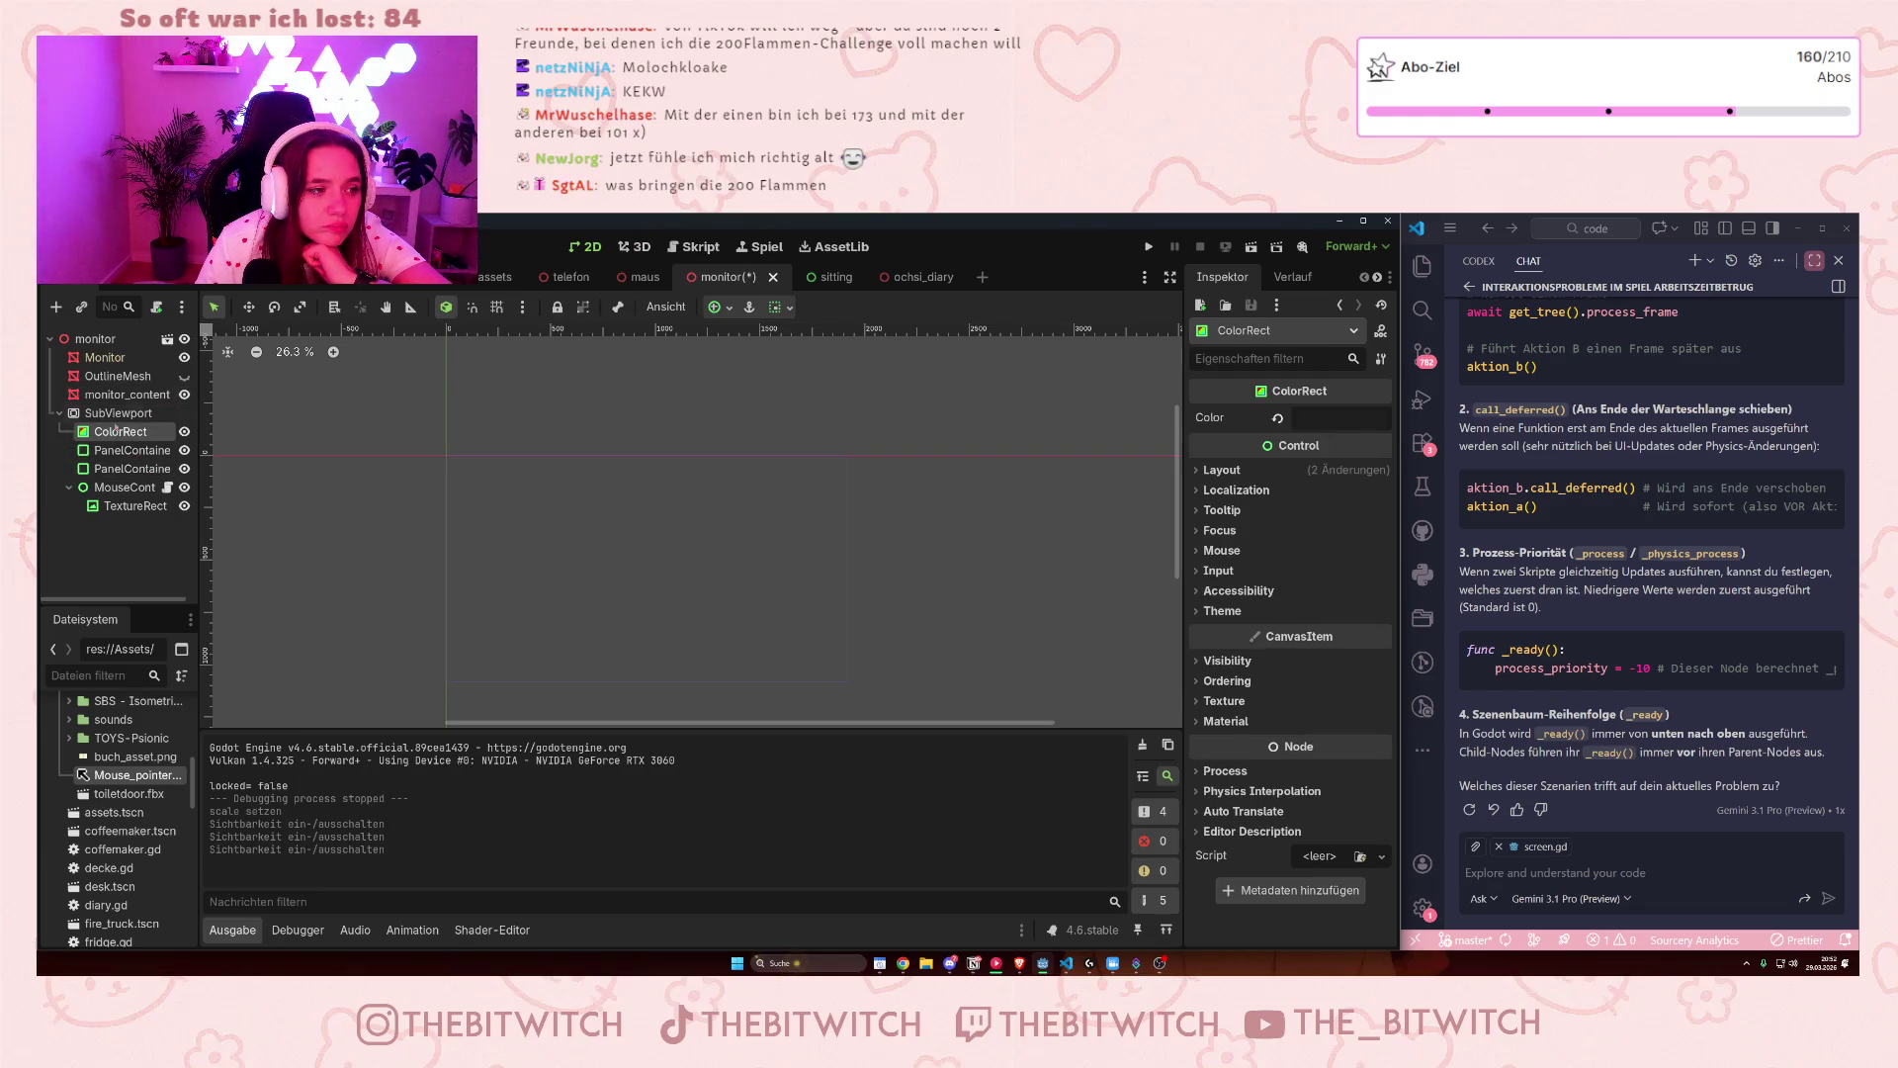
left_click(115, 413)
left_click(127, 395)
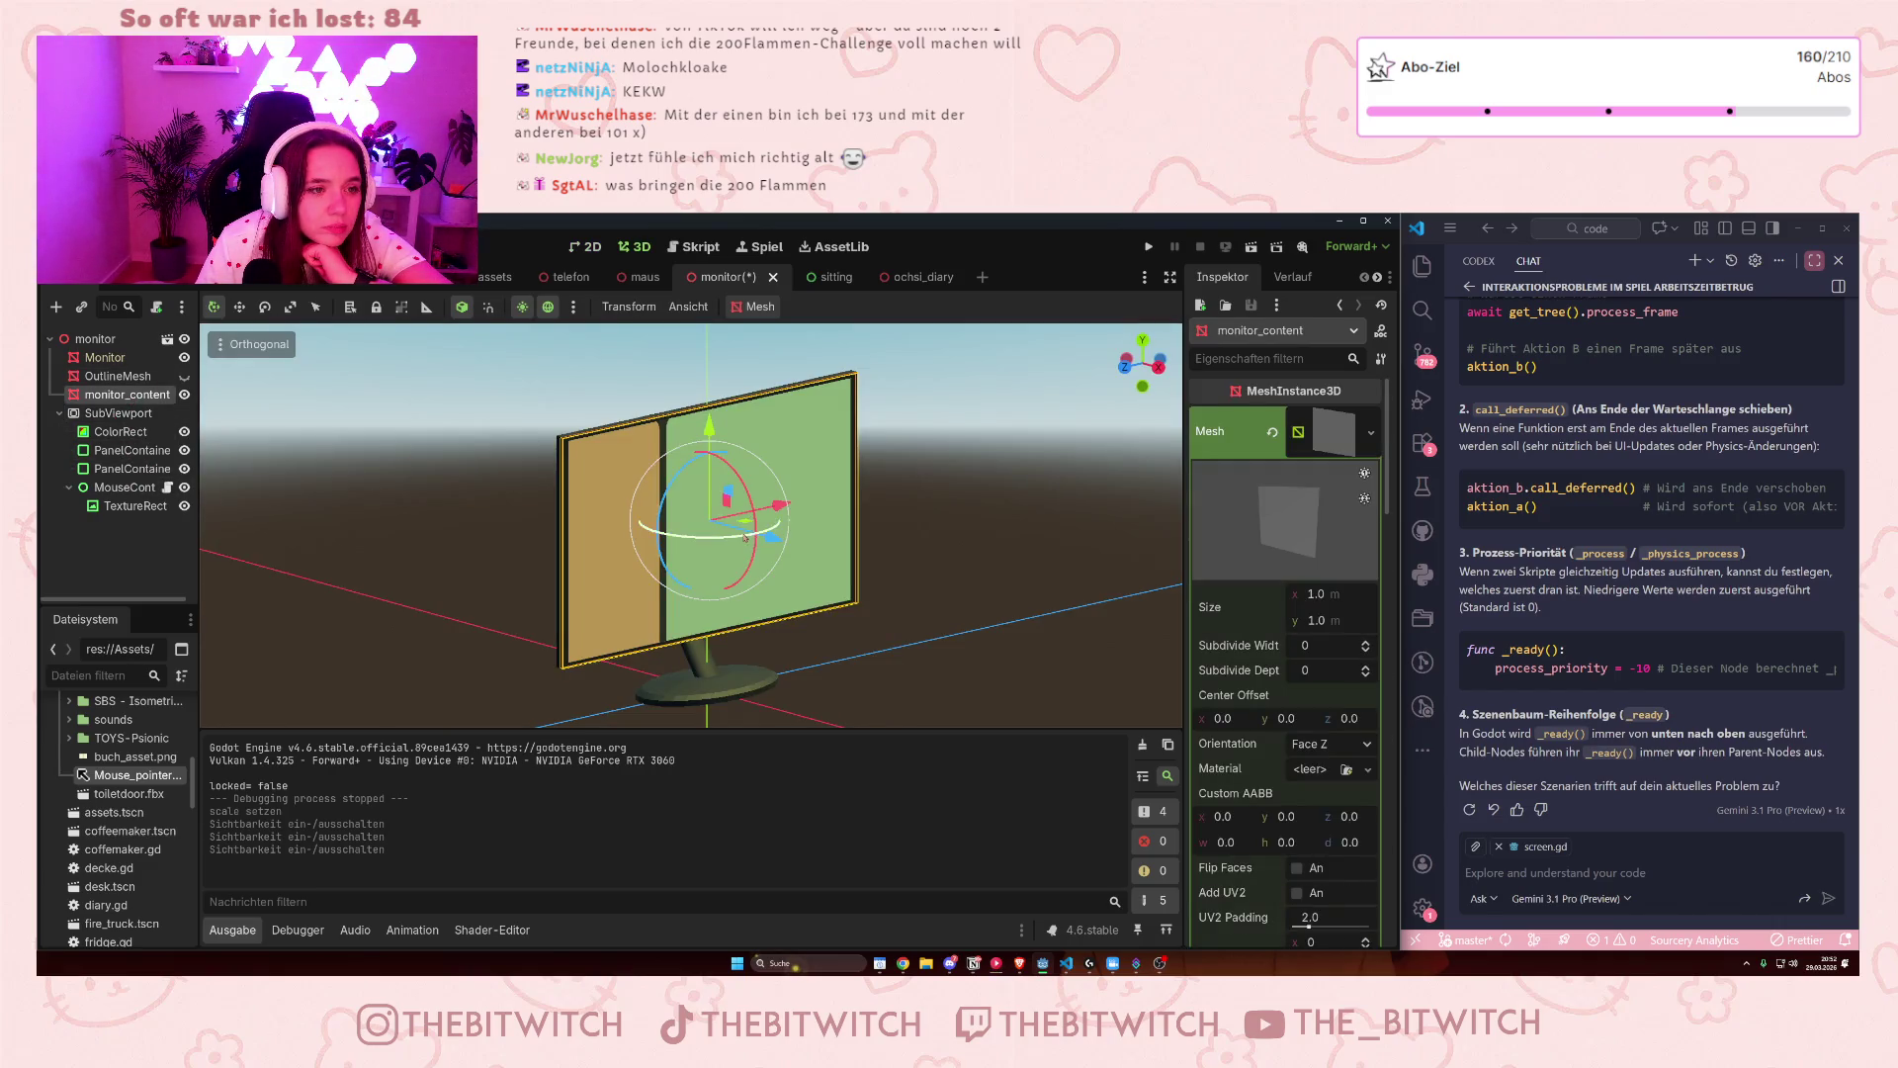
scroll(742, 537, "up", 5)
scroll(741, 537, "down", 4)
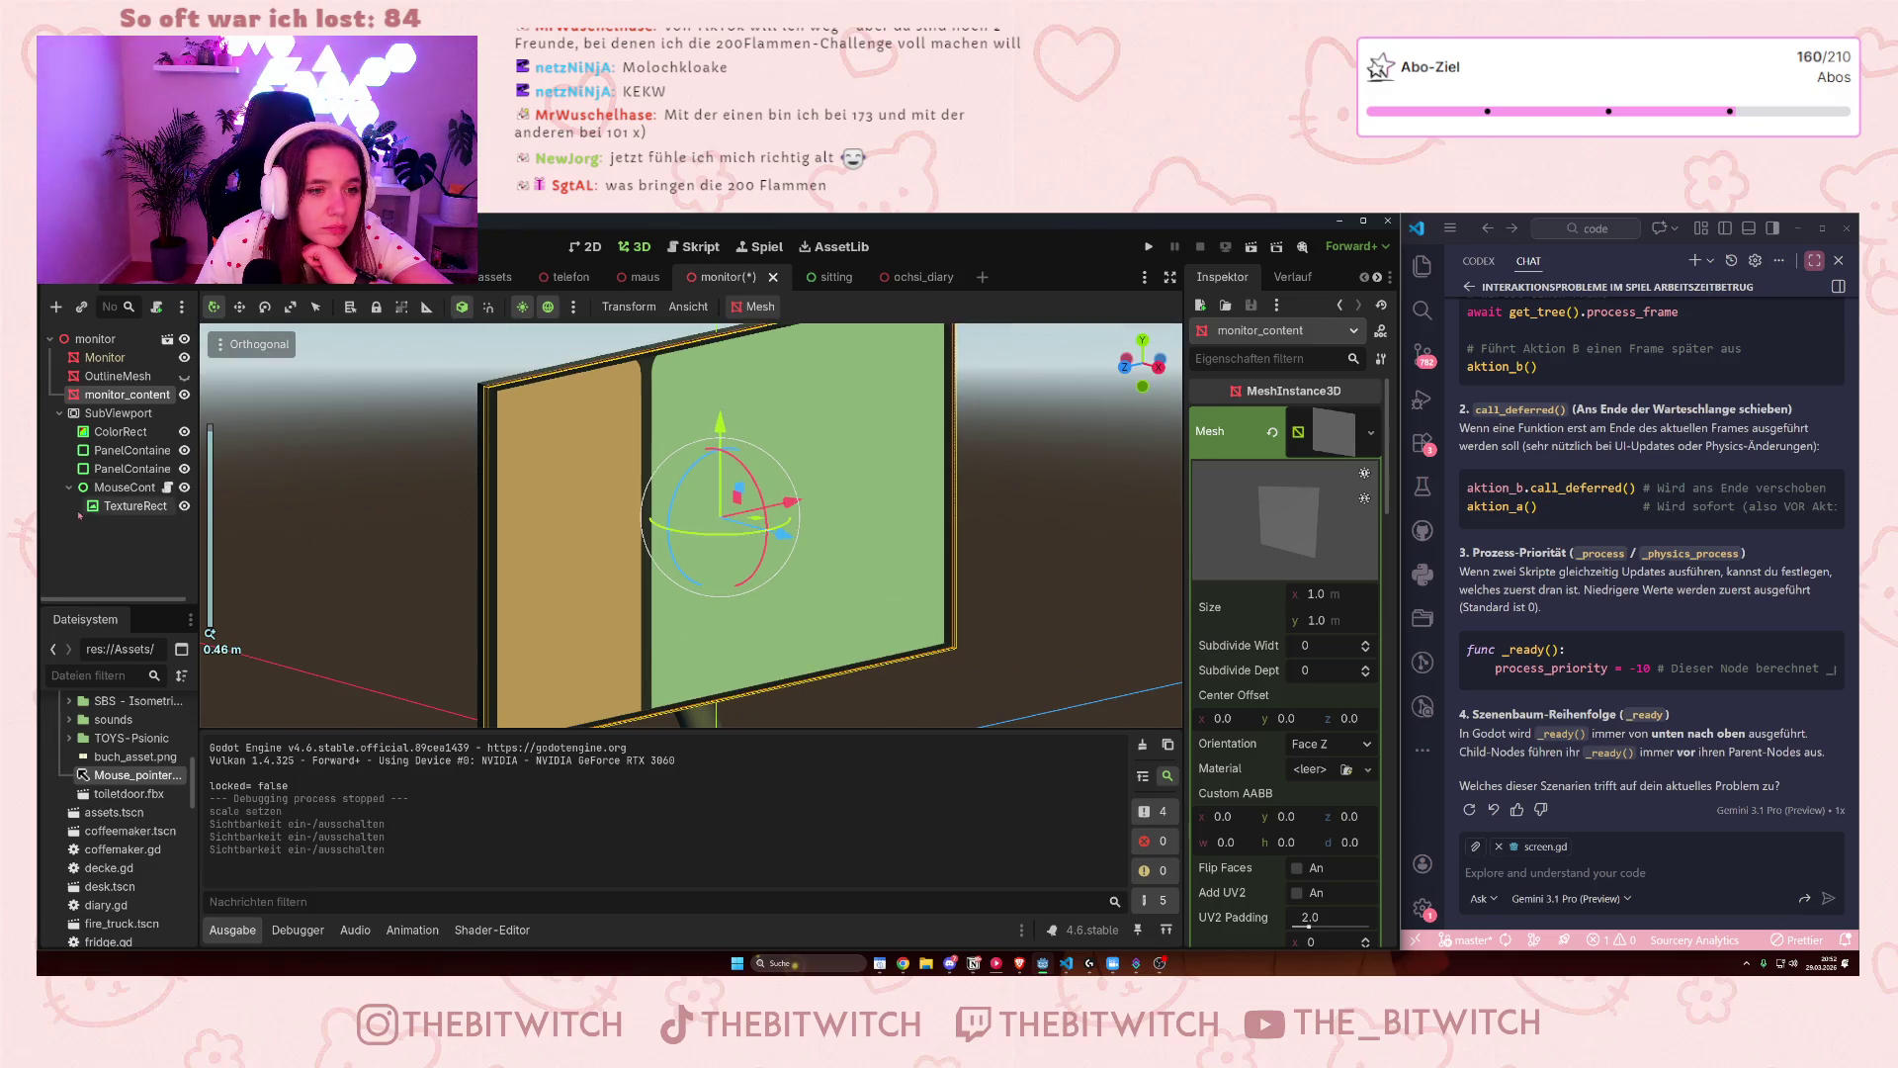
left_click(110, 470)
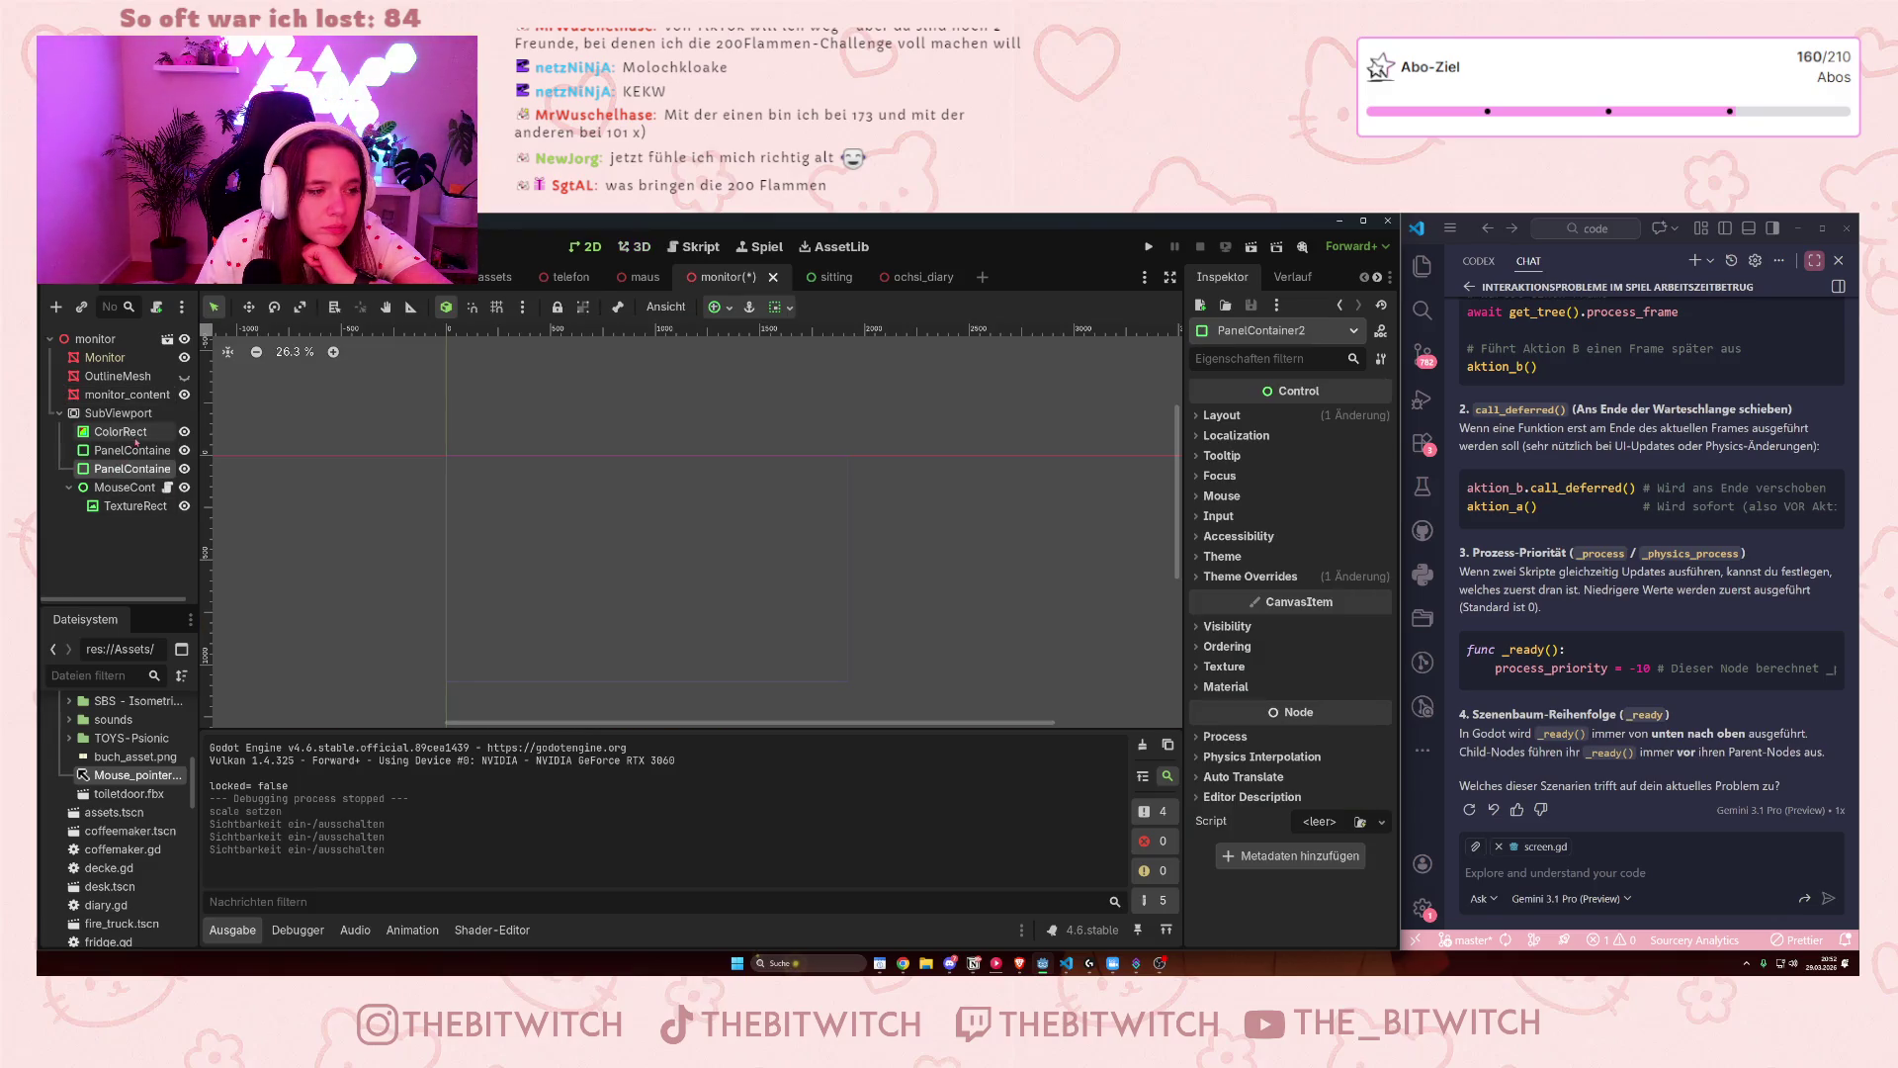
- In 2D, check MouseControl, its TextureRect and the first PanelContainer, then view the monitor in 3D
left_click(633, 246)
left_click(586, 246)
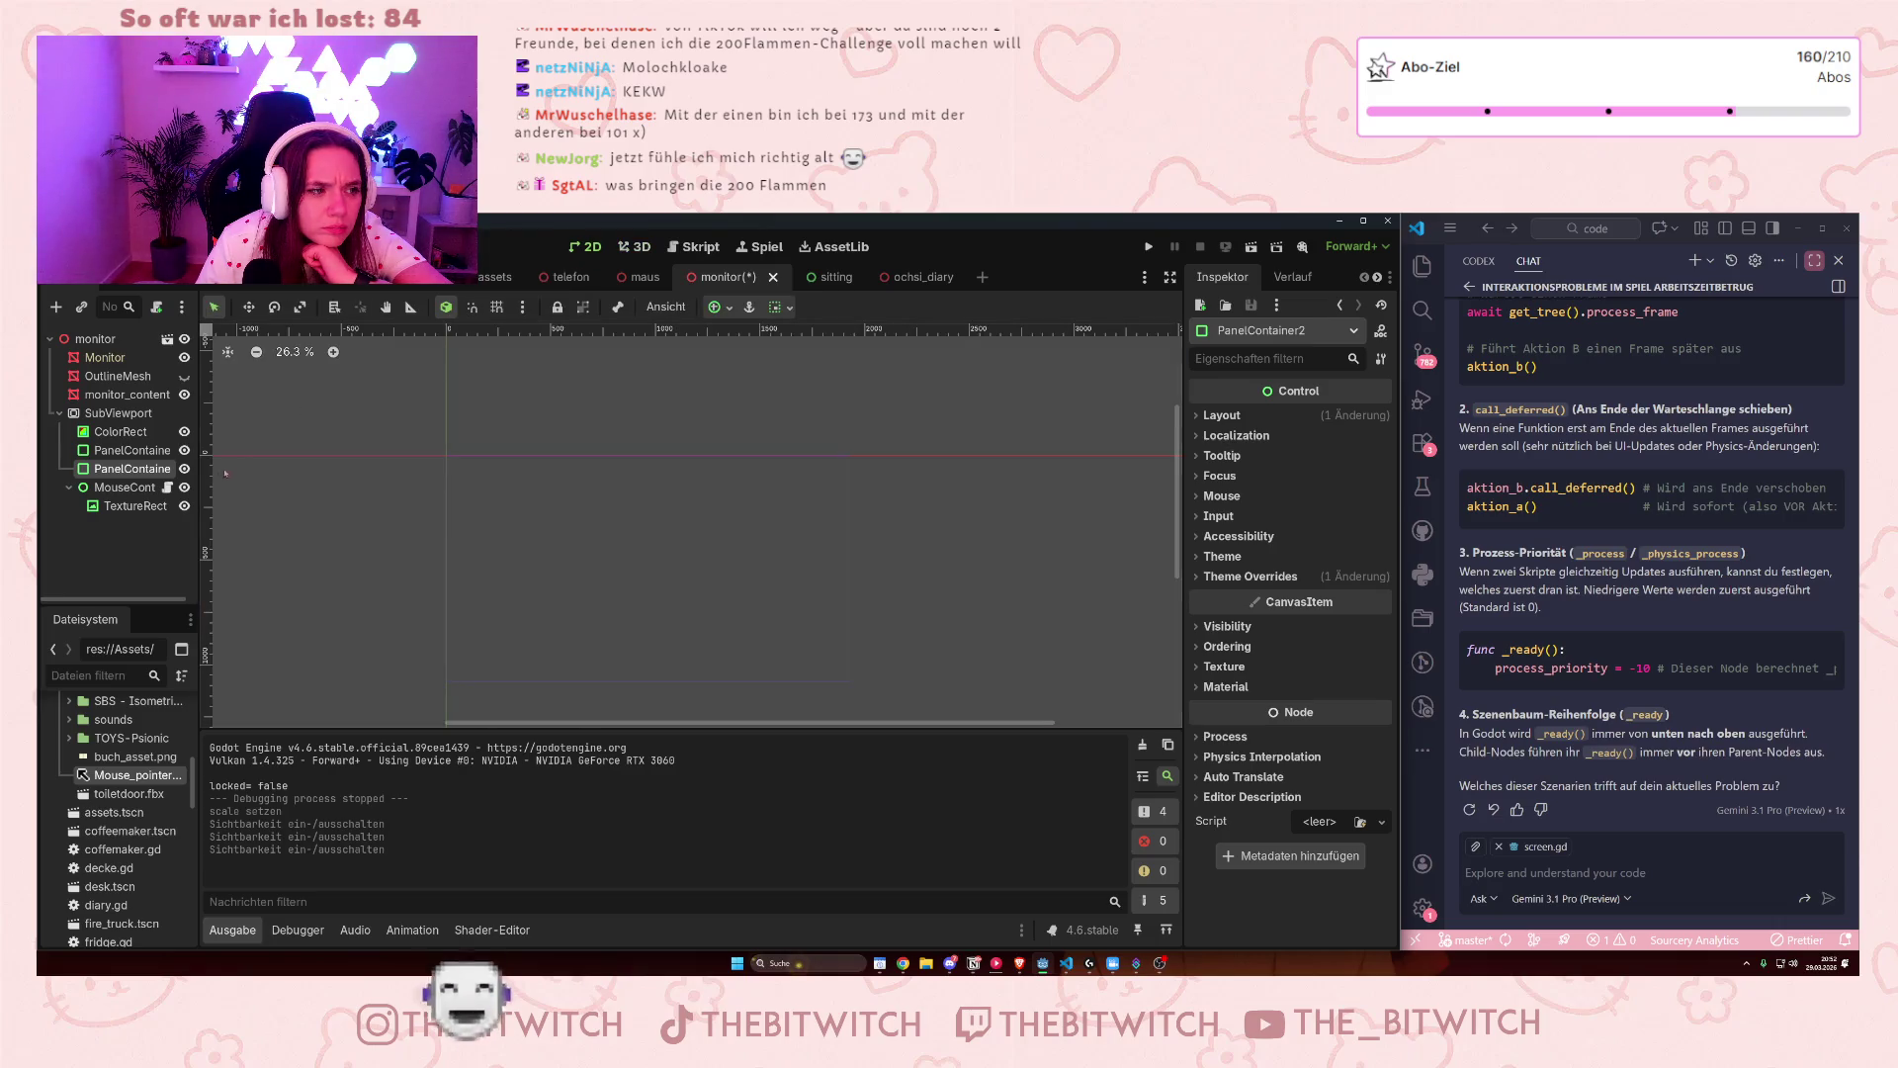
left_click(119, 488)
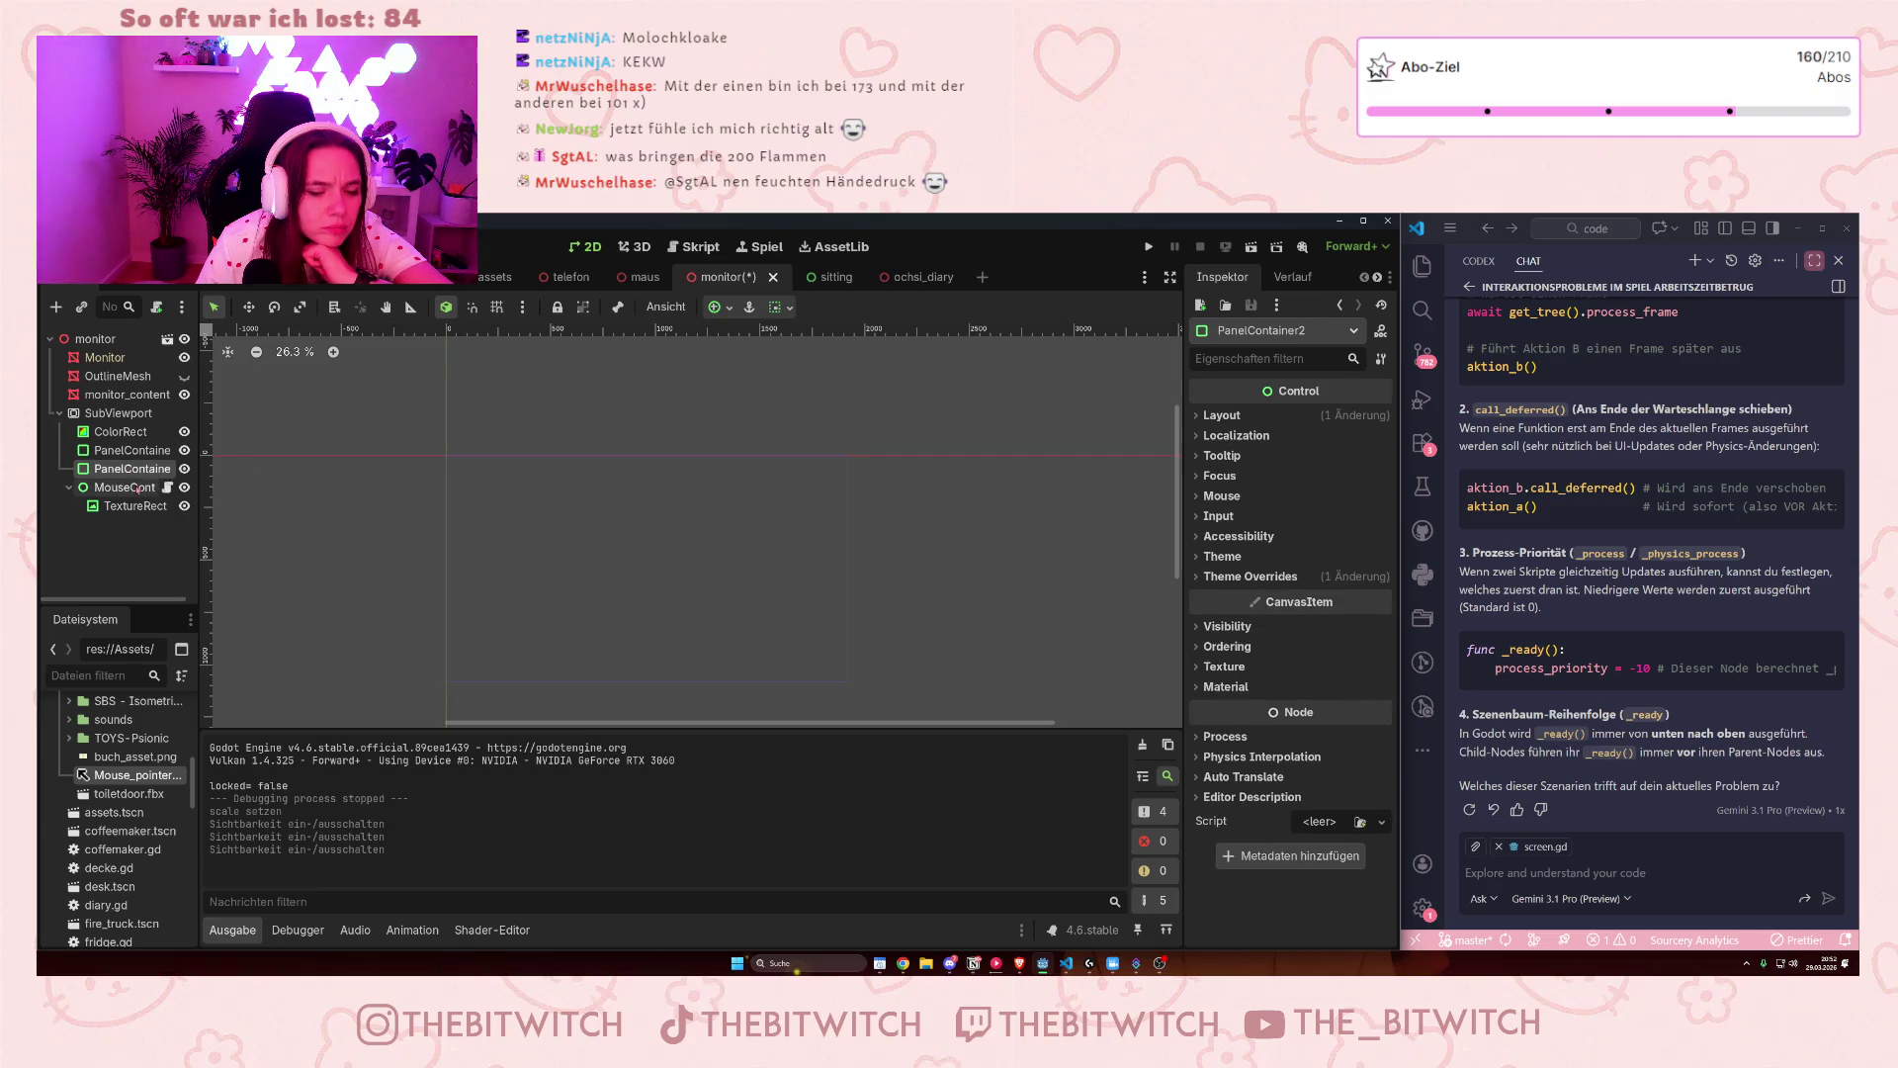
left_click(136, 507)
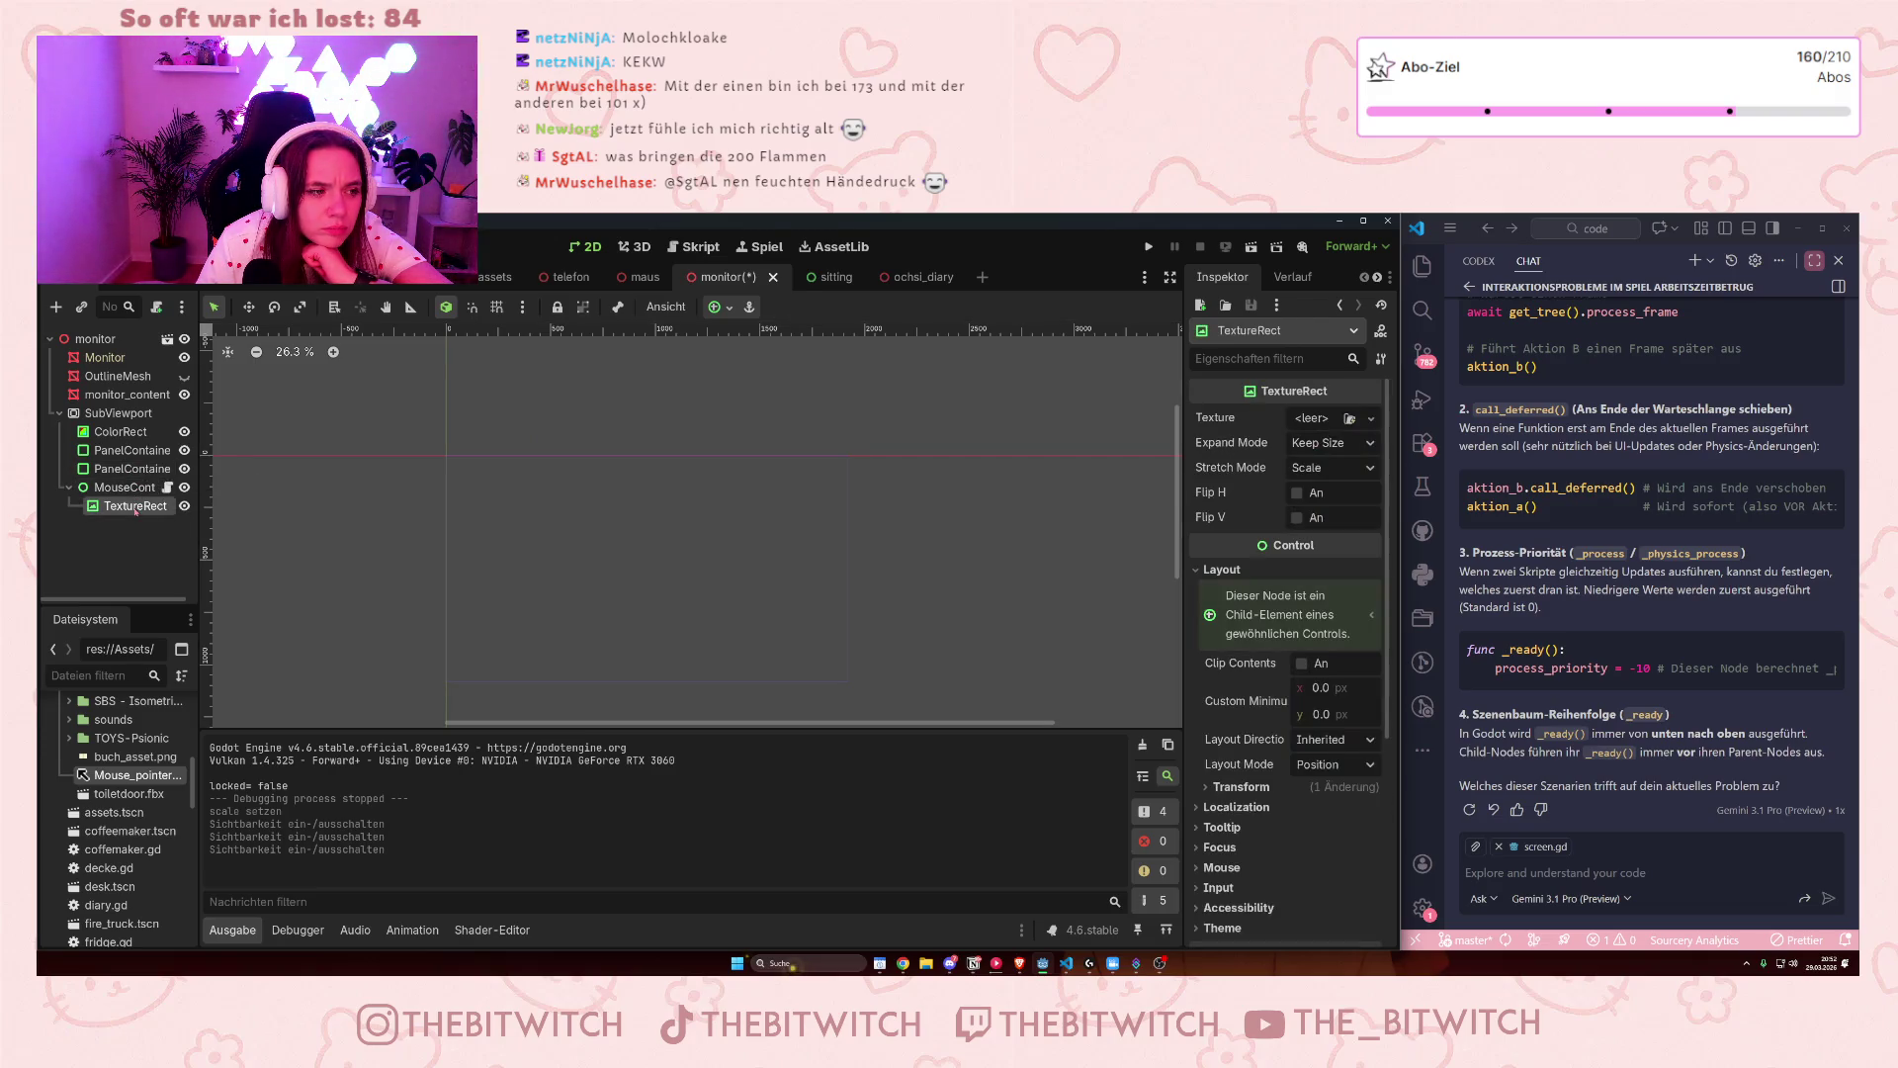
left_click(121, 451)
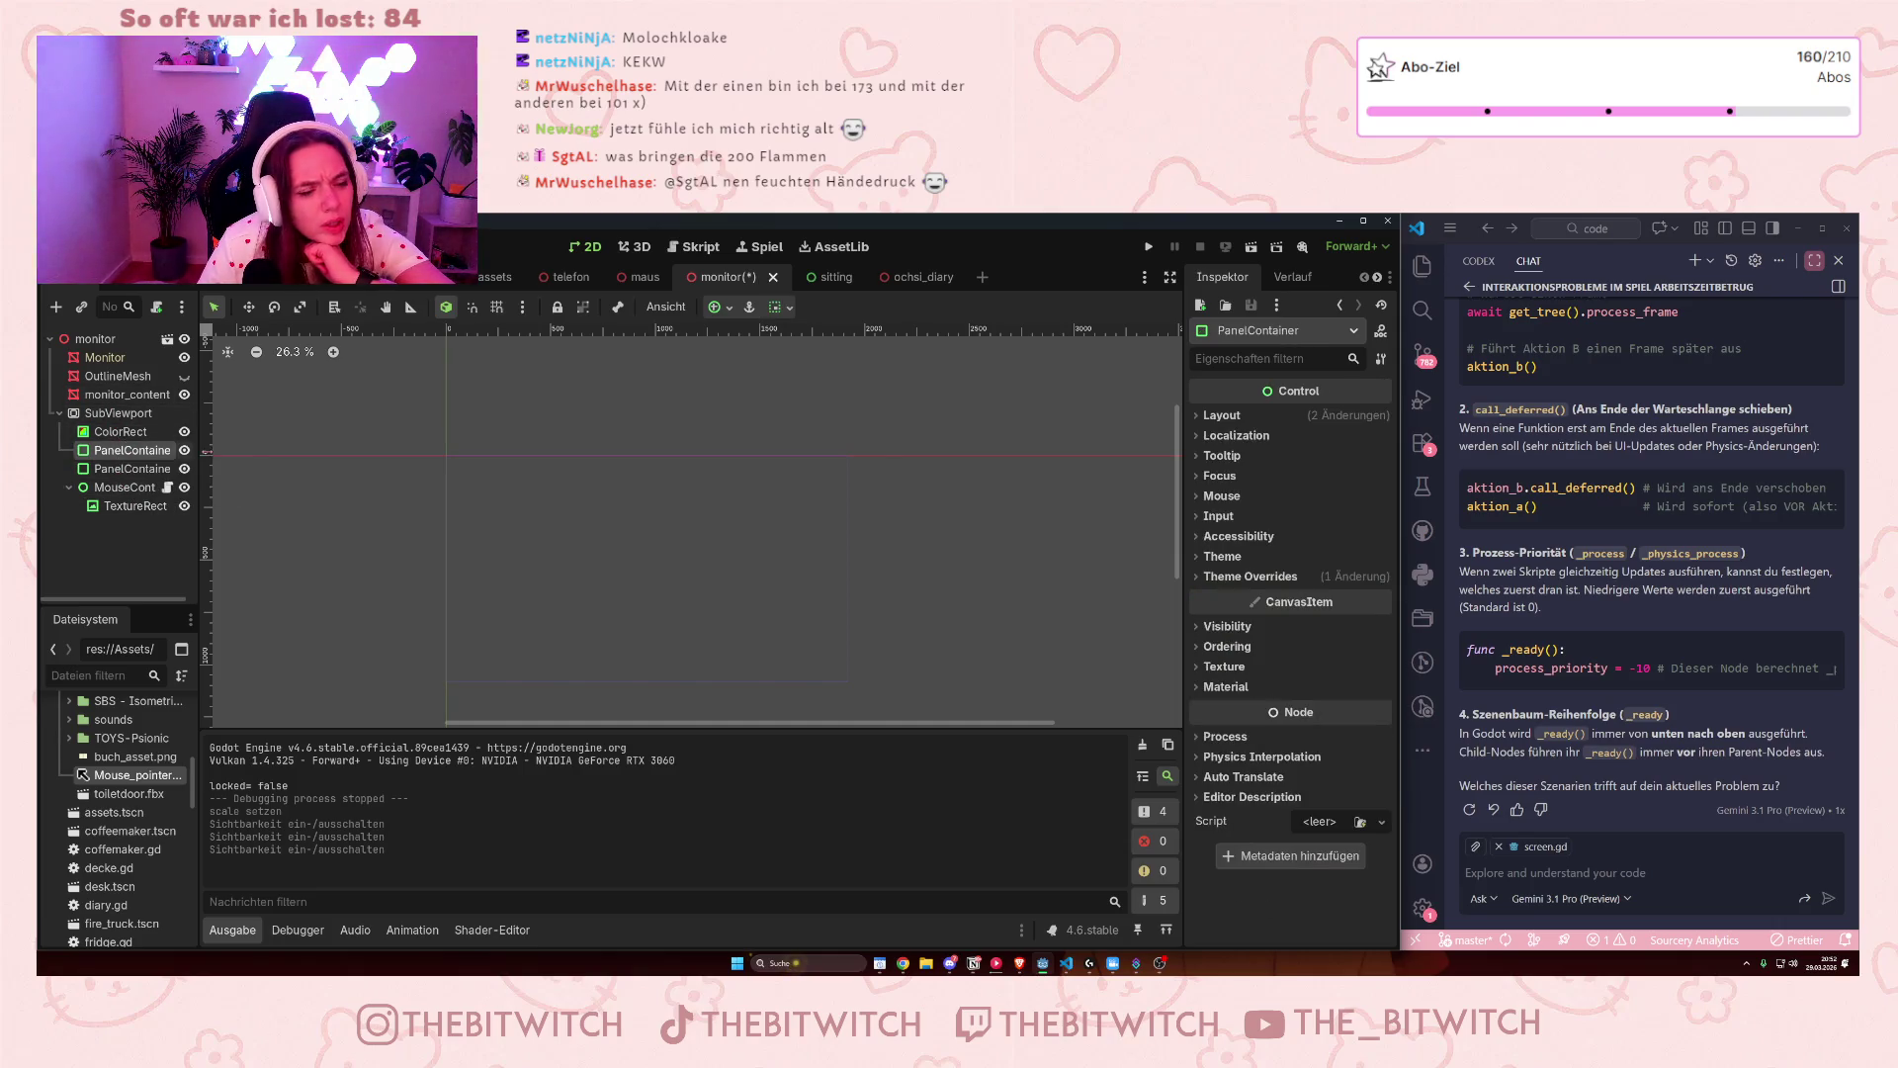
scroll(557, 484, "down", 1)
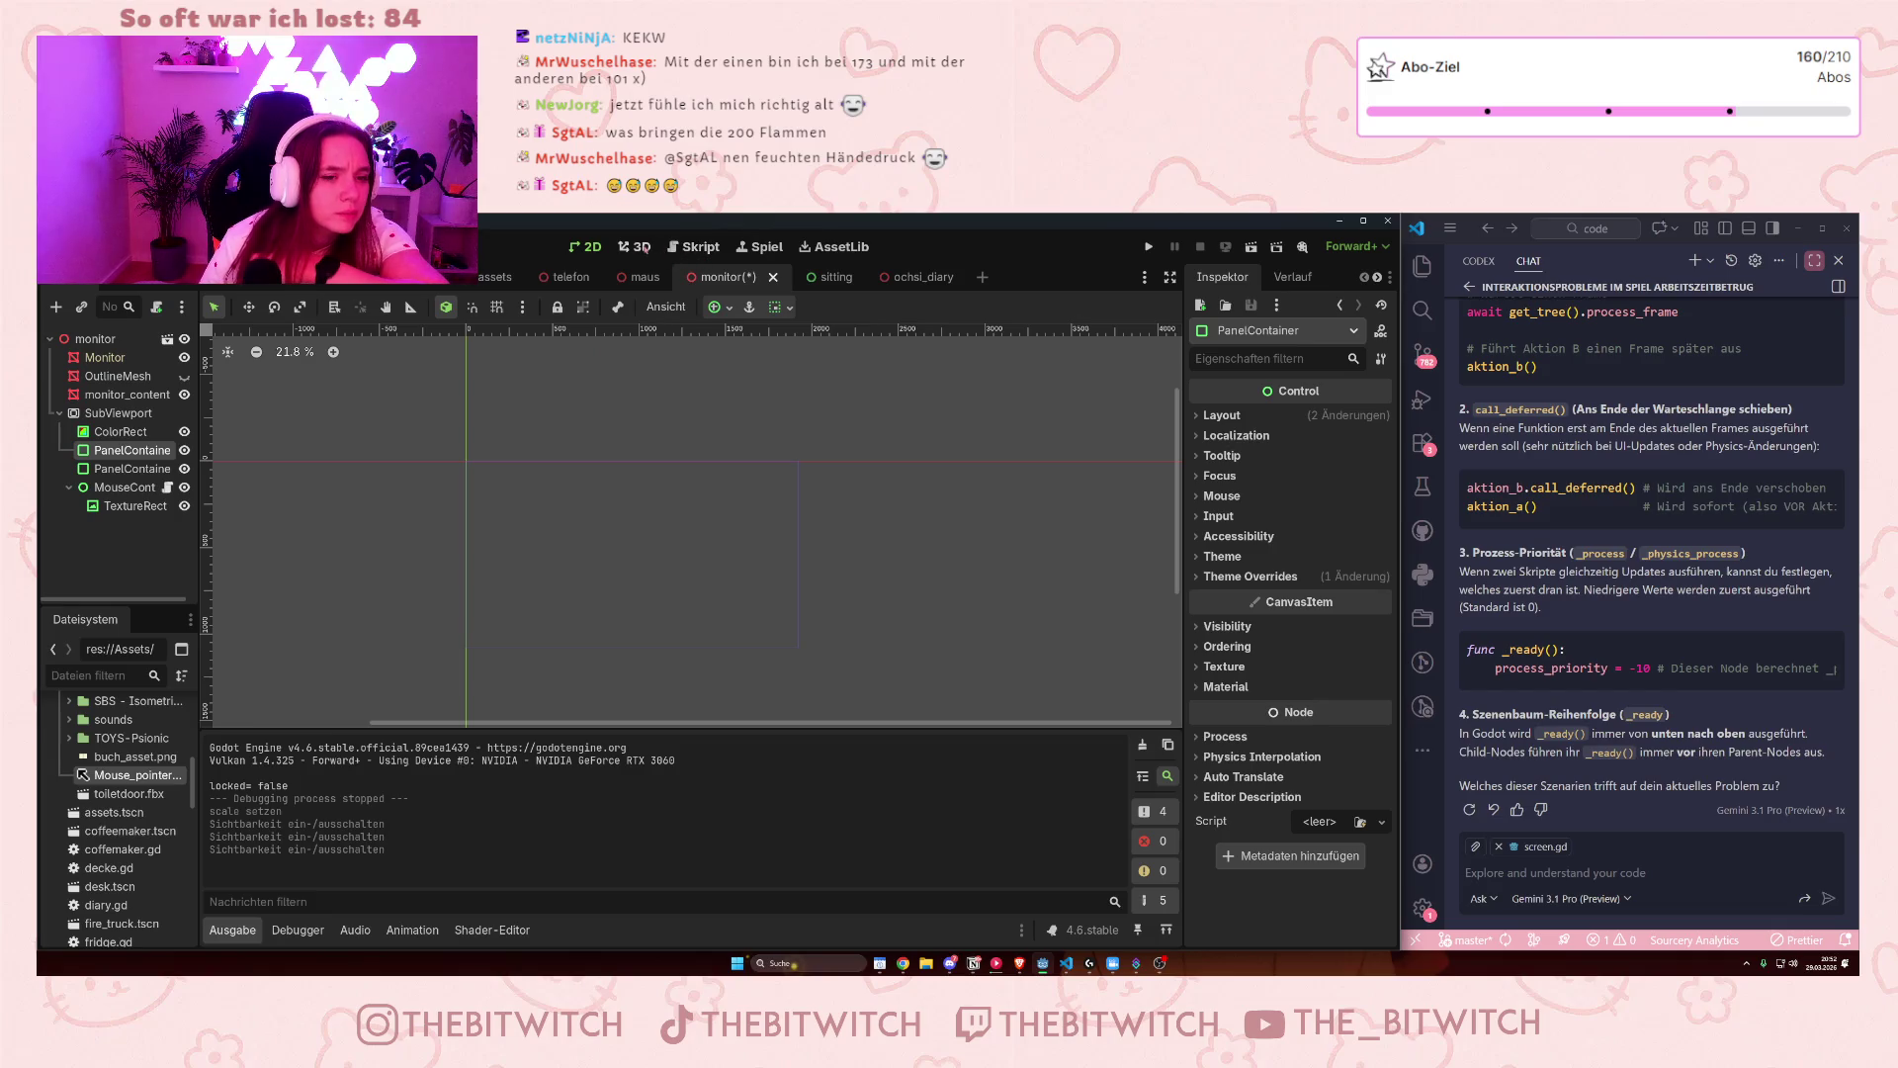
left_click(638, 247)
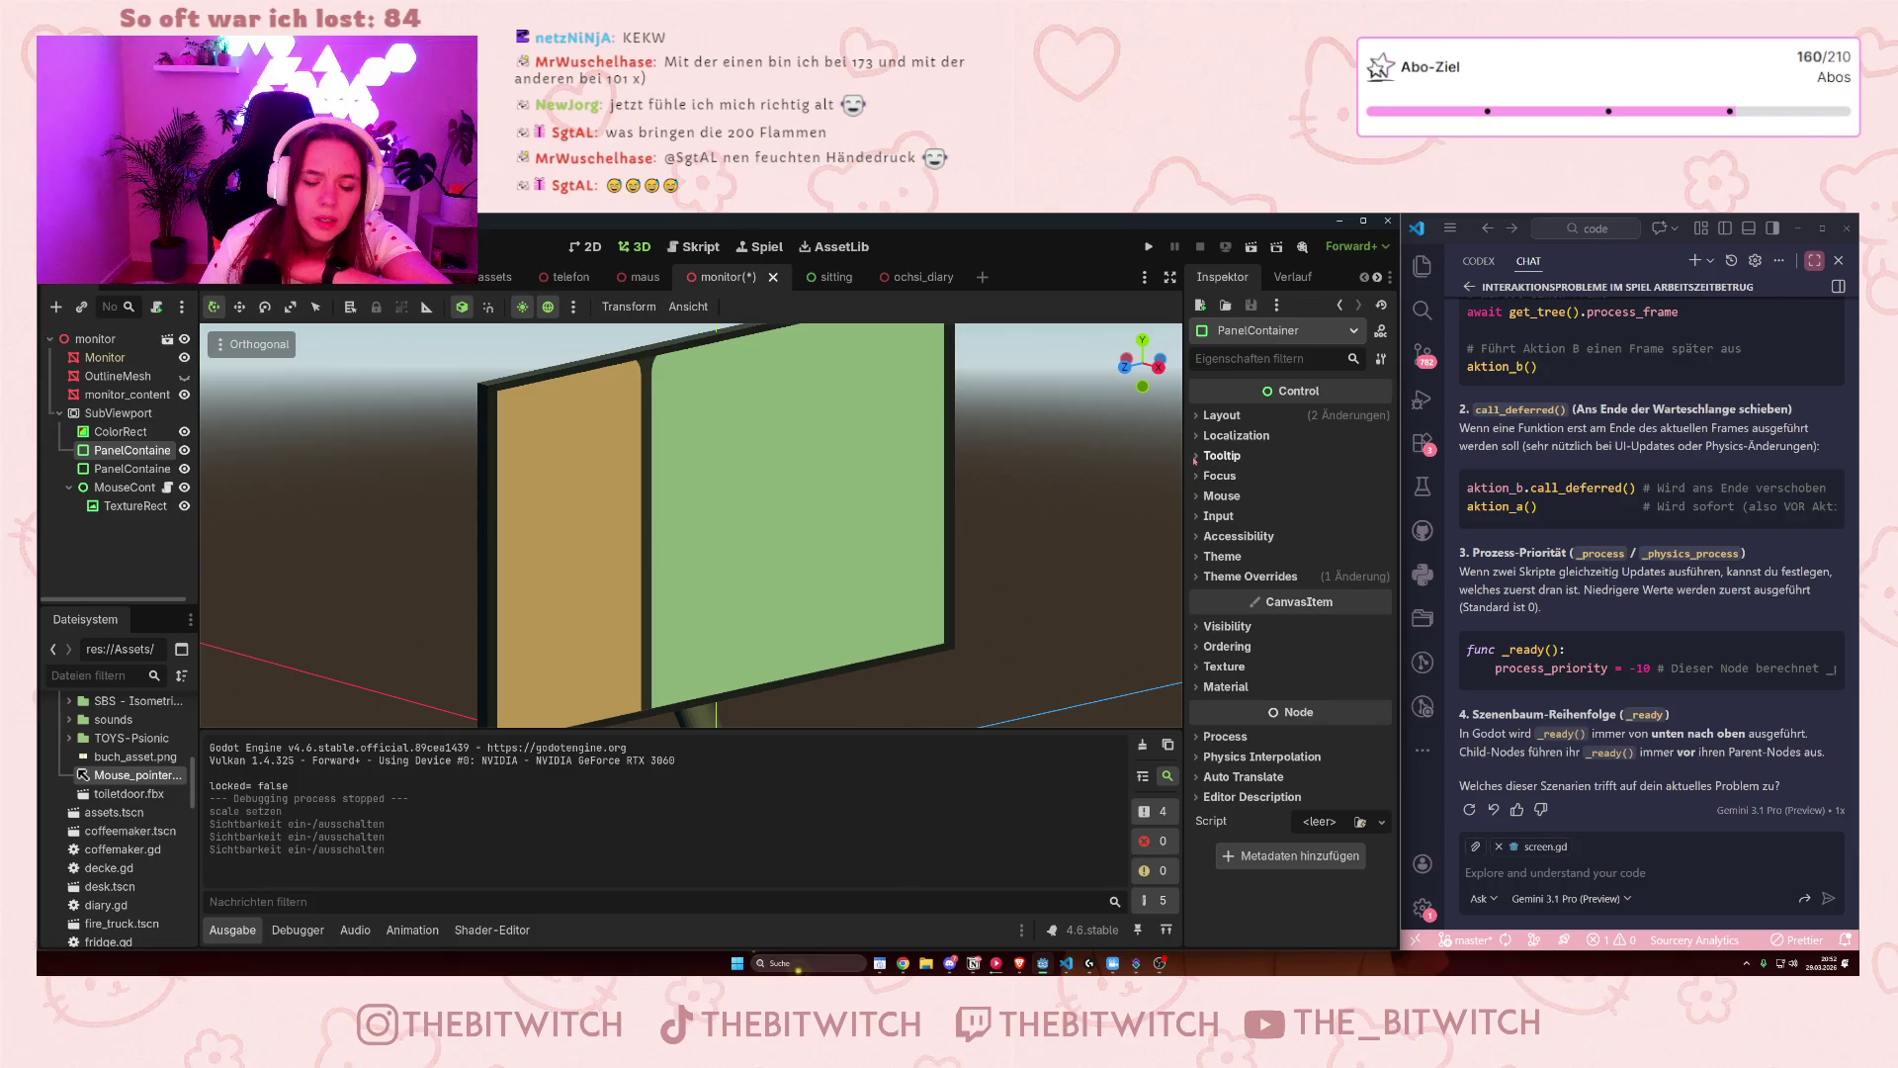
- Expand the PanelContainer's Theme and Layout, then monitor_content's surface material override
left_click(1199, 556)
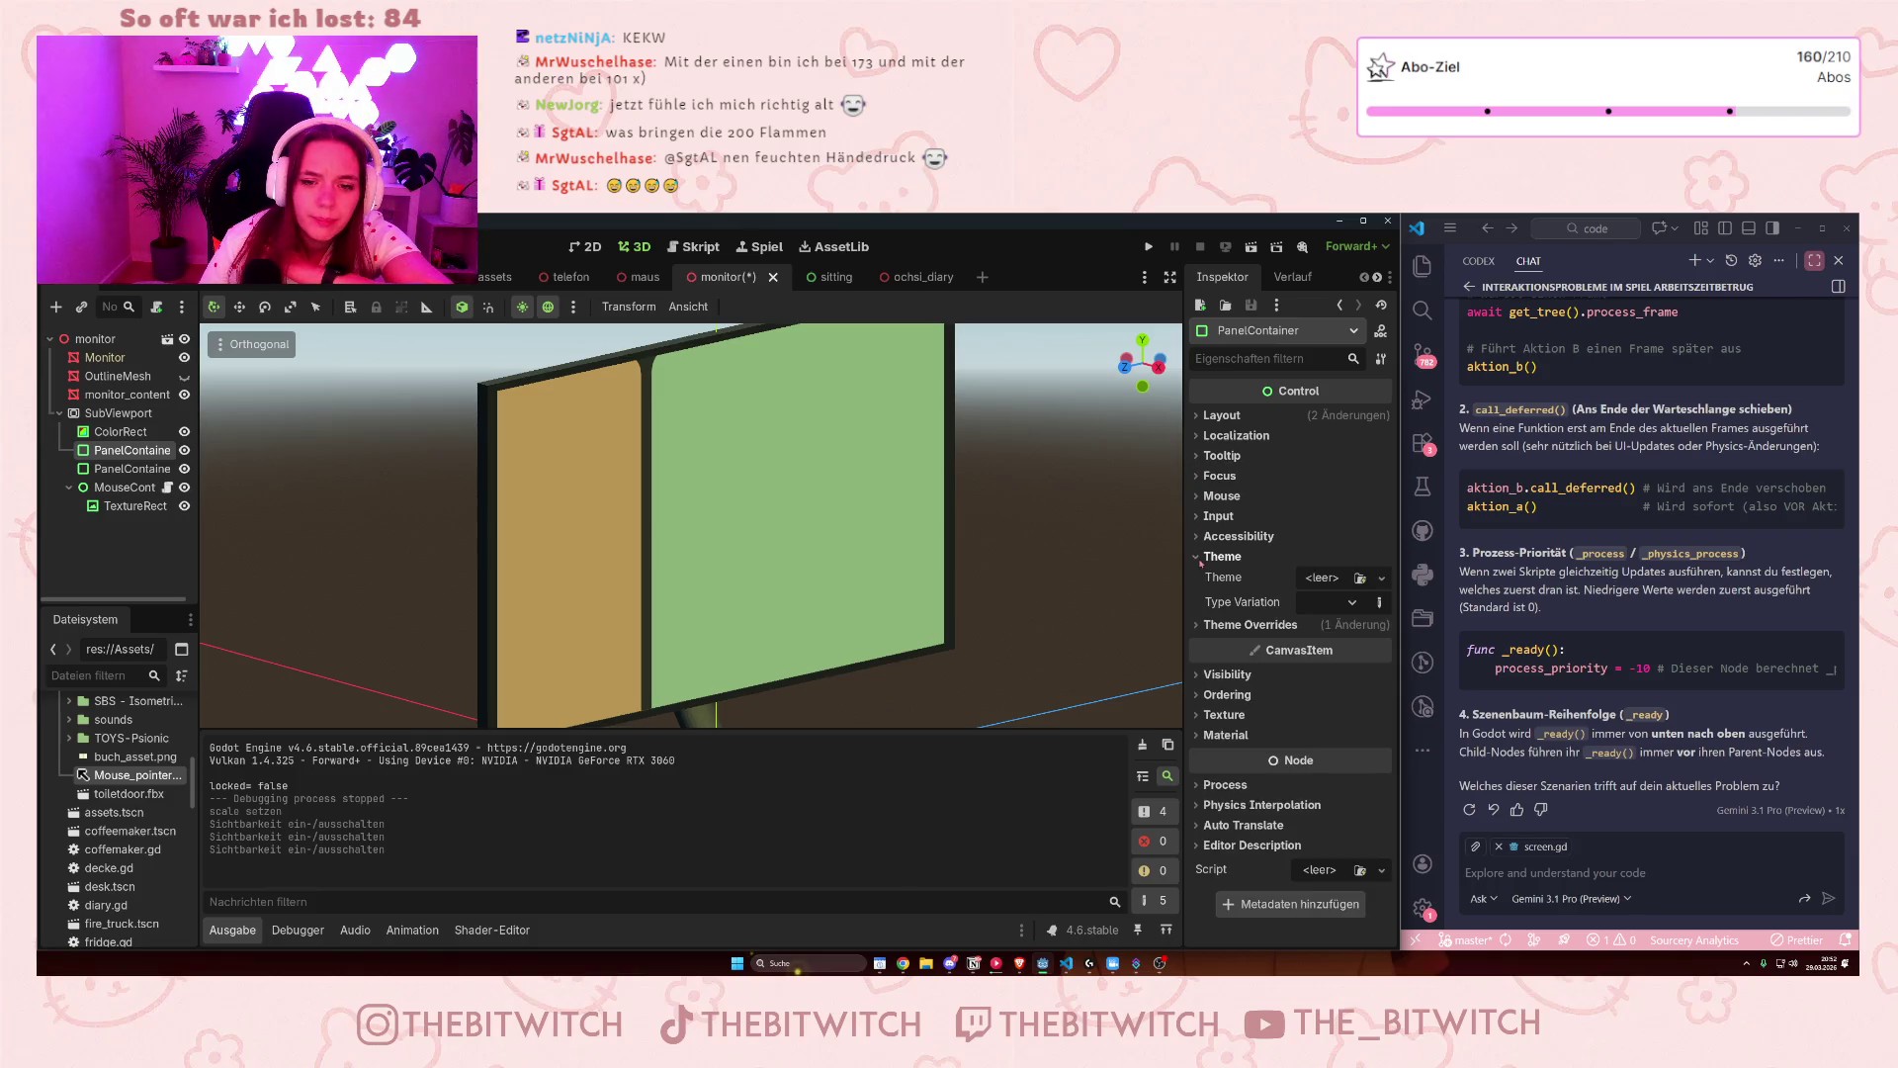
left_click(1199, 416)
scroll(1235, 565, "down", 3)
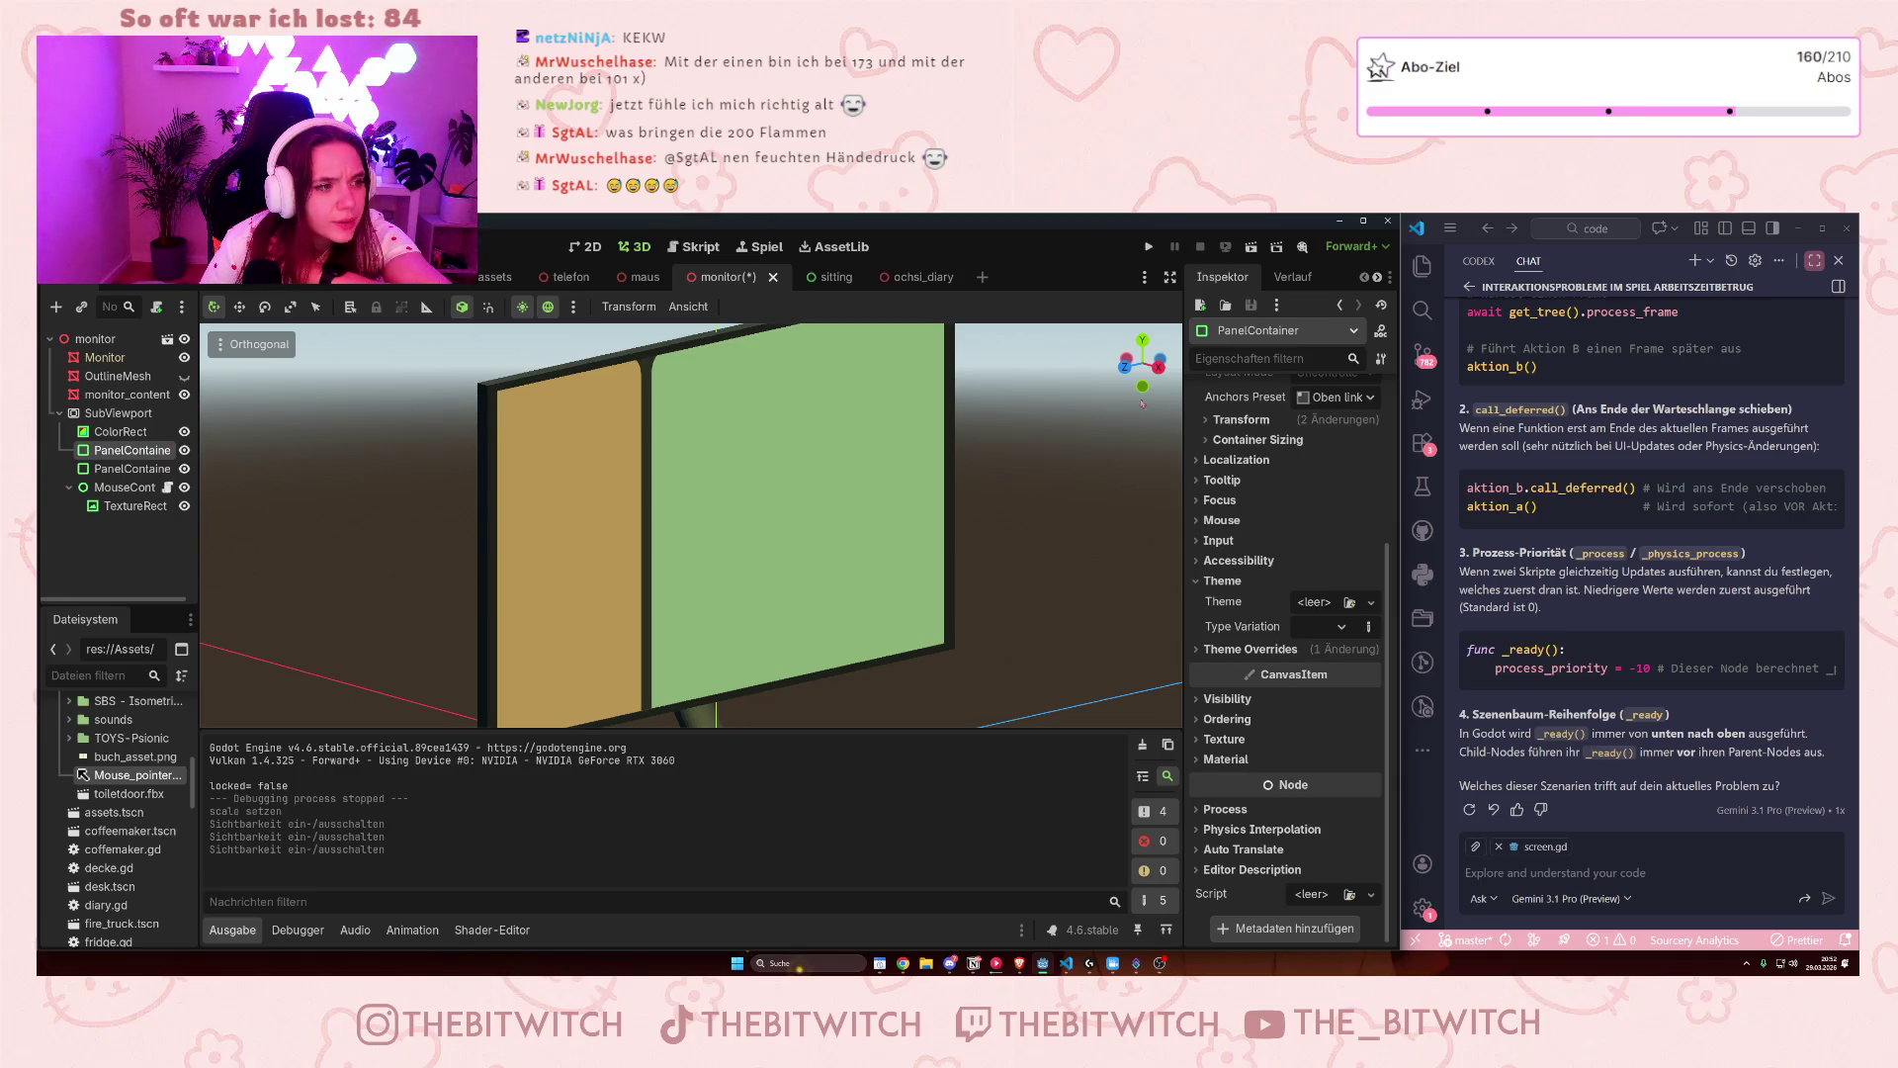
left_click(127, 394)
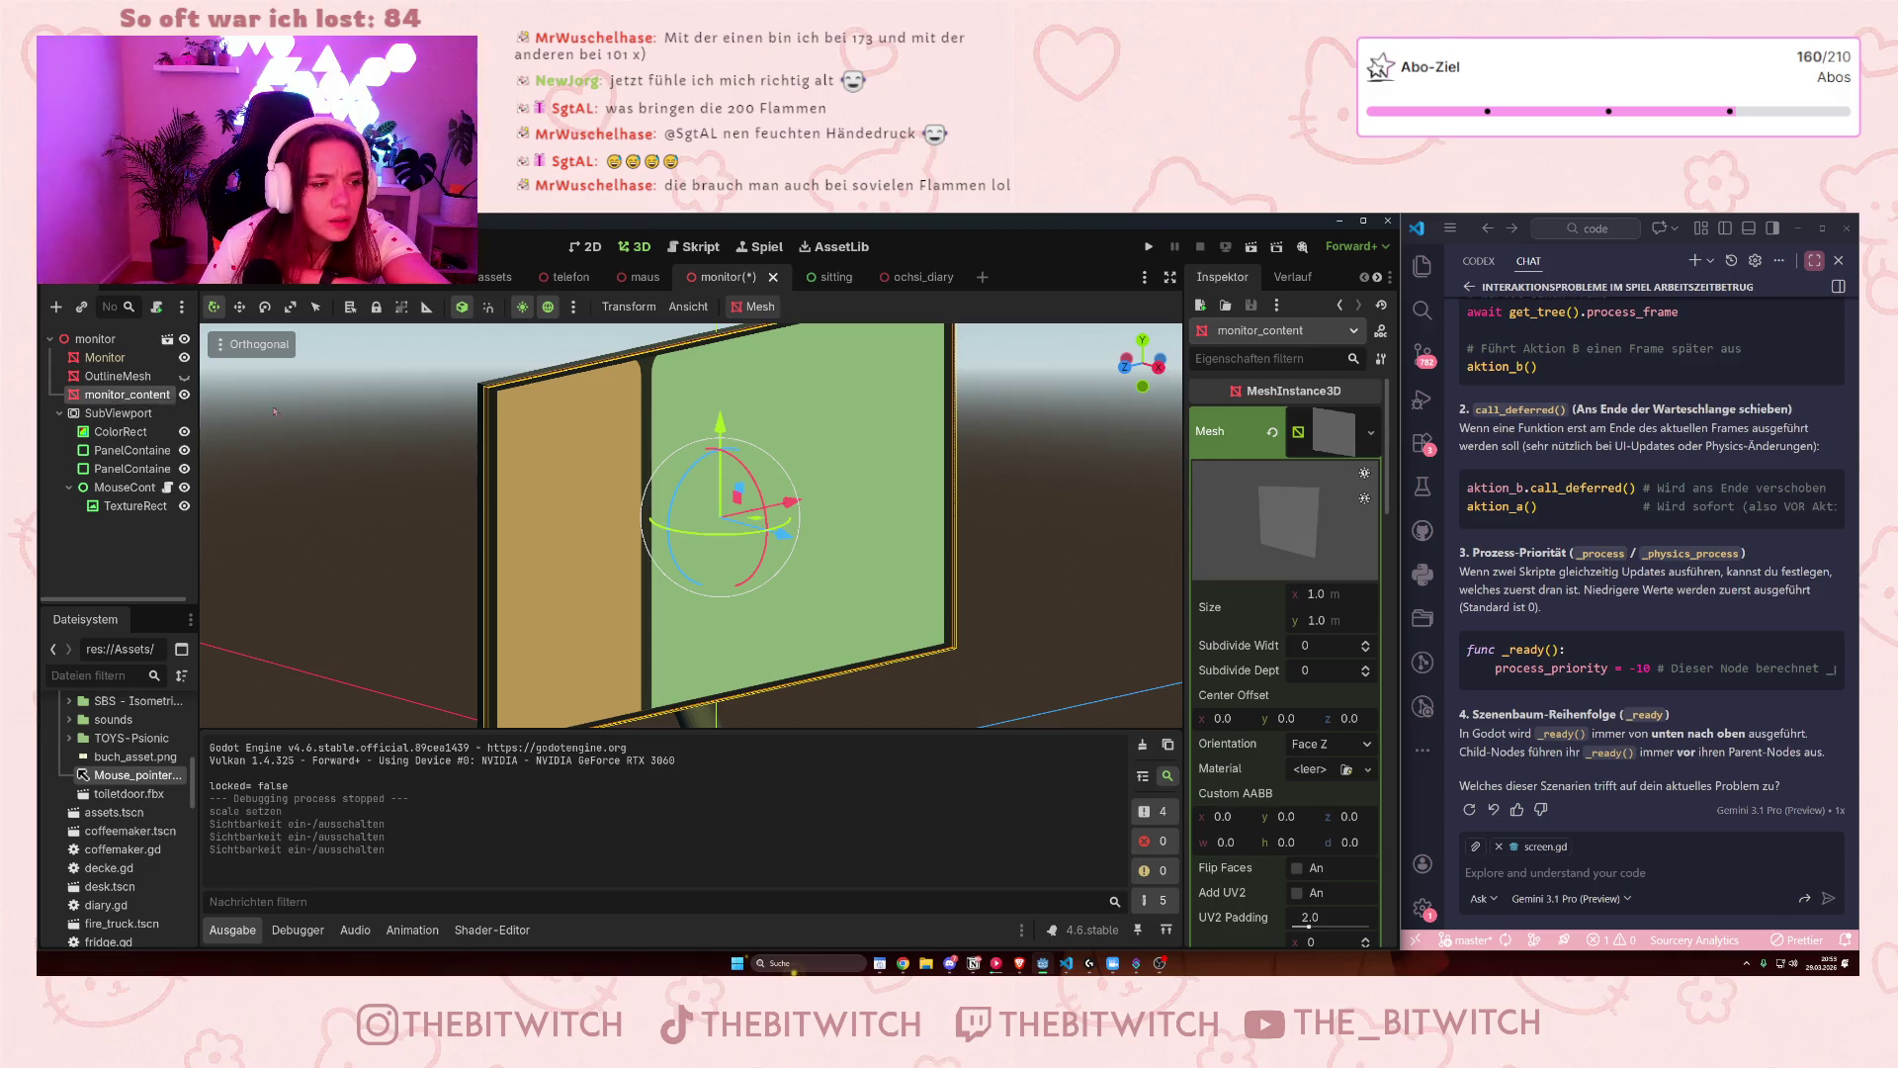
scroll(1285, 593, "down", 5)
left_click(1324, 583)
scroll(1341, 583, "down", 2)
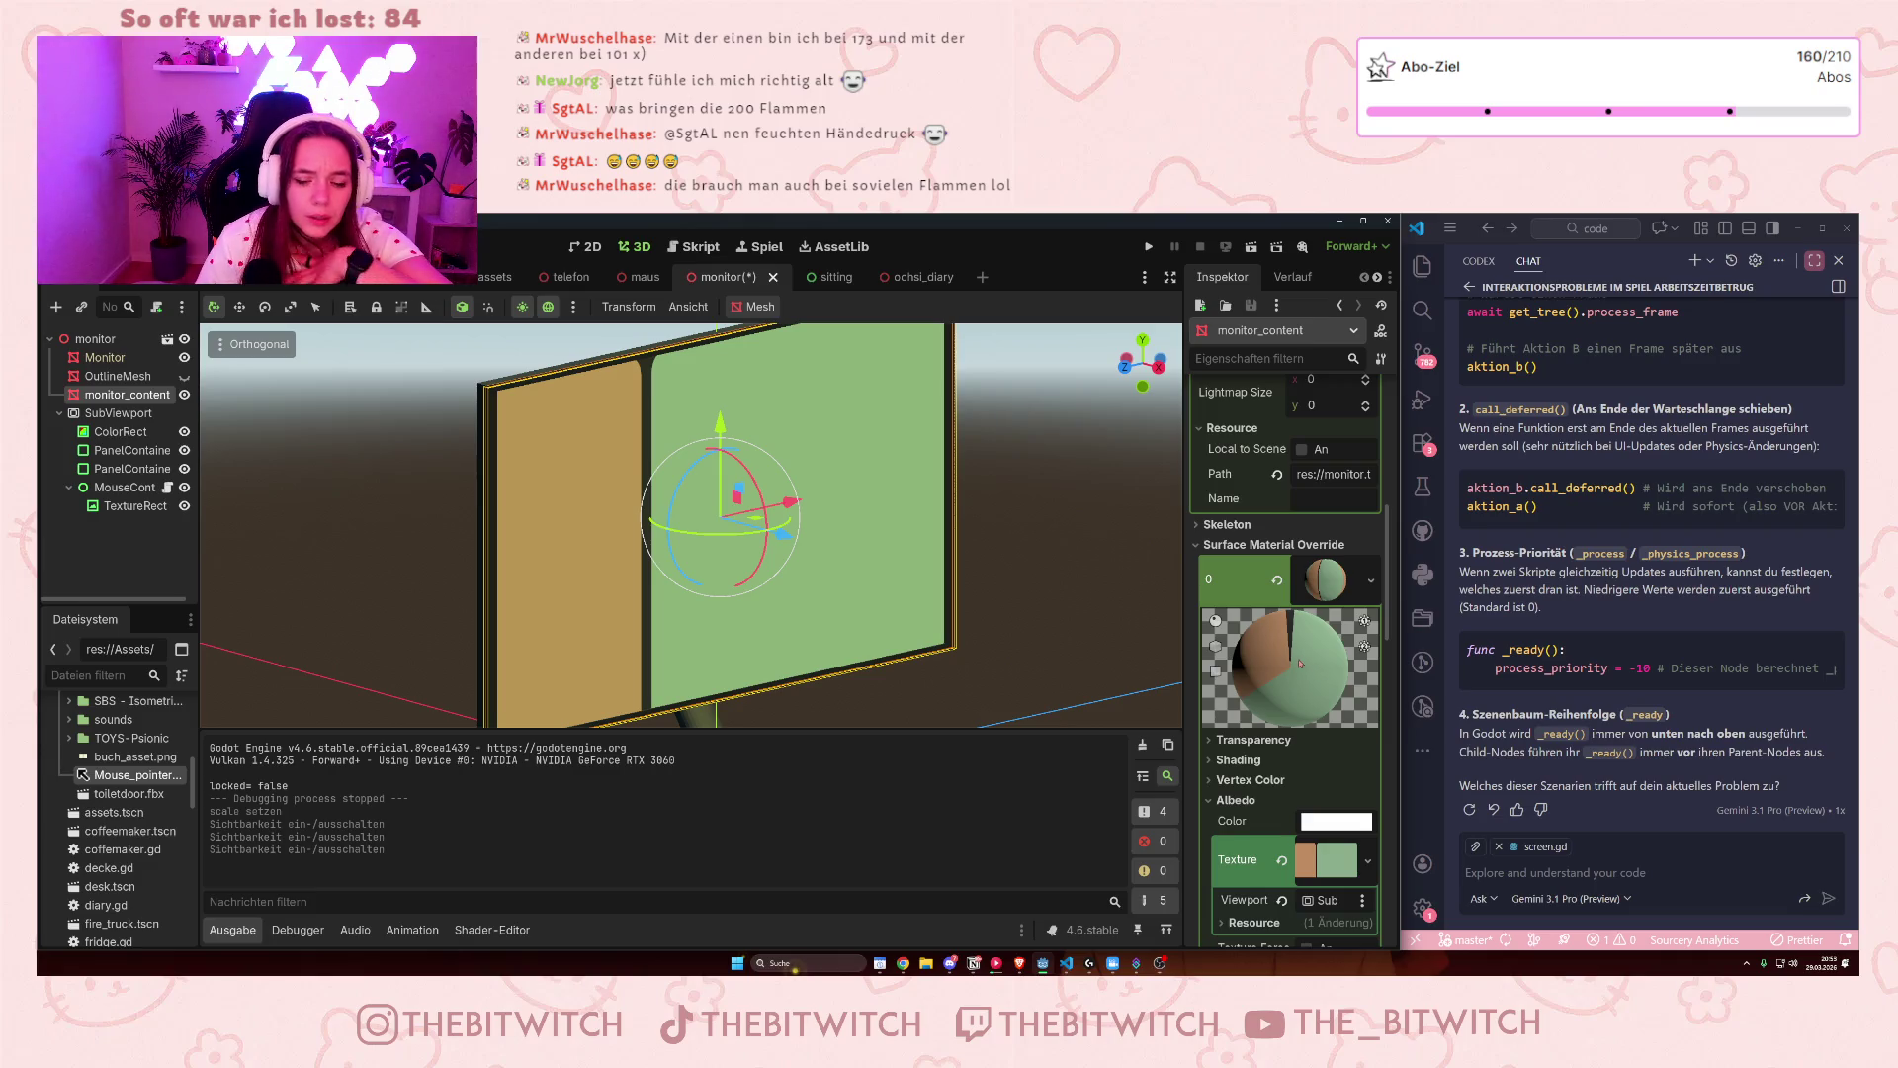
- Show the albedo texture's Resource details, select the SubViewport, and begin typing a question about interacting with it
scroll(1288, 687, "down", 2)
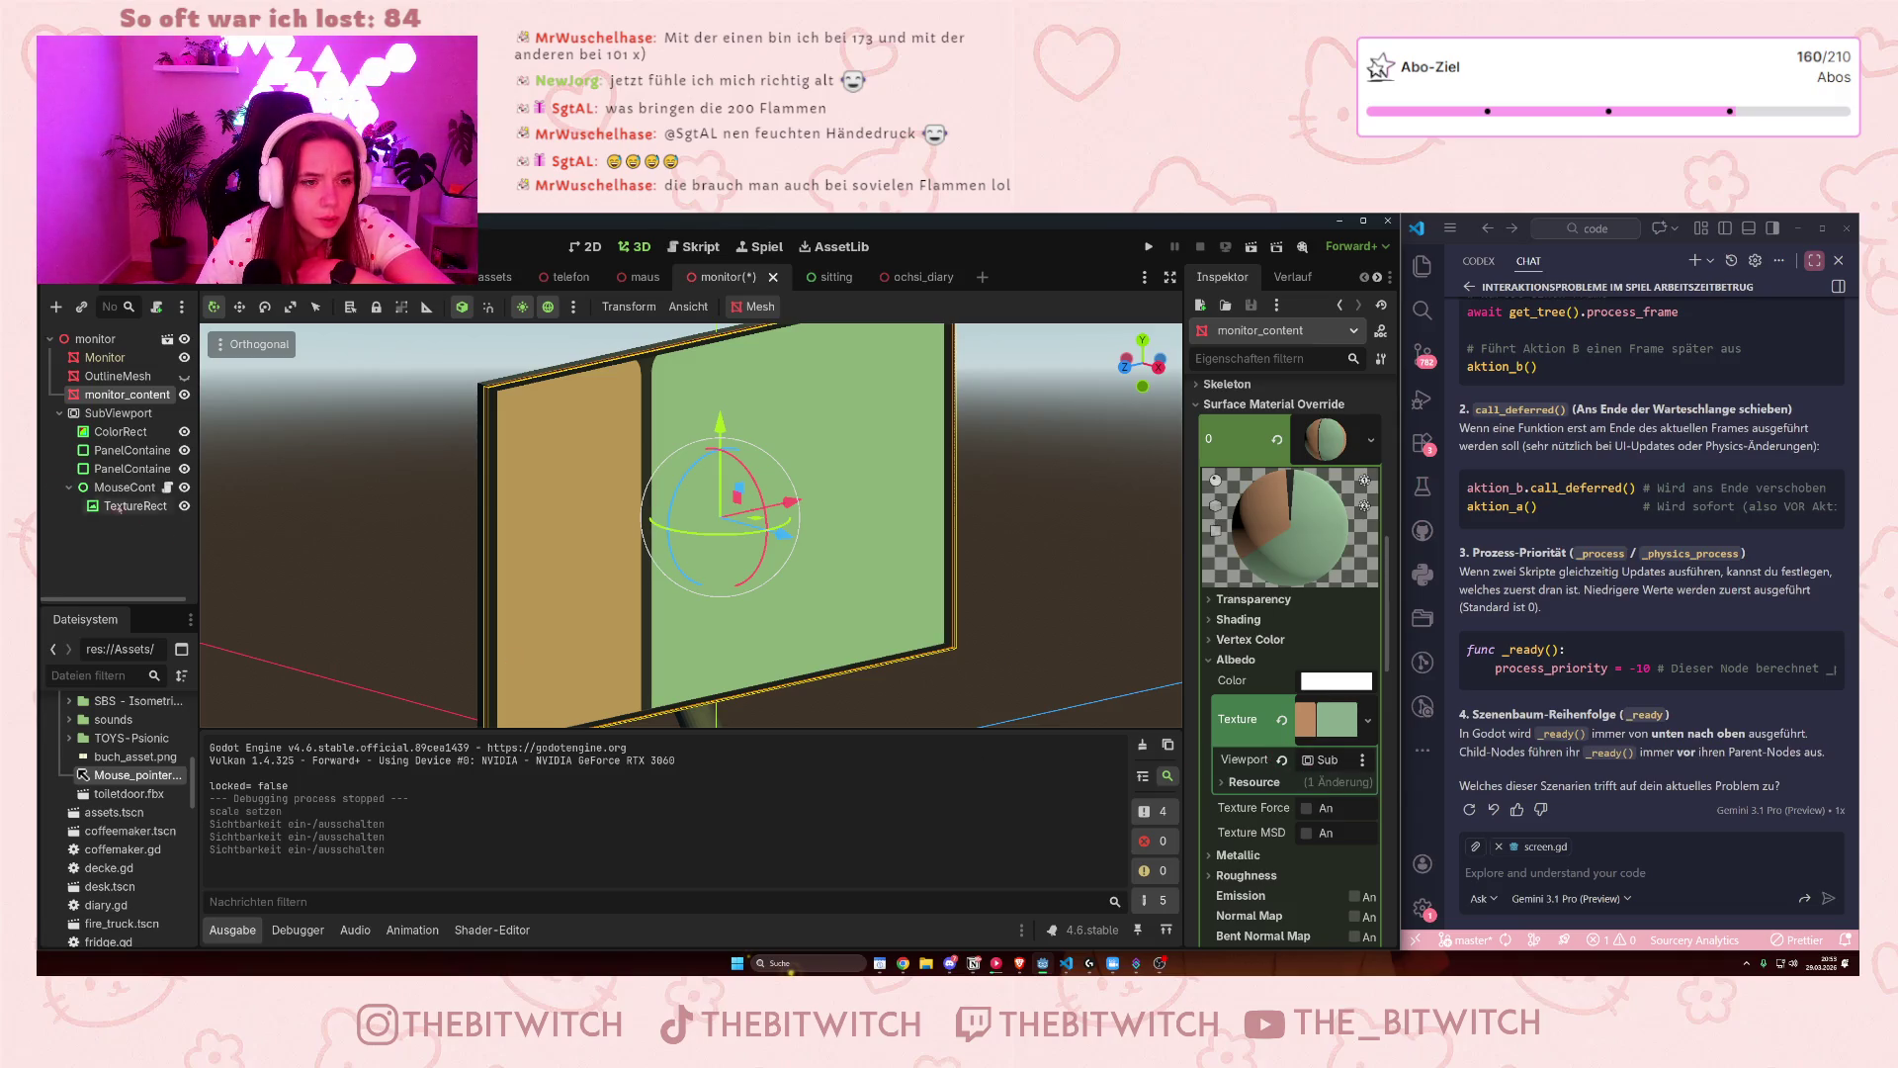
left_click(119, 431)
left_click(126, 394)
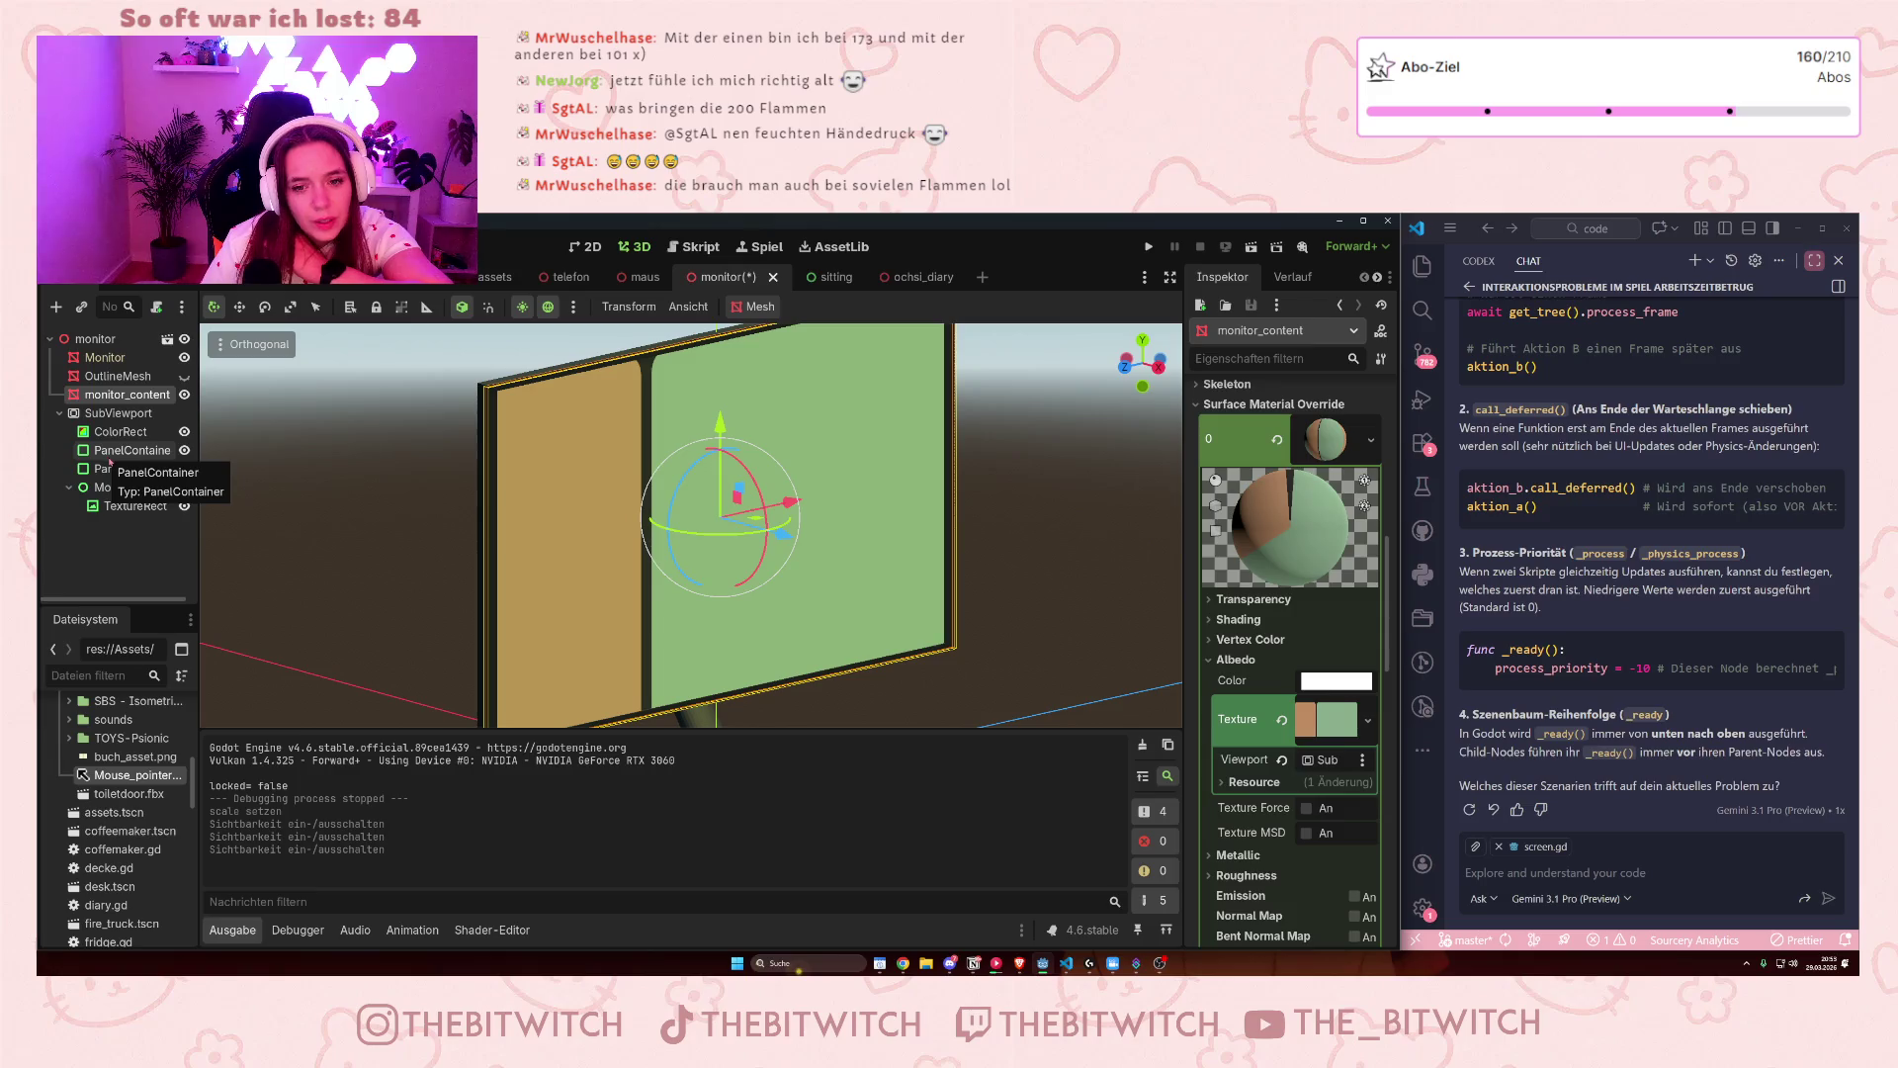
scroll(1310, 643, "down", 3)
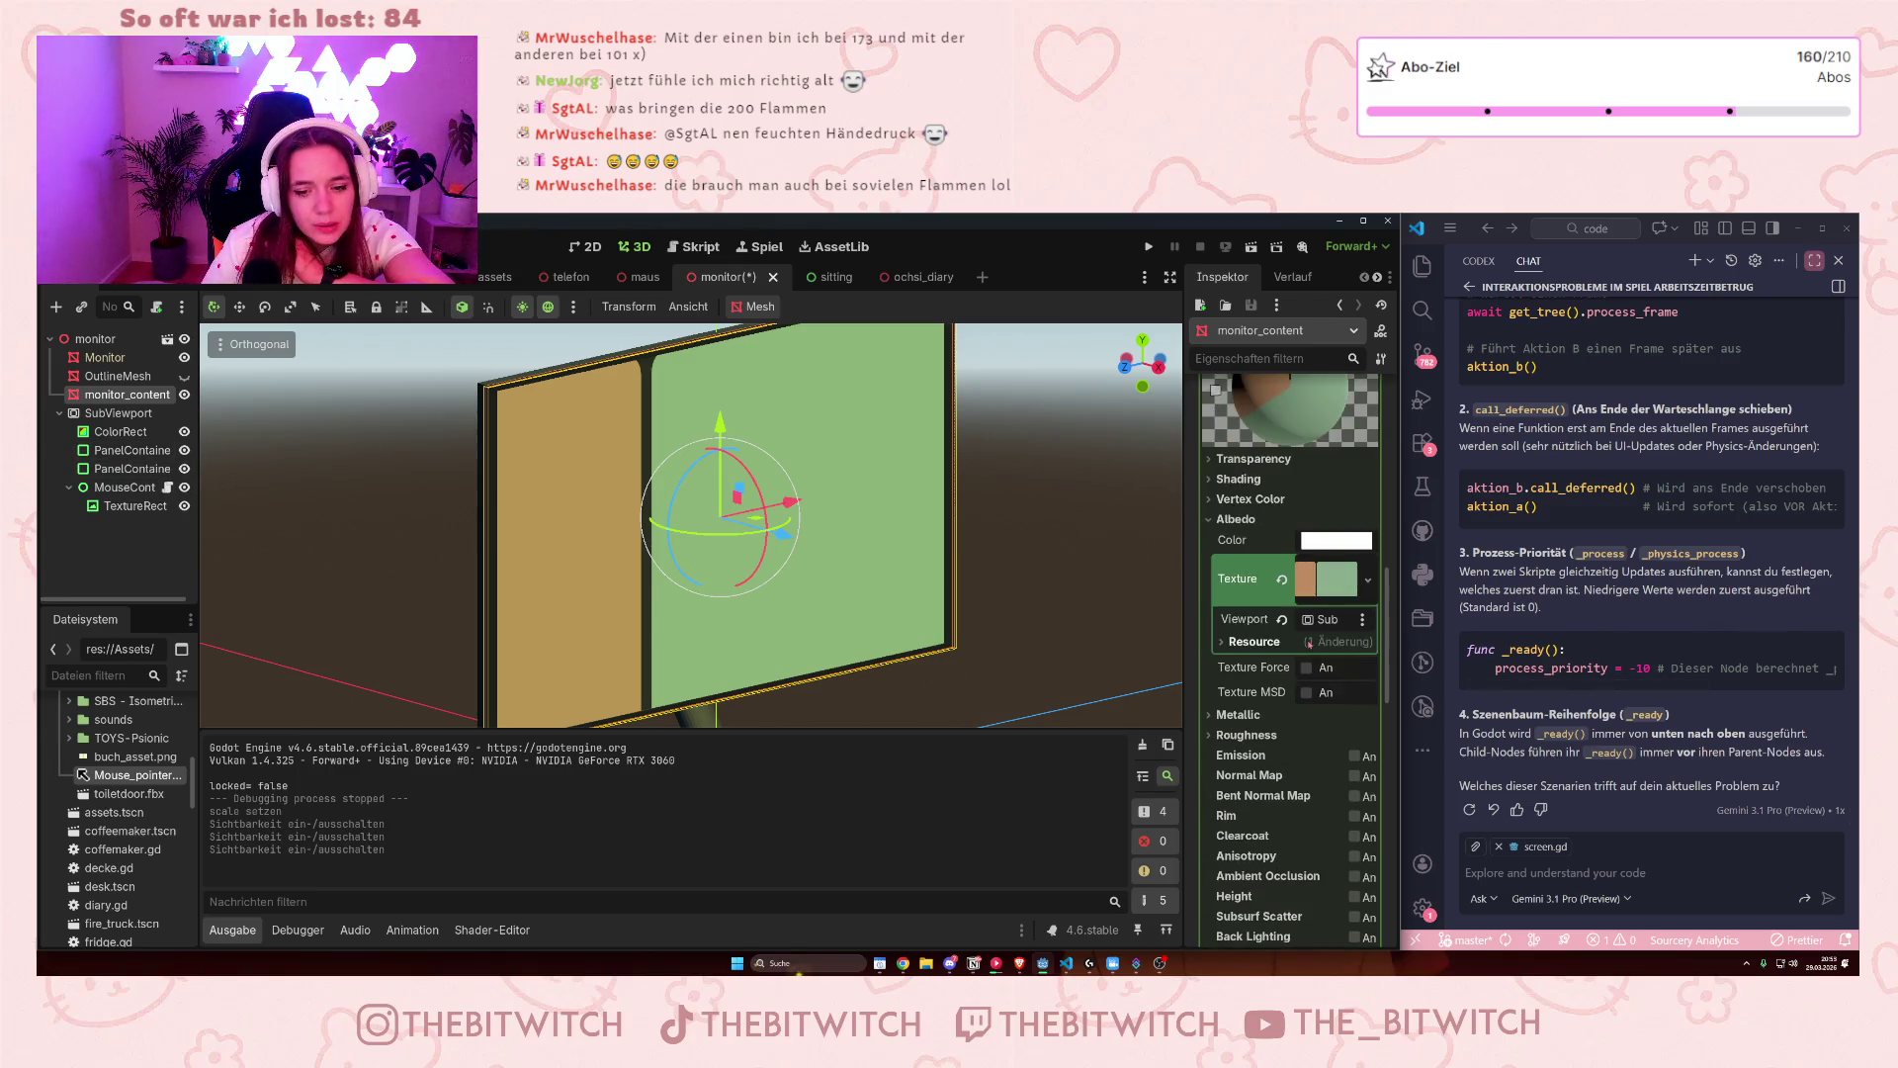
left_click(1222, 643)
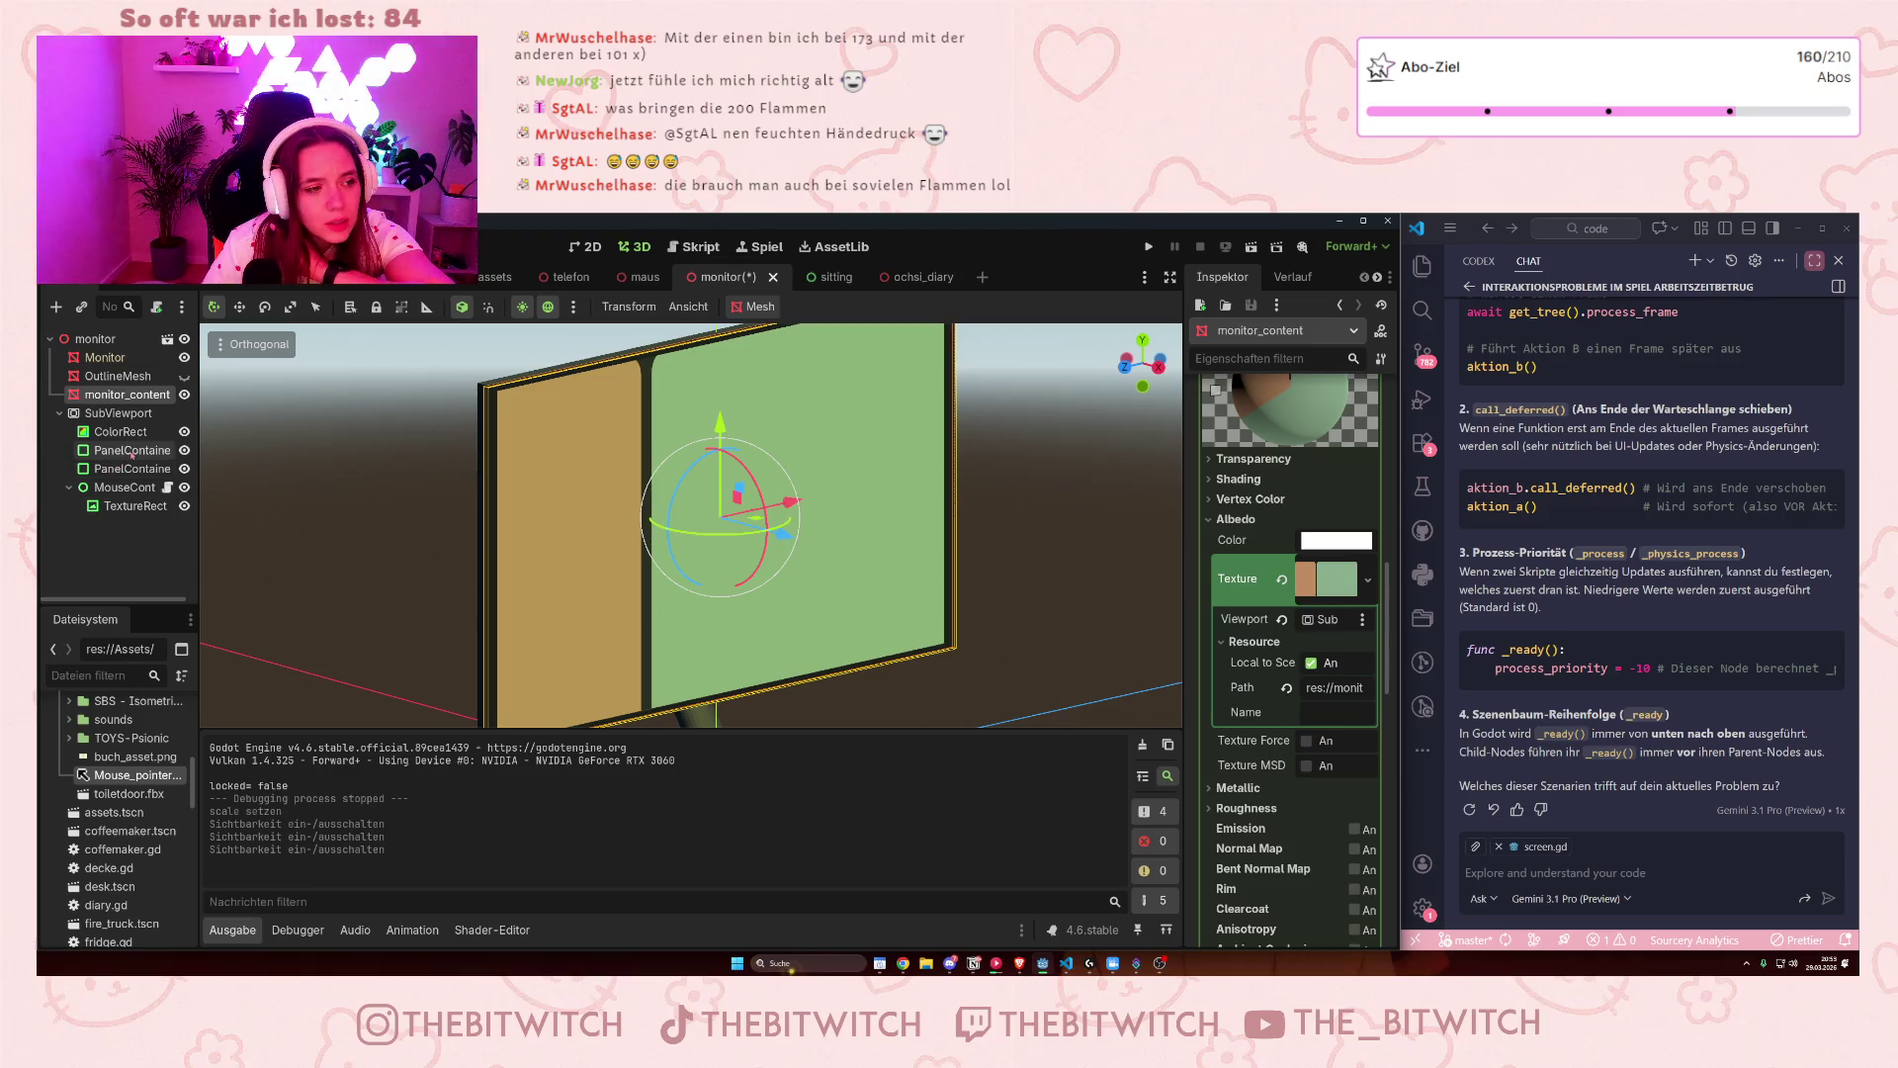
left_click(118, 412)
type("wie kann ich jetzt dafür sorgen, dass mit den elementen aus denm Sub")
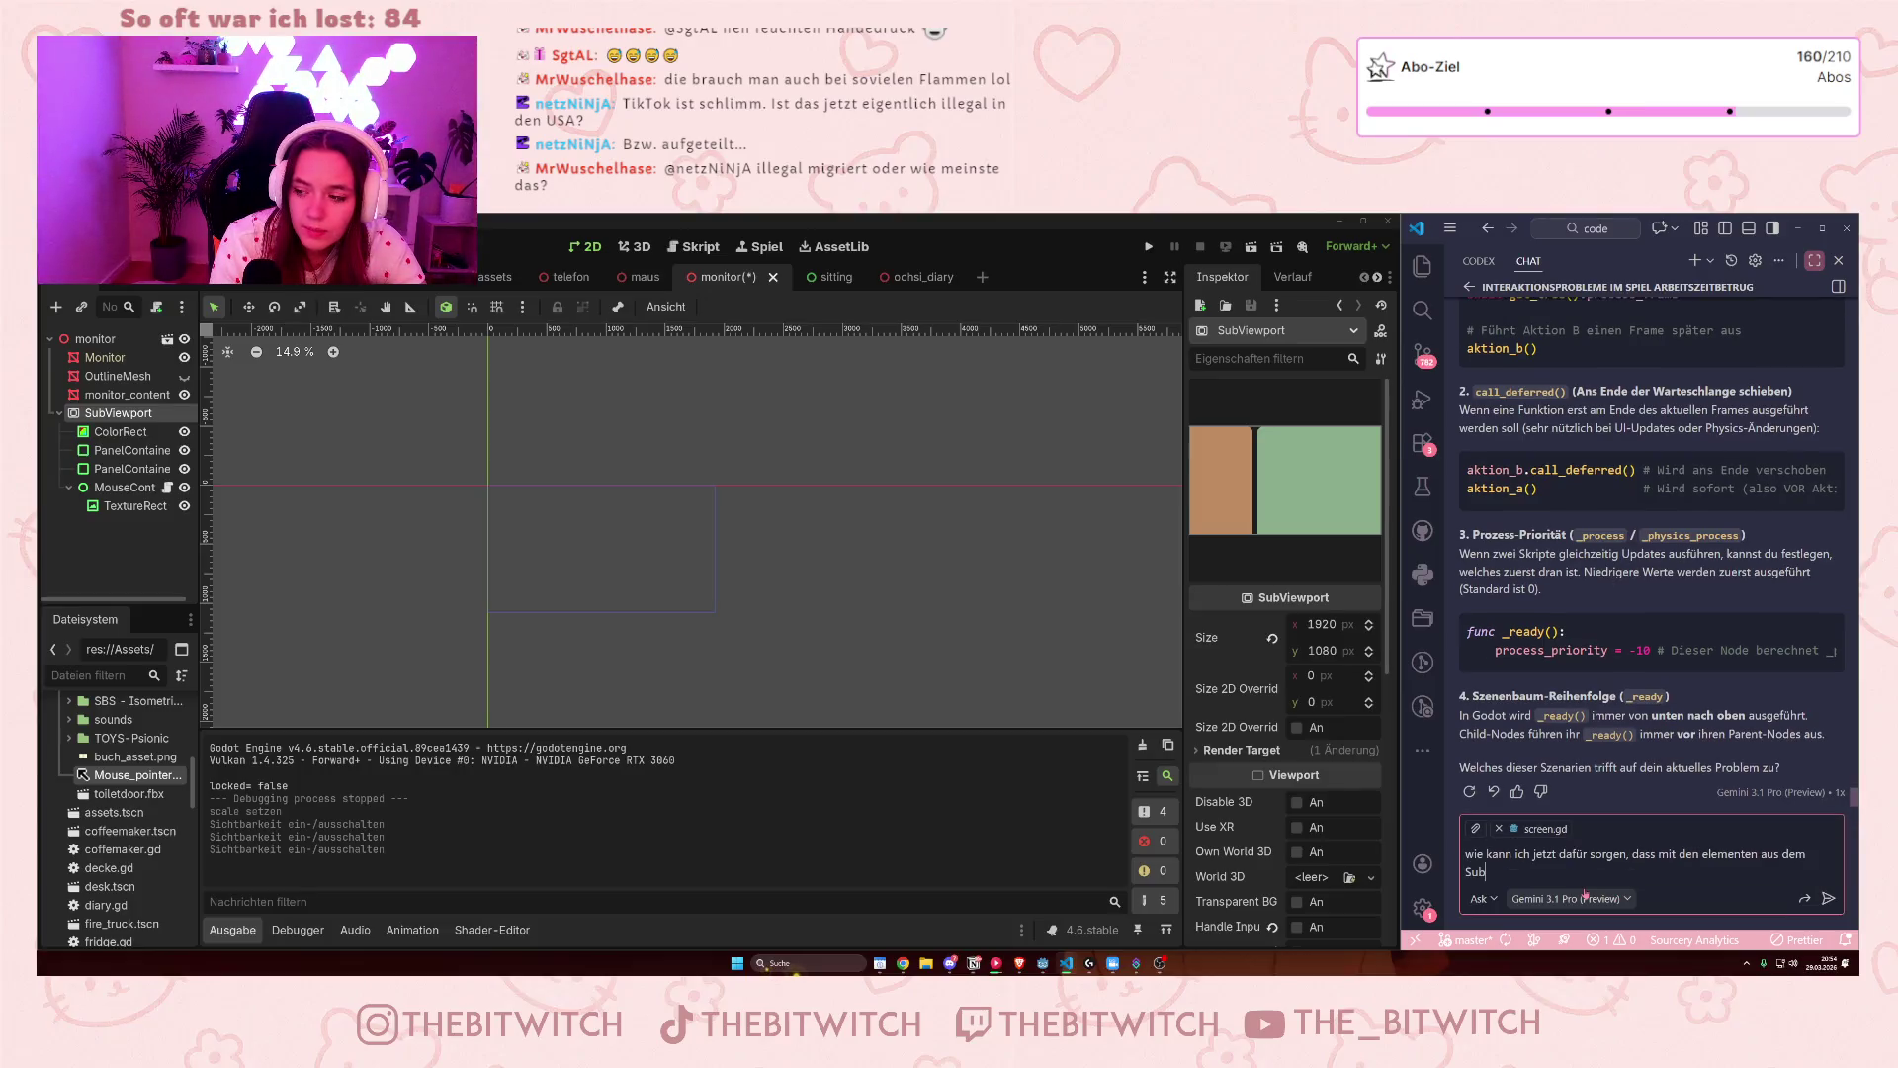
type("V")
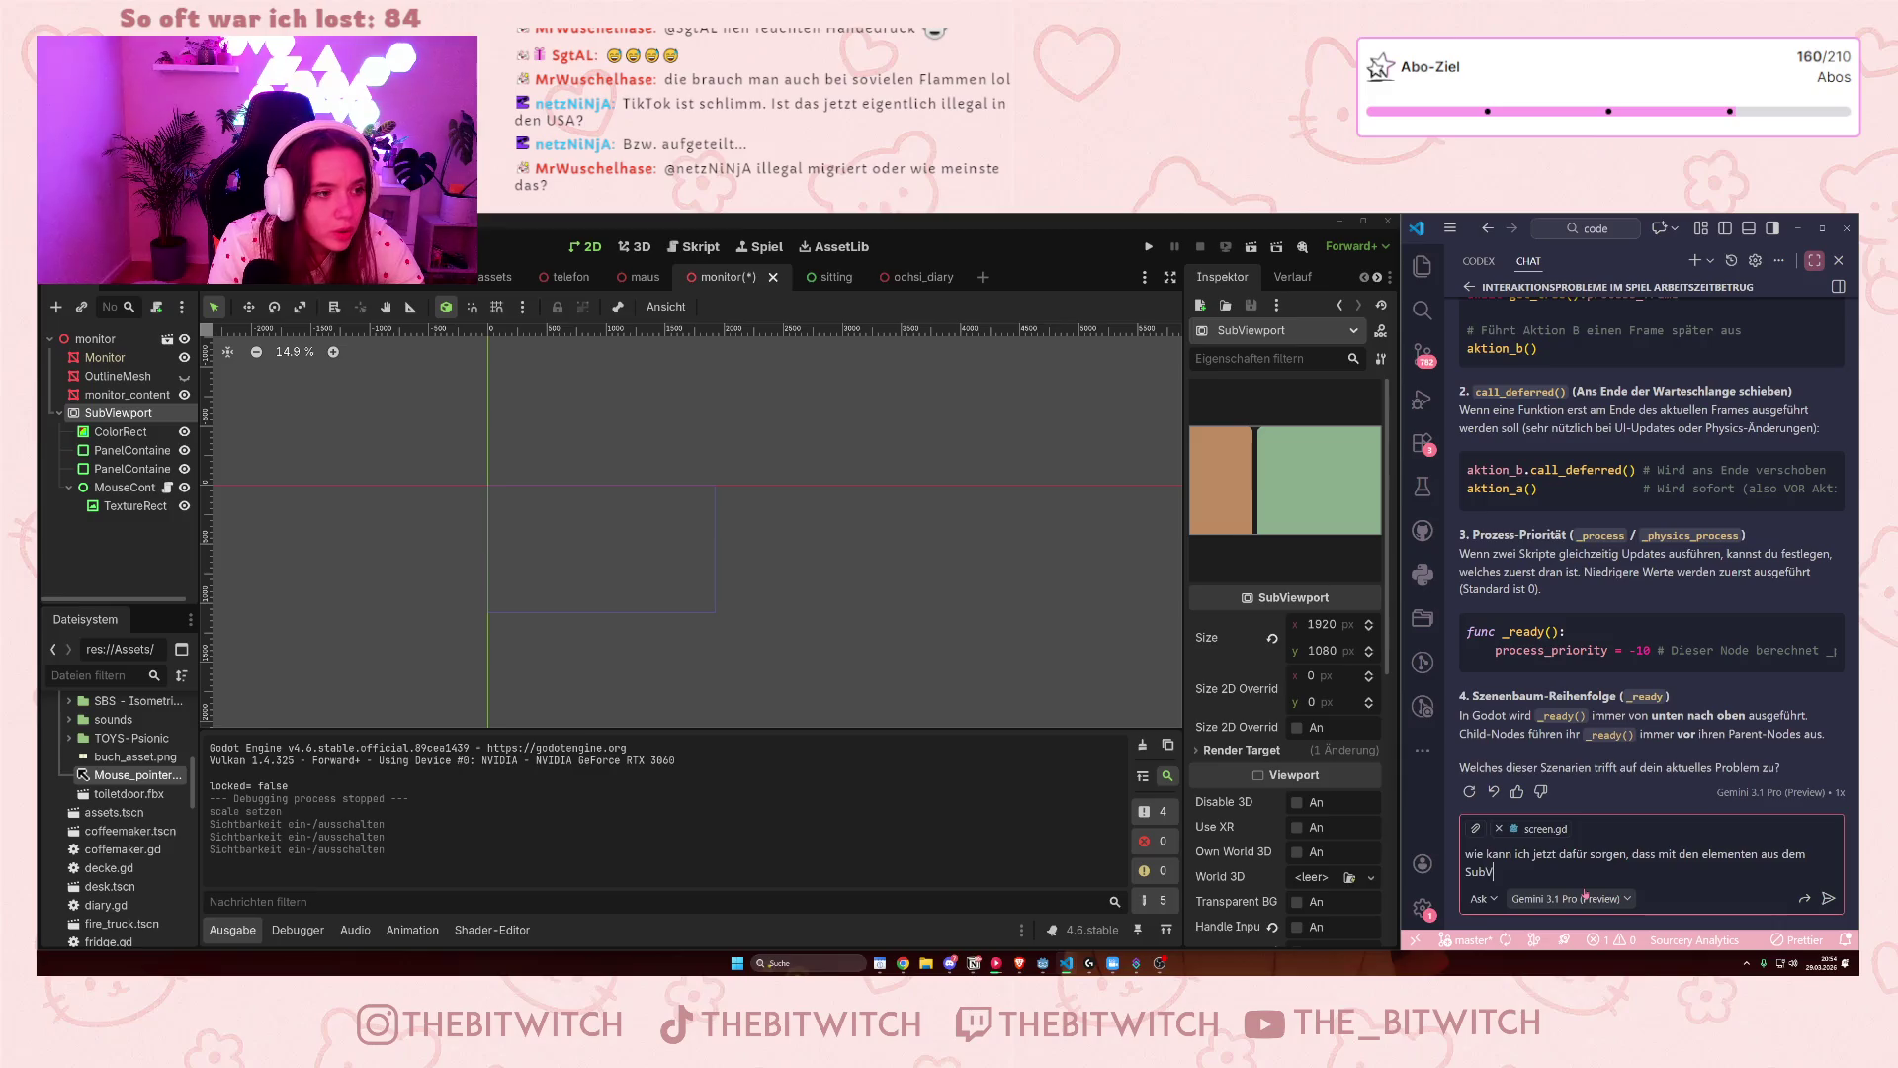
type("iewpor")
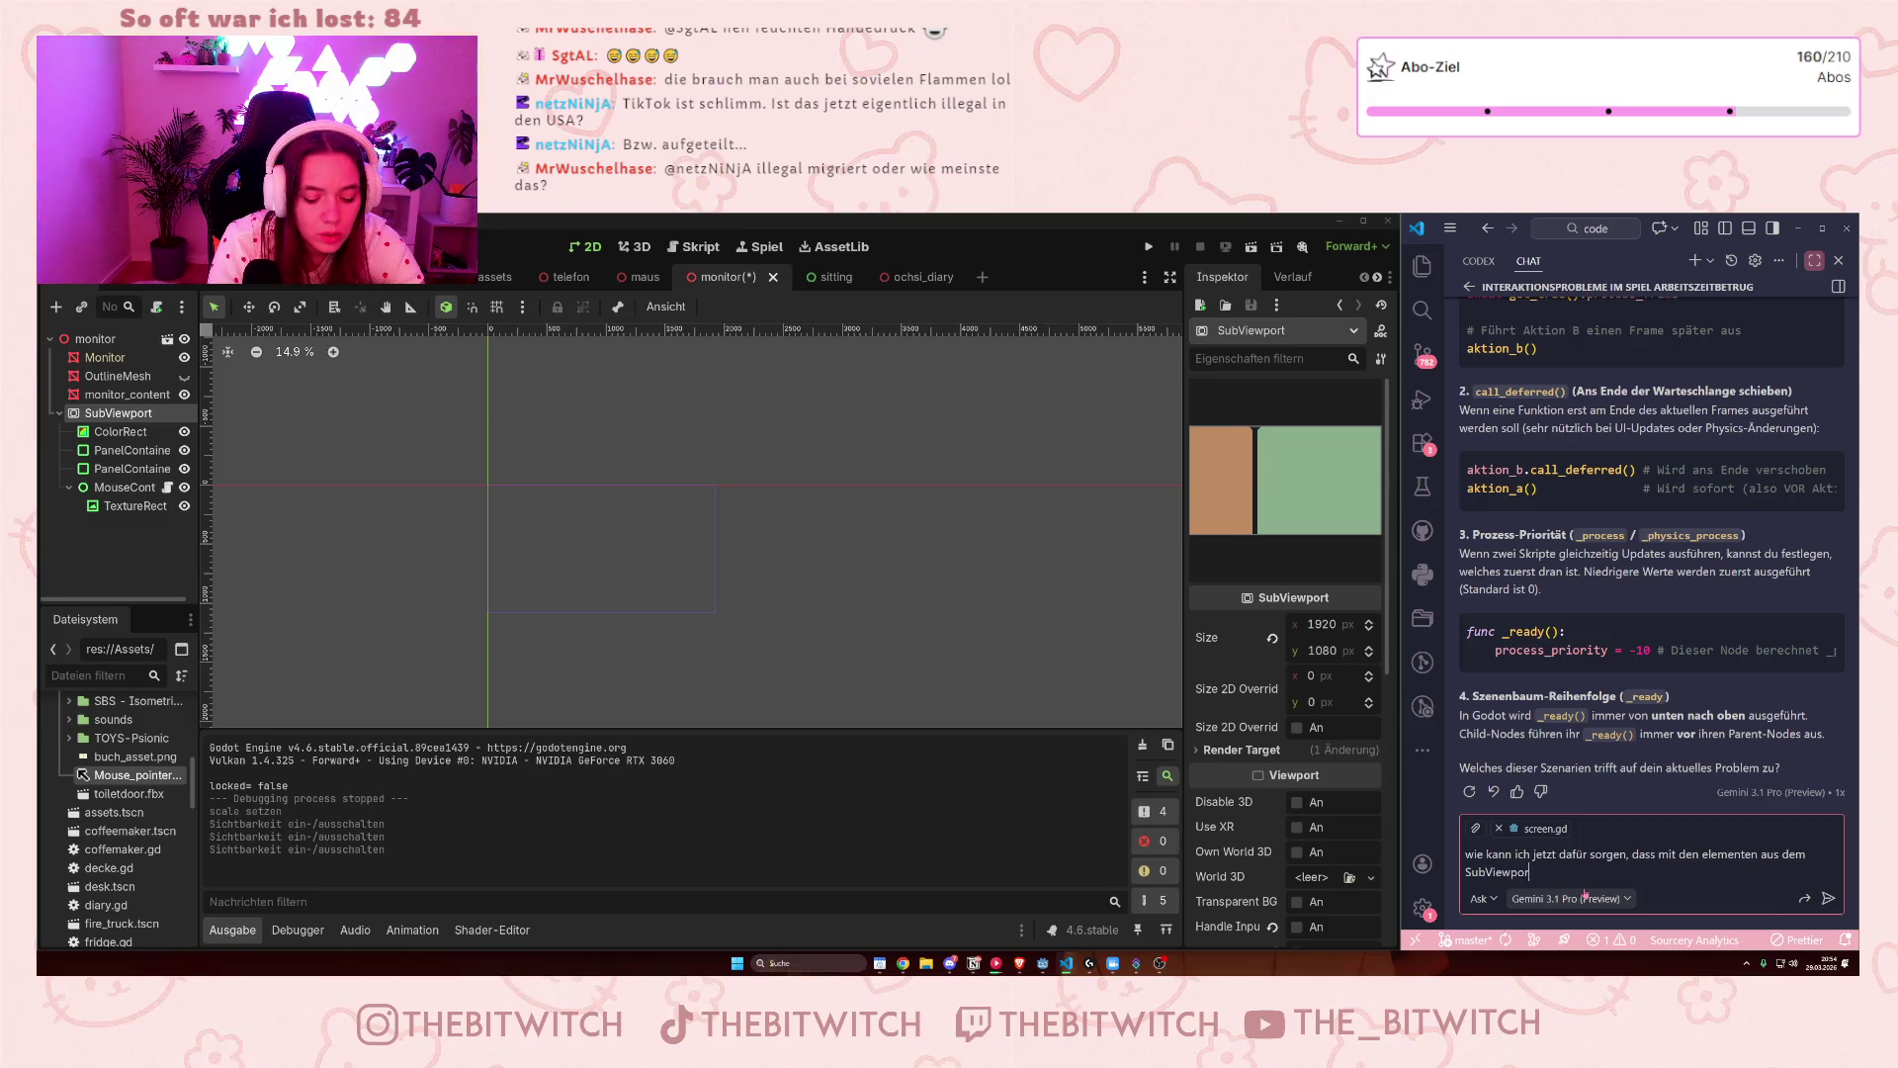
type("t interag")
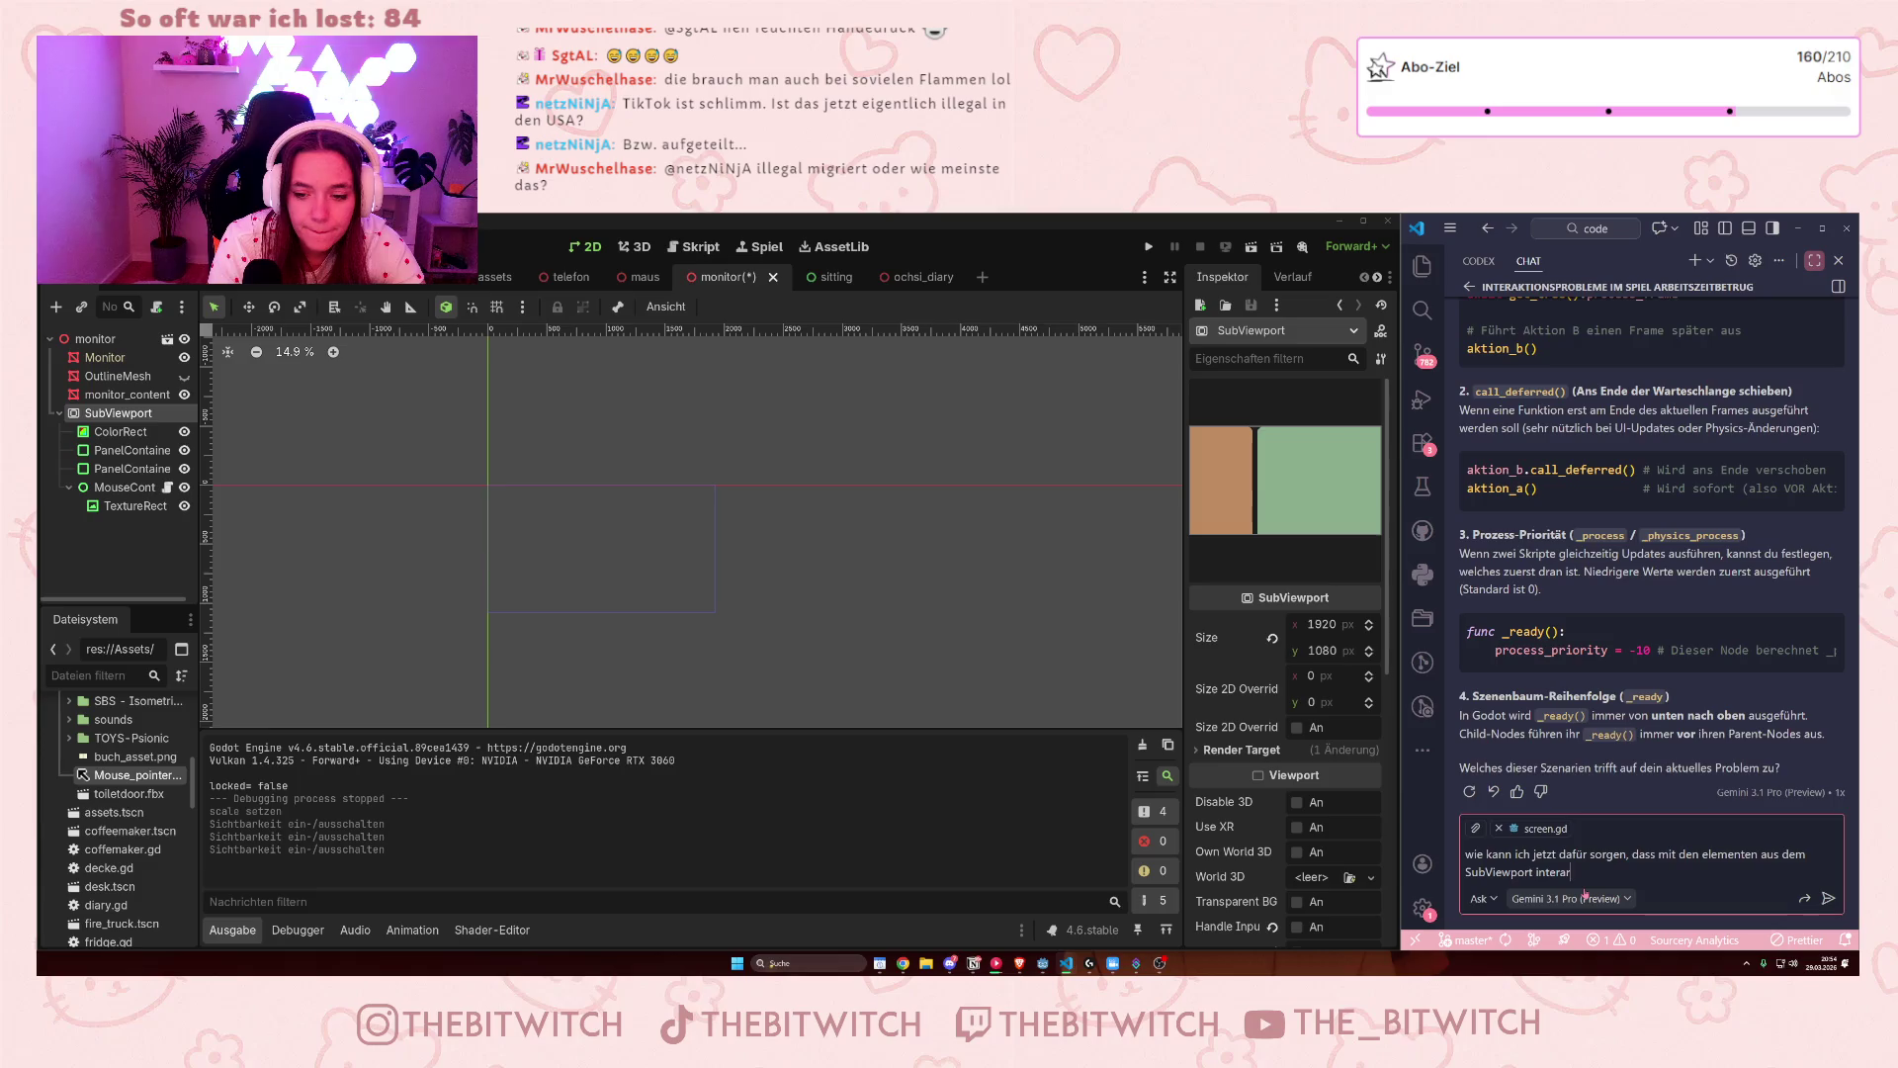
type("giert w")
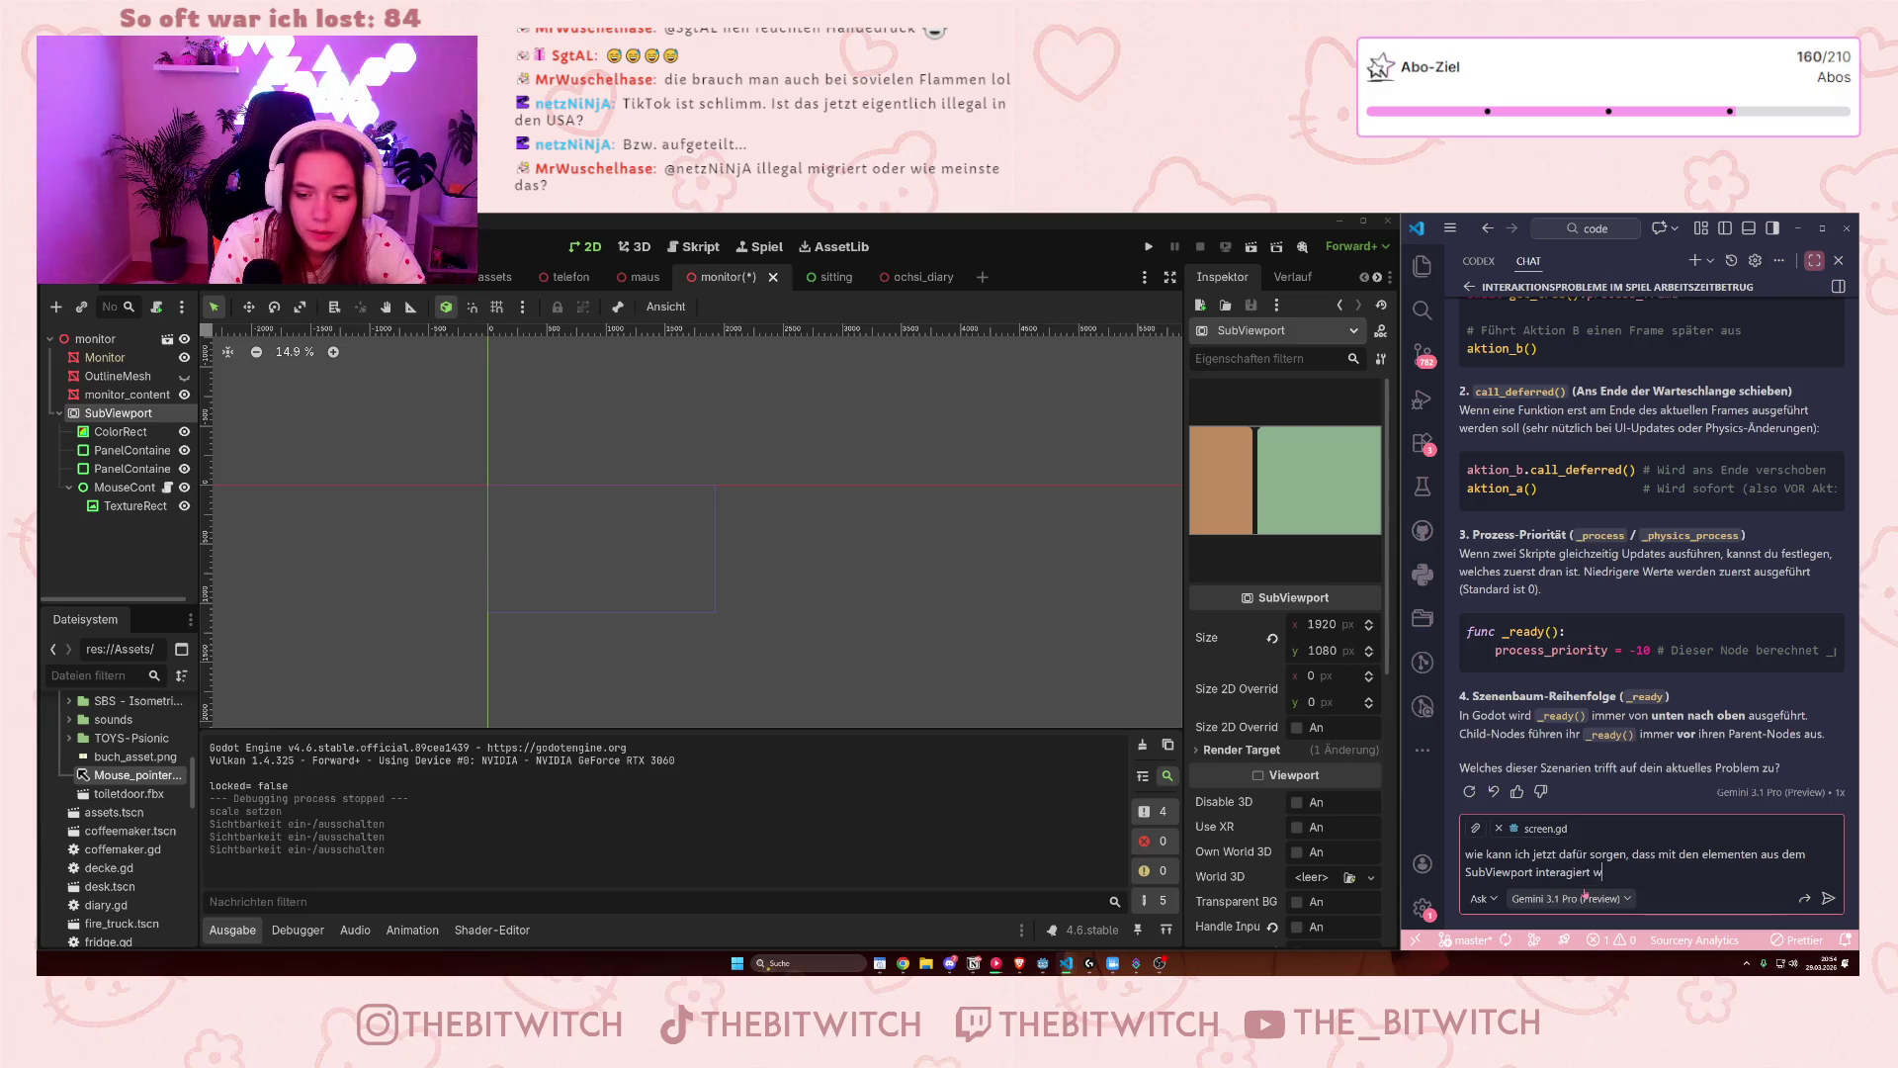
- Correct the question's ending to 'werden kann' and send it to the assistant
type("erden kann?")
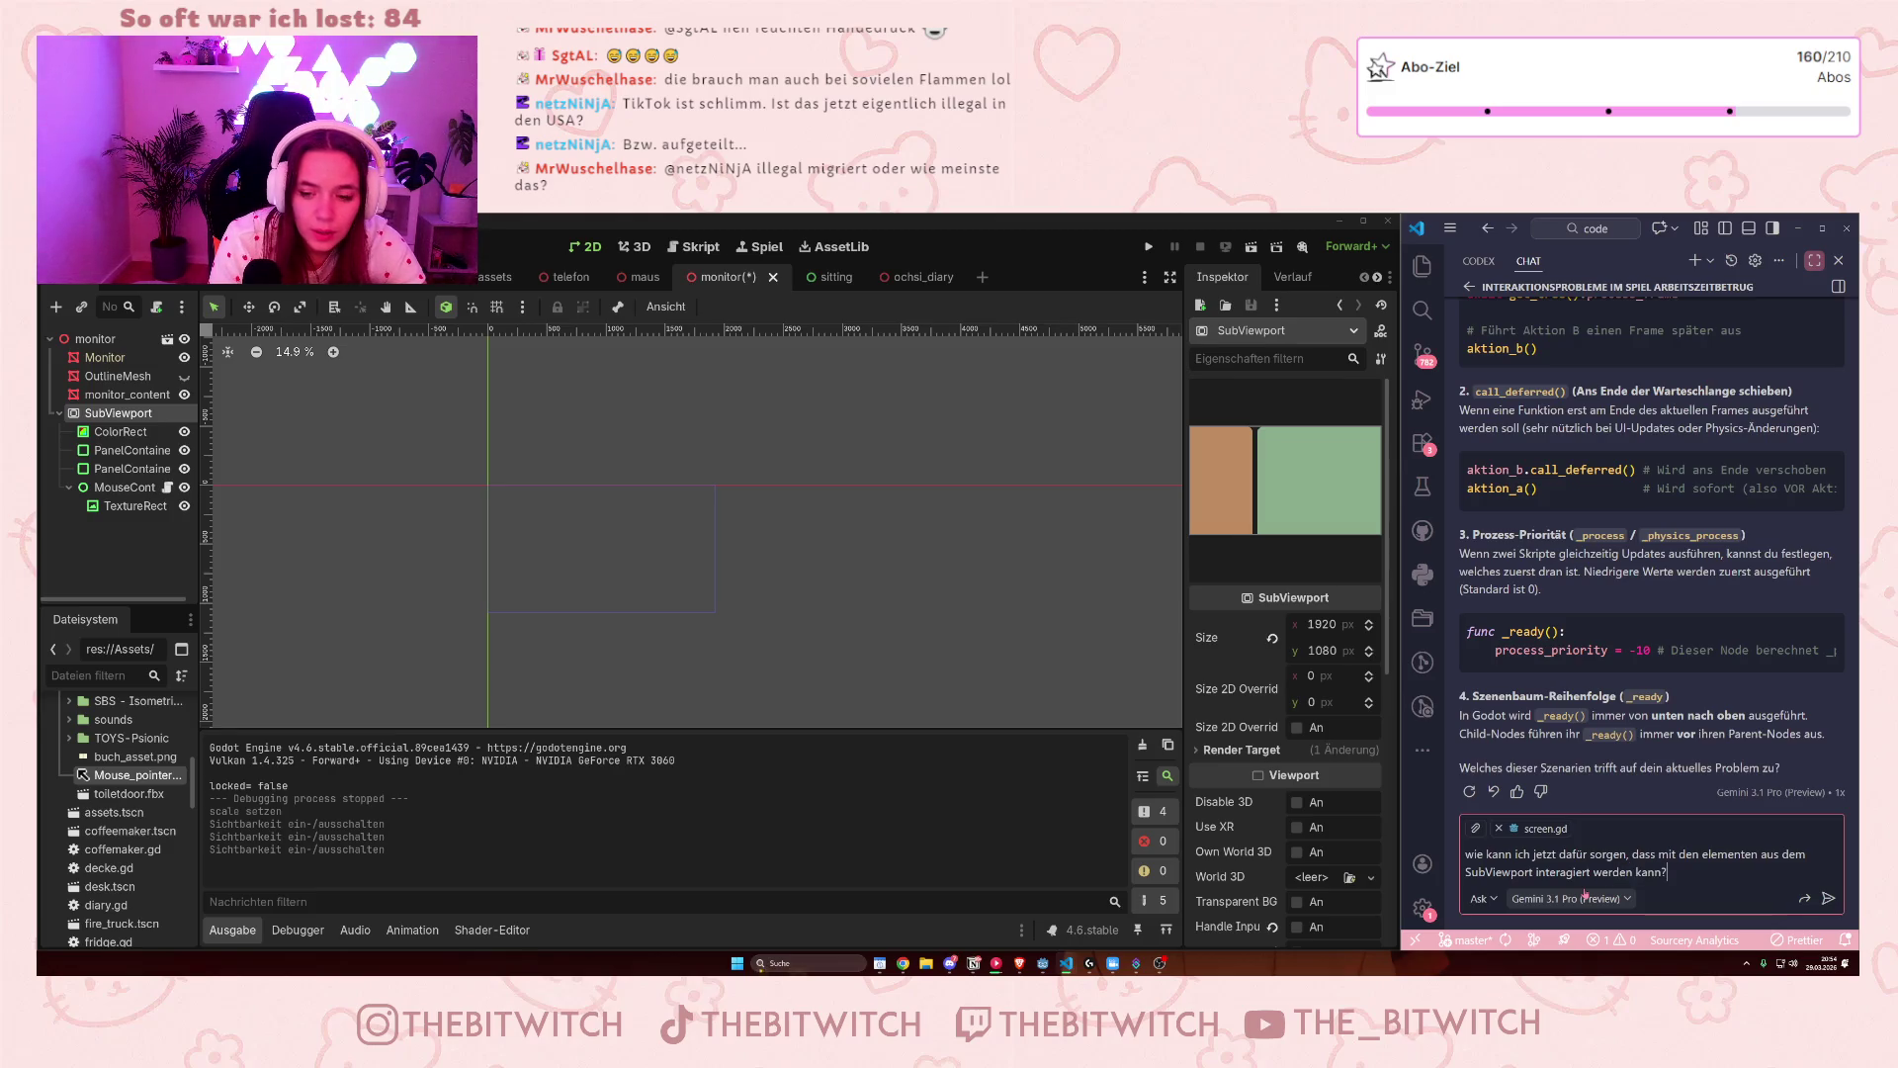
key("Return")
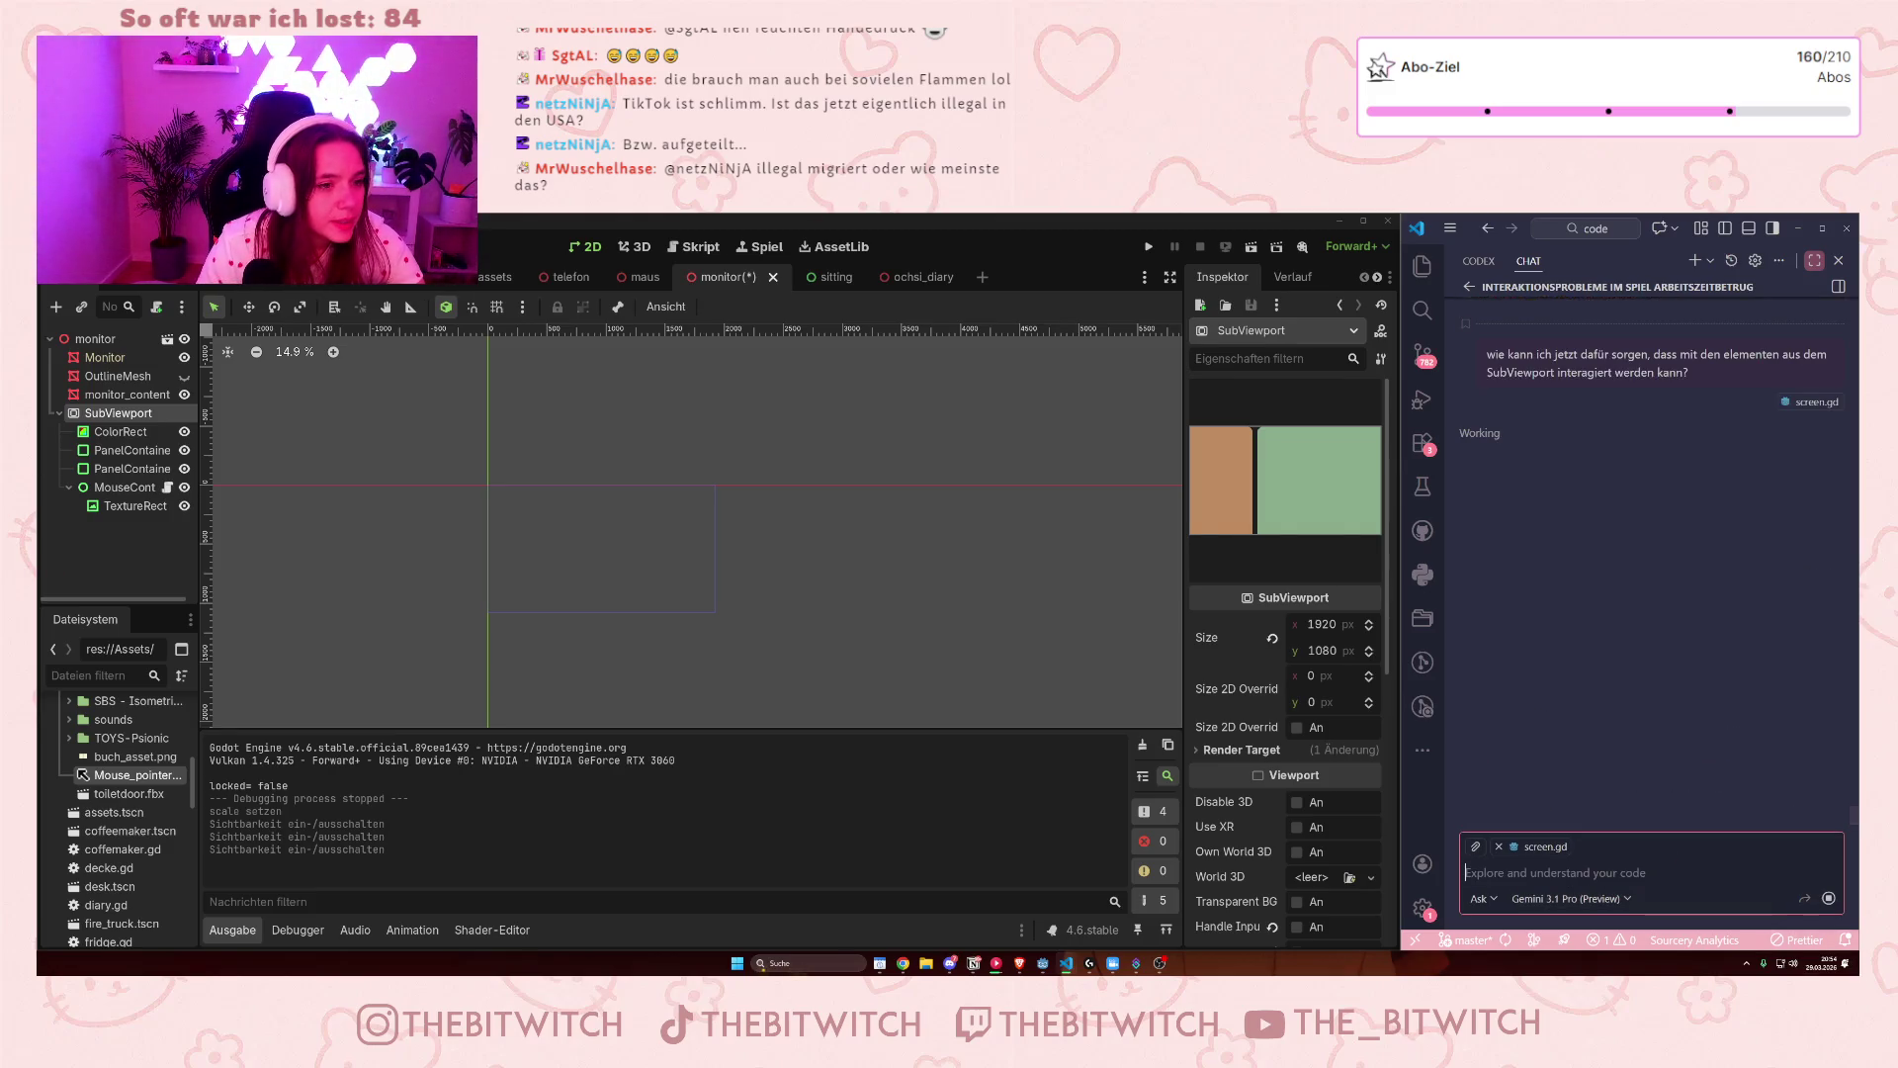
left_click(1258, 536)
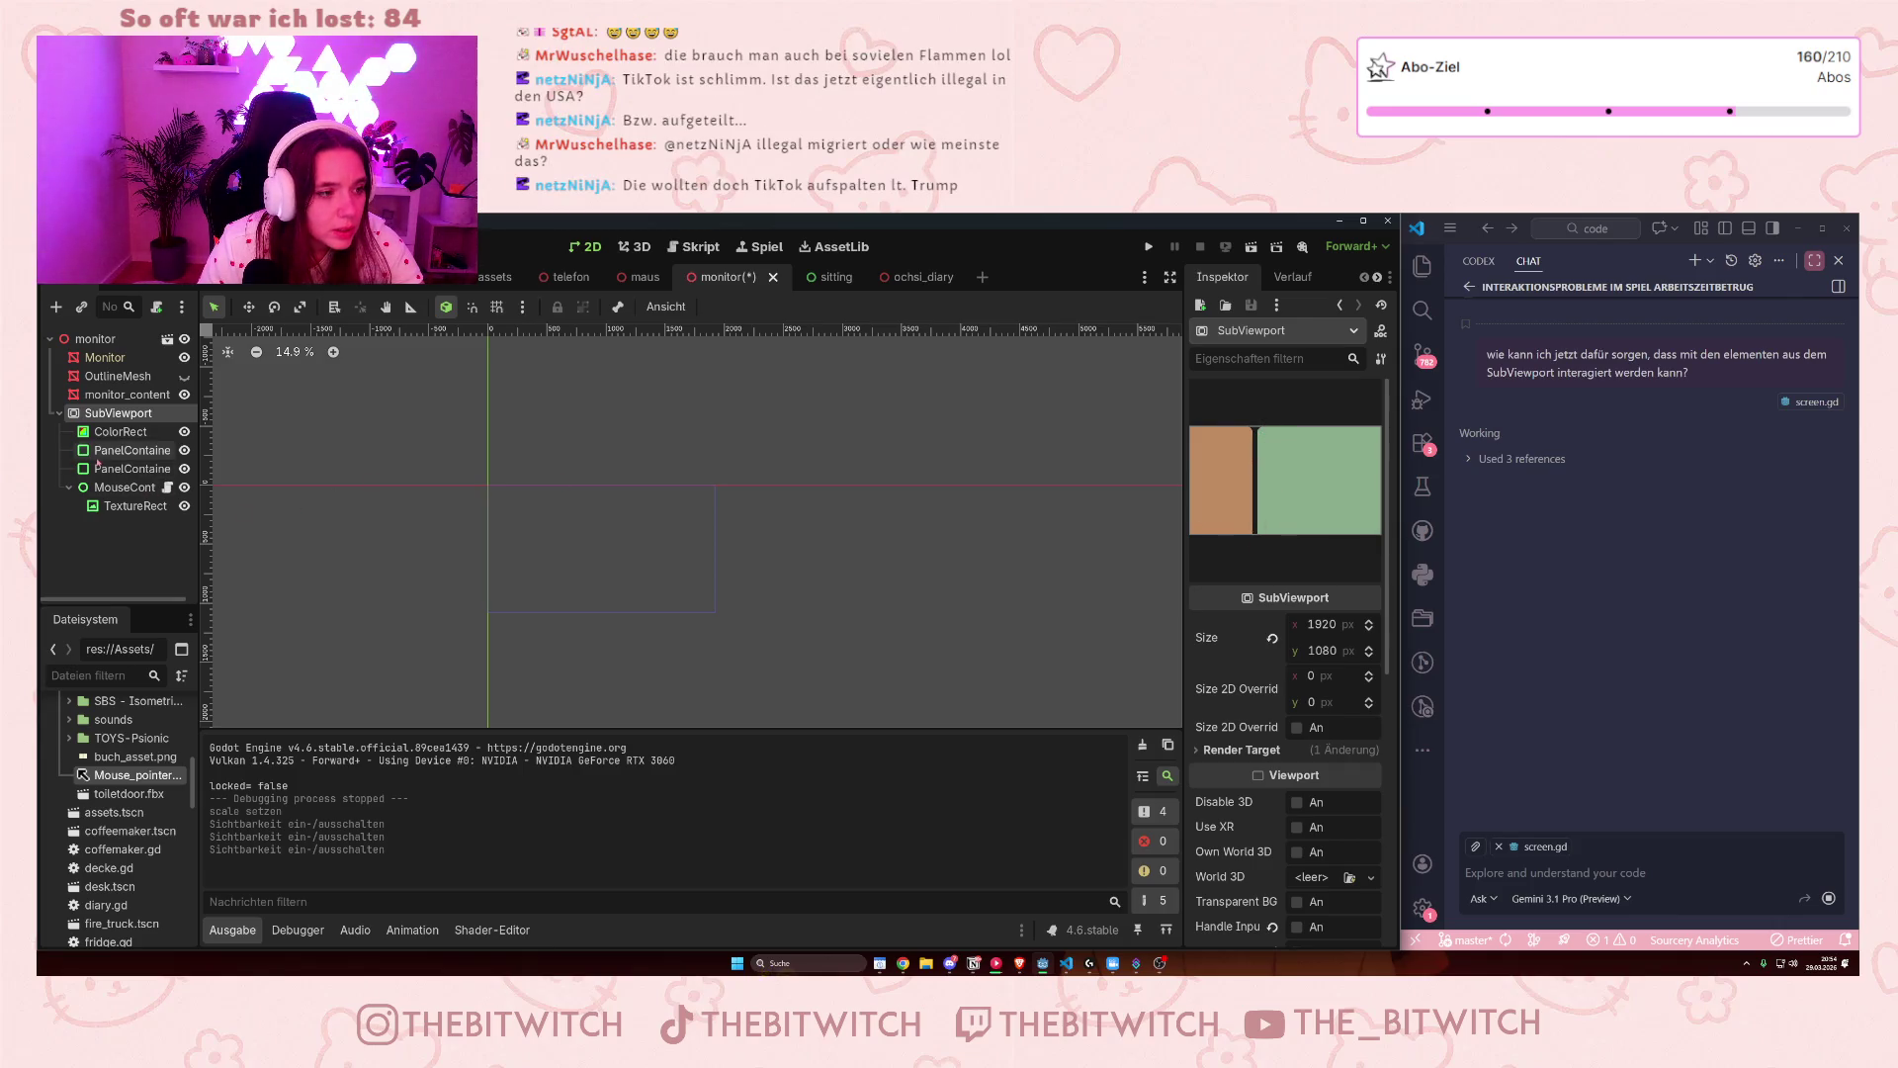
left_click(132, 469)
left_click(1202, 424)
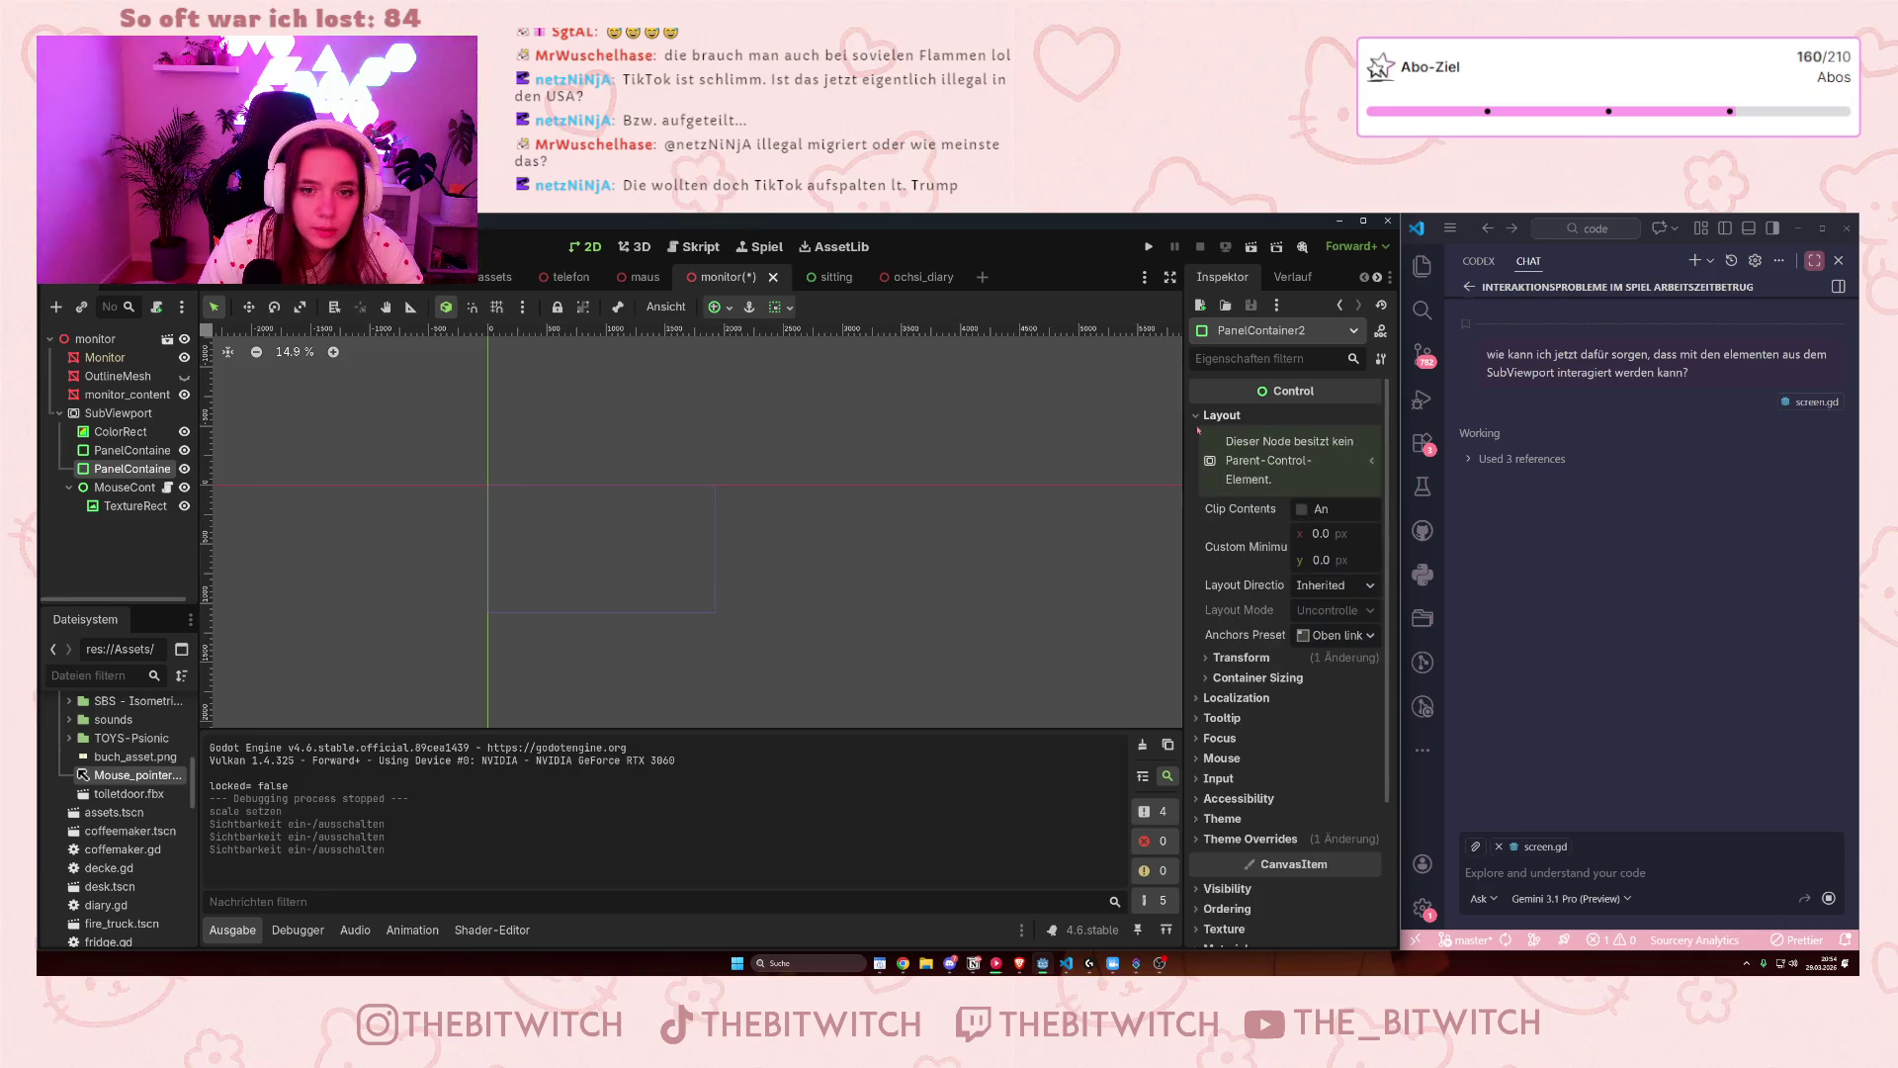
scroll(1211, 445, "down", 3)
left_click(1236, 508)
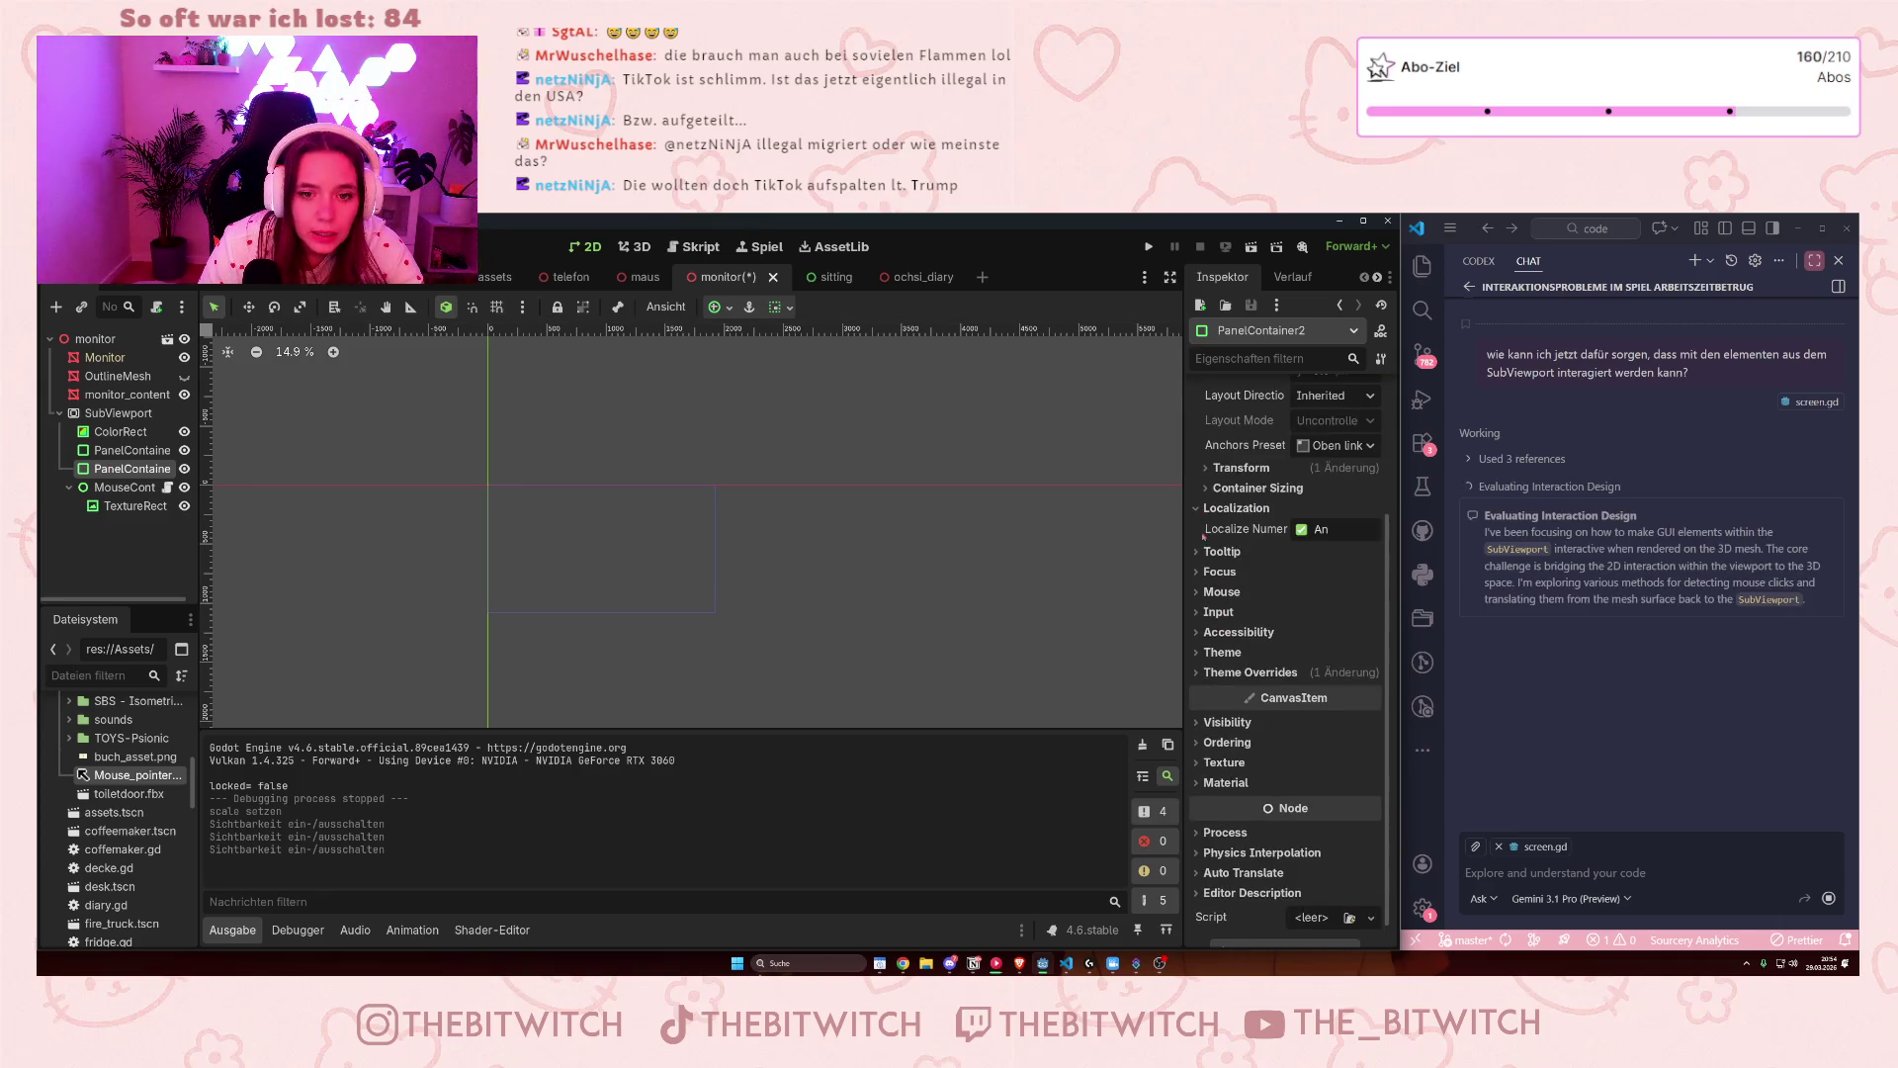
left_click(1222, 551)
left_click(1219, 721)
scroll(1219, 721, "down", 5)
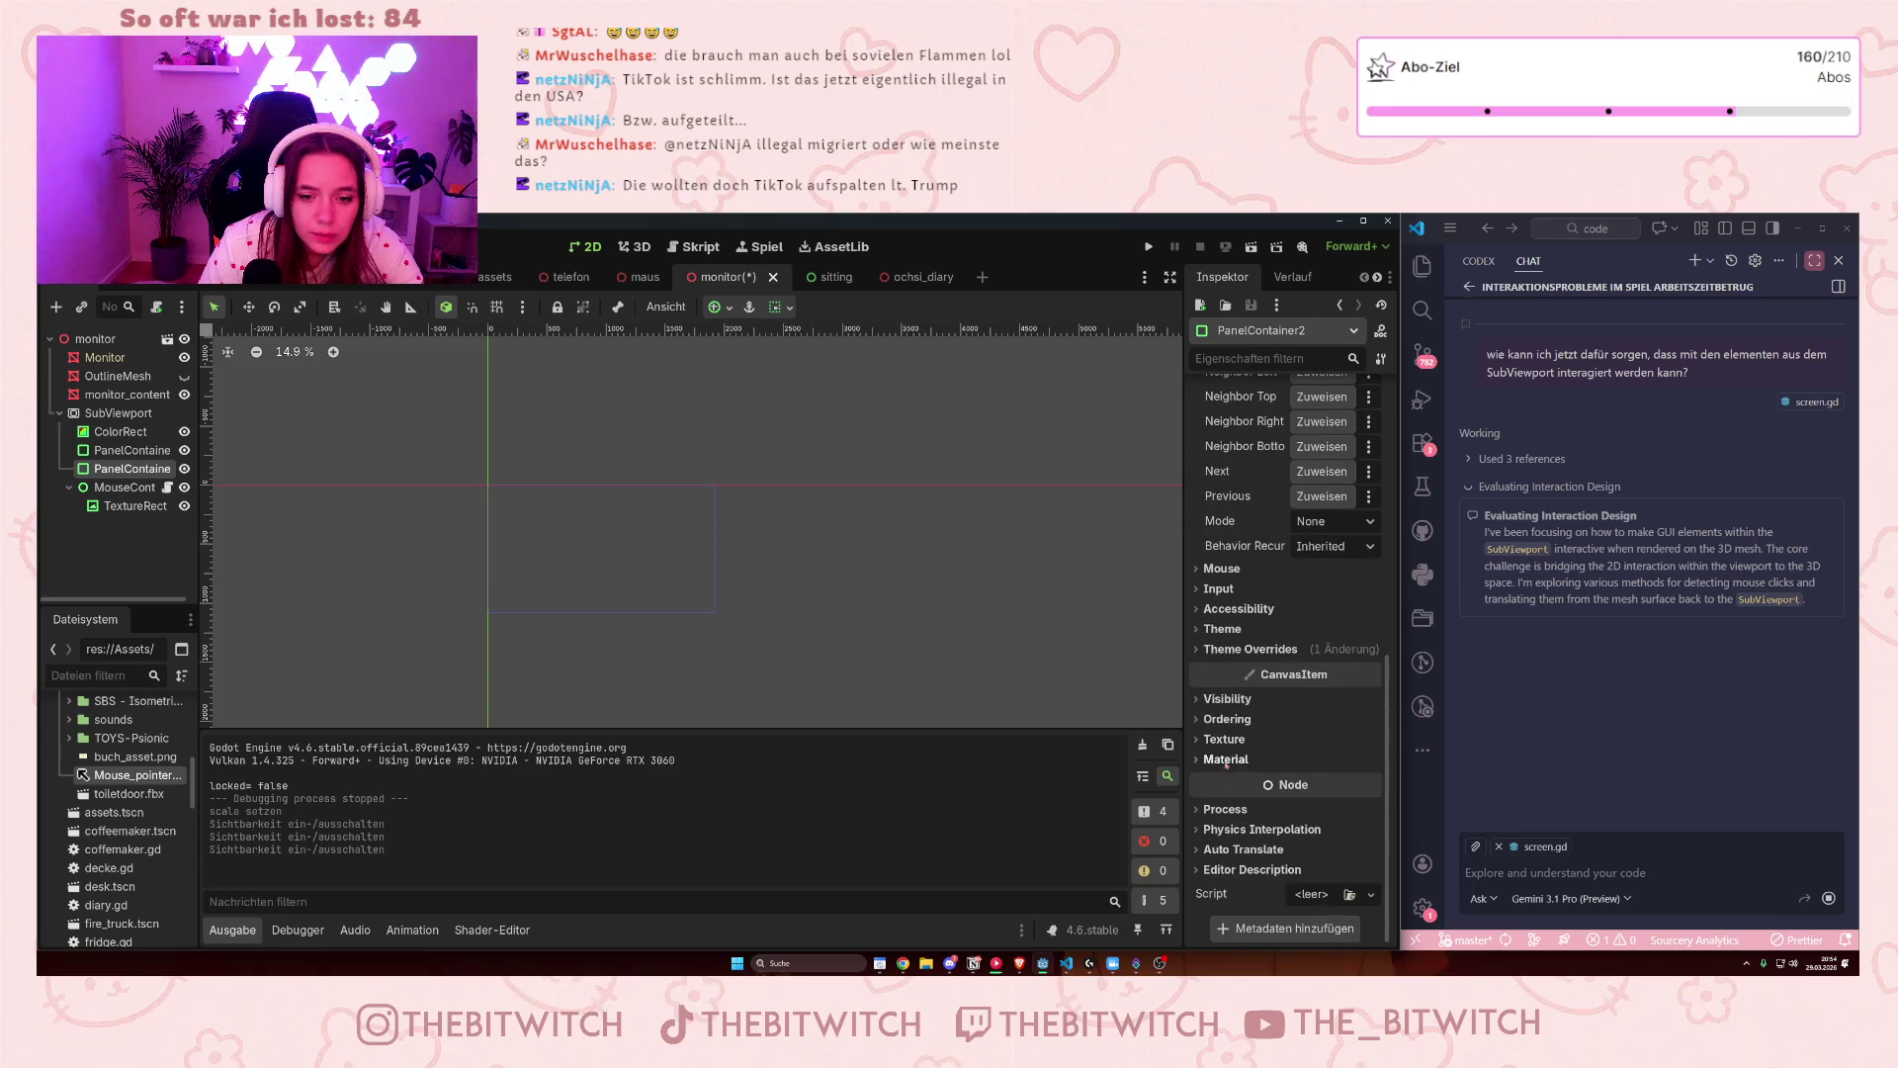
left_click(1205, 761)
left_click(1205, 765)
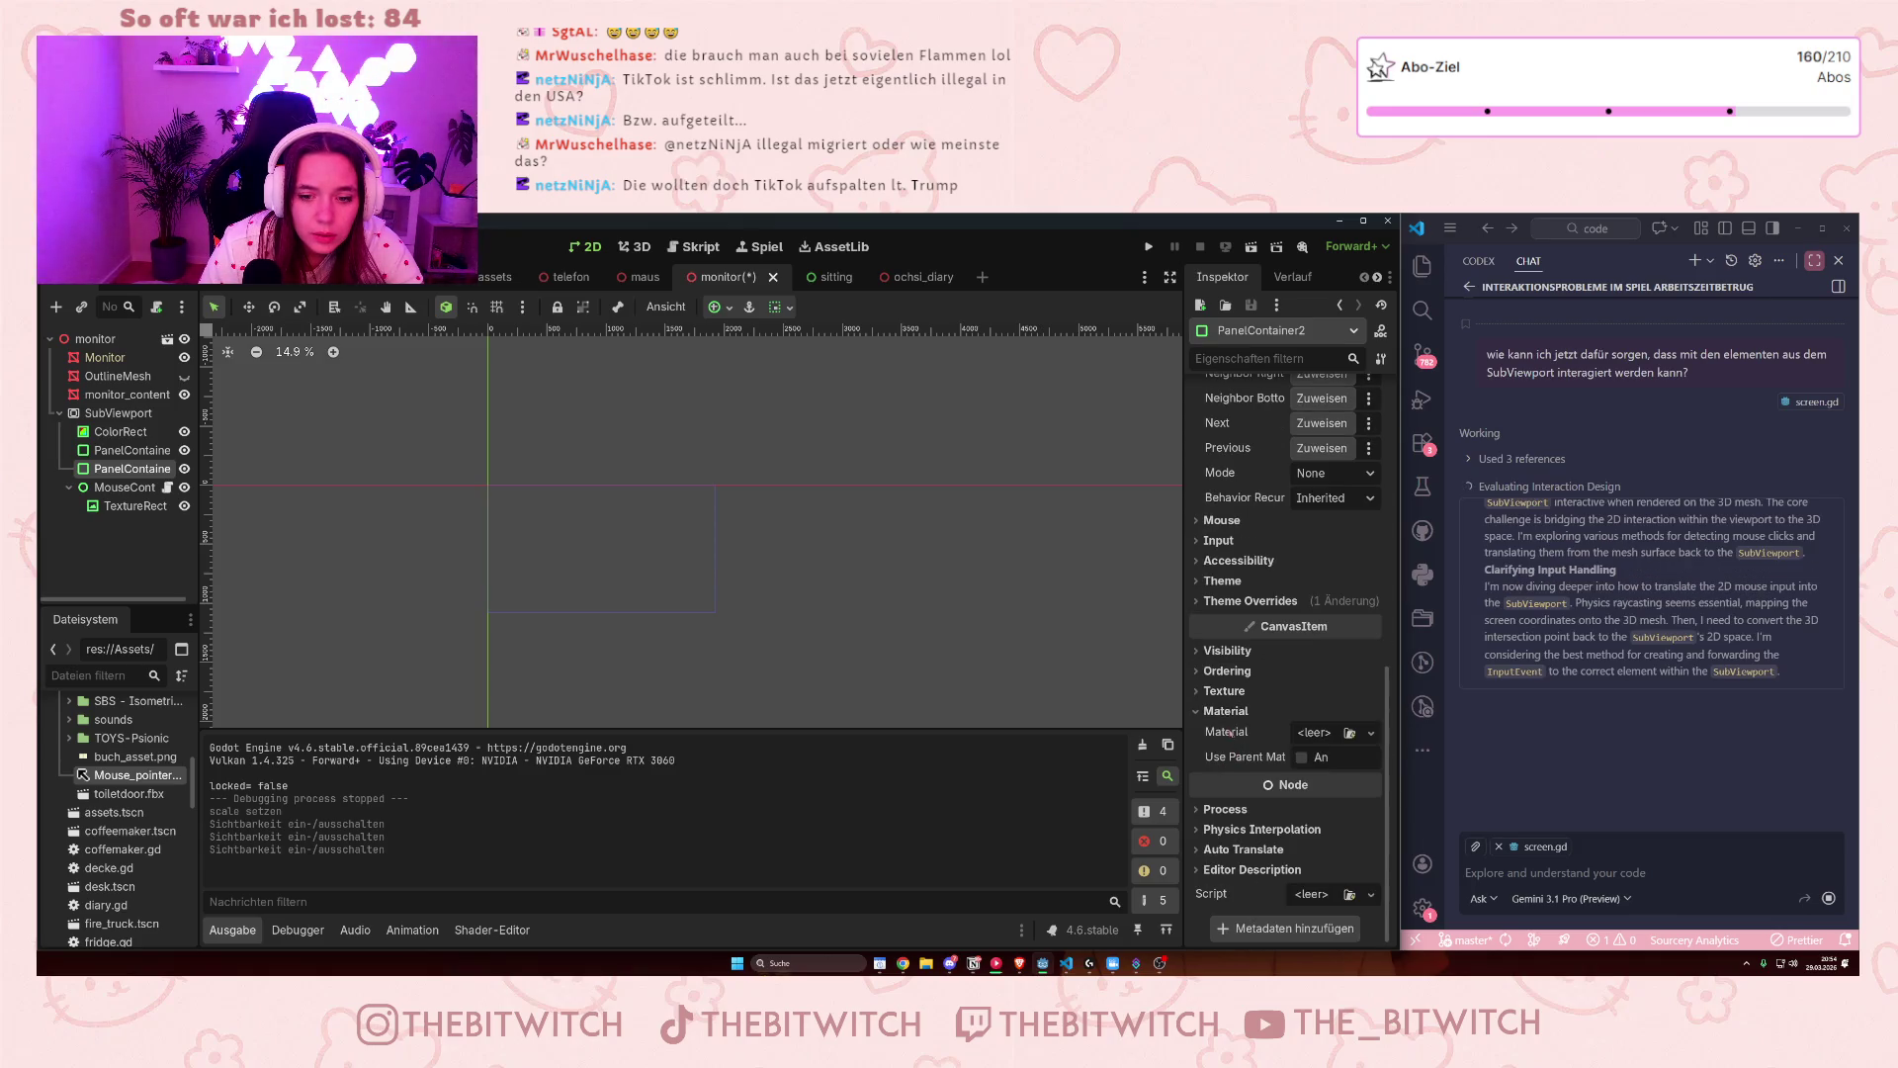
left_click(1214, 656)
left_click(1248, 600)
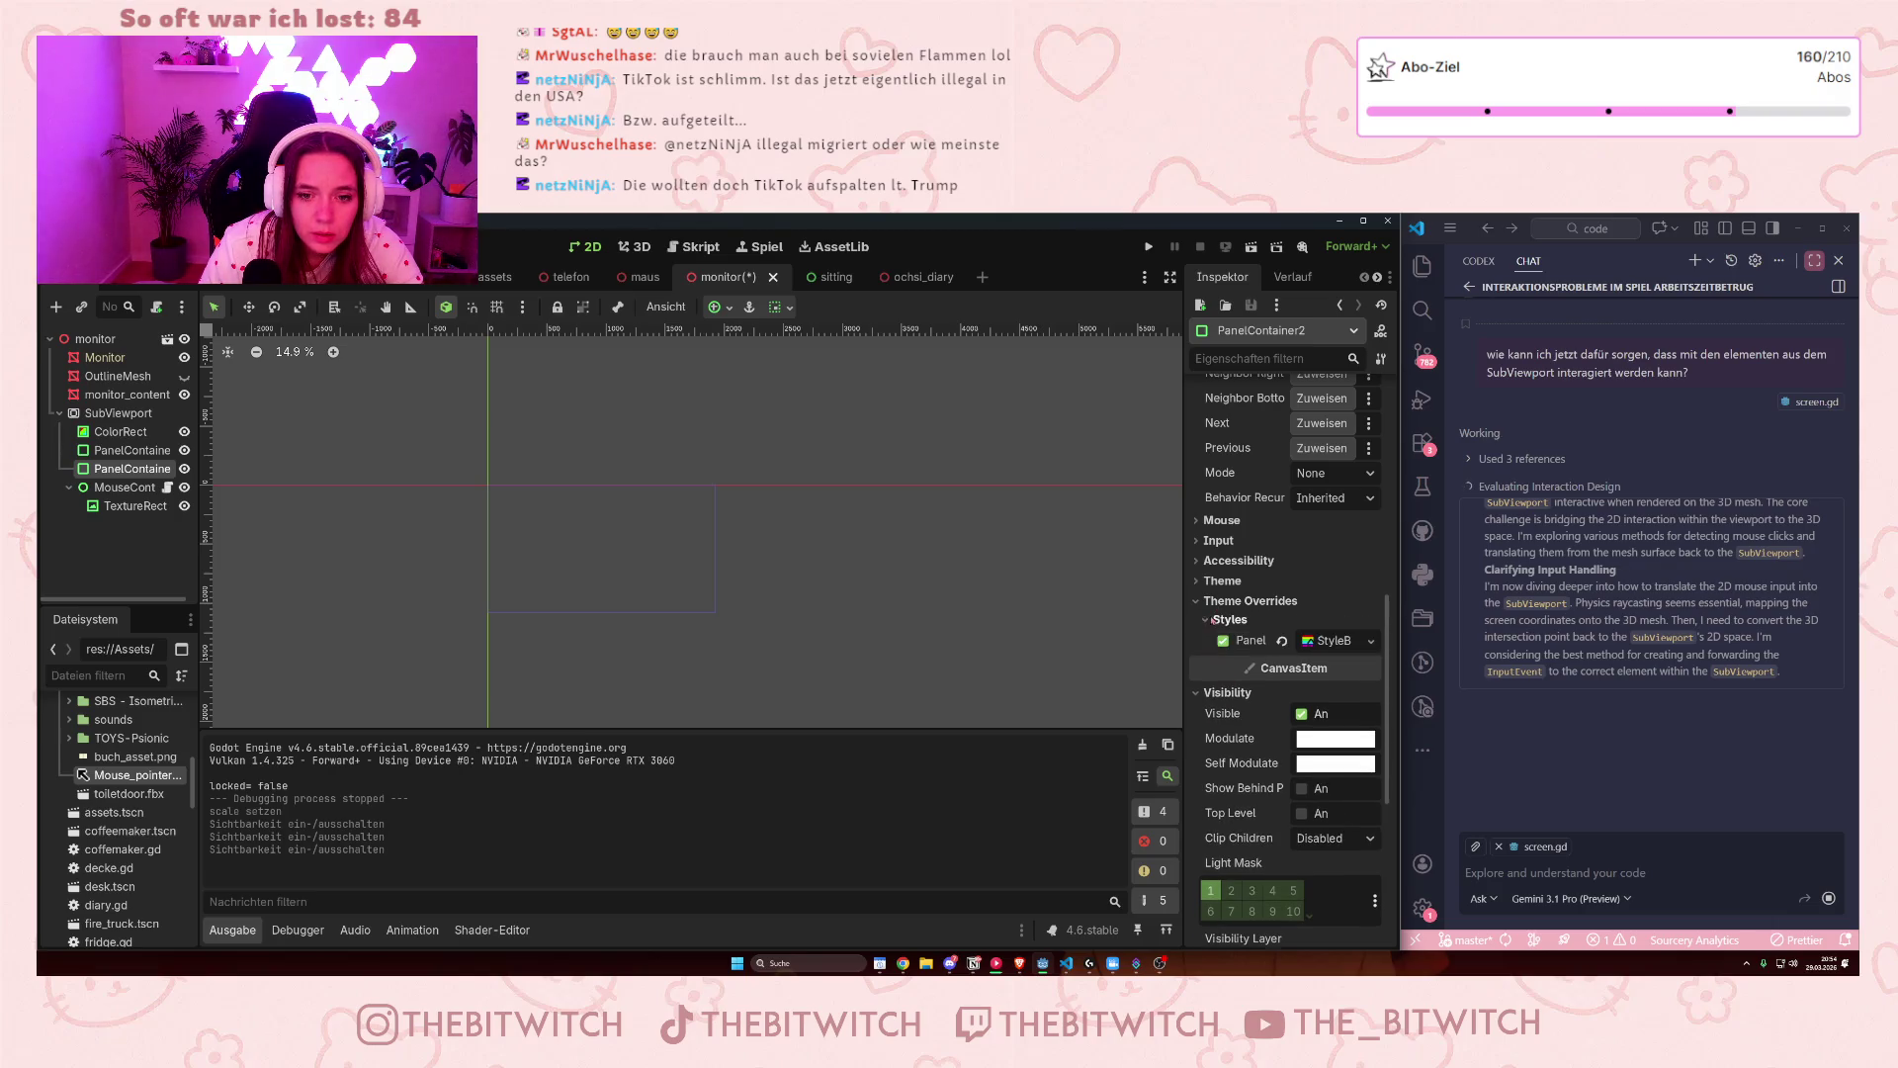
left_click(1330, 641)
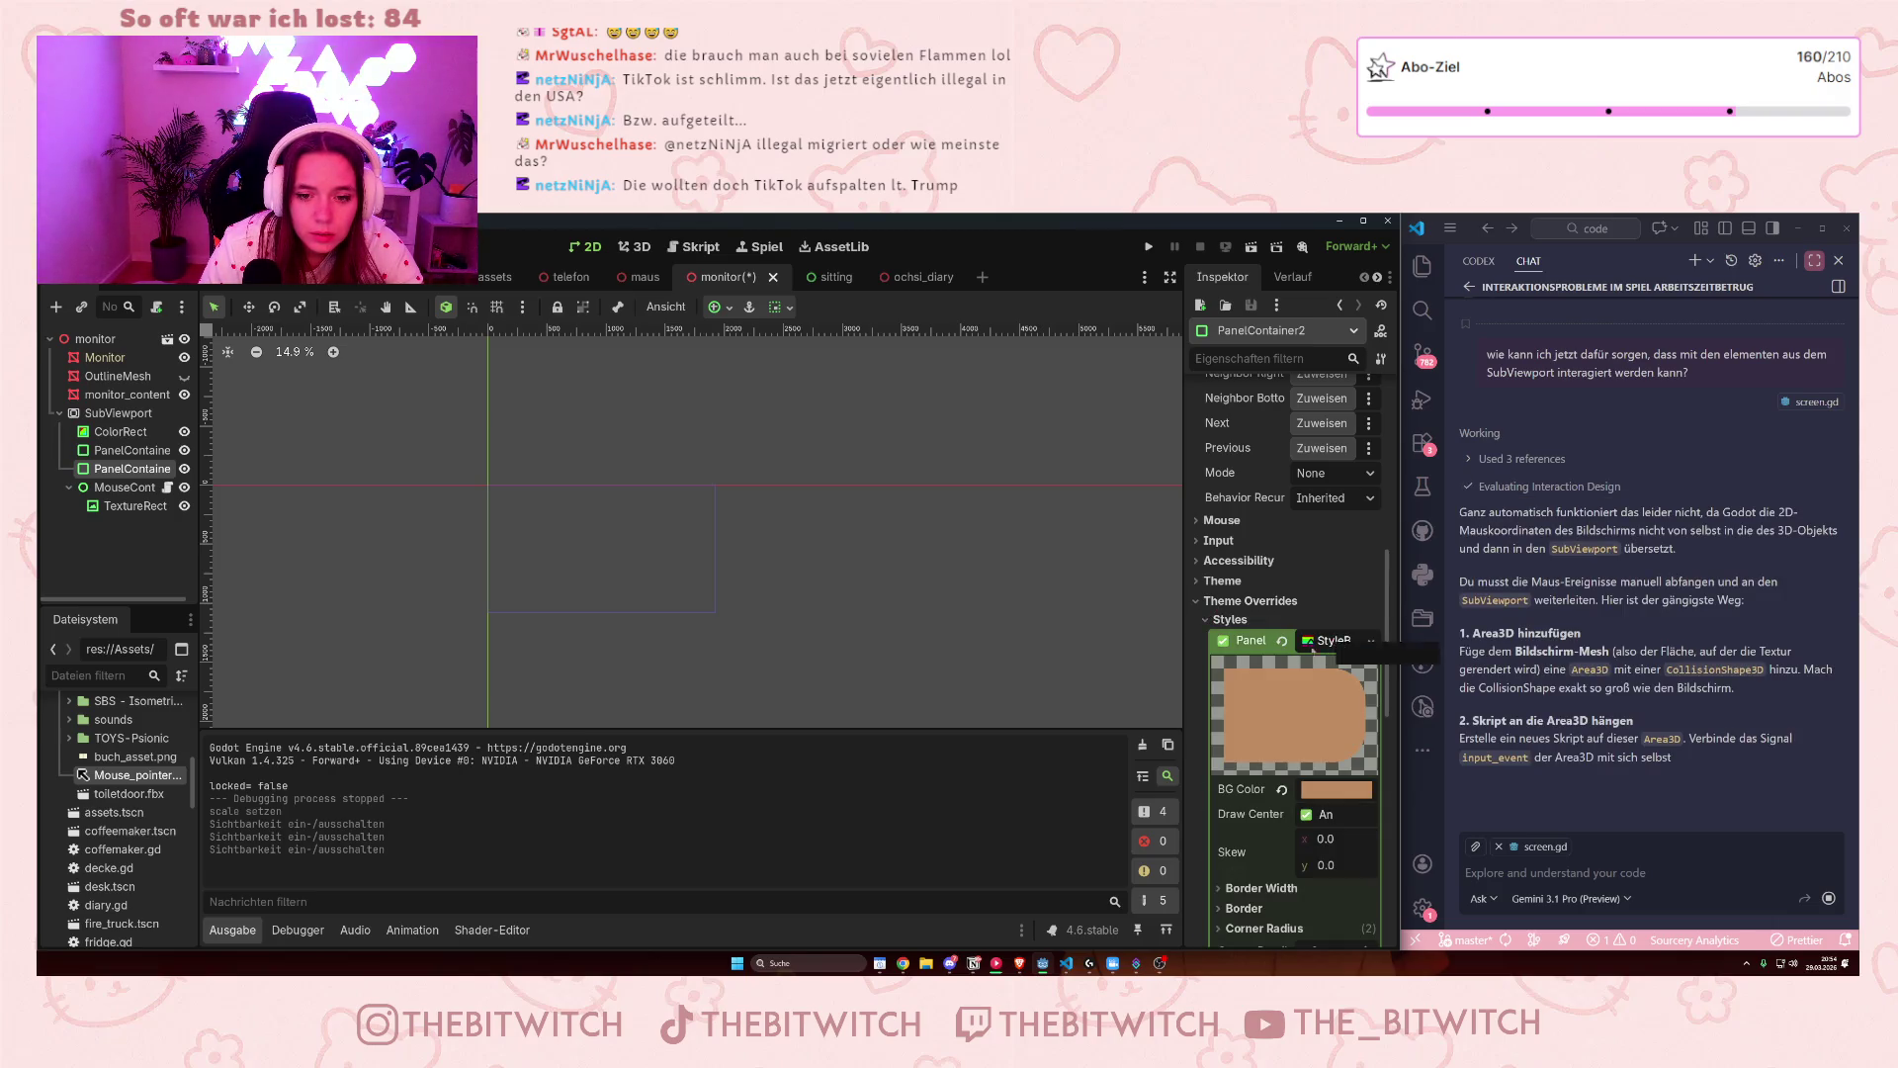
scroll(1288, 549, "down", 1)
scroll(1288, 550, "down", 1)
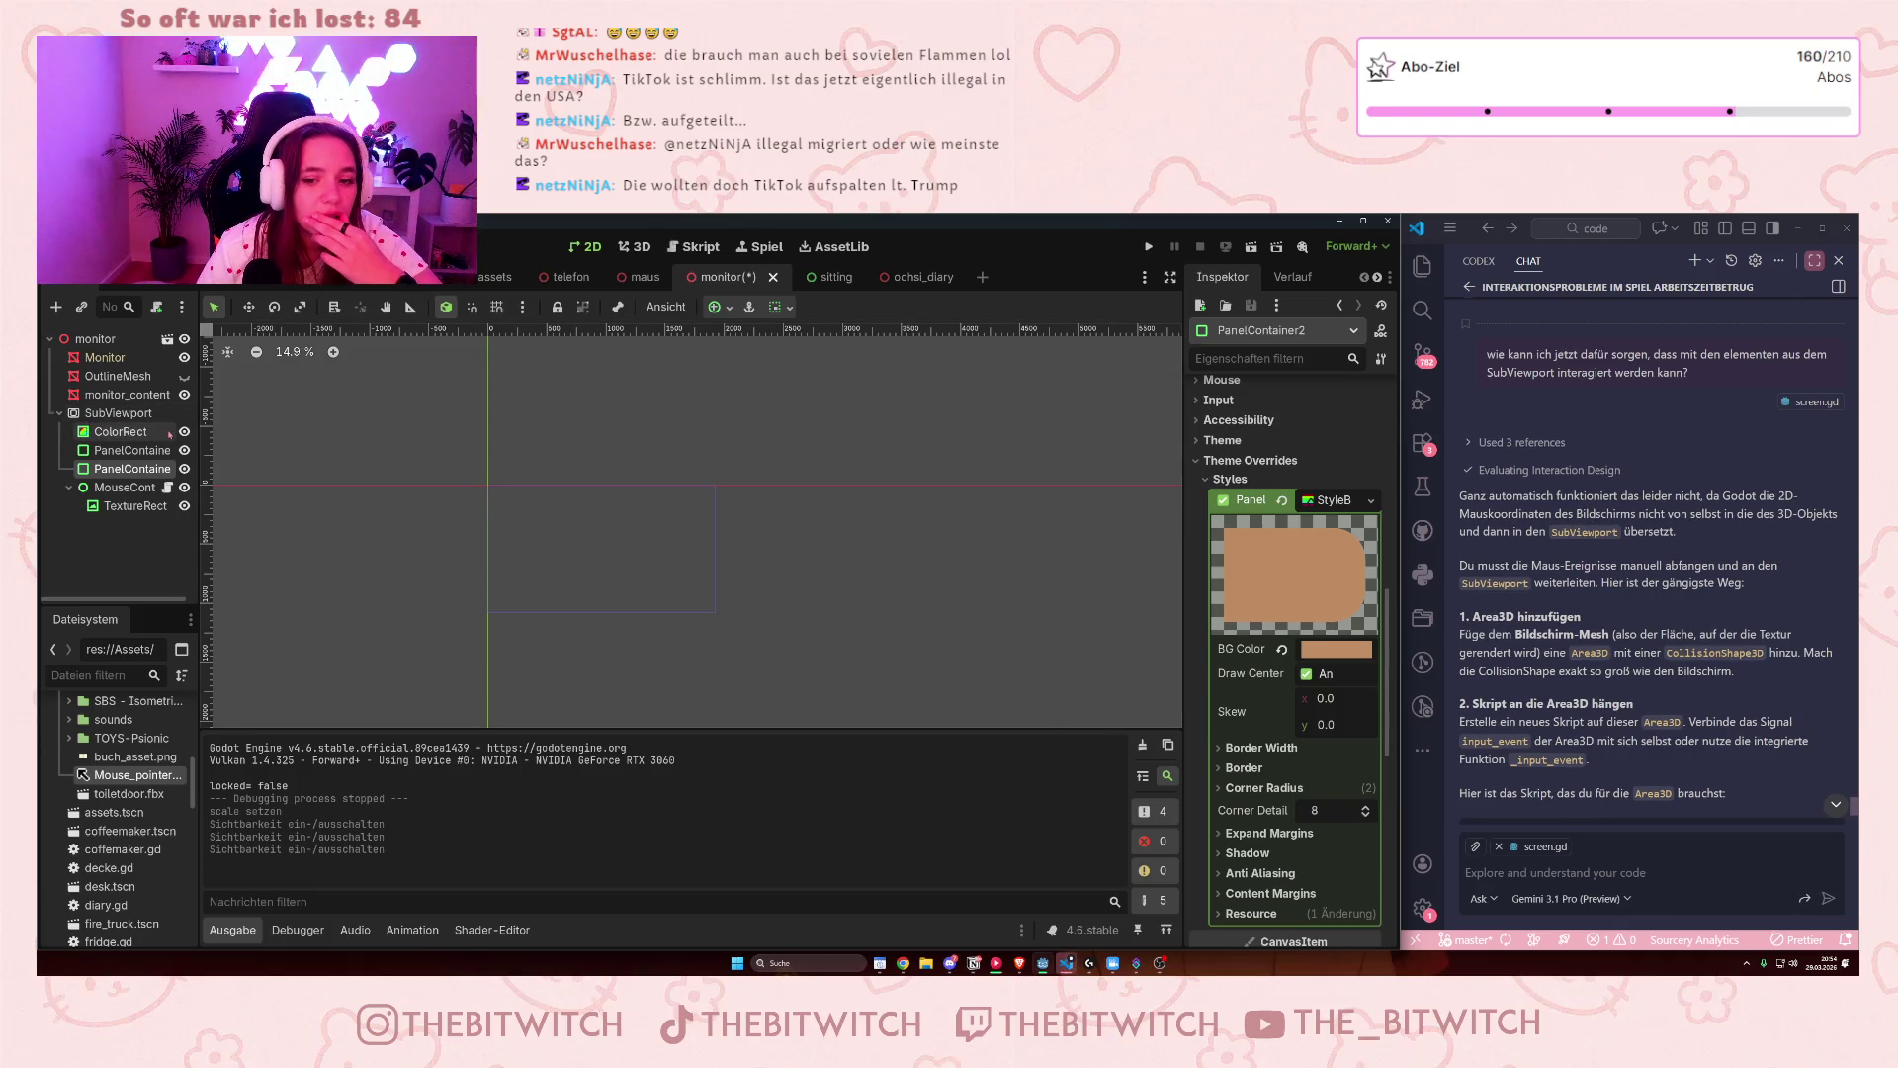
scroll(1329, 585, "down", 3)
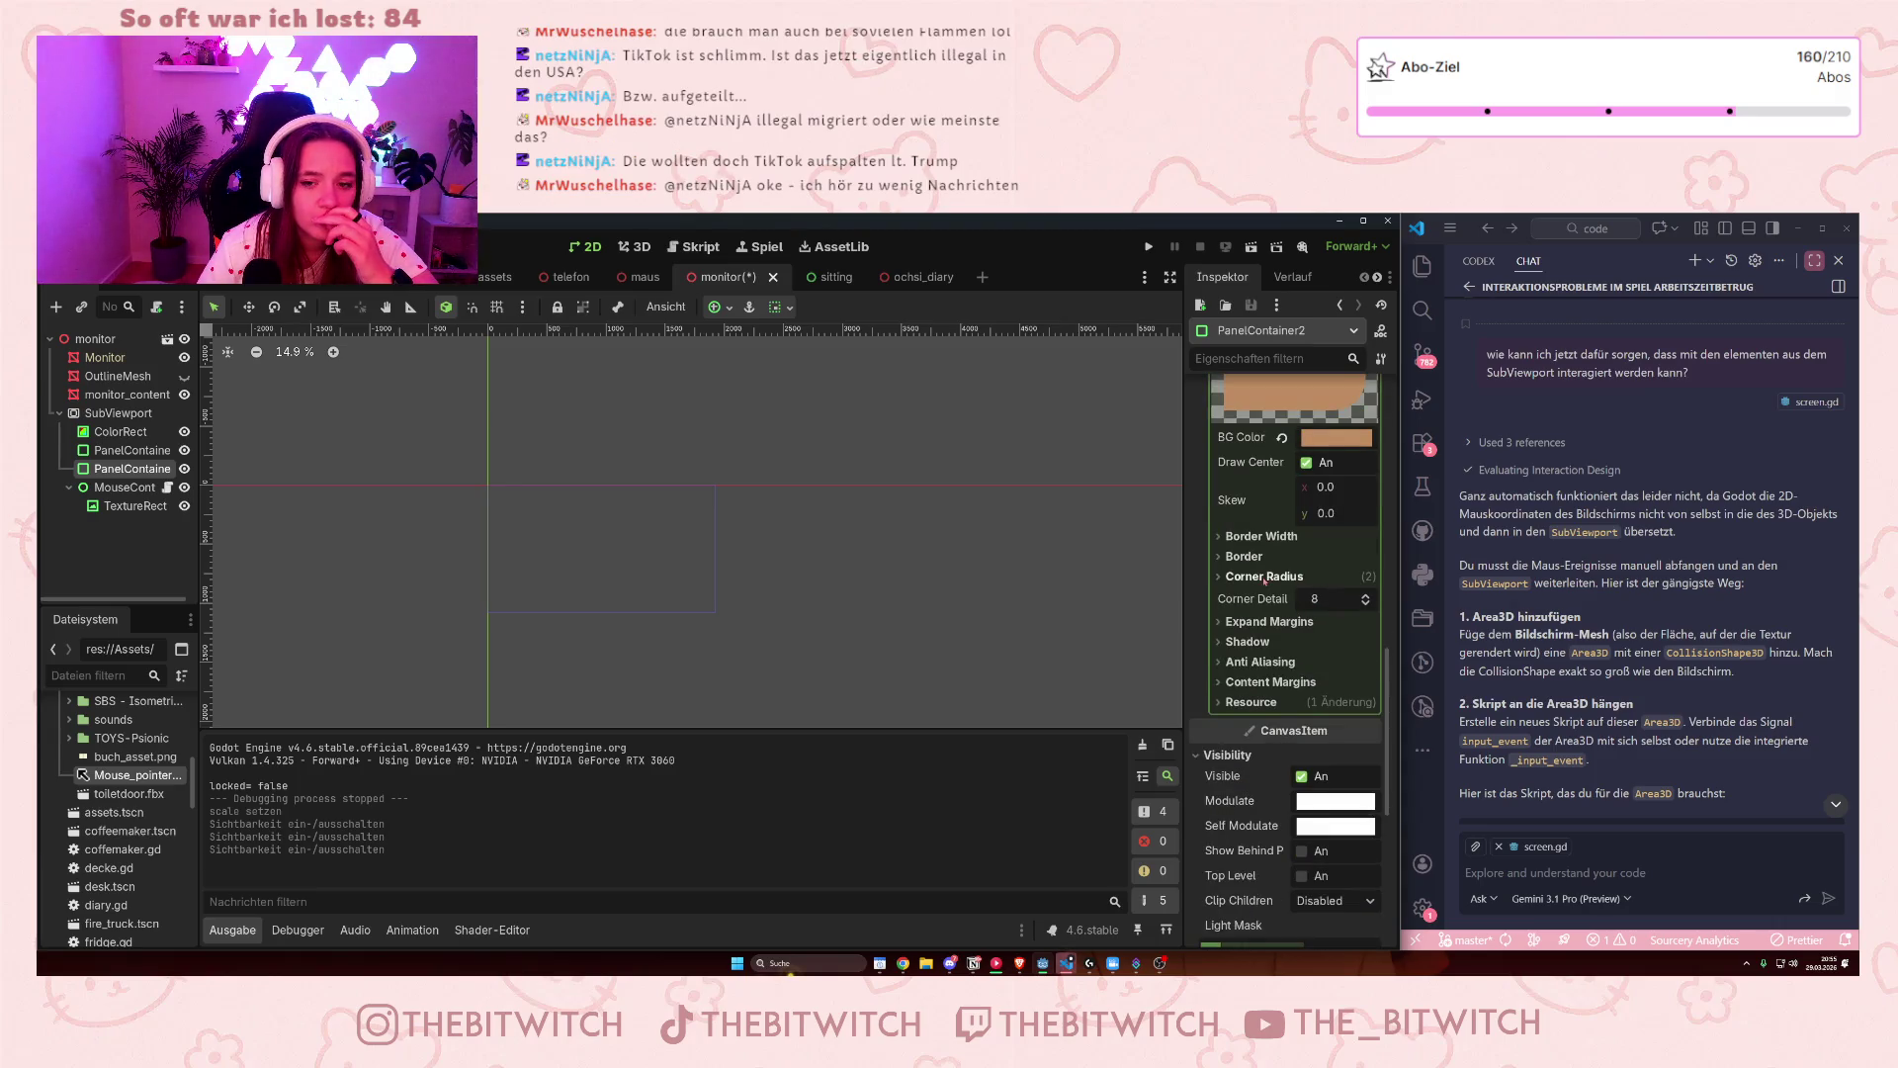
left_click(133, 415)
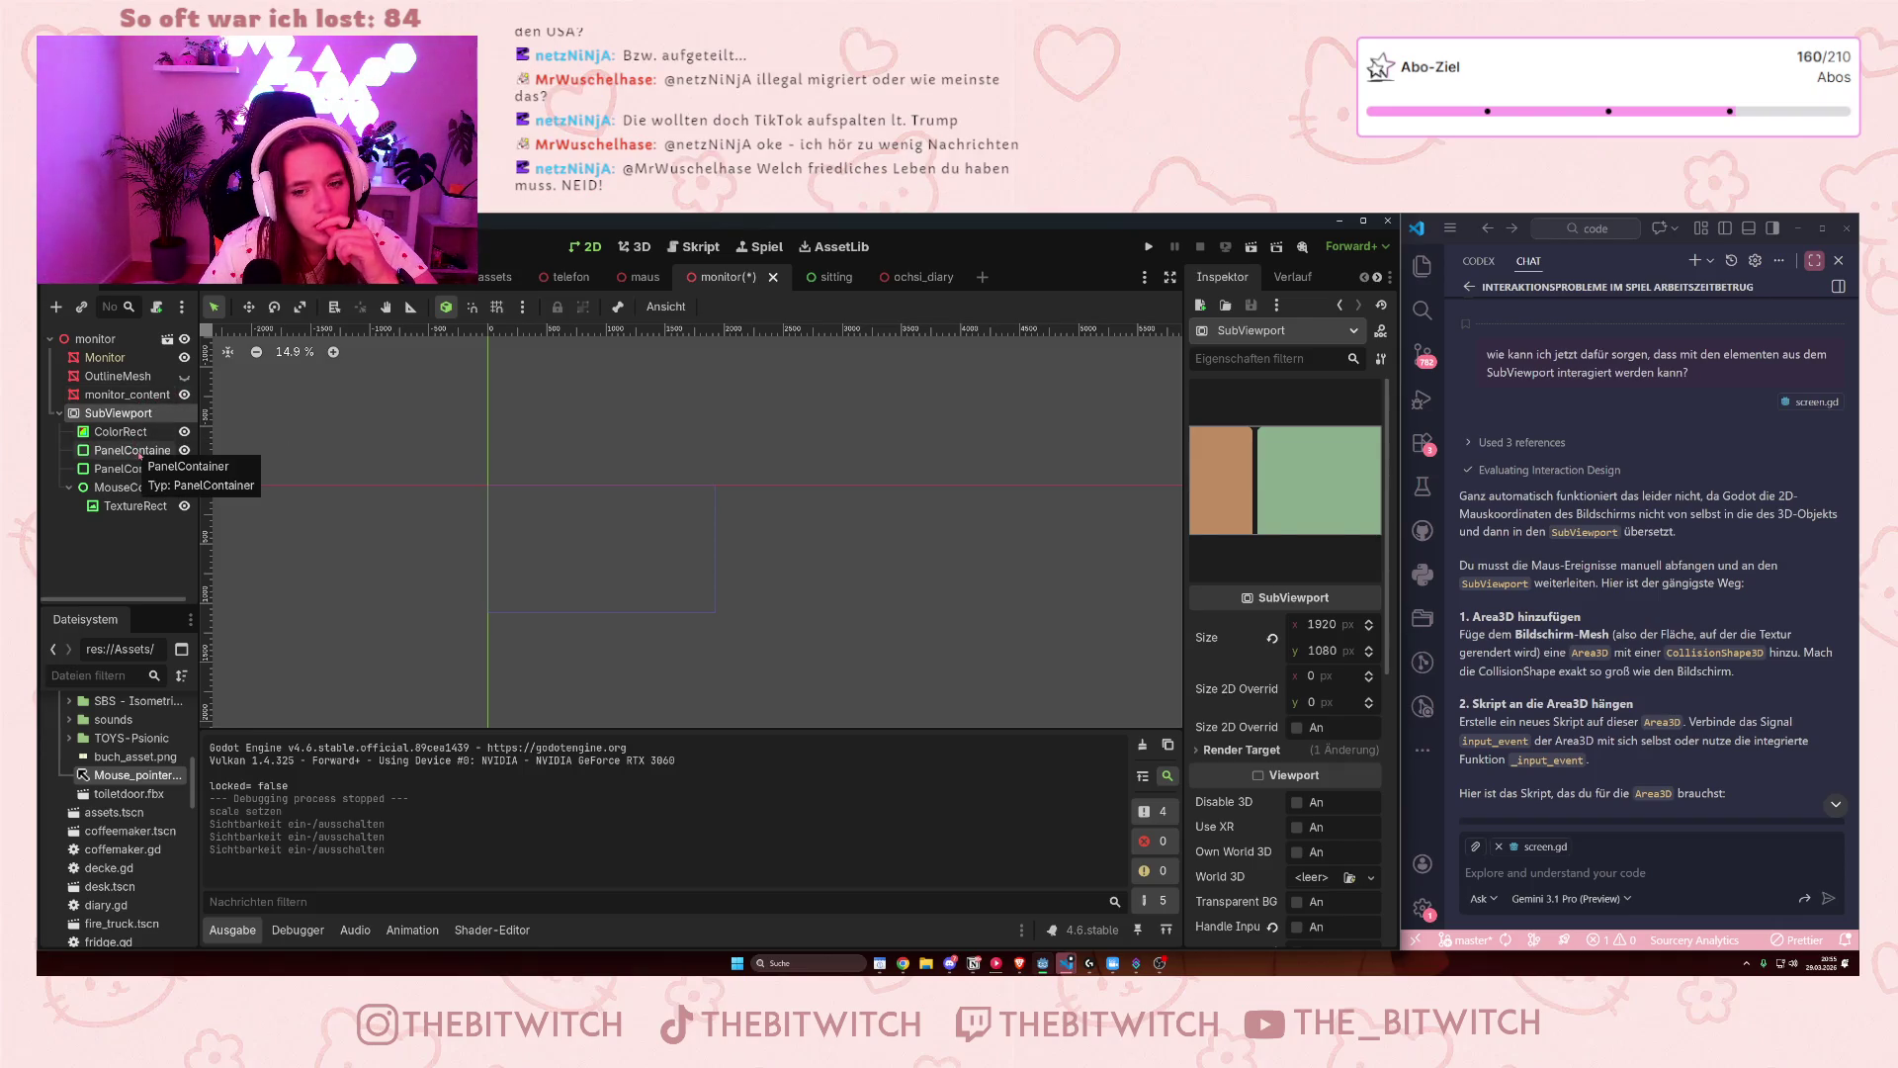
left_click(119, 450)
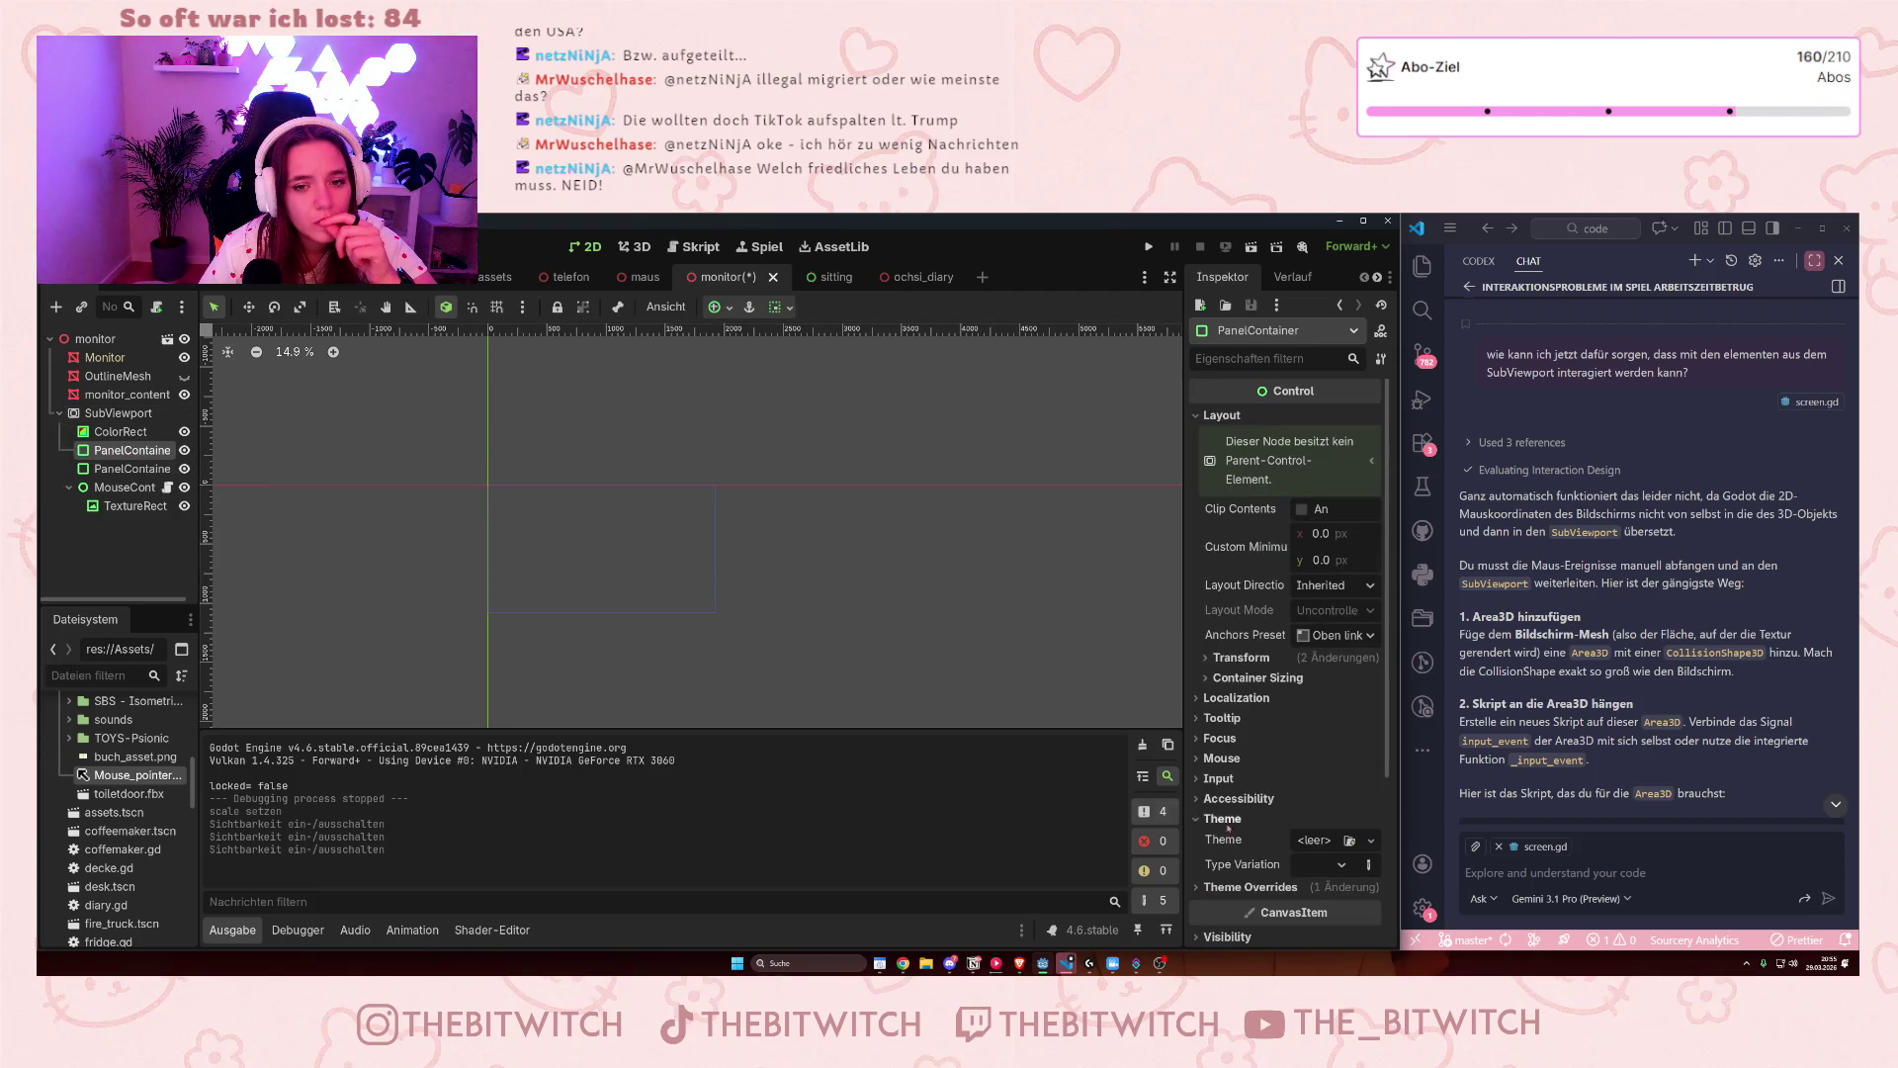
left_click(1210, 664)
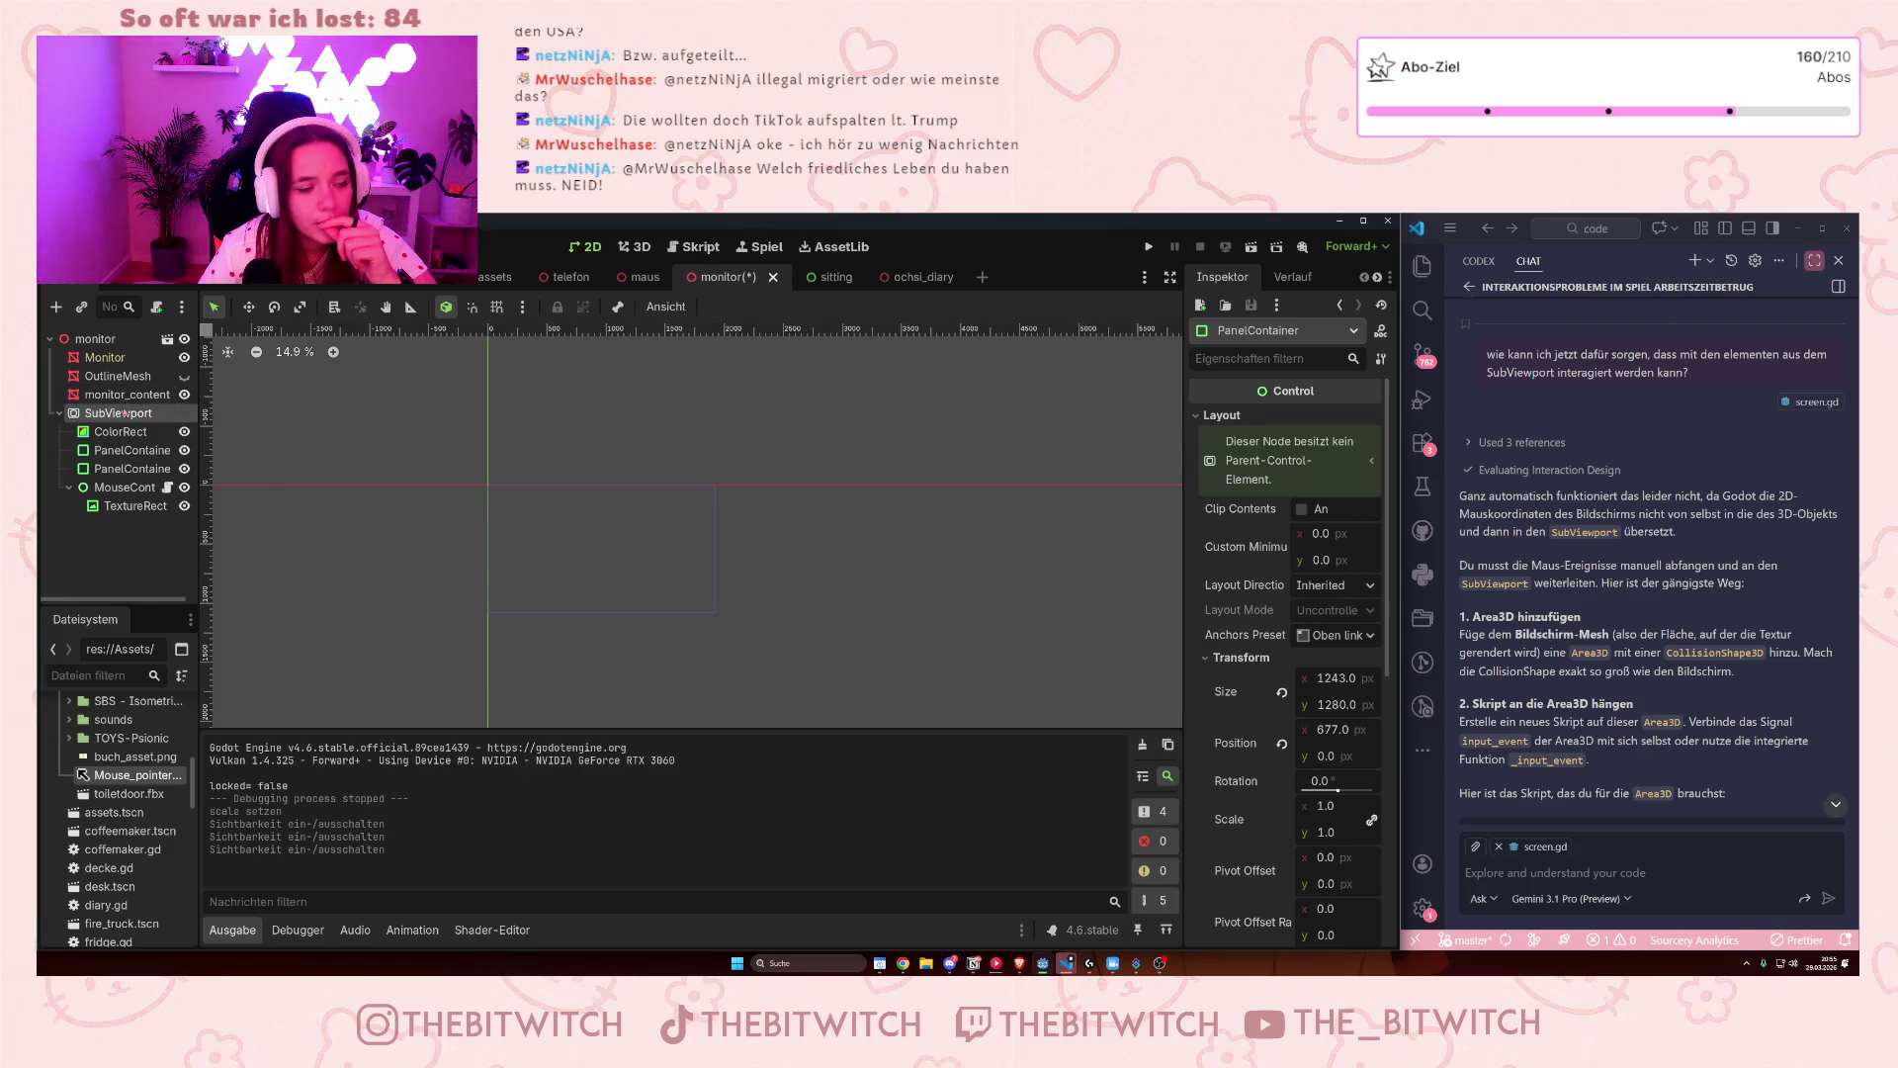
left_click(123, 413)
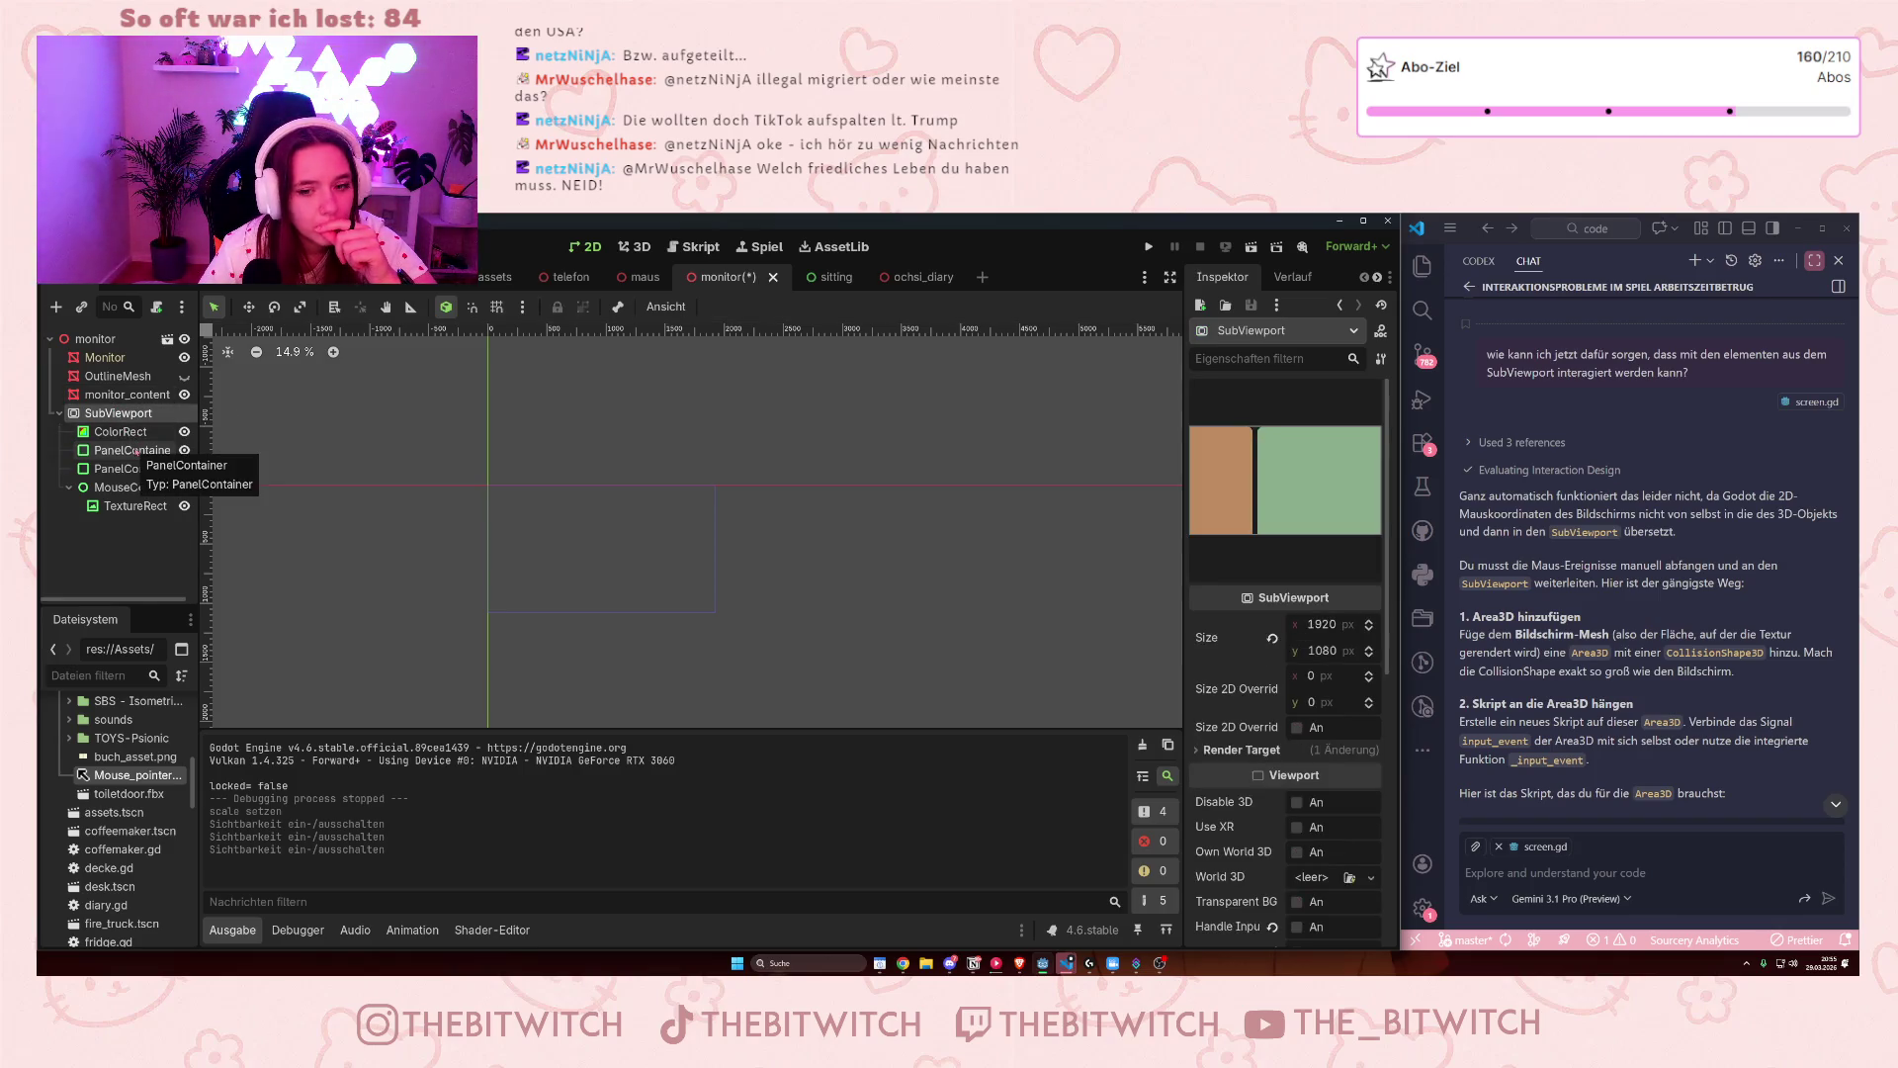
left_click(141, 453)
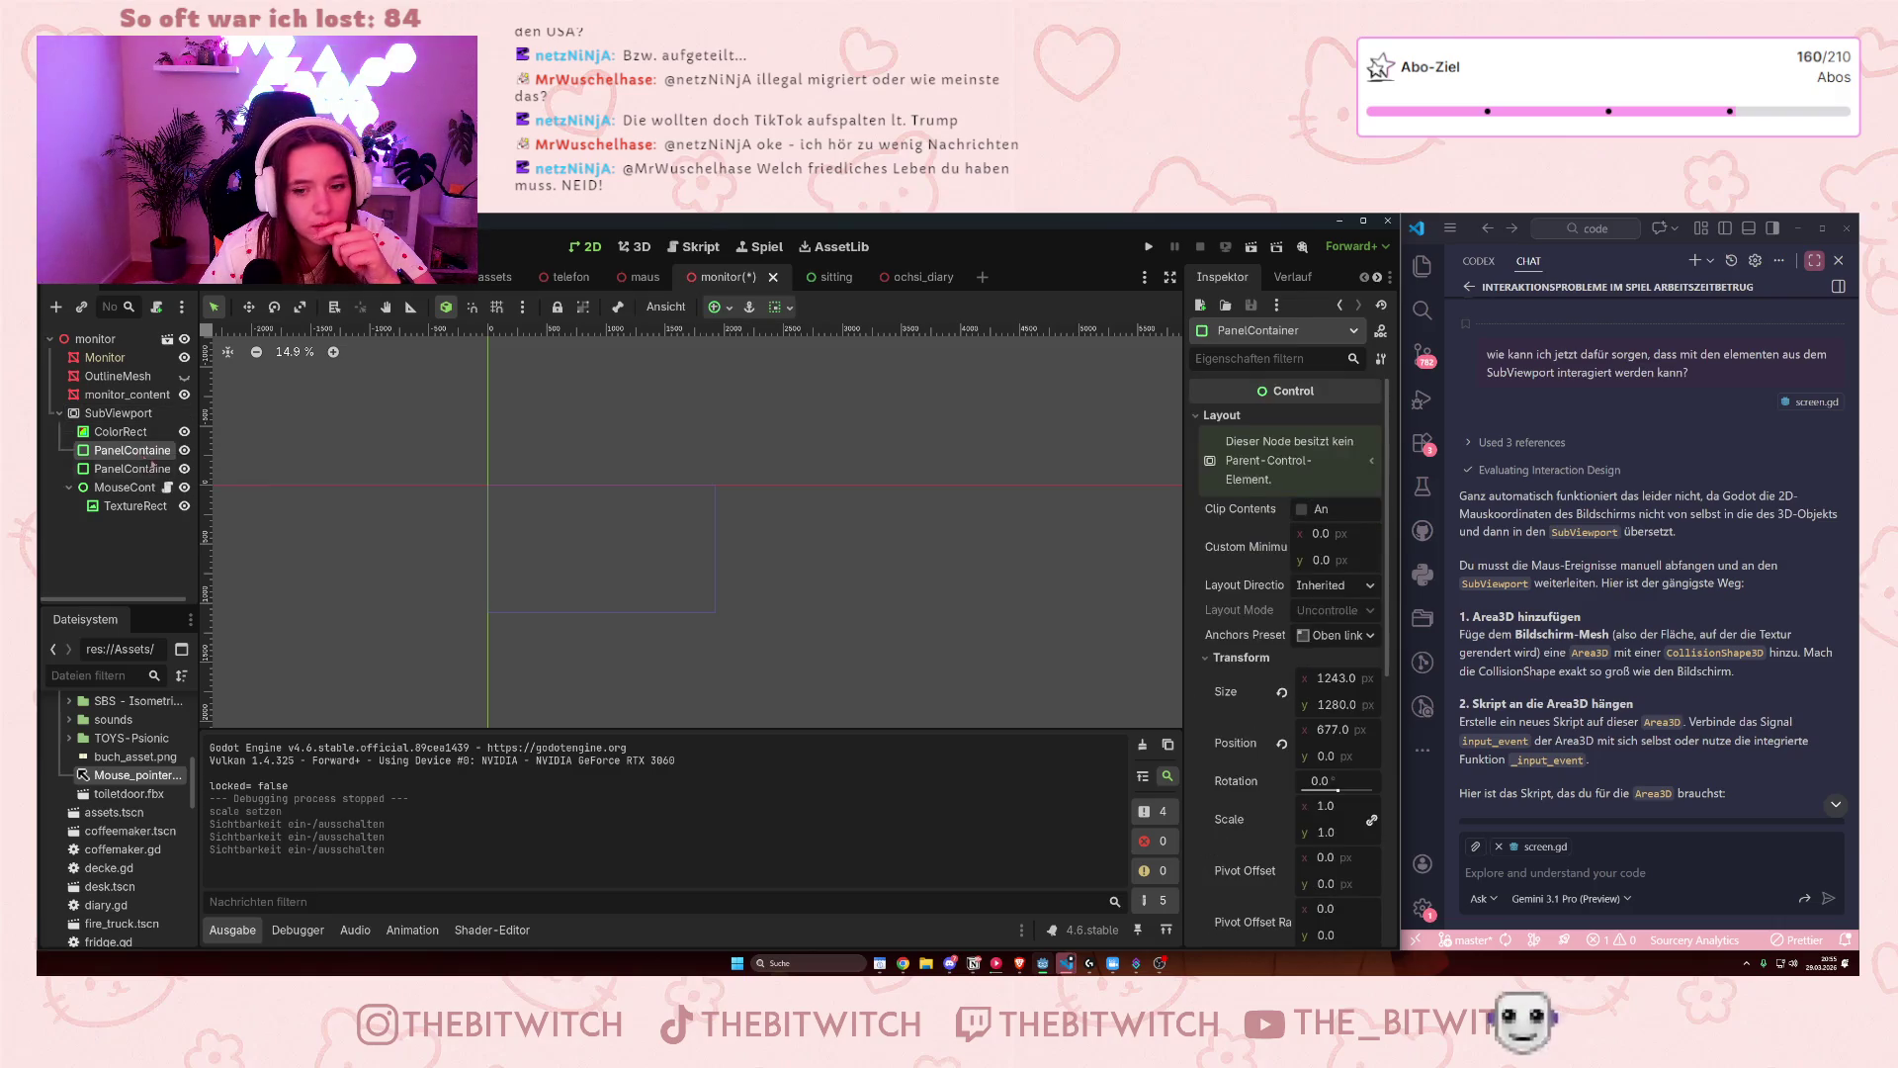
left_click(1335, 680)
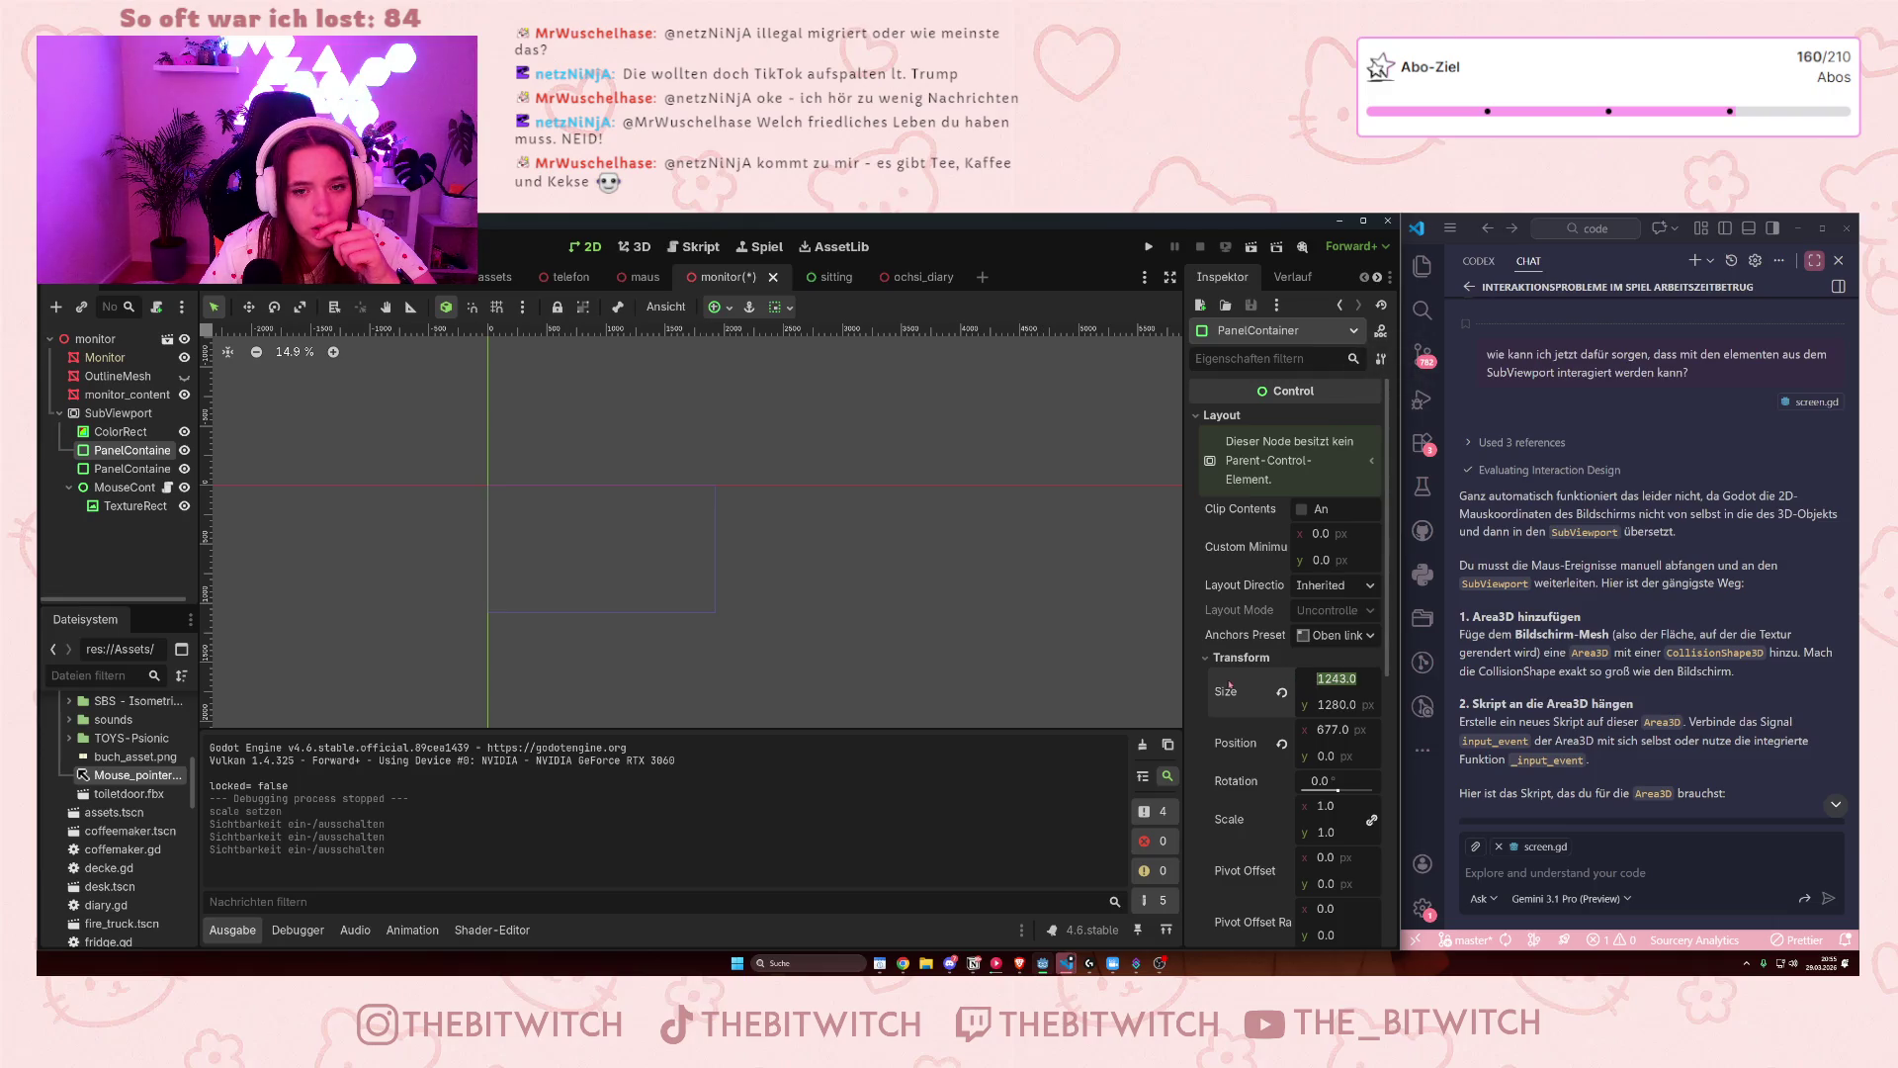
type("1")
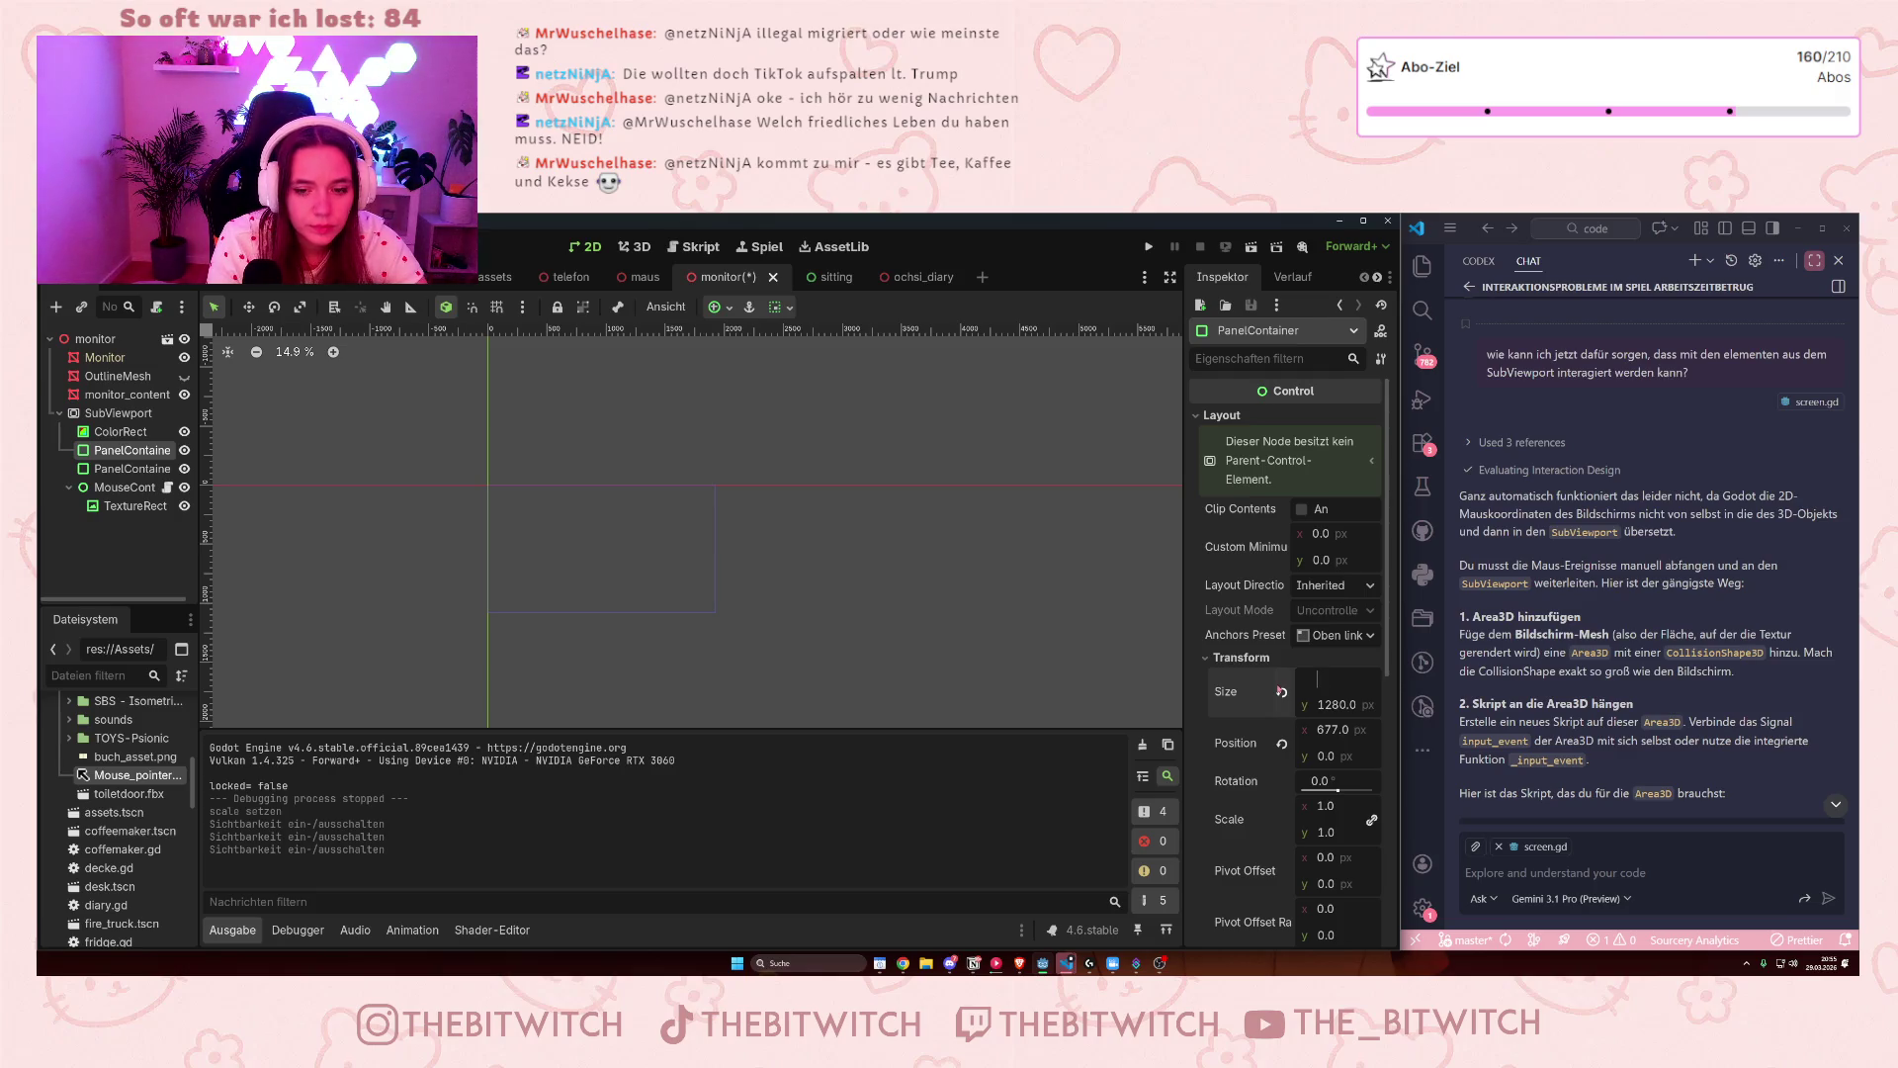
left_click(706, 707)
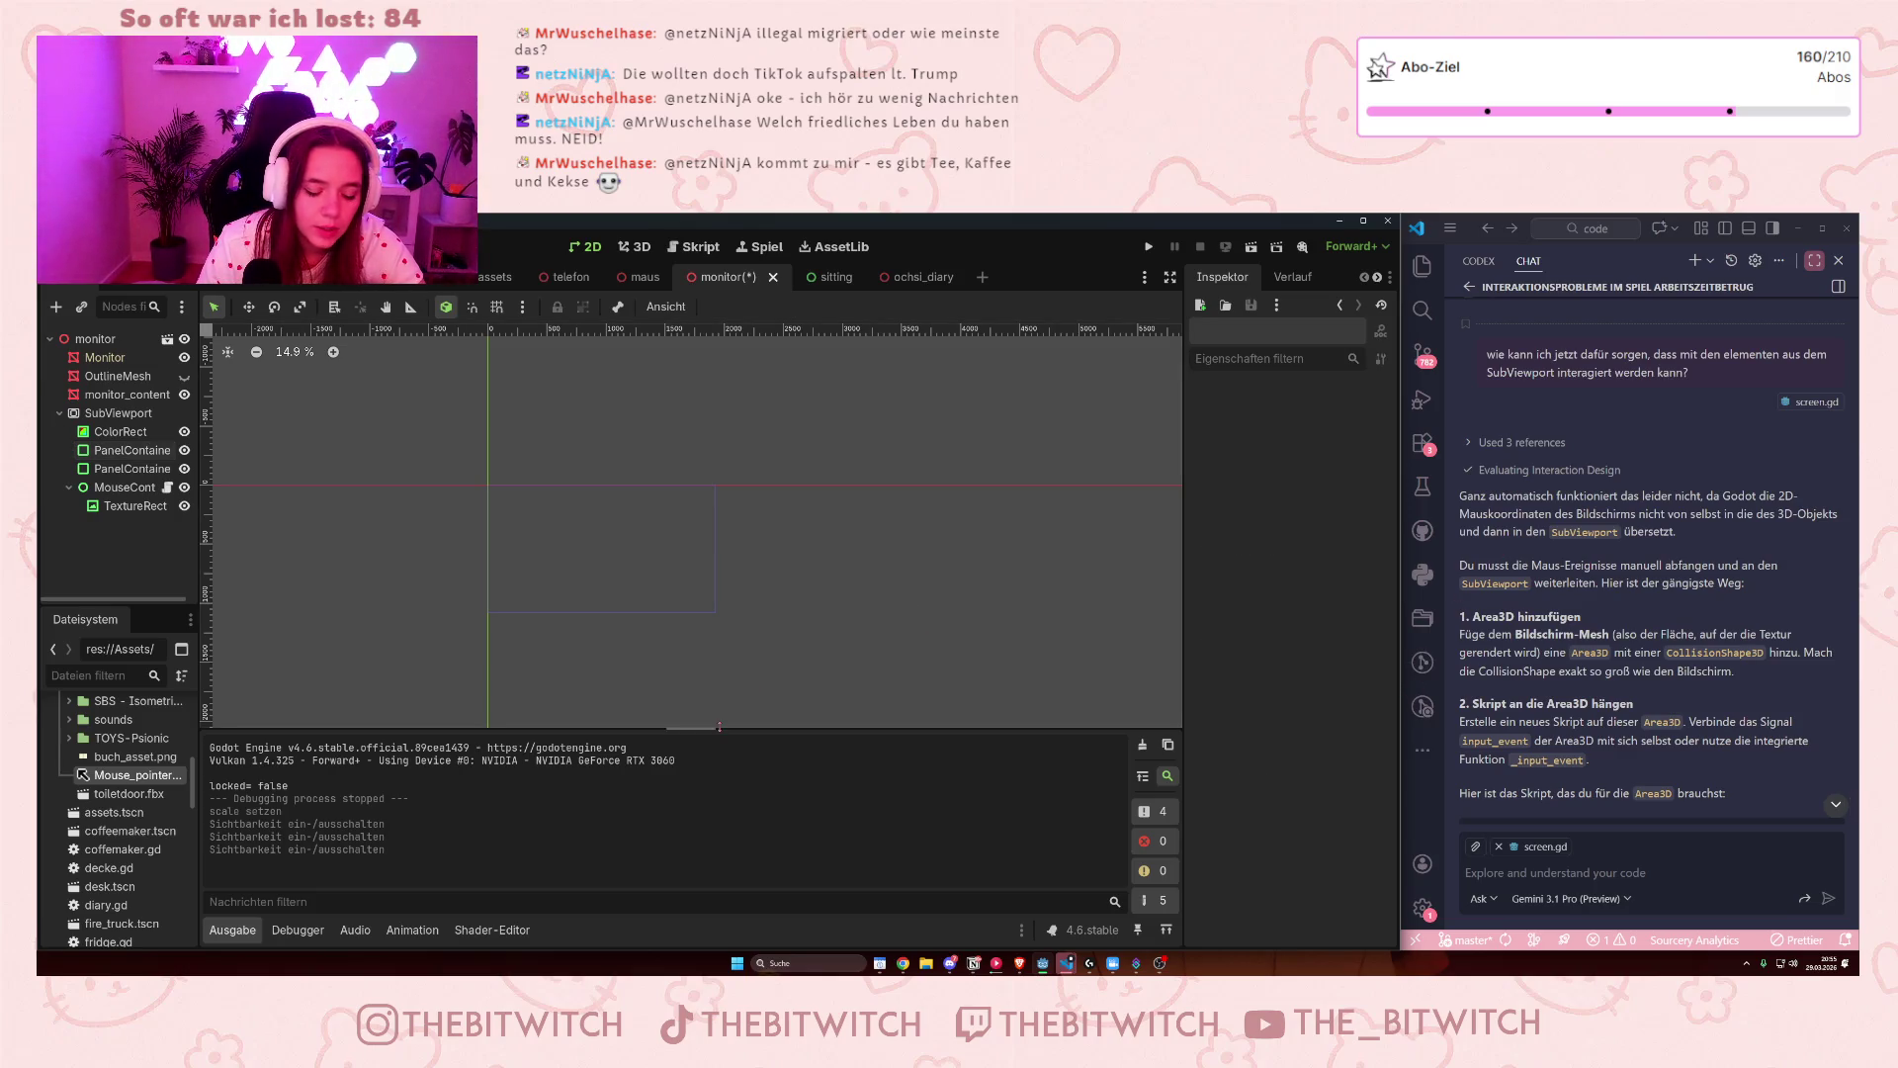
left_click(132, 449)
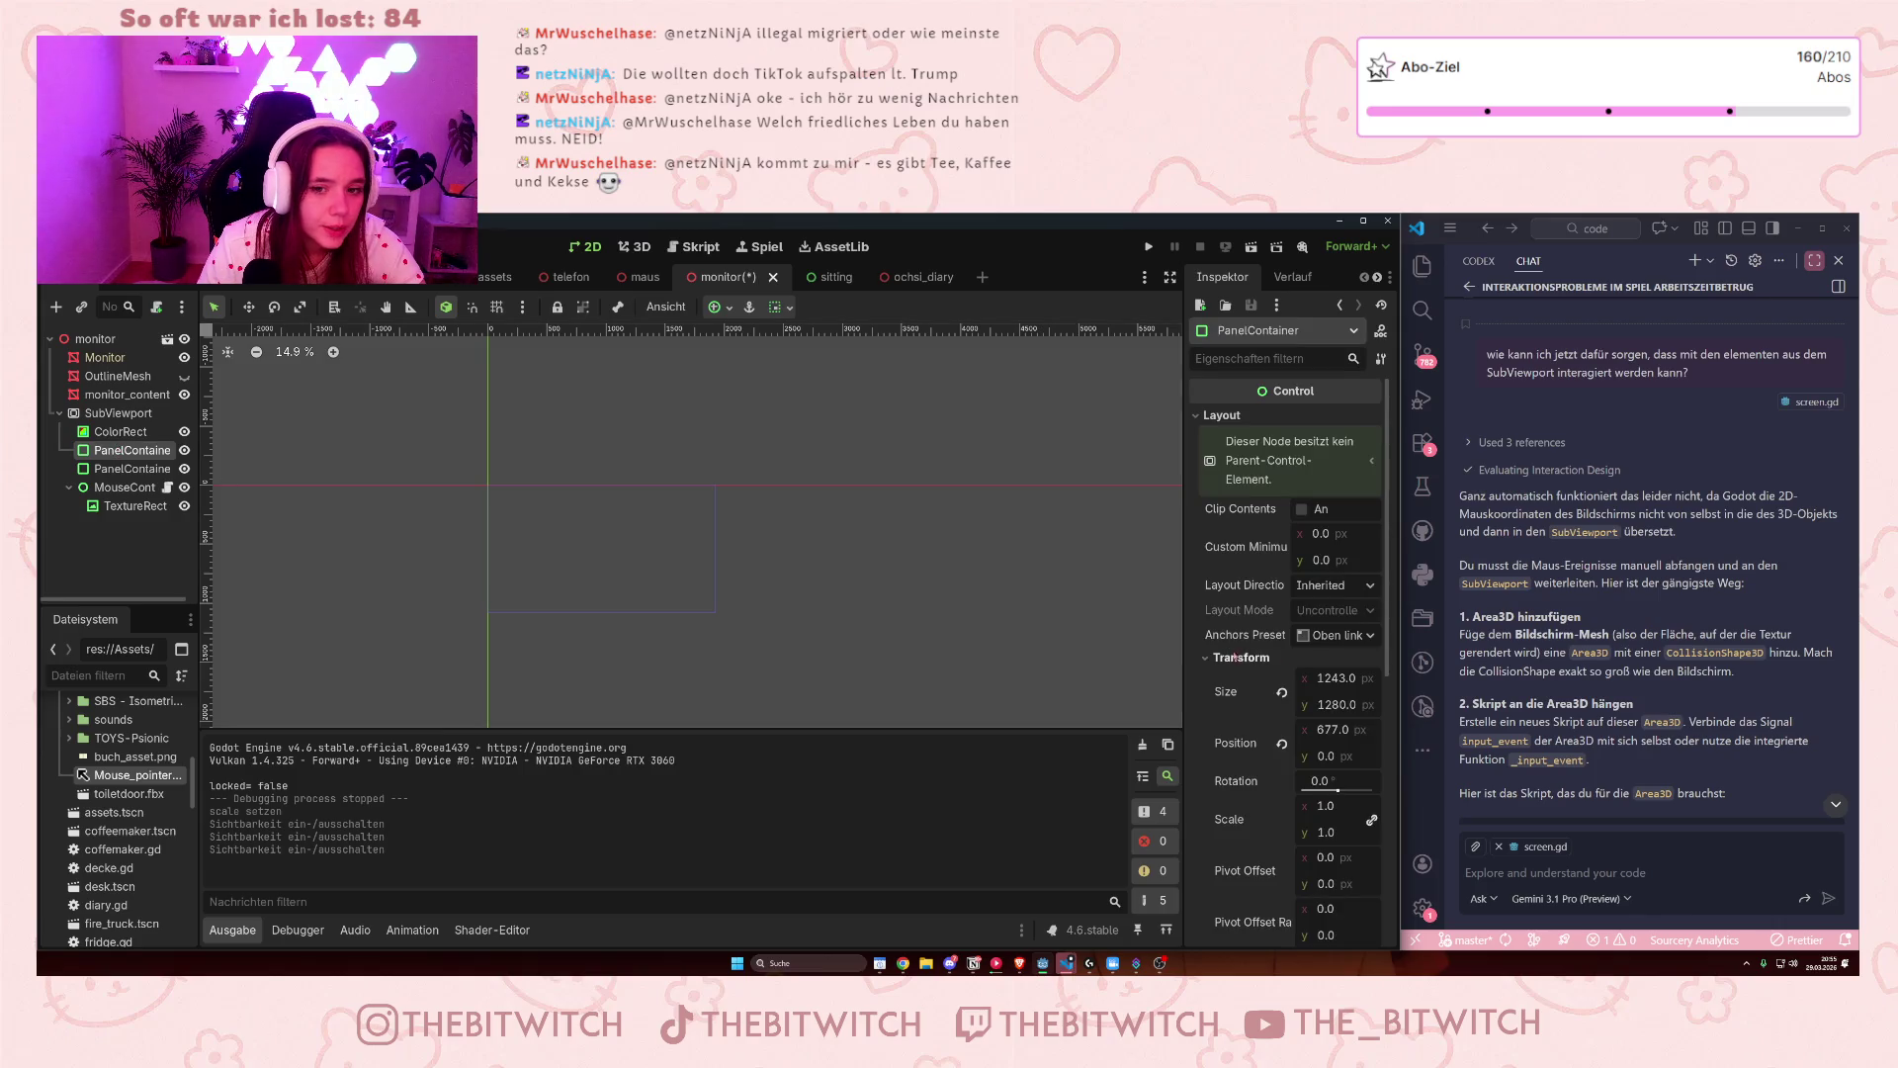
scroll(1198, 611, "down", 5)
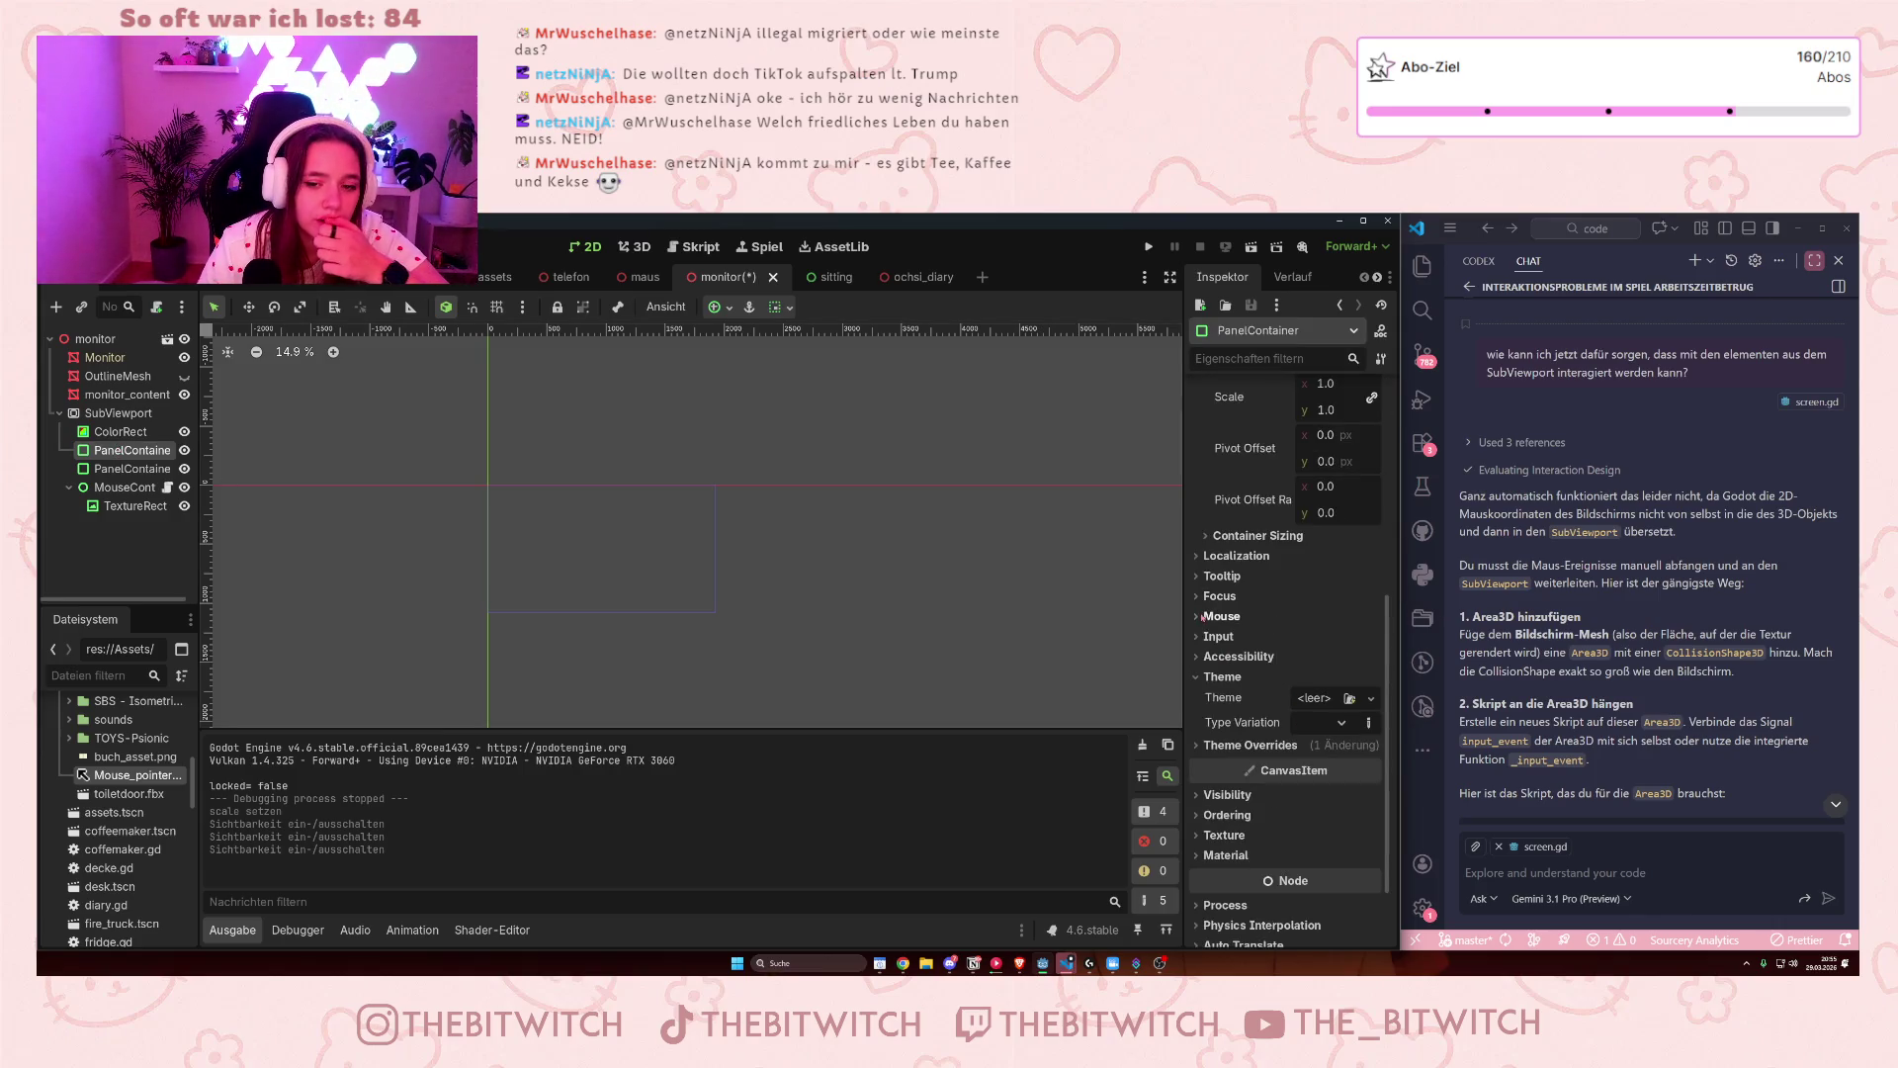
scroll(1200, 622, "up", 5)
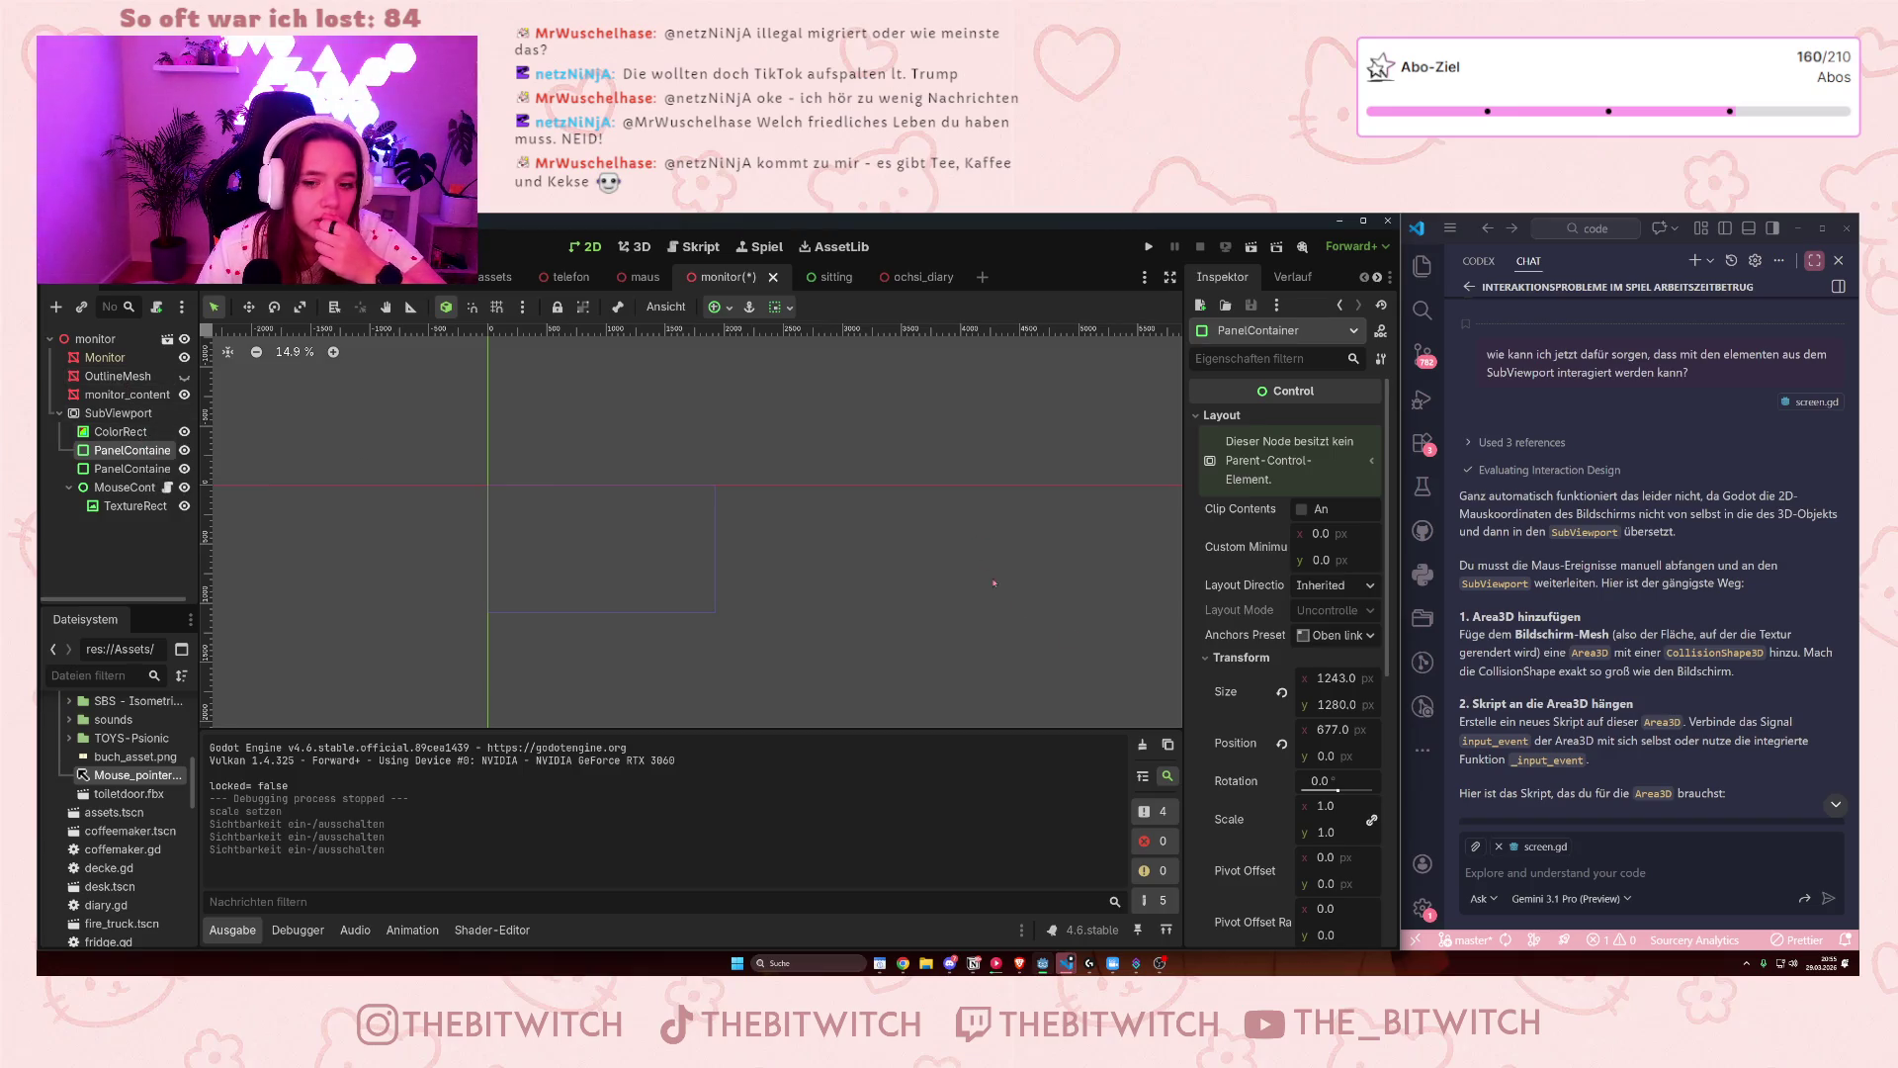
- Set the first PanelContainer's height to 1080 px
left_click(1330, 705)
type("1080")
key("Return")
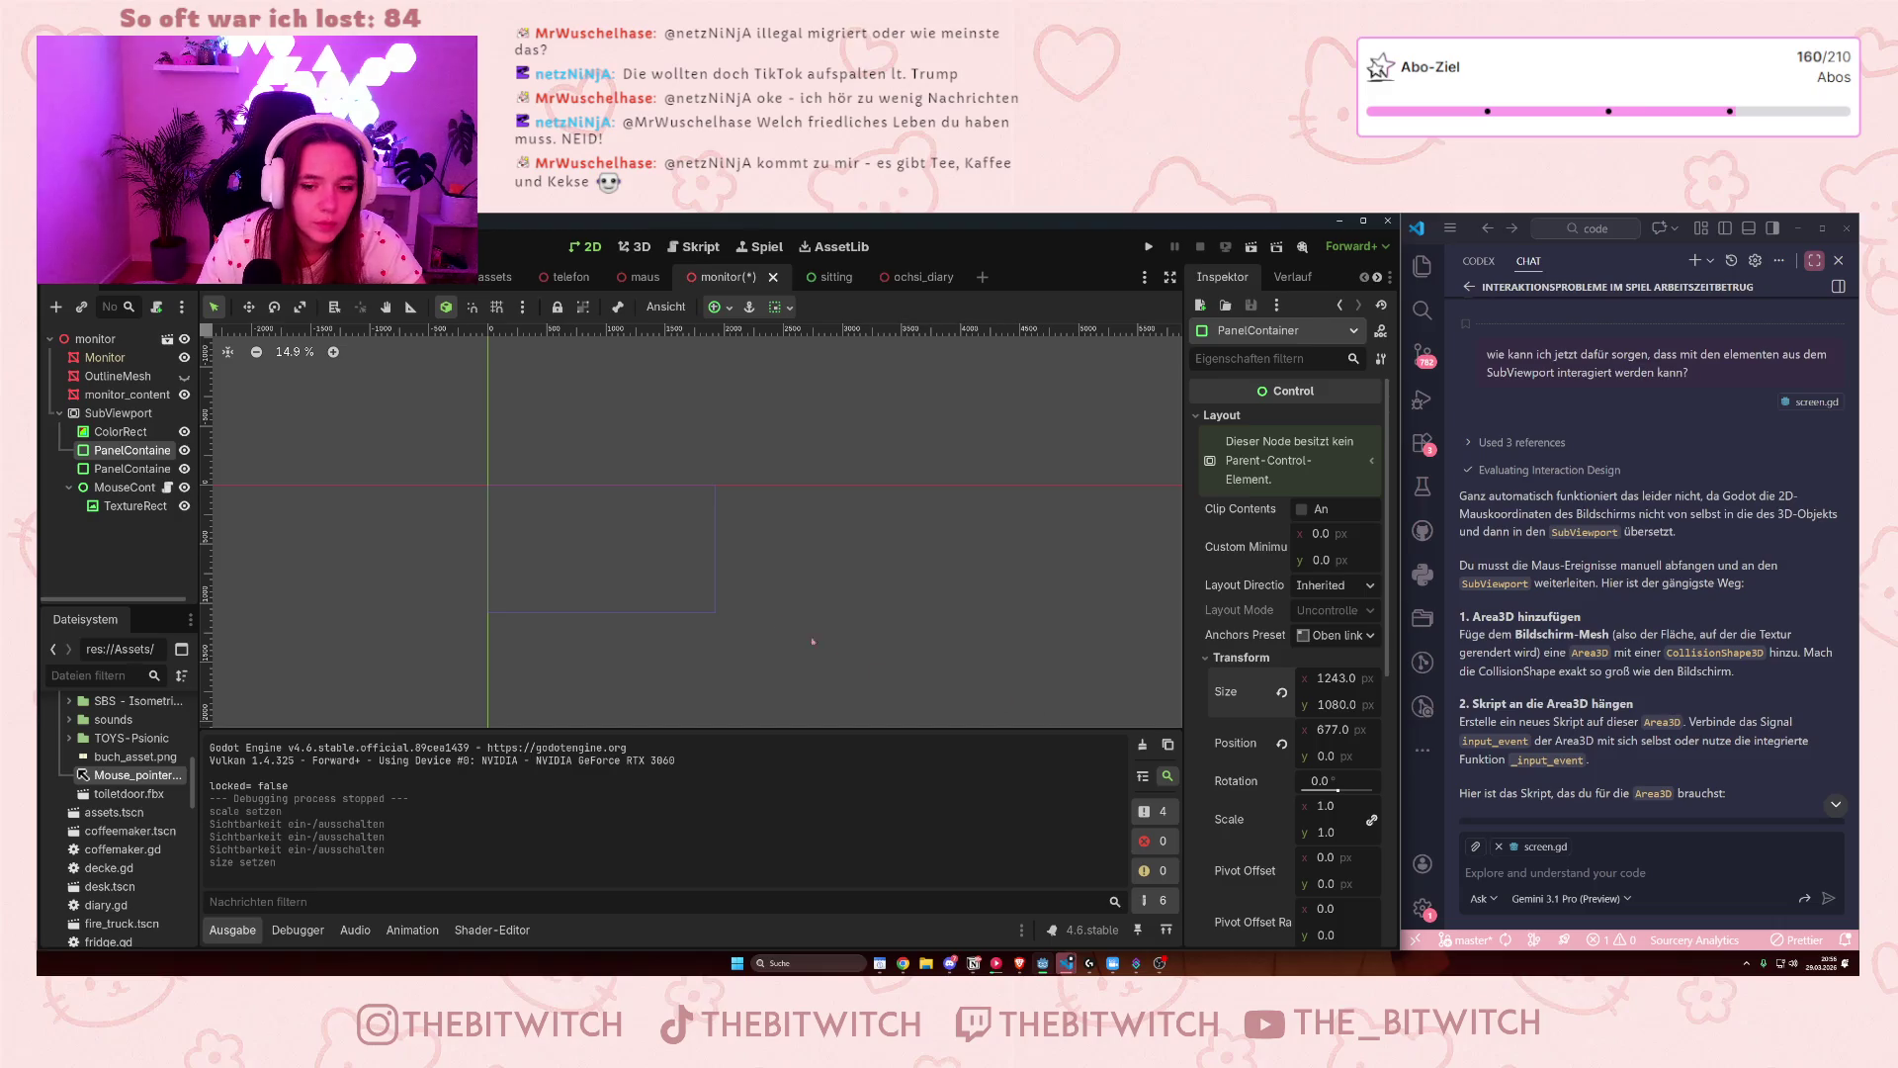
- Give PanelContainer2 a 1080 px height too and save the monitor scene
left_click(132, 469)
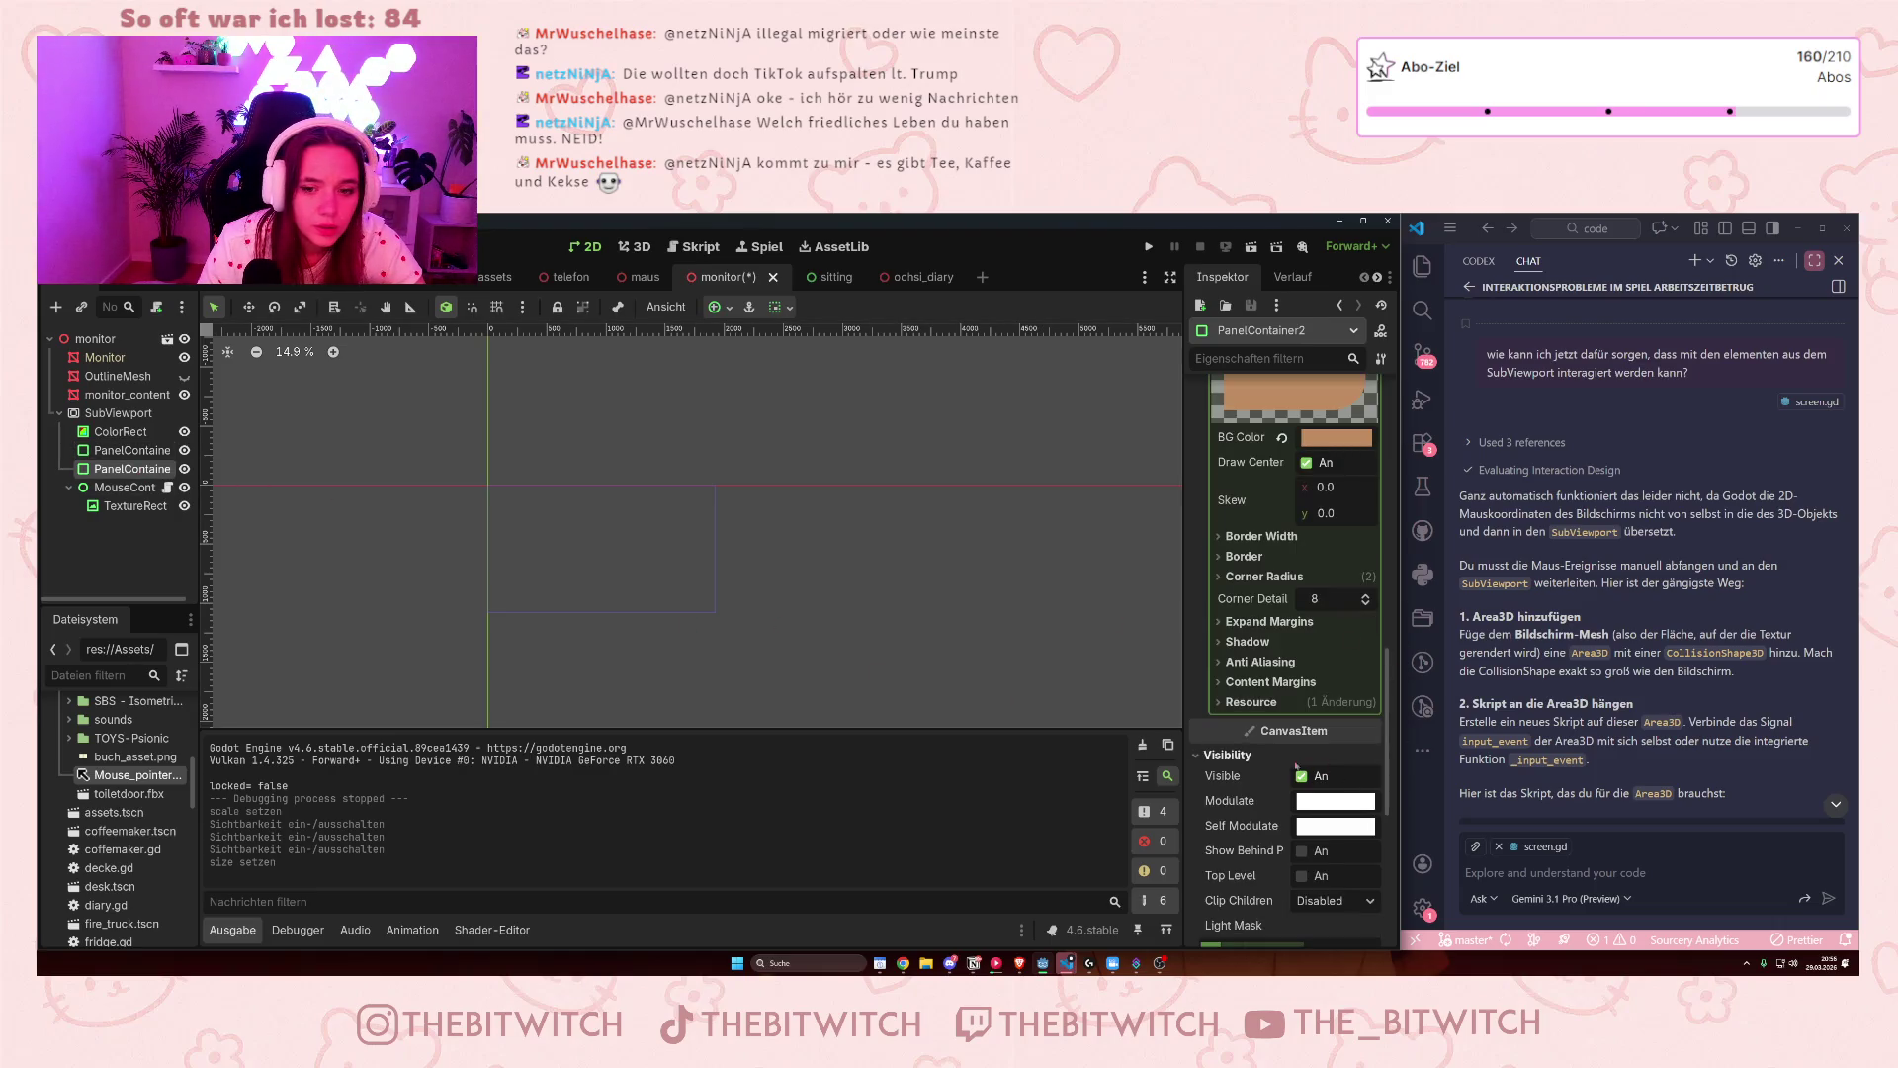
scroll(1240, 778, "up", 5)
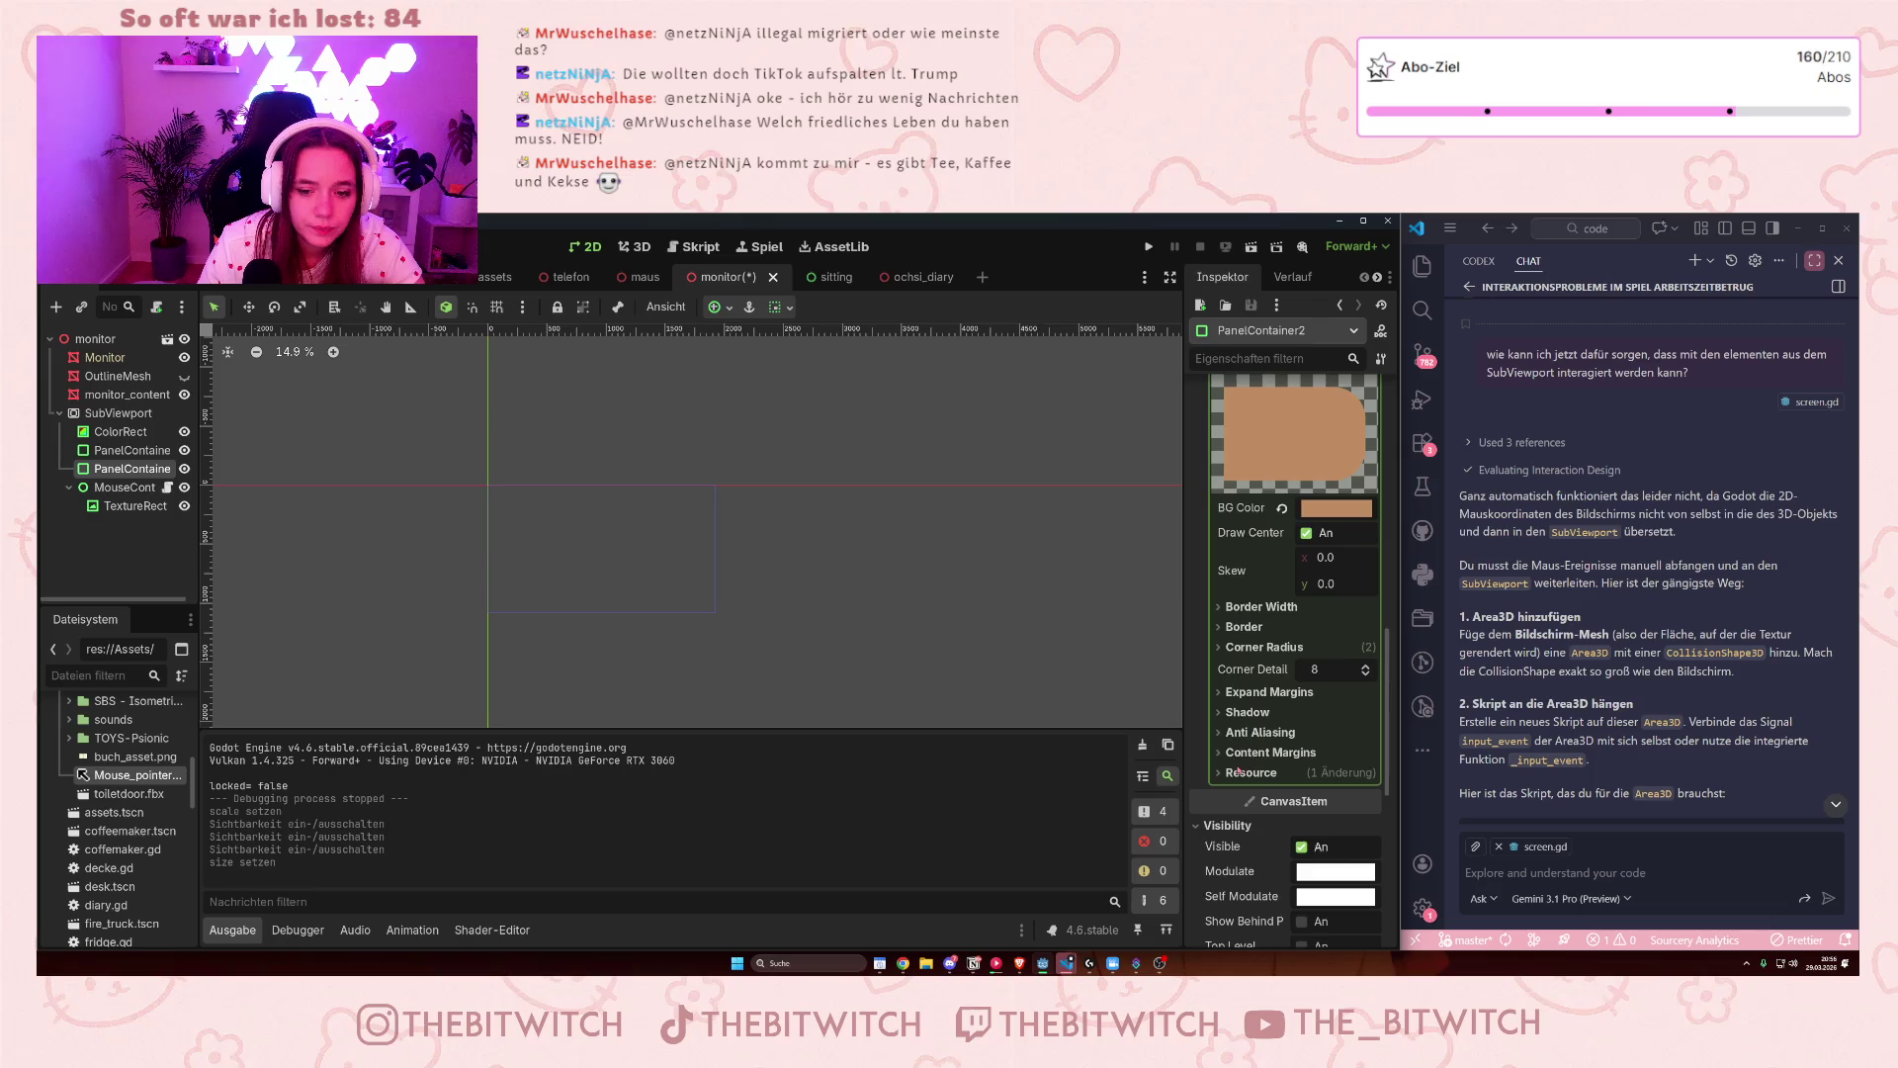
scroll(1270, 671, "up", 6)
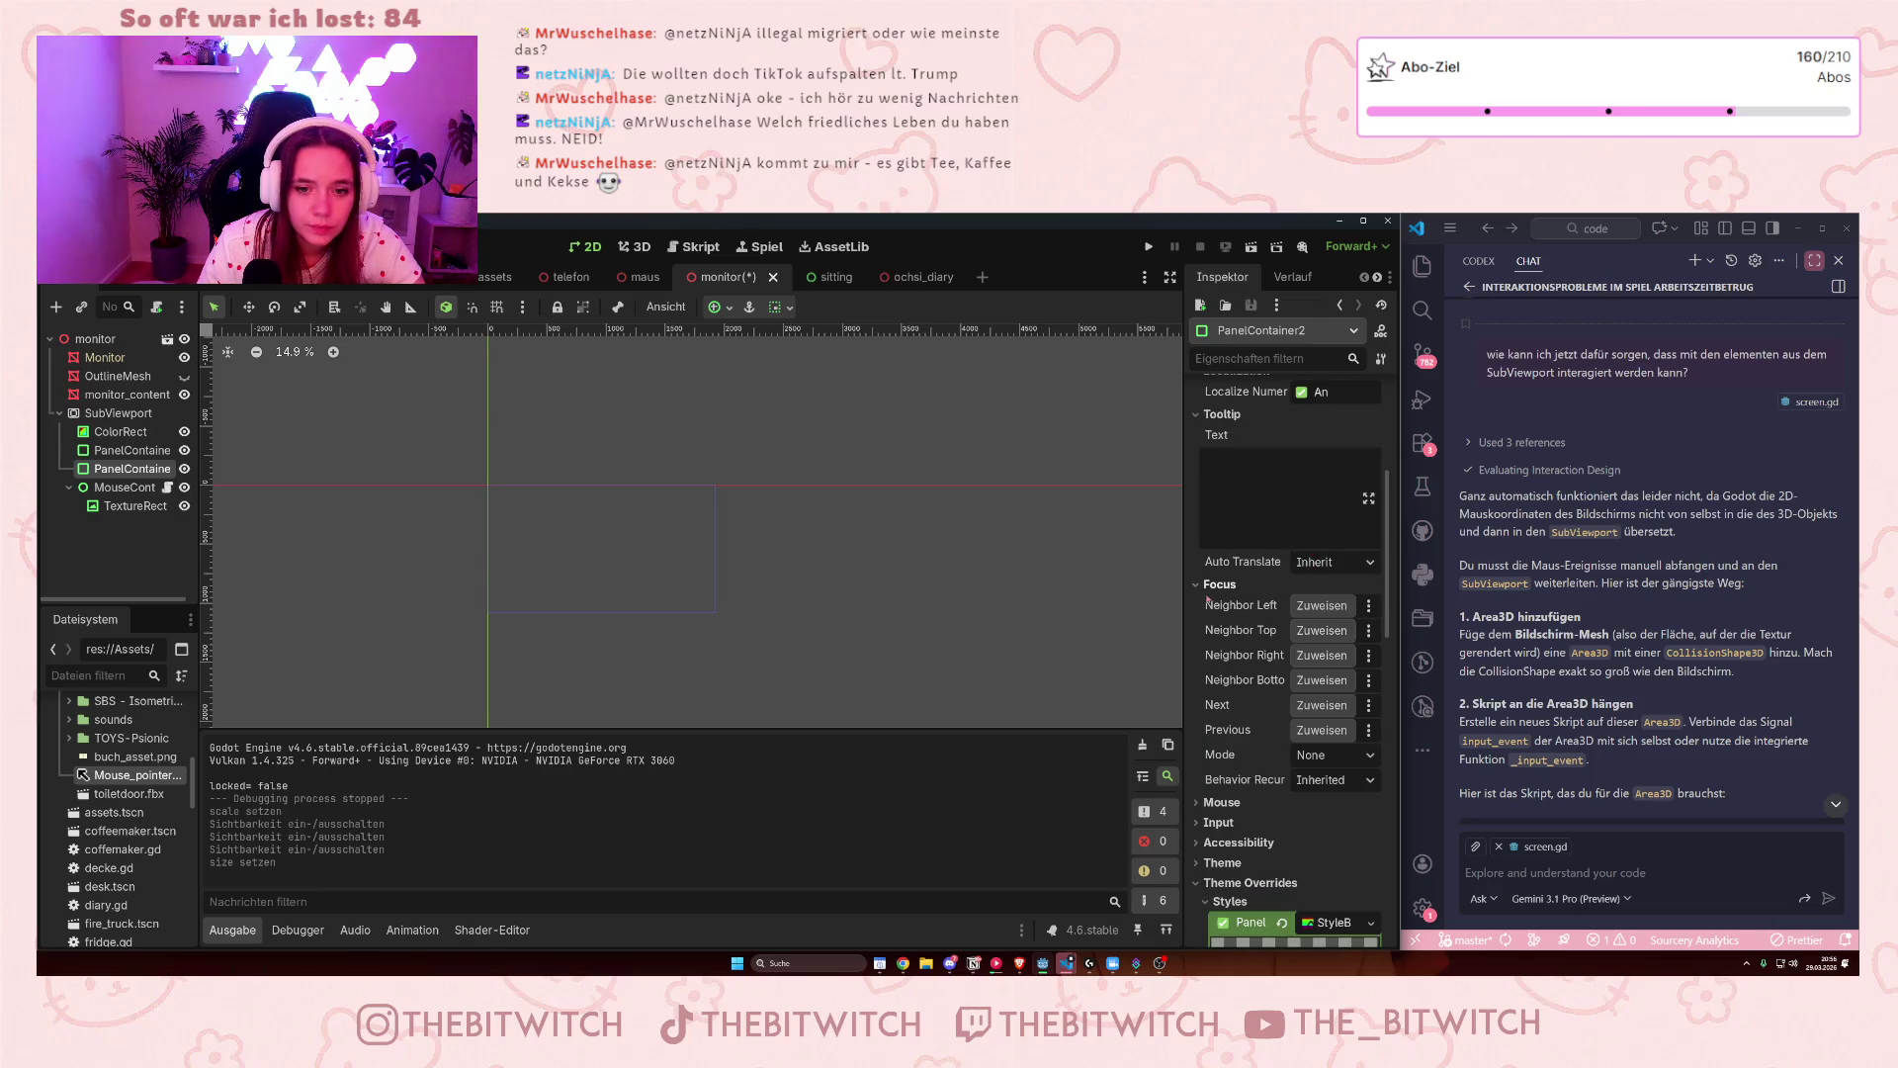
left_click(1235, 613)
left_click(1330, 655)
type("1080")
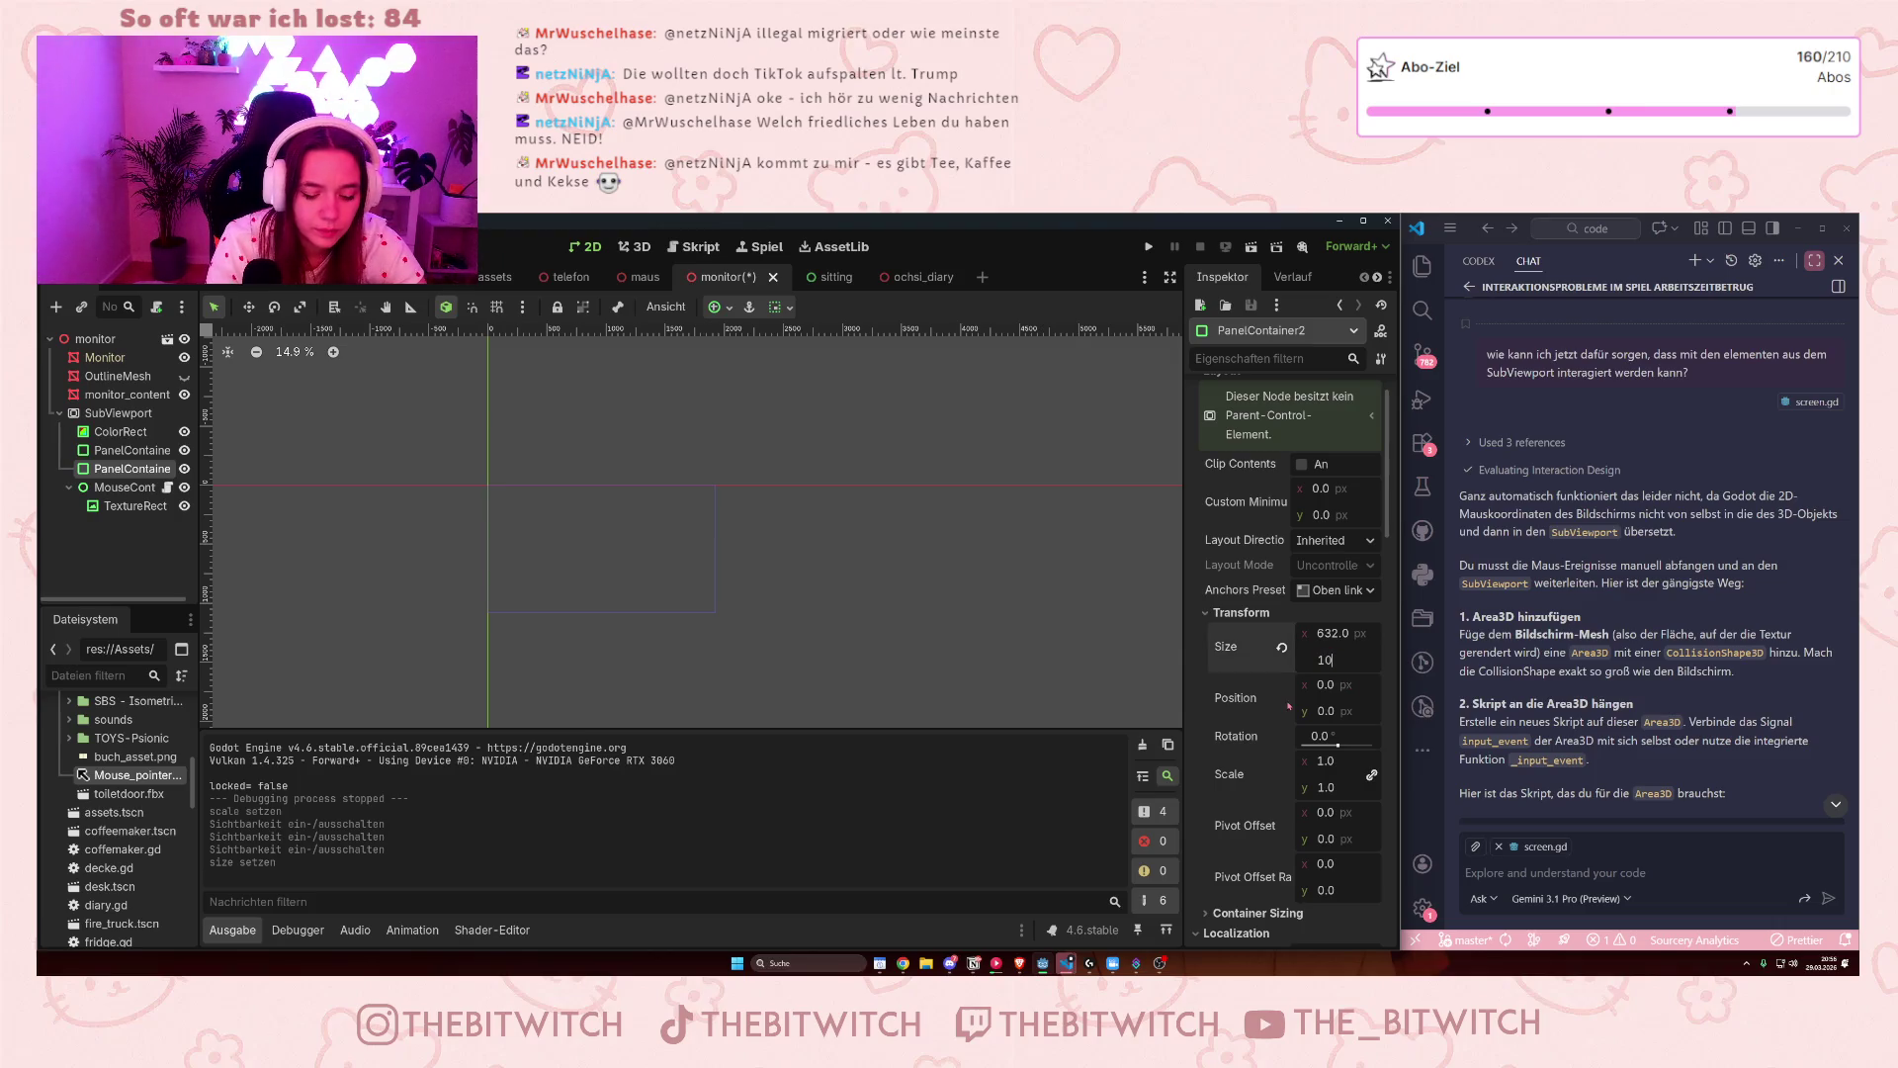
left_click(989, 679)
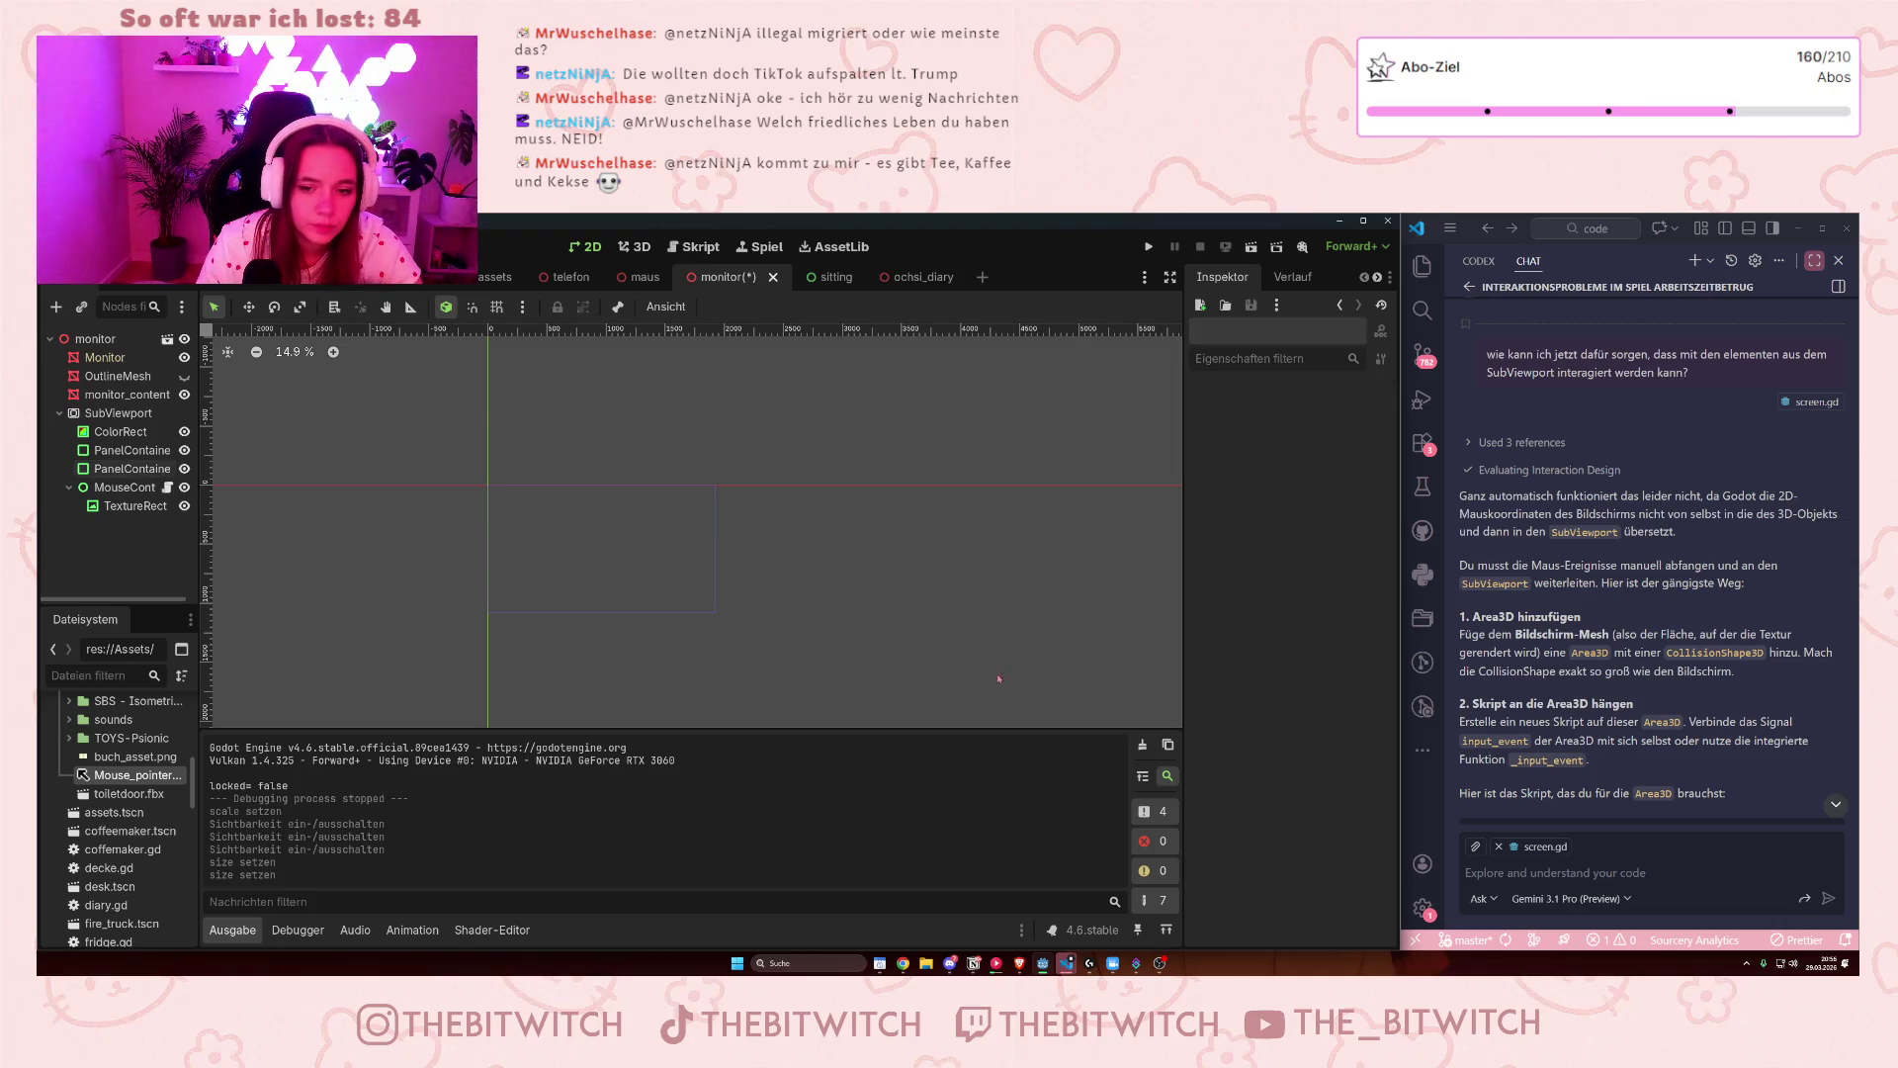
key("ctrl+s")
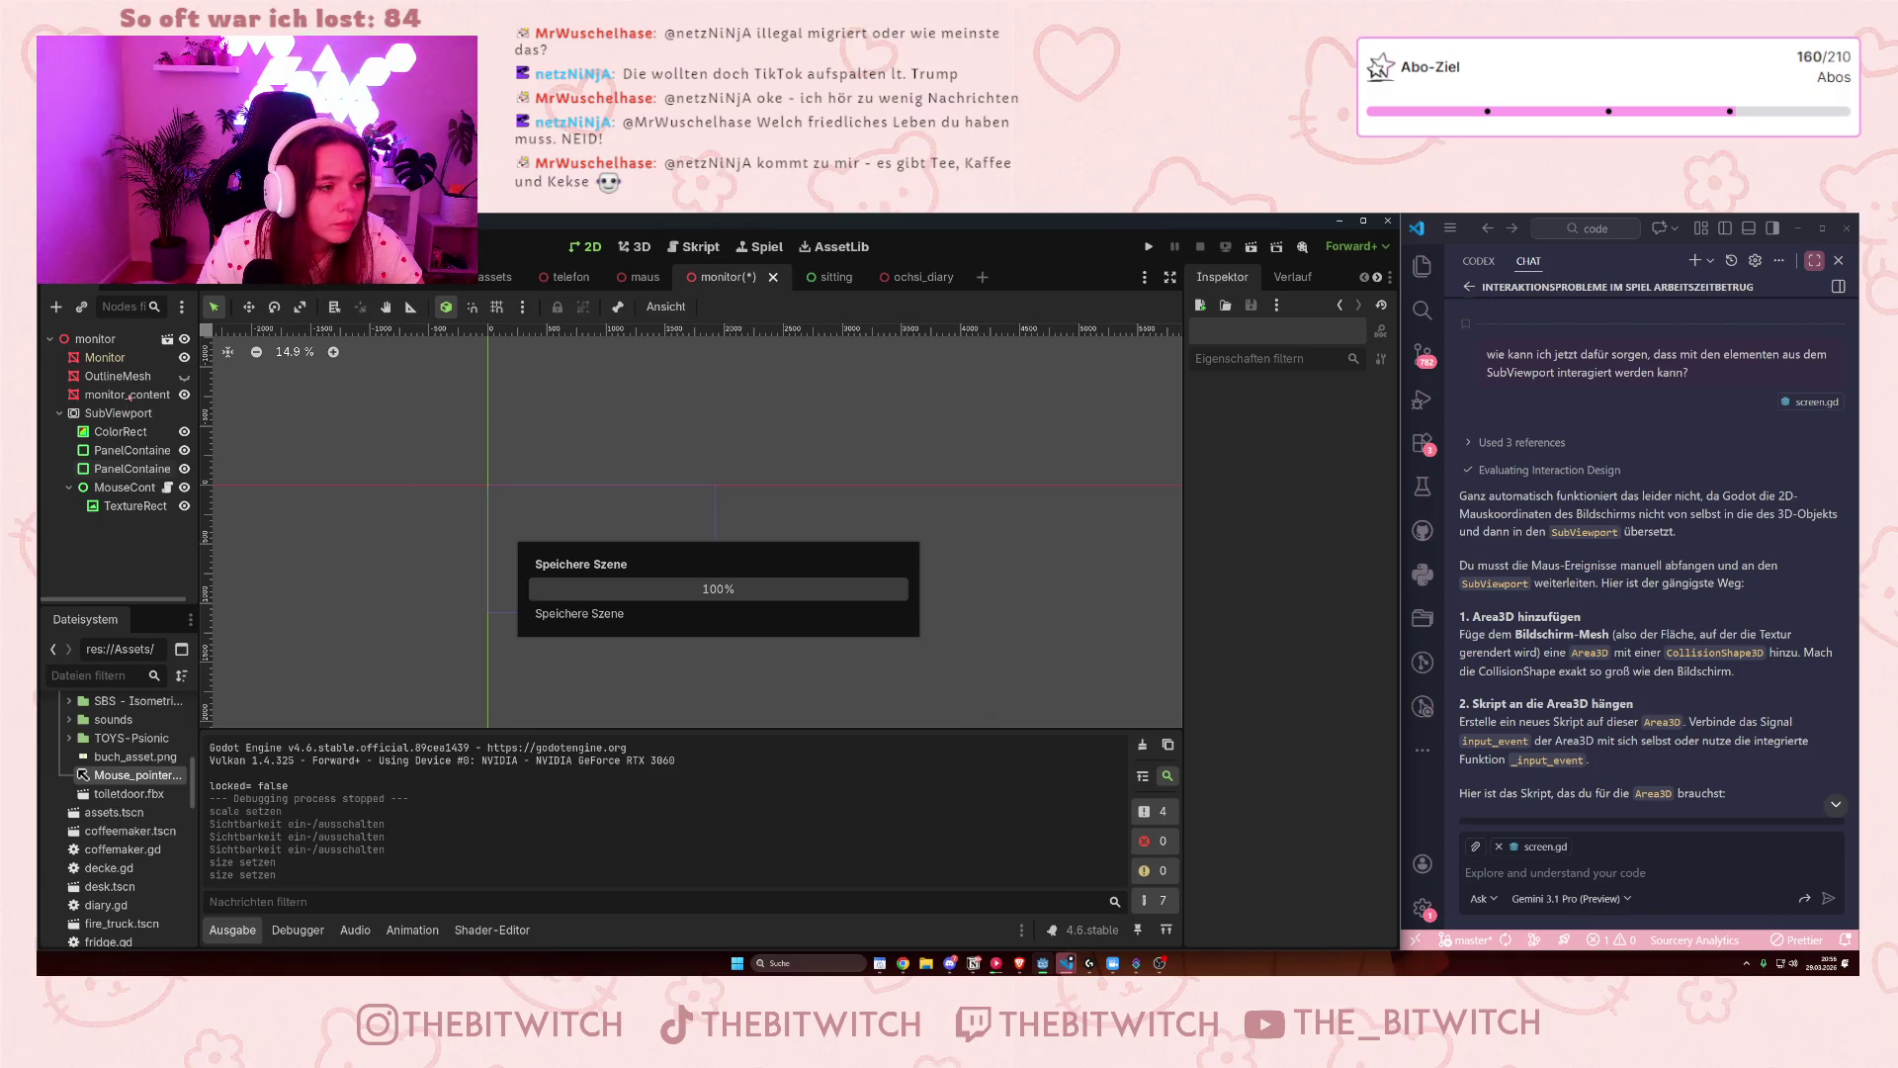
- Select monitor_content and zoom in and out on the 3D monitor showing the resized panels
left_click(120, 396)
scroll(398, 489, "down", 2)
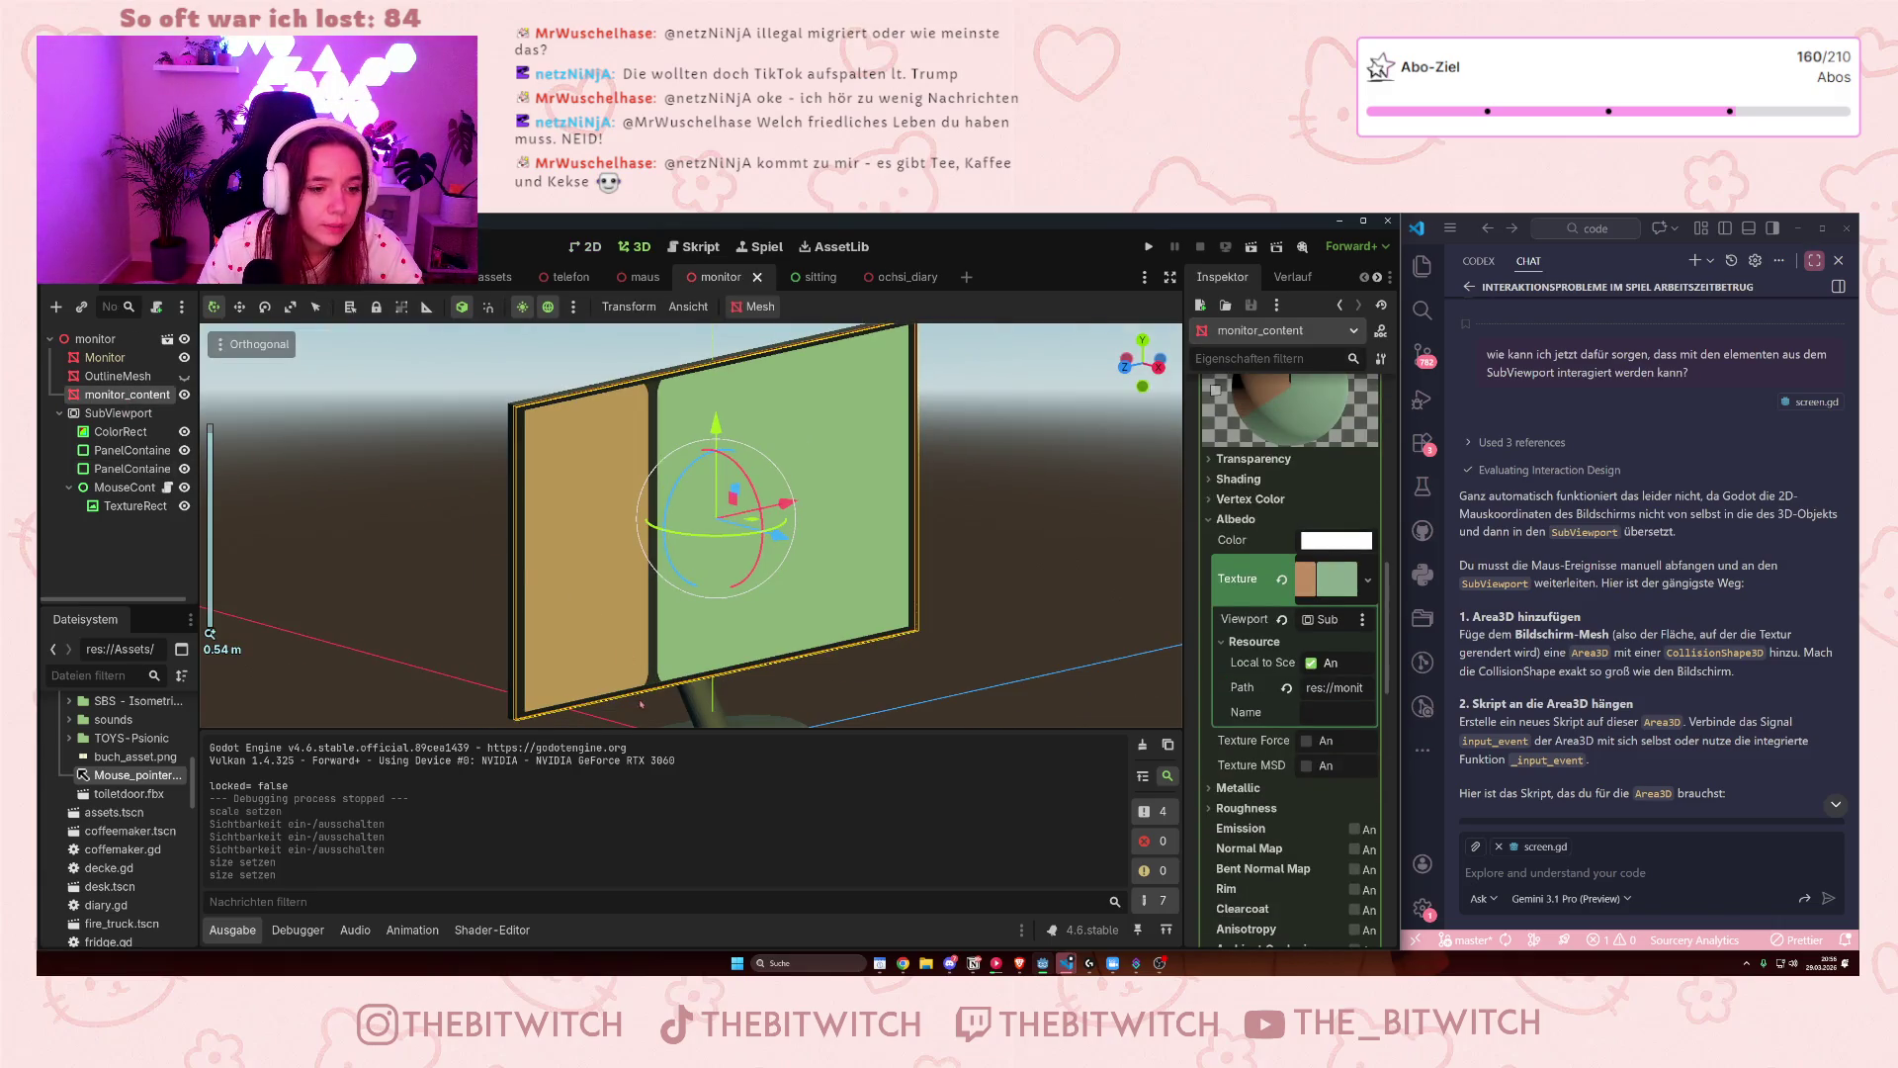
scroll(564, 491, "up", 2)
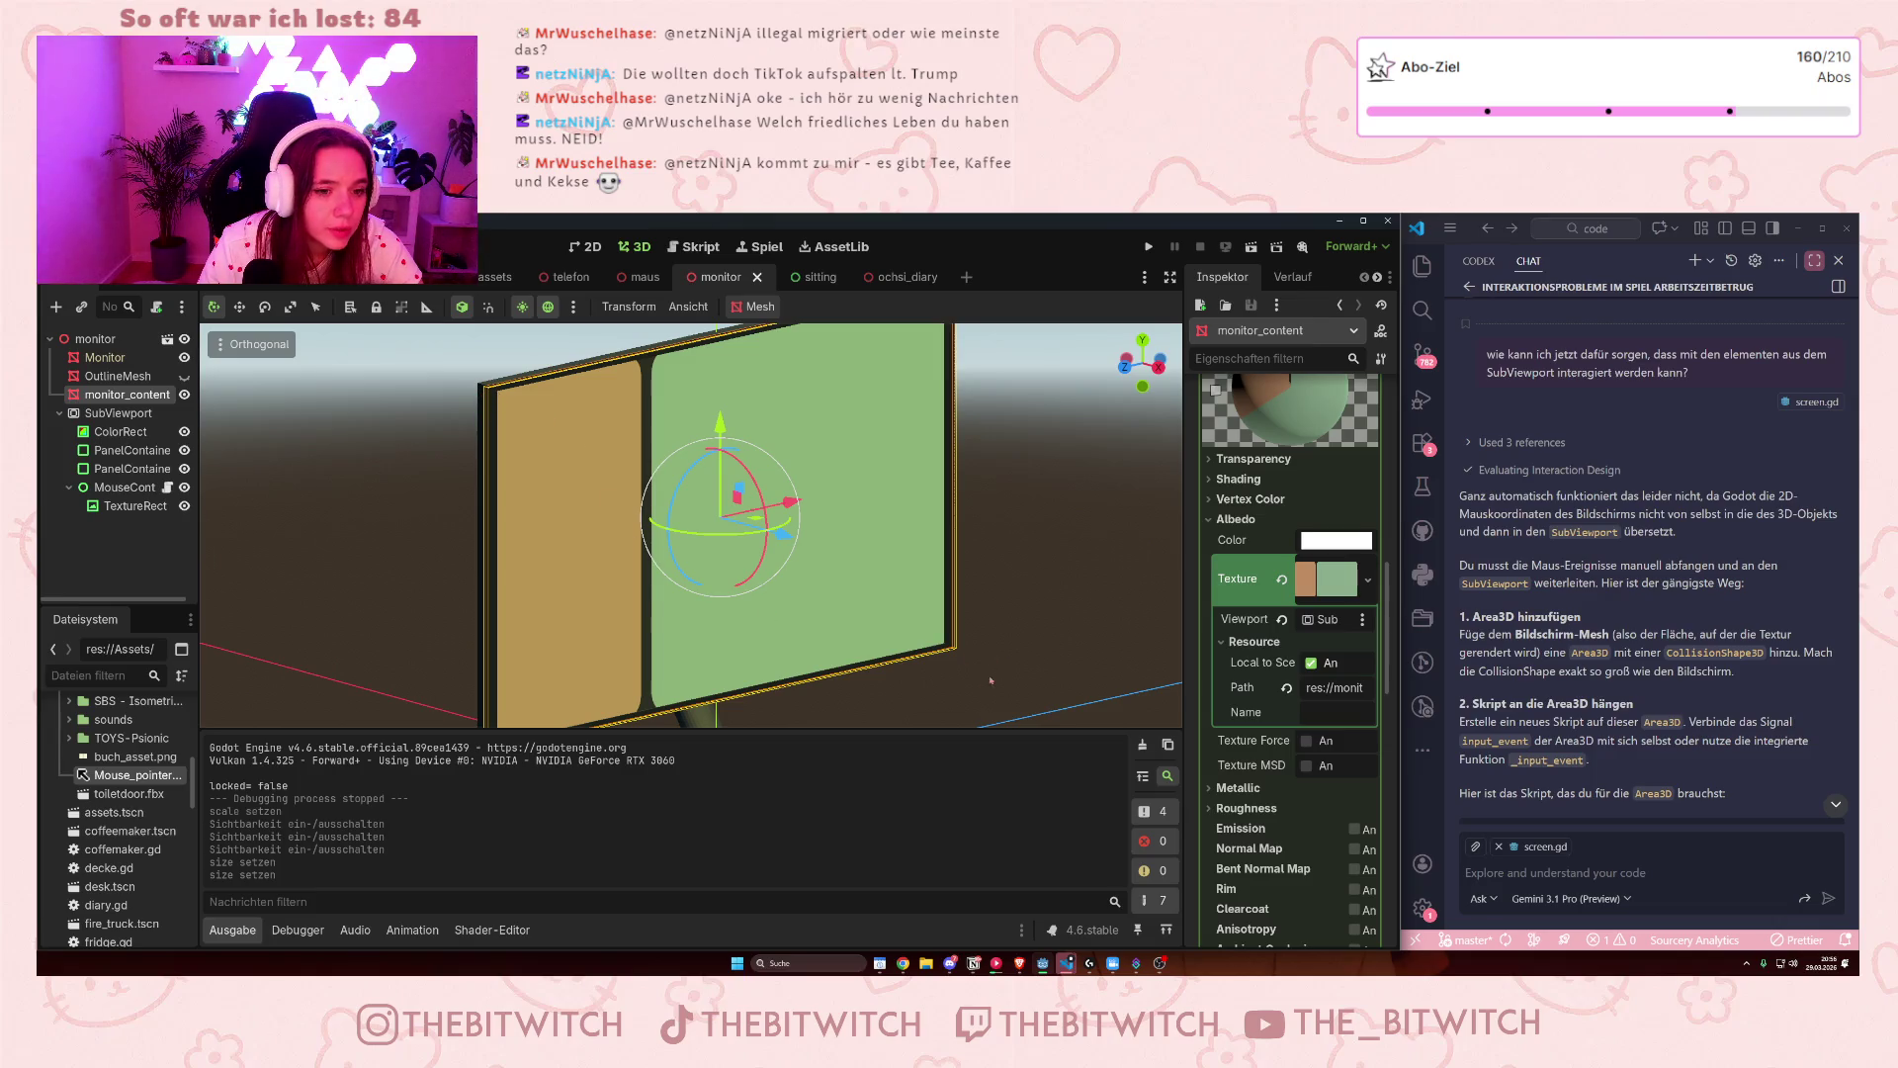
scroll(792, 591, "down", 2)
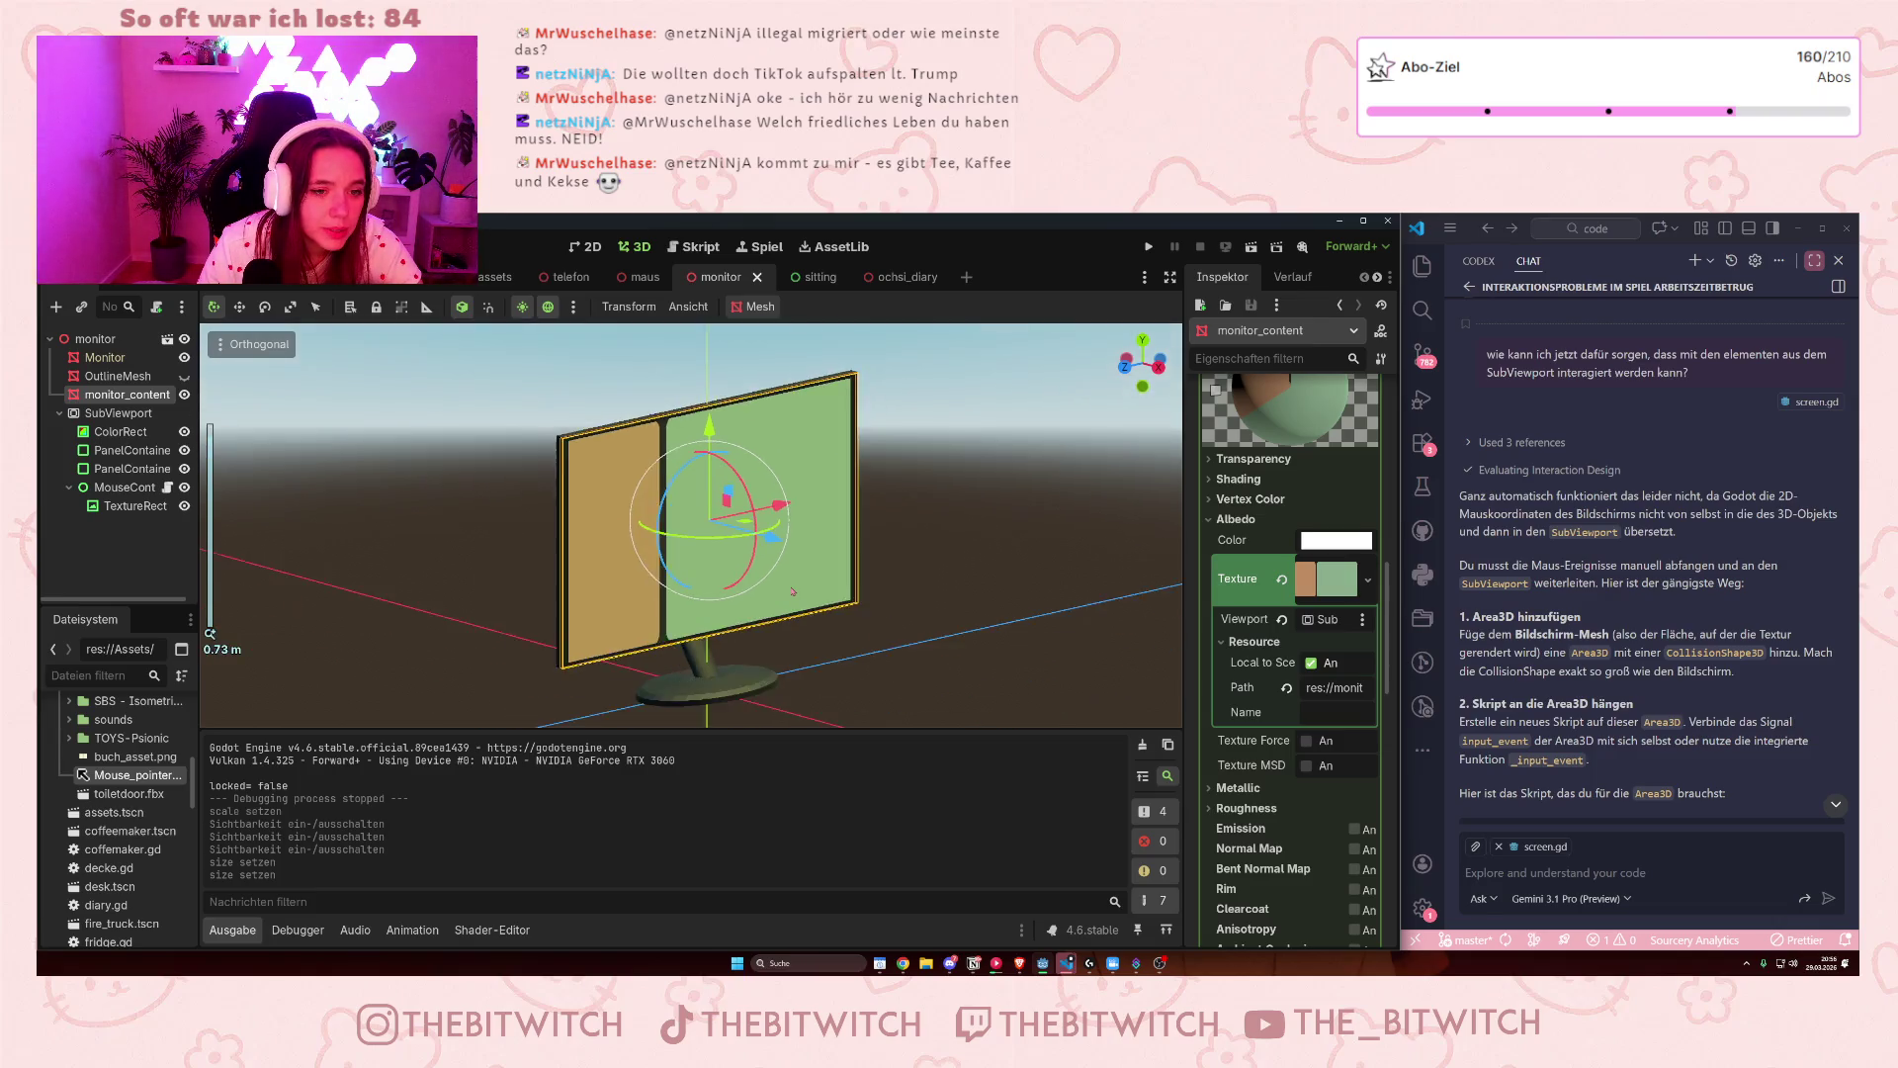
scroll(781, 554, "up", 2)
scroll(773, 522, "up", 1)
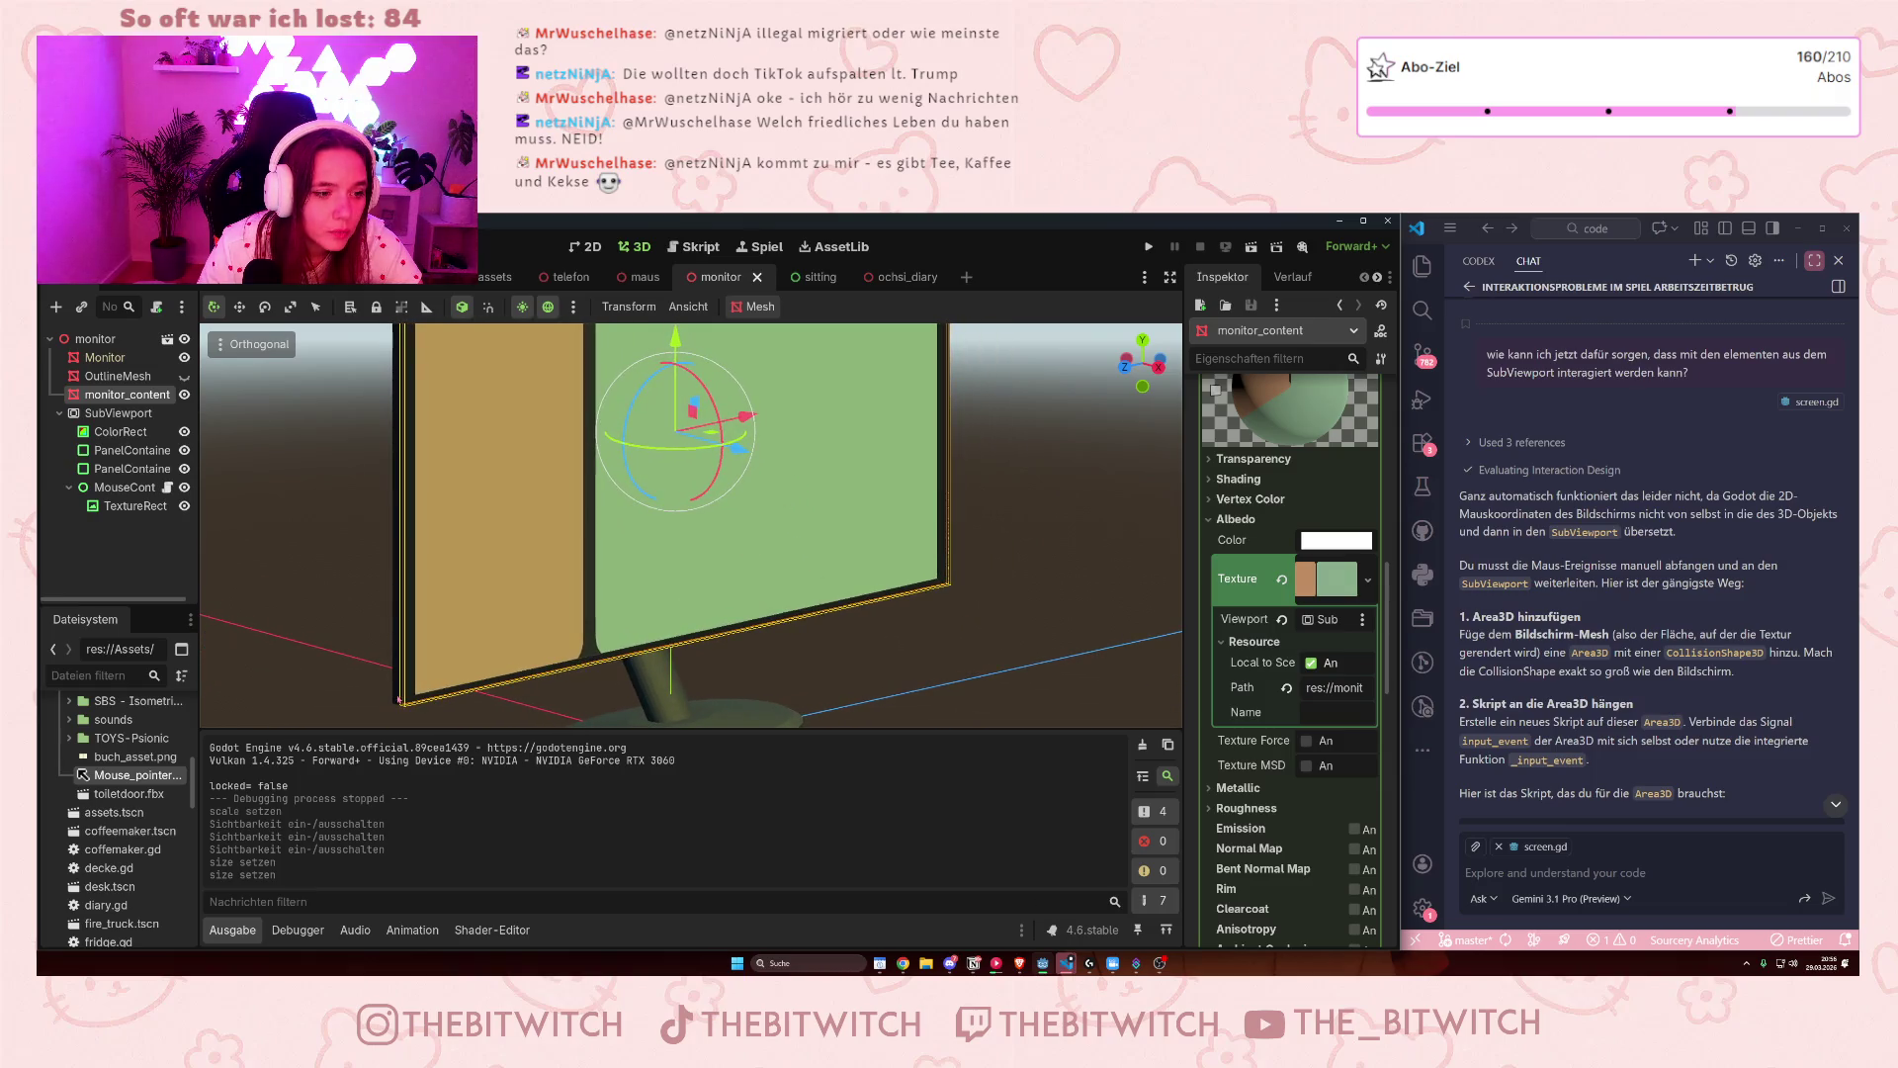
scroll(514, 662, "down", 2)
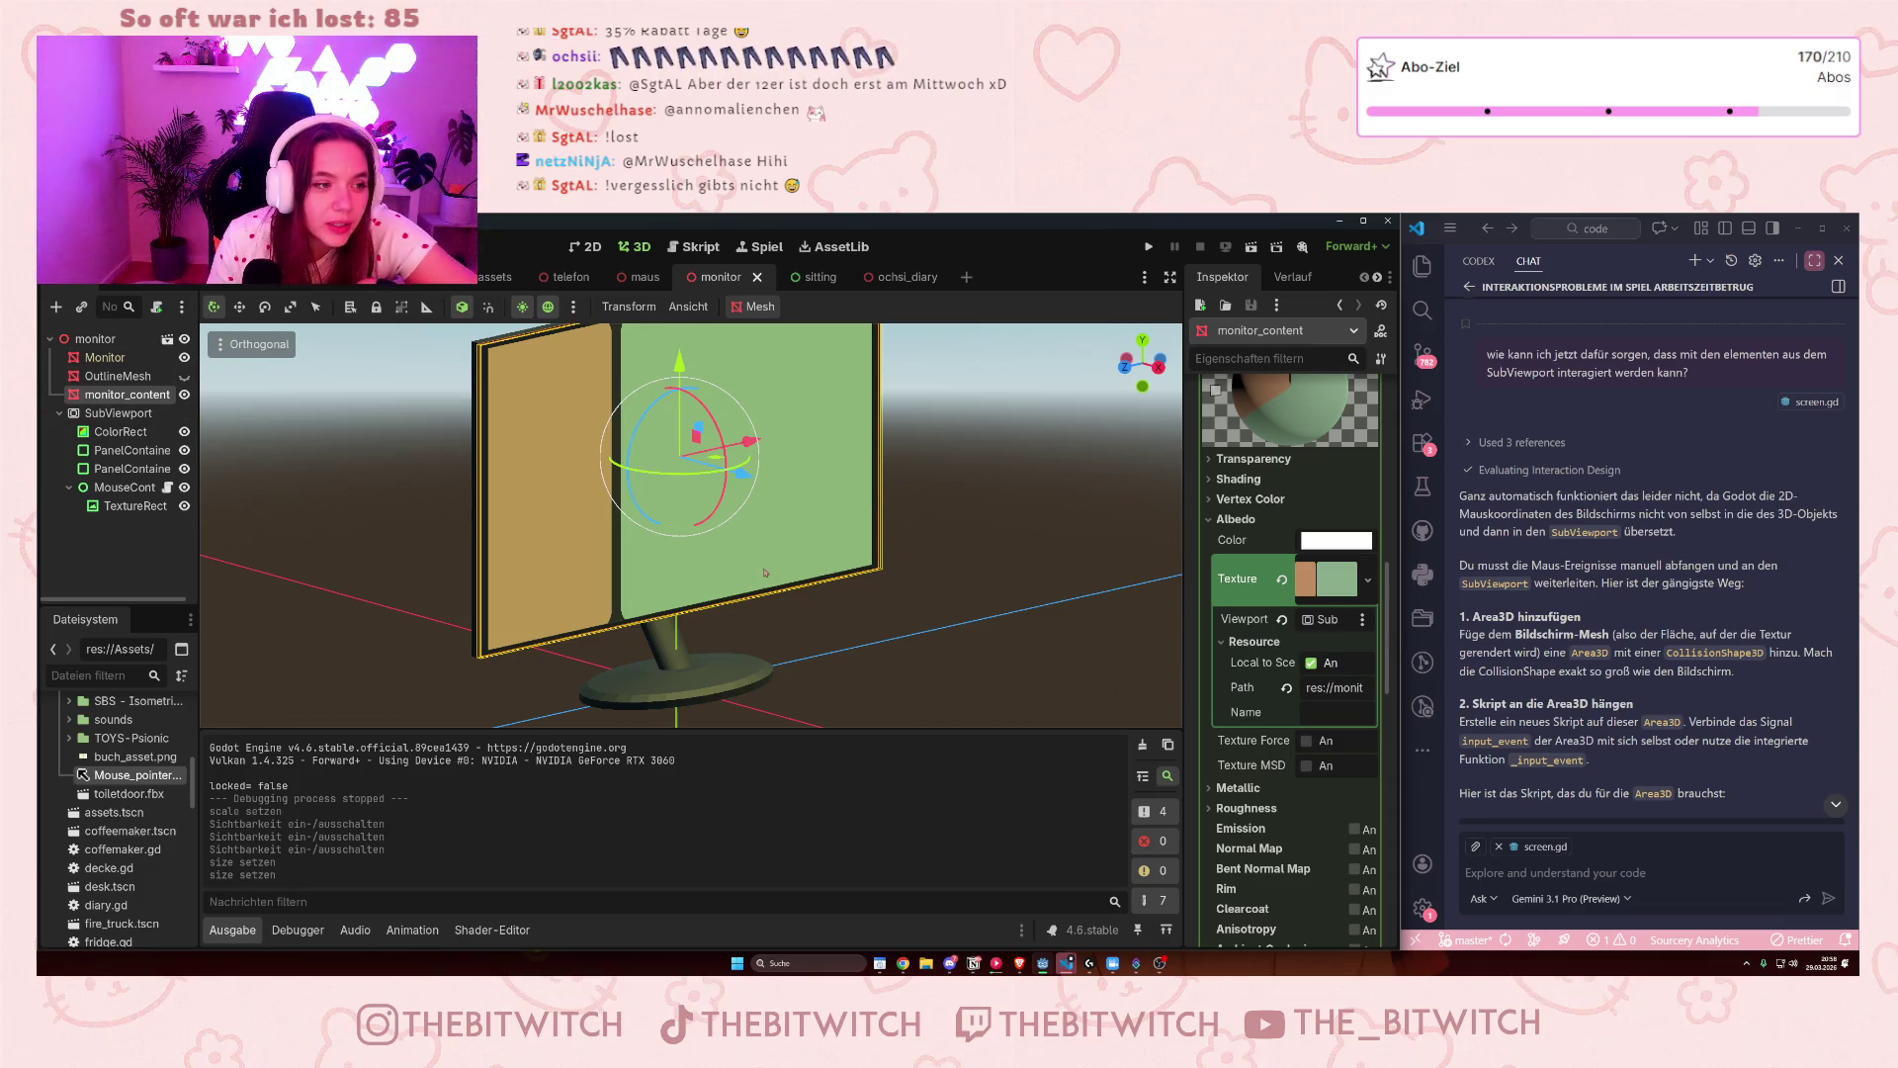
- Zoom around the monitor view, then bring up monitor_content's context menu
scroll(756, 558, "down", 5)
scroll(756, 558, "up", 5)
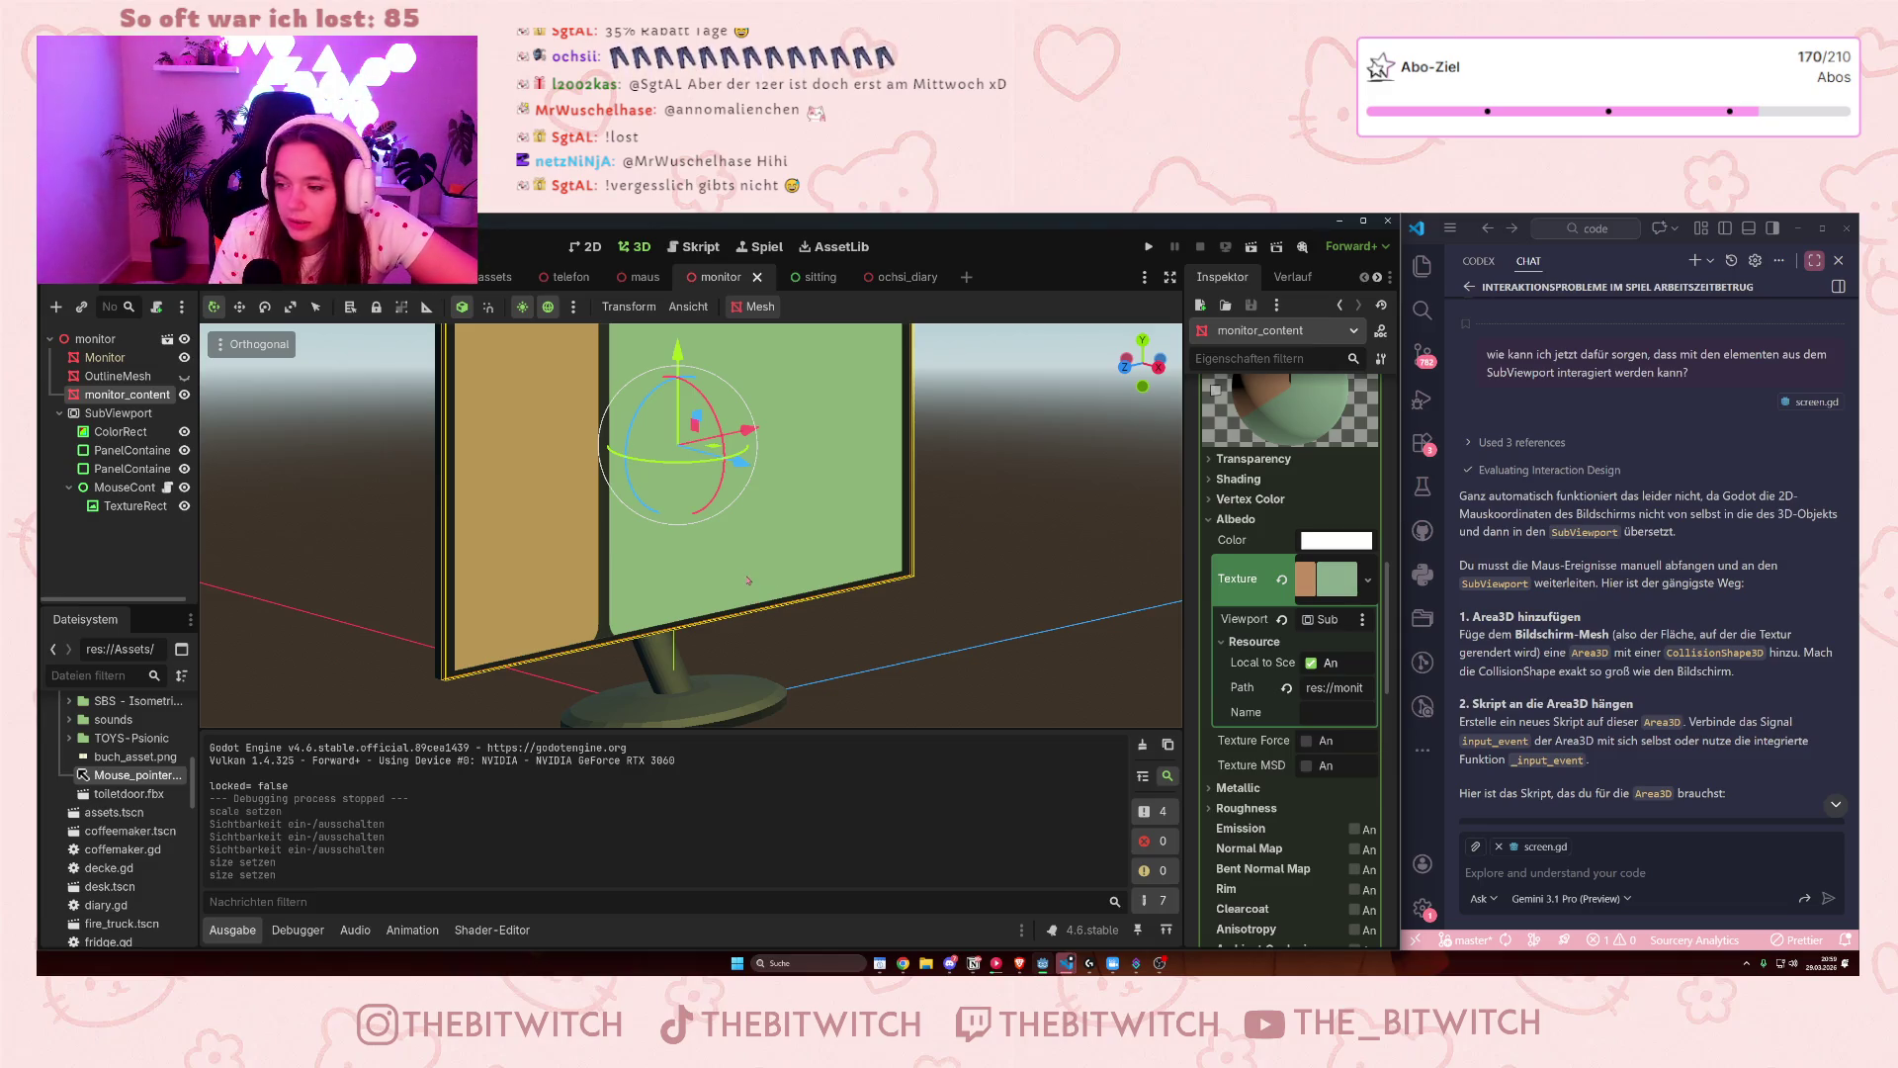
scroll(748, 583, "down", 3)
scroll(759, 389, "up", 3)
scroll(759, 388, "down", 2)
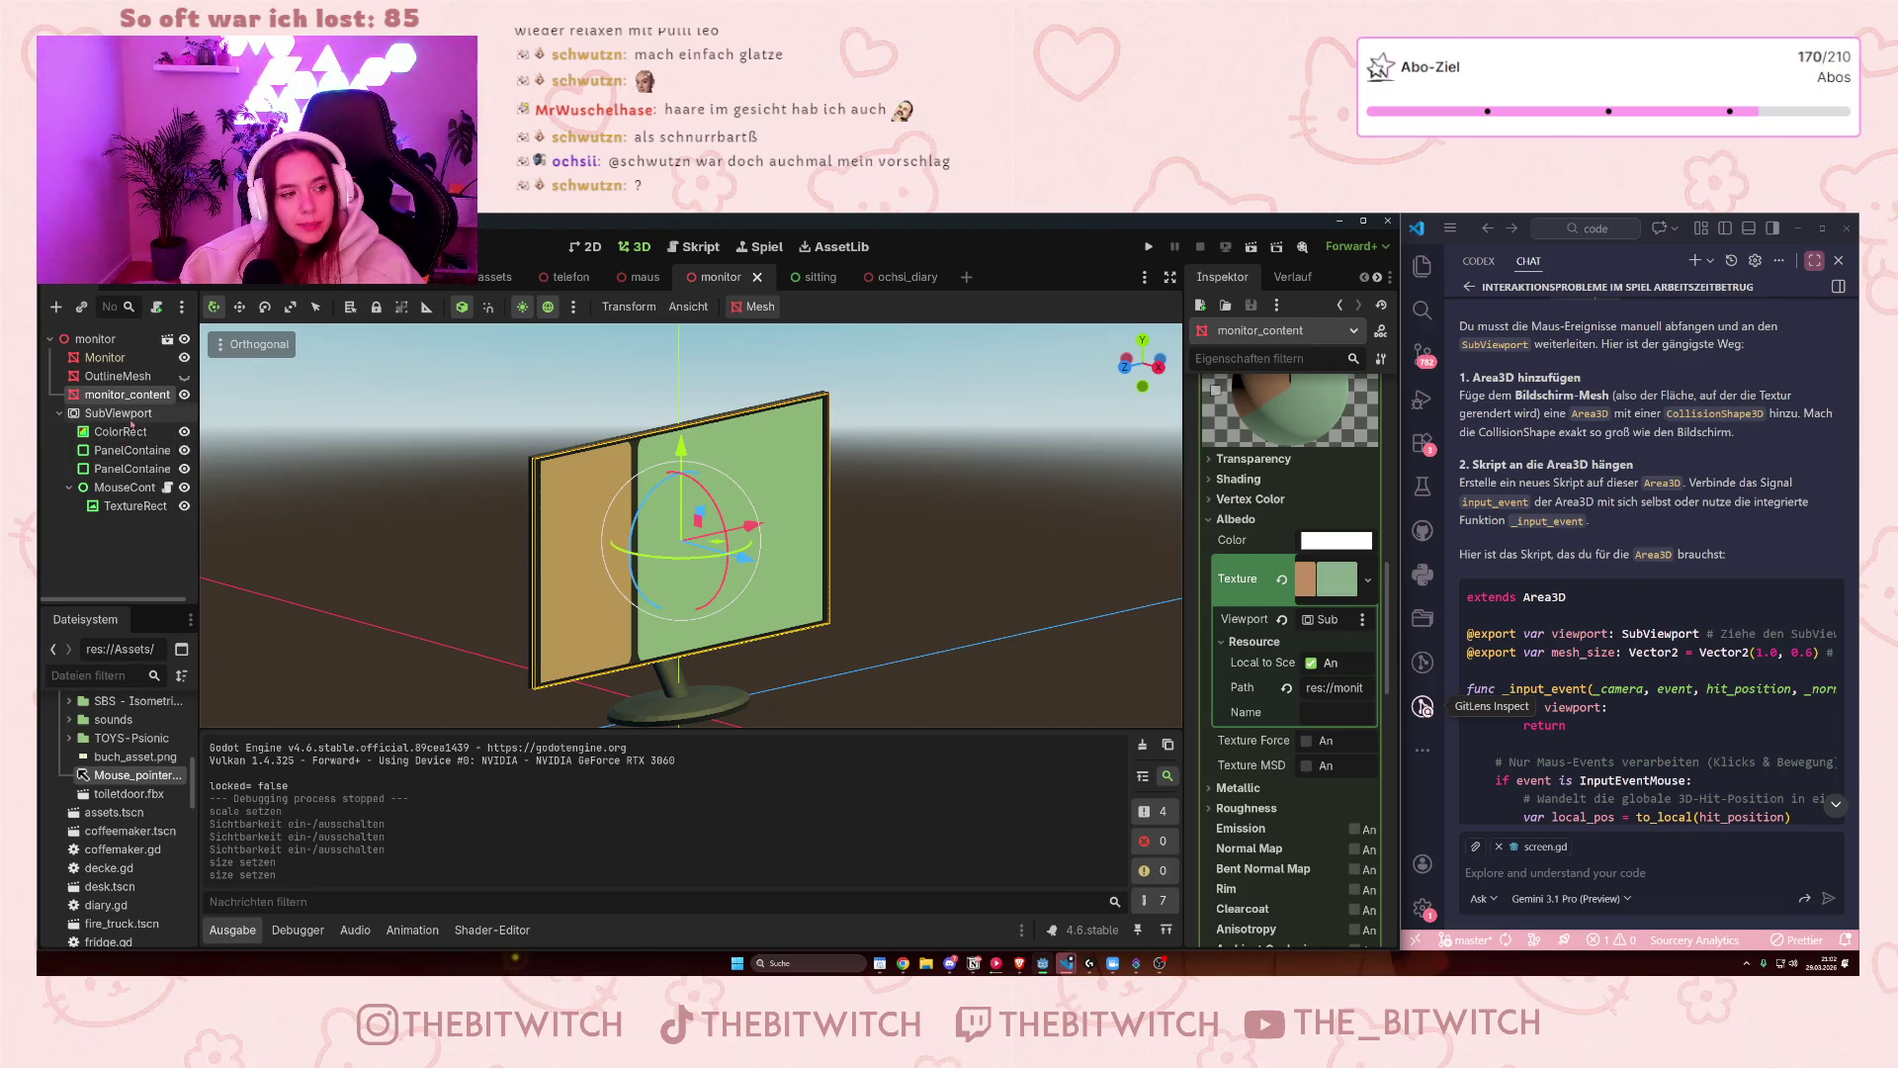
right_click(133, 398)
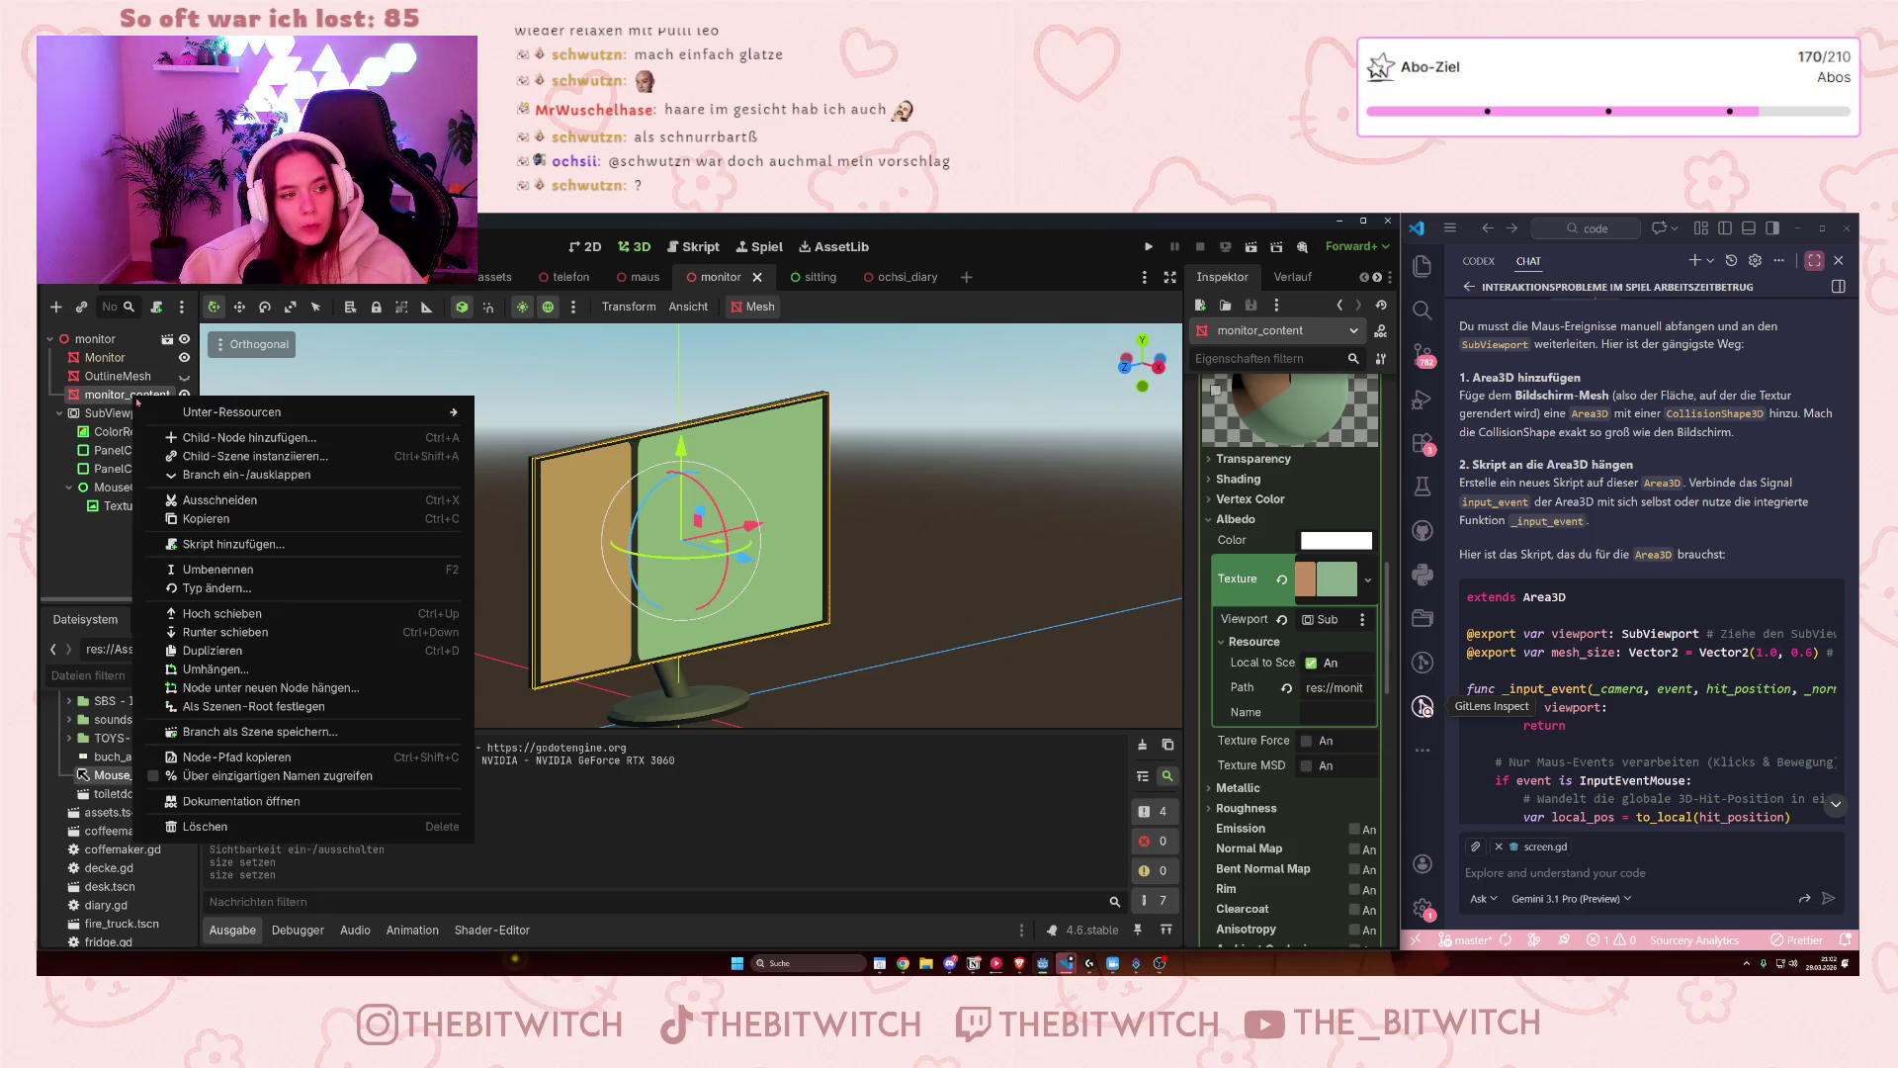
- Add an Area3D as a child of monitor_content
left_click(229, 438)
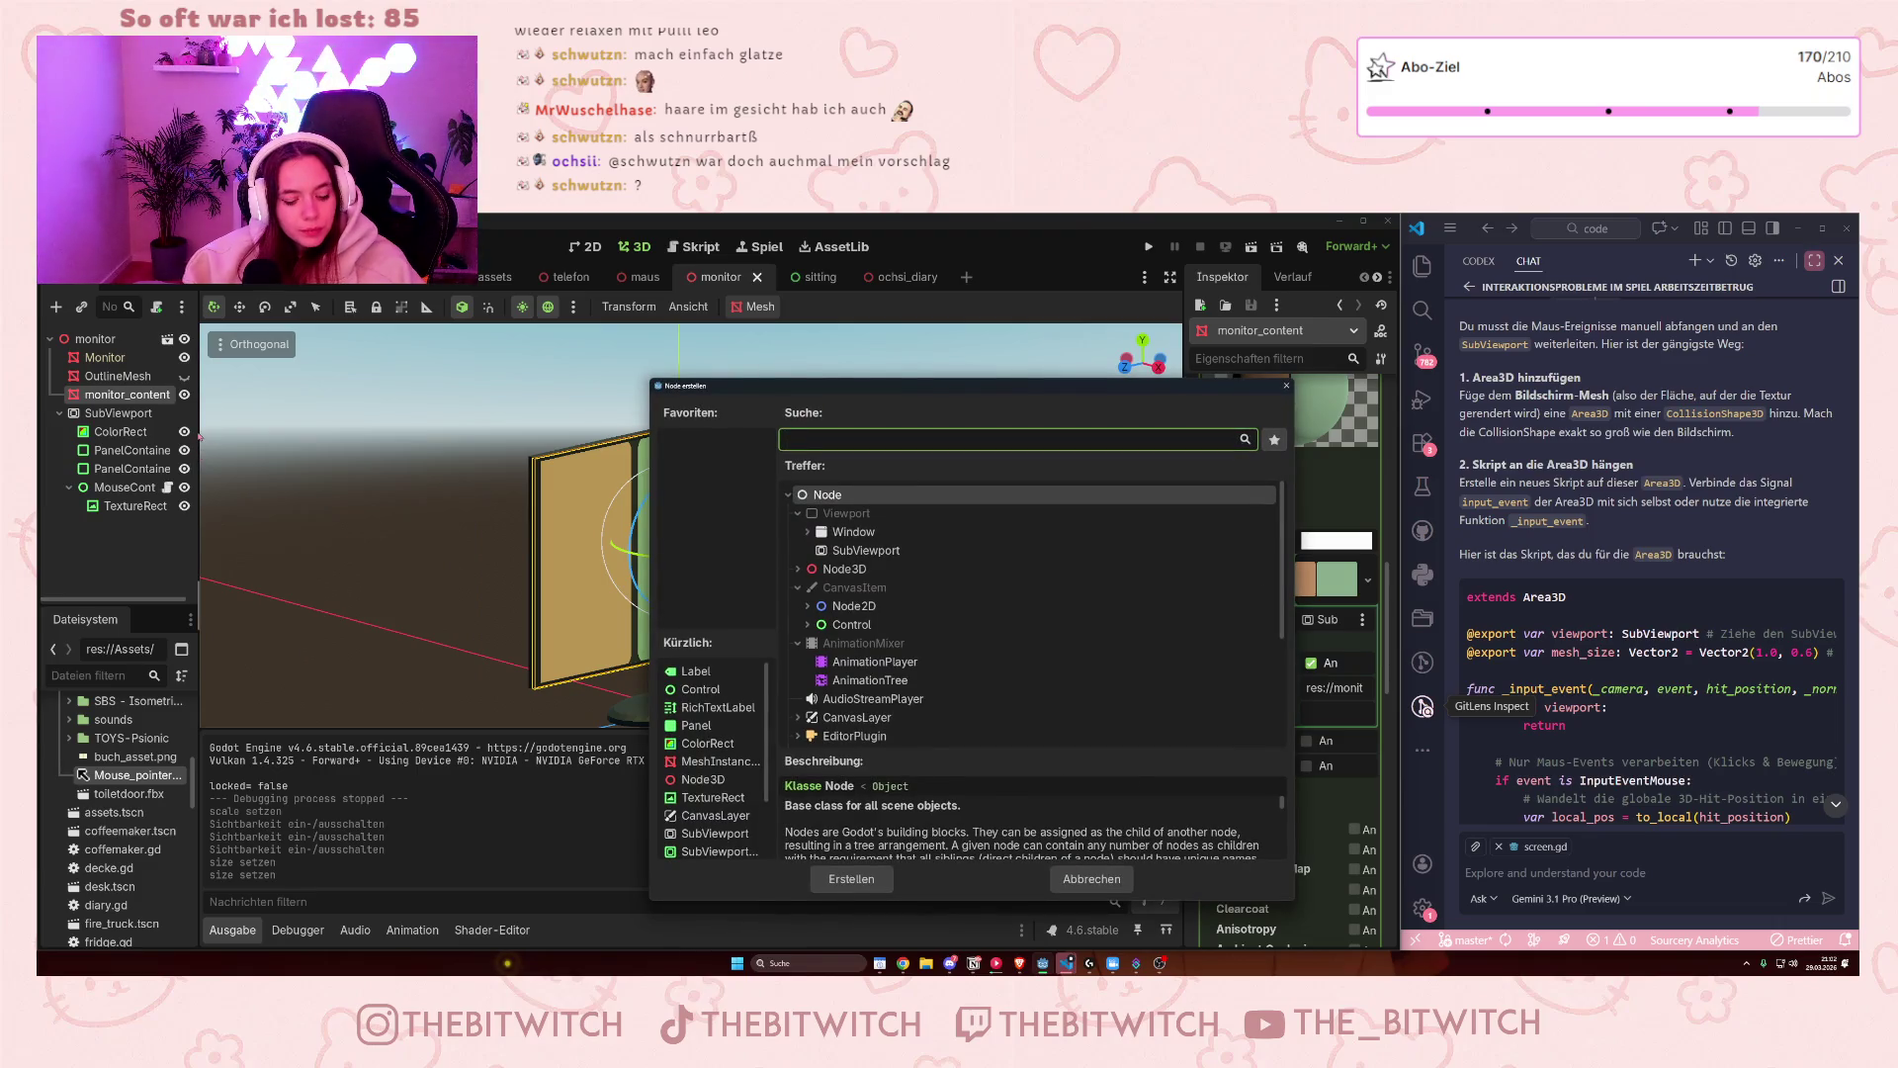
type("area")
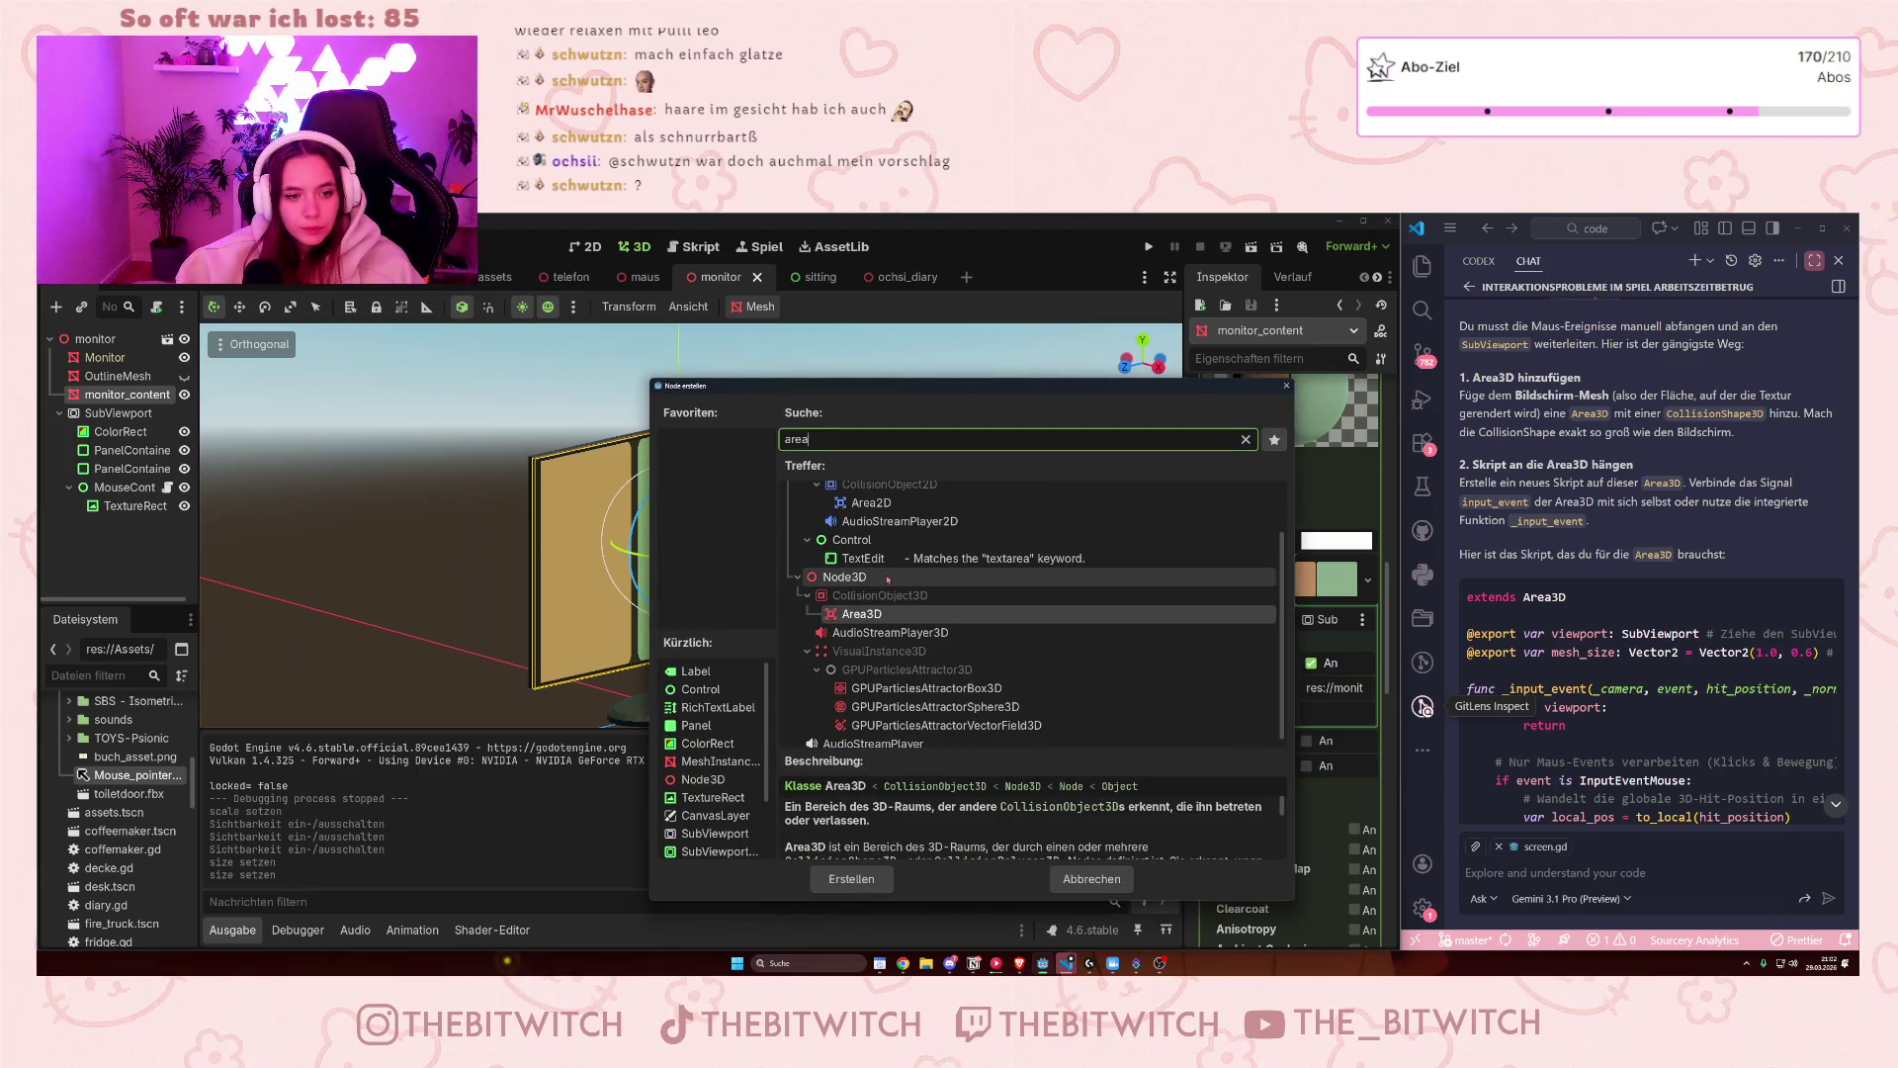
double_click(857, 613)
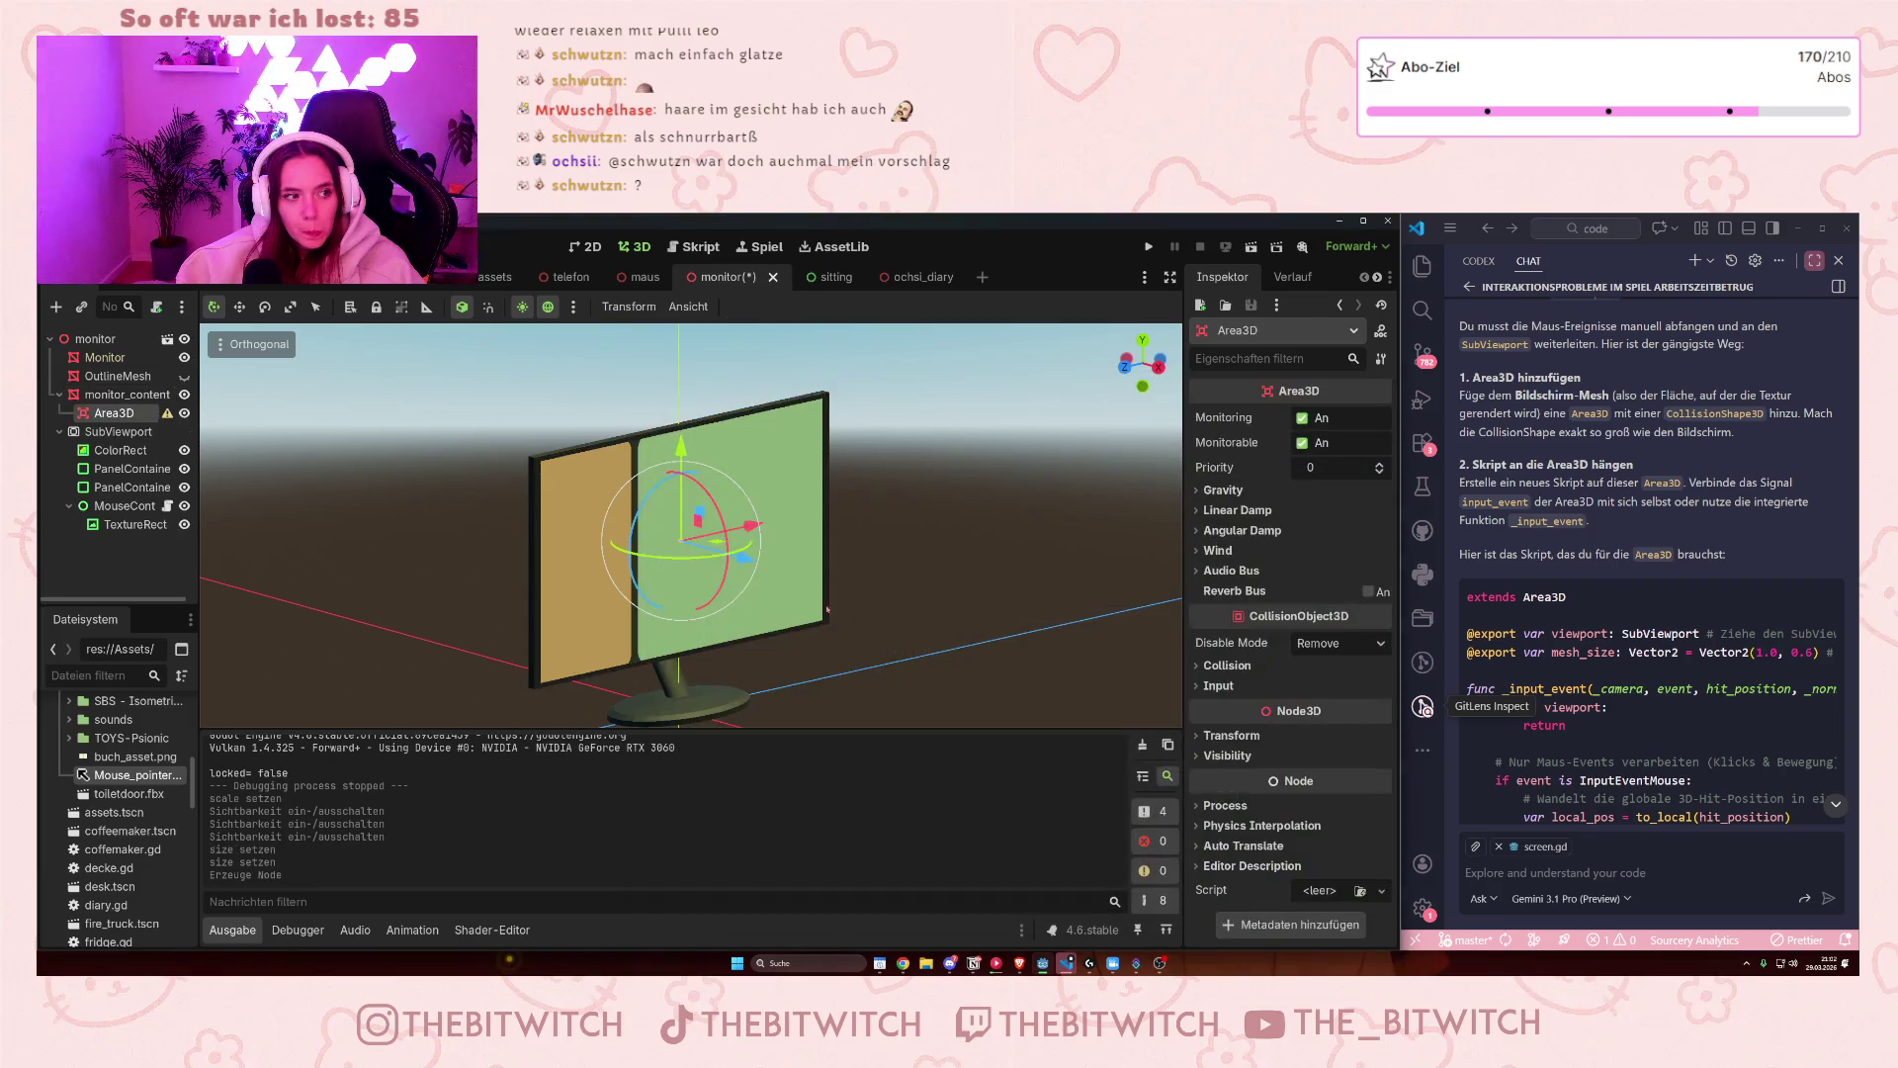
- Add a CollisionShape3D under the Area3D and give it a New BoxShape3D
right_click(95, 413)
left_click(188, 426)
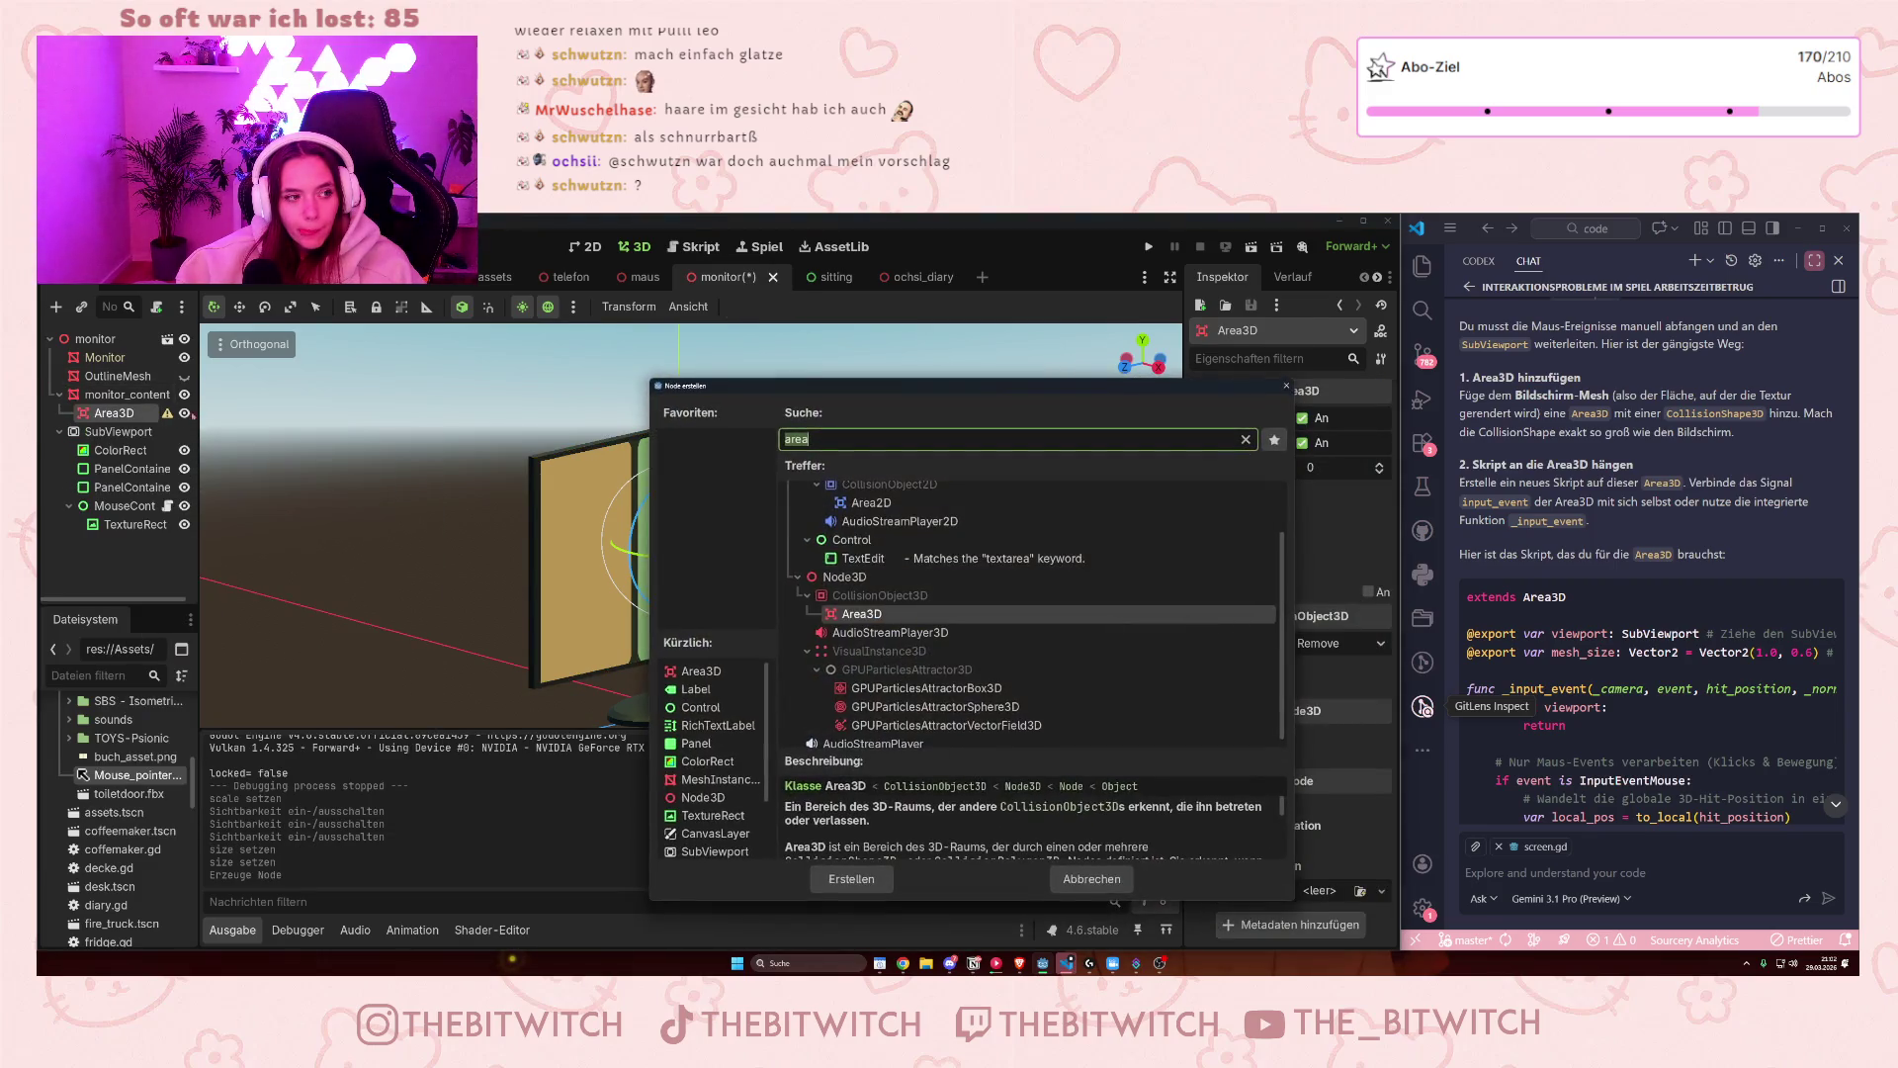
type("coll")
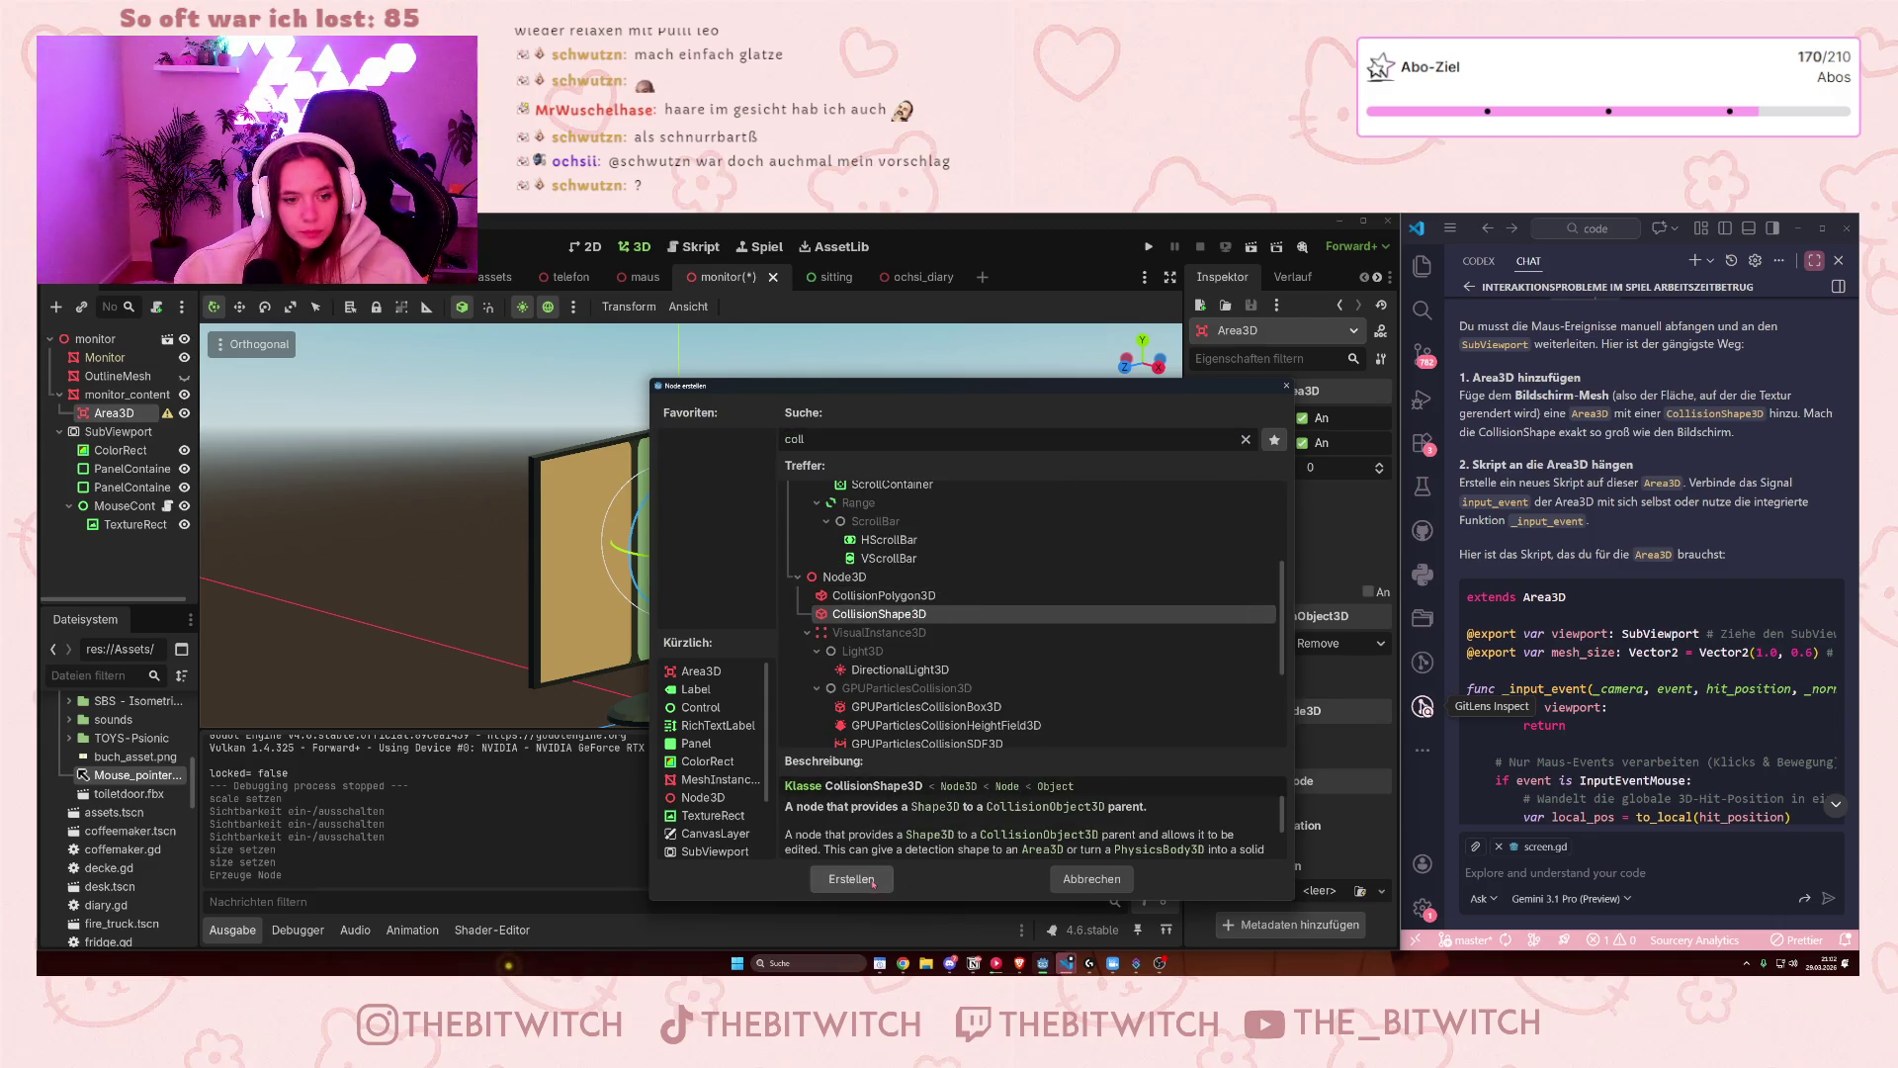
left_click(840, 879)
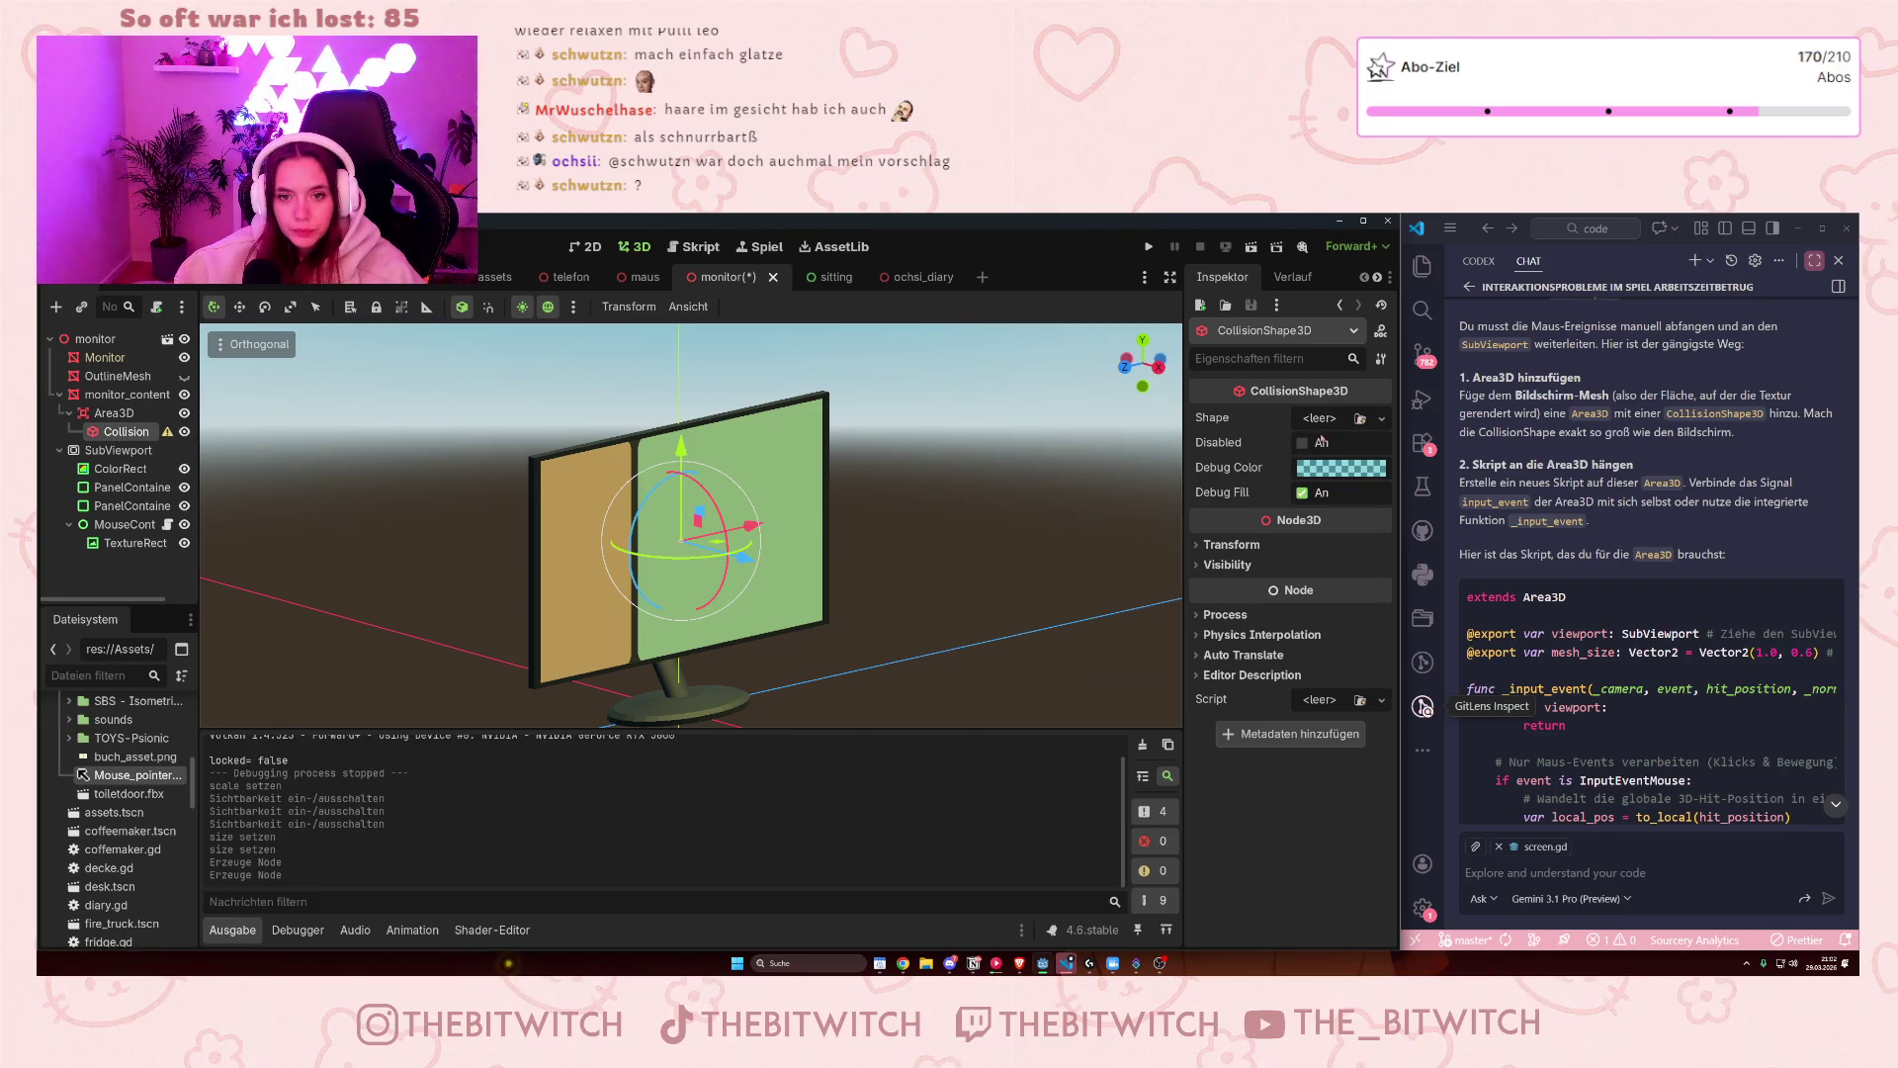
left_click(1332, 419)
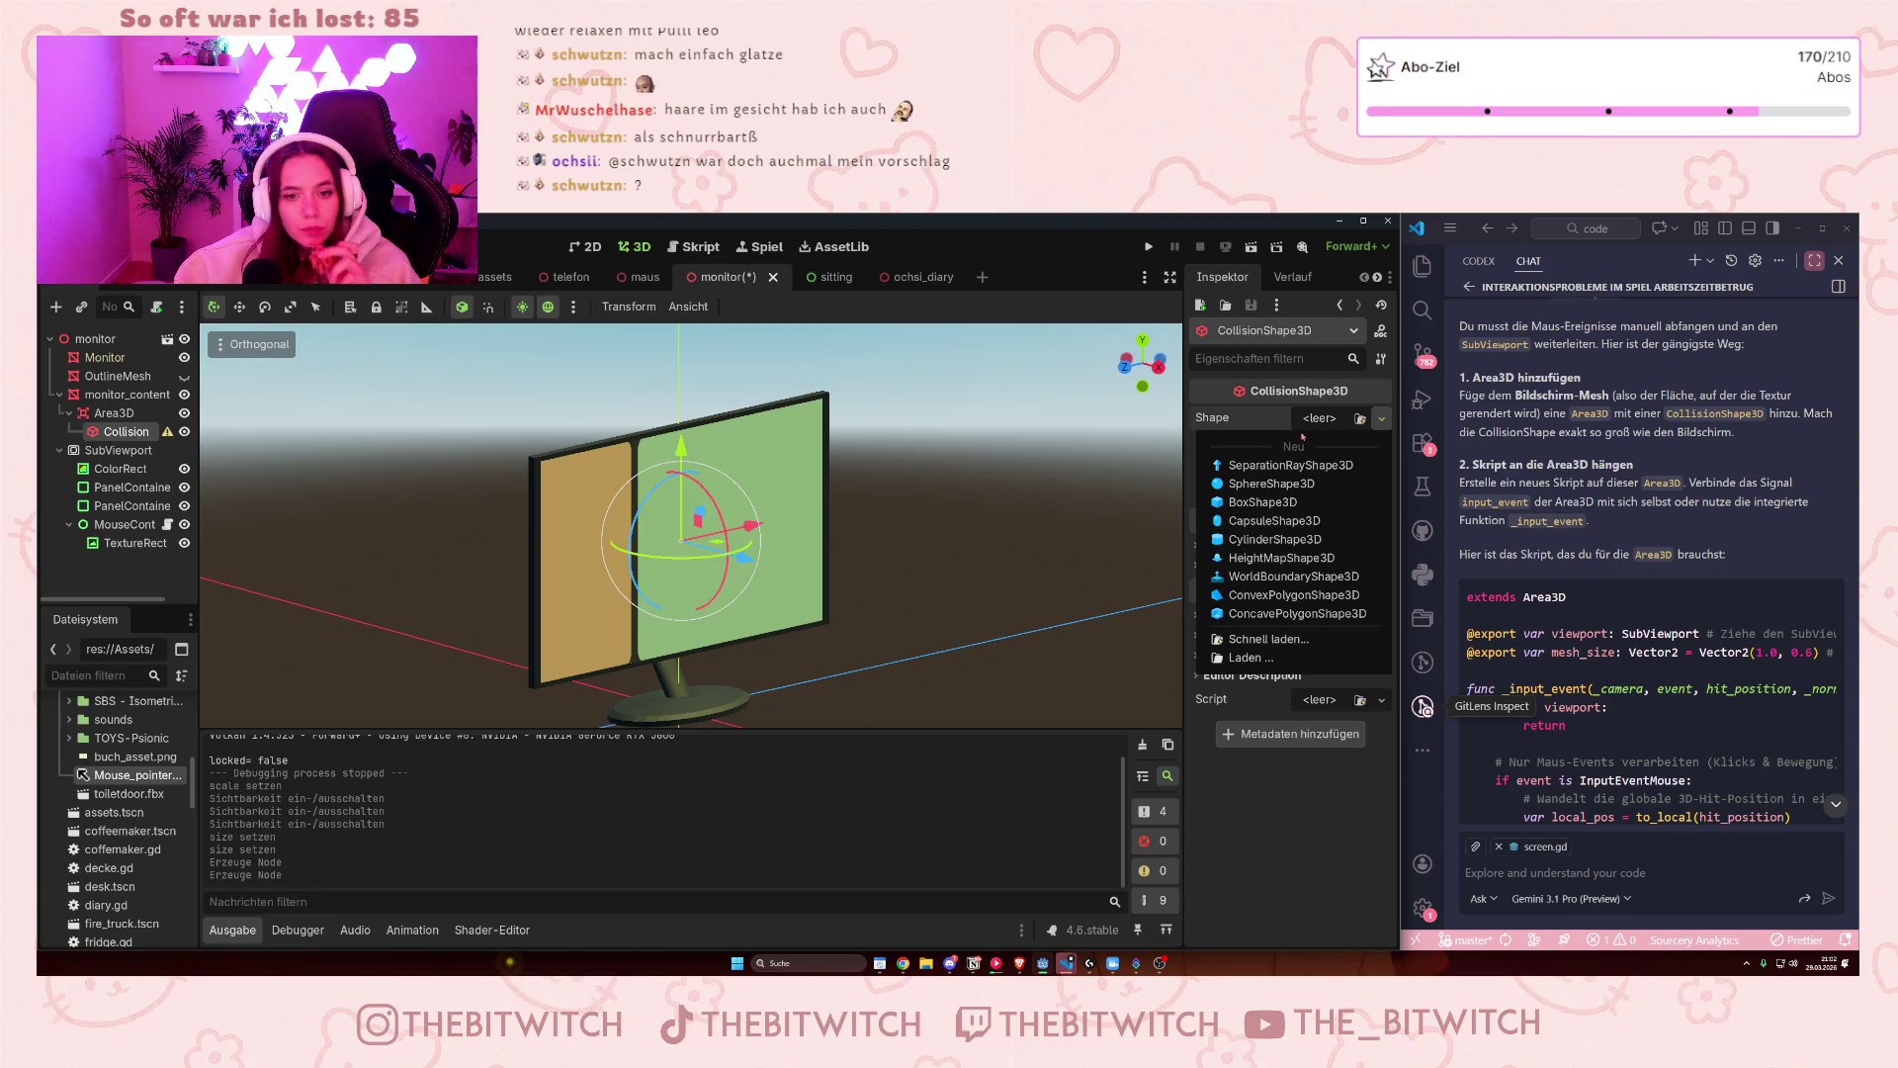
left_click(1261, 502)
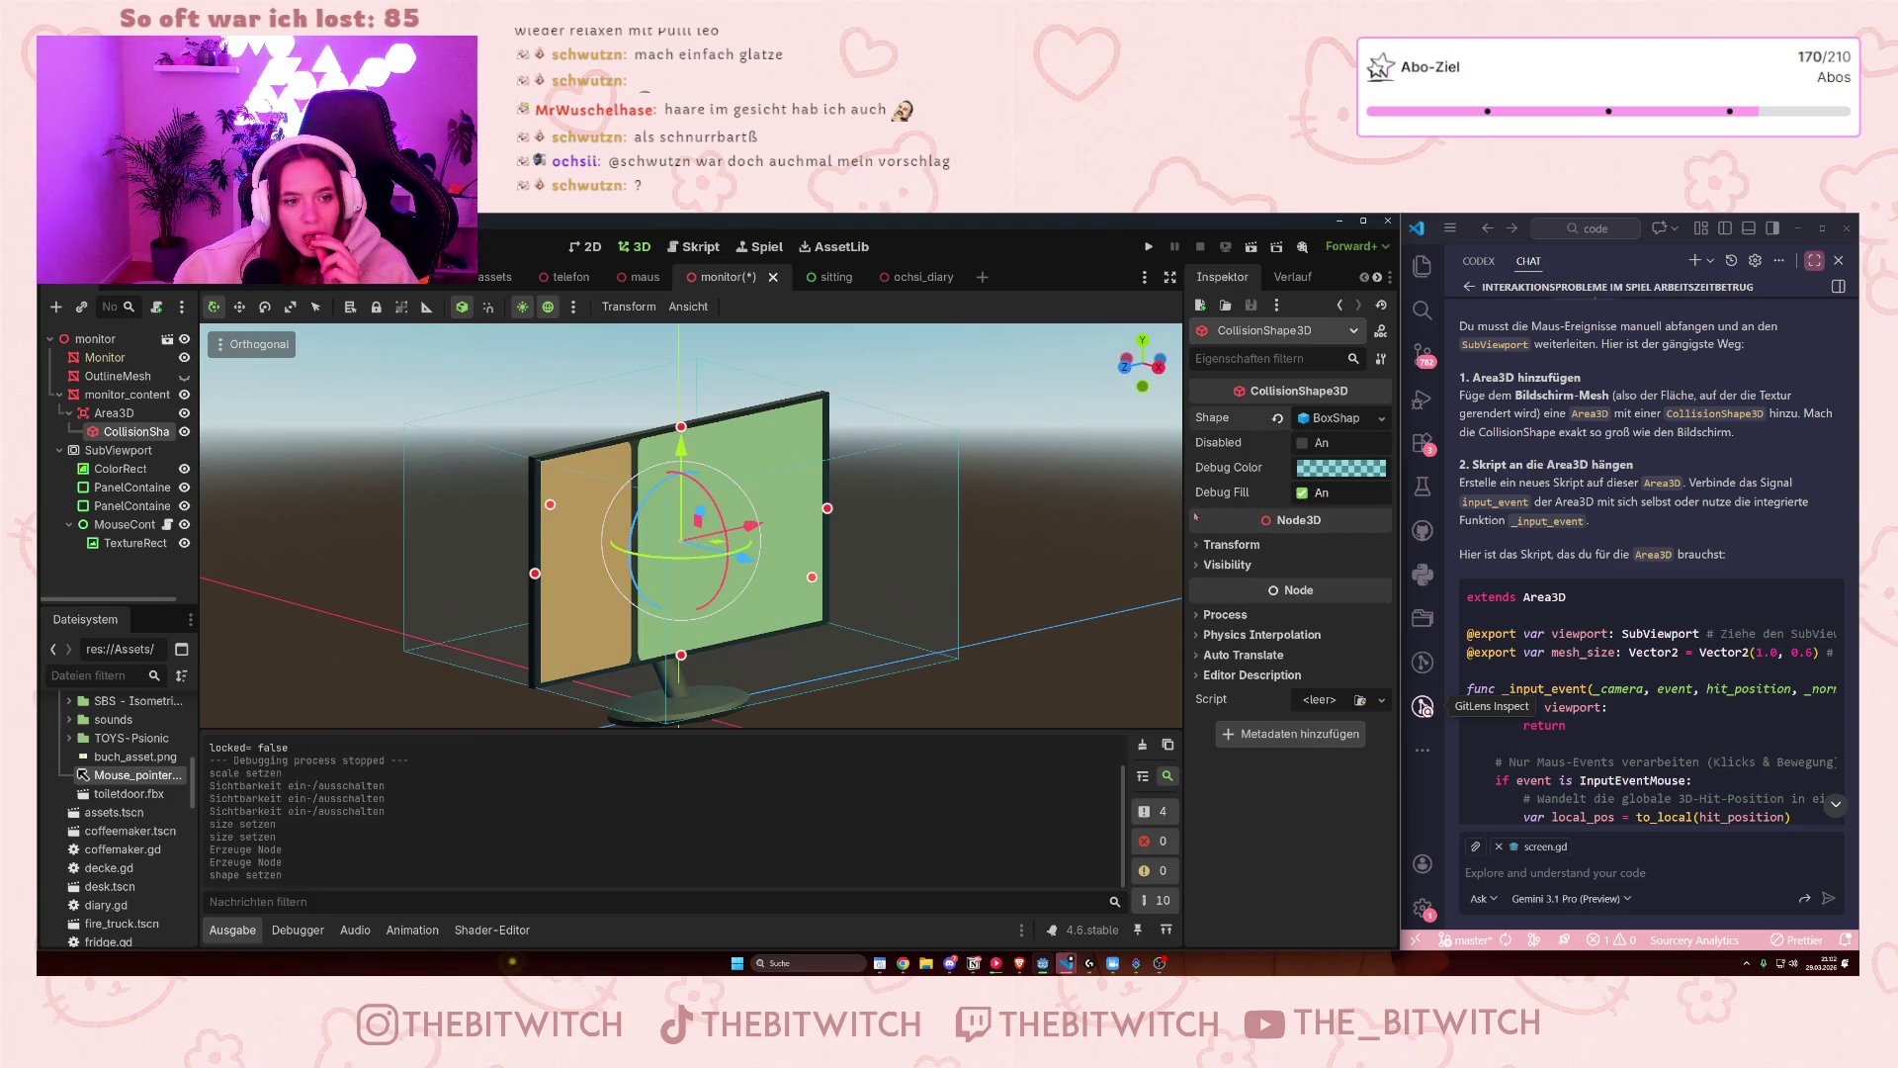
- Resize the collision box into a thin slab covering the monitor's left panel
mouse_move(826, 558)
left_mouse_down()
mouse_move(687, 551)
mouse_move(664, 577)
left_mouse_up()
scroll(682, 534, "up", 3)
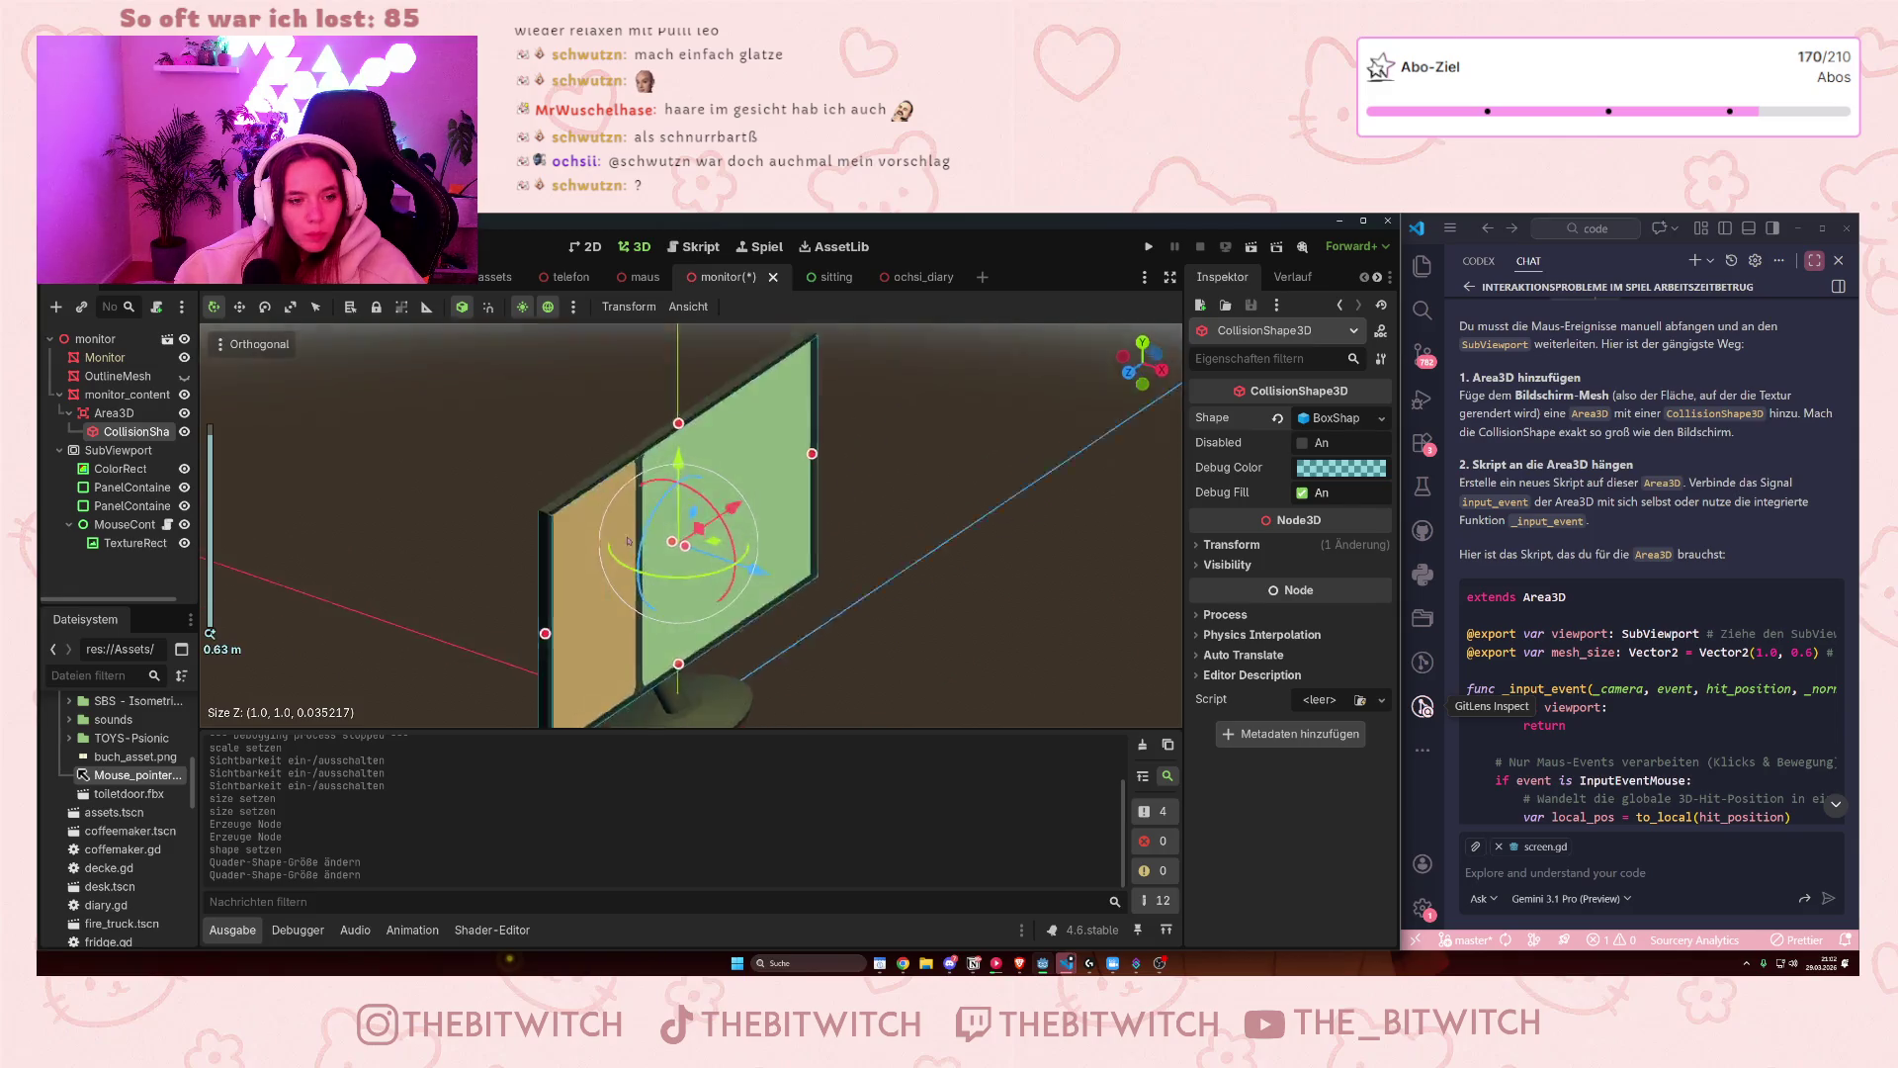
left_click_drag(857, 524, 623, 579)
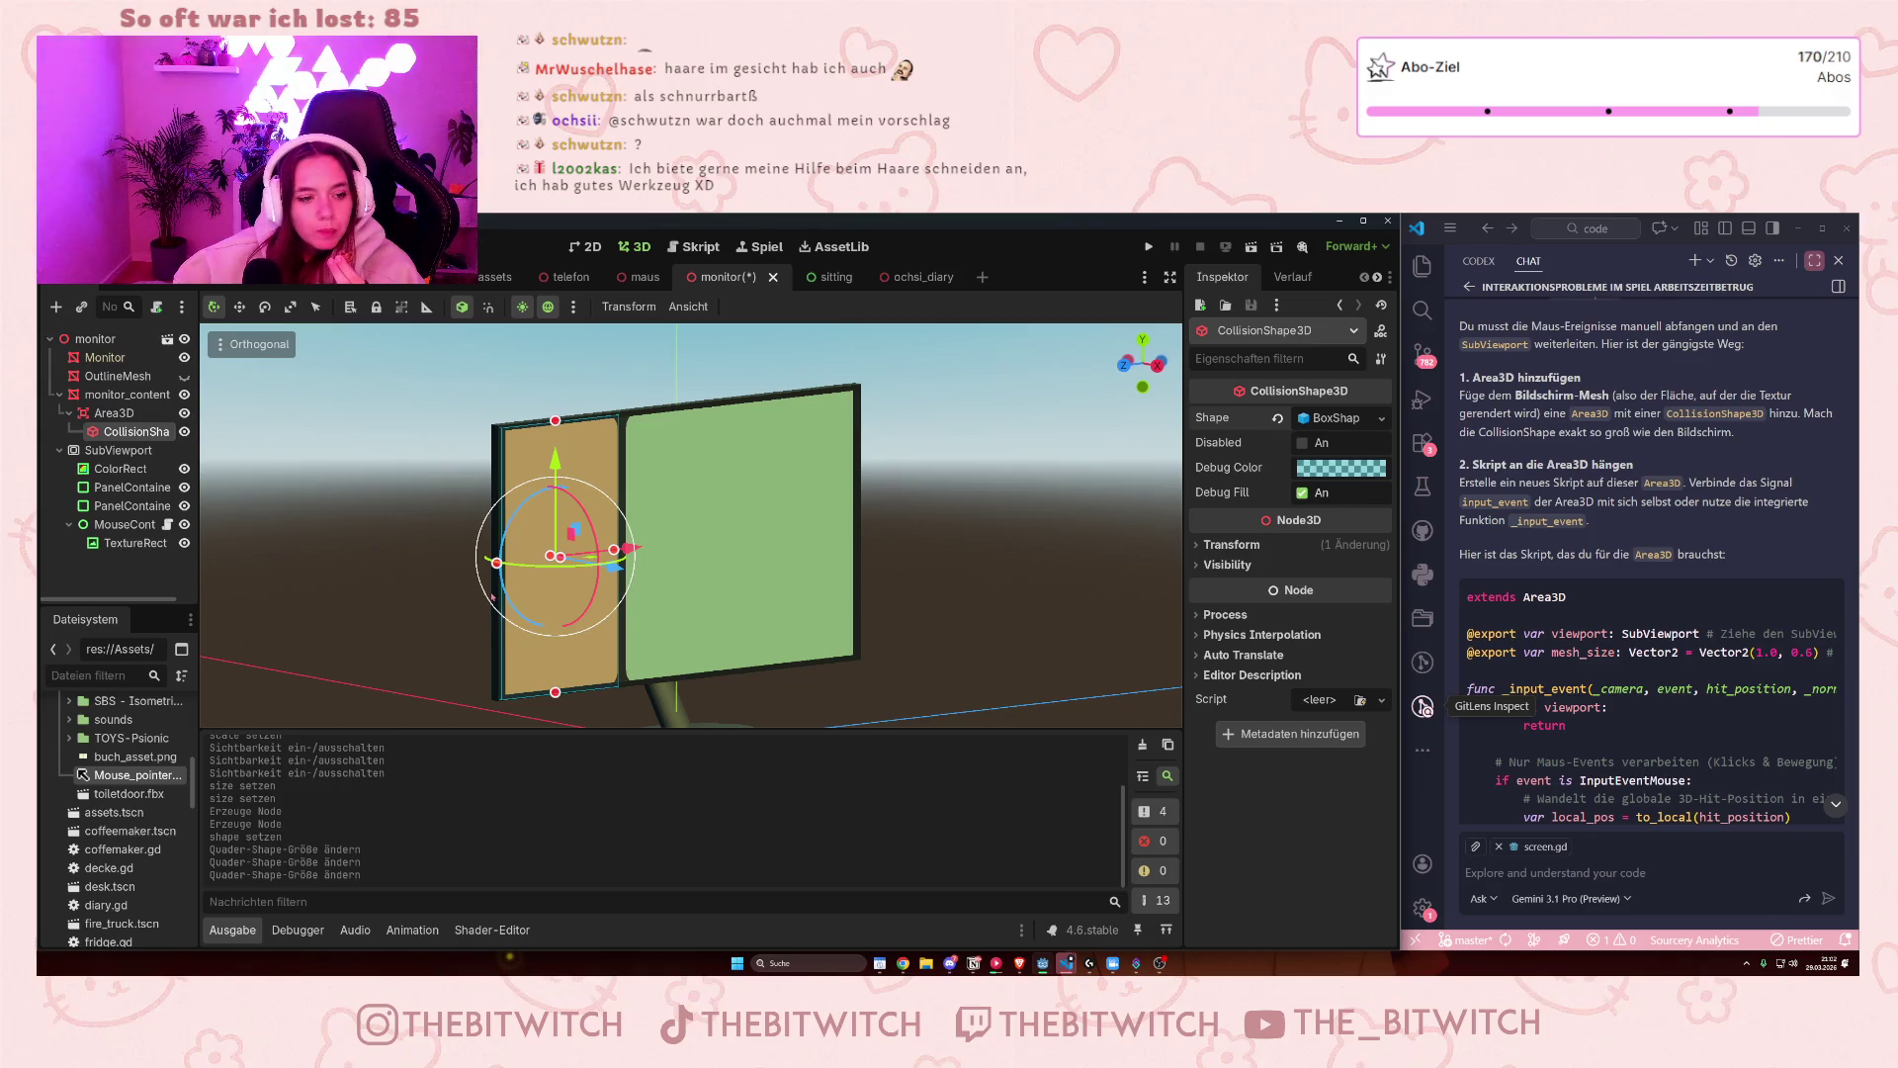
left_click_drag(496, 565, 495, 563)
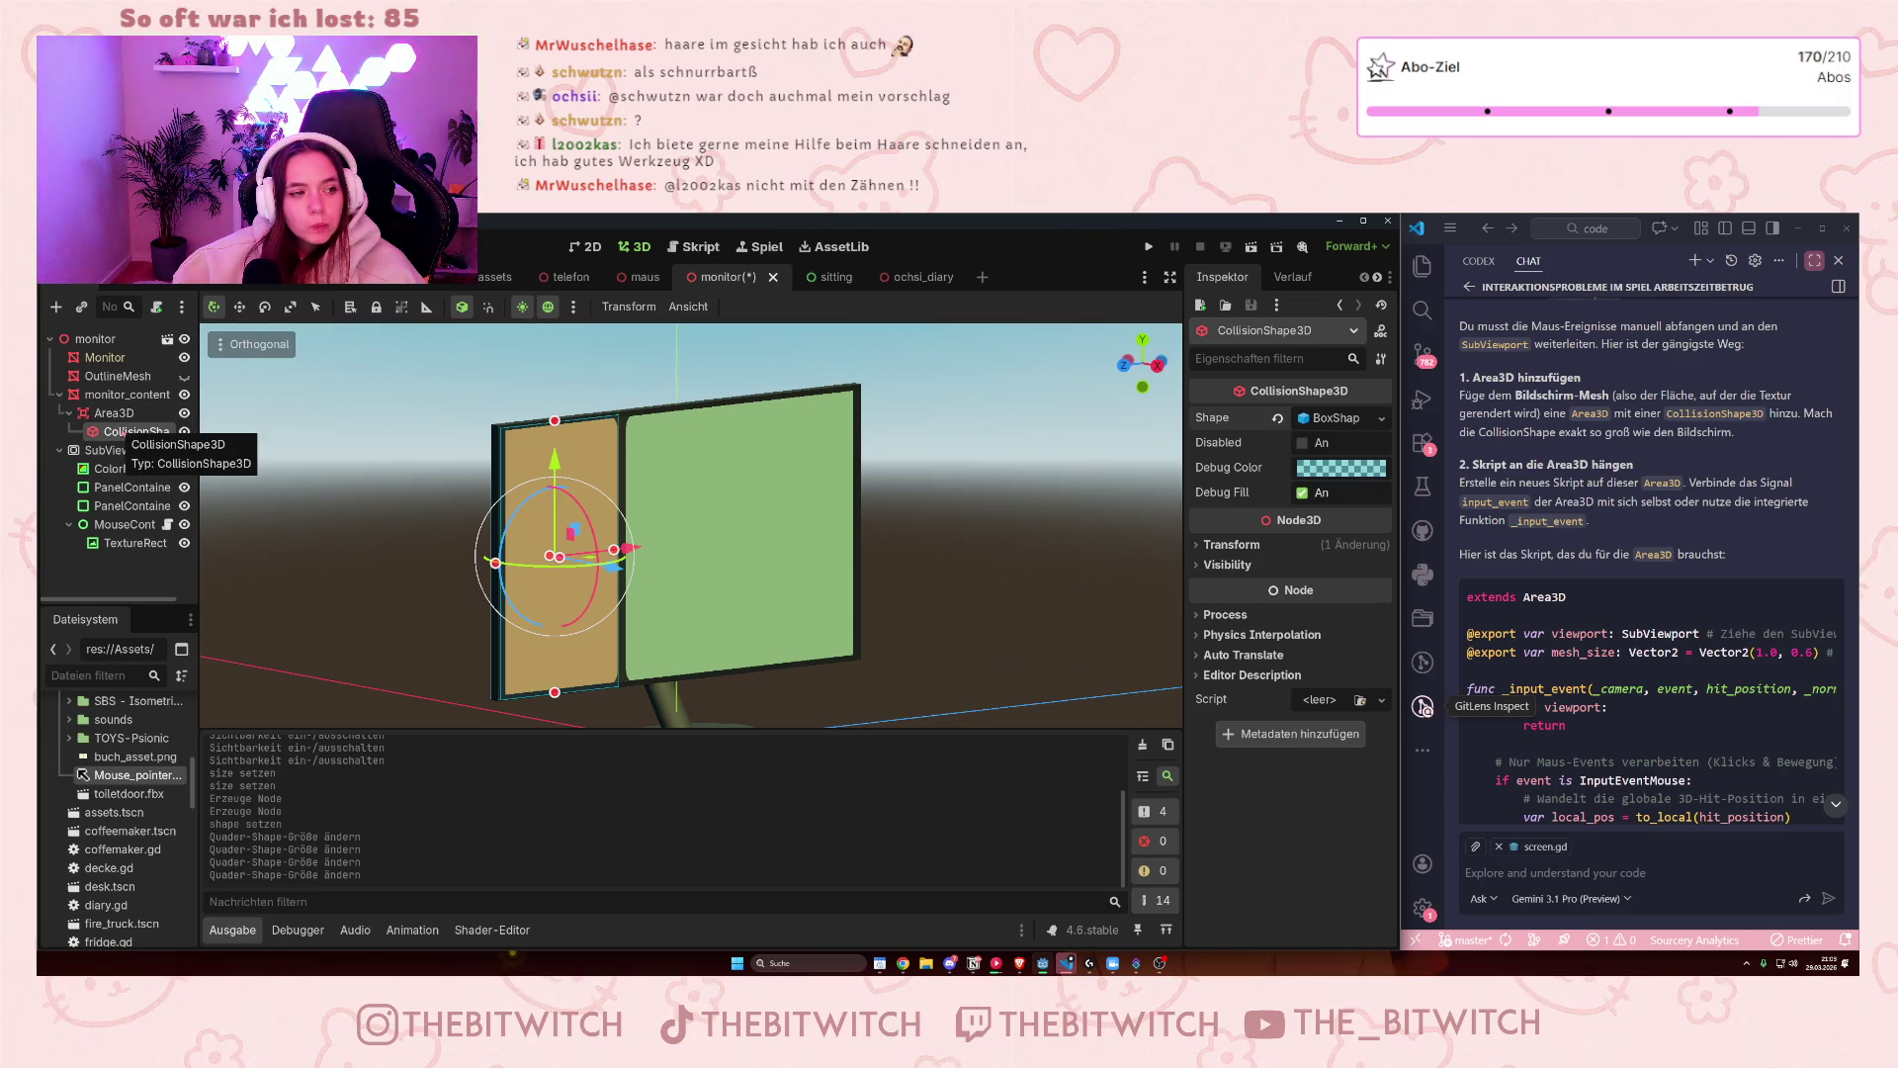
double_click(136, 431)
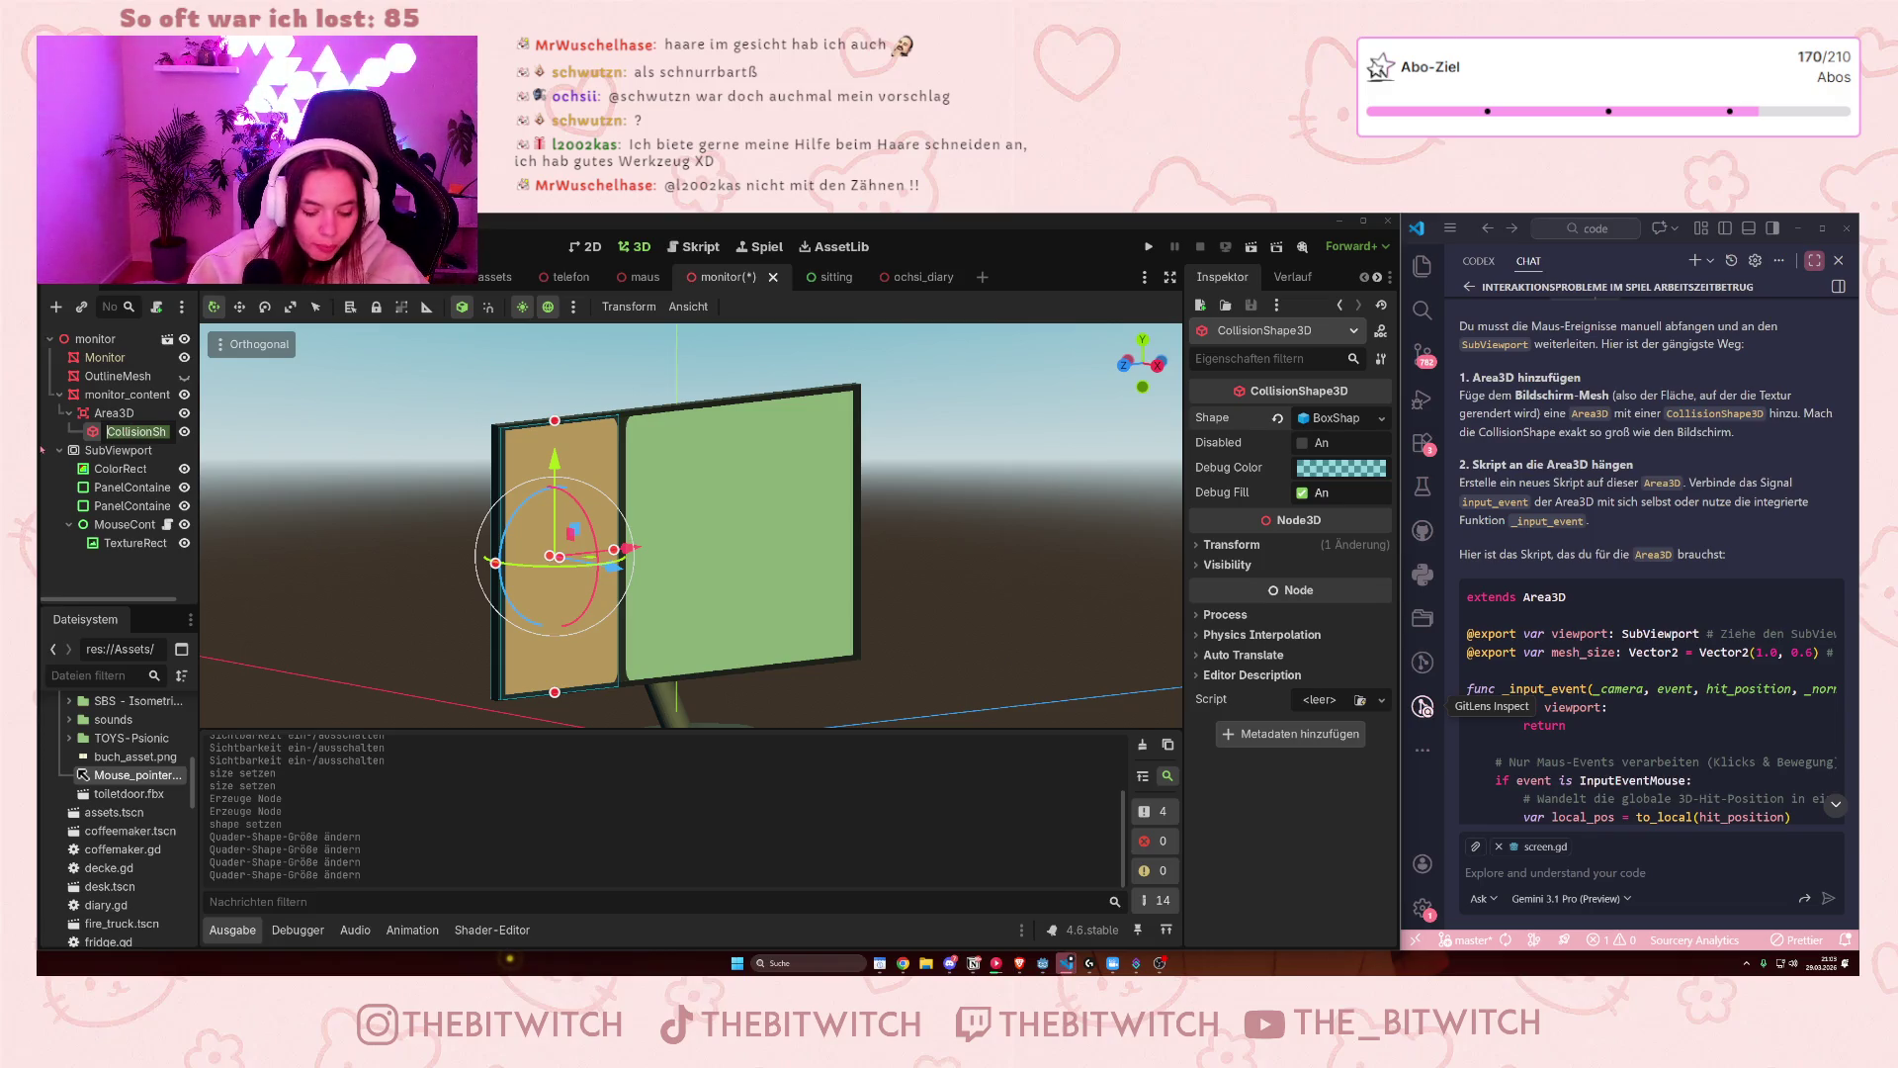
- Rename the collision node 'fraus' and add another CollisionShape3D under Area3D
type("fraus")
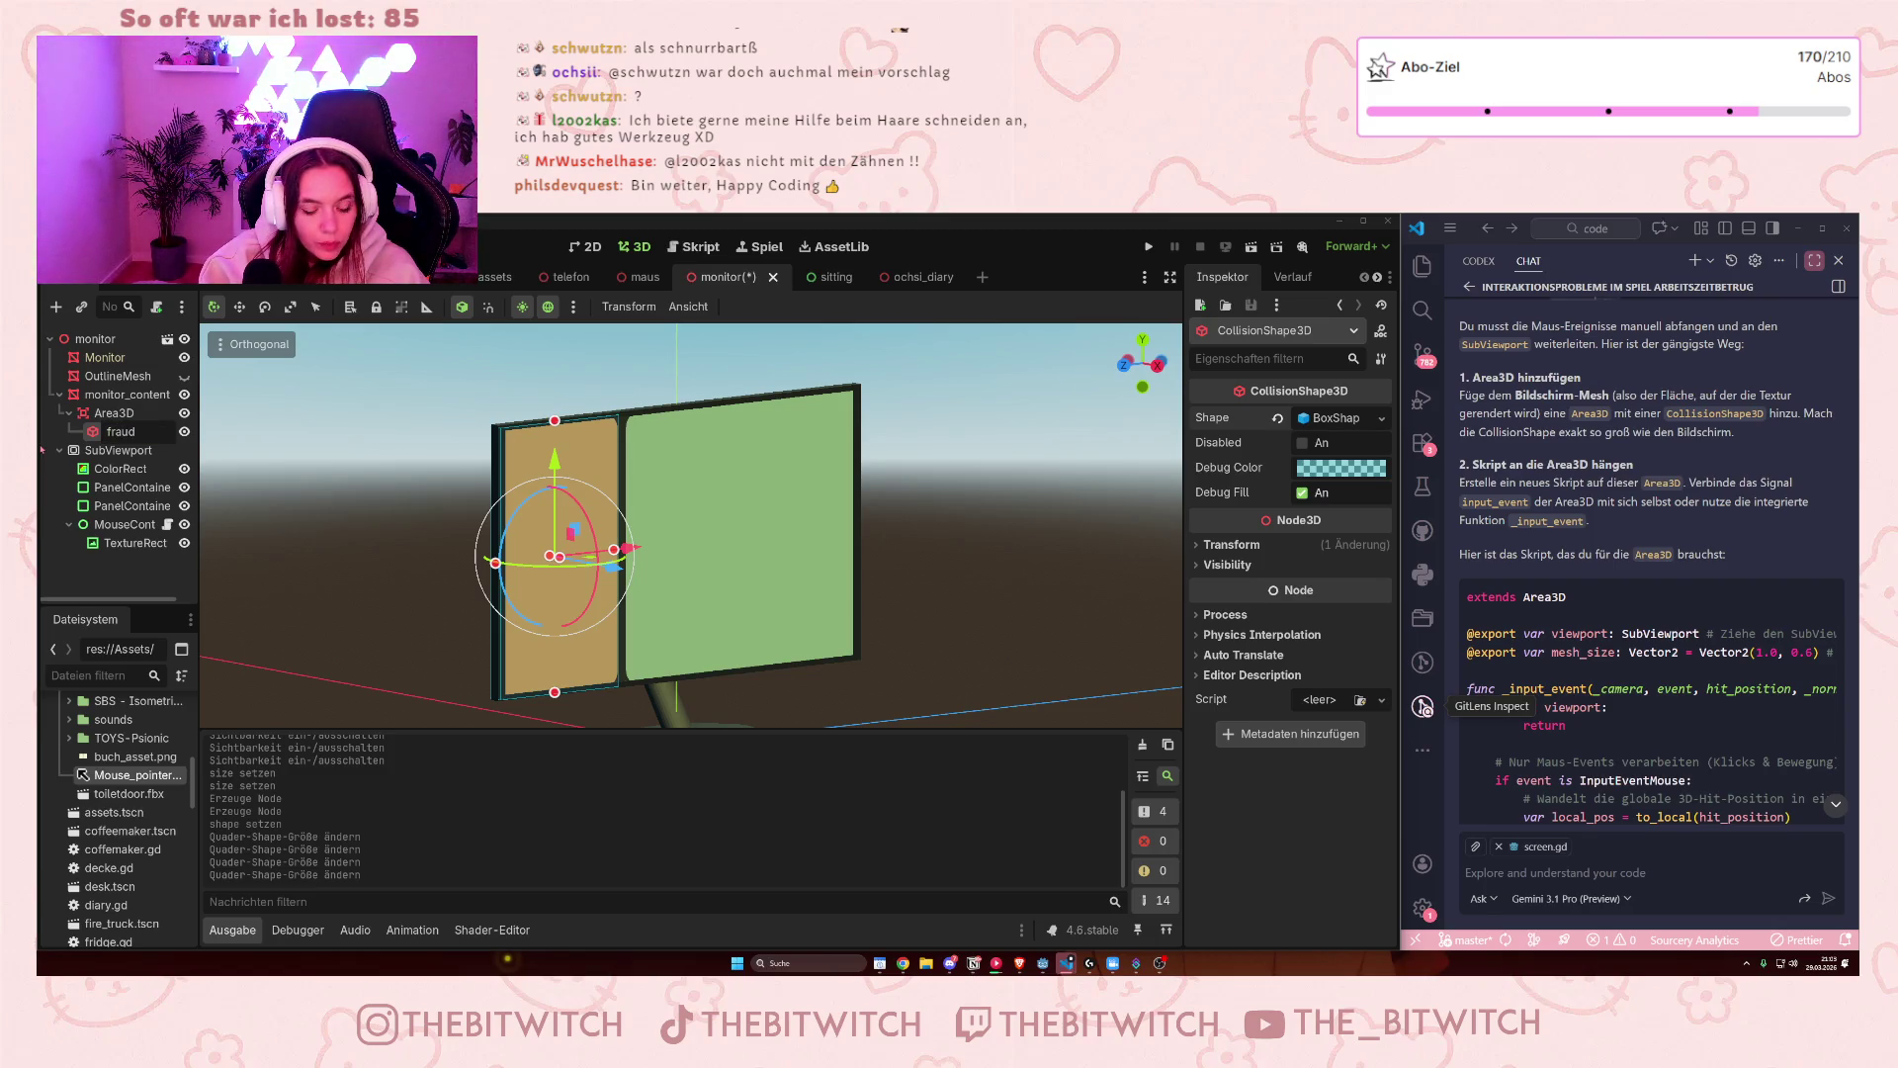
left_click(126, 414)
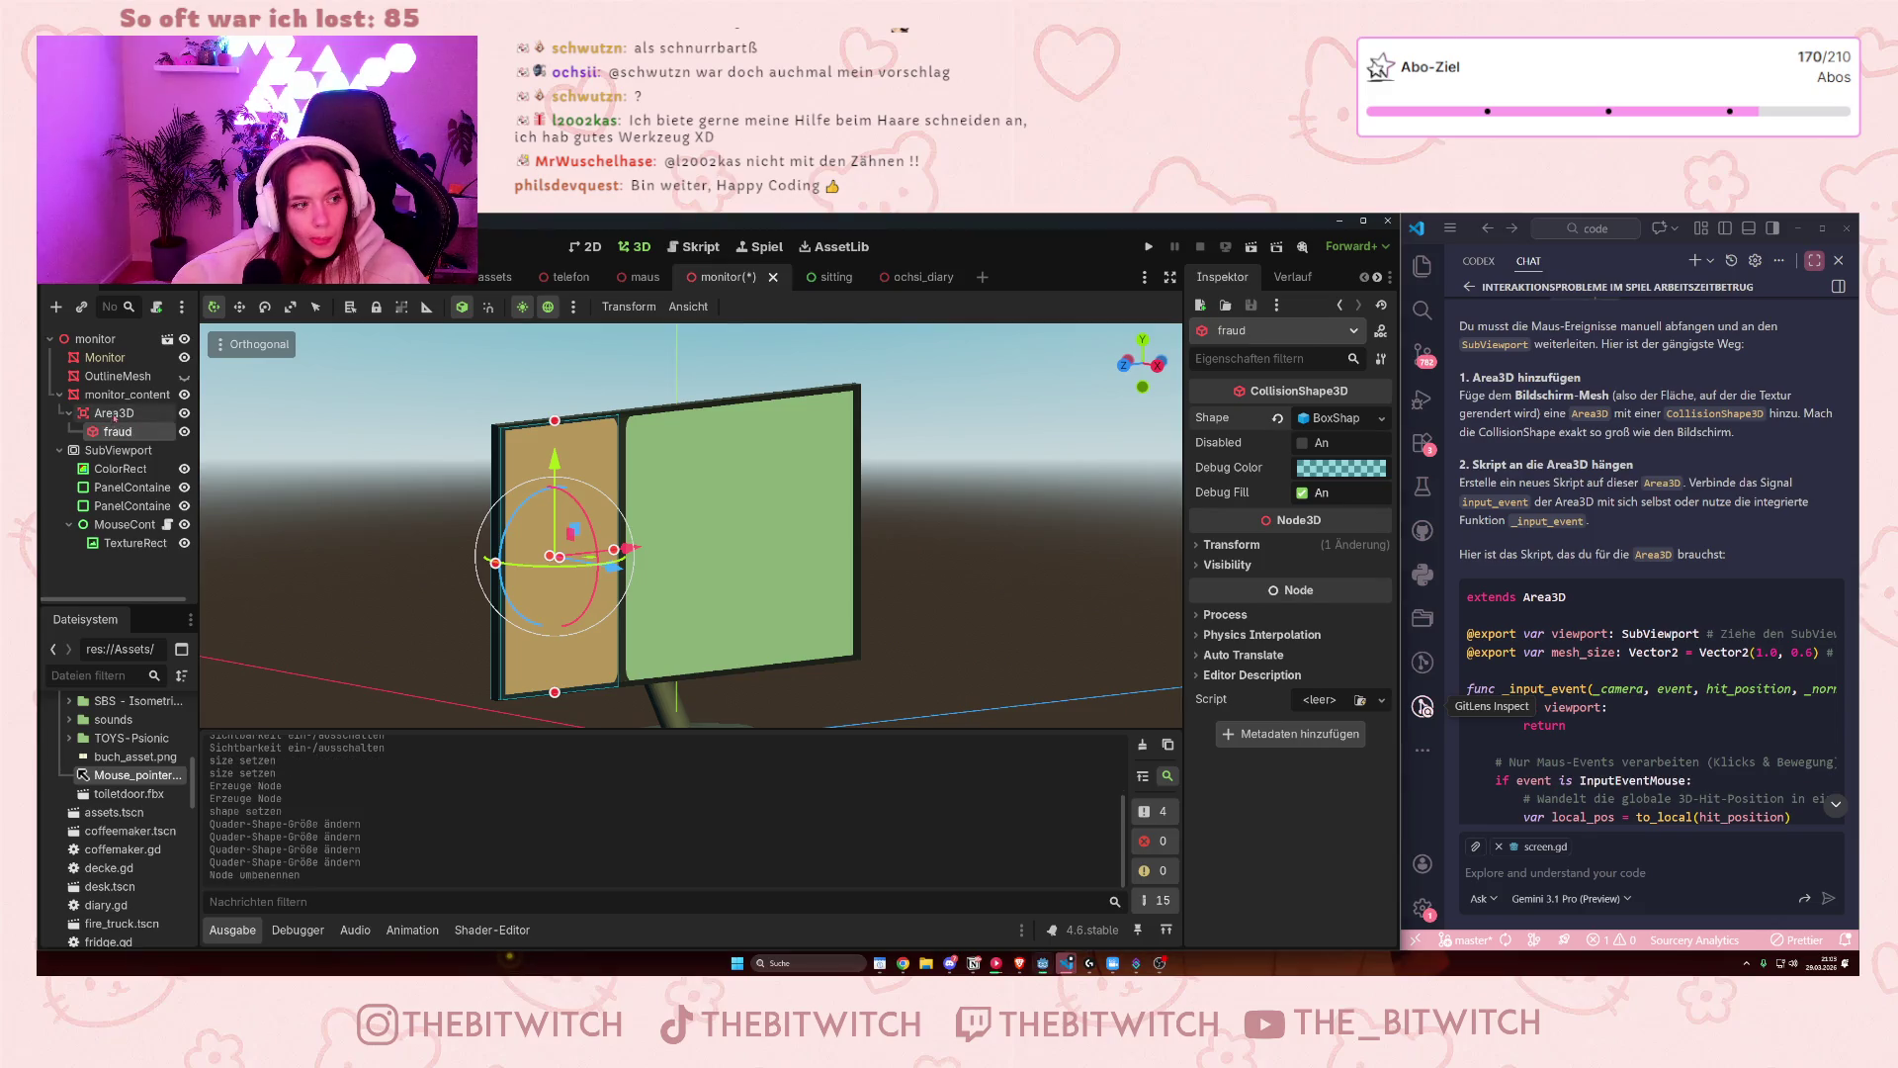
right_click(130, 417)
left_click(158, 430)
type("coll")
left_click(952, 616)
left_click(851, 879)
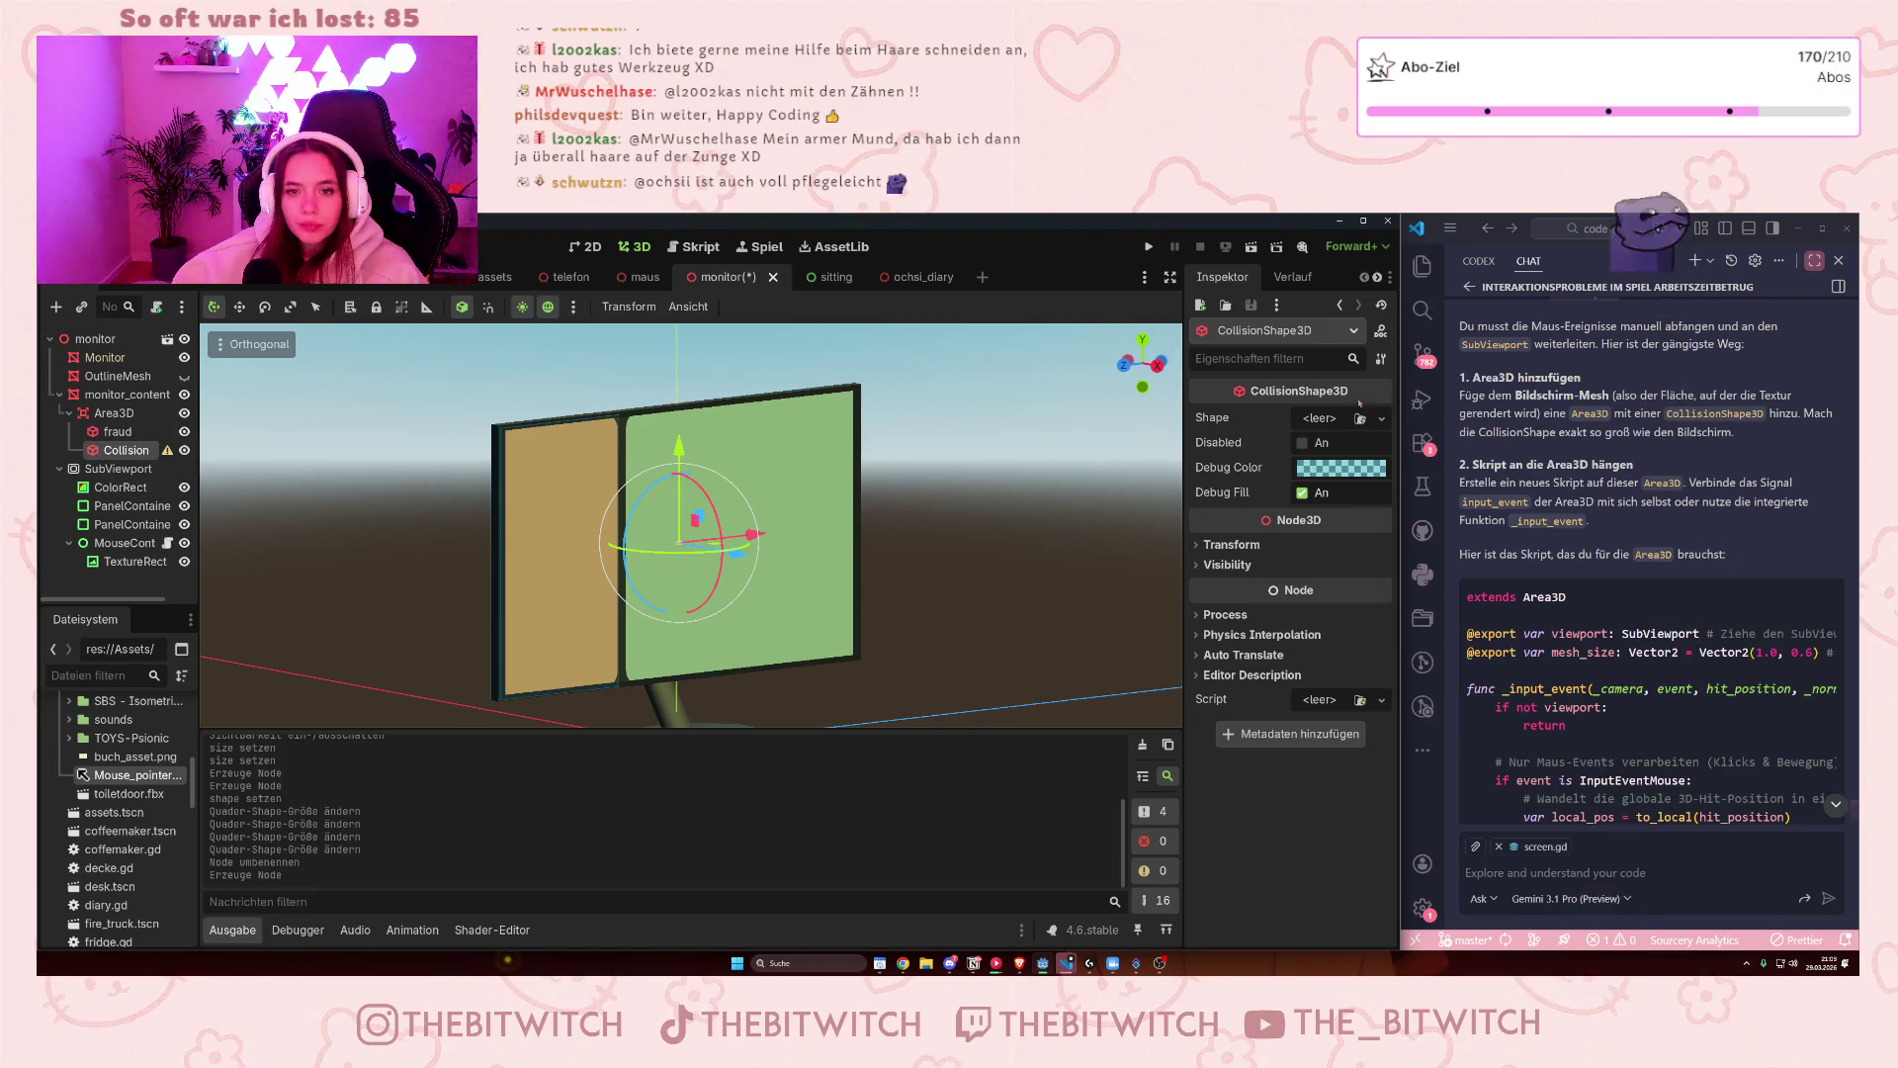
- Give the new collision a BoxShape3D and size it into a thin slab over the green panel
left_click(1331, 419)
left_click(1263, 502)
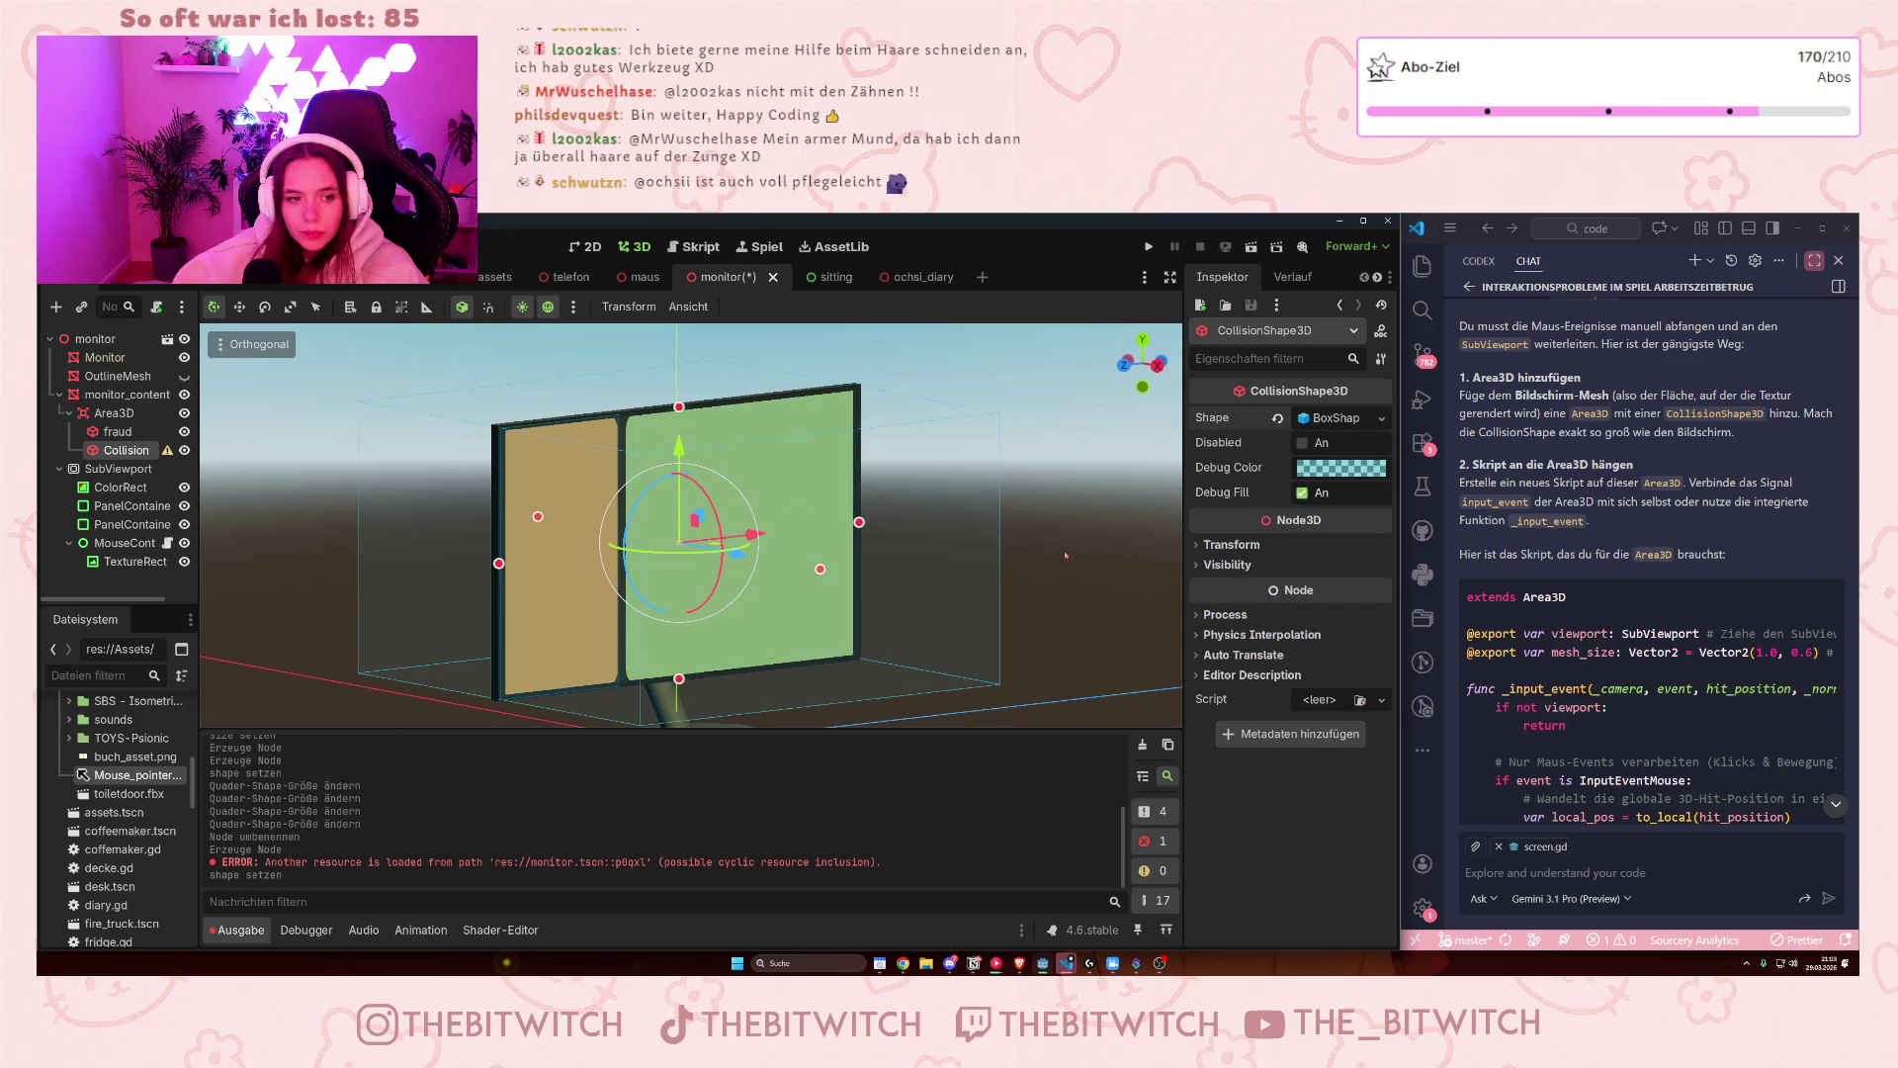
scroll(504, 620, "down", 3)
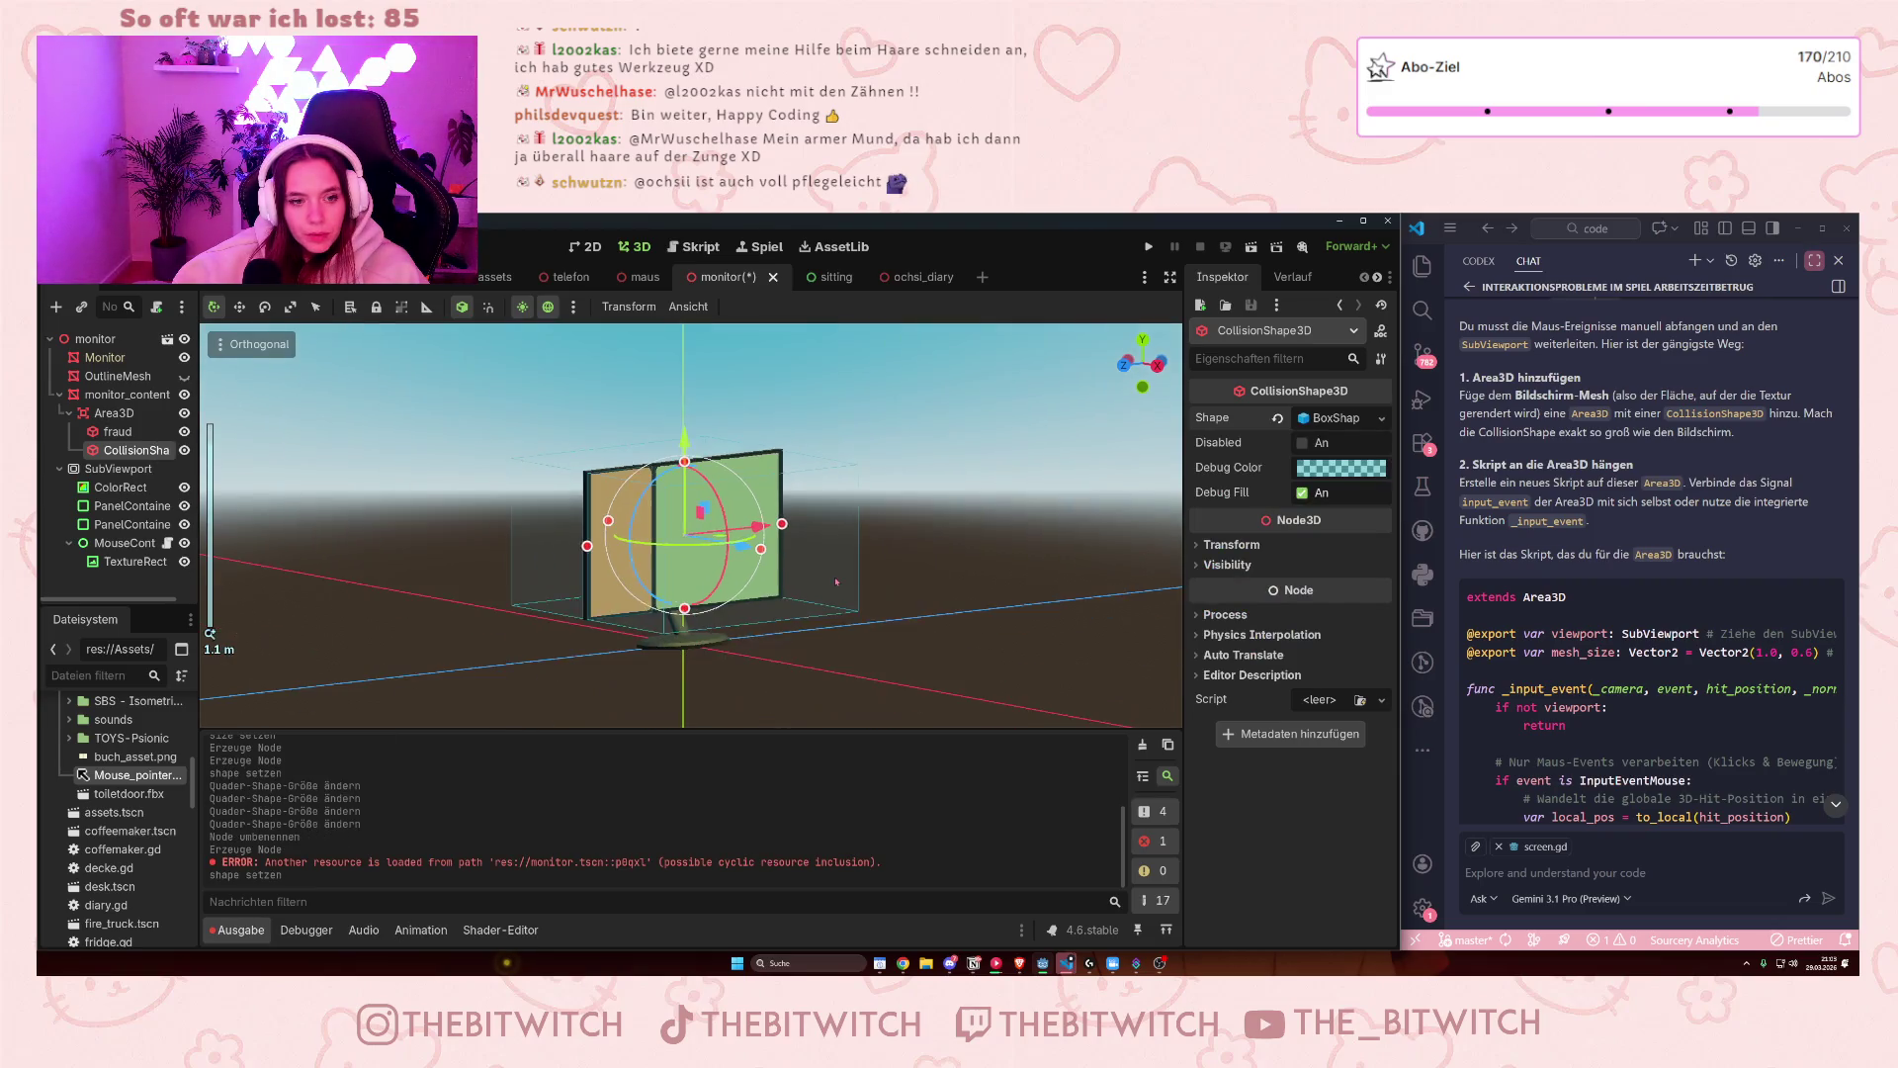
left_click_drag(737, 593, 677, 562)
left_click_drag(578, 482, 673, 550)
left_click_drag(622, 632, 625, 637)
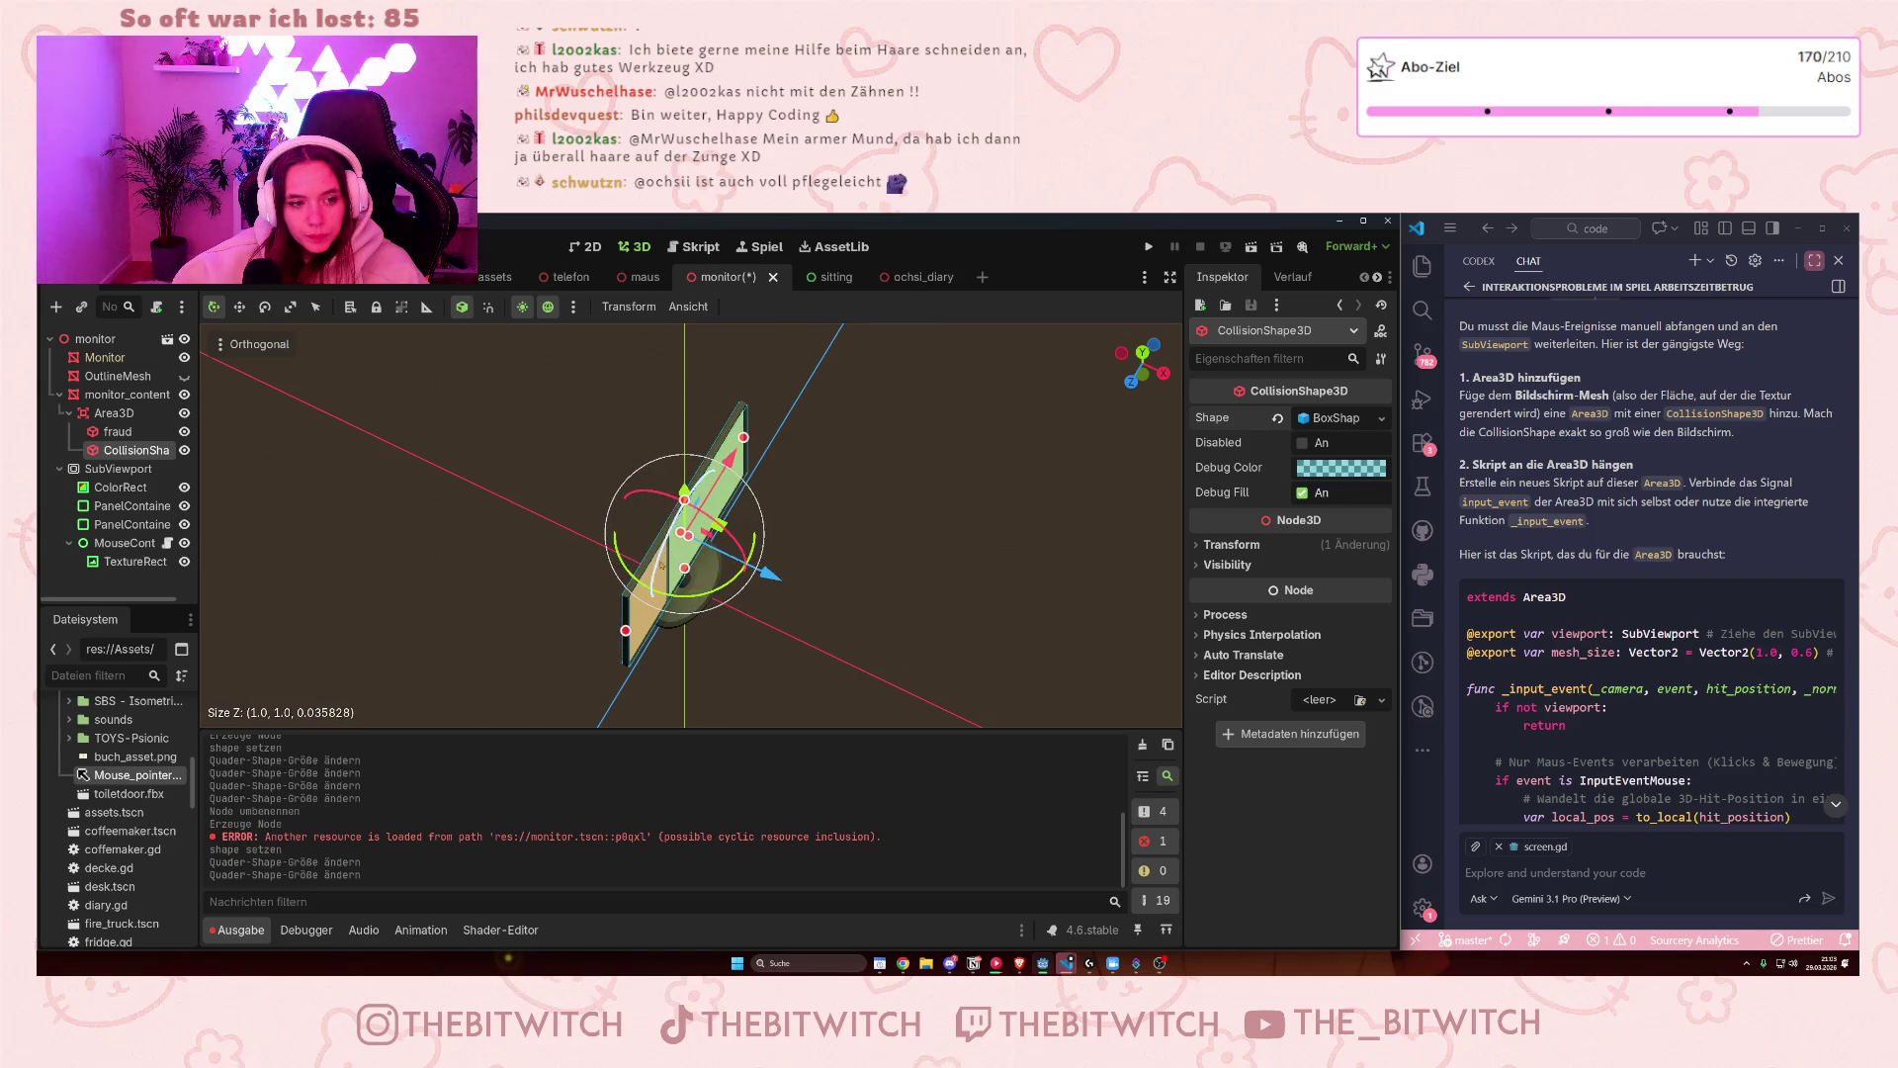
left_click_drag(684, 568, 697, 550)
scroll(697, 549, "up", 4)
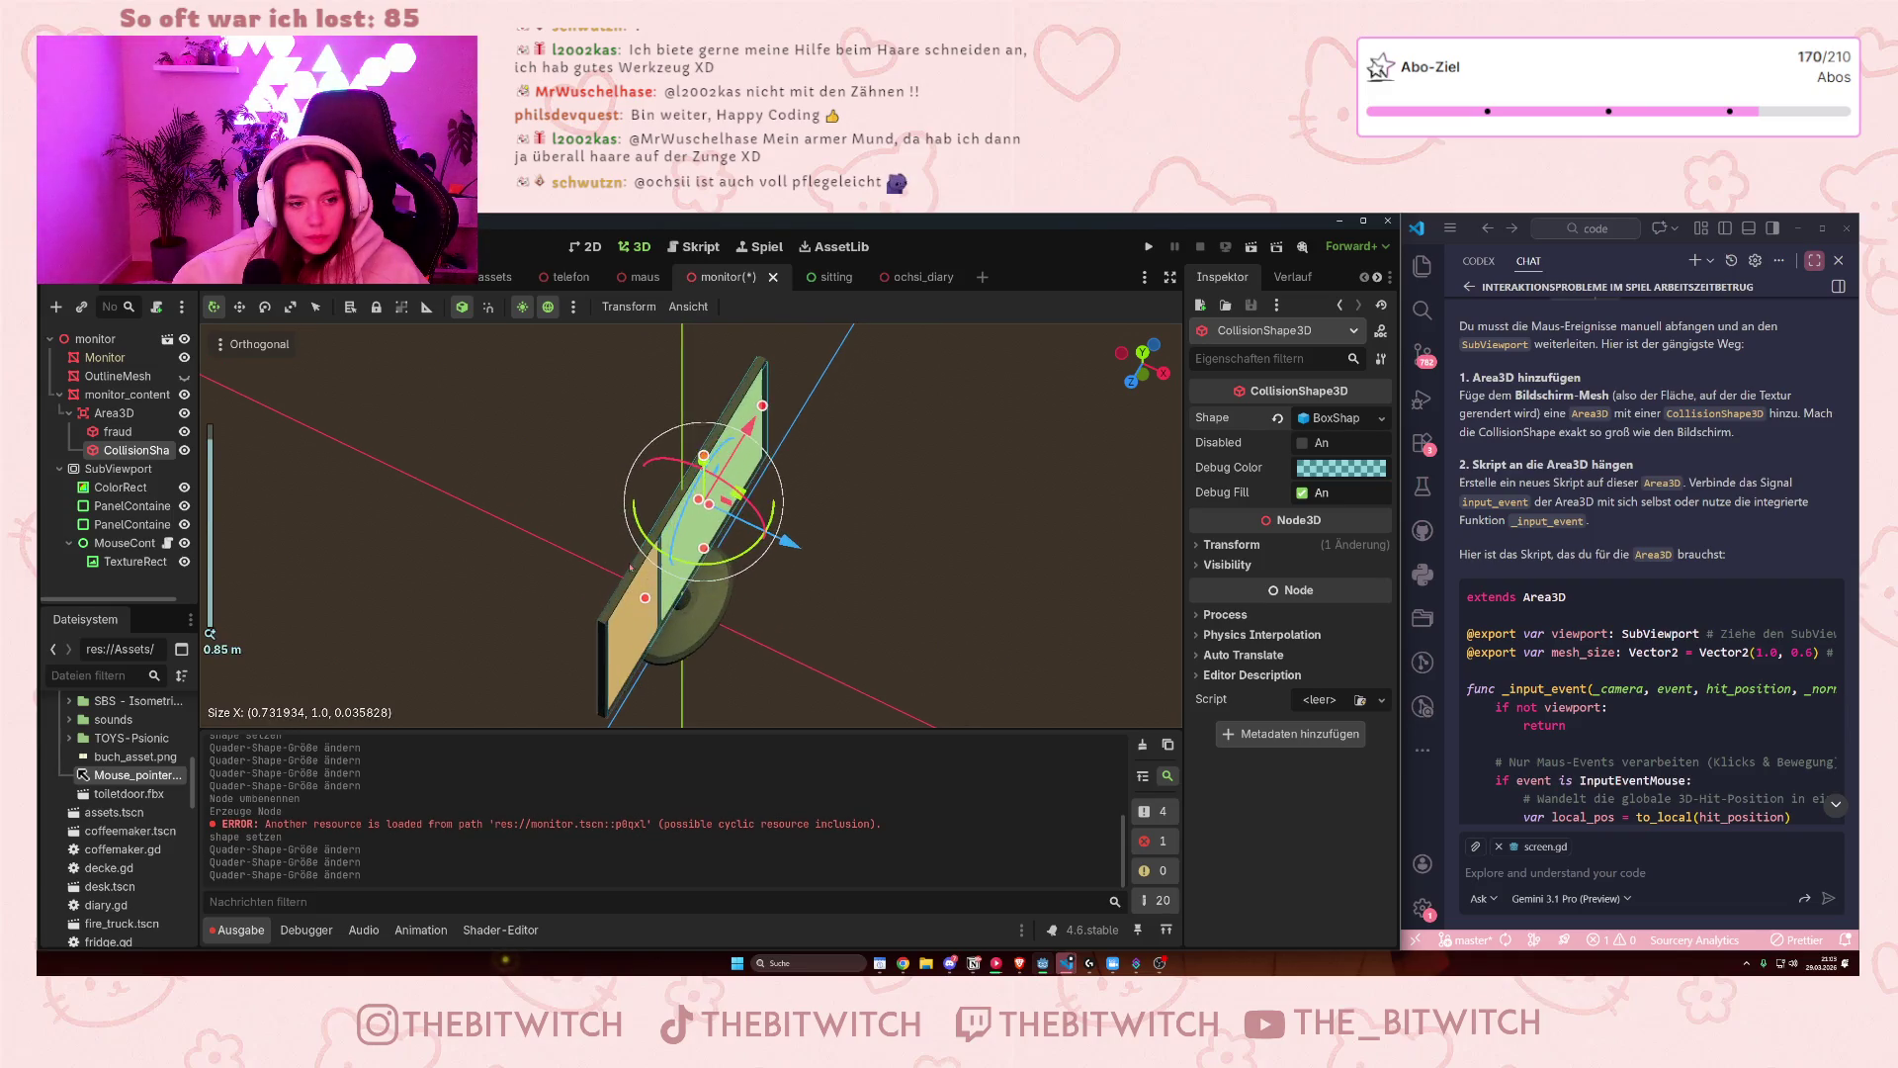
key("KP_1")
left_click_drag(606, 541, 622, 551)
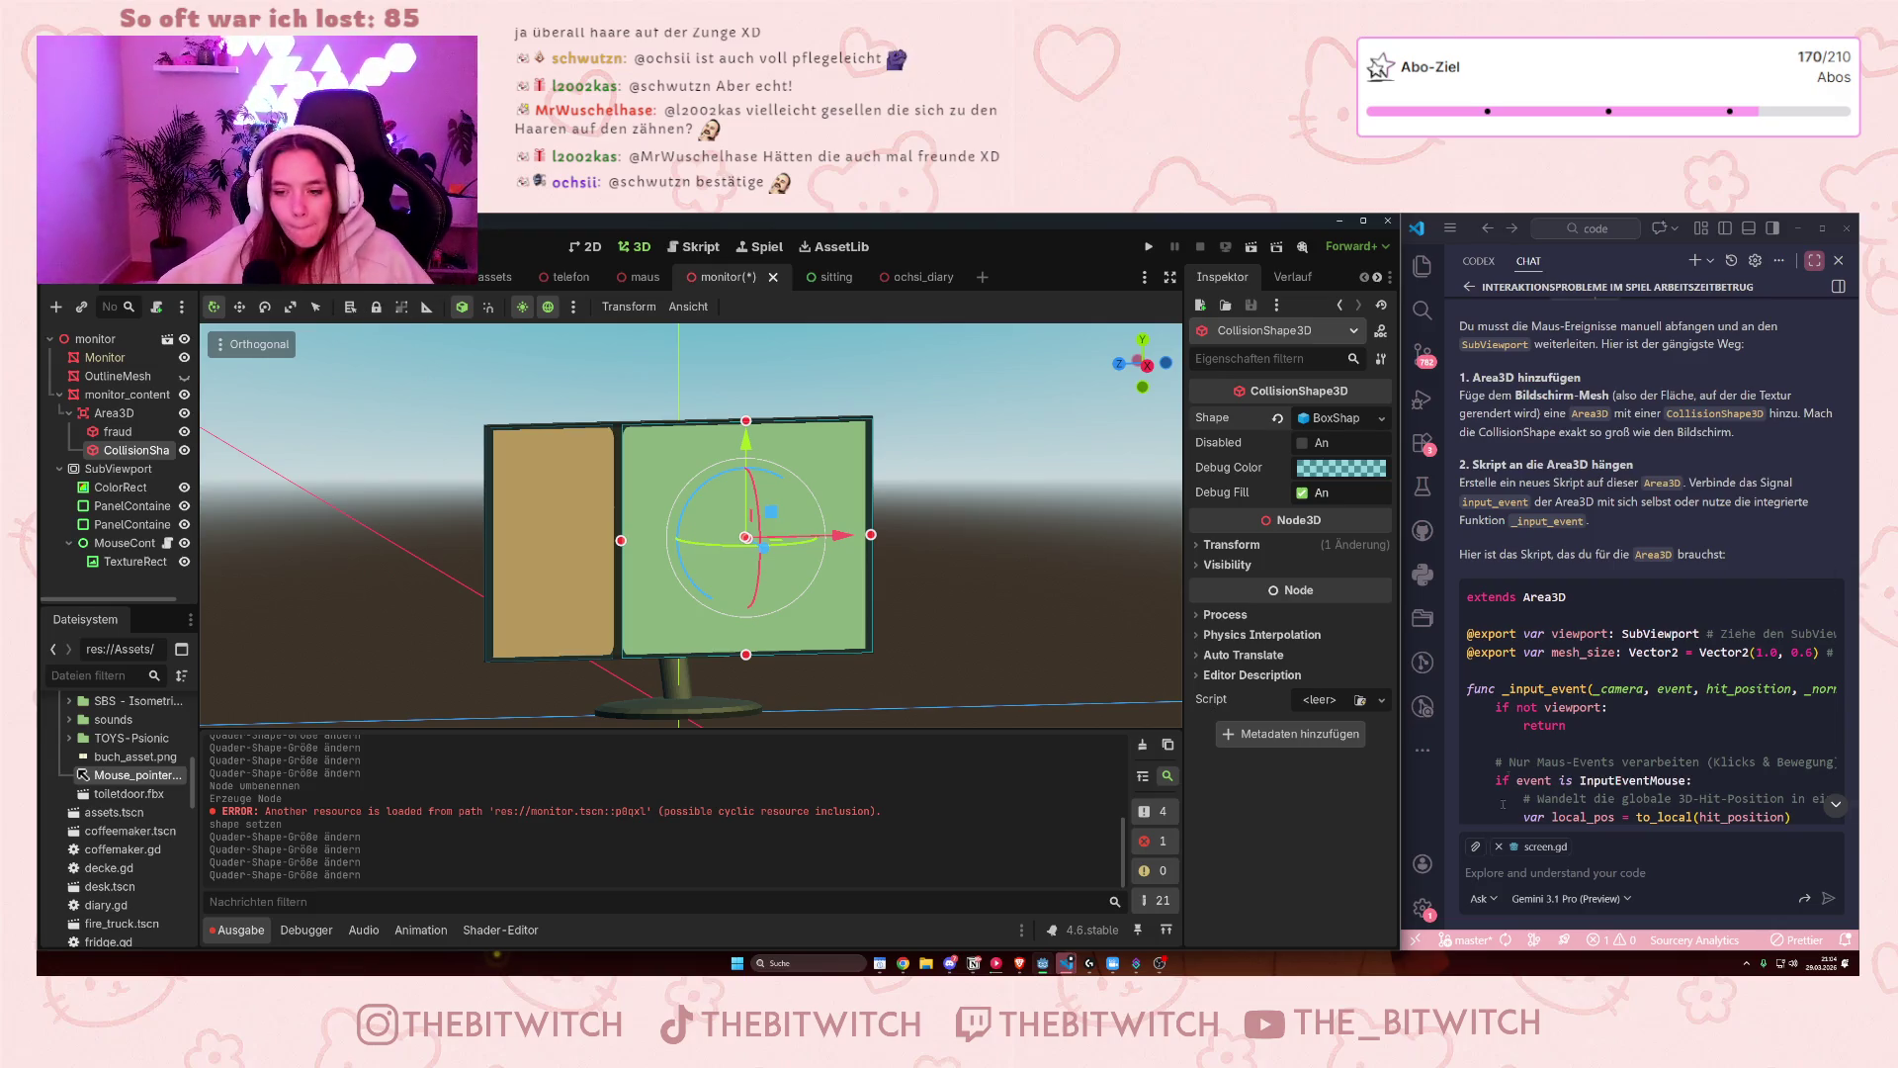
scroll(1503, 804, "down", 3)
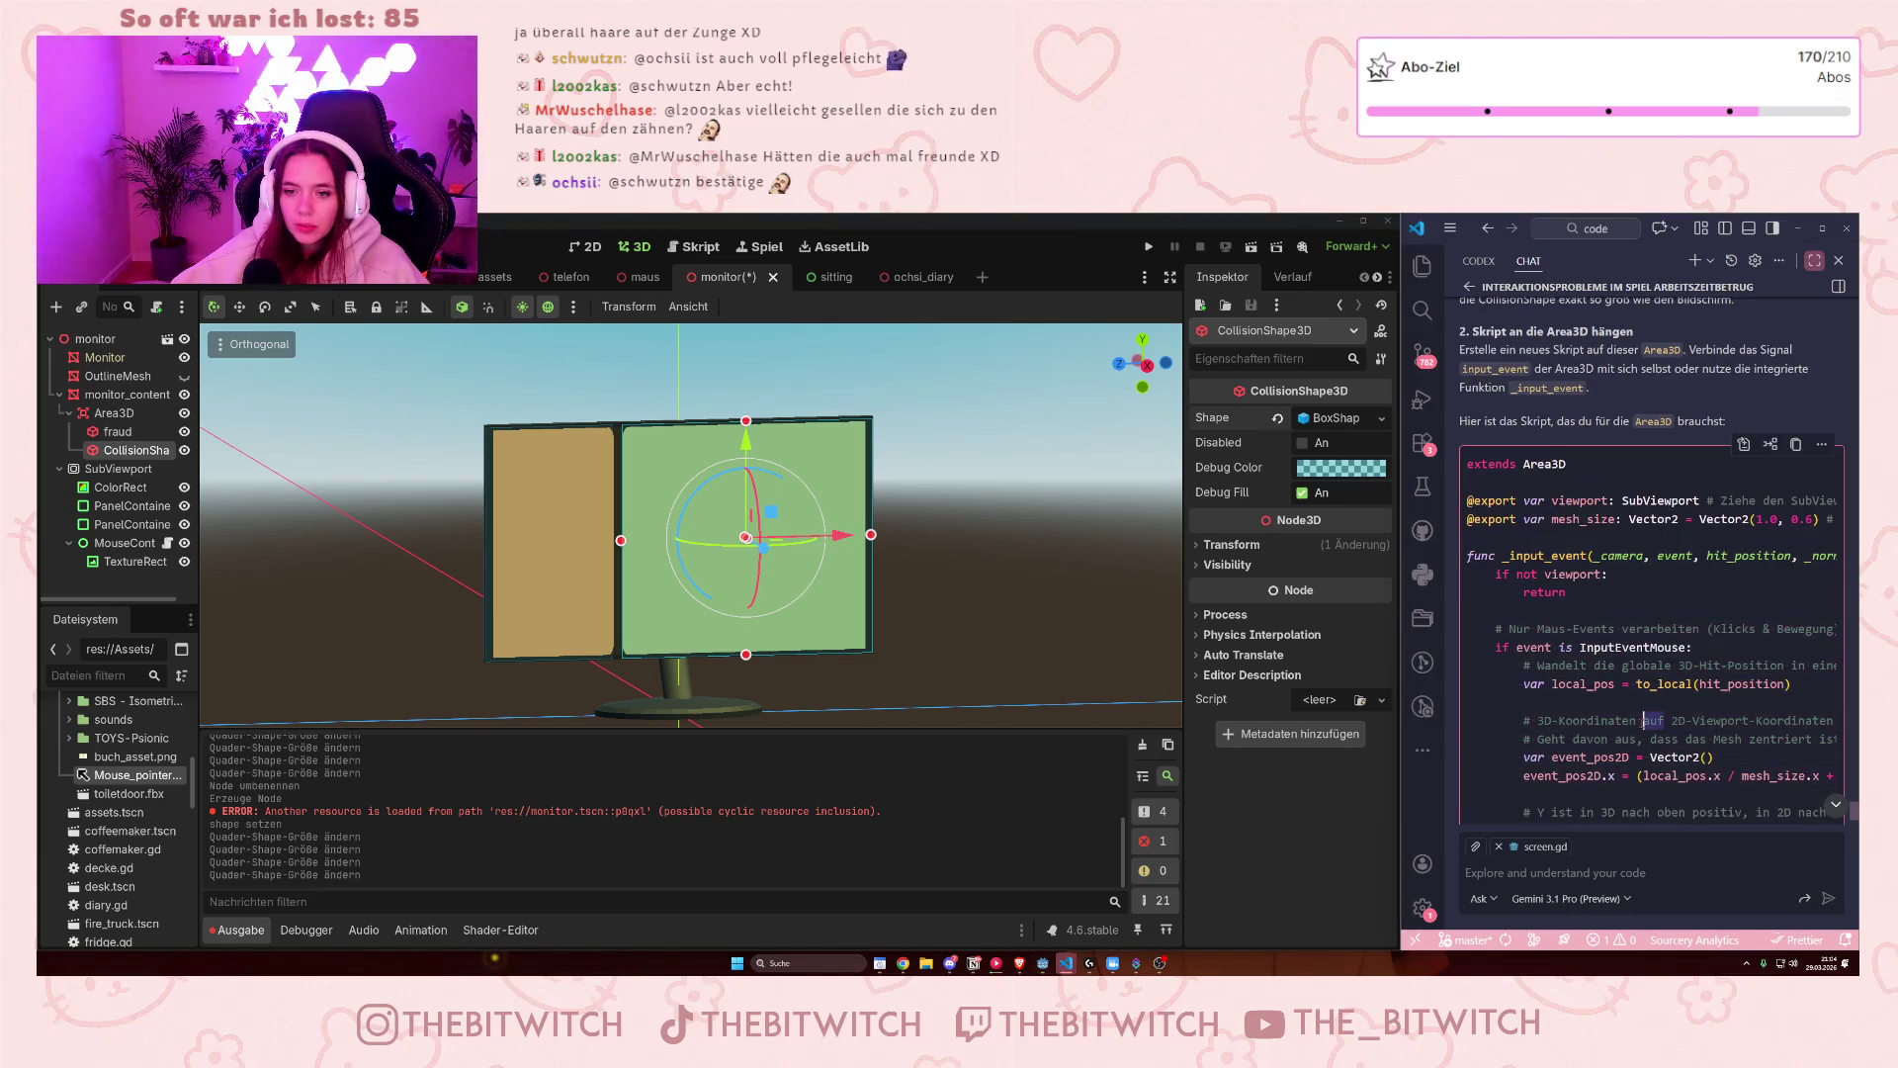
scroll(1636, 714, "down", 1)
scroll(1636, 714, "down", 4)
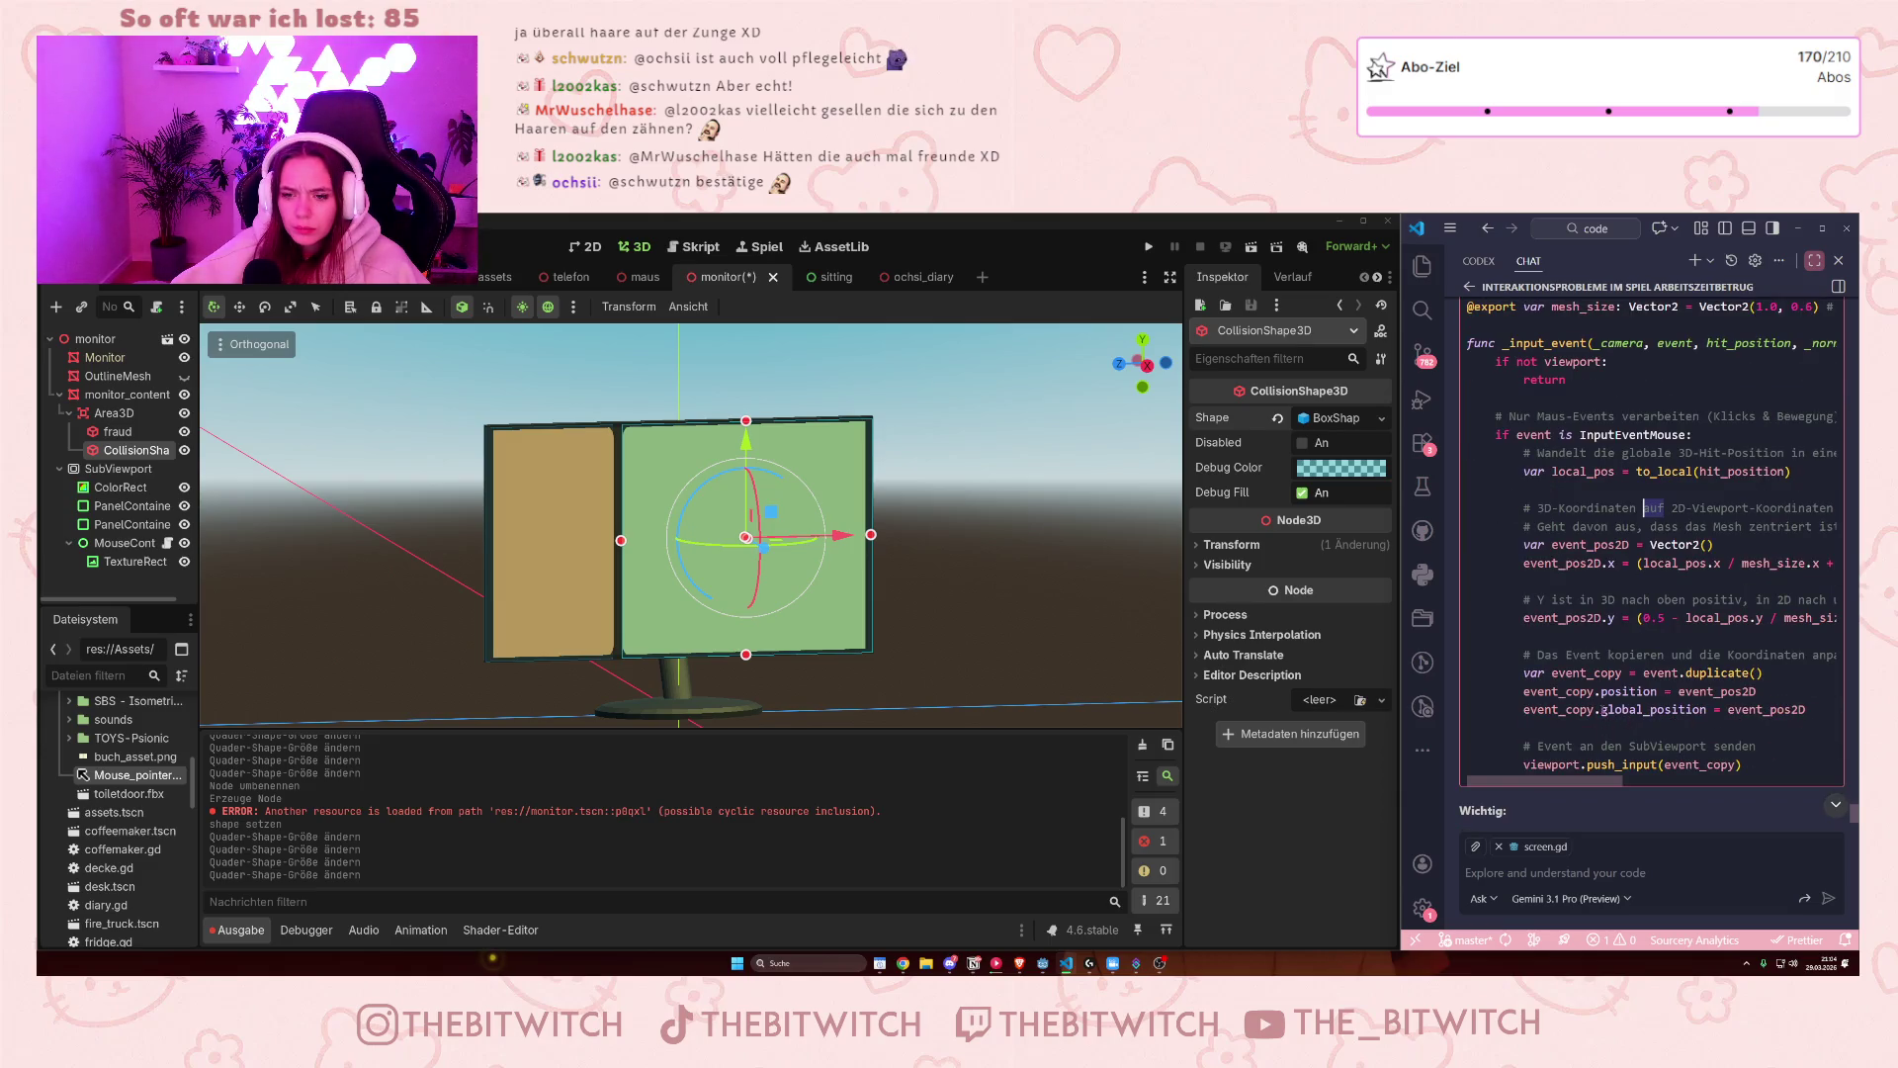
scroll(1604, 706, "down", 3)
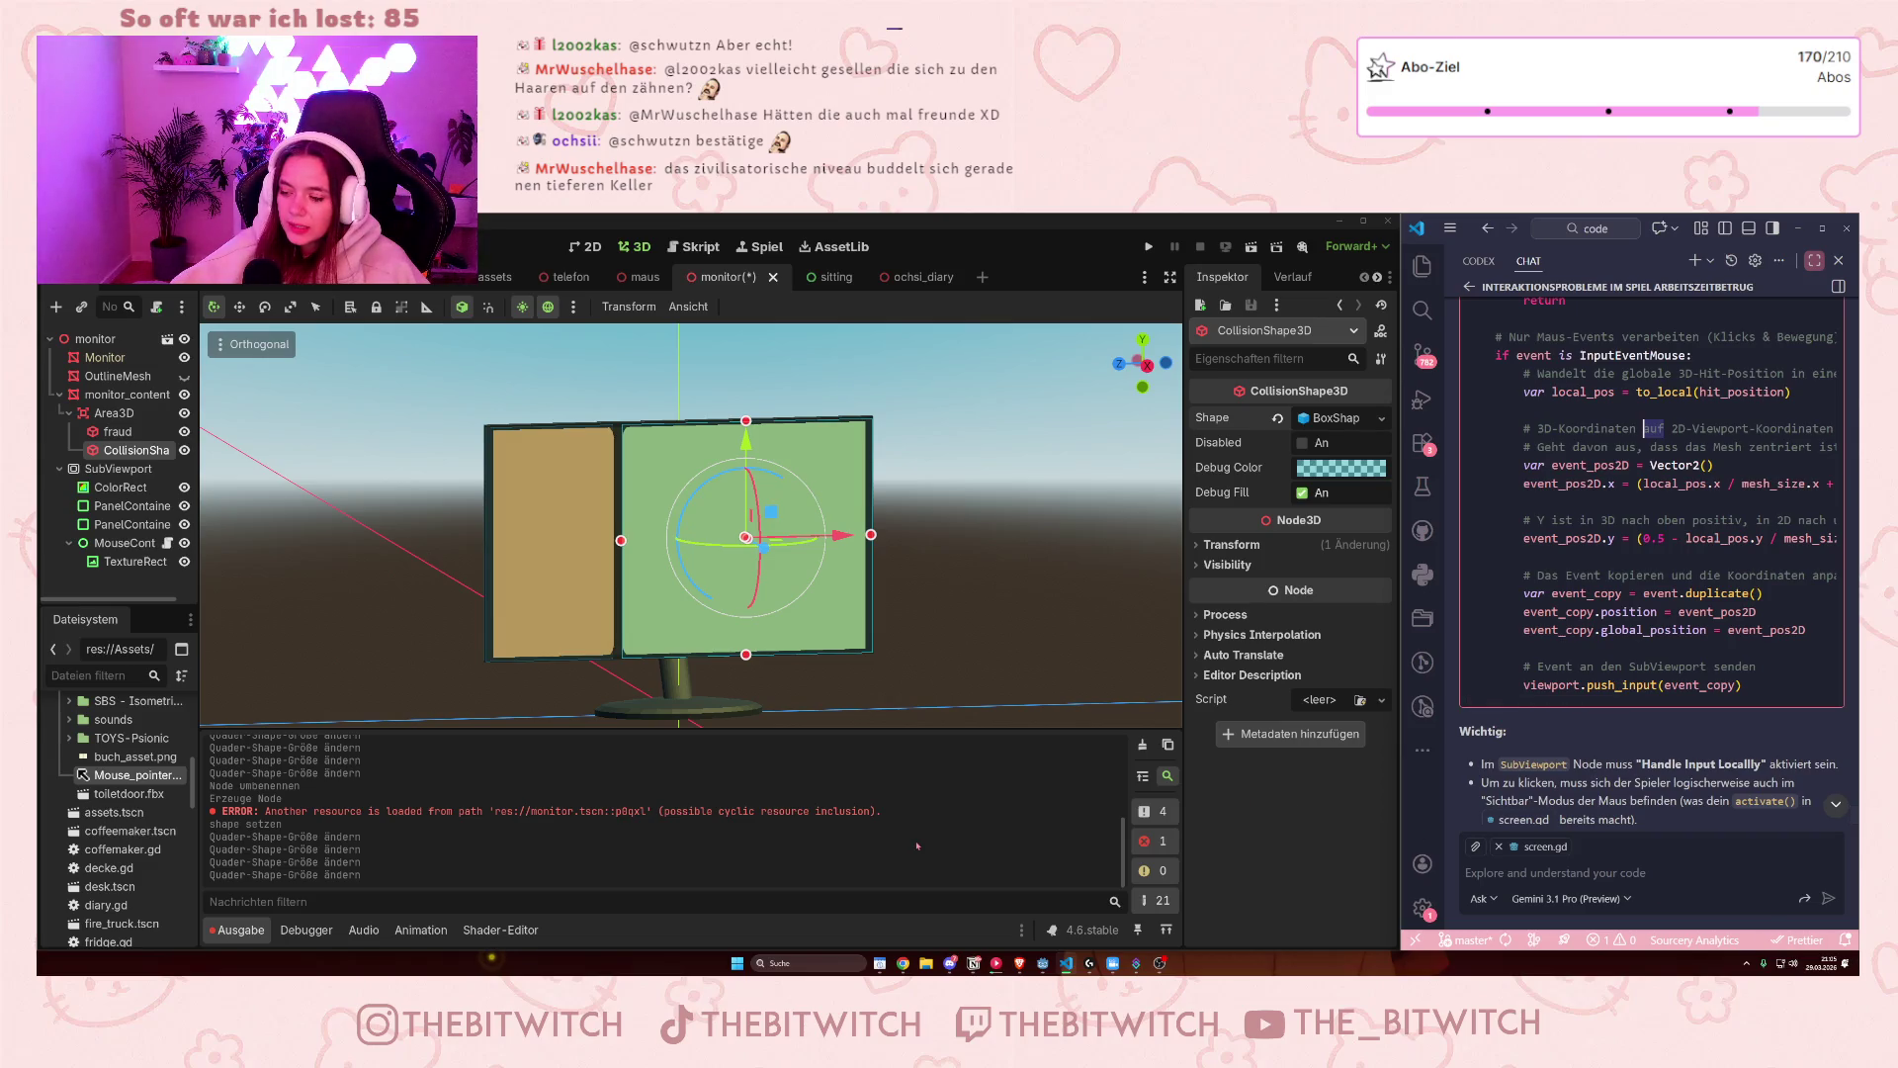
scroll(742, 432, "up", 3)
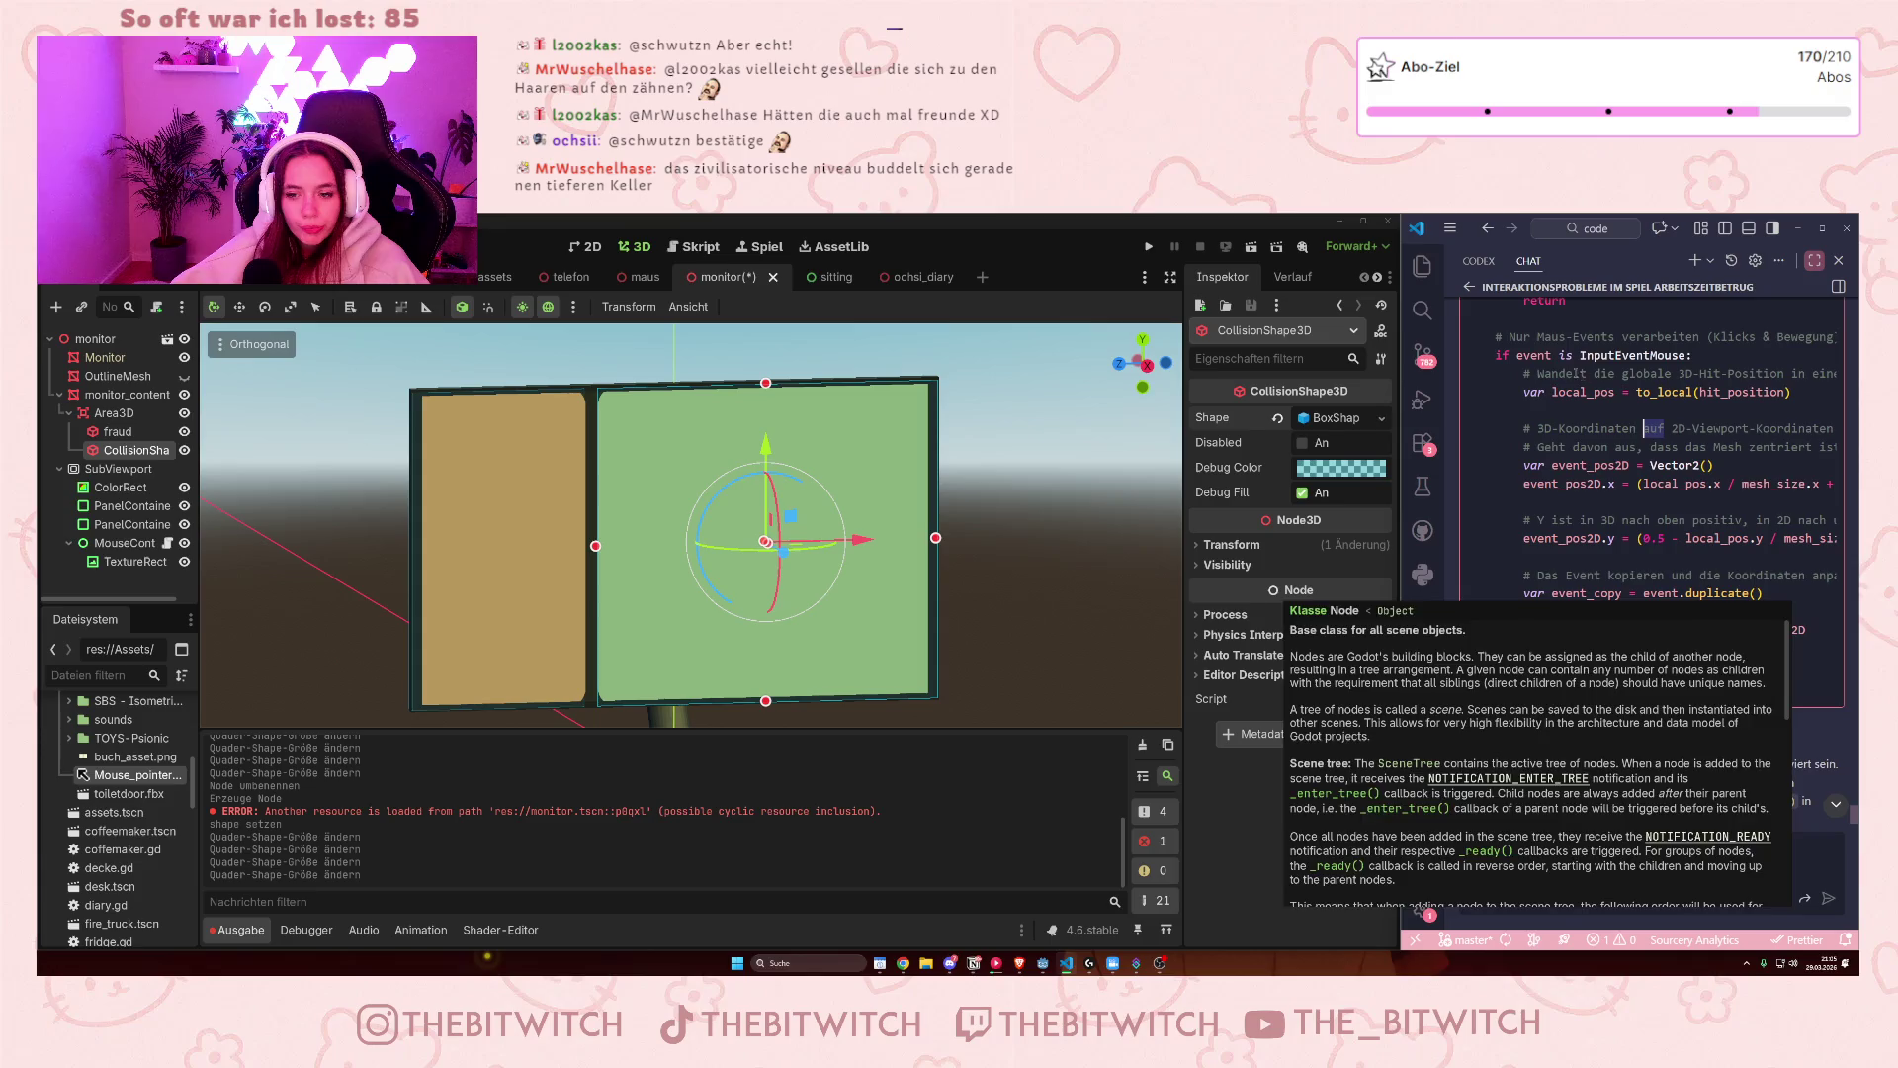
left_click_drag(1469, 373, 1625, 612)
left_click(1560, 428)
scroll(1654, 465, "up", 1)
scroll(1572, 517, "up", 1)
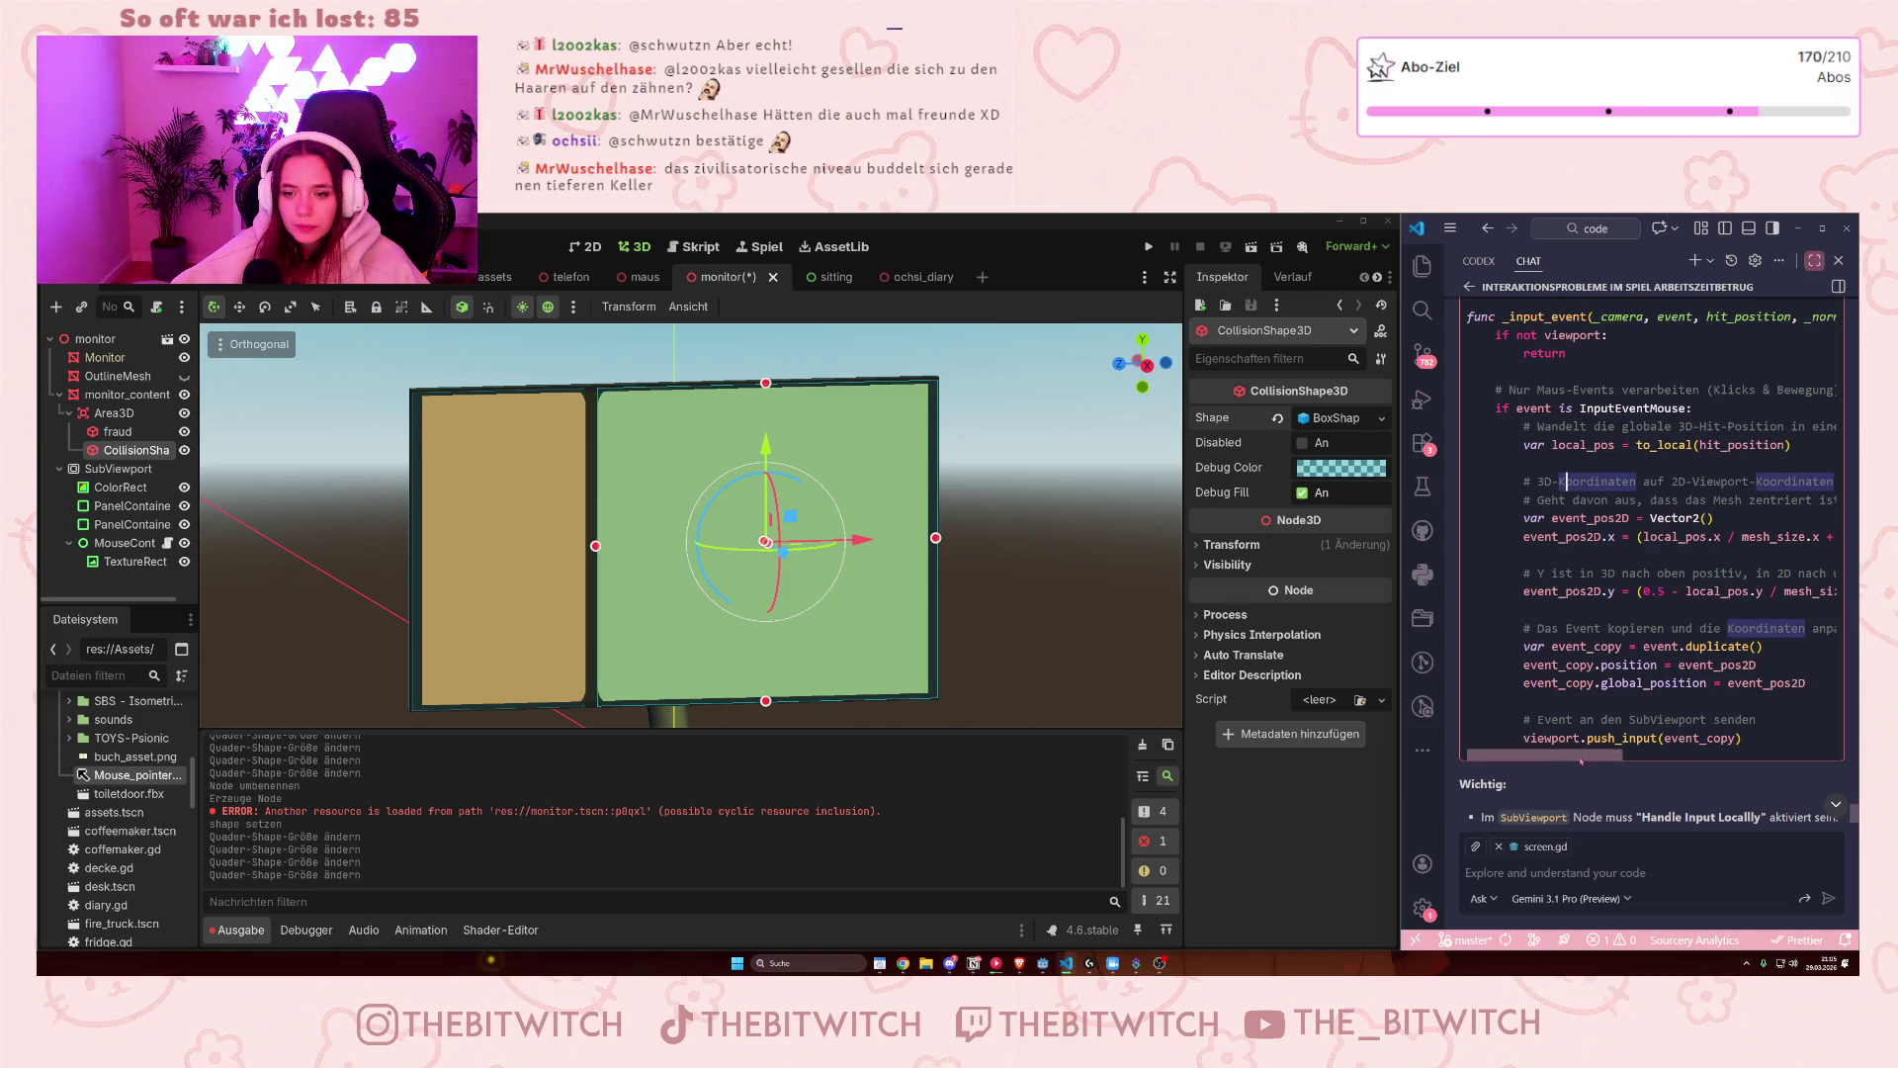
mouse_move(1580, 755)
left_mouse_down()
mouse_move(1624, 766)
mouse_move(1606, 759)
left_mouse_up()
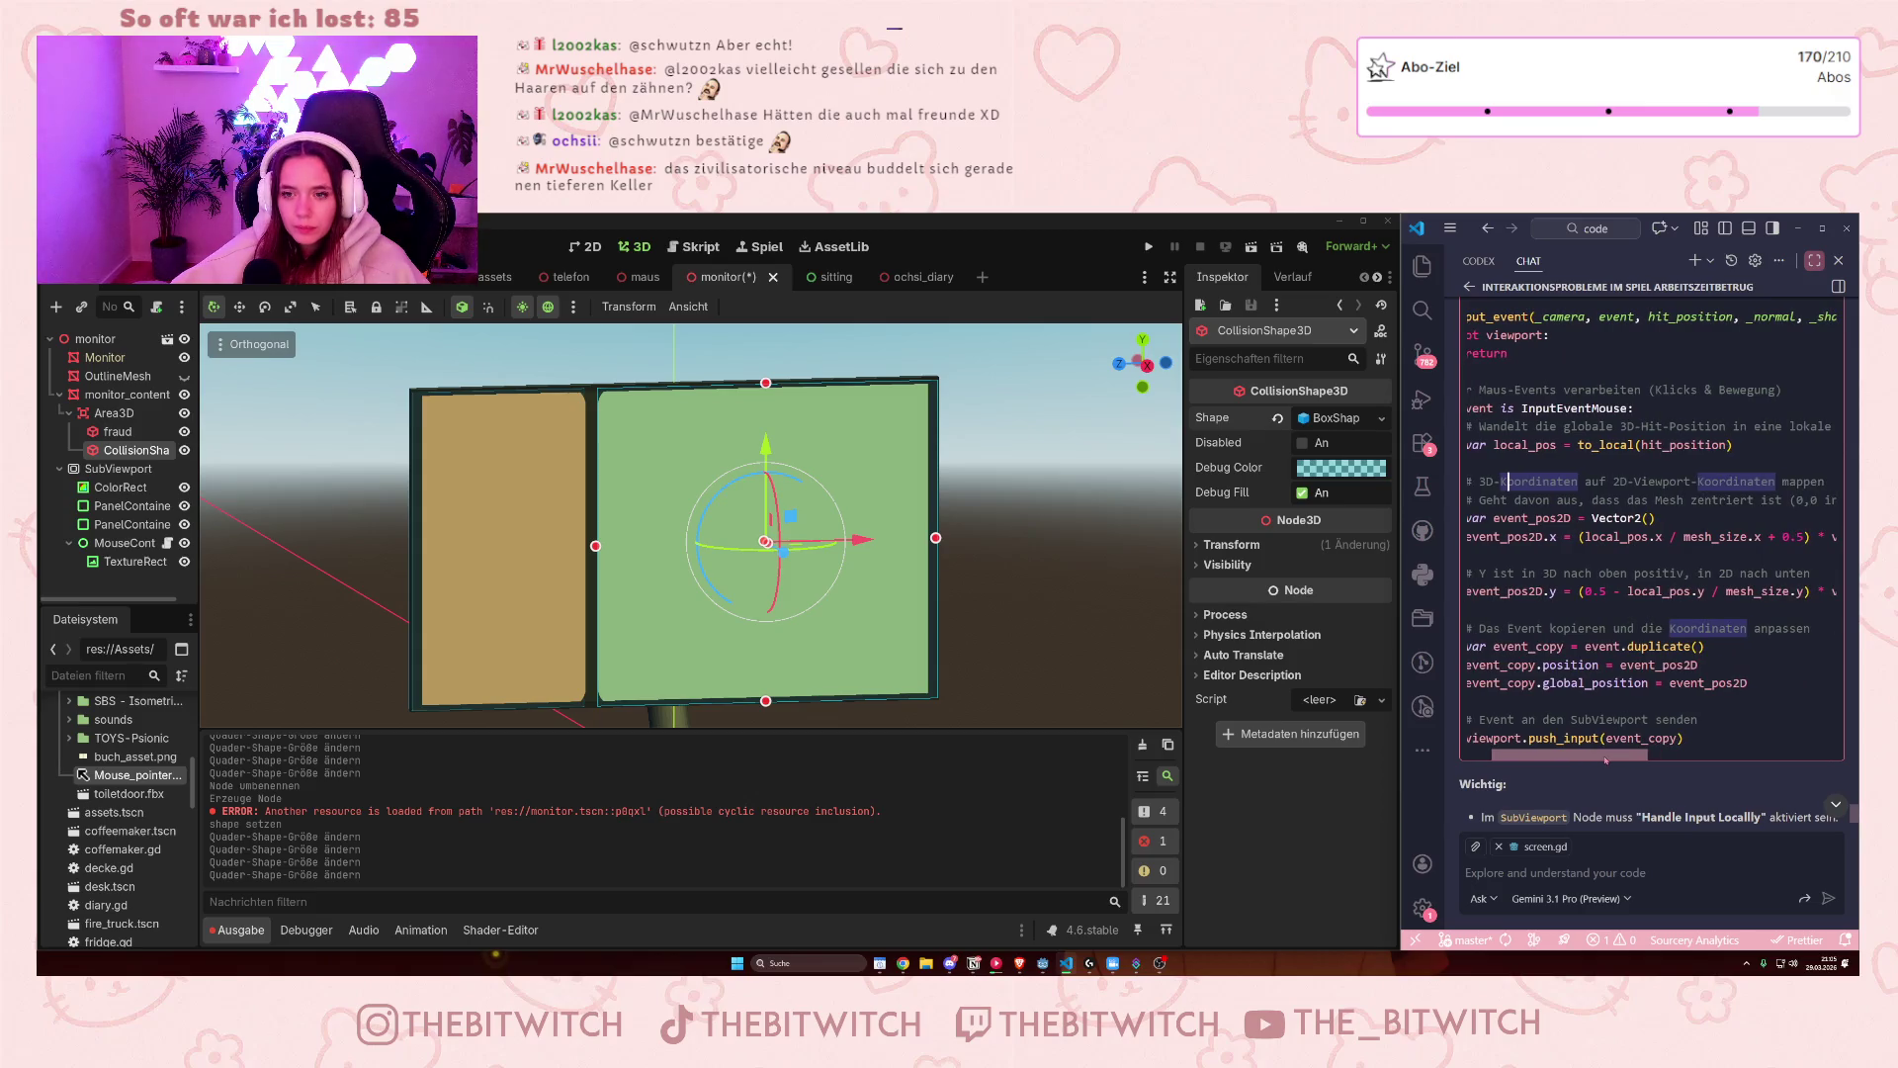
mouse_move(1612, 761)
left_mouse_down()
mouse_move(1643, 764)
mouse_move(1591, 768)
left_mouse_up()
scroll(1591, 731, "down", 3)
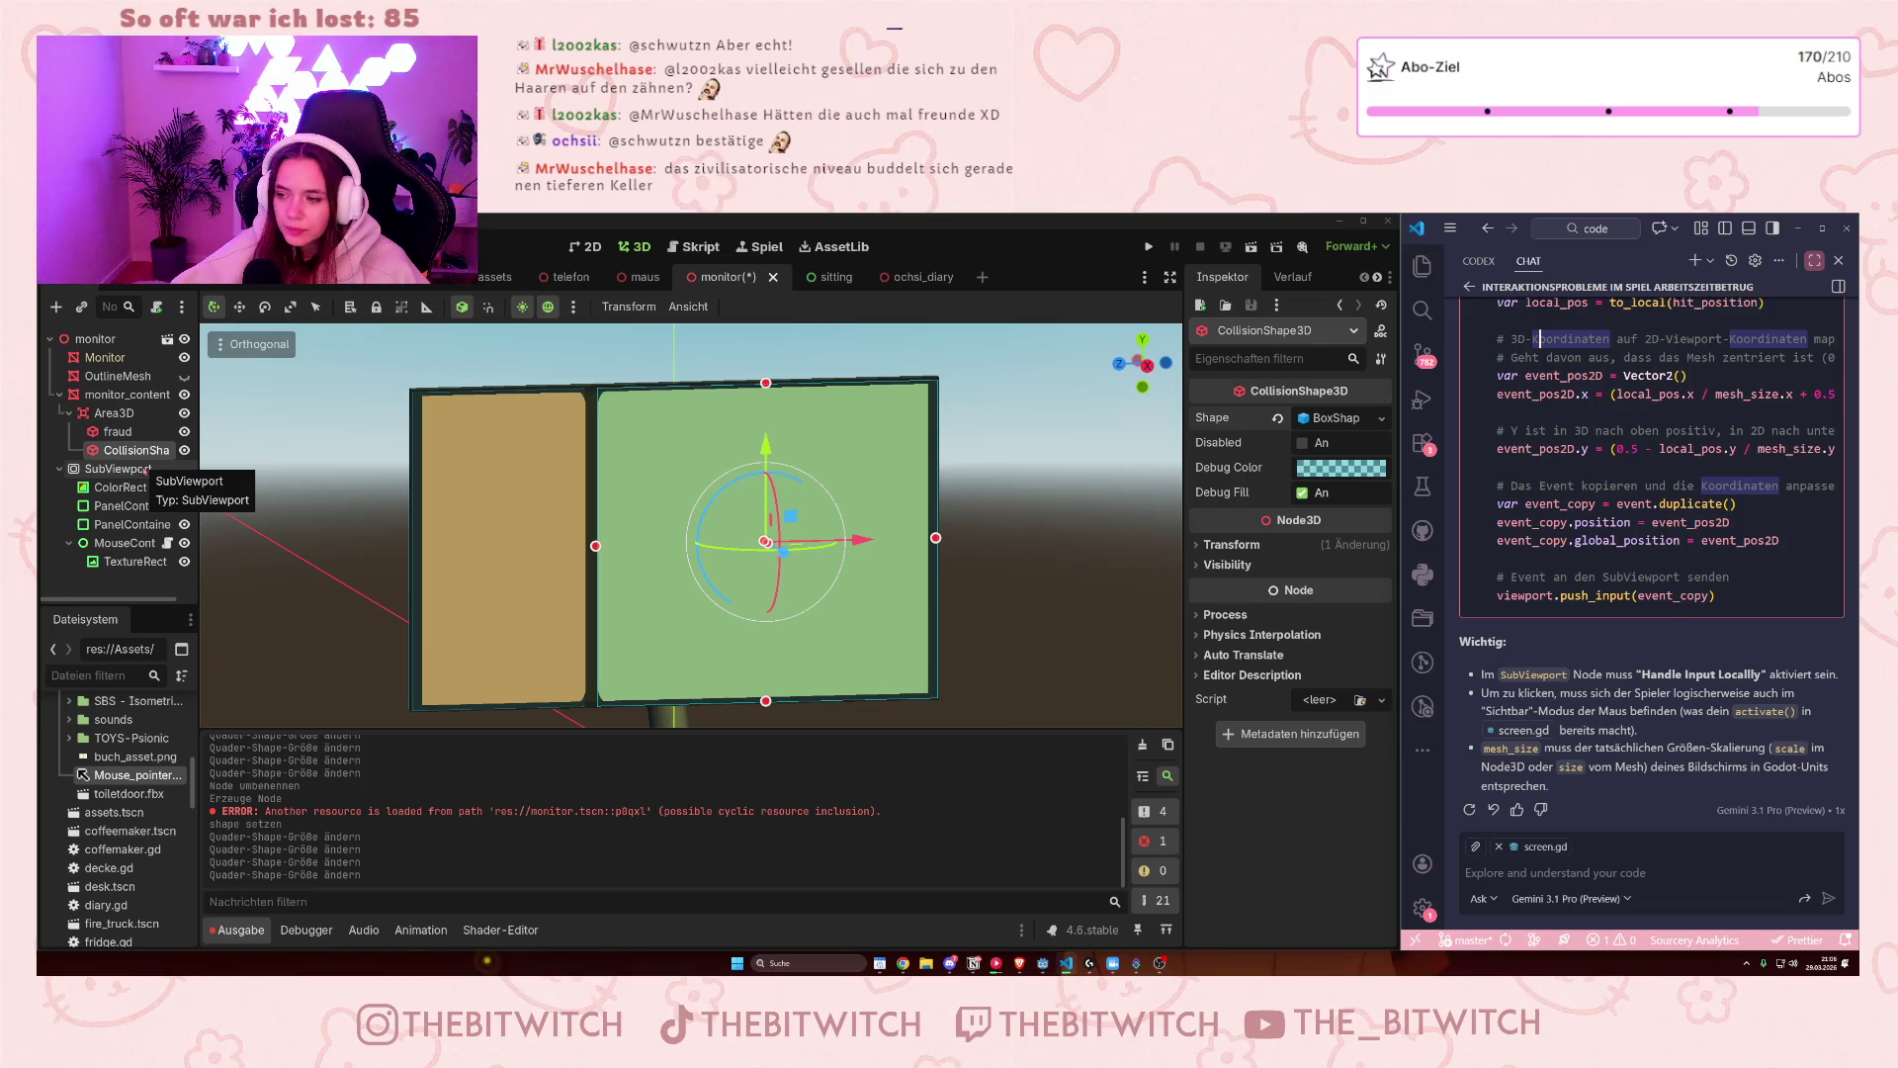
- Add a TextureRect child node, found by searching 'text' in the Create Node dialog
left_click(148, 470)
right_click(121, 474)
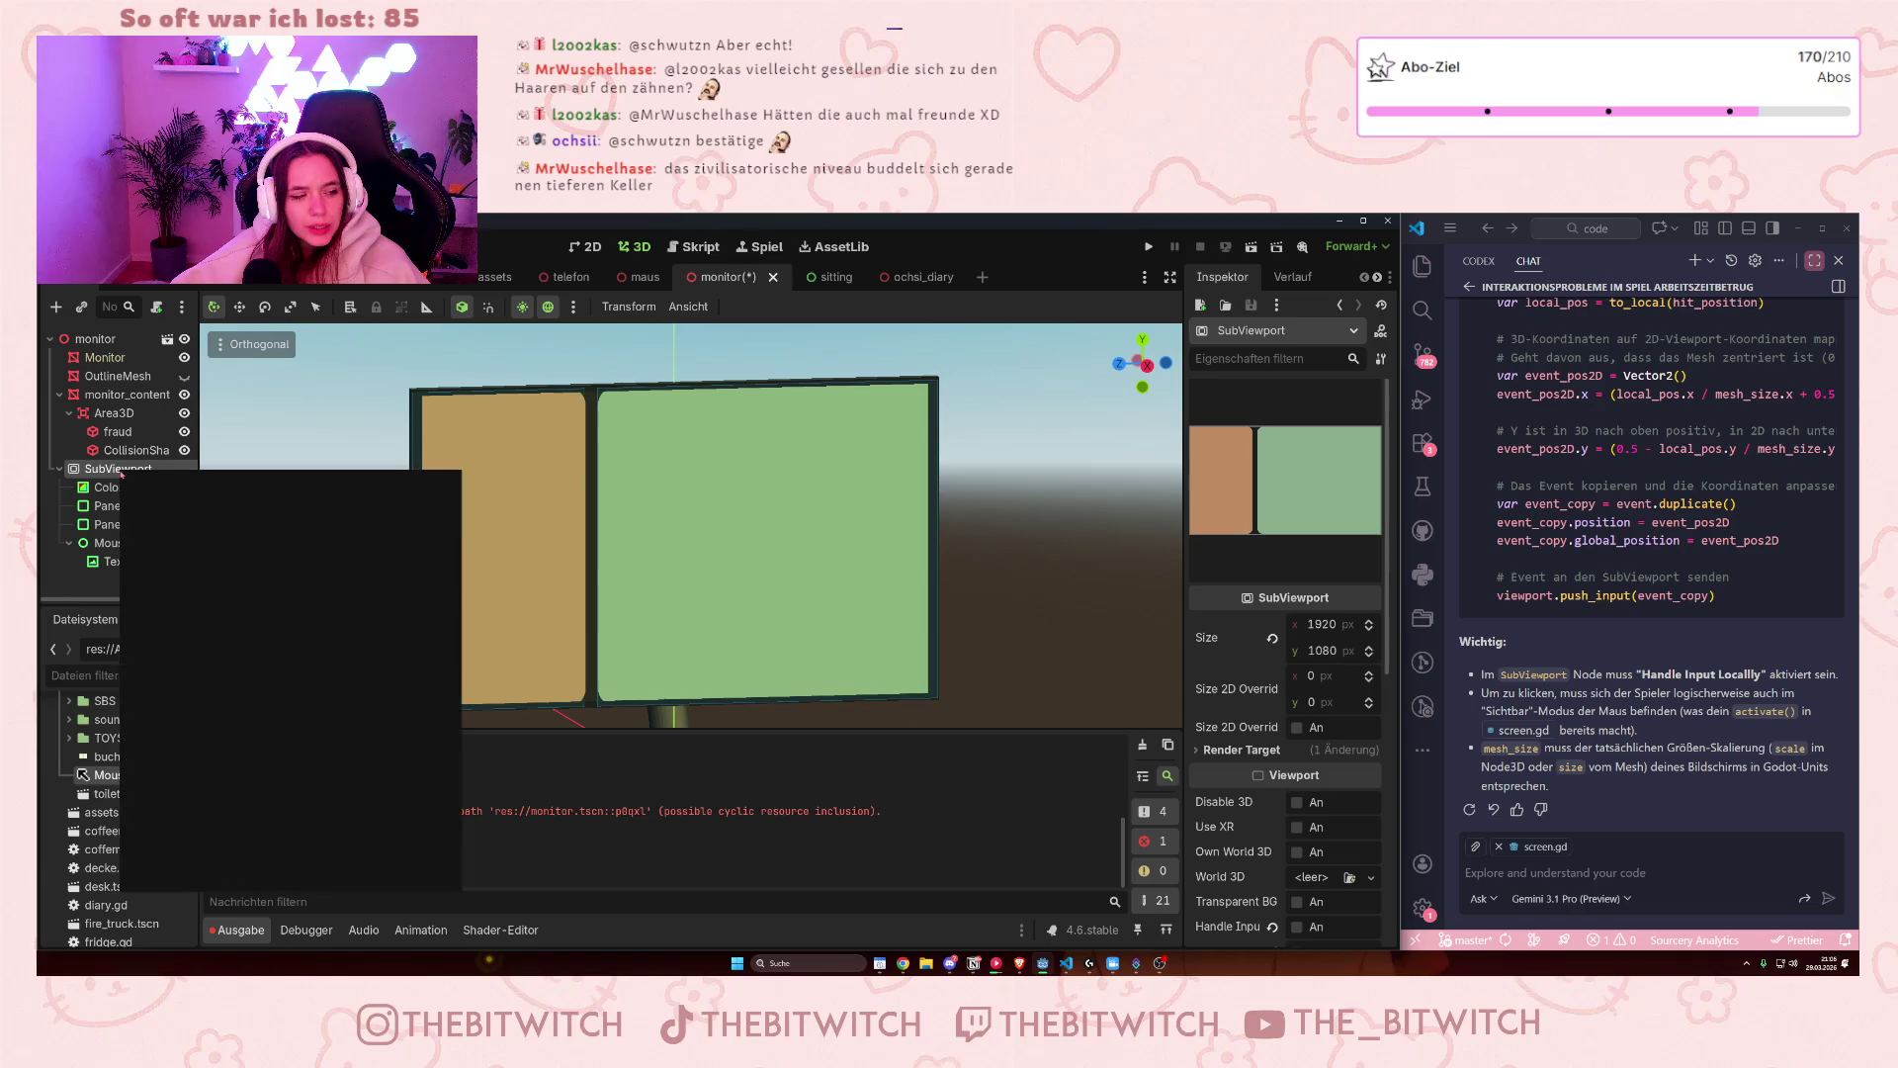
left_click(174, 487)
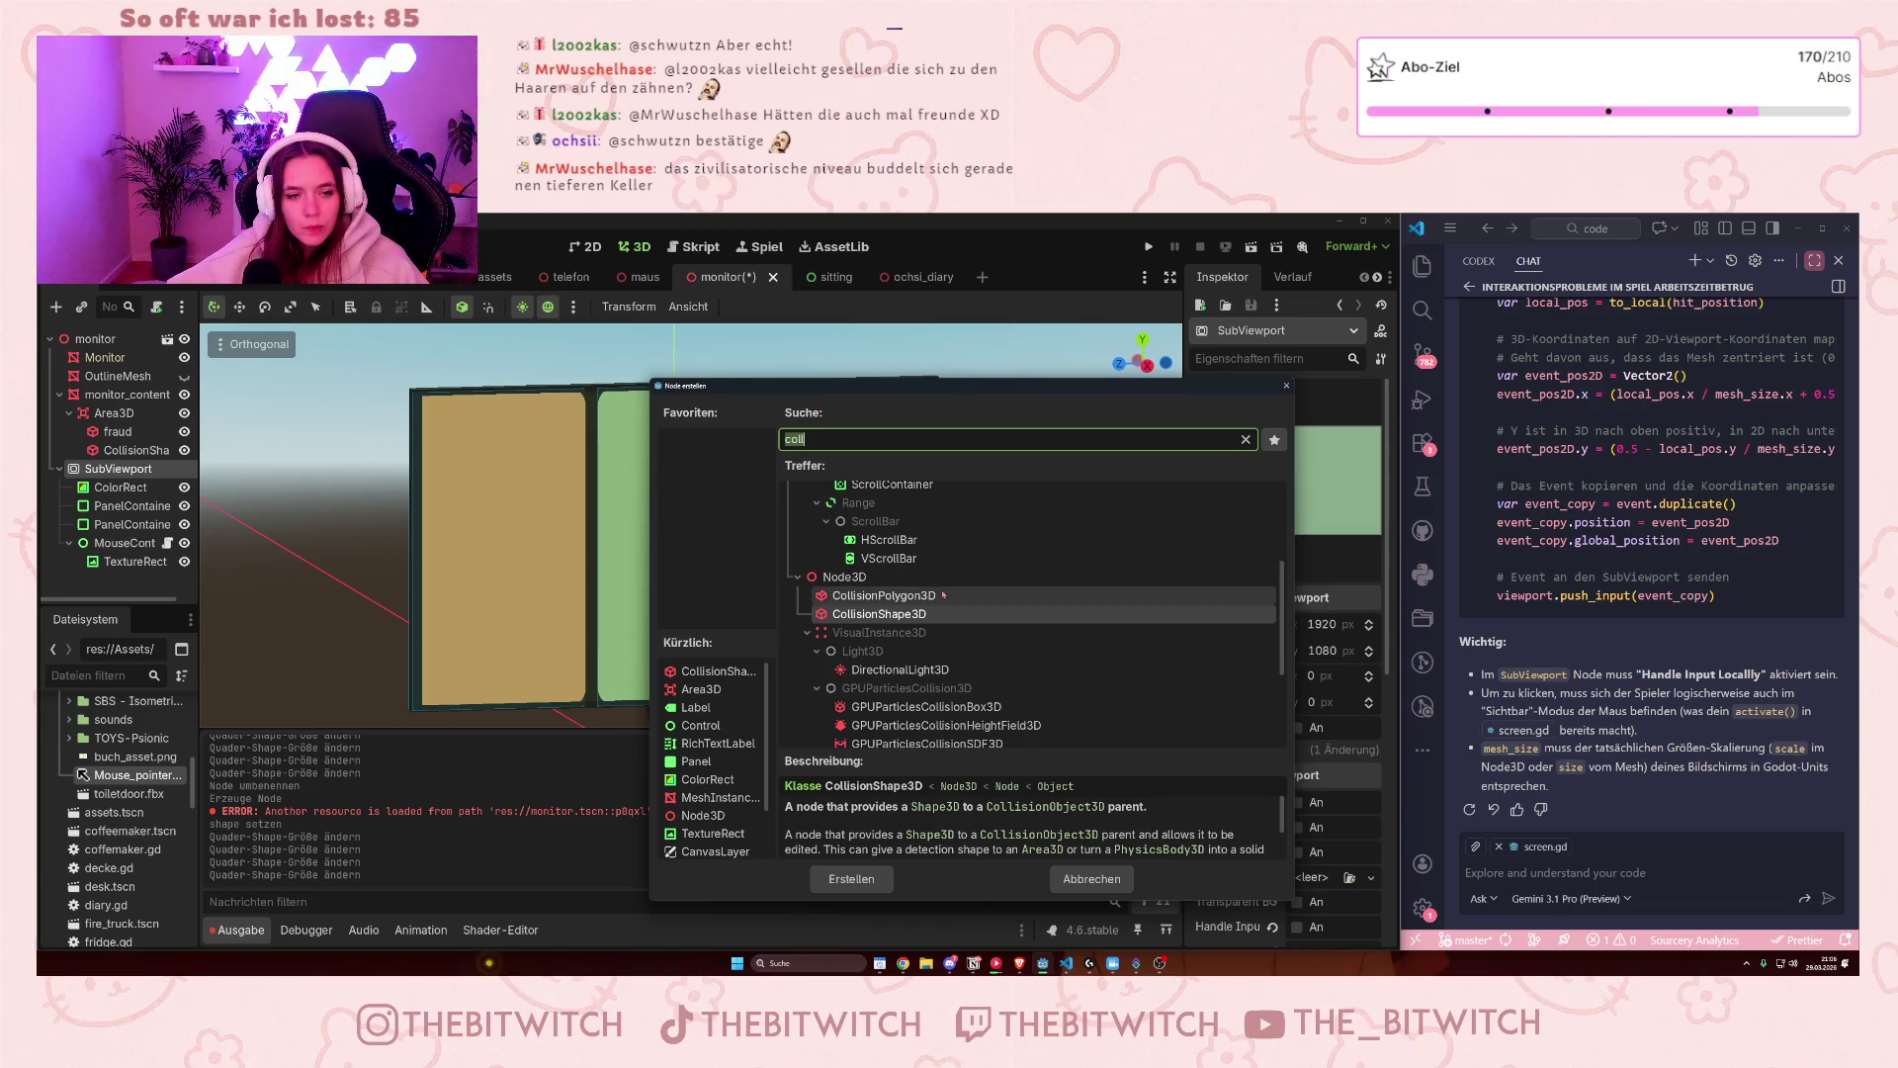
scroll(944, 594, "up", 3)
scroll(930, 613, "down", 5)
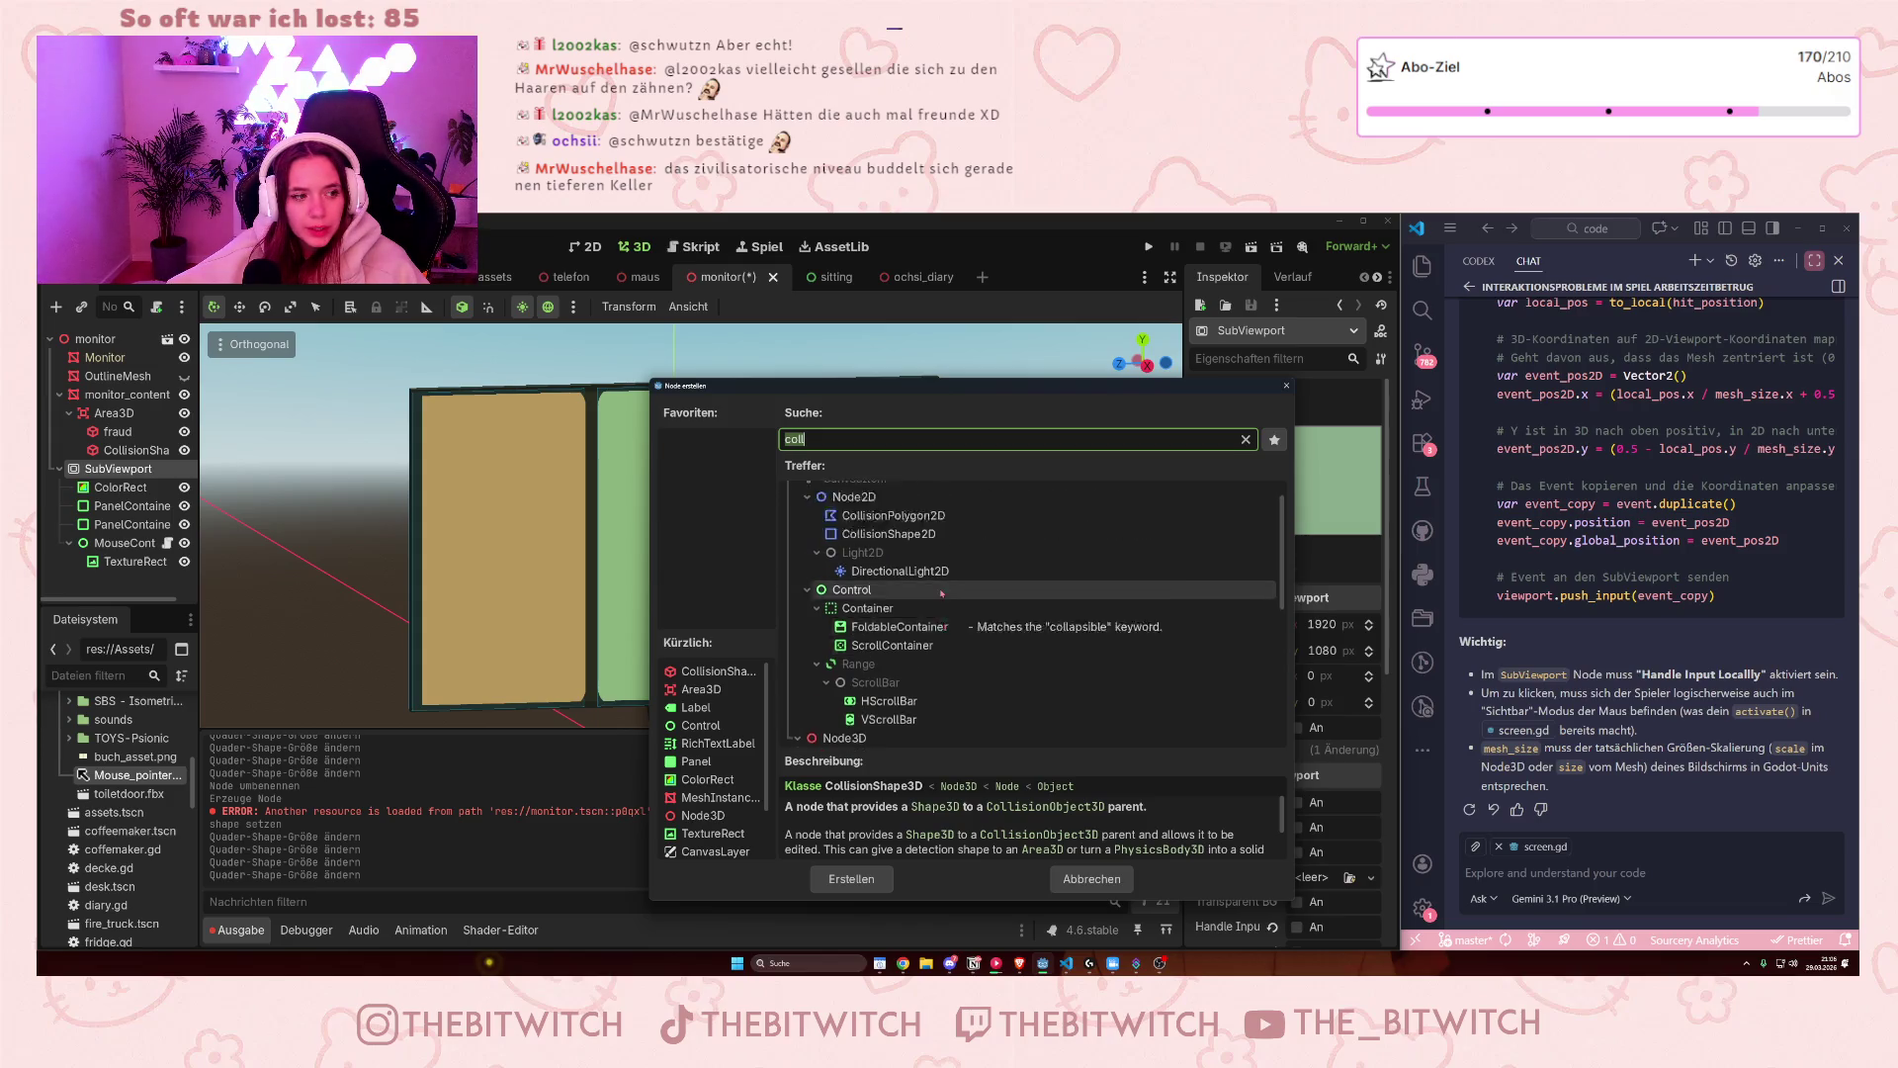
scroll(929, 614, "up", 8)
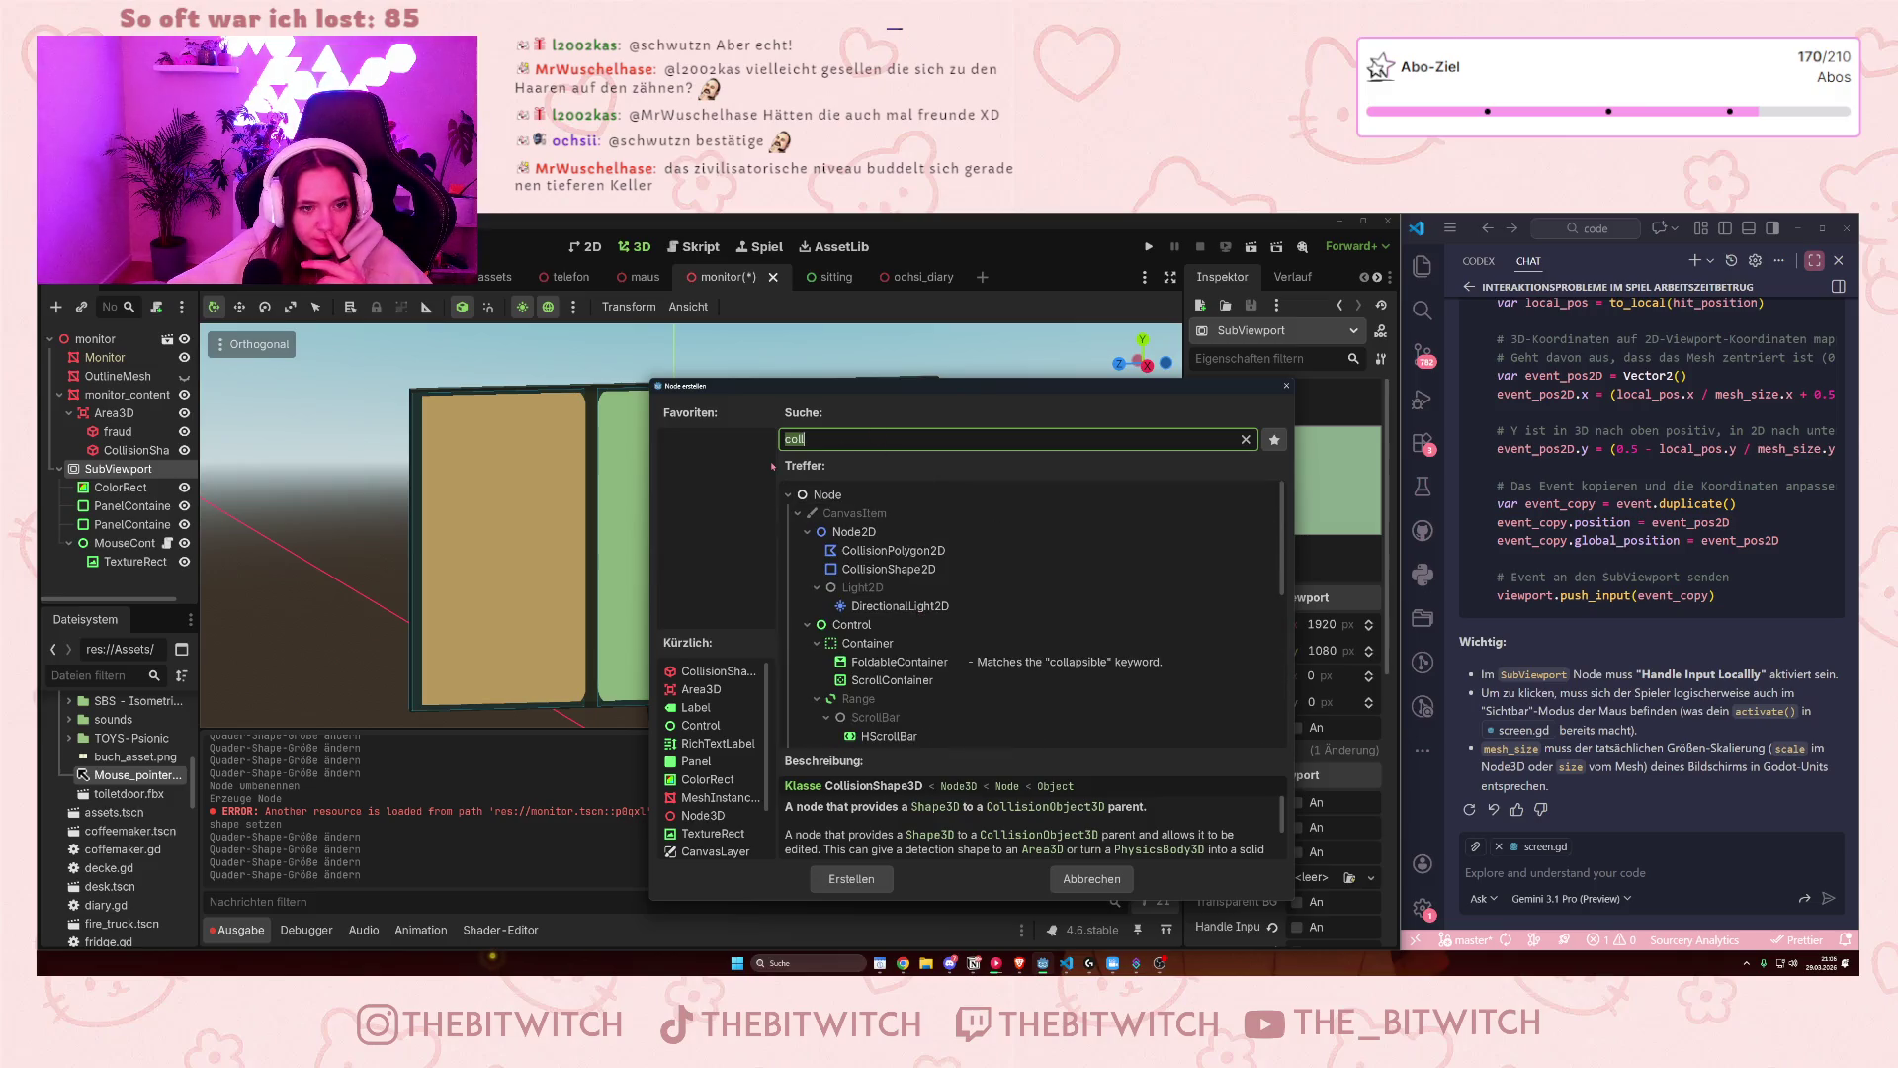
key("BackSpace")
type("text")
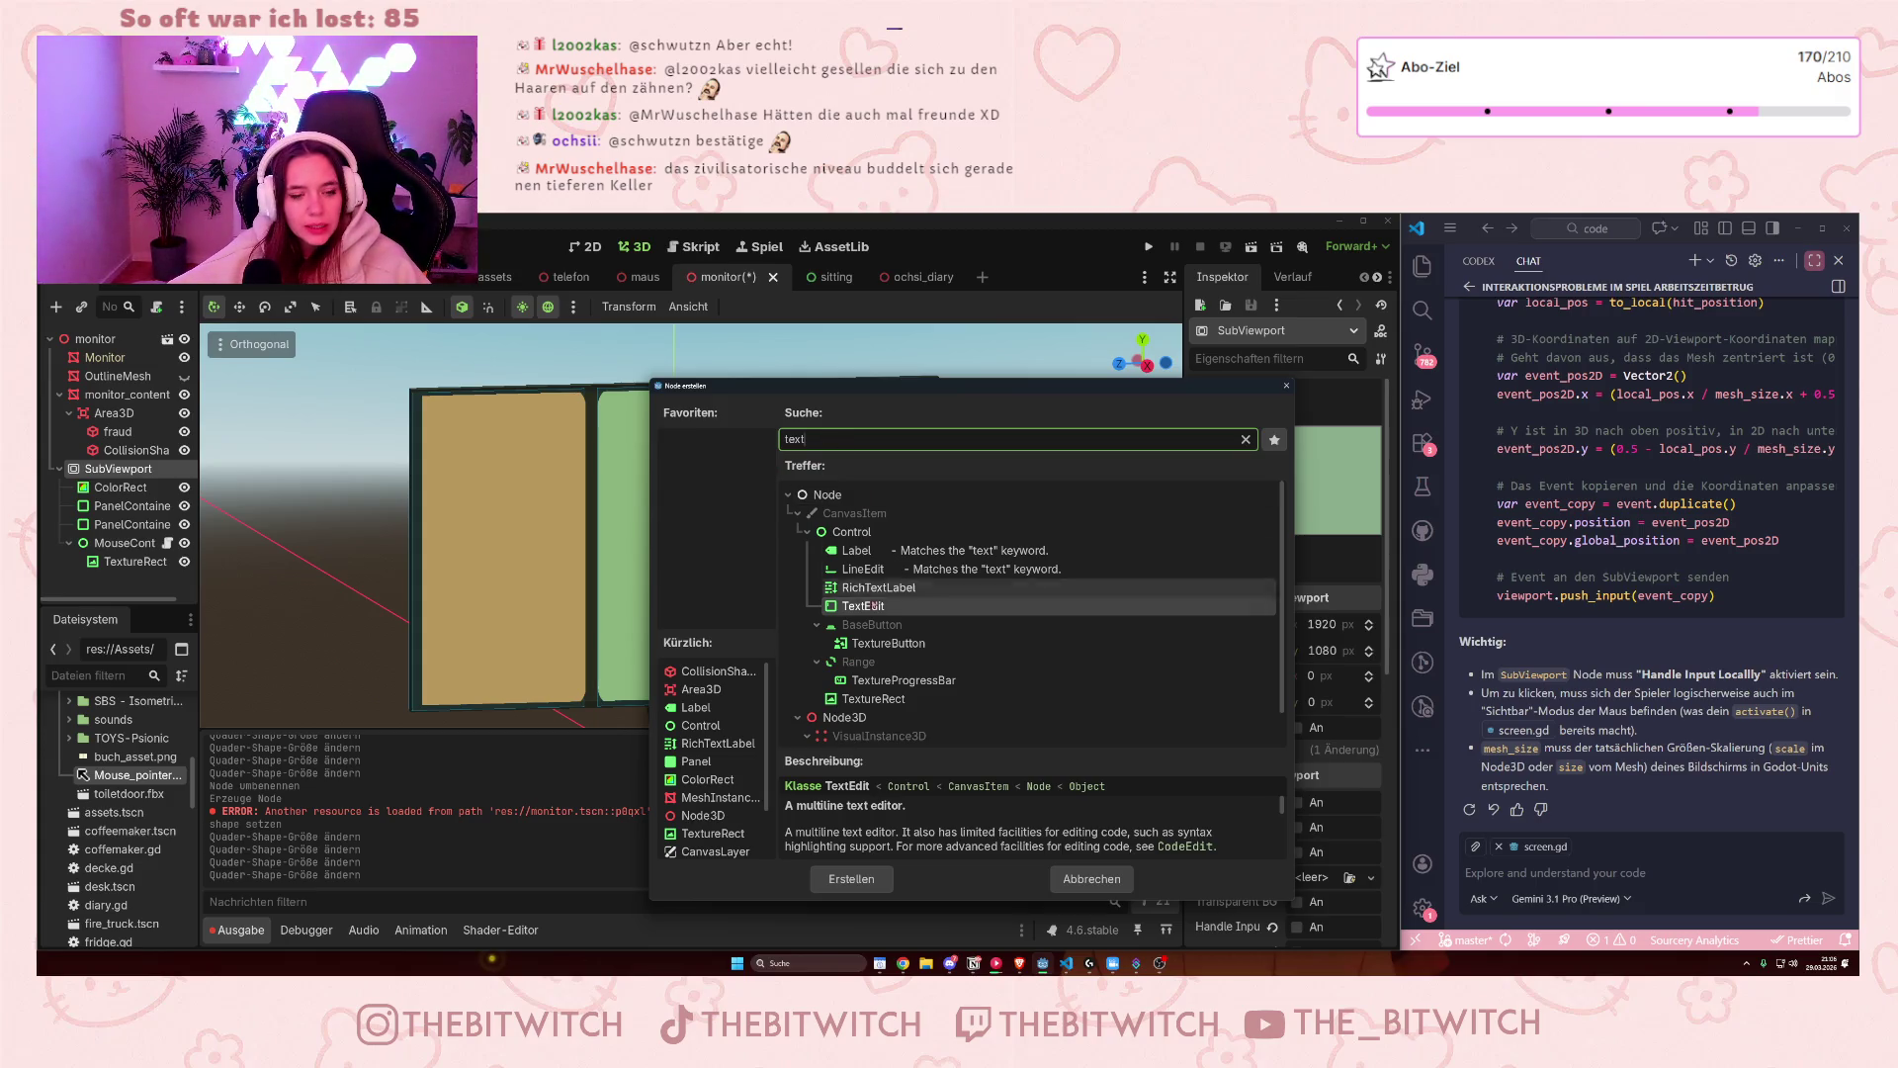
scroll(861, 683, "down", 1)
left_click(869, 666)
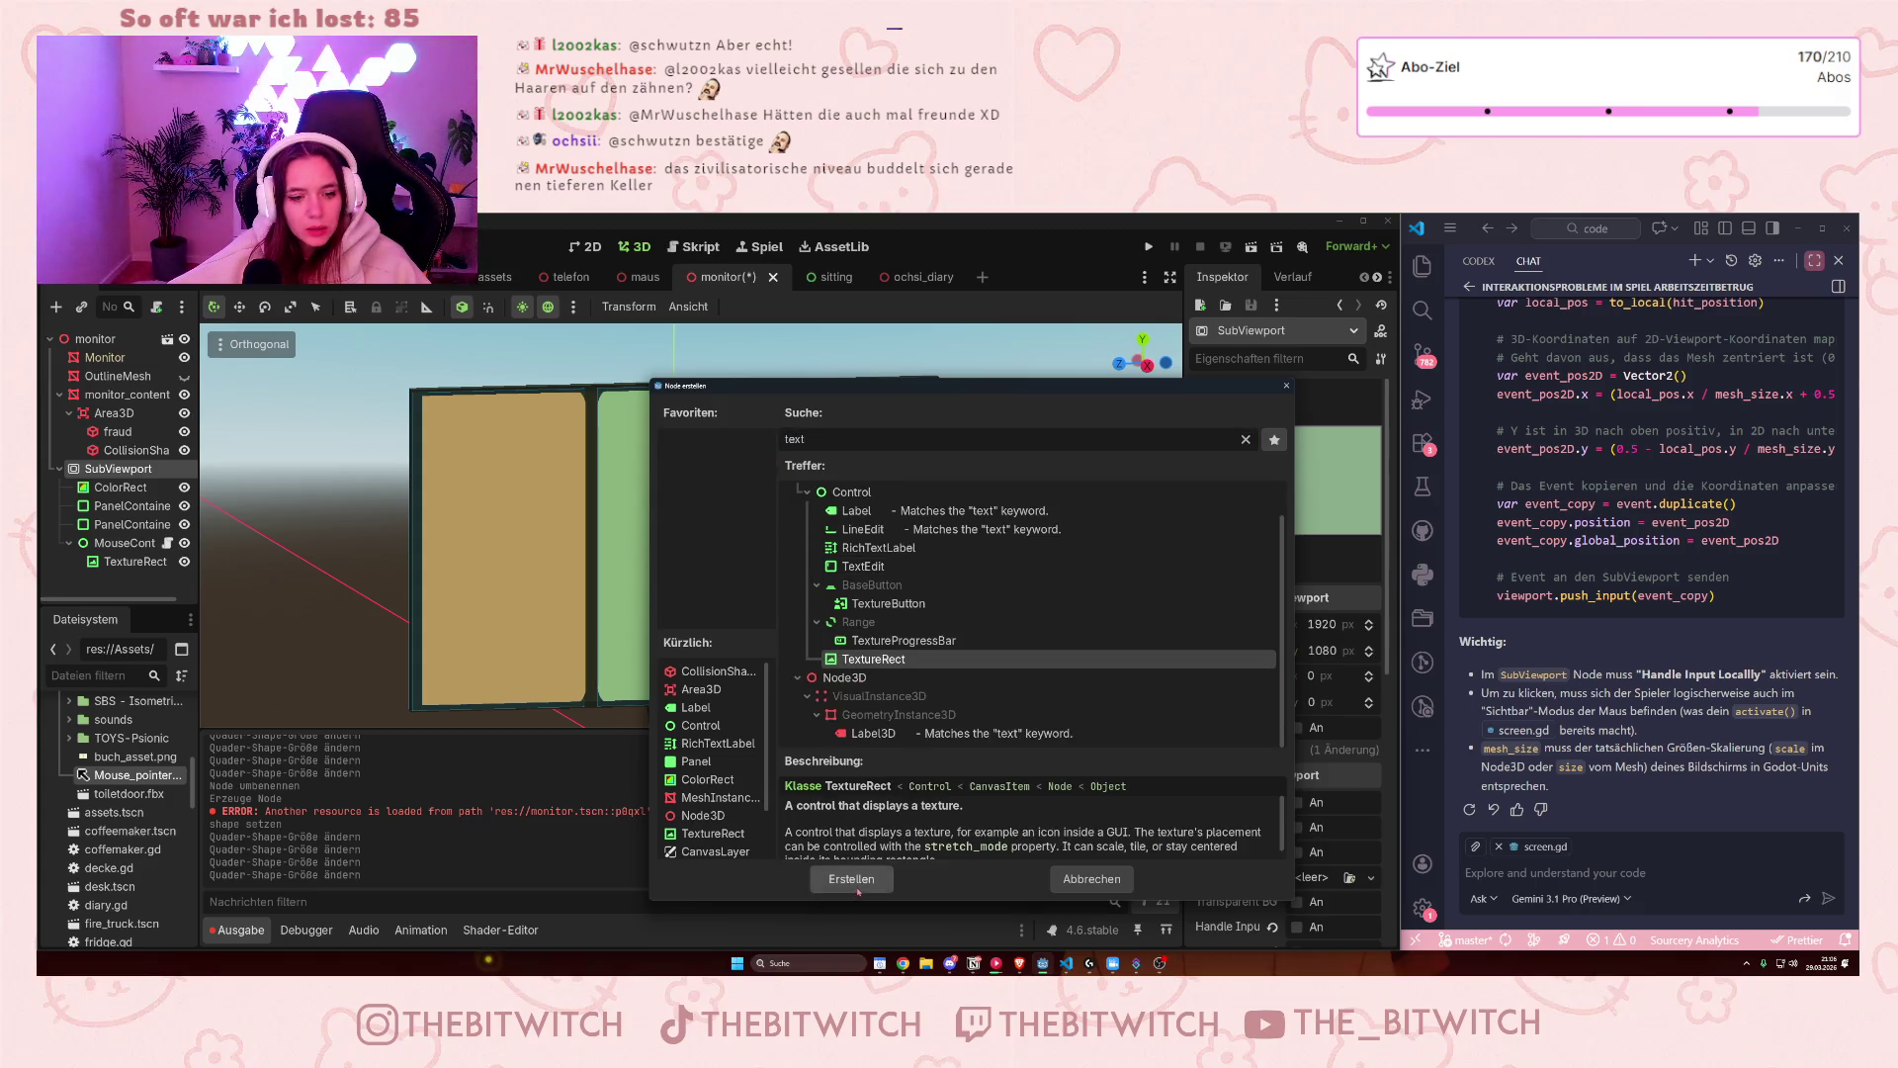
left_click(852, 878)
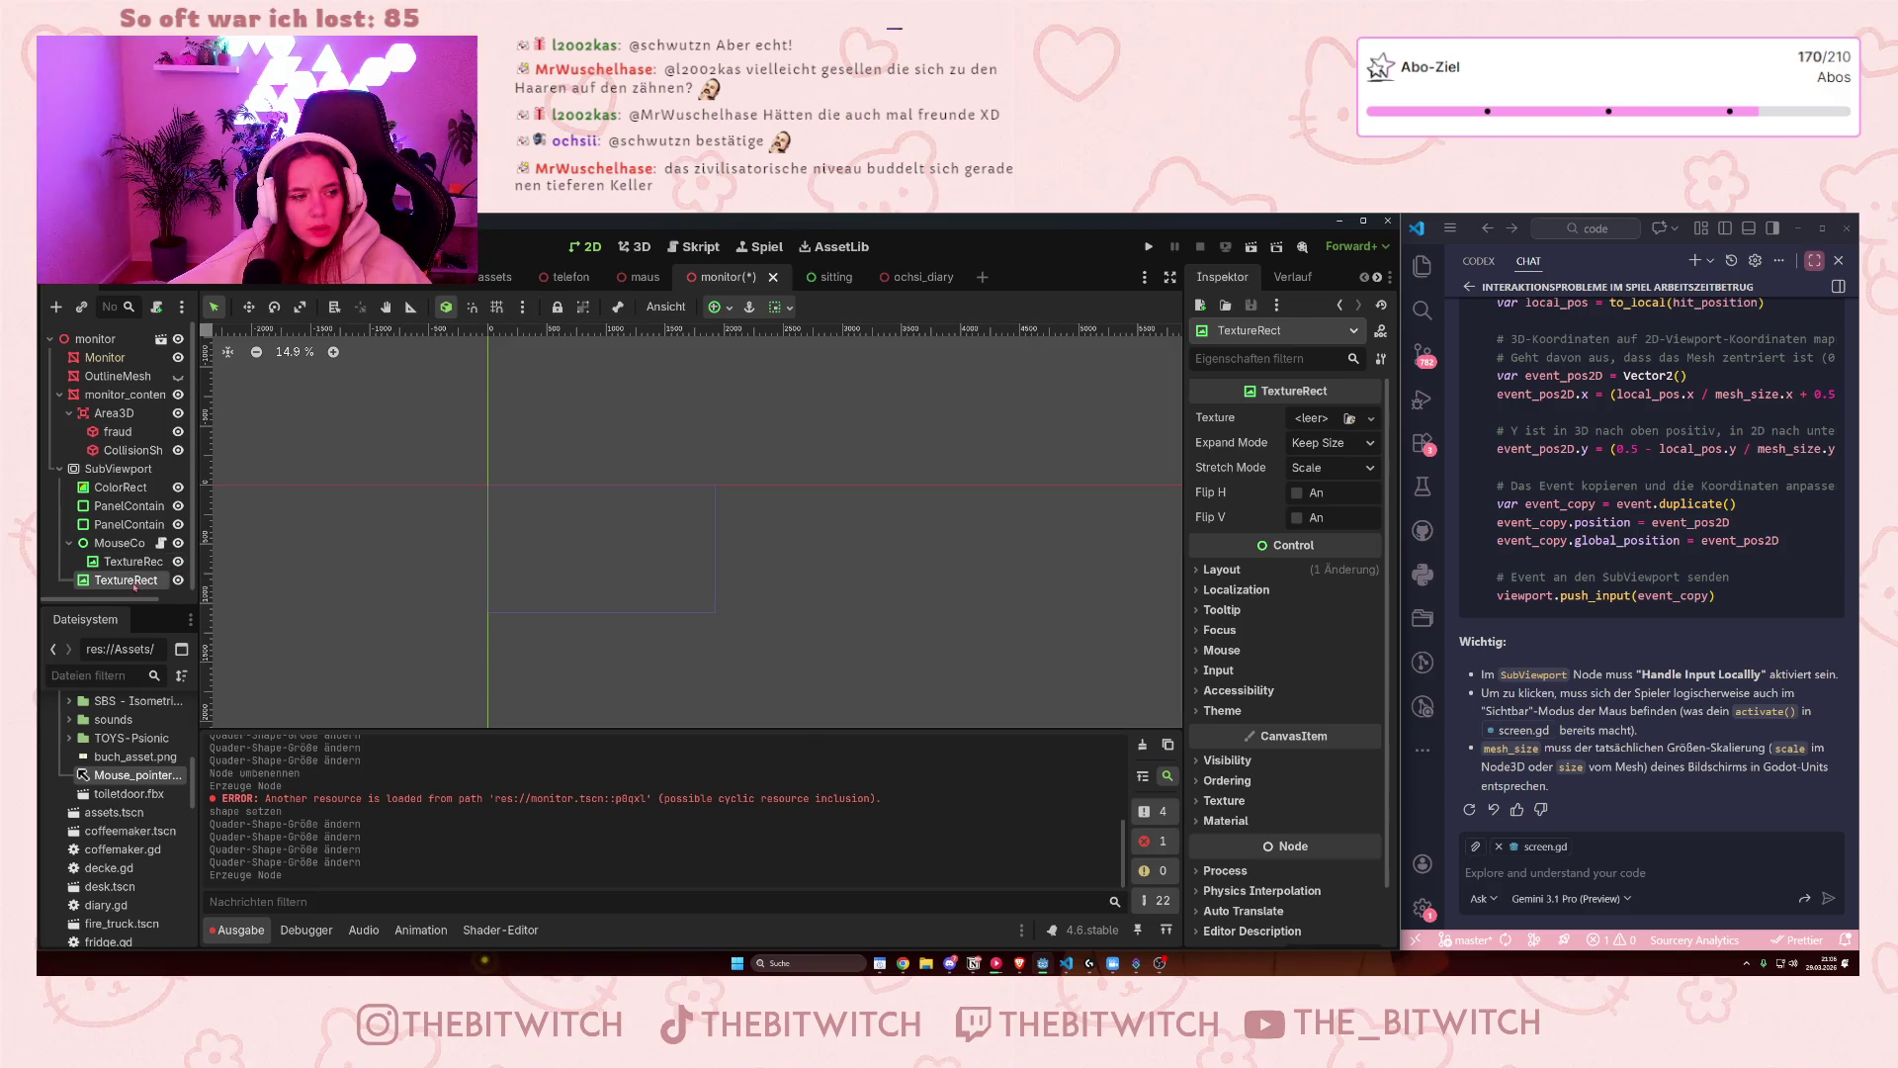
- Move the new TextureRect directly under SubViewport and rename it Off-Button
mouse_move(132, 585)
left_mouse_down()
mouse_move(138, 546)
mouse_move(116, 549)
left_mouse_up()
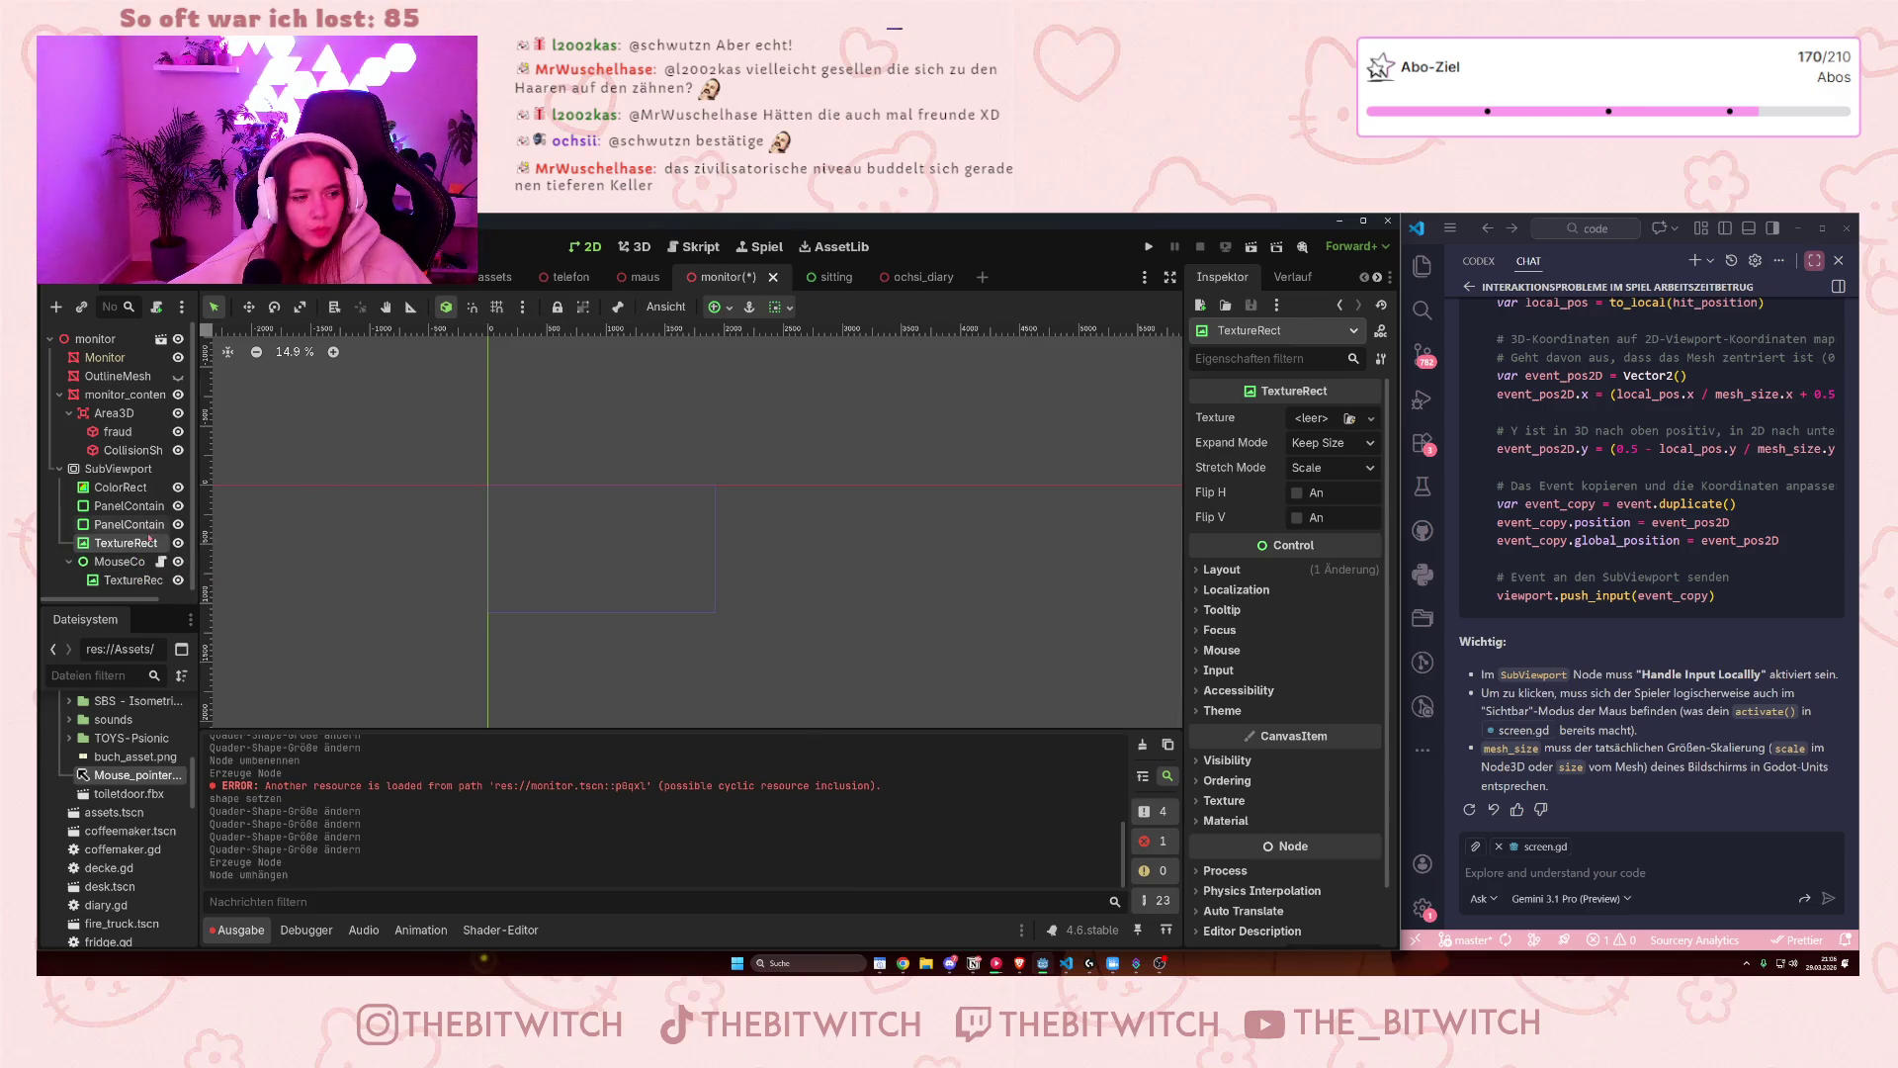
left_click(116, 549)
type("Off-Buton")
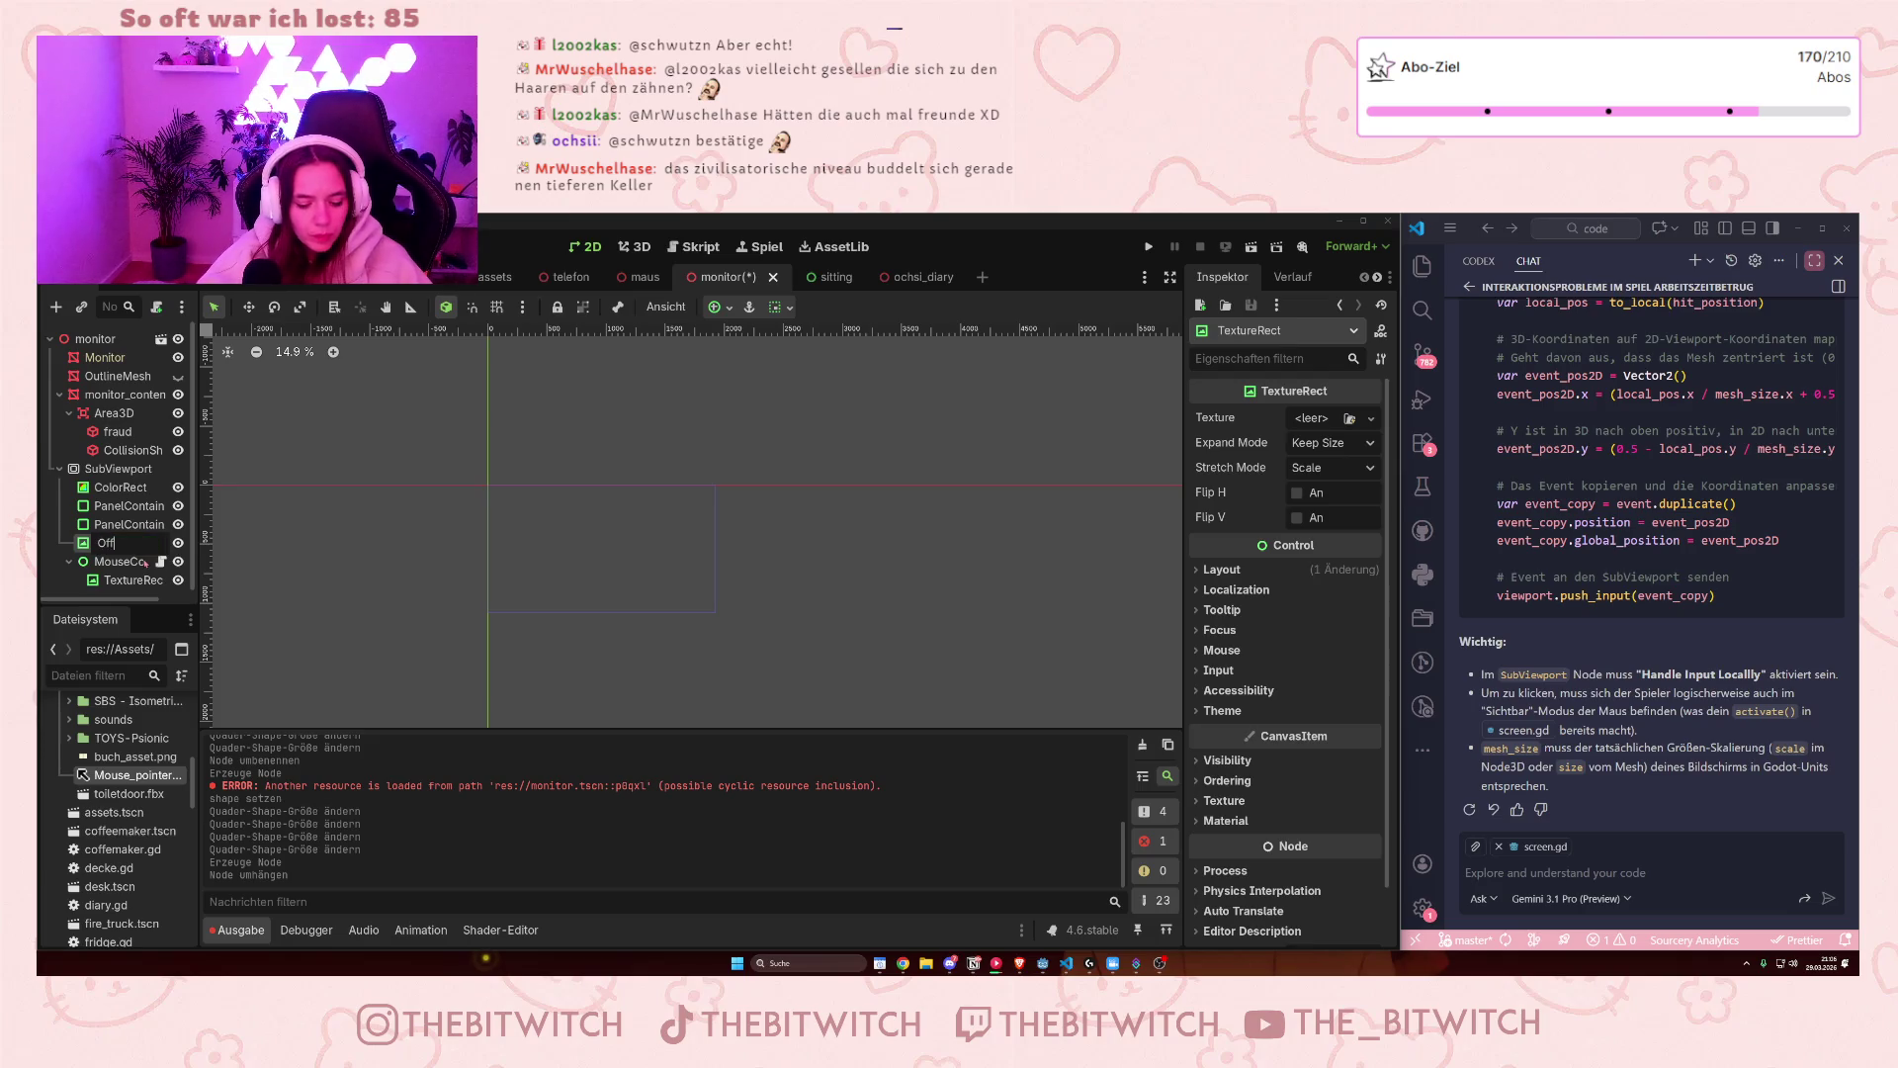
left_click(140, 542)
type("tton")
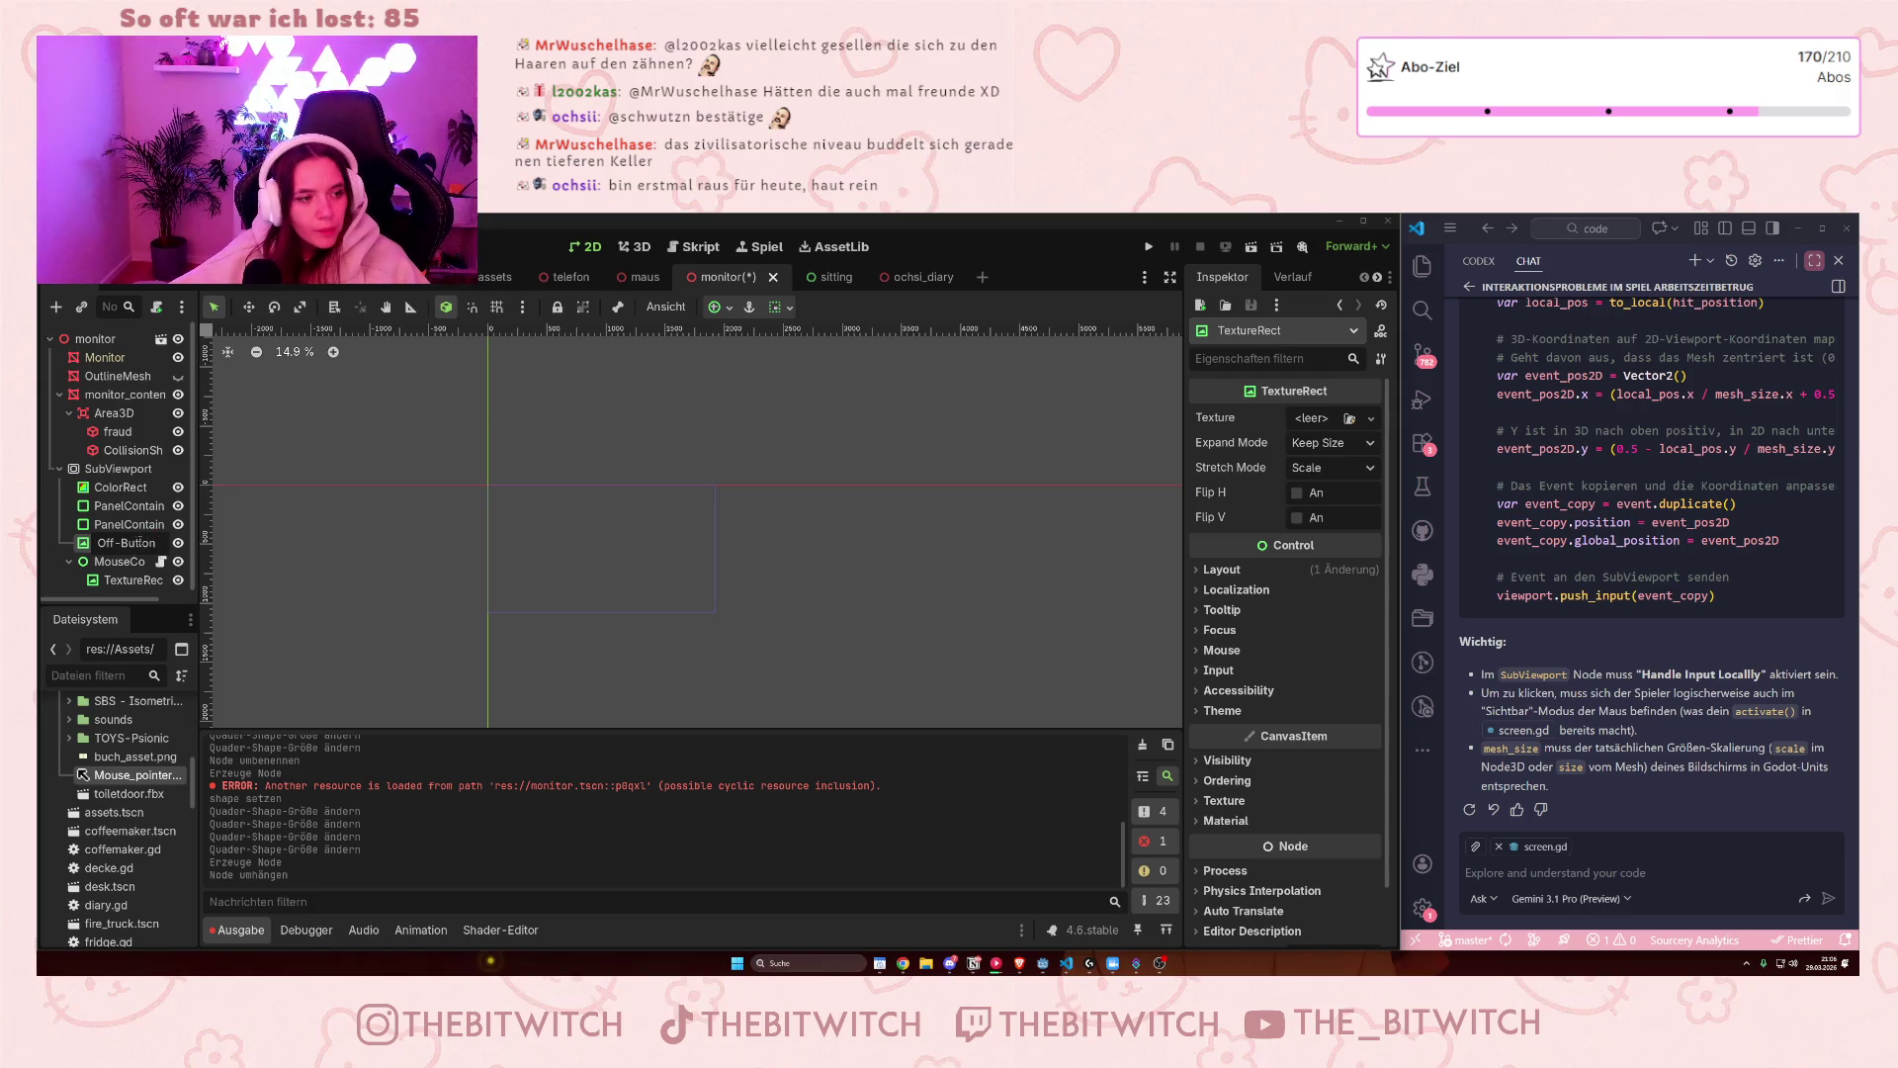
key("Return")
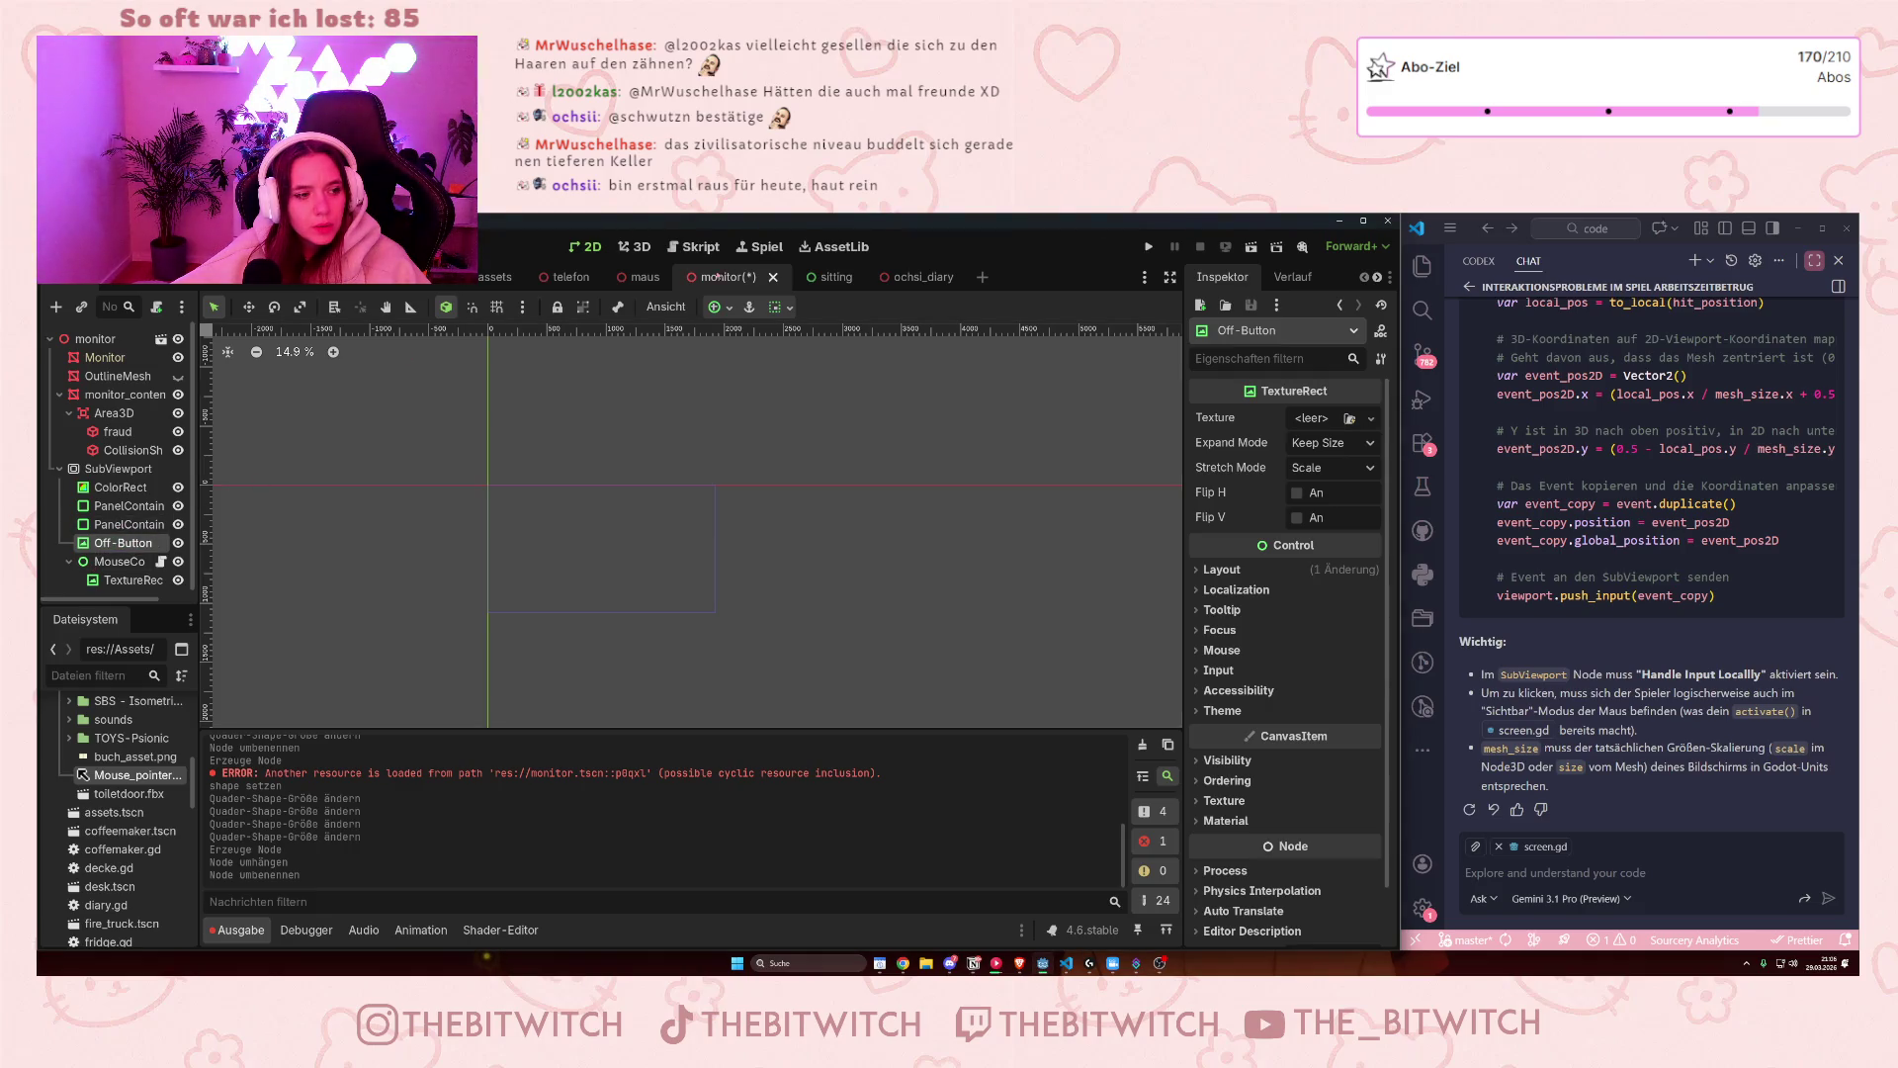
- Anchor Off-Button to the top-left preset and check the 3D monitor
left_click(772, 310)
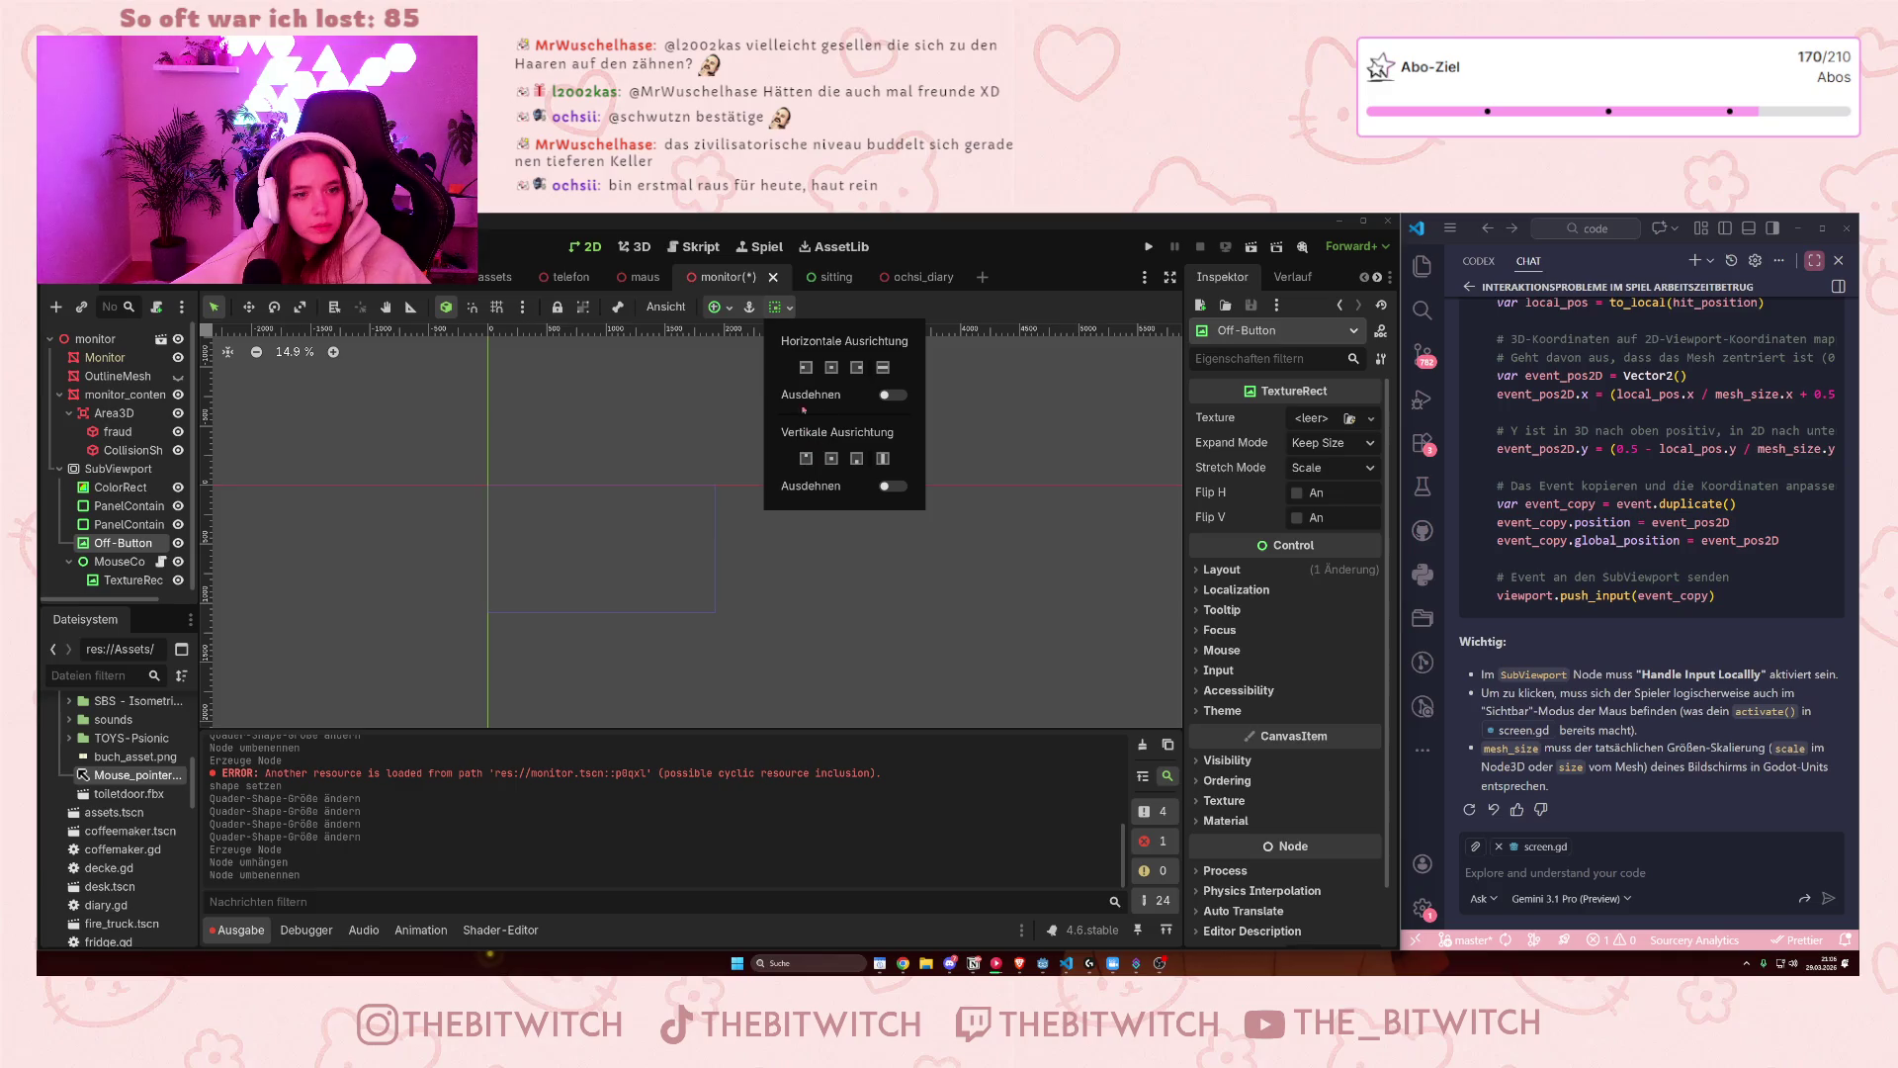
left_click(719, 307)
left_click(720, 307)
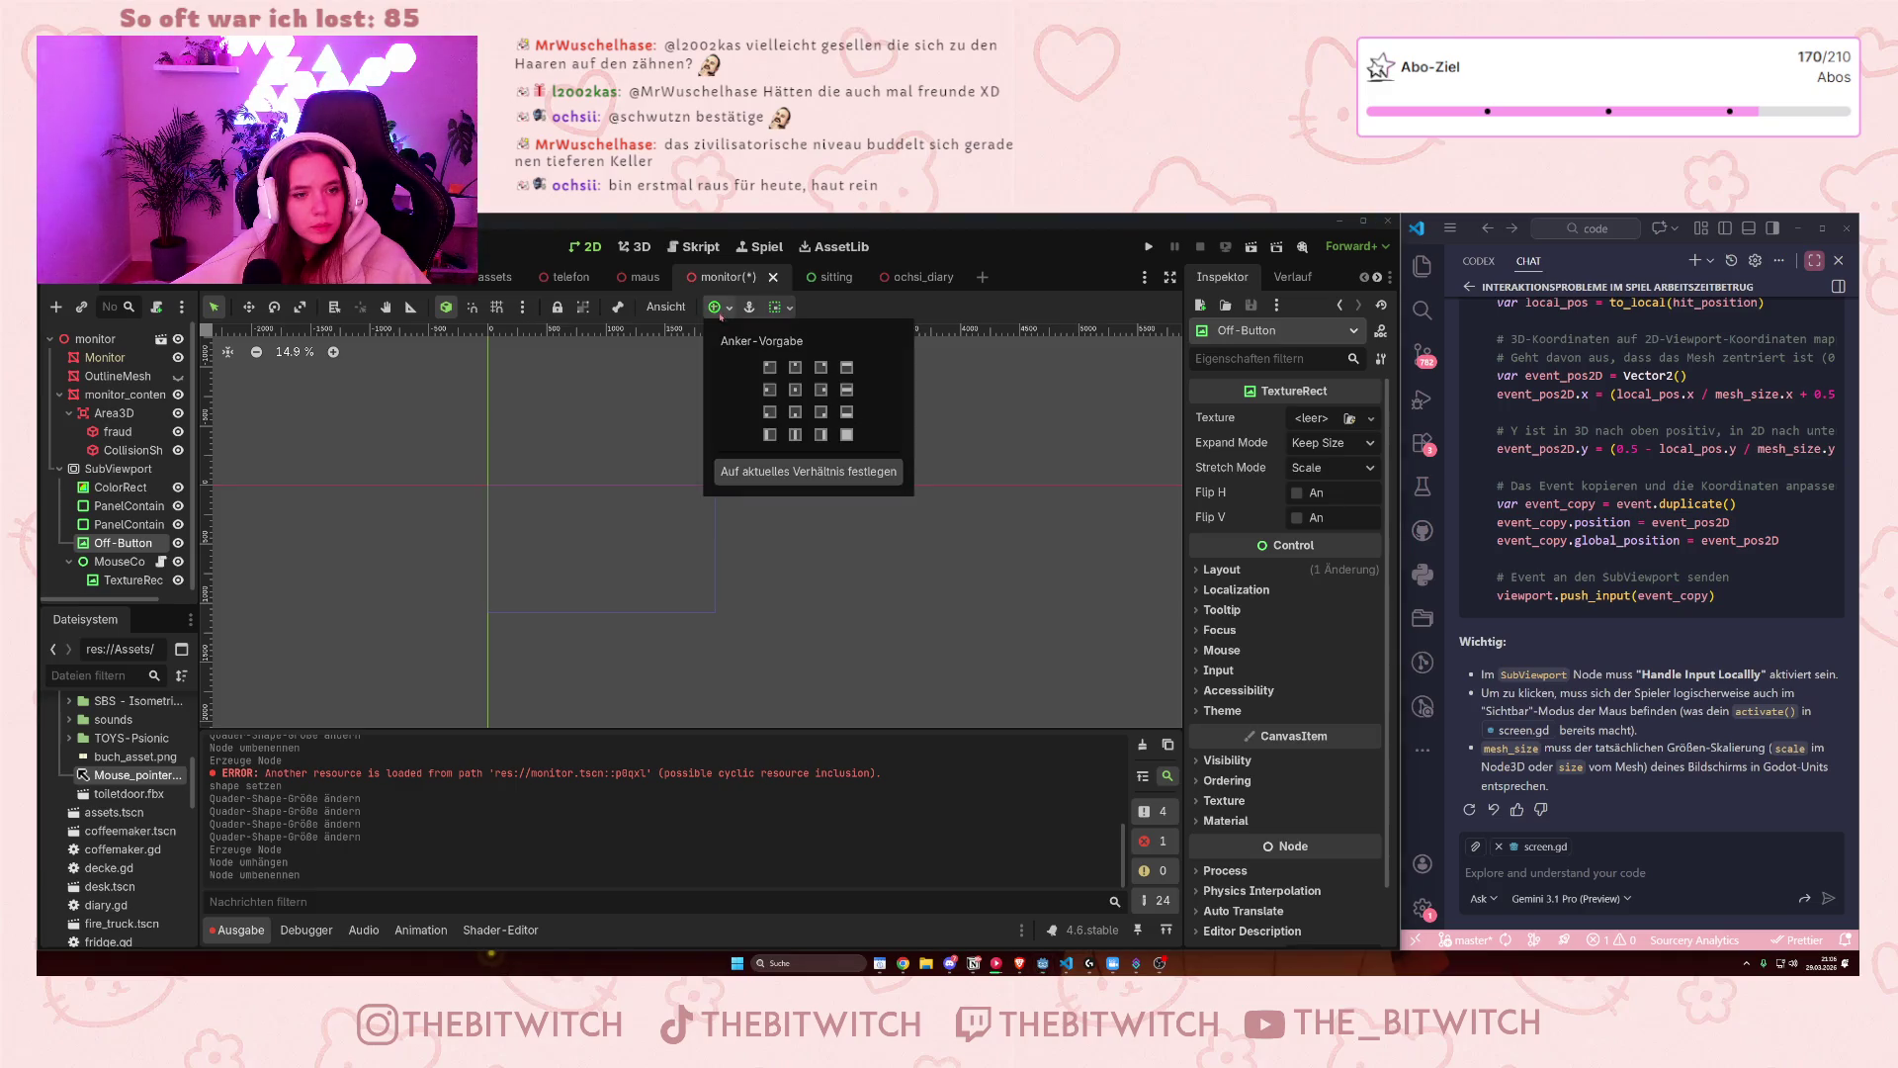
left_click(769, 366)
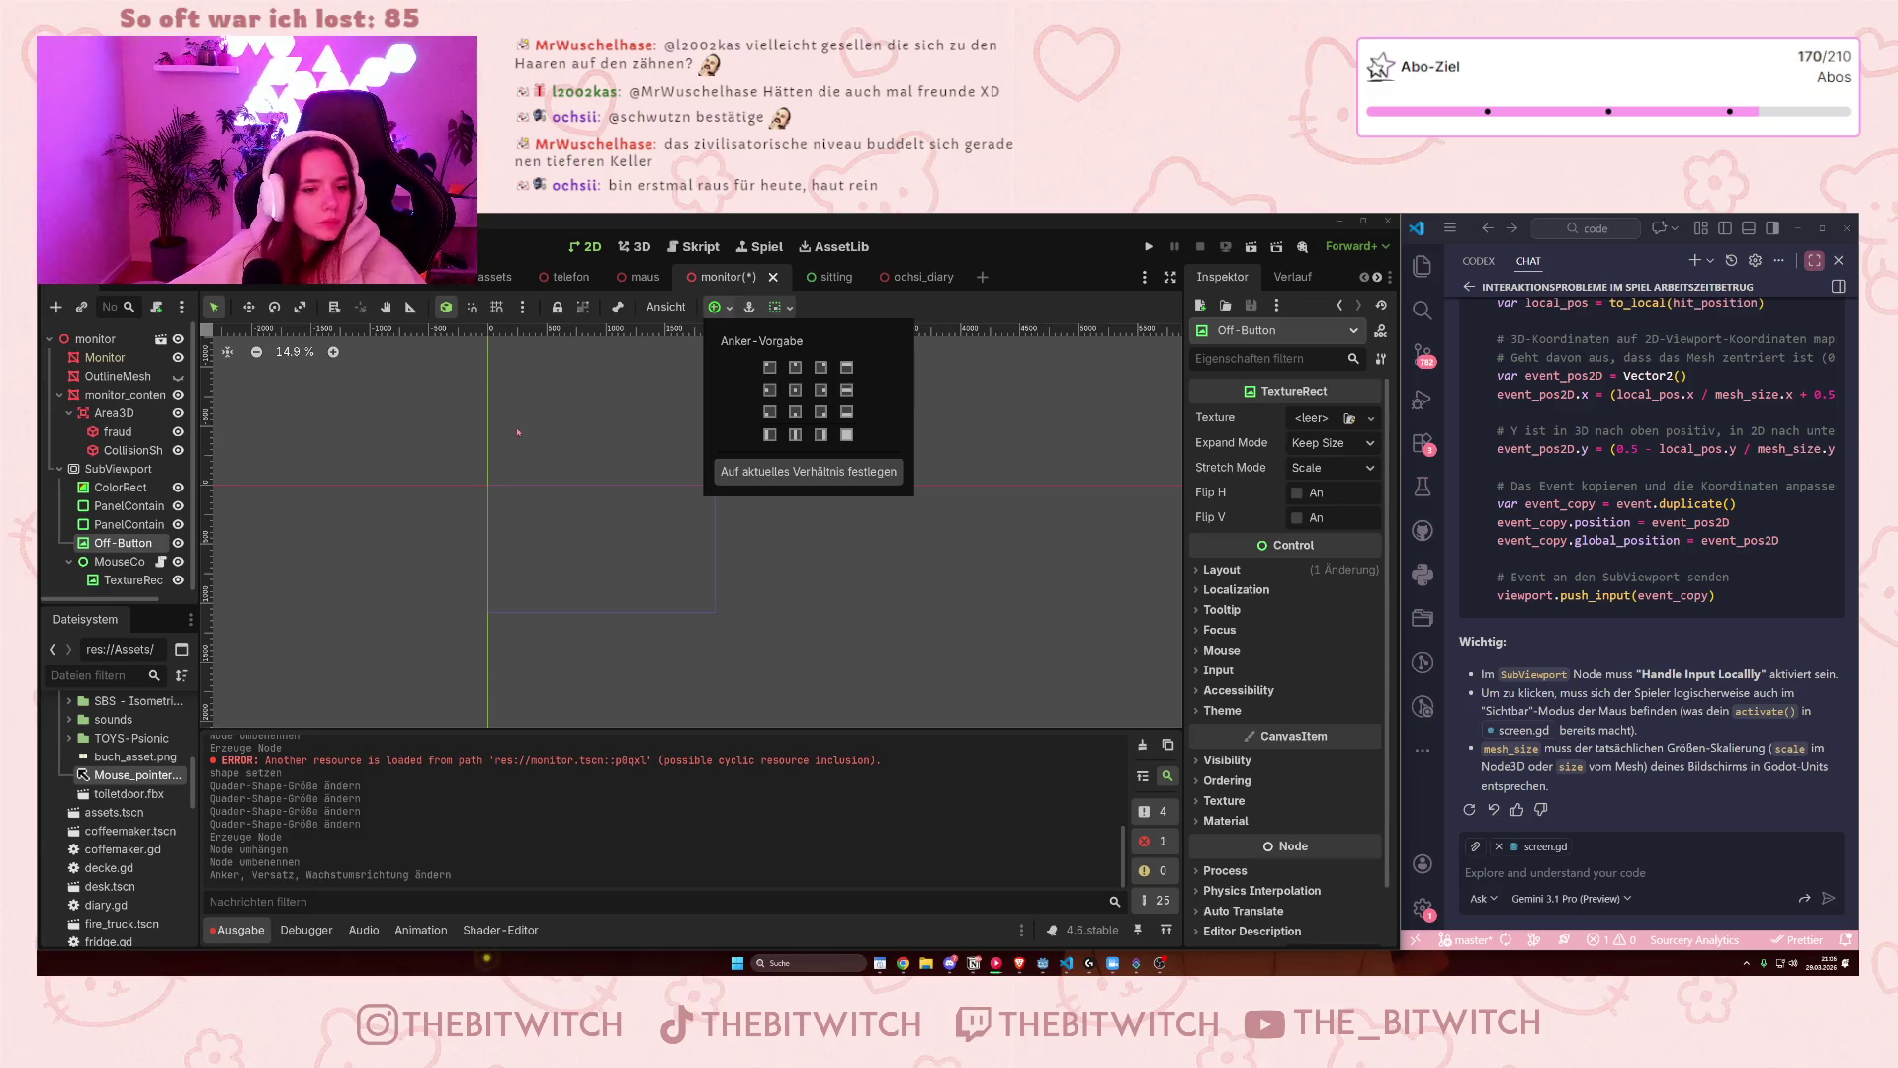
left_click(114, 554)
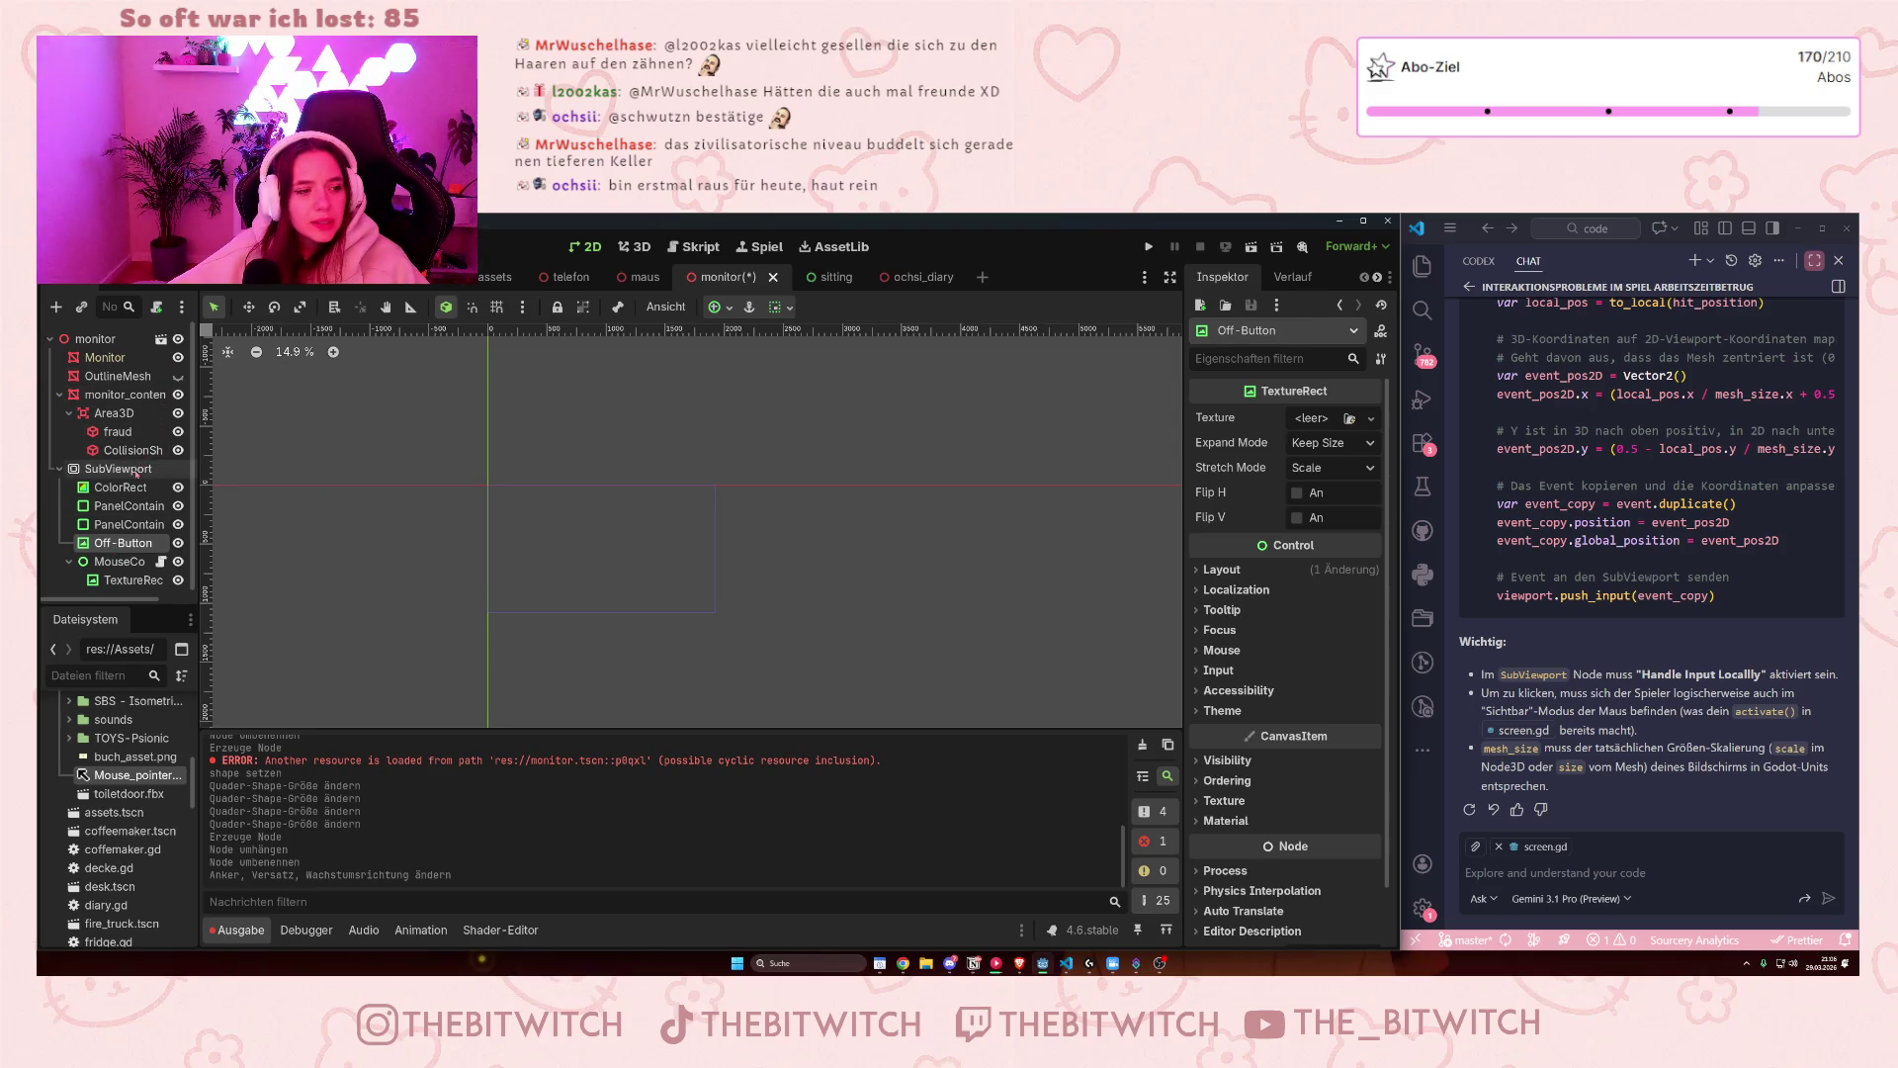
left_click(126, 394)
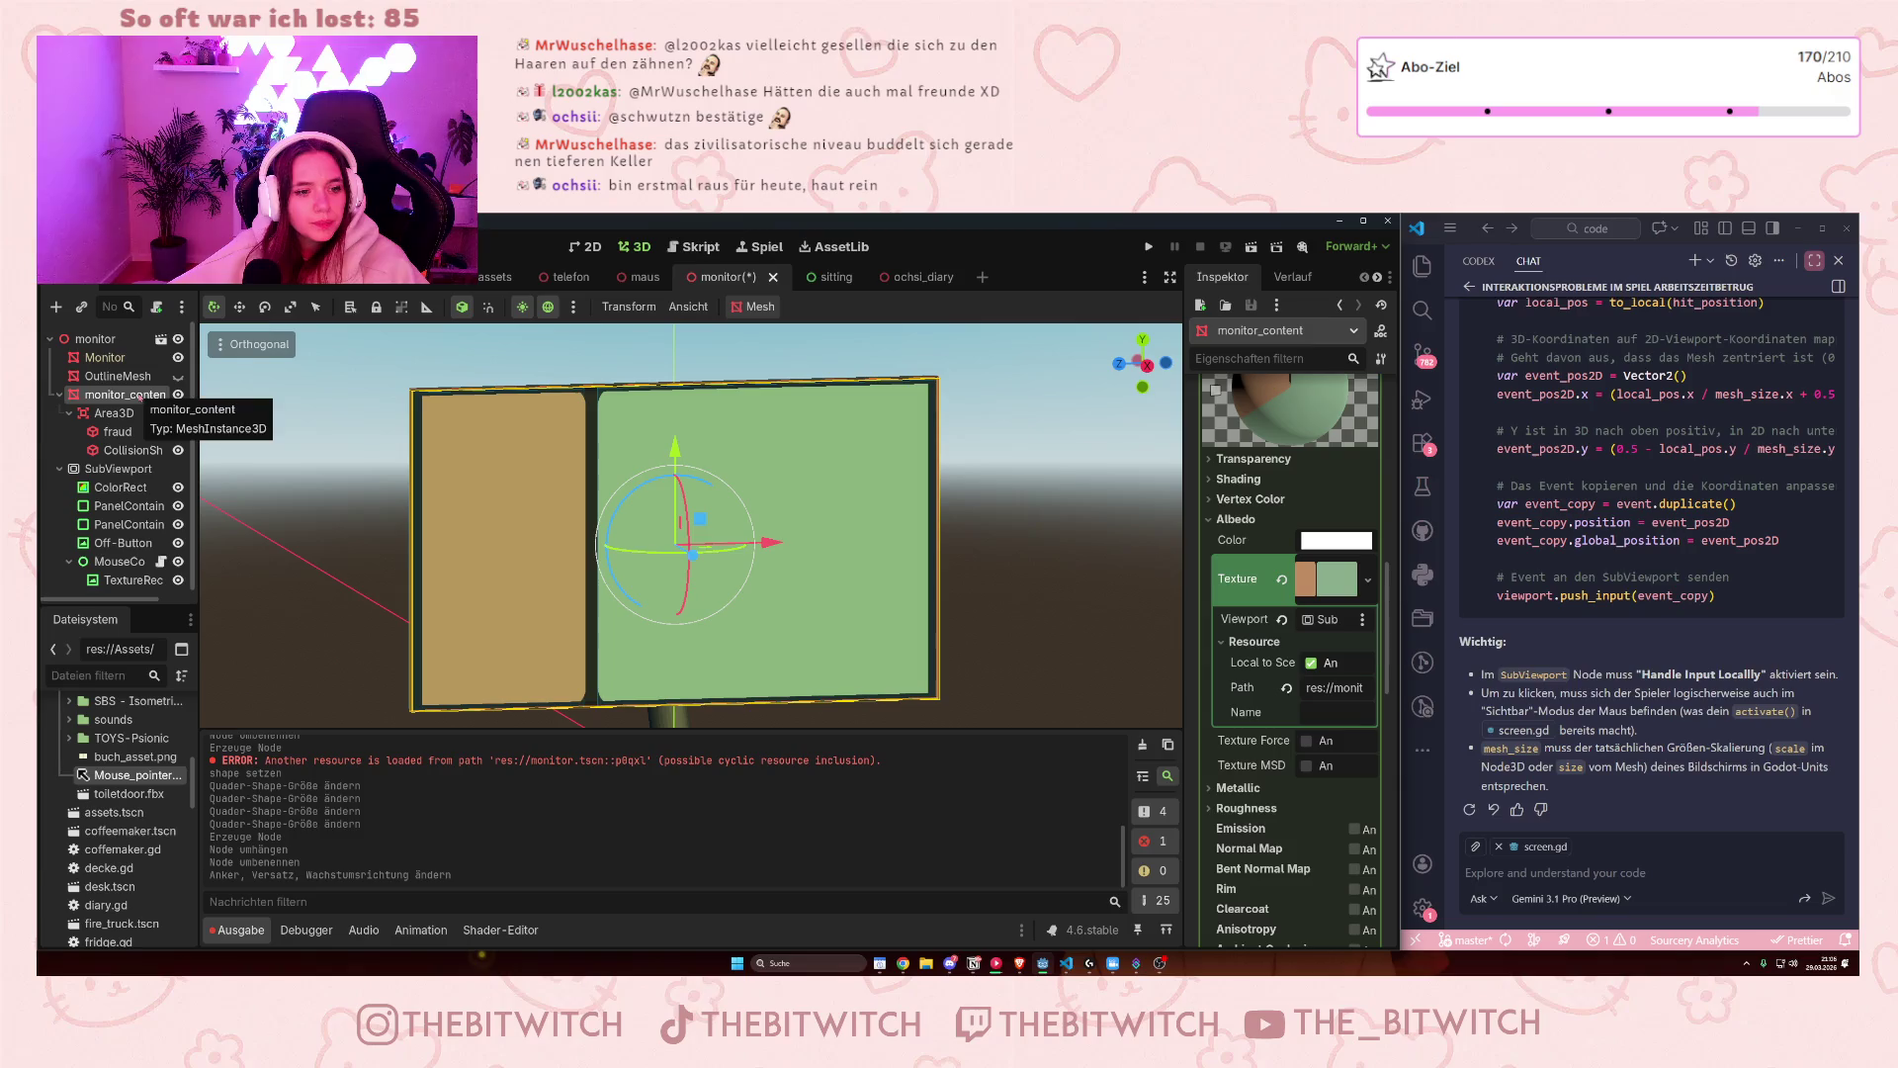
left_click(120, 542)
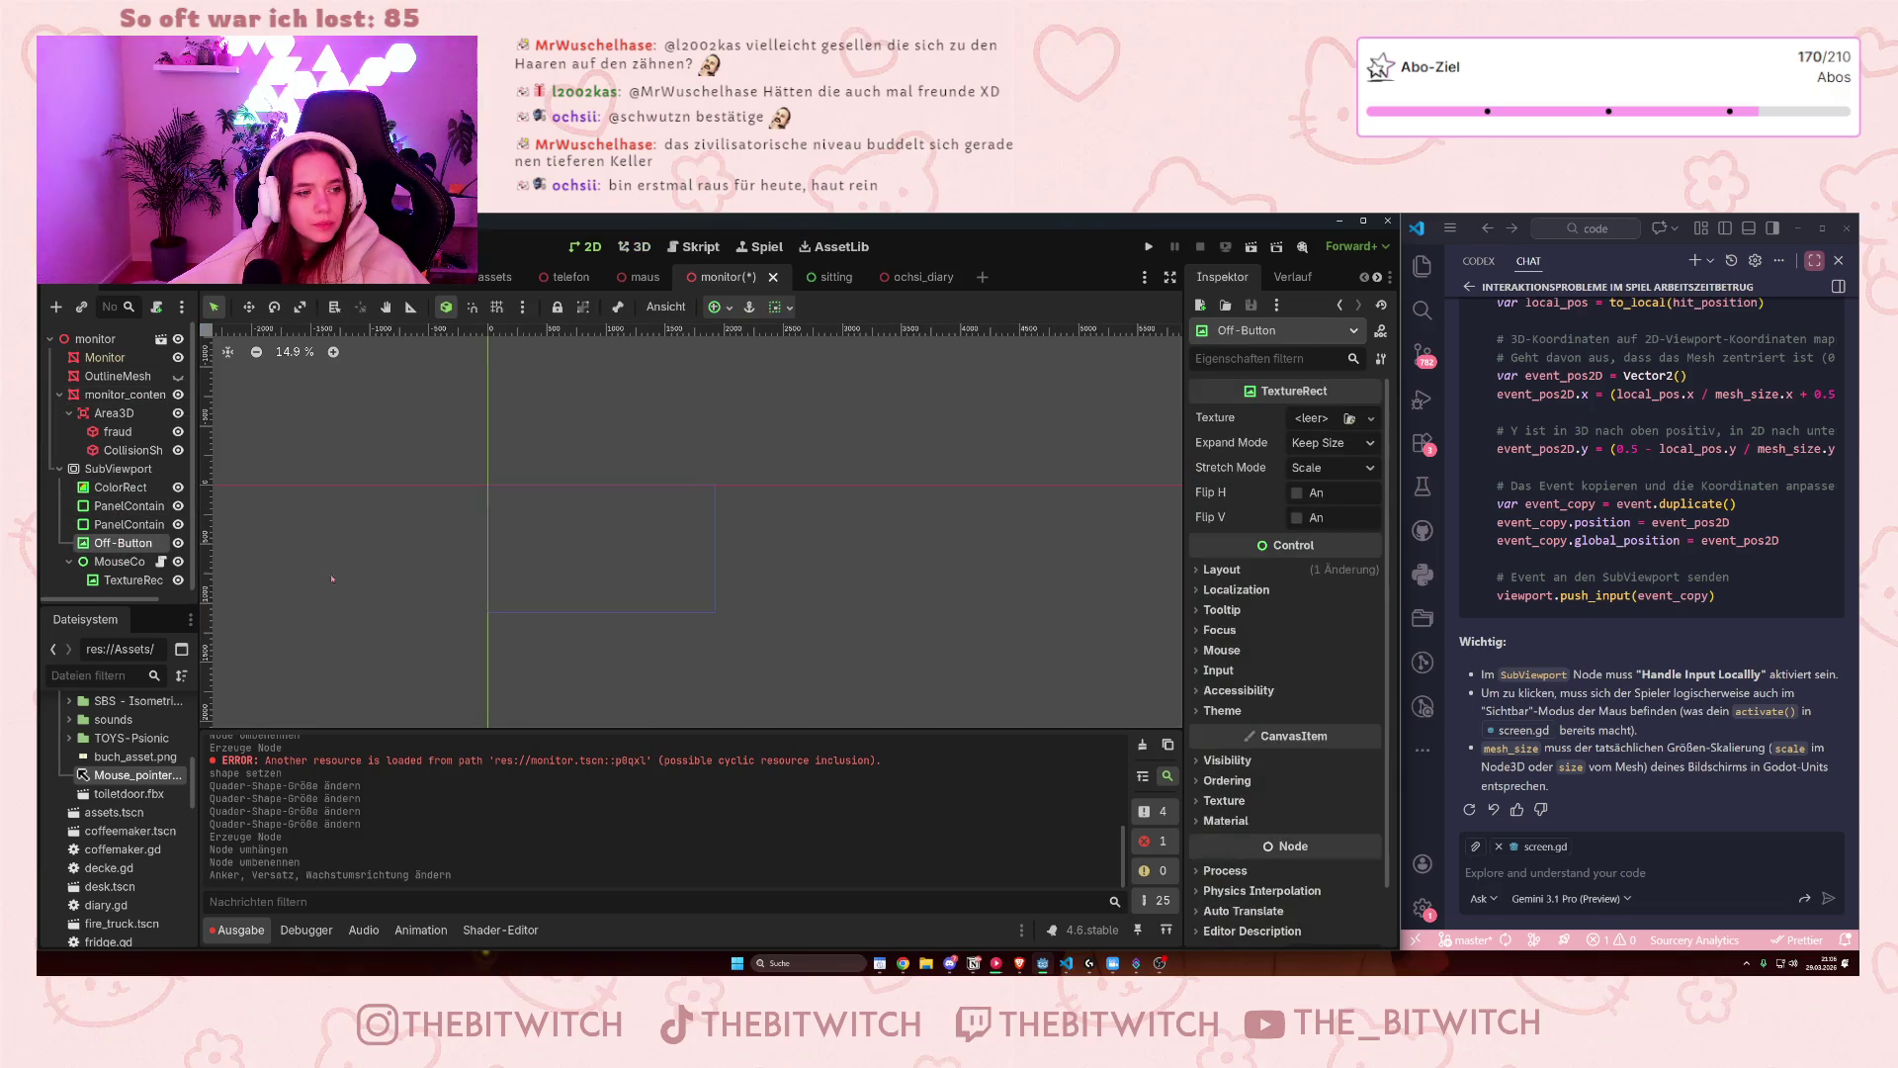
left_click(1308, 424)
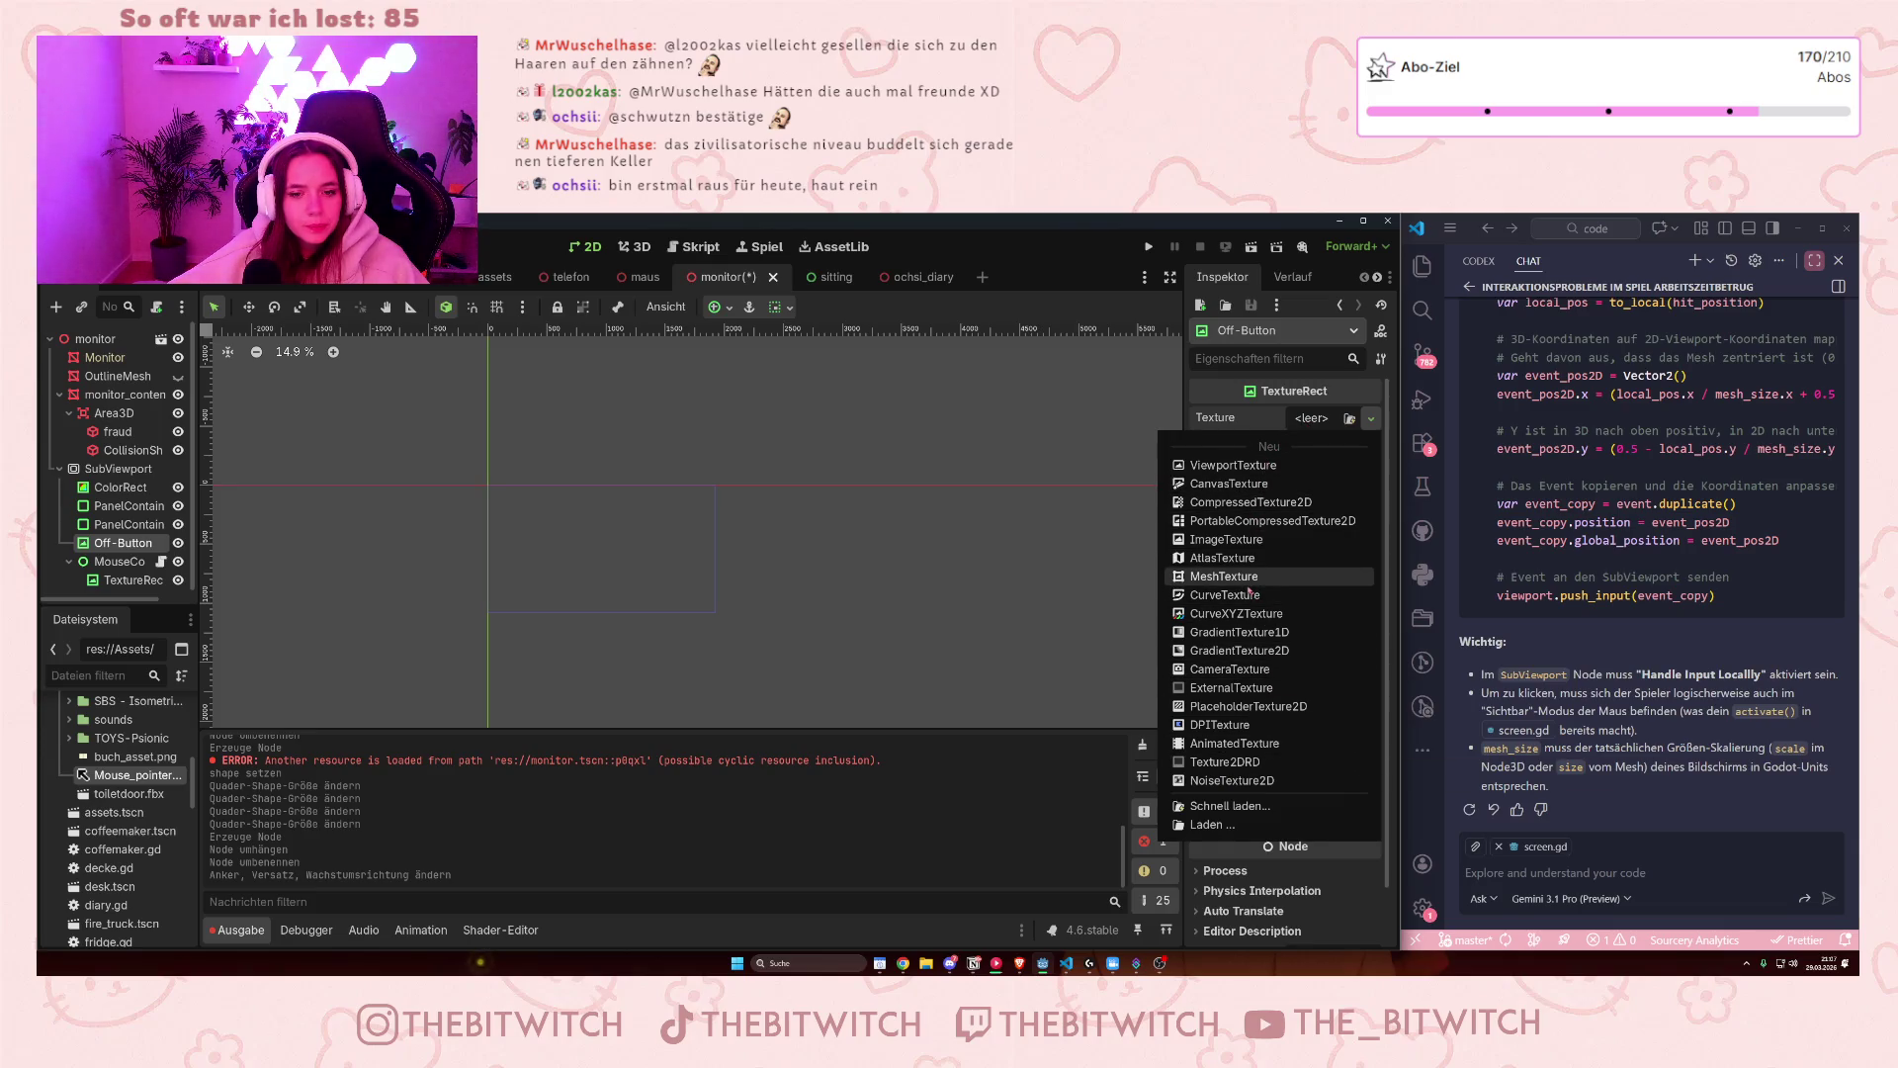
- Give Off-Button a New ImageTexture and inspect the MouseControl TextureRect's material settings
left_click(1231, 539)
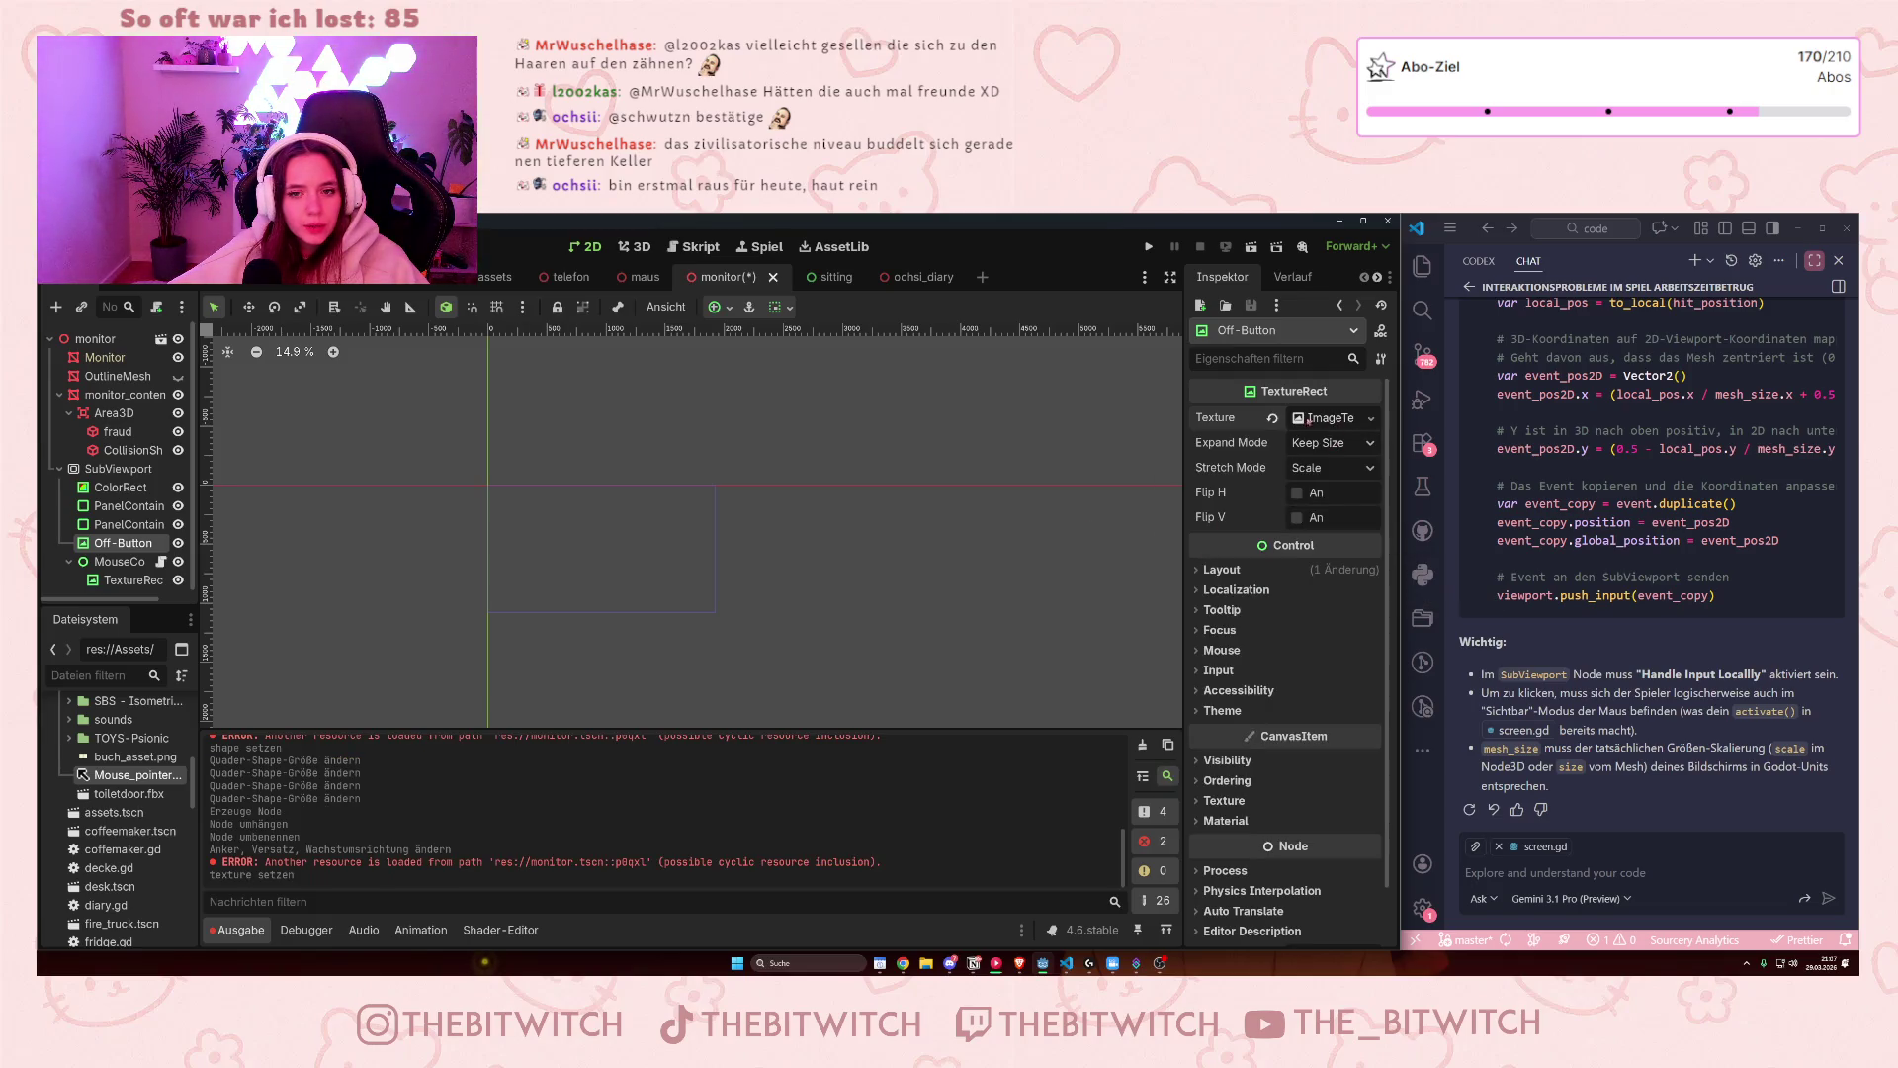
left_click(135, 583)
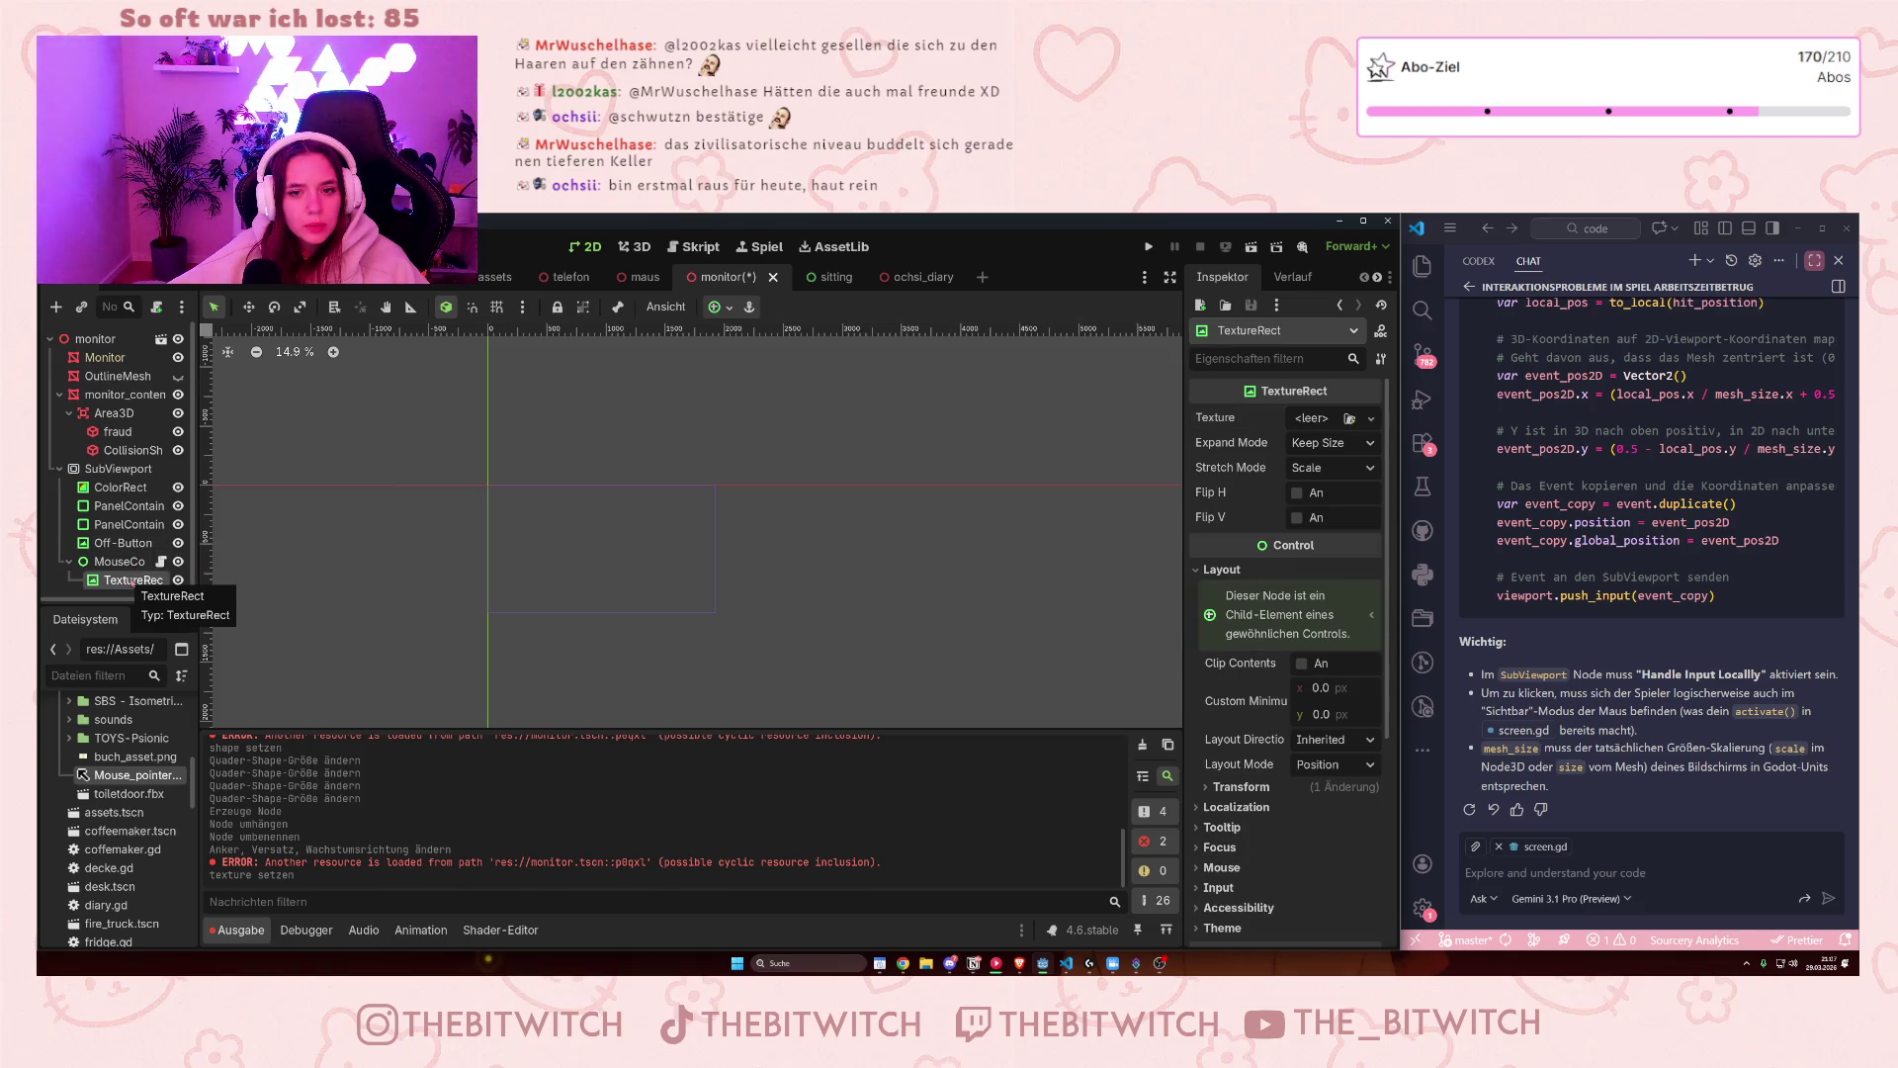
scroll(1316, 568, "down", 5)
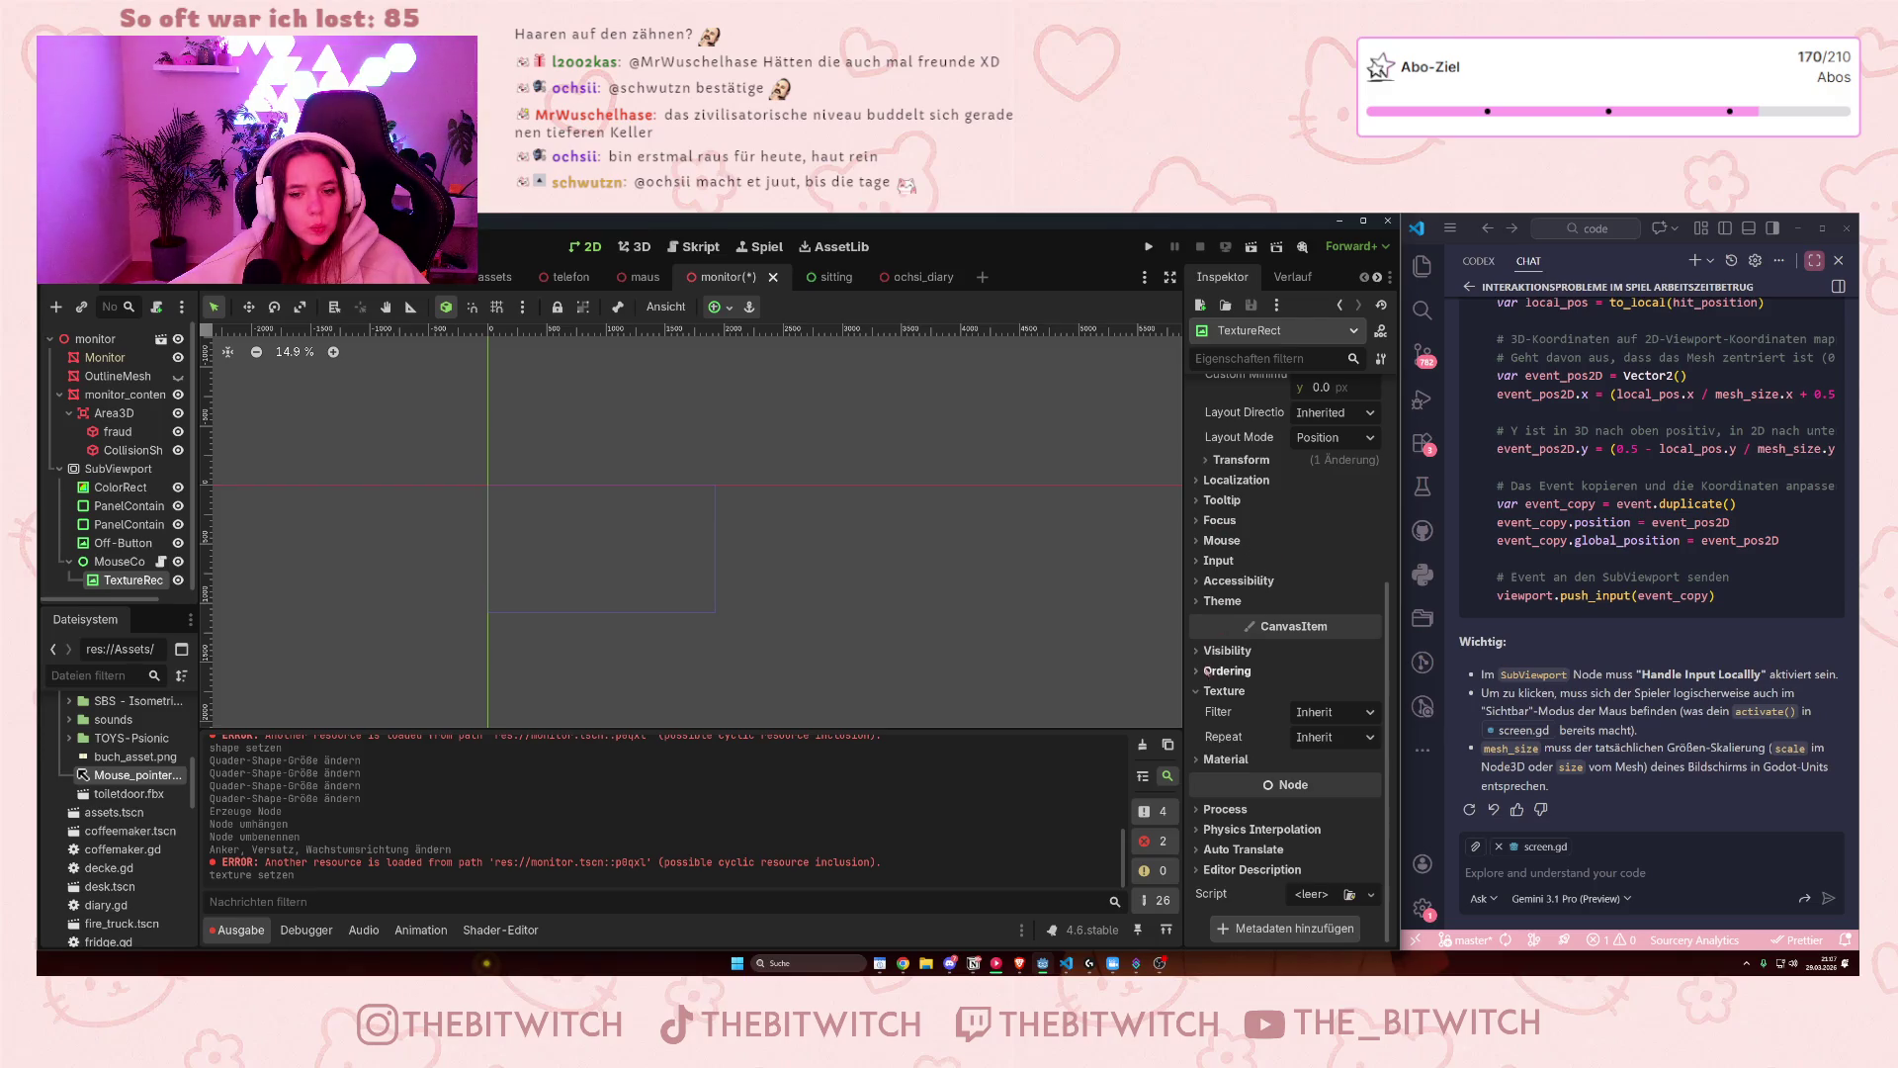
left_click(1199, 760)
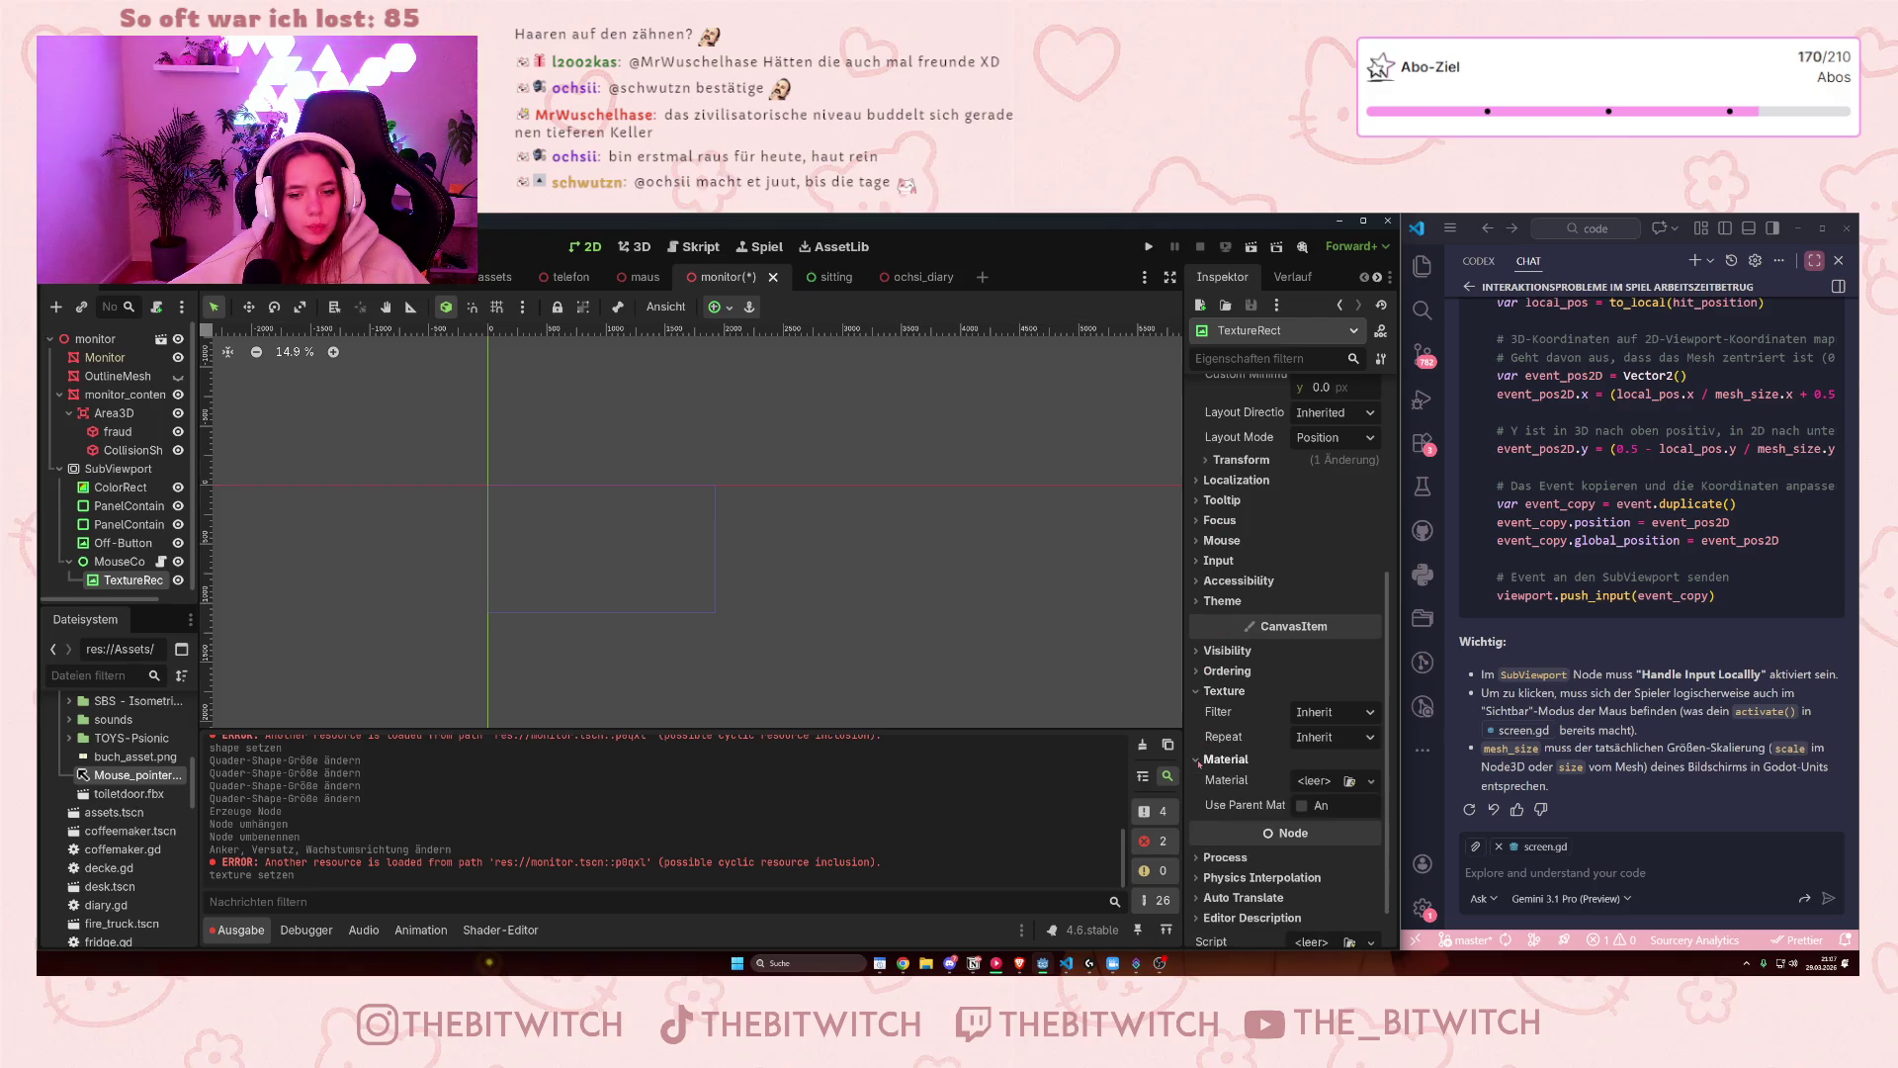
scroll(1216, 766, "down", 1)
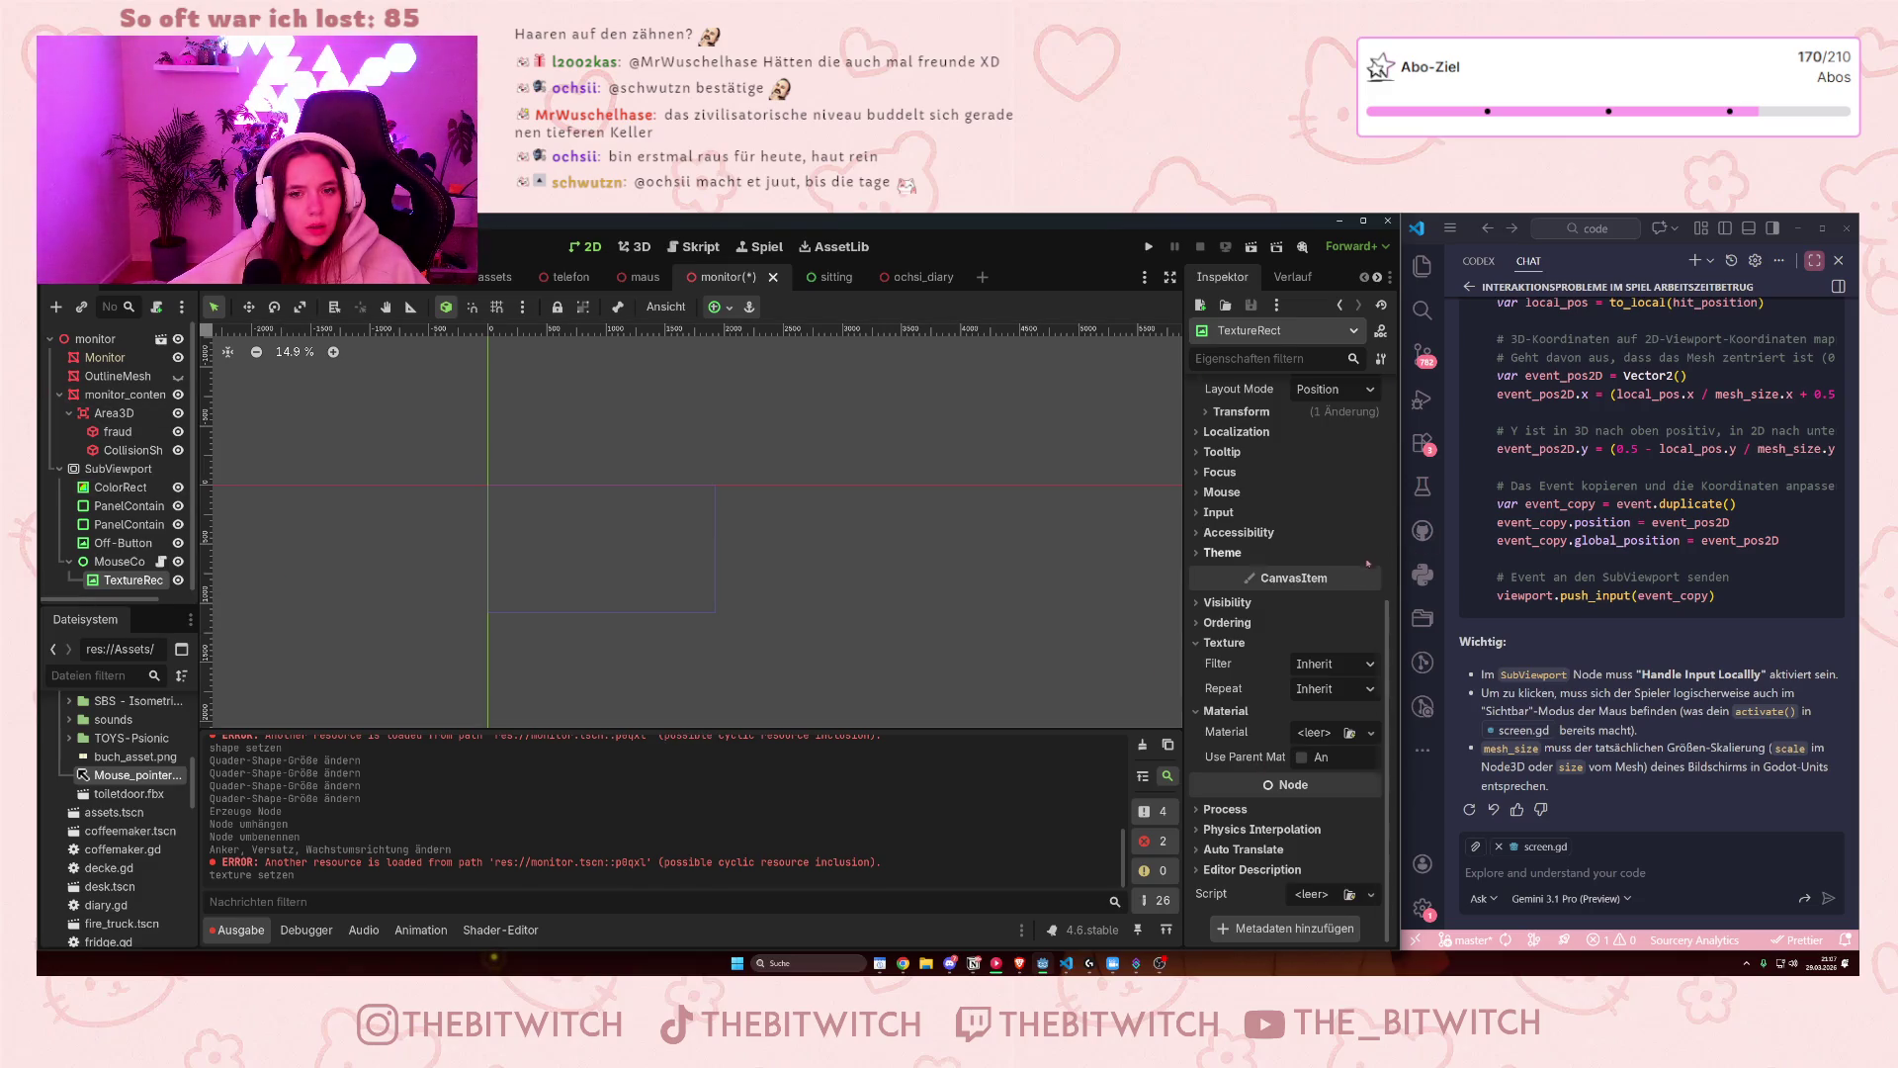
scroll(1369, 563, "up", 6)
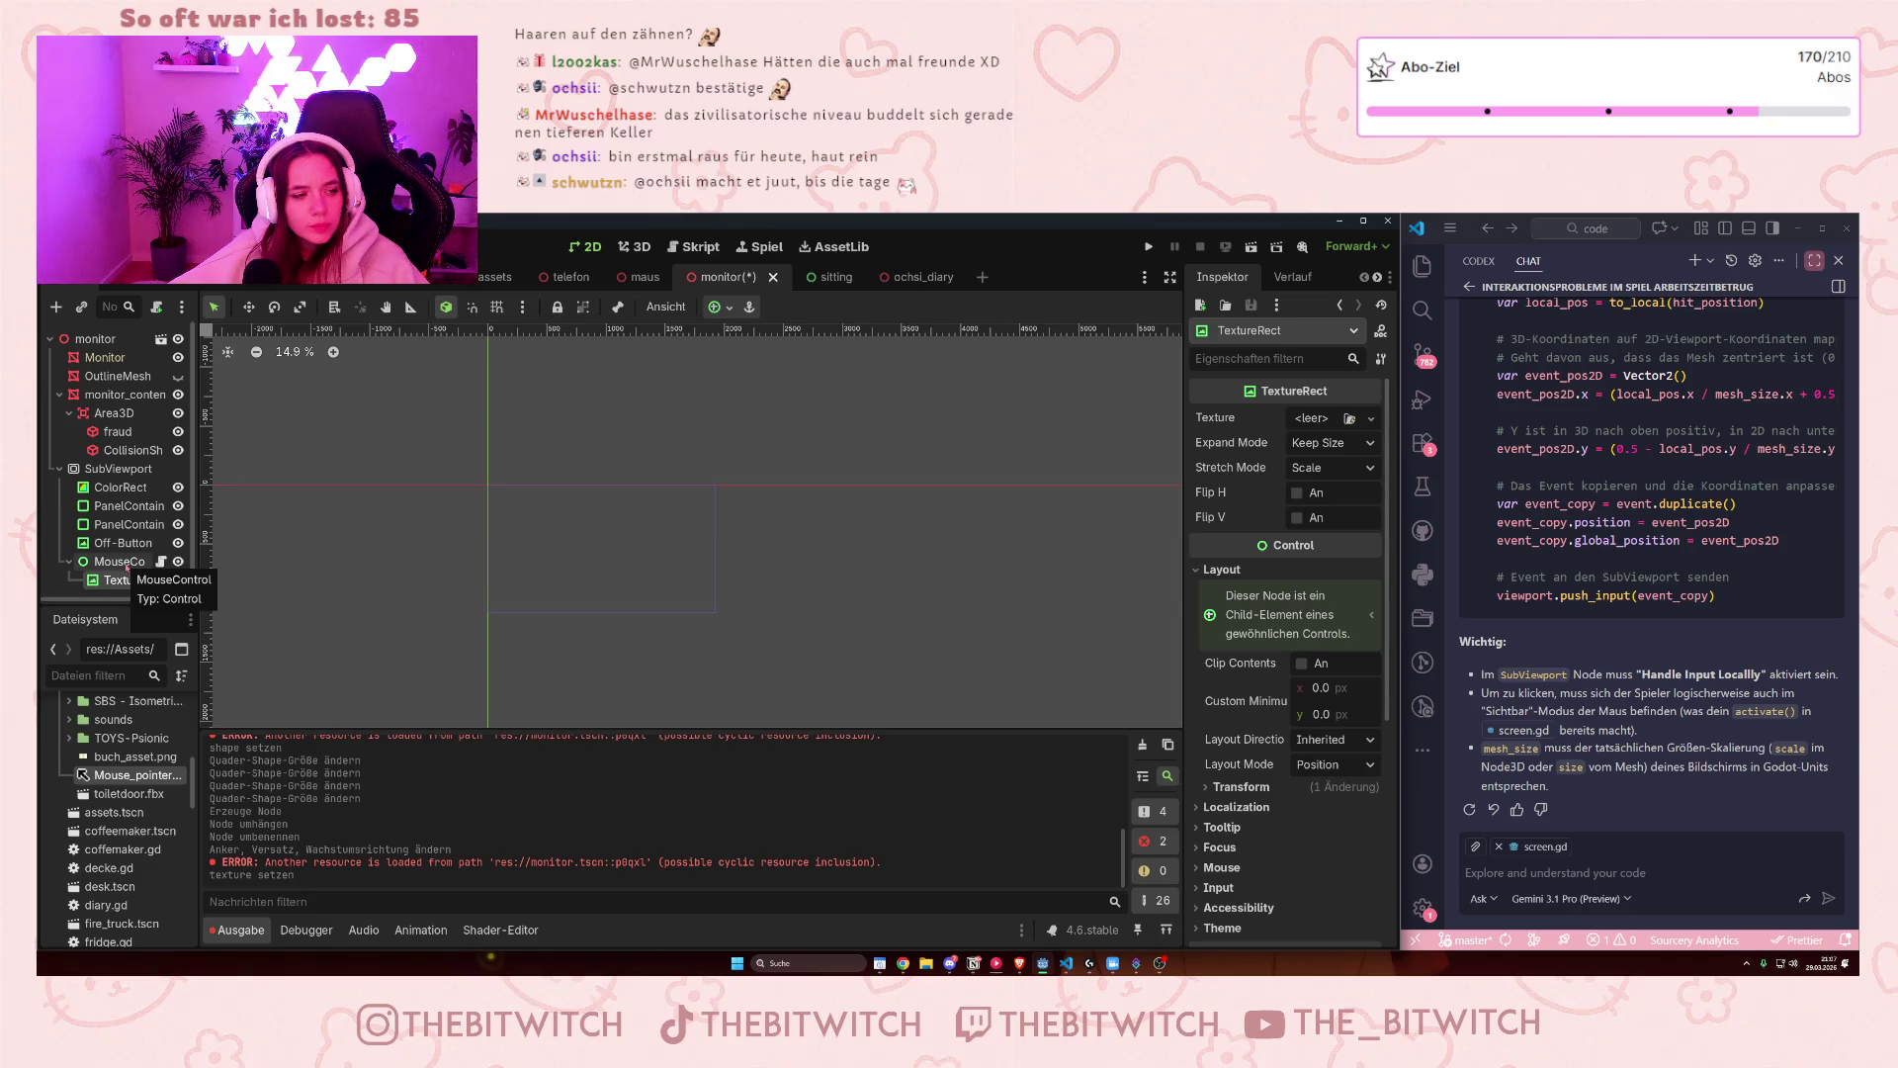
- Select MouseControl, expand its Layout, and open its mouse_control.gd script
left_click(127, 563)
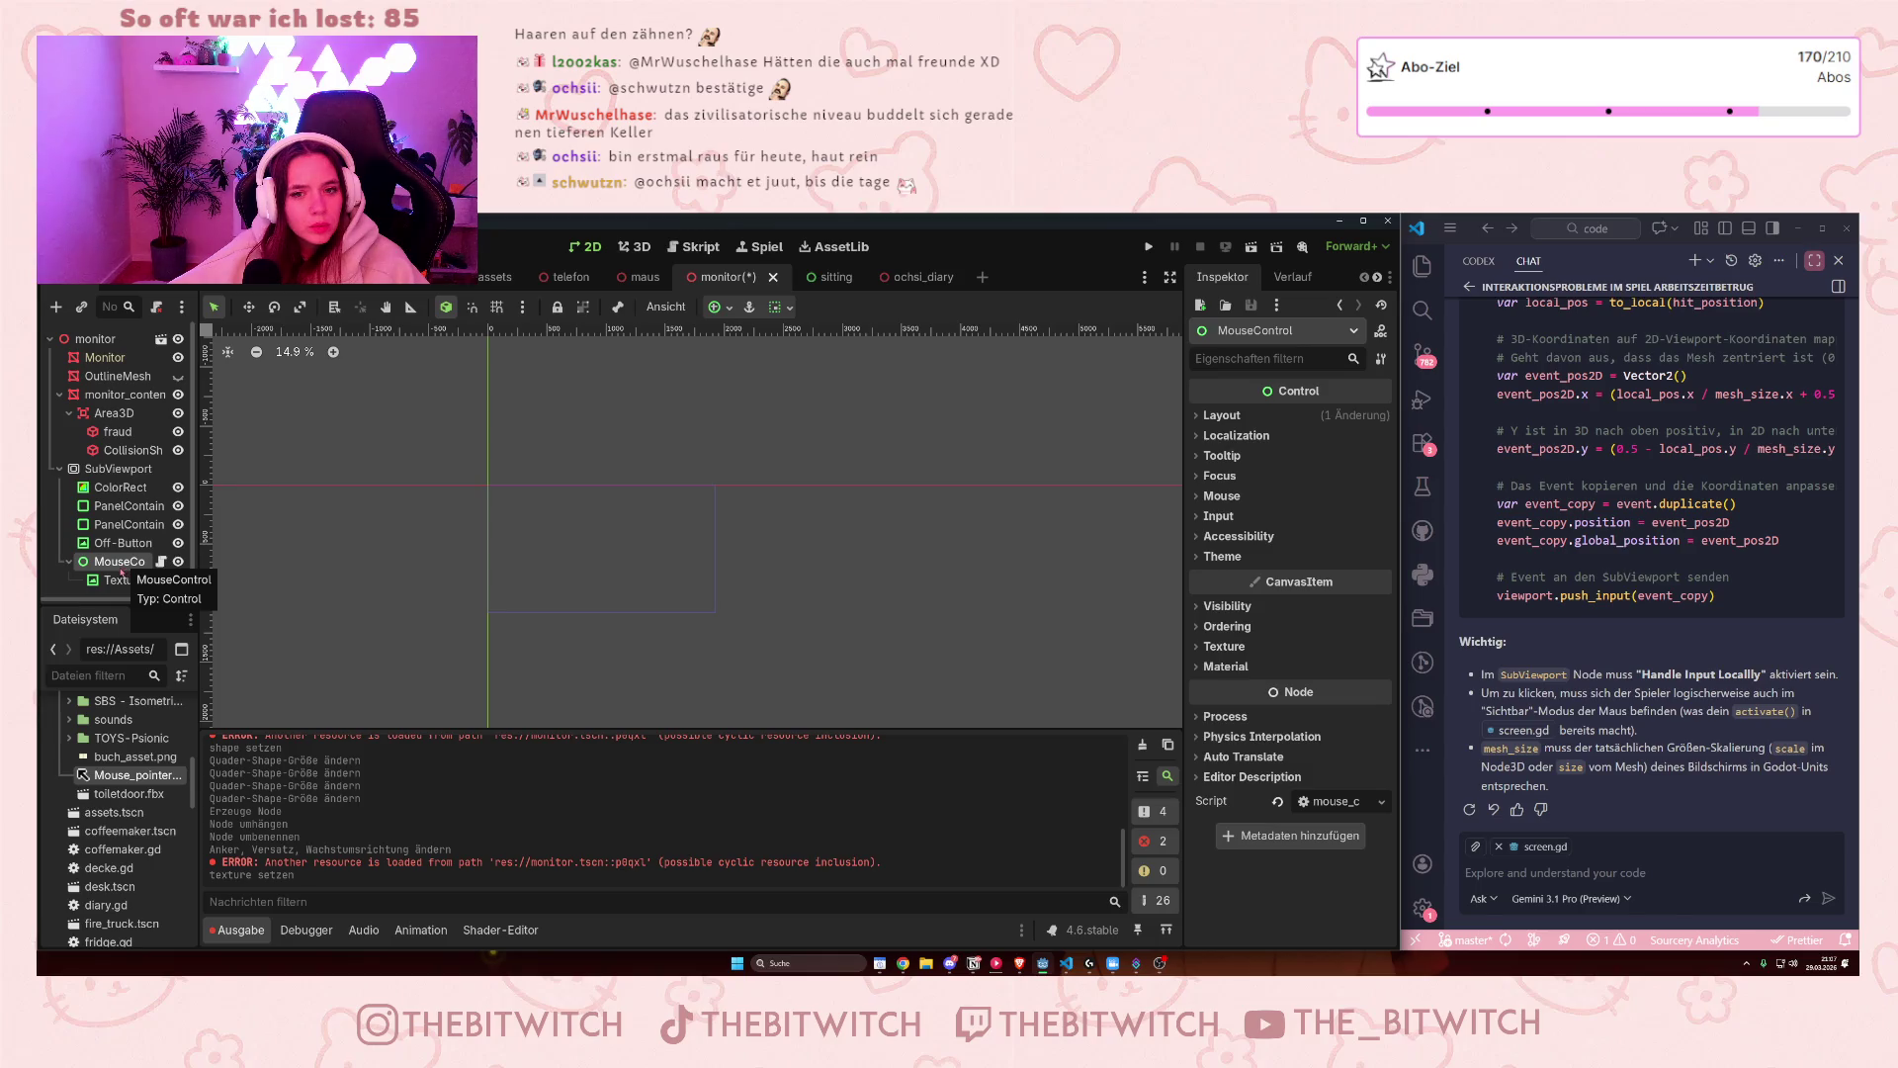
left_click(1221, 417)
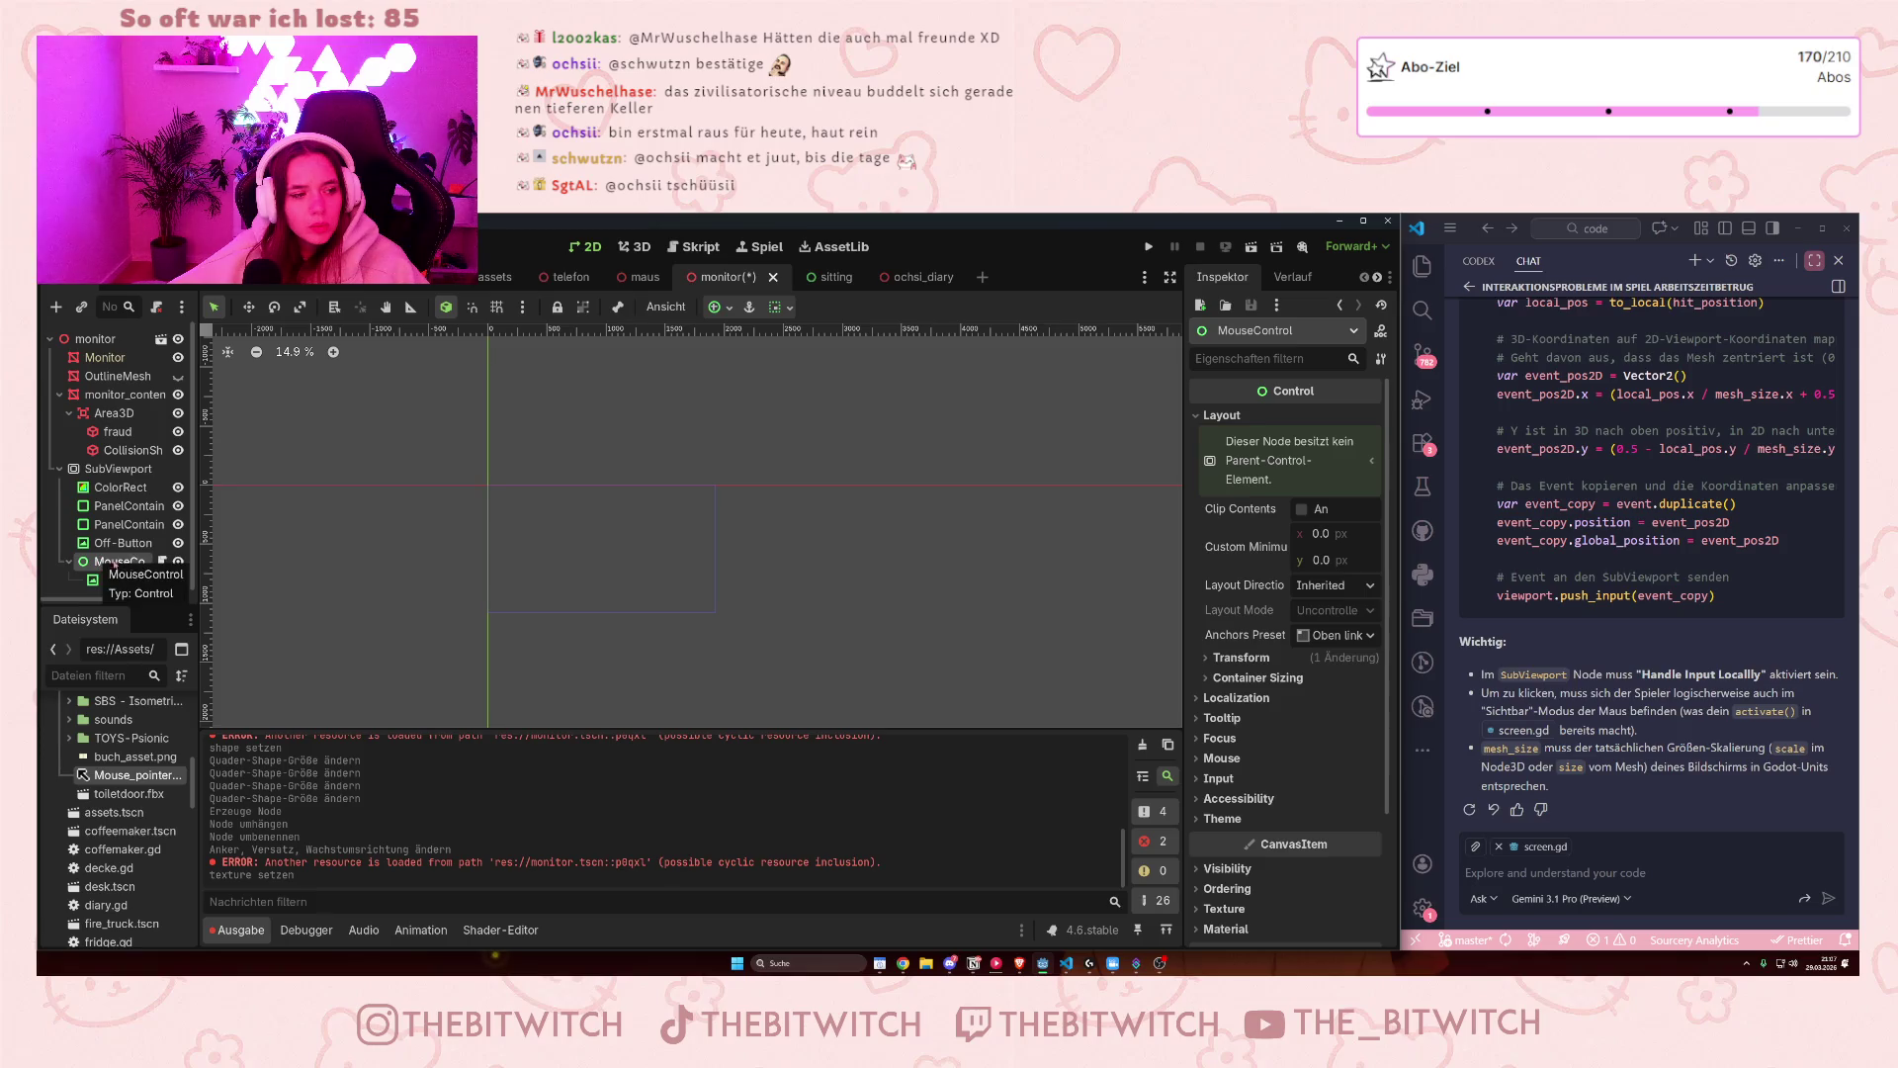
left_click(162, 561)
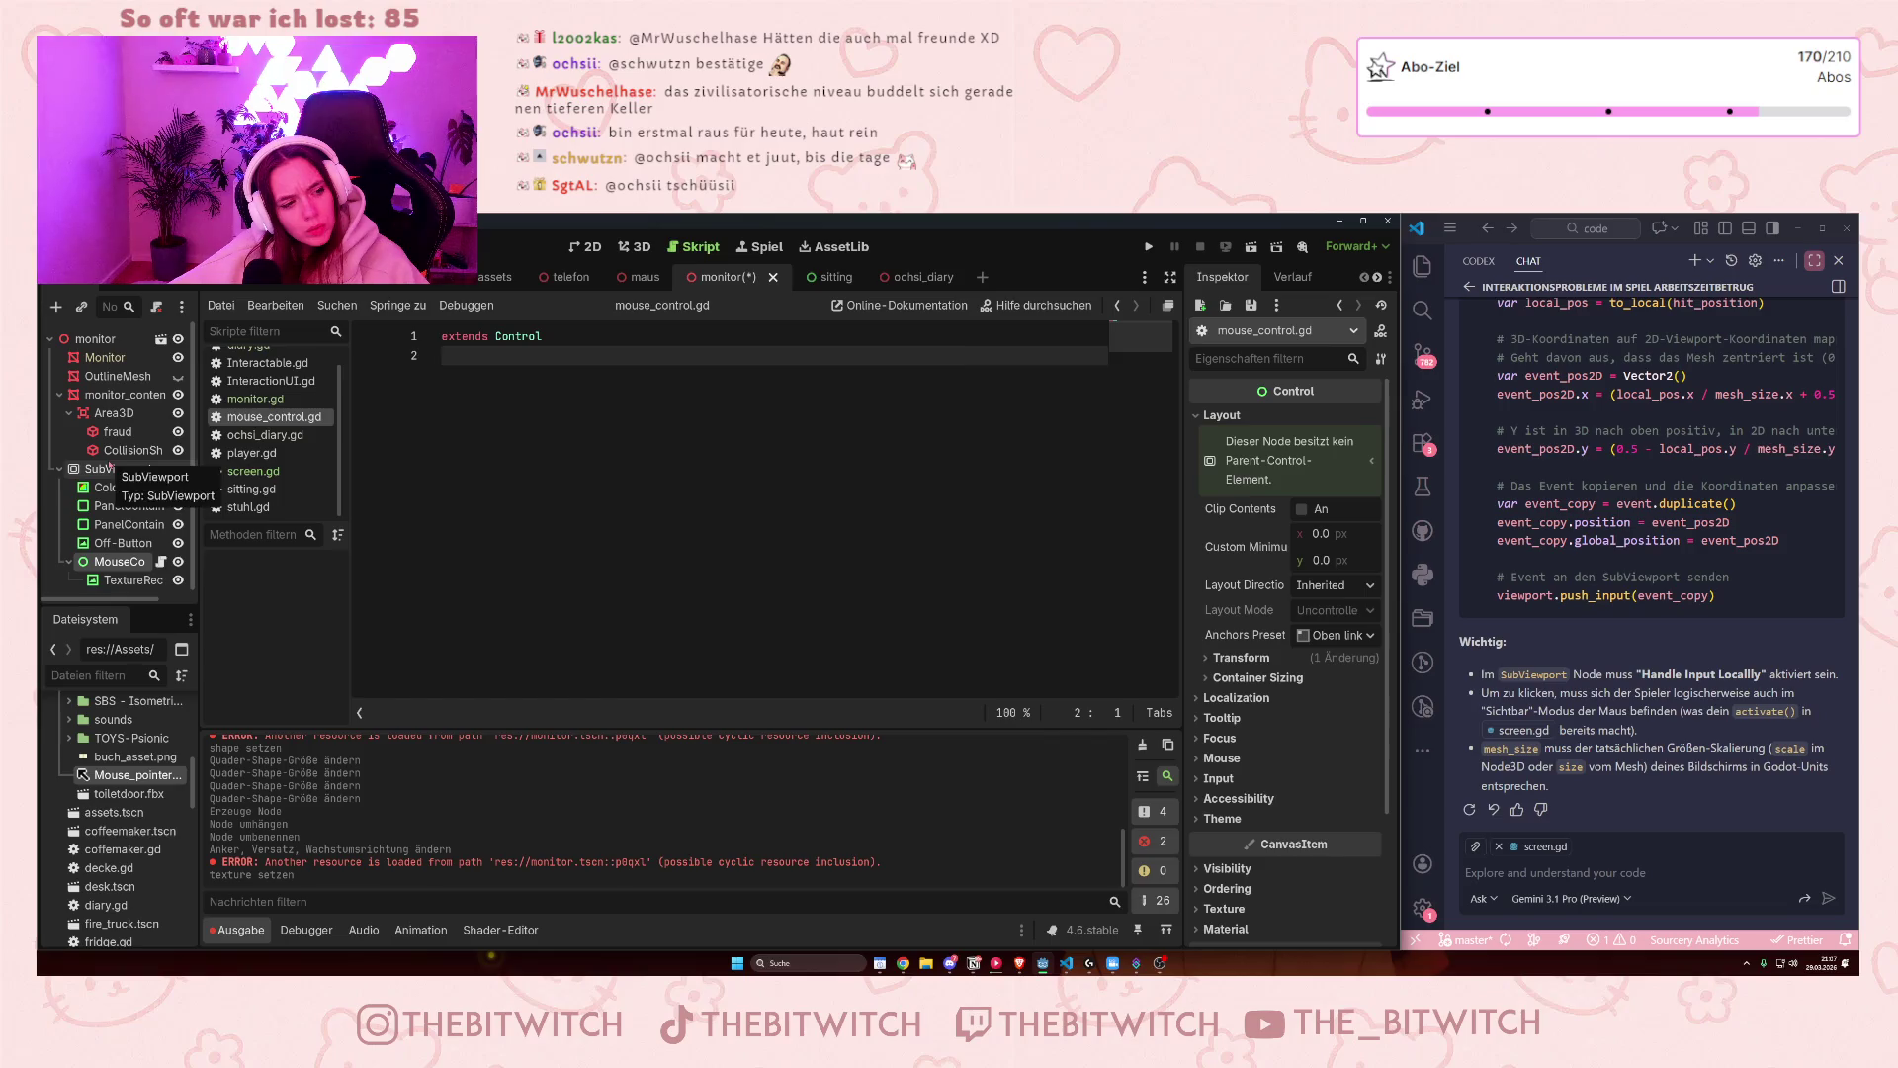
- Delete the MouseControl node and its TextureRect child via Löschen, then reselect Off-Button
right_click(101, 564)
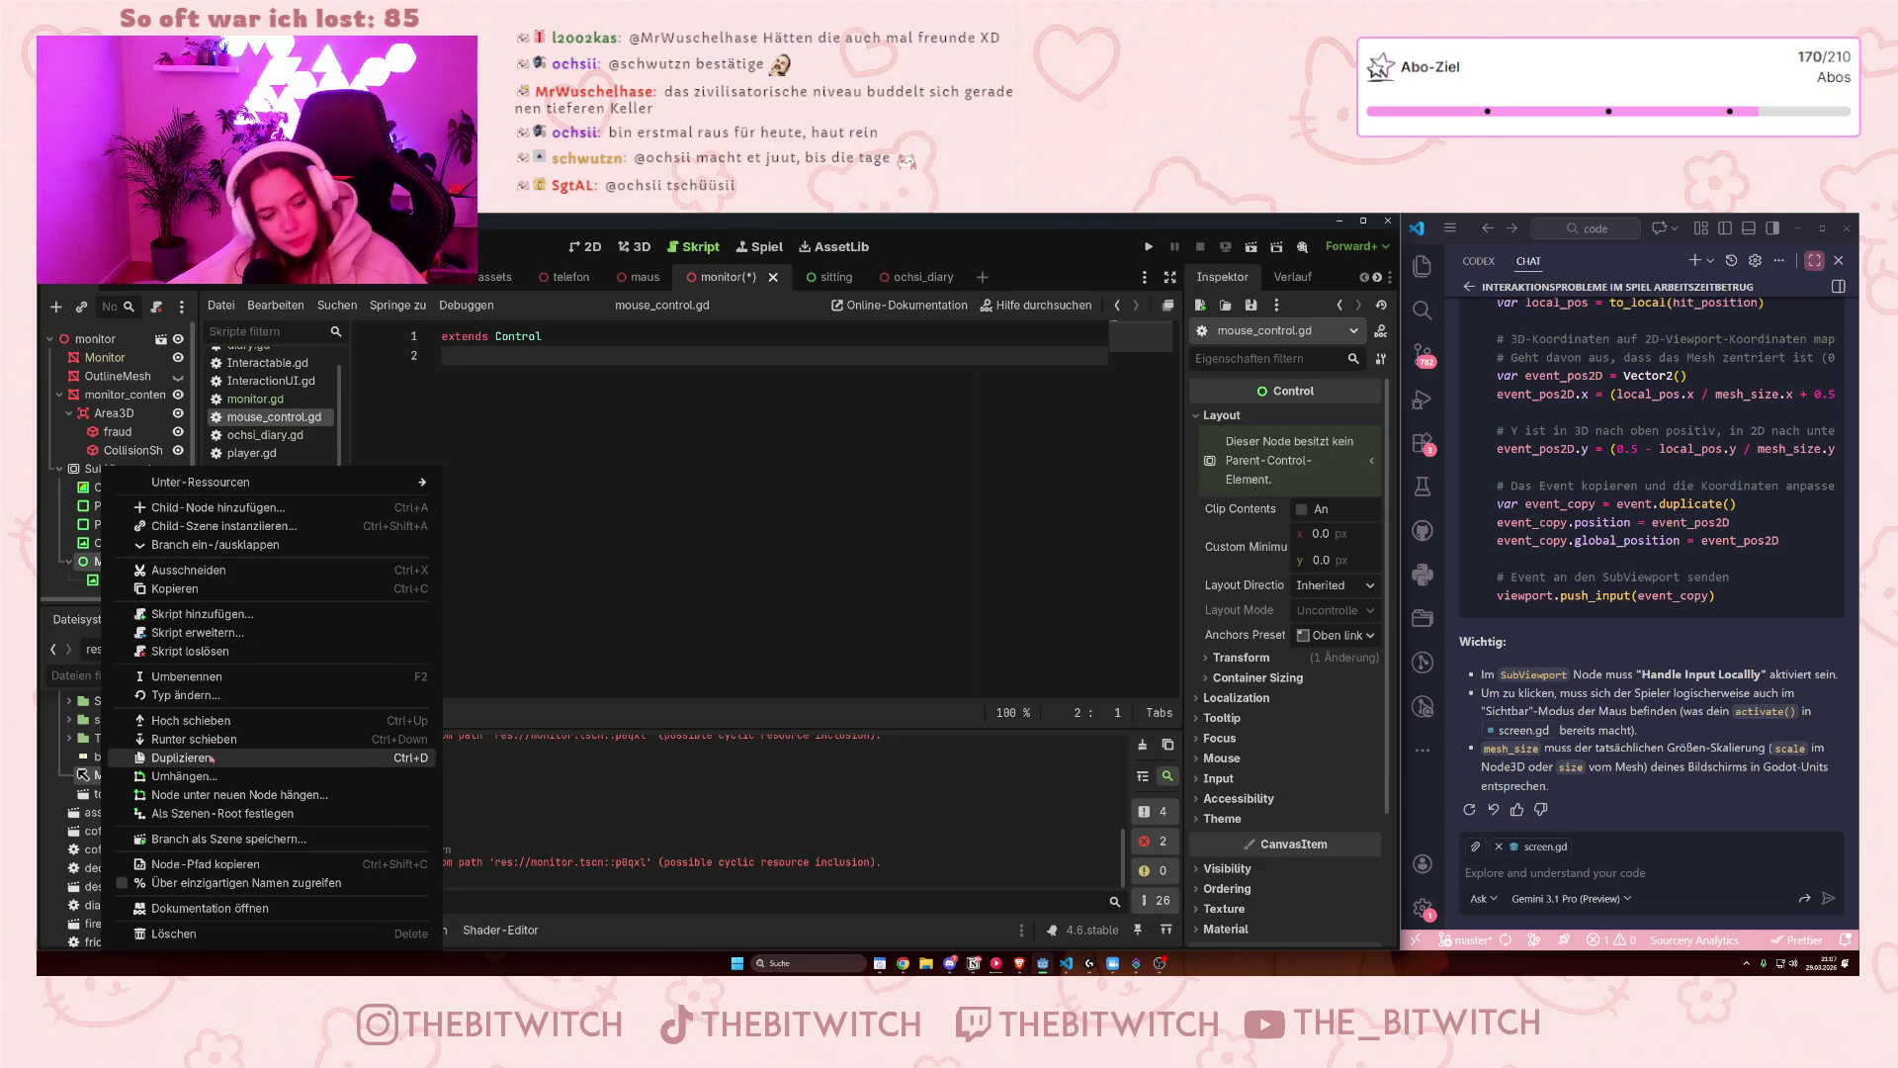
left_click(189, 930)
left_click(878, 607)
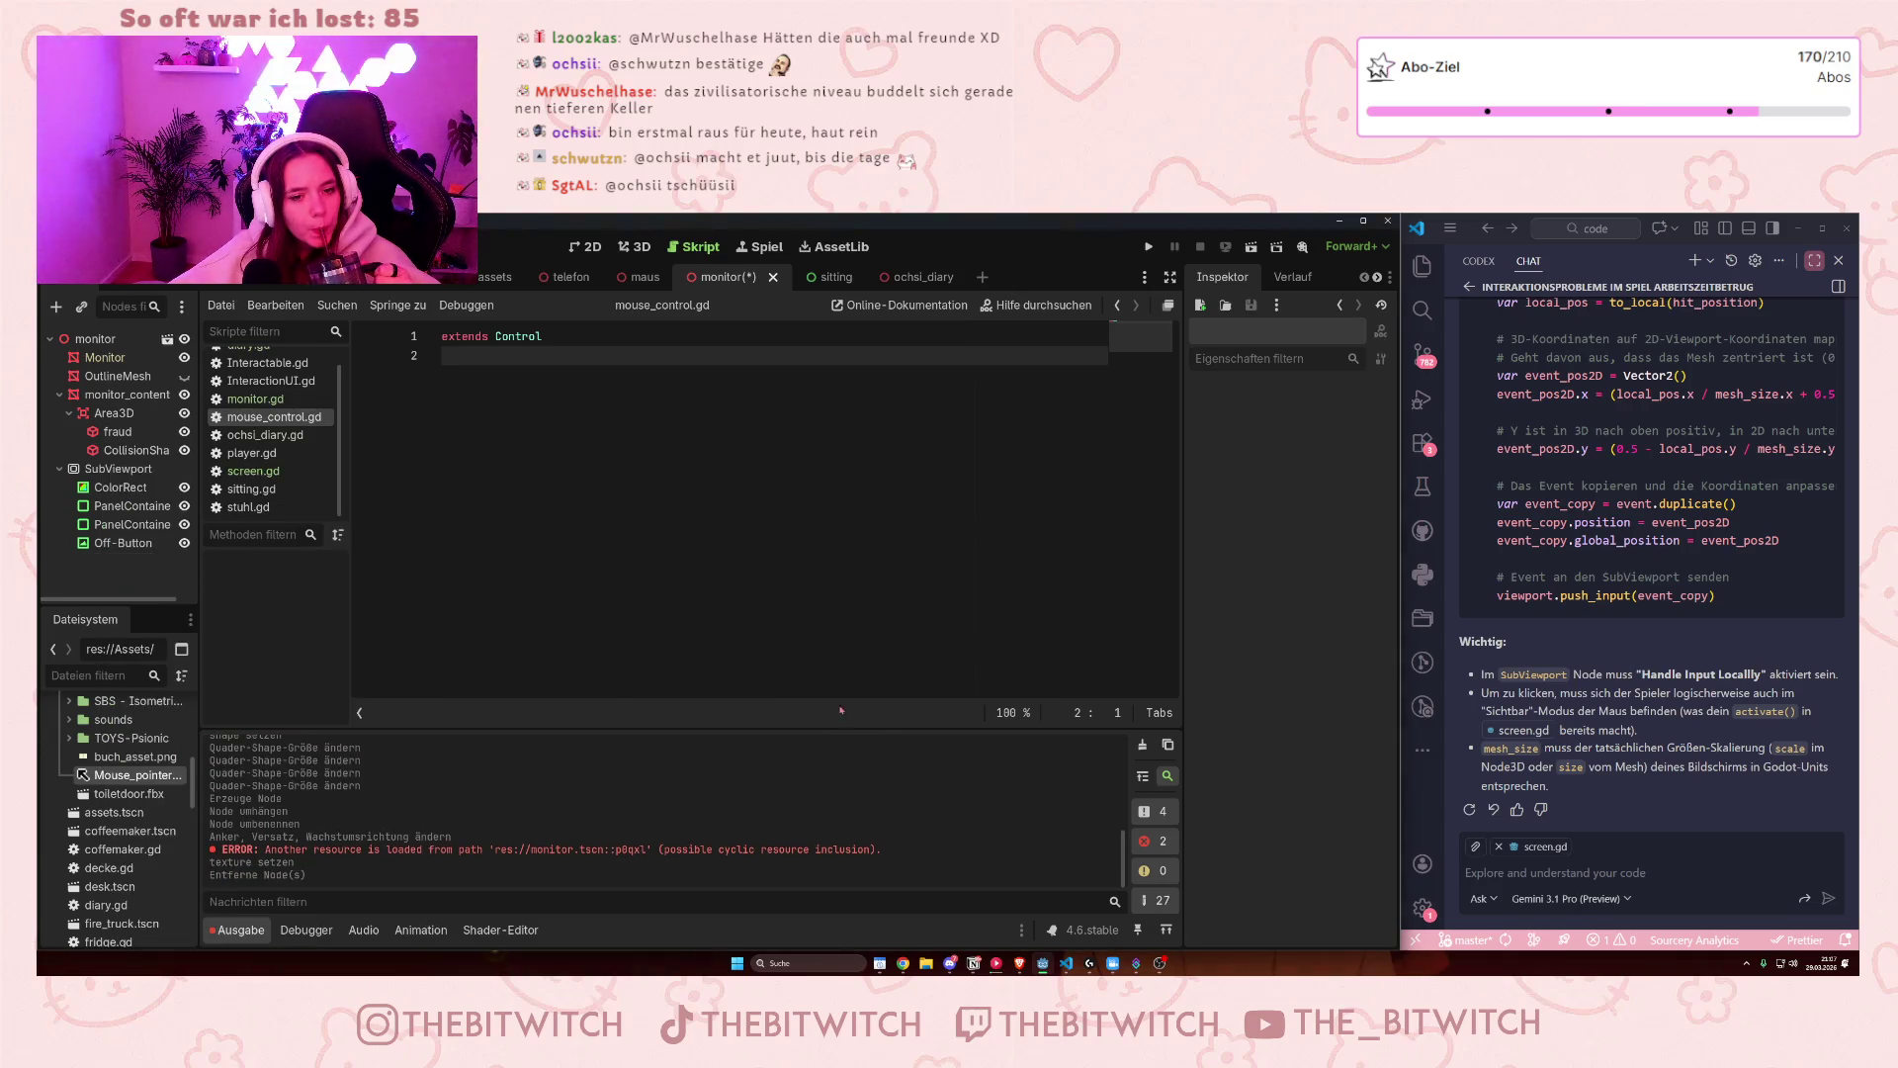
left_click(121, 544)
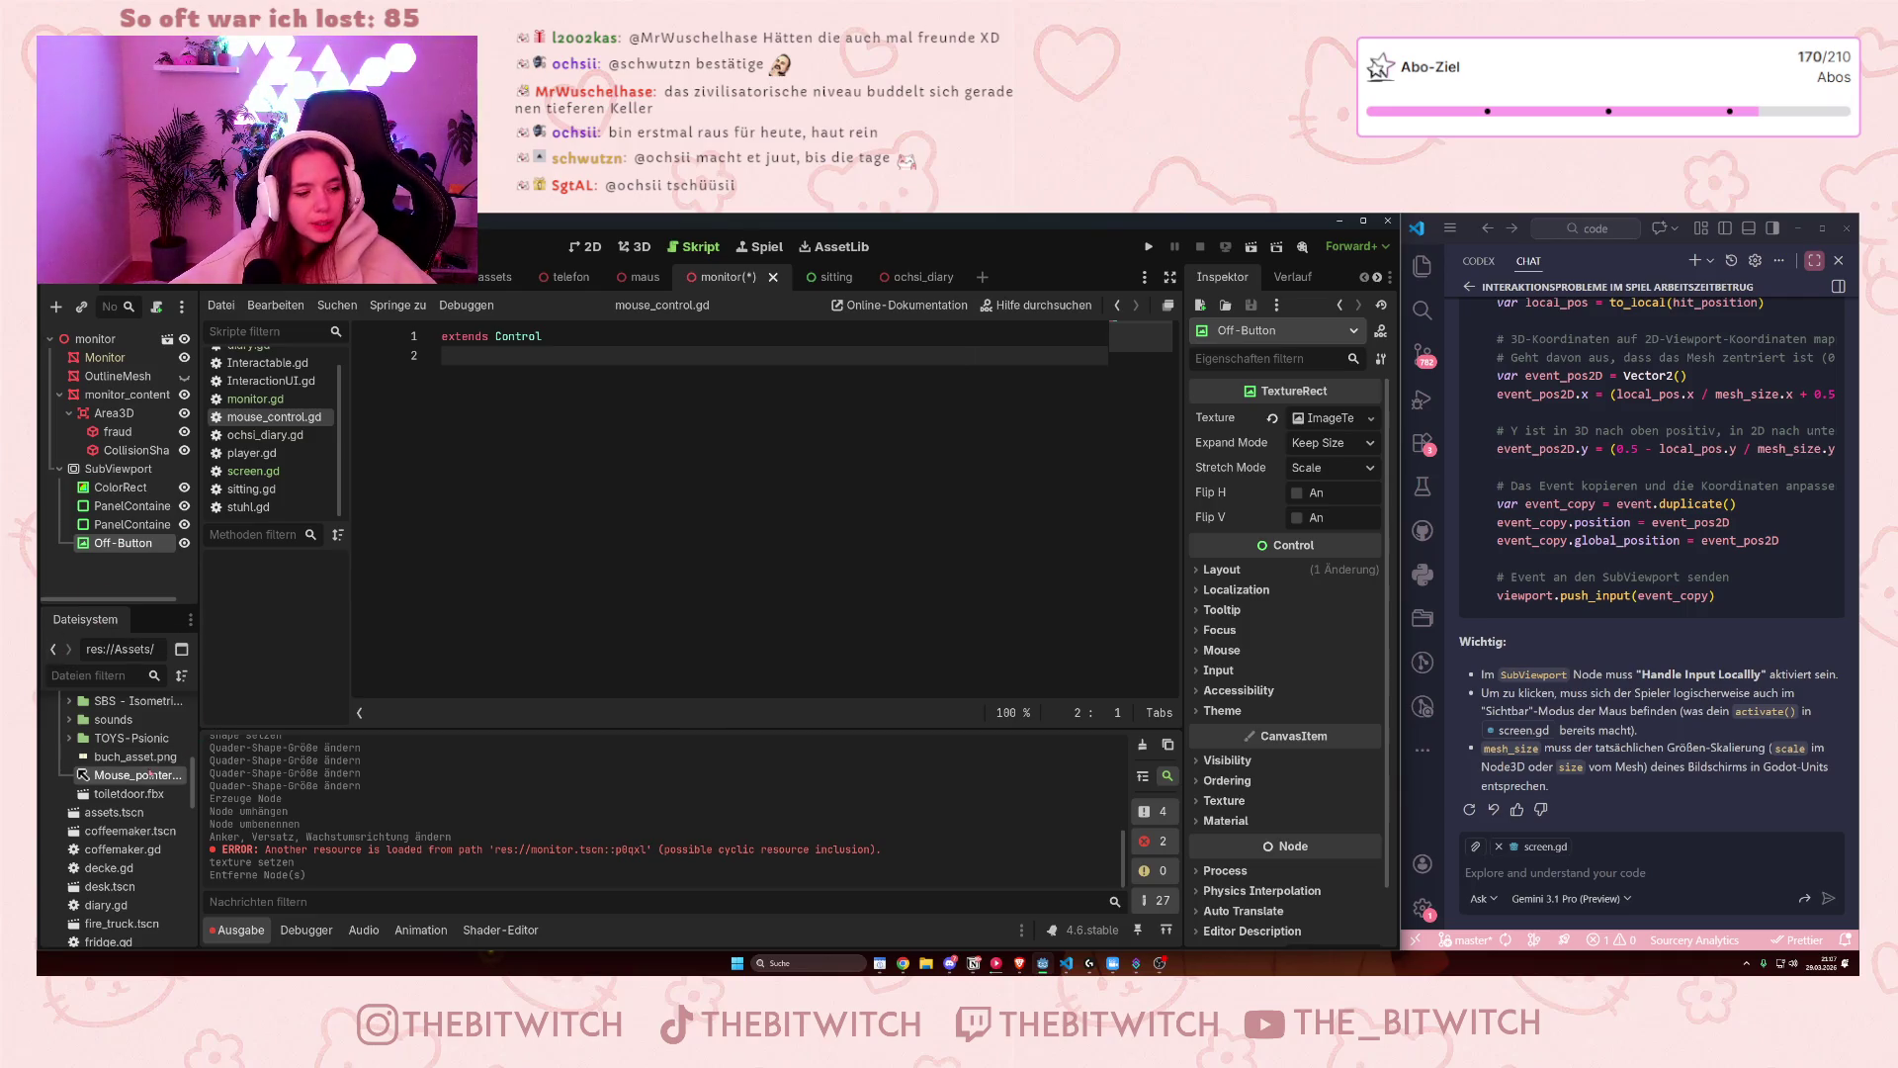
- Assign Mouse_pointer.png as Off-Button's texture and reselect Off-Button in the 2D view
mouse_move(138, 779)
mouse_move(139, 779)
left_mouse_down()
mouse_move(494, 643)
mouse_move(1324, 427)
left_mouse_up()
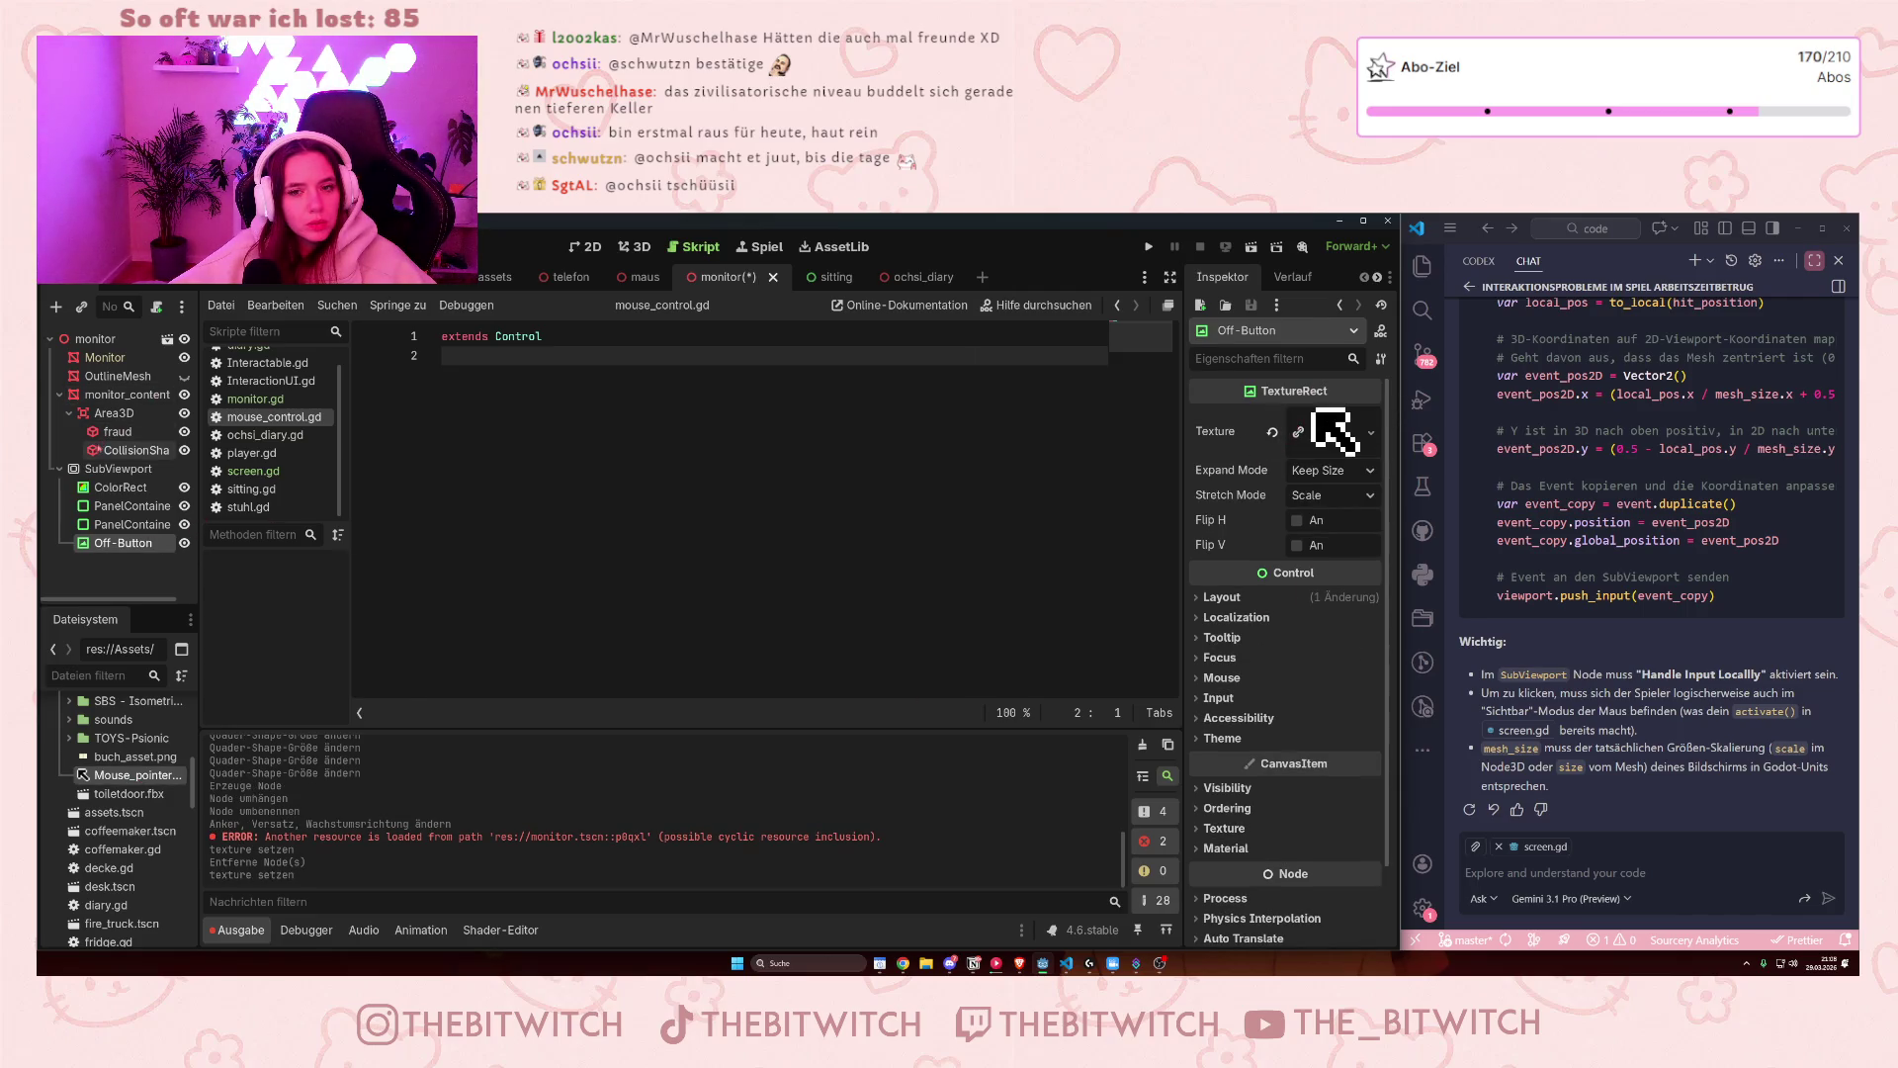
left_click(121, 395)
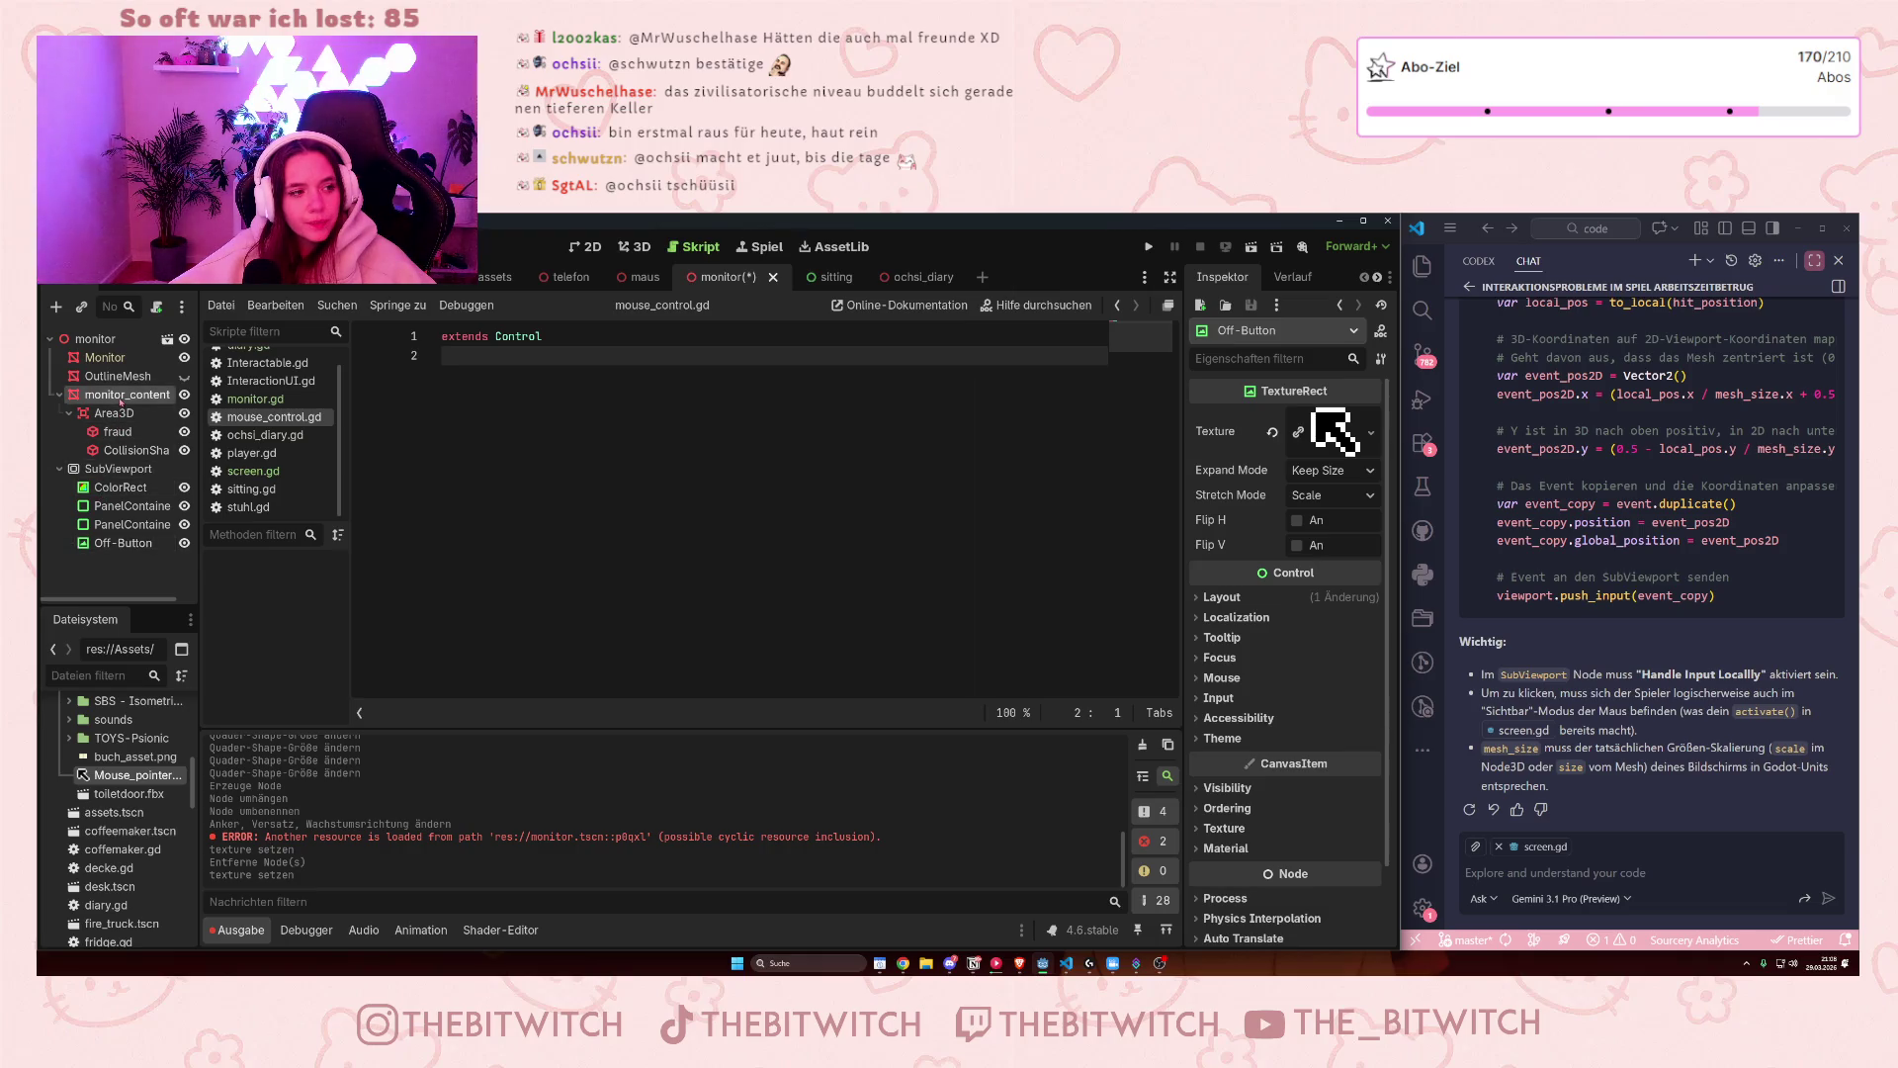
left_click(621, 250)
left_click(119, 543)
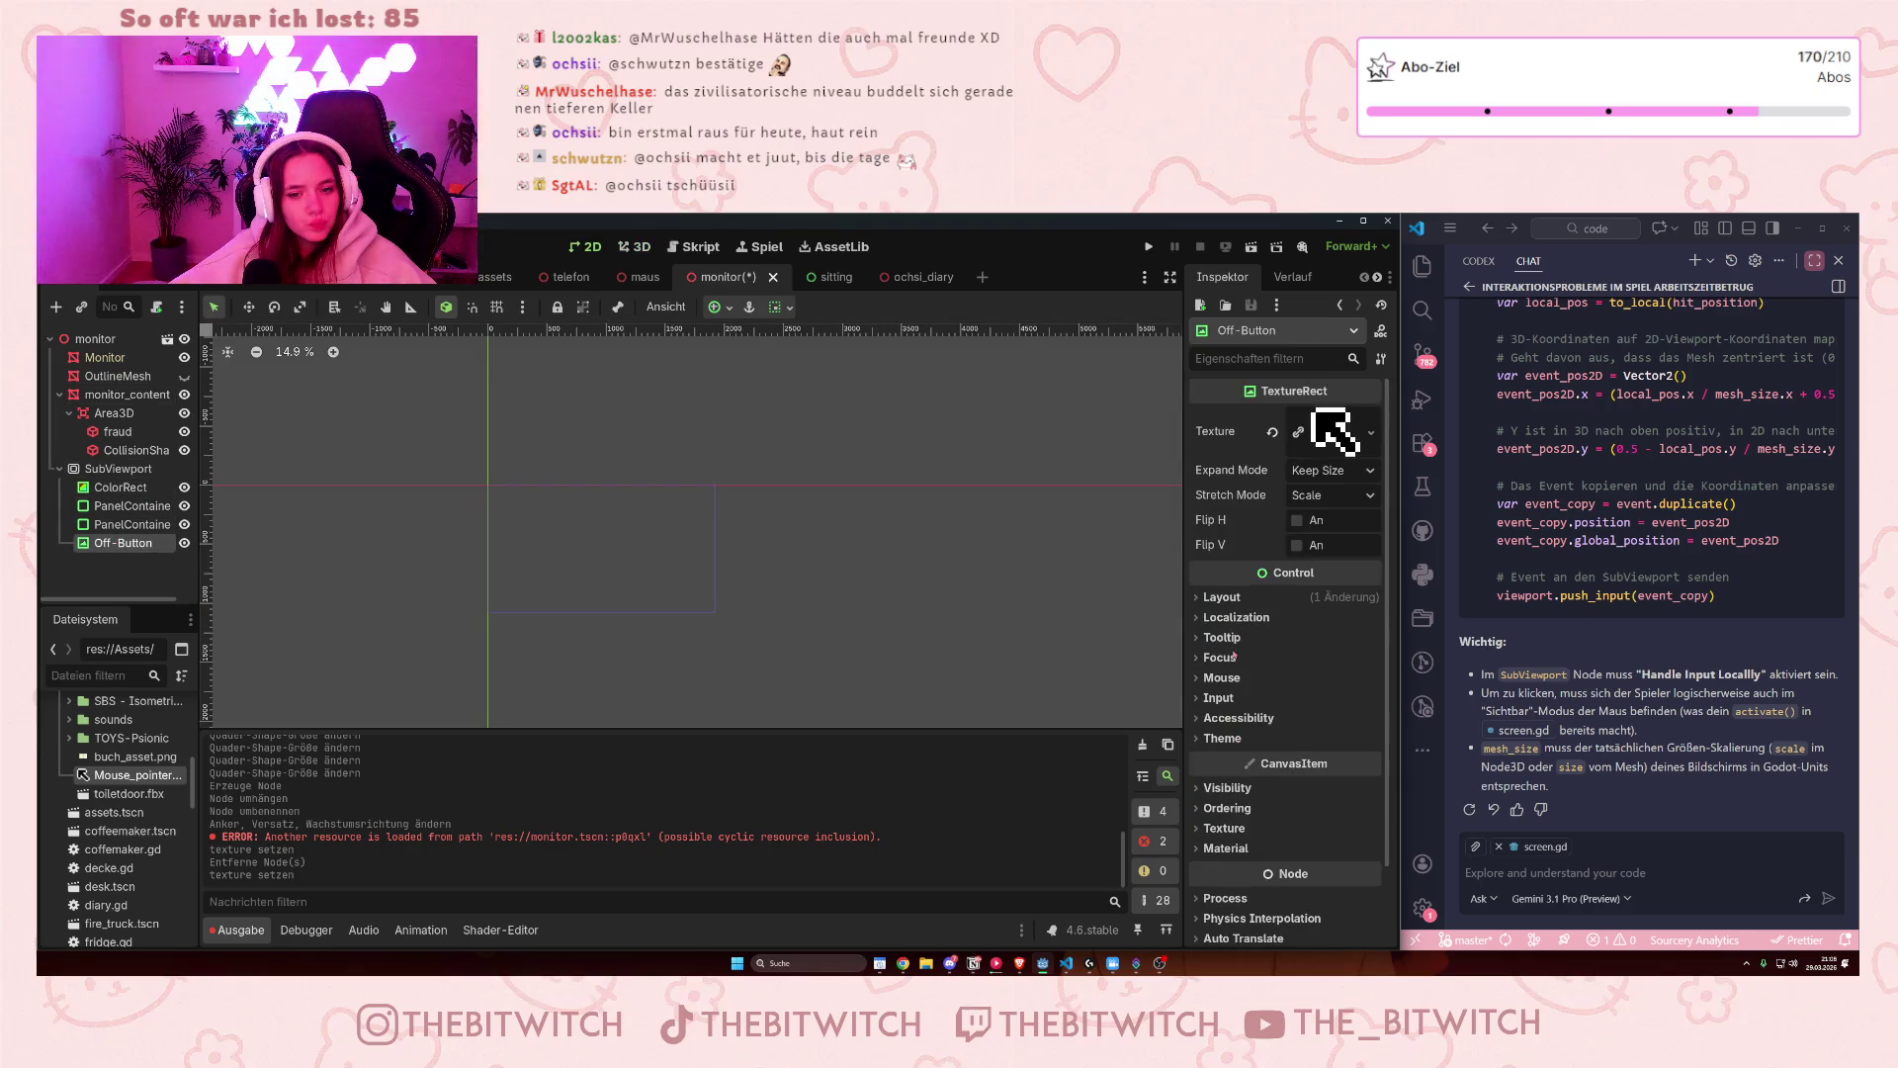
- Expand Off-Button's Layout and Transform properties, showing its 40 × 40 px size
left_click(1223, 597)
scroll(1234, 711, "down", 2)
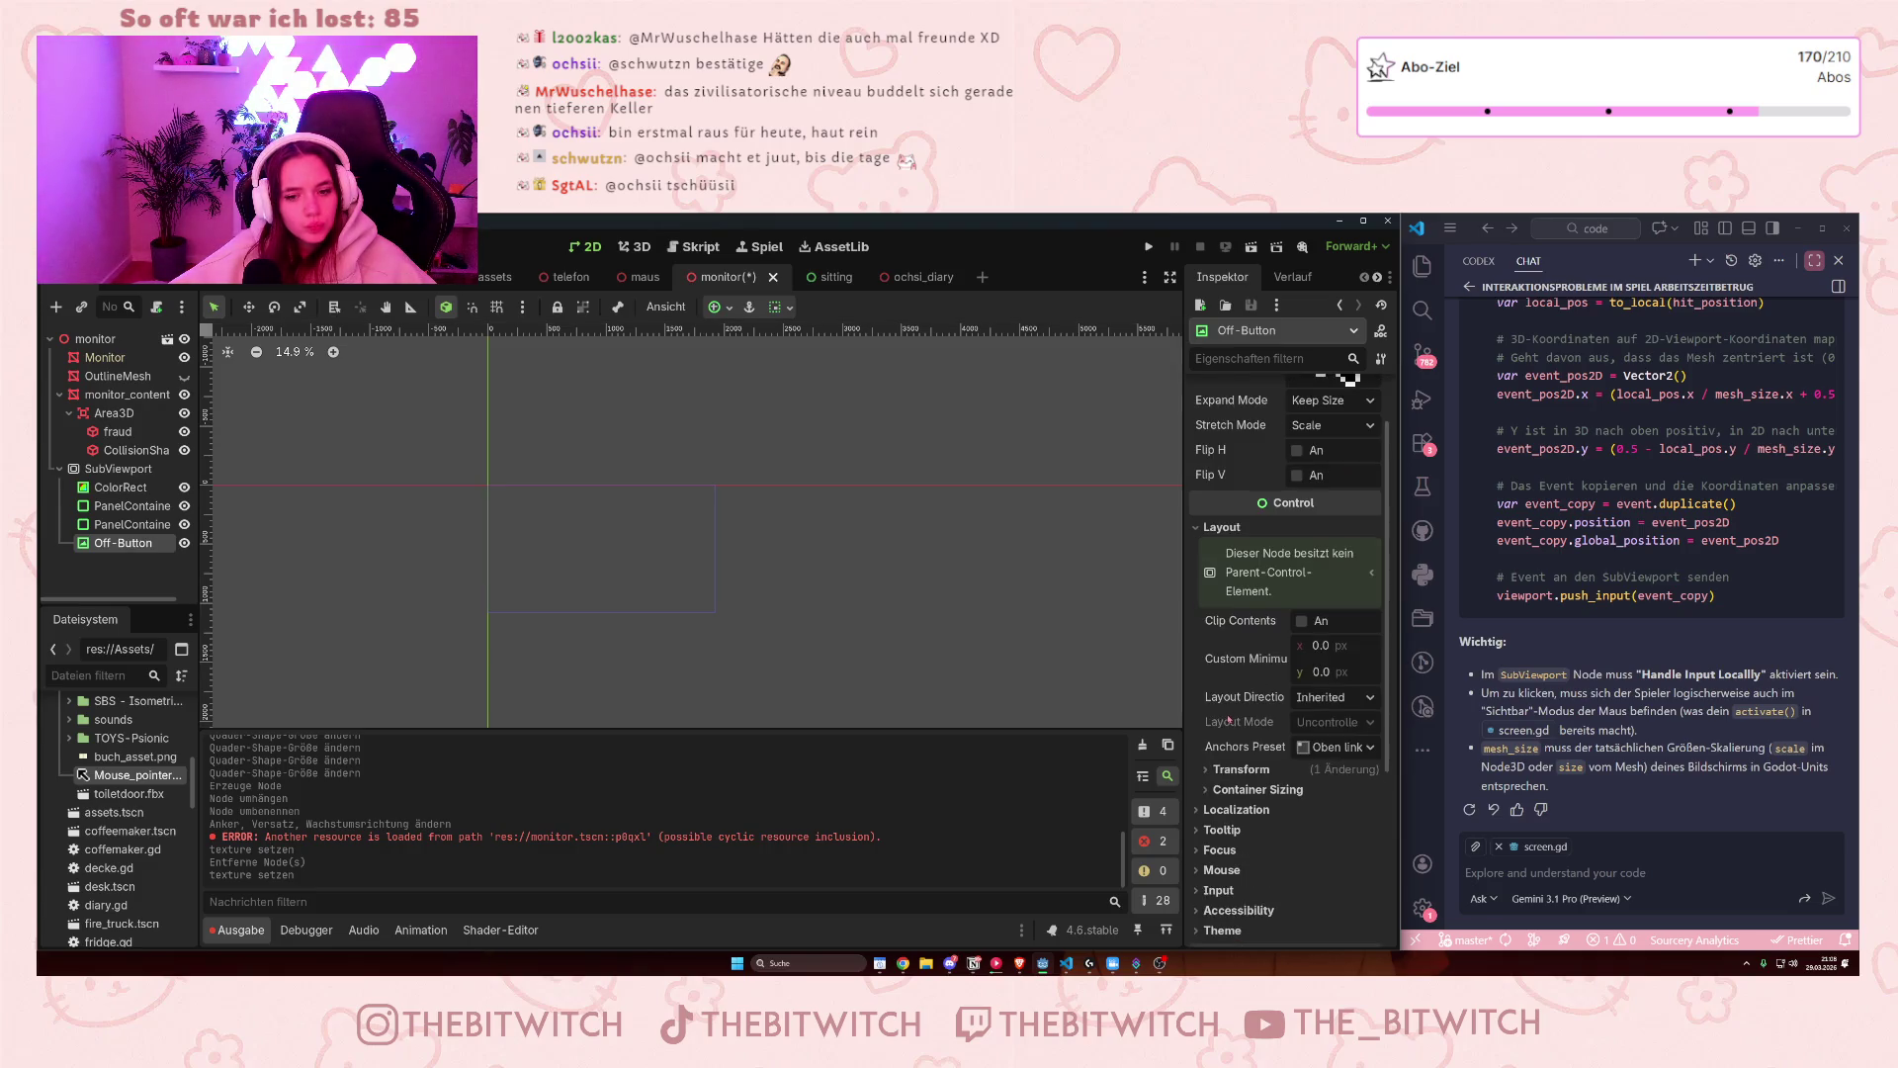
mouse_move(1267, 662)
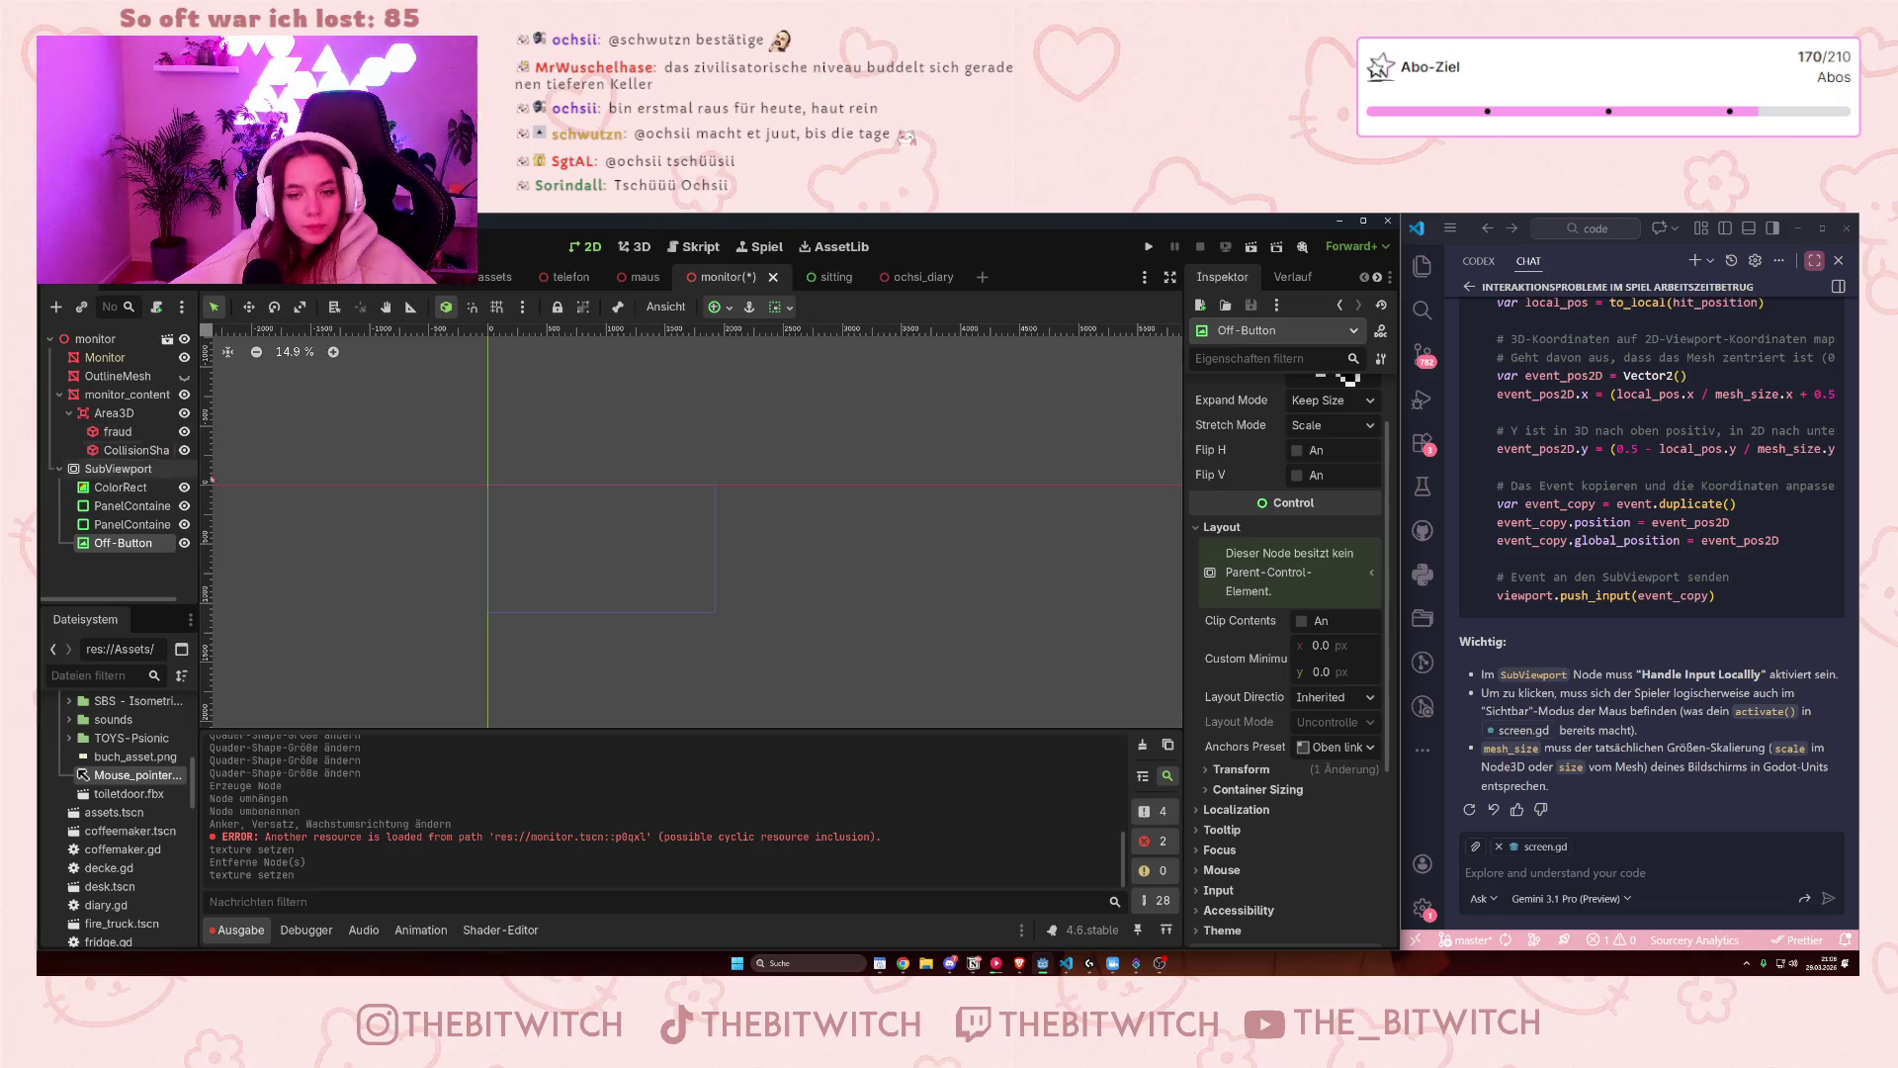
left_click(1242, 769)
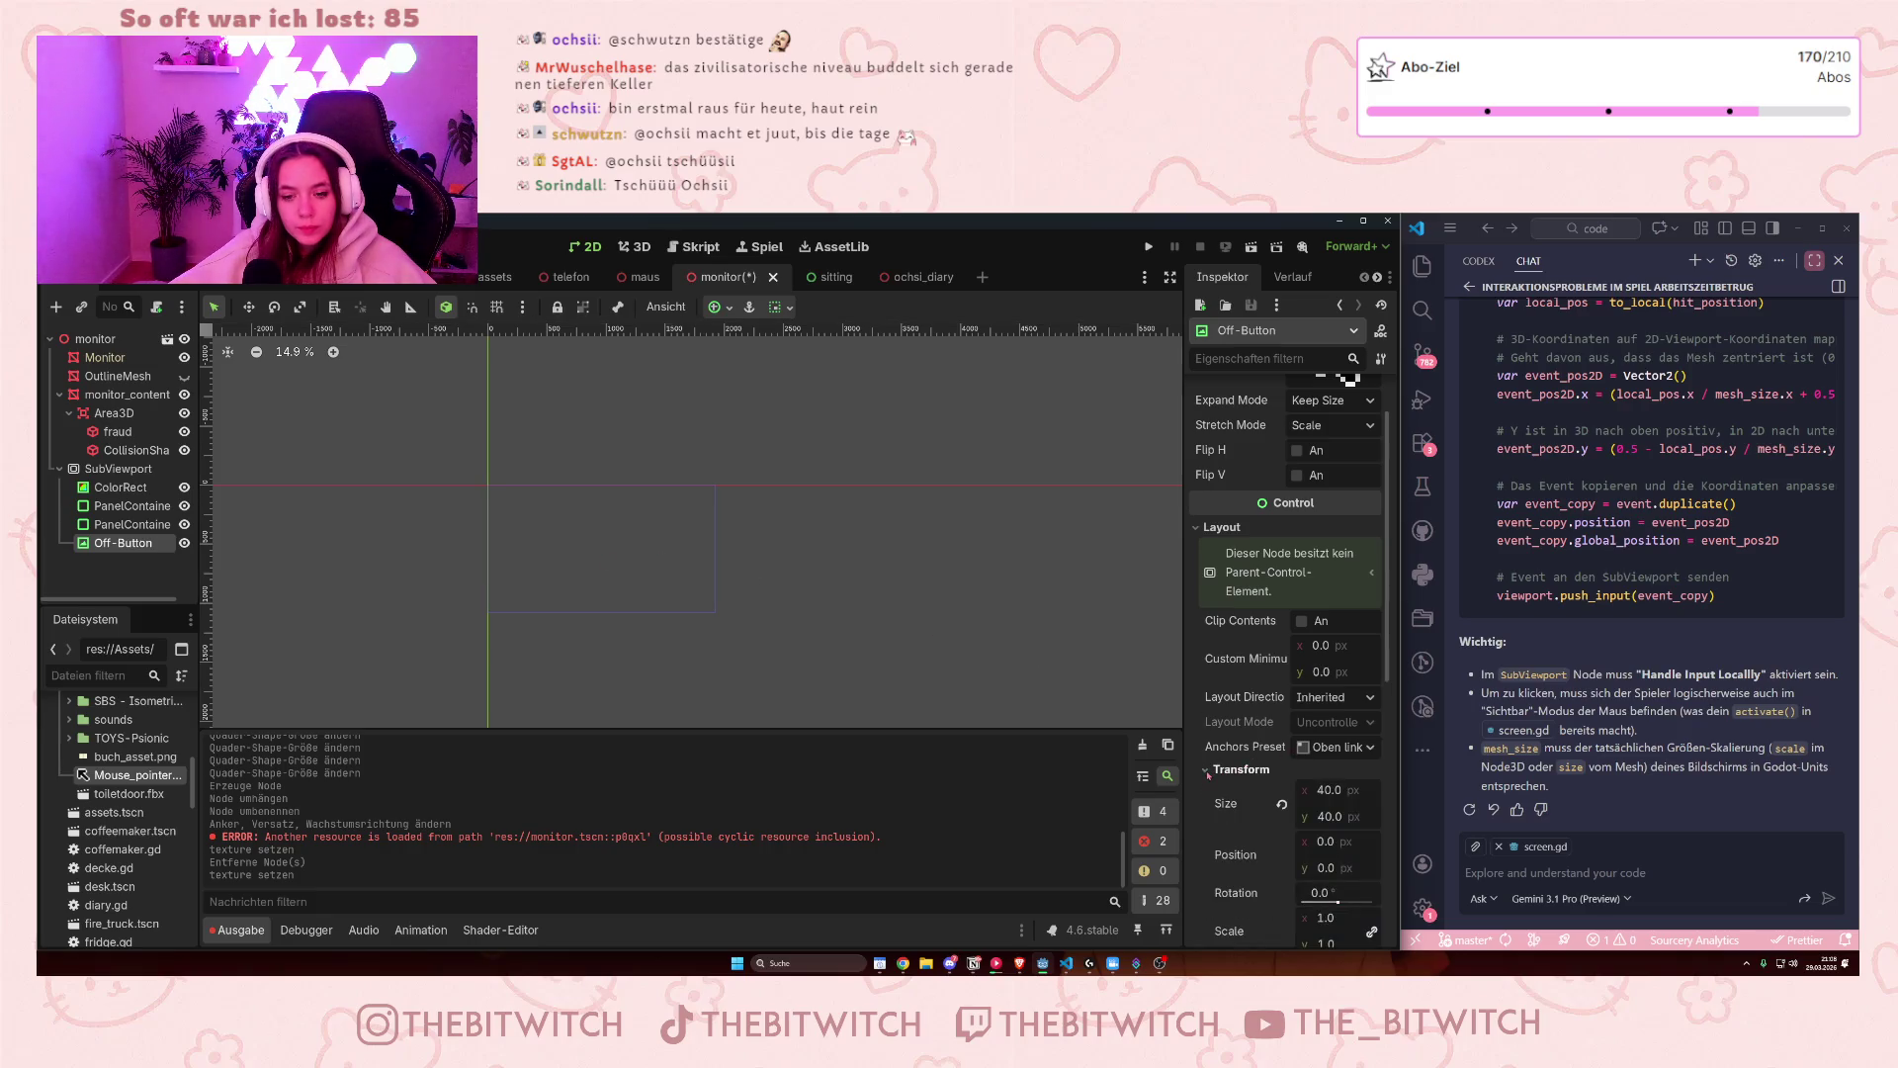
scroll(1273, 751, "down", 1)
scroll(555, 605, "down", 7)
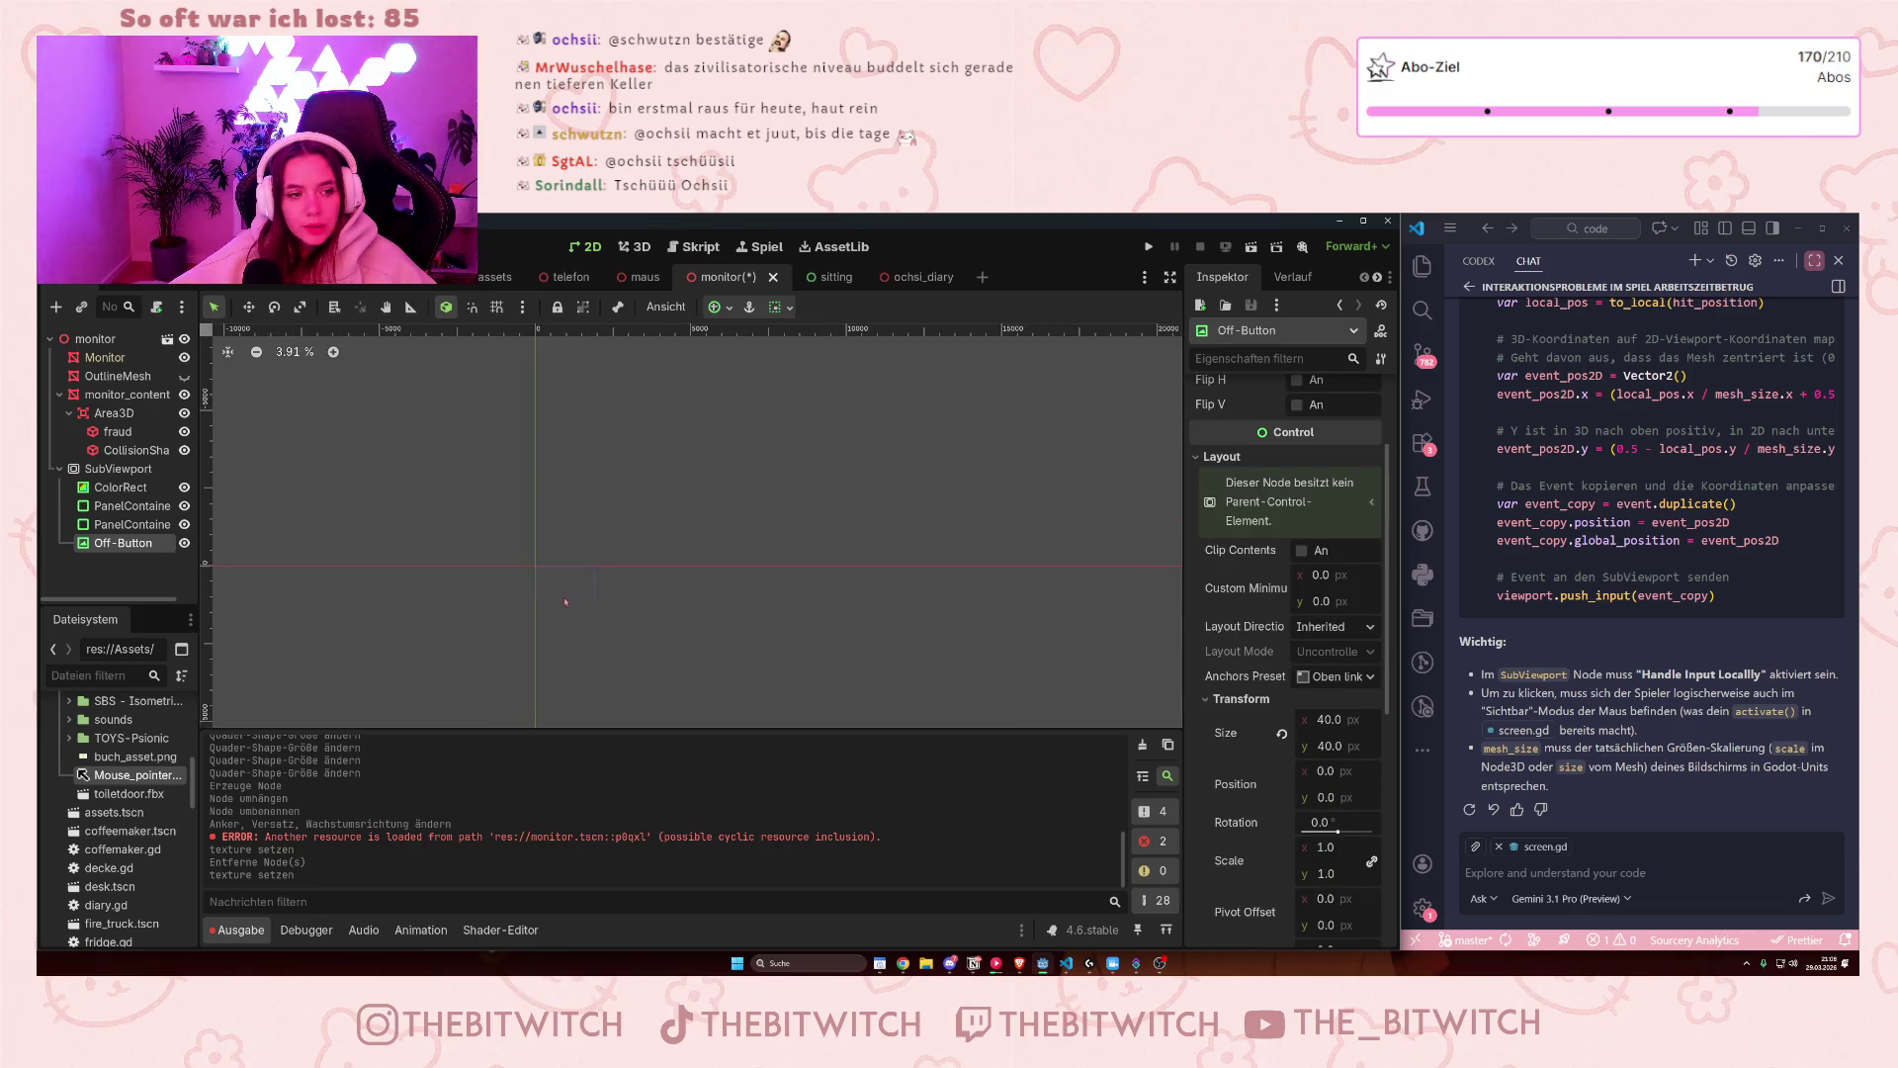
scroll(543, 611, "up", 7)
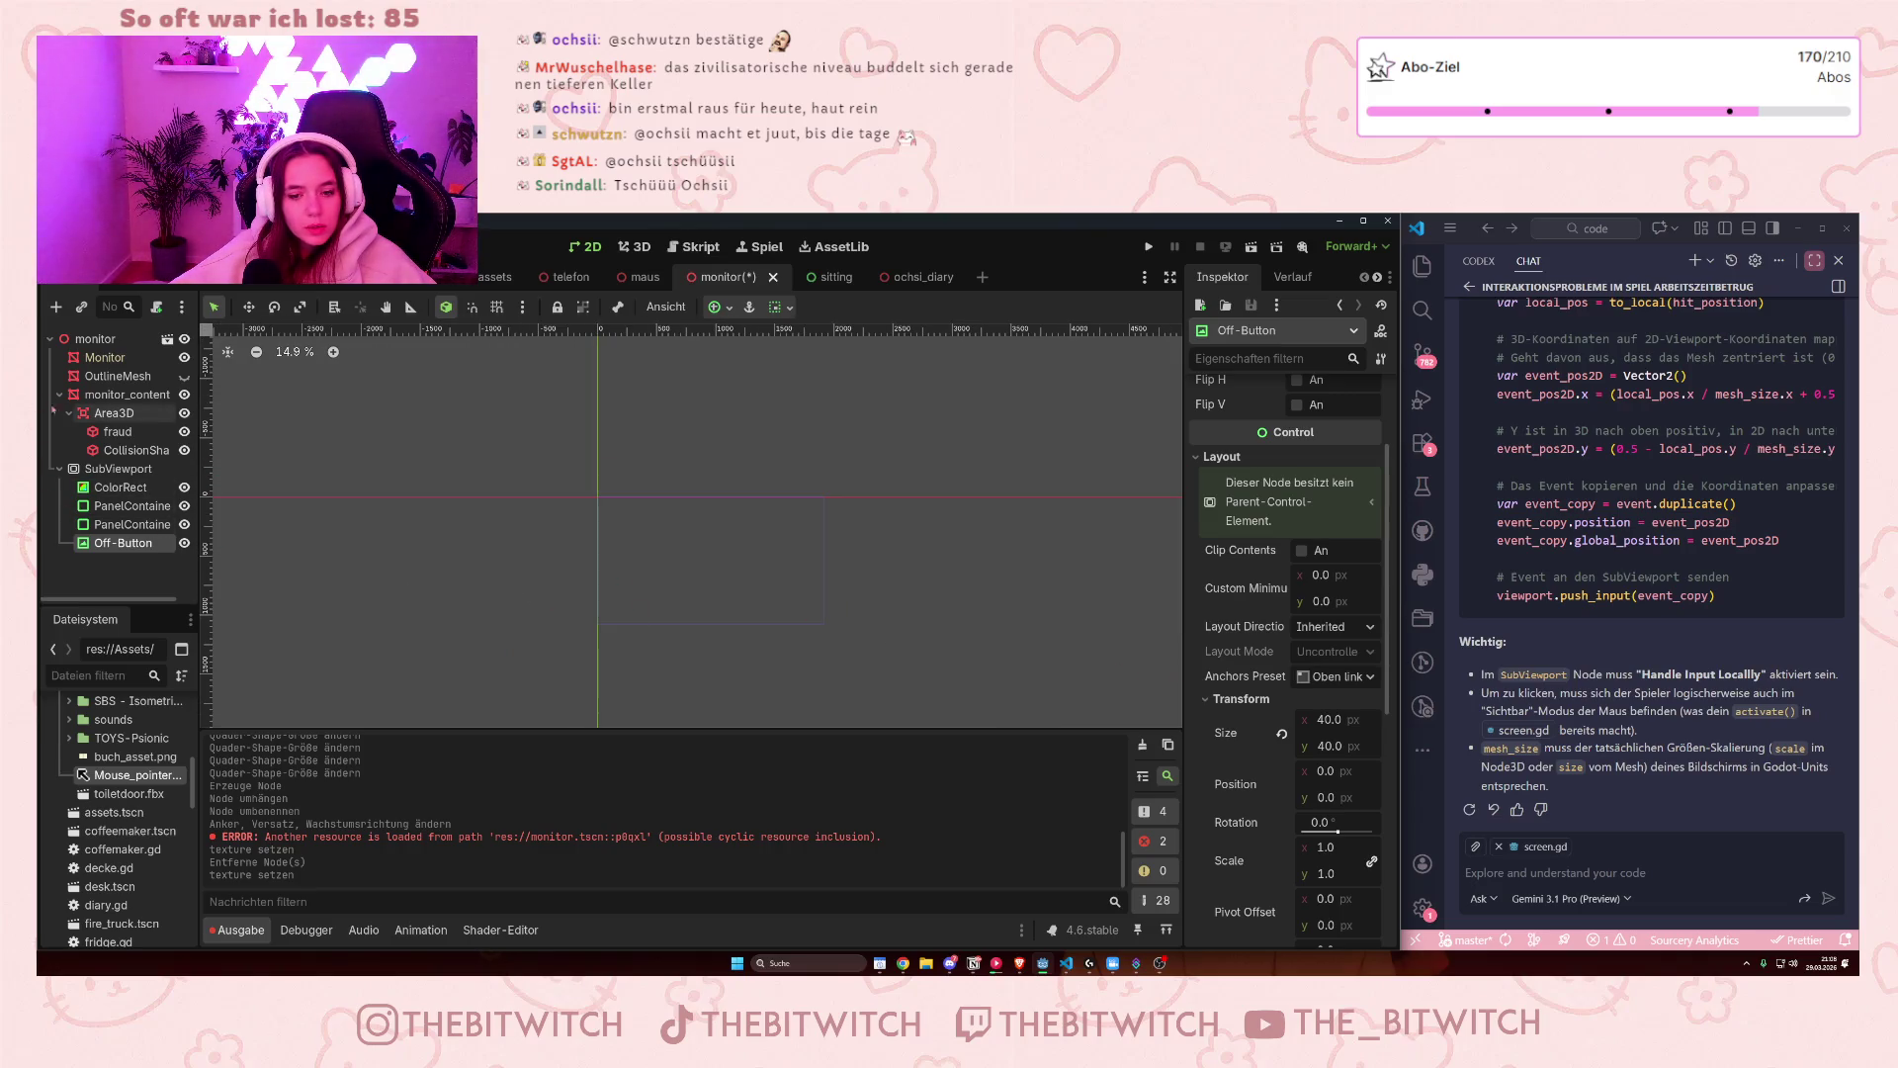
left_click(126, 395)
scroll(852, 583, "up", 10)
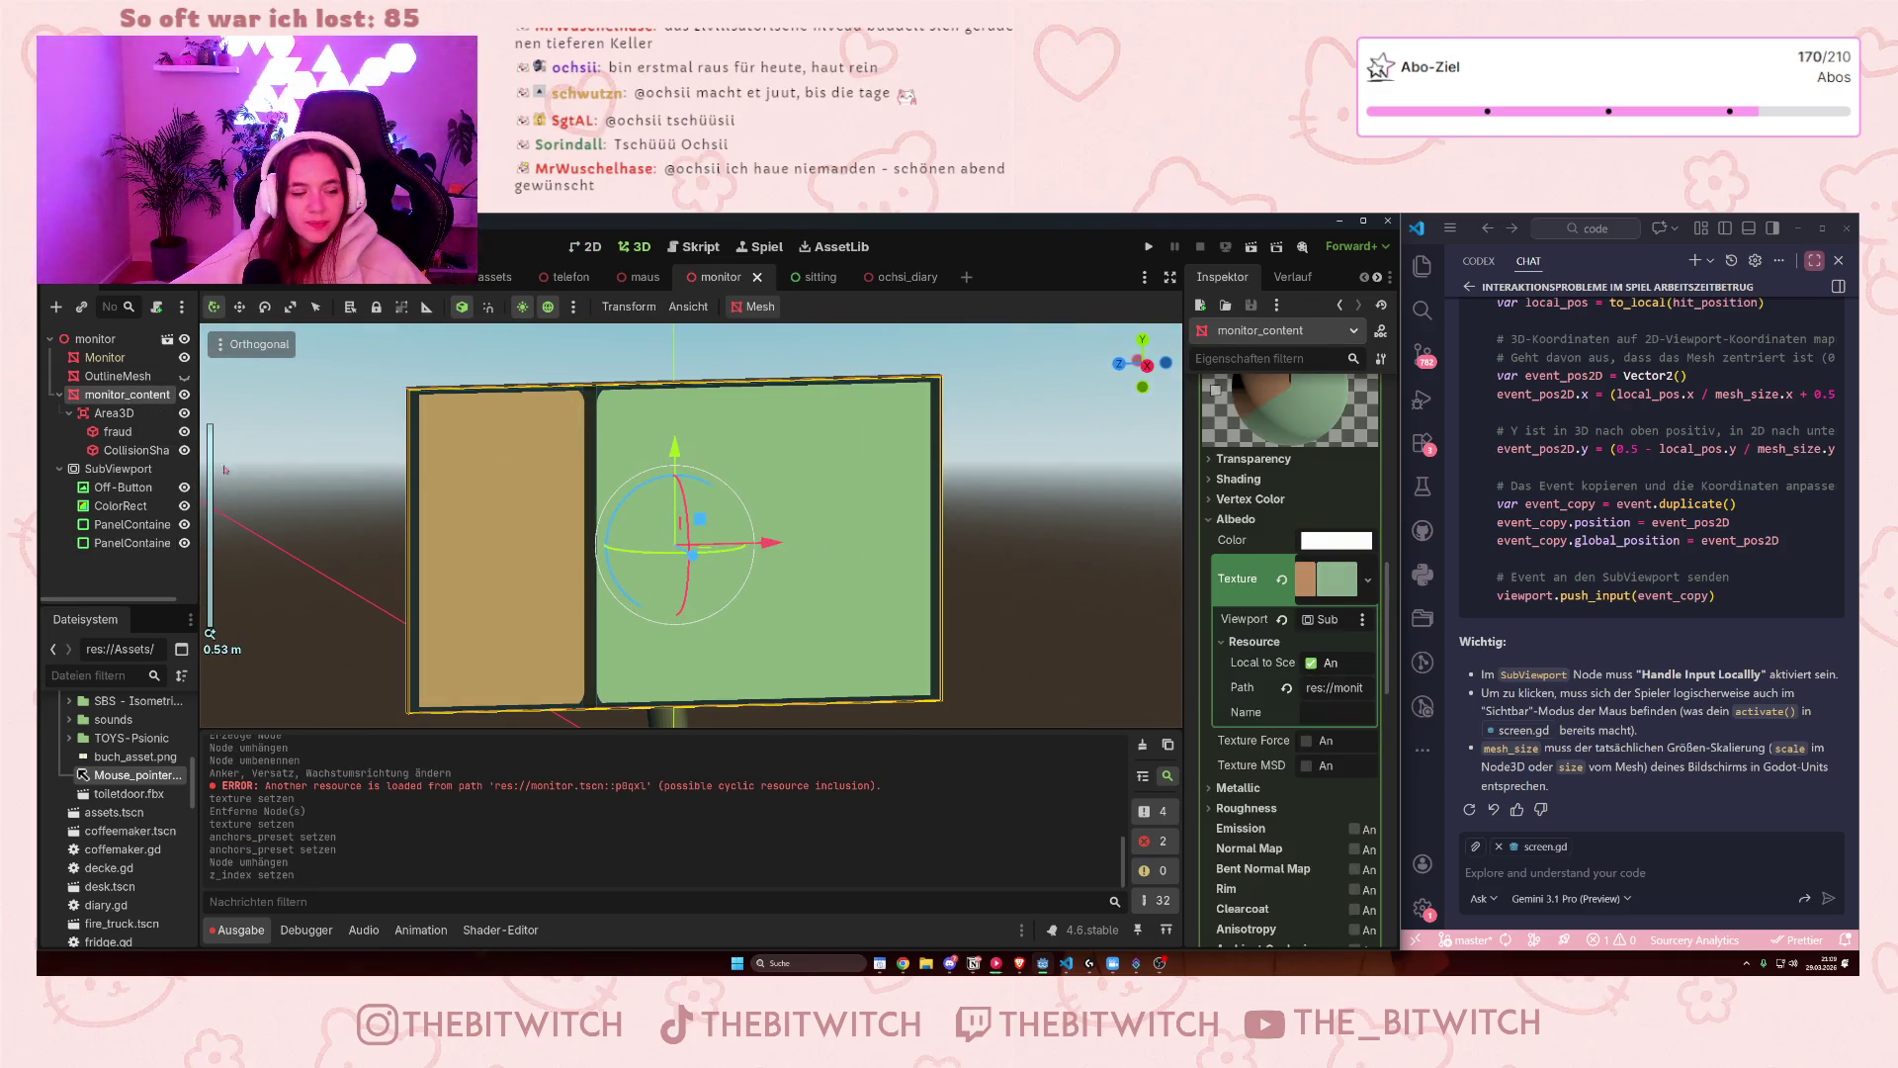
left_click_drag(123, 543, 131, 487)
key("ctrl+s")
left_click(132, 488)
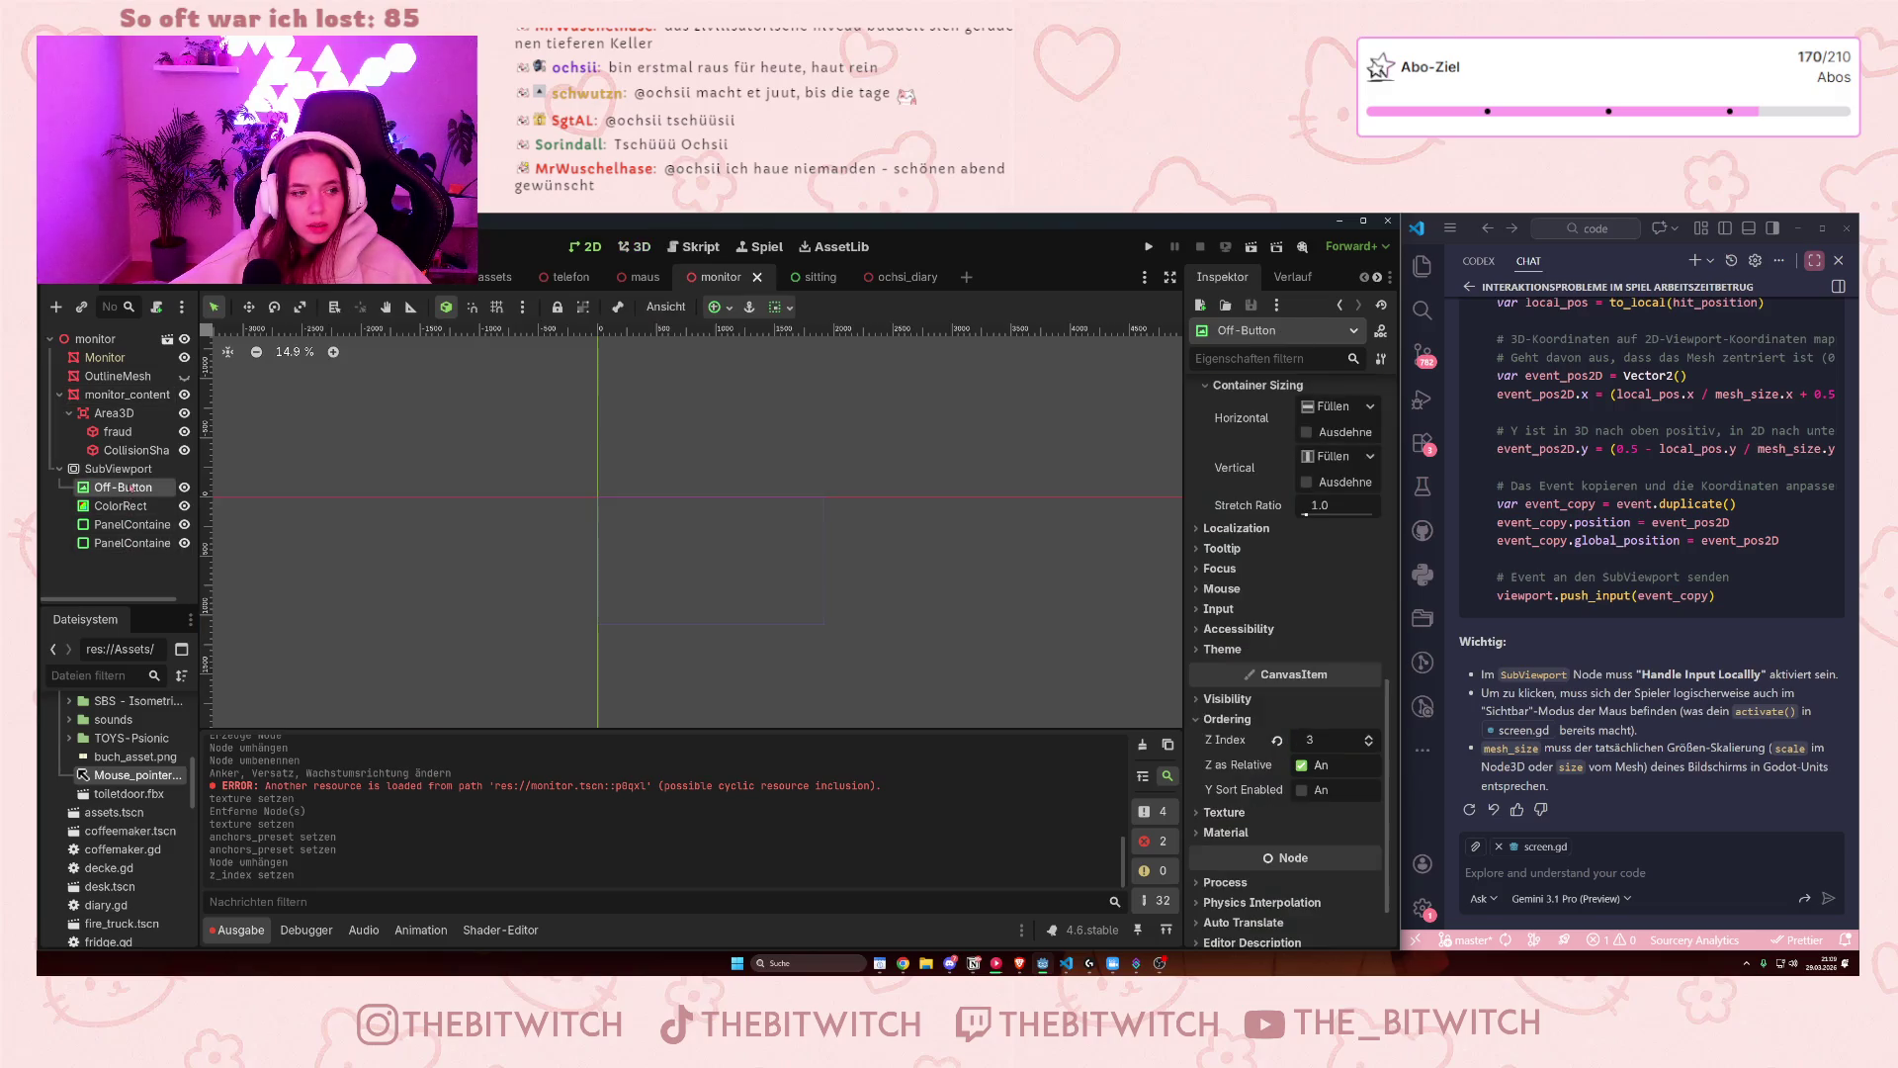
scroll(1346, 618, "up", 8)
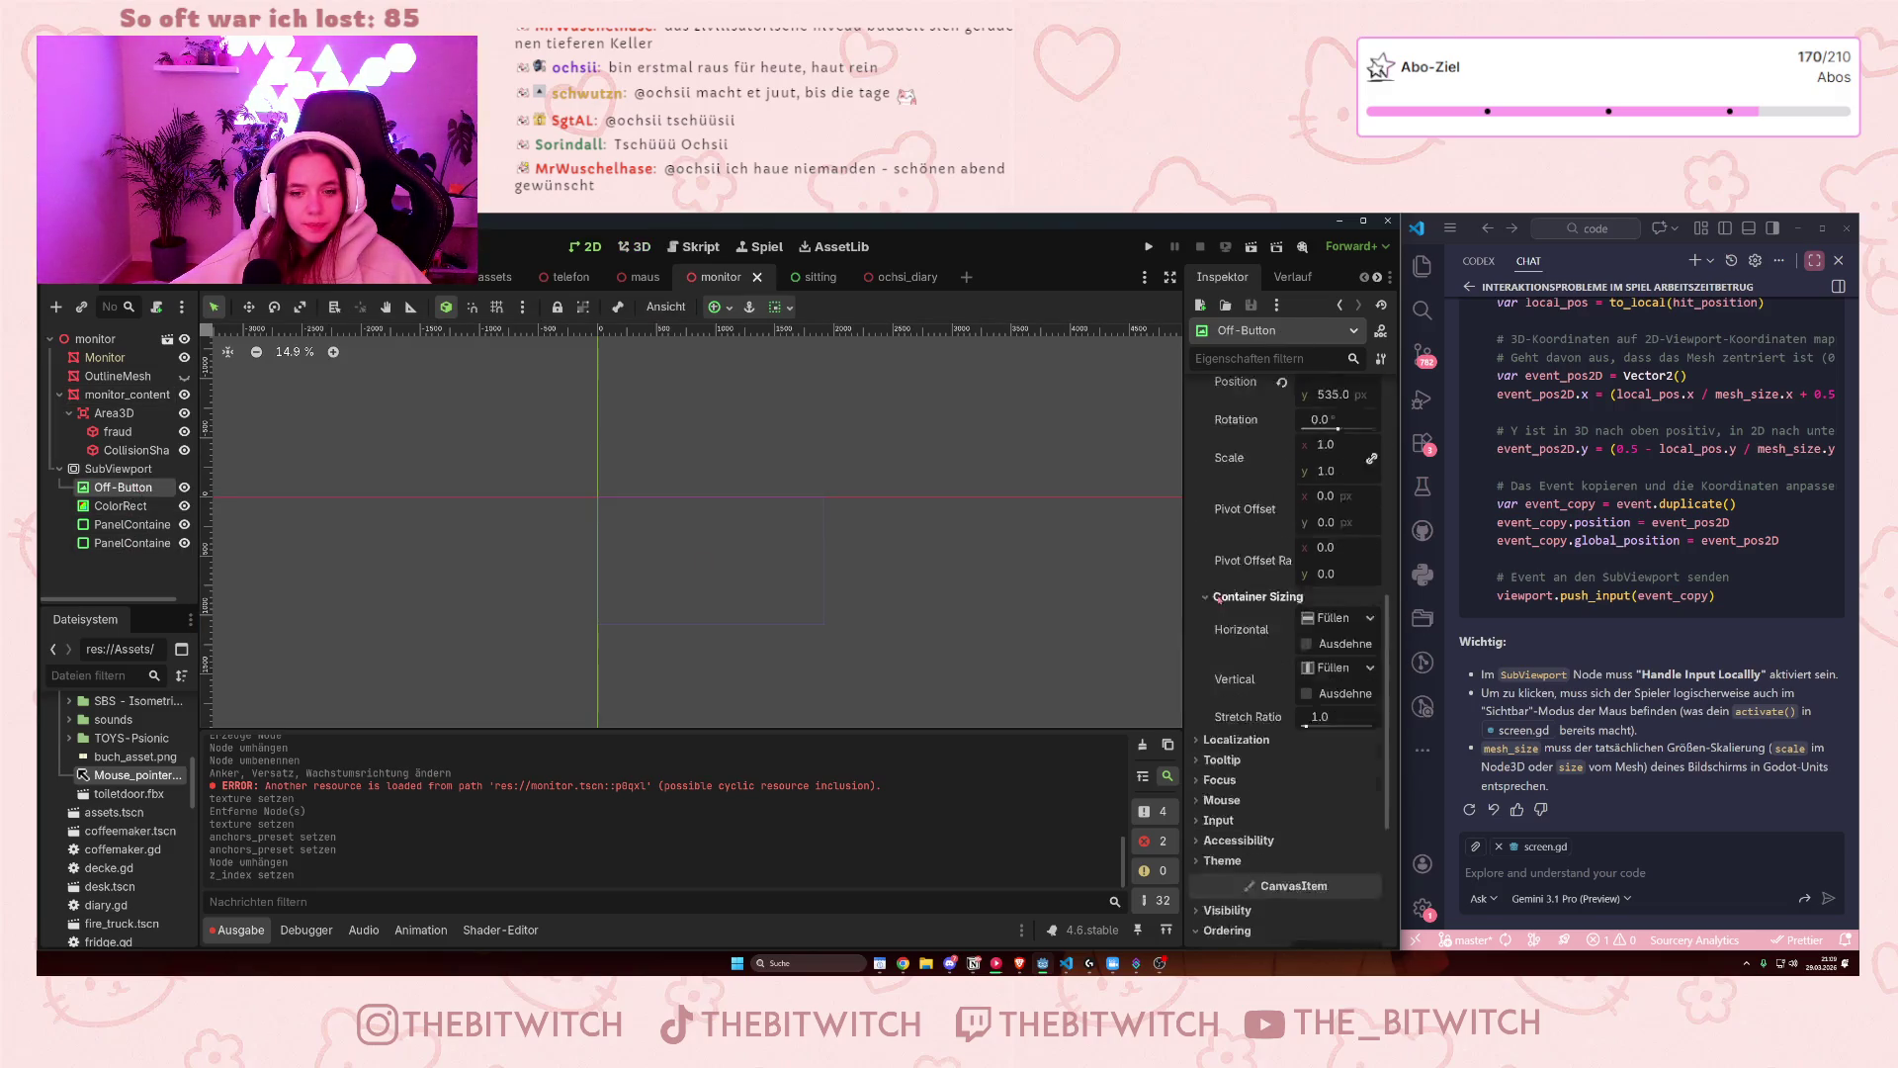
scroll(1224, 607, "up", 3)
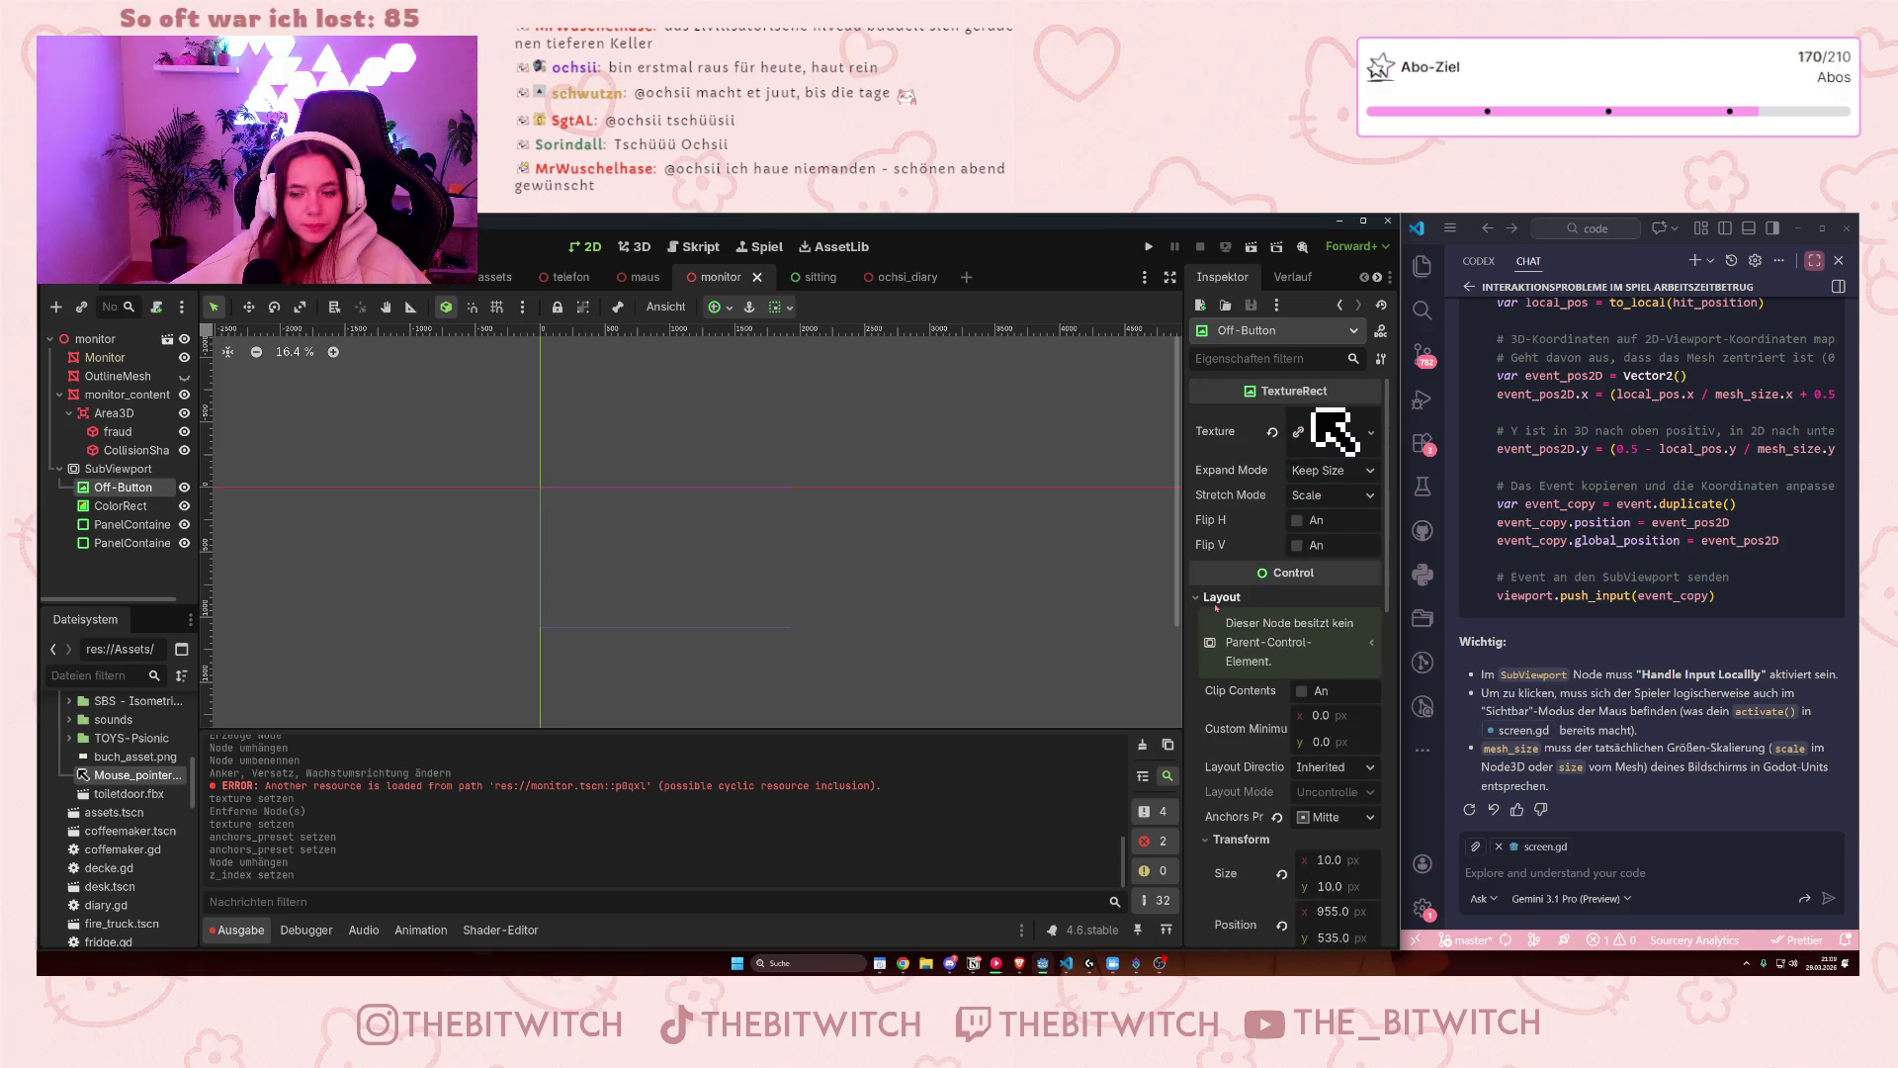
left_click(1323, 474)
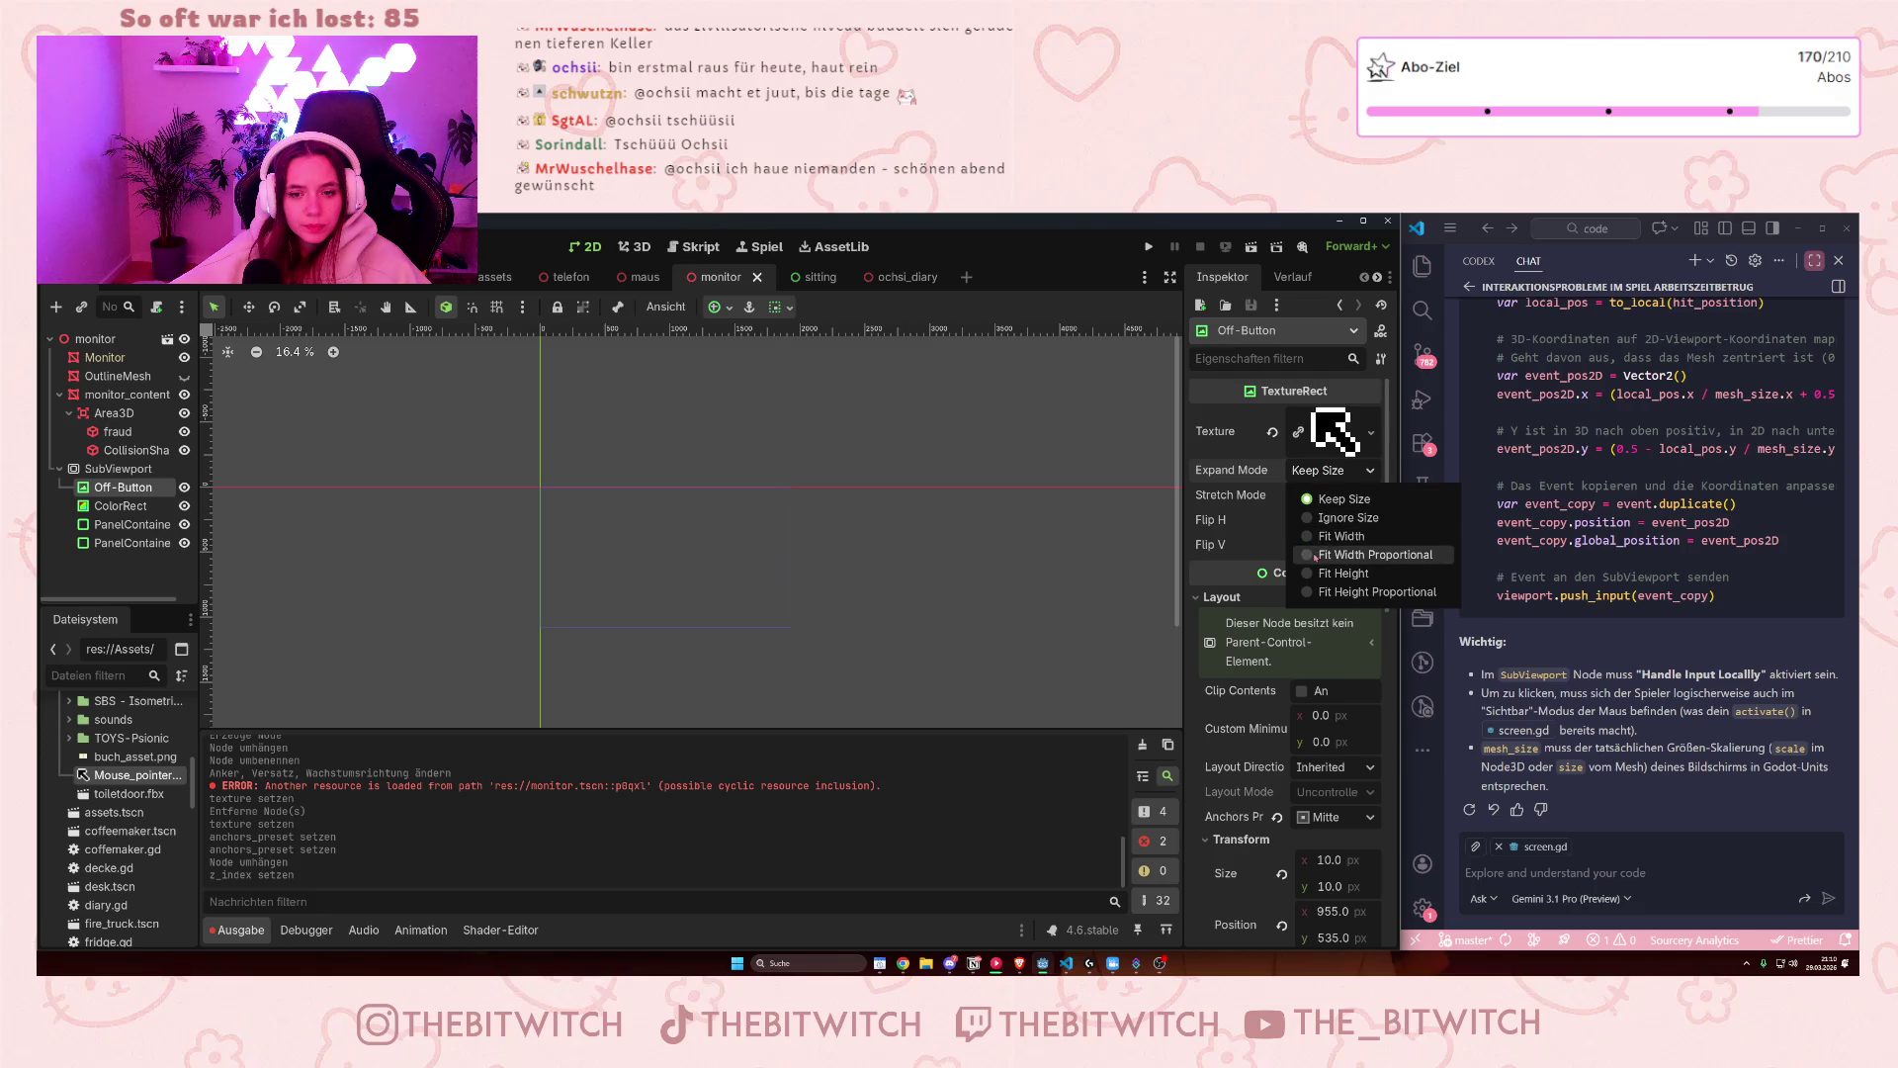
left_click(1229, 495)
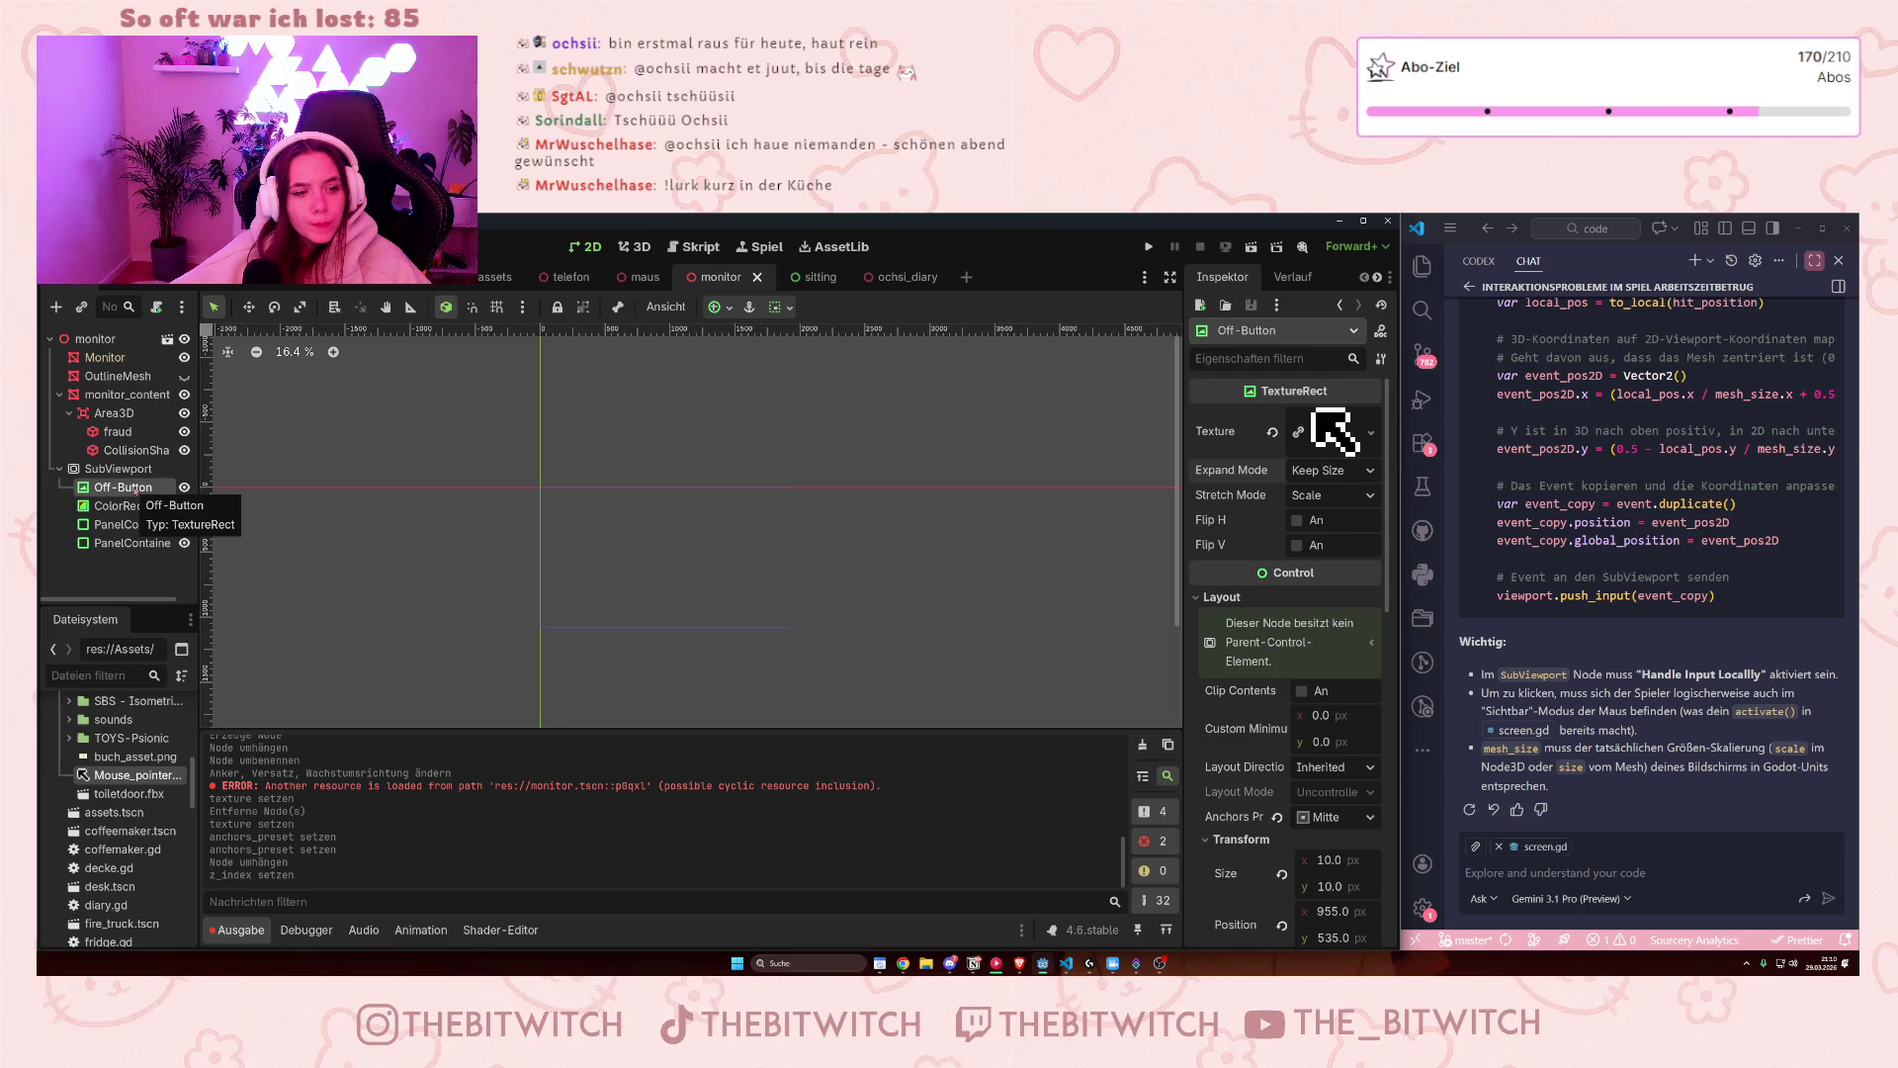
scroll(1275, 790, "down", 5)
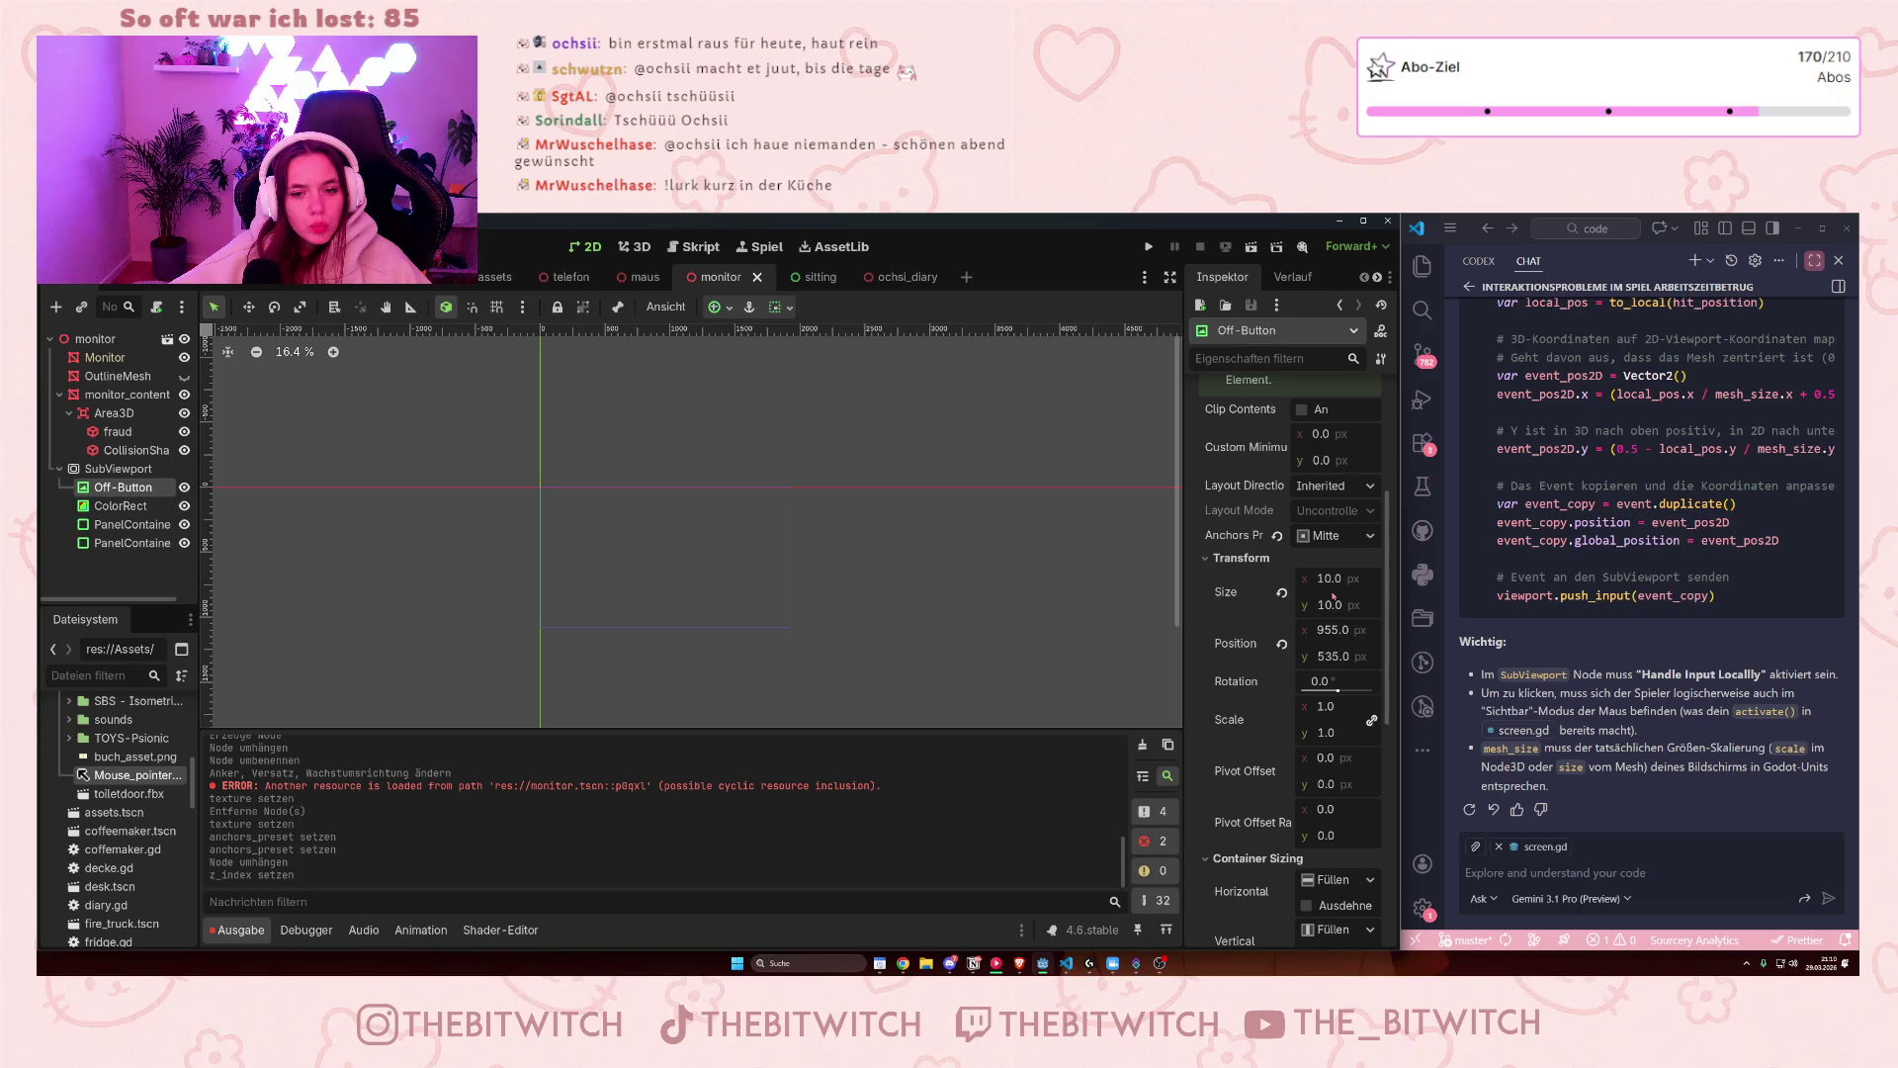
left_click(1337, 582)
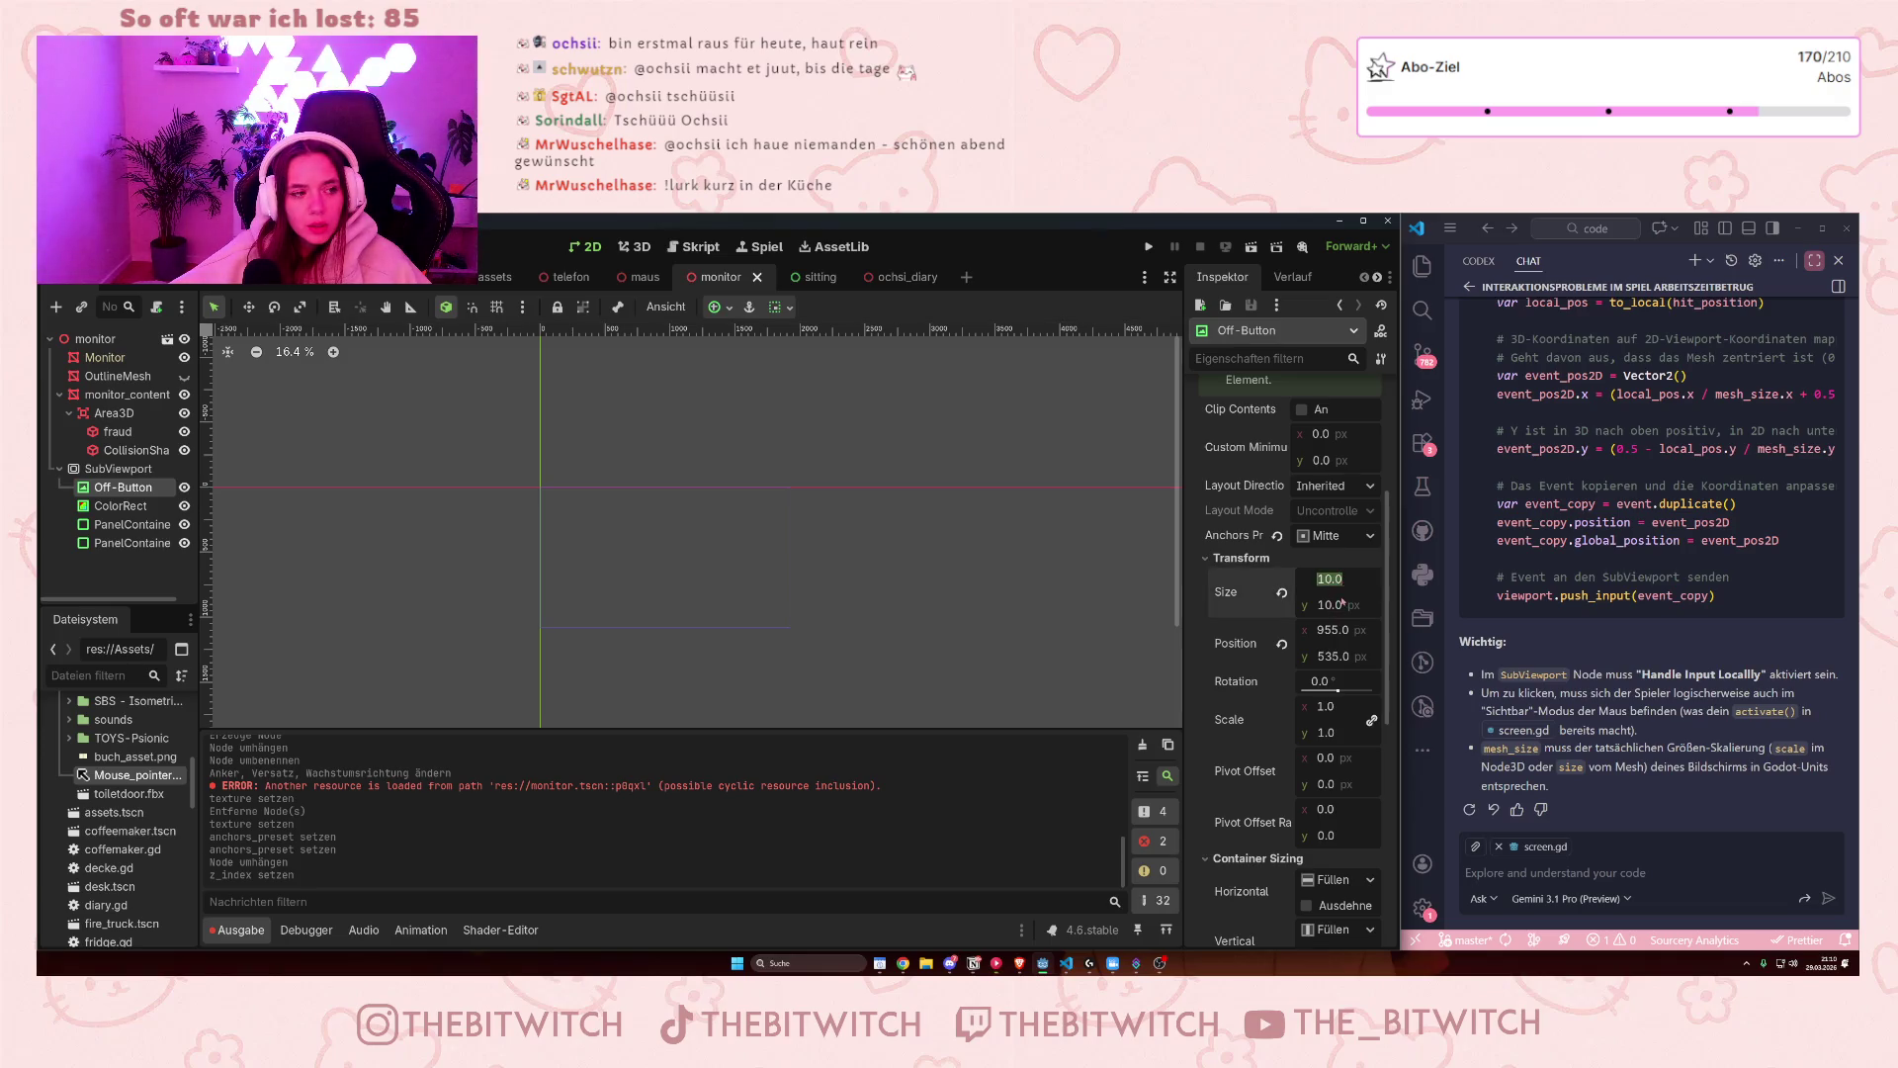
scroll(1342, 602, "up", 4)
scroll(1342, 601, "up", 2)
scroll(1328, 612, "down", 5)
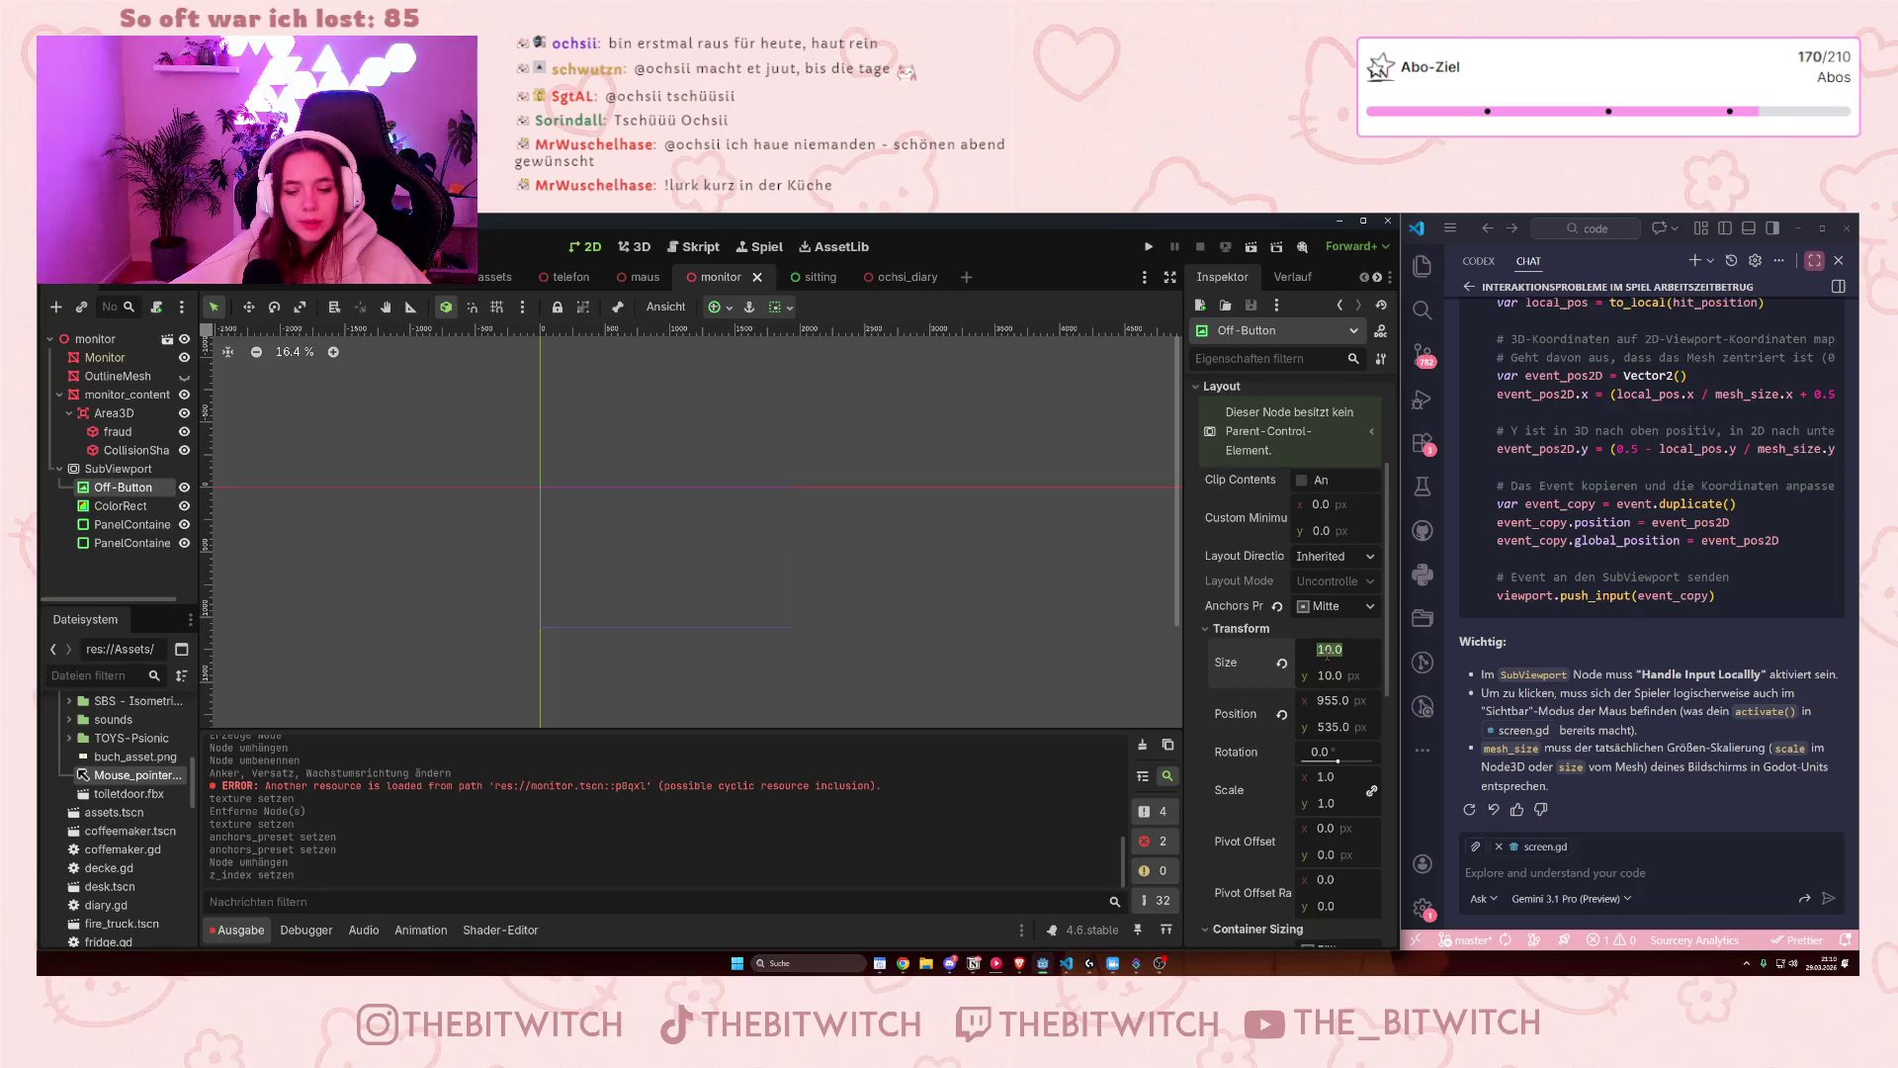
left_click(1339, 702)
scroll(1342, 708, "down", 3)
scroll(775, 565, "down", 1)
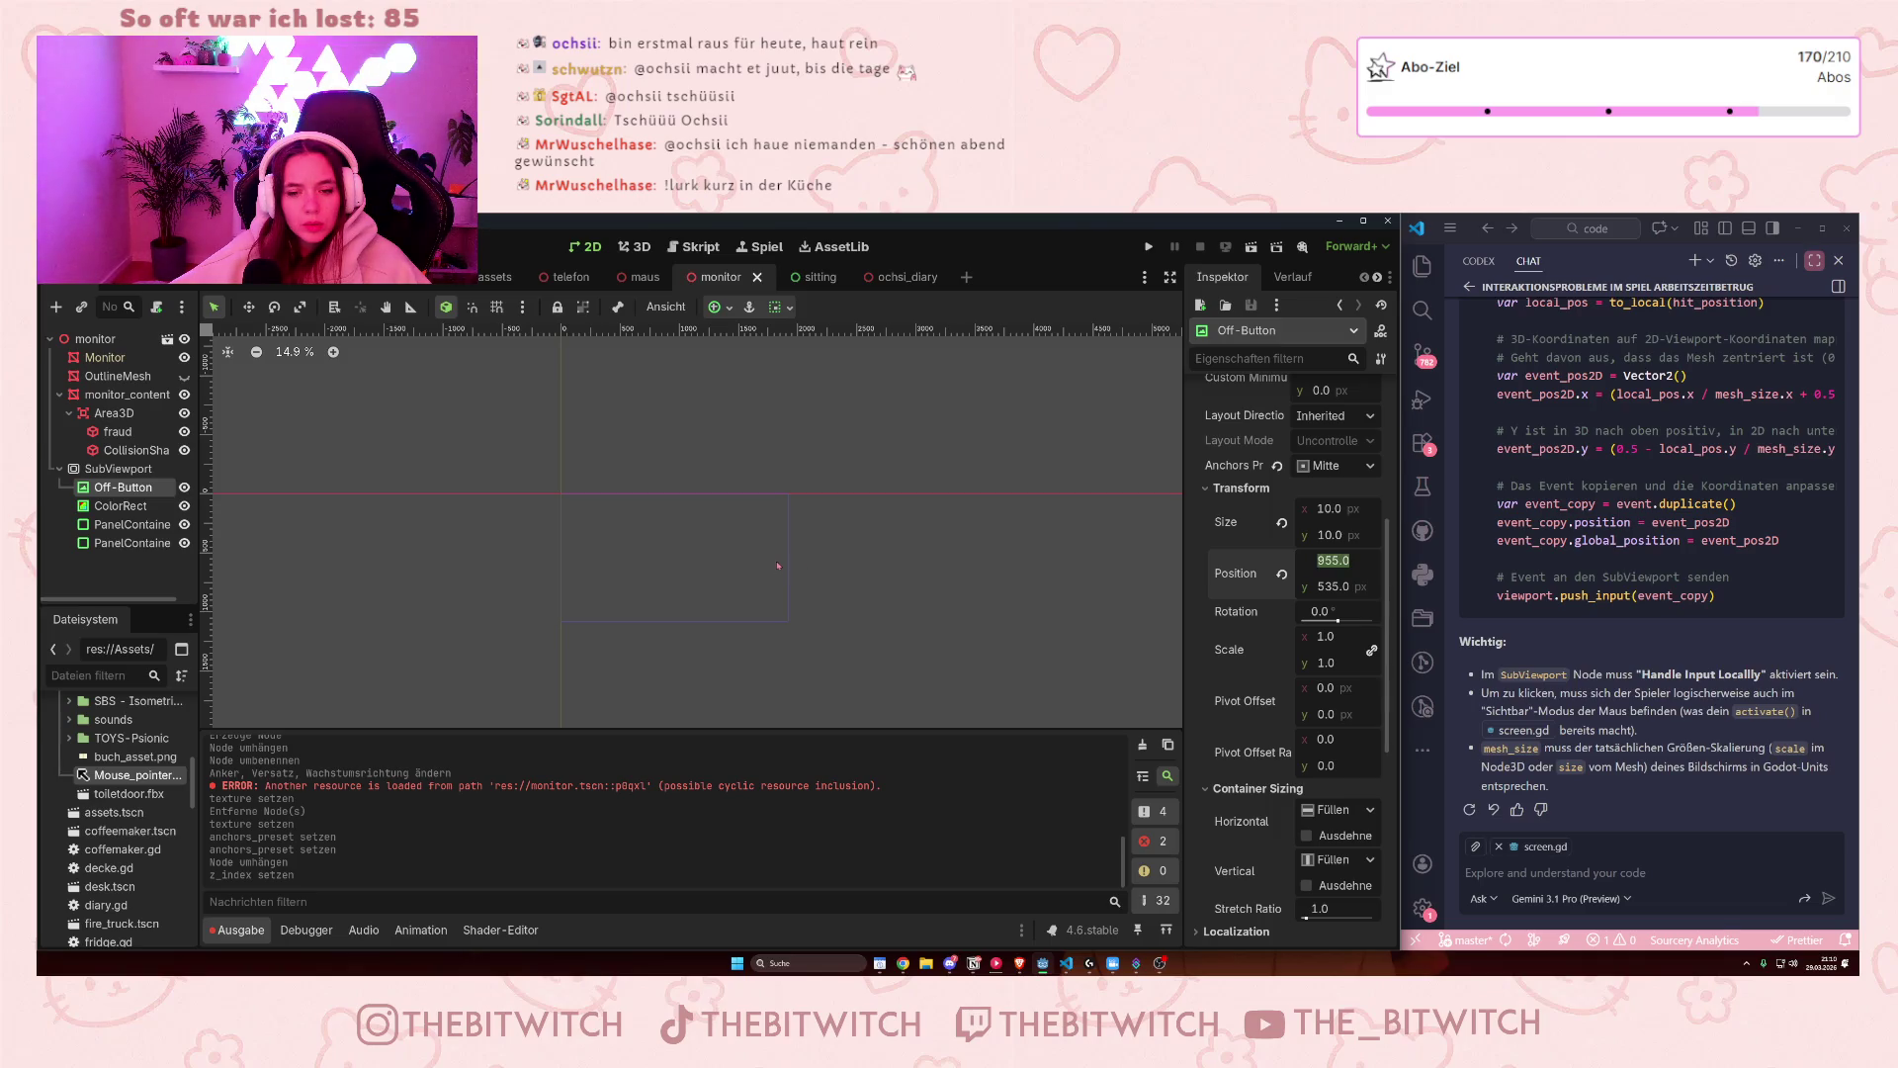
scroll(1288, 597, "down", 3)
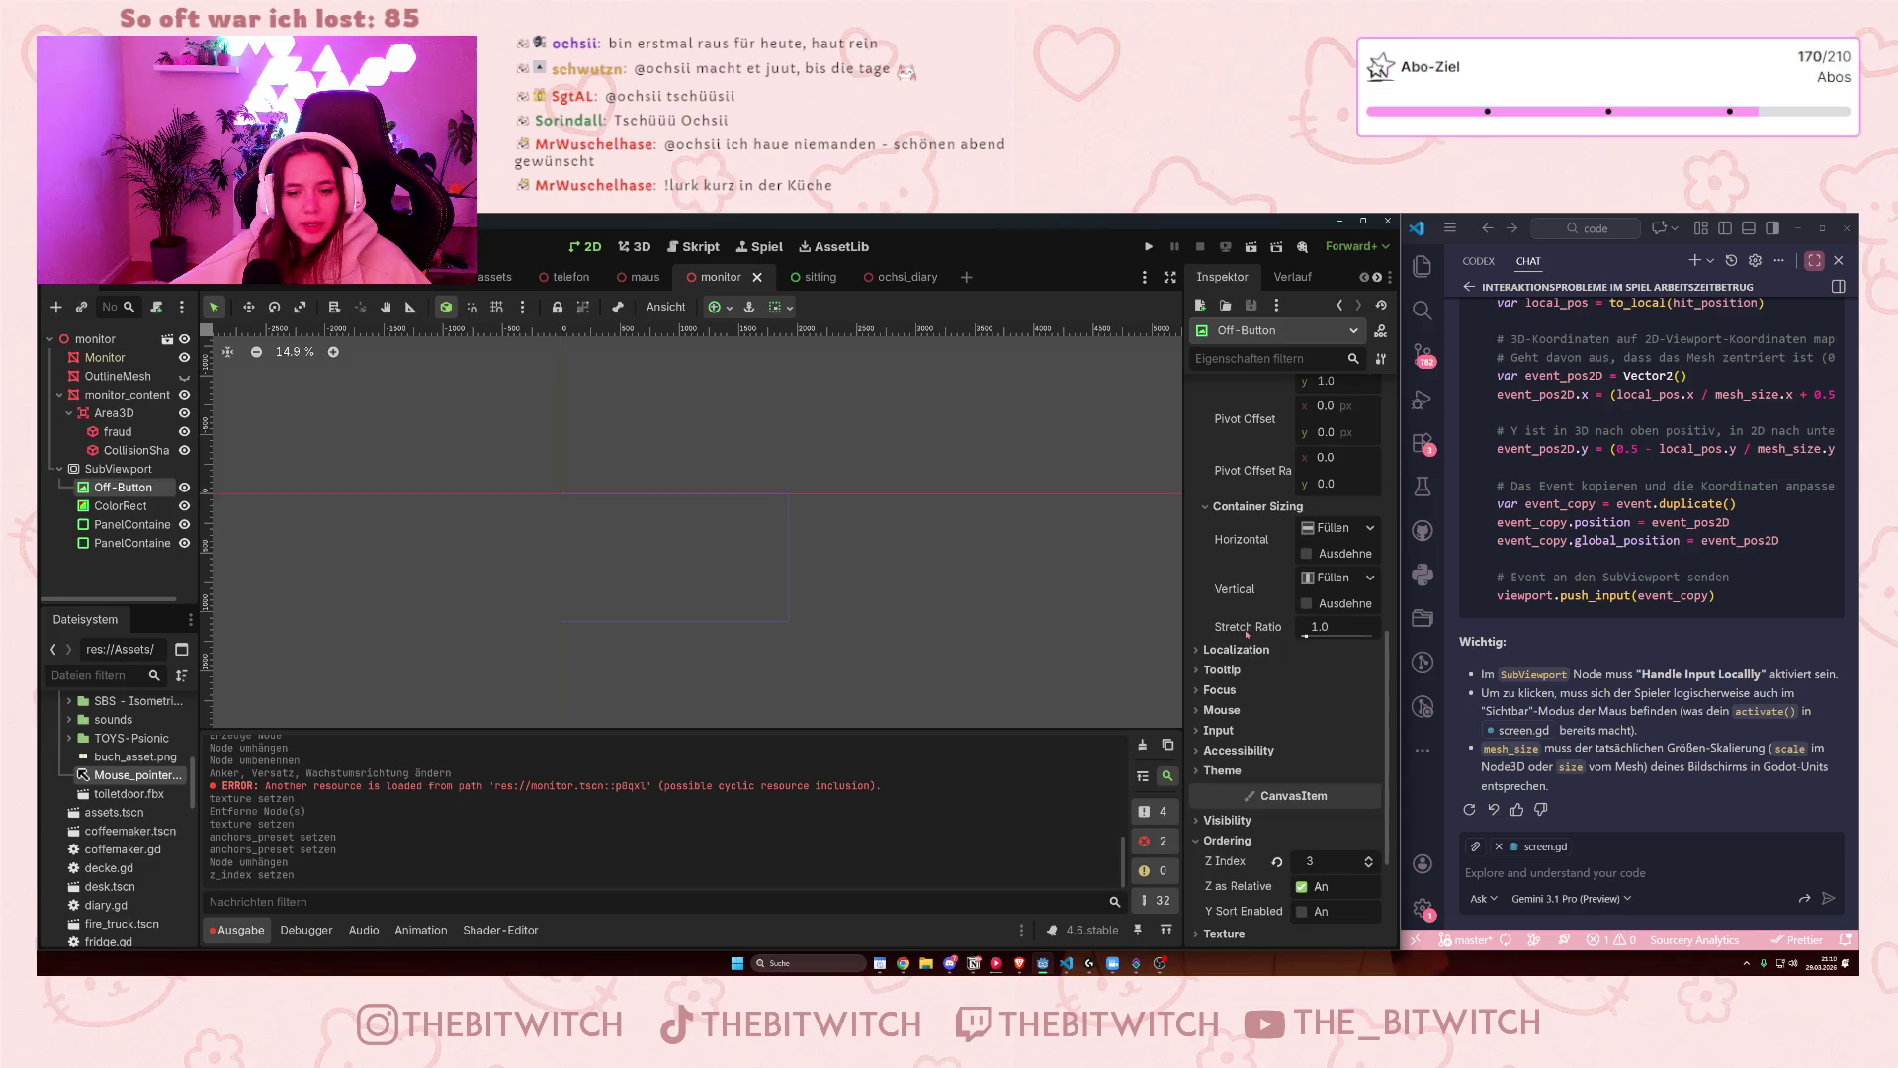
scroll(1256, 623, "up", 8)
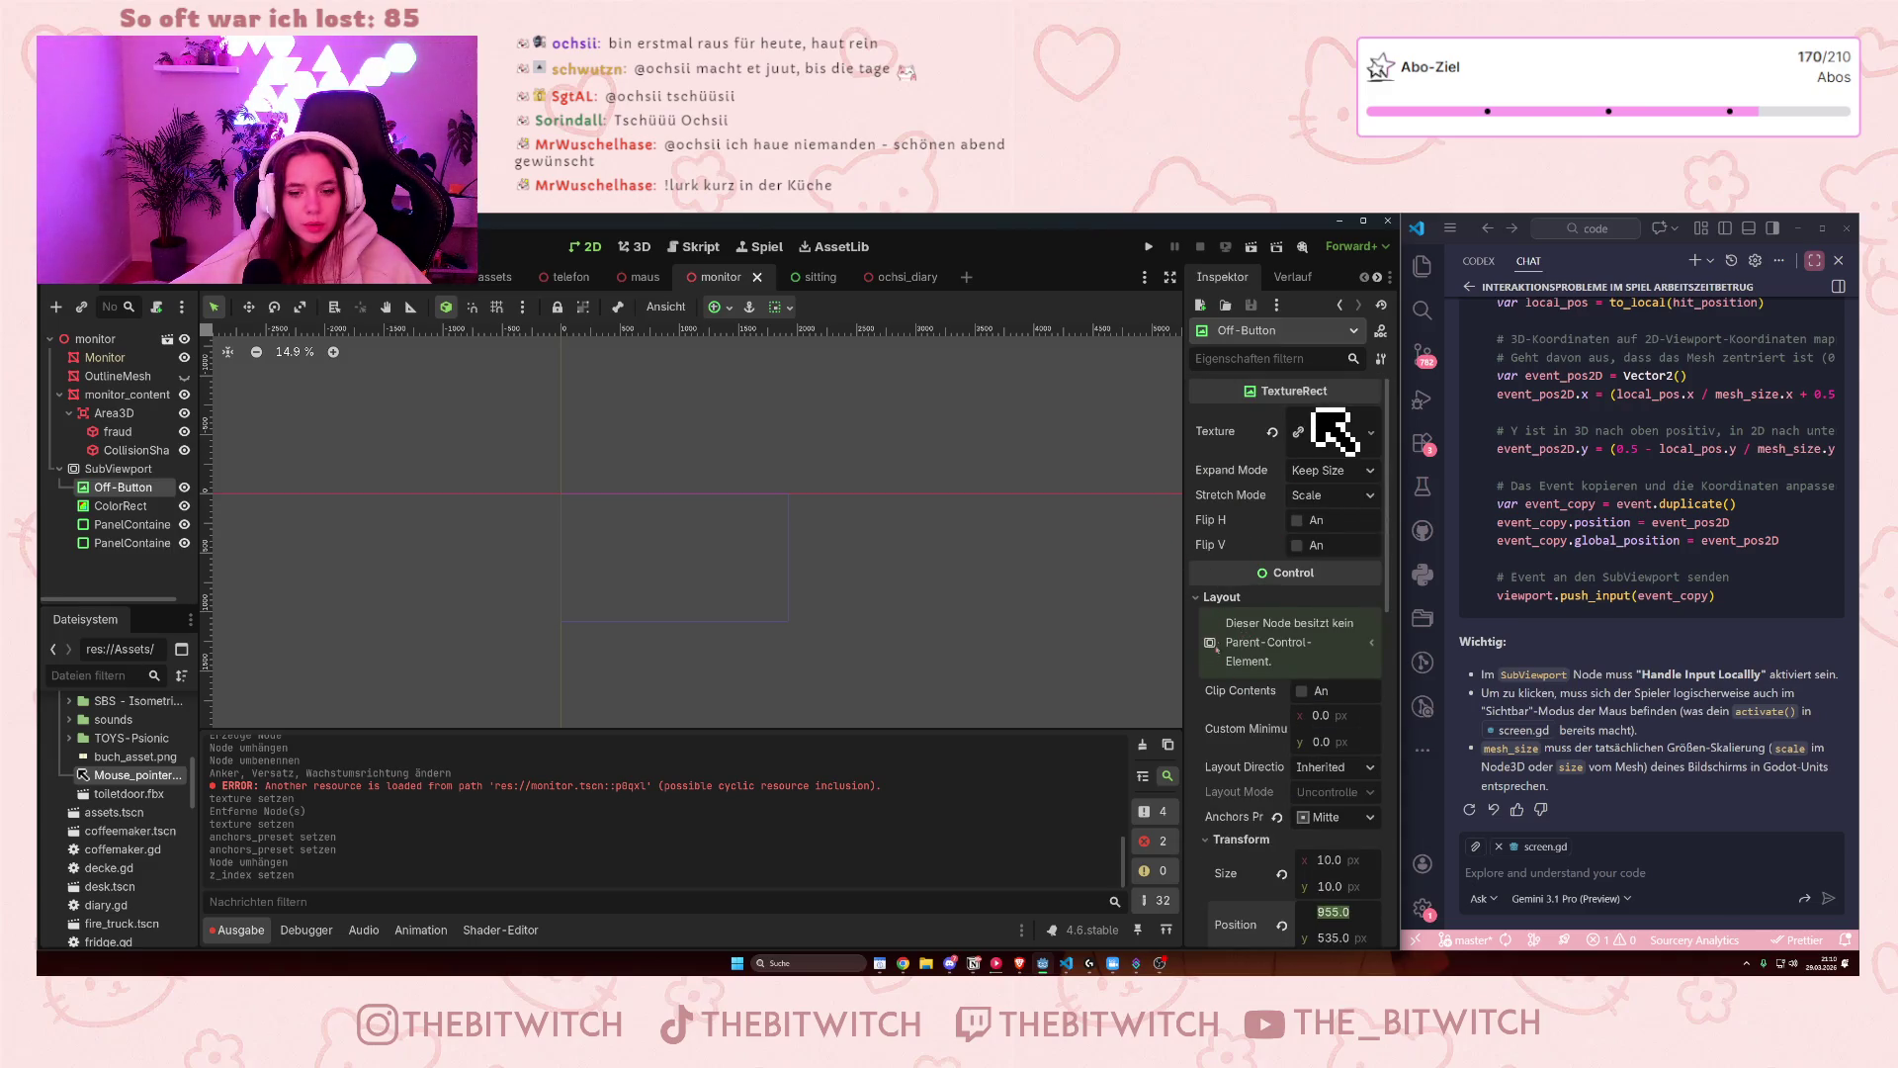
scroll(1213, 658, "down", 5)
scroll(1238, 762, "up", 4)
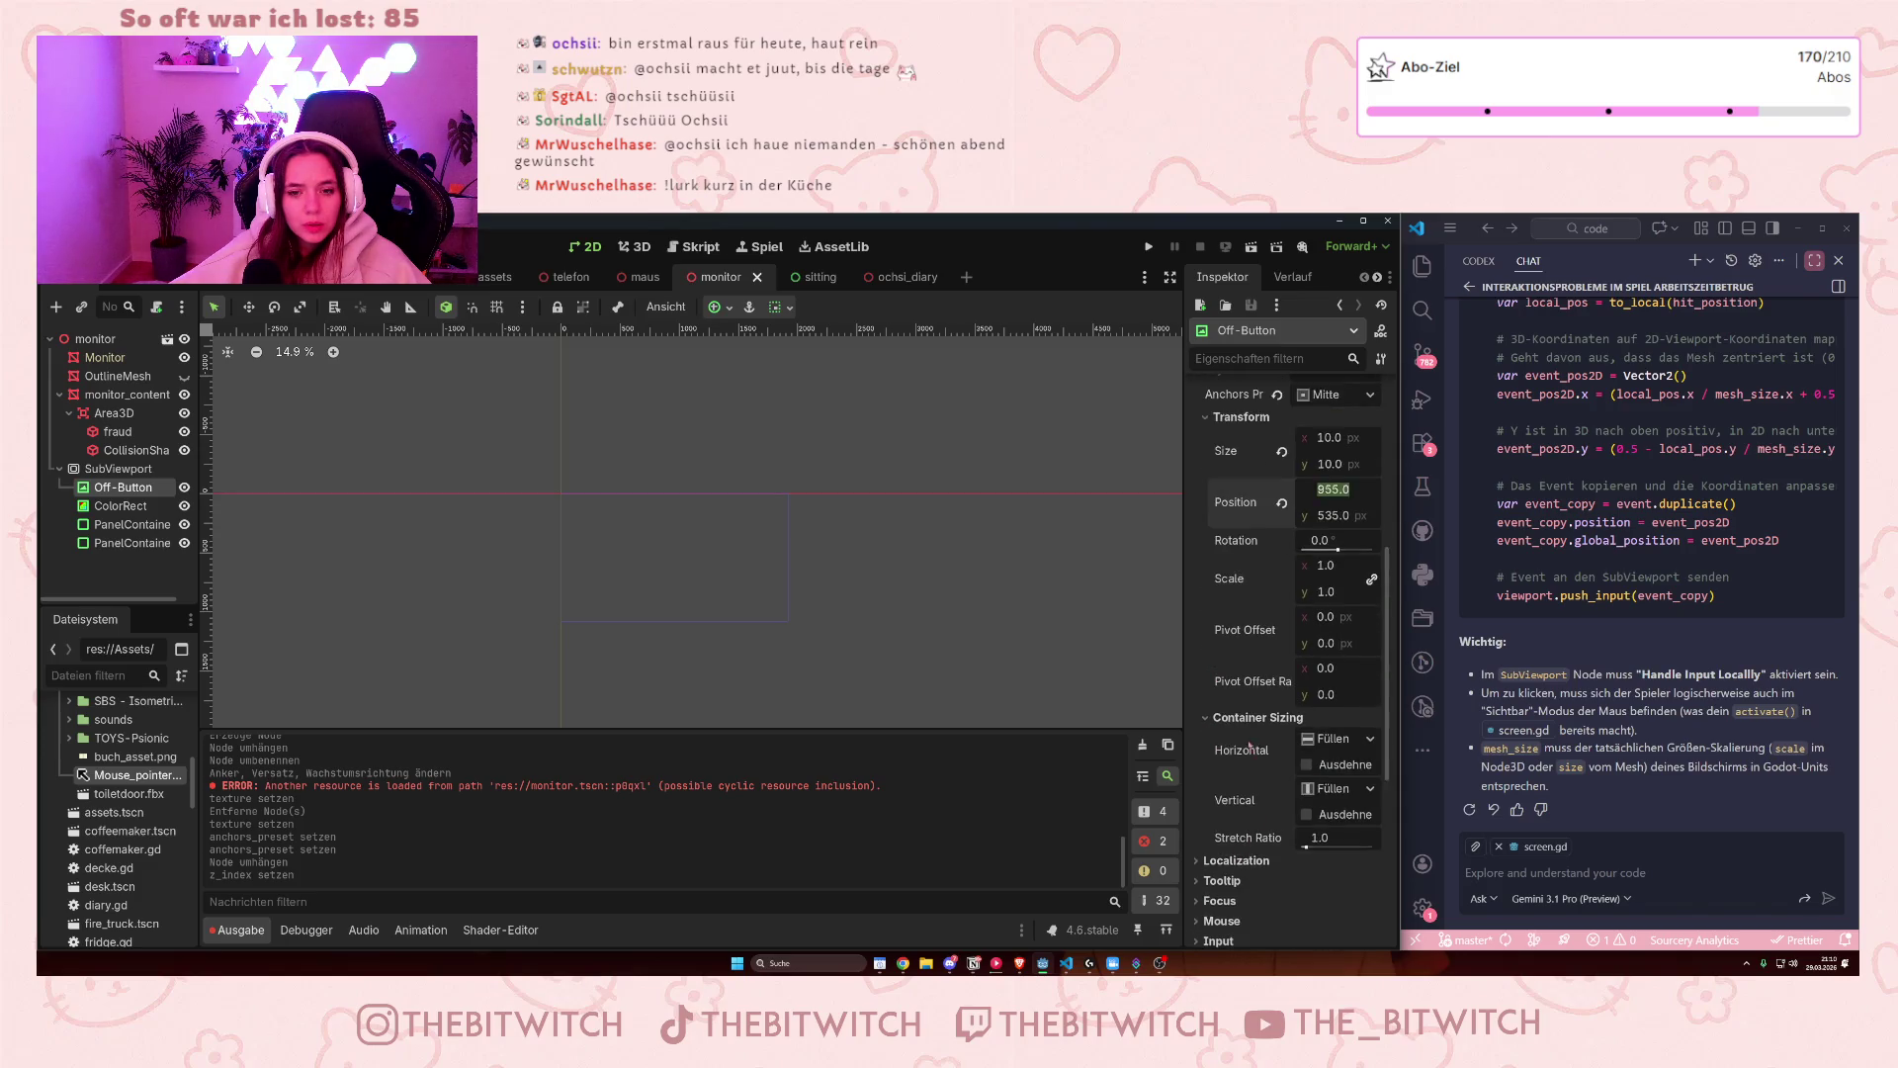
scroll(1232, 728, "down", 4)
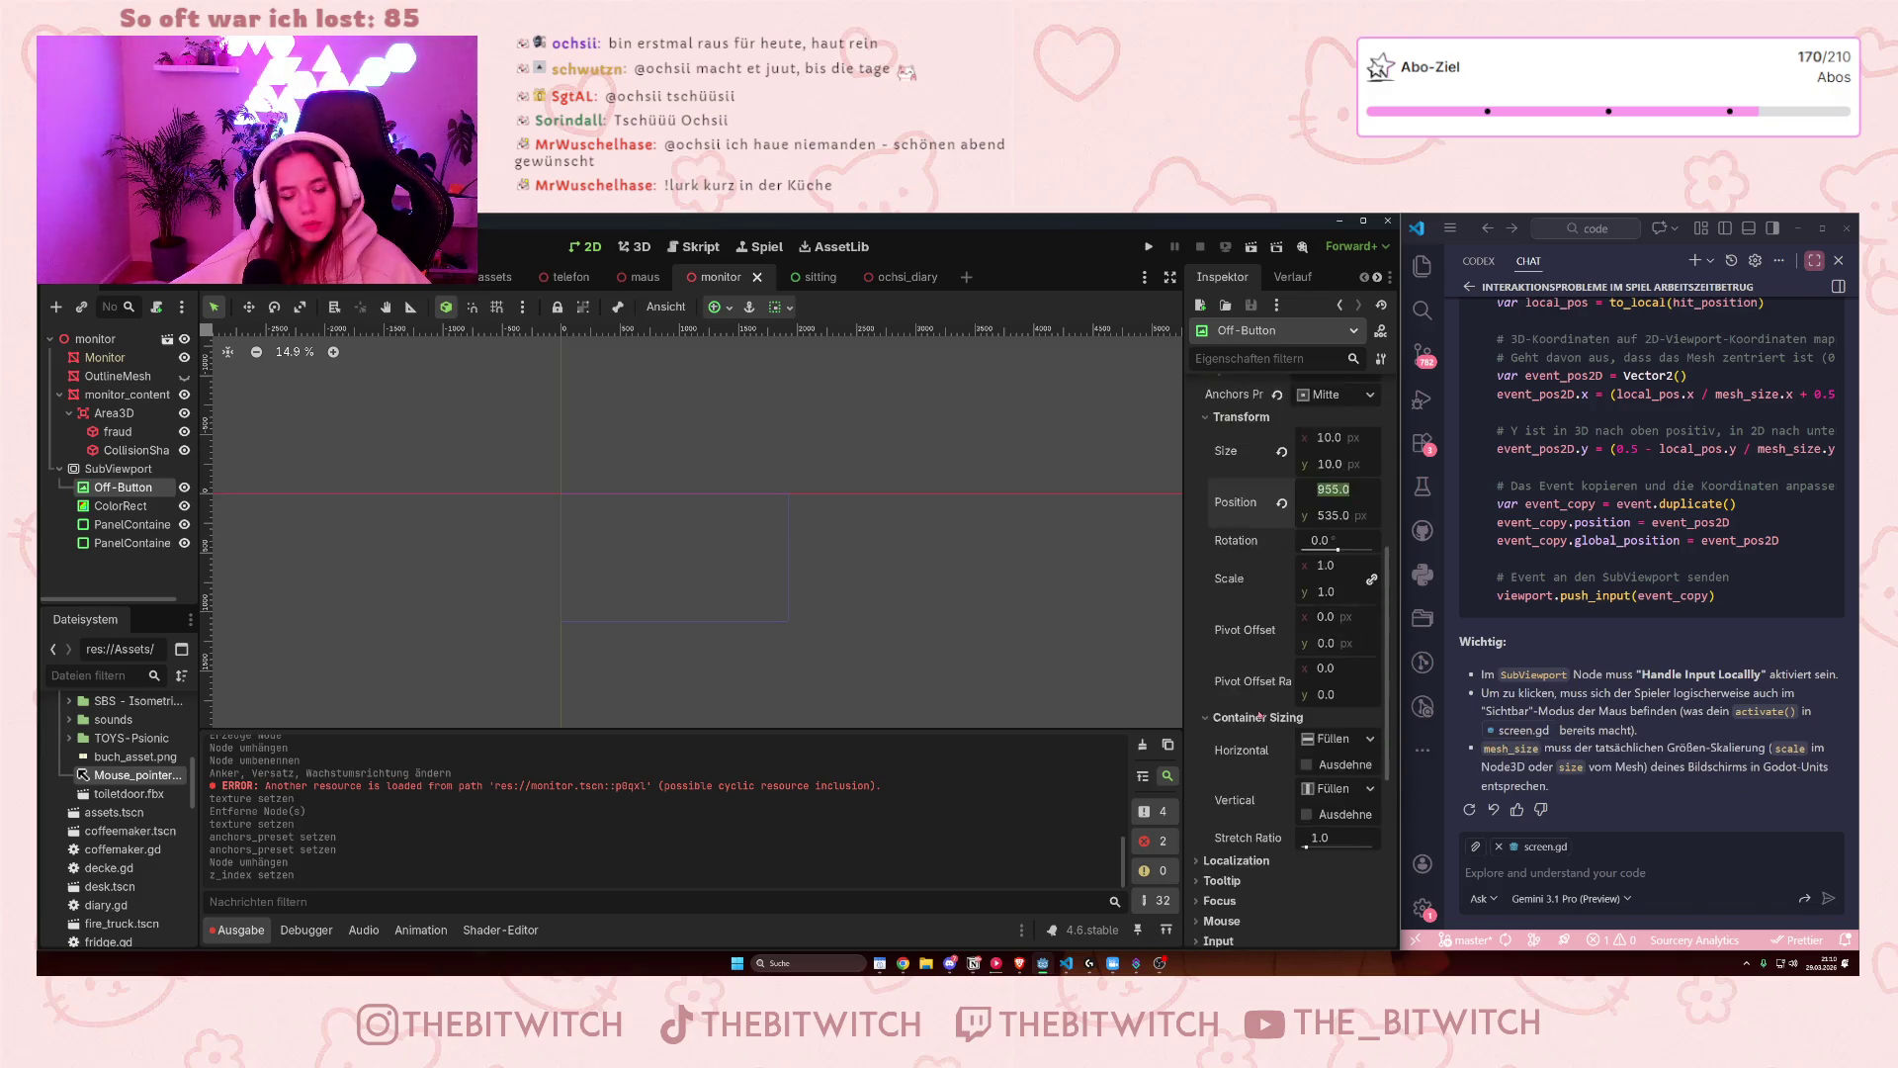
scroll(1226, 790, "down", 1)
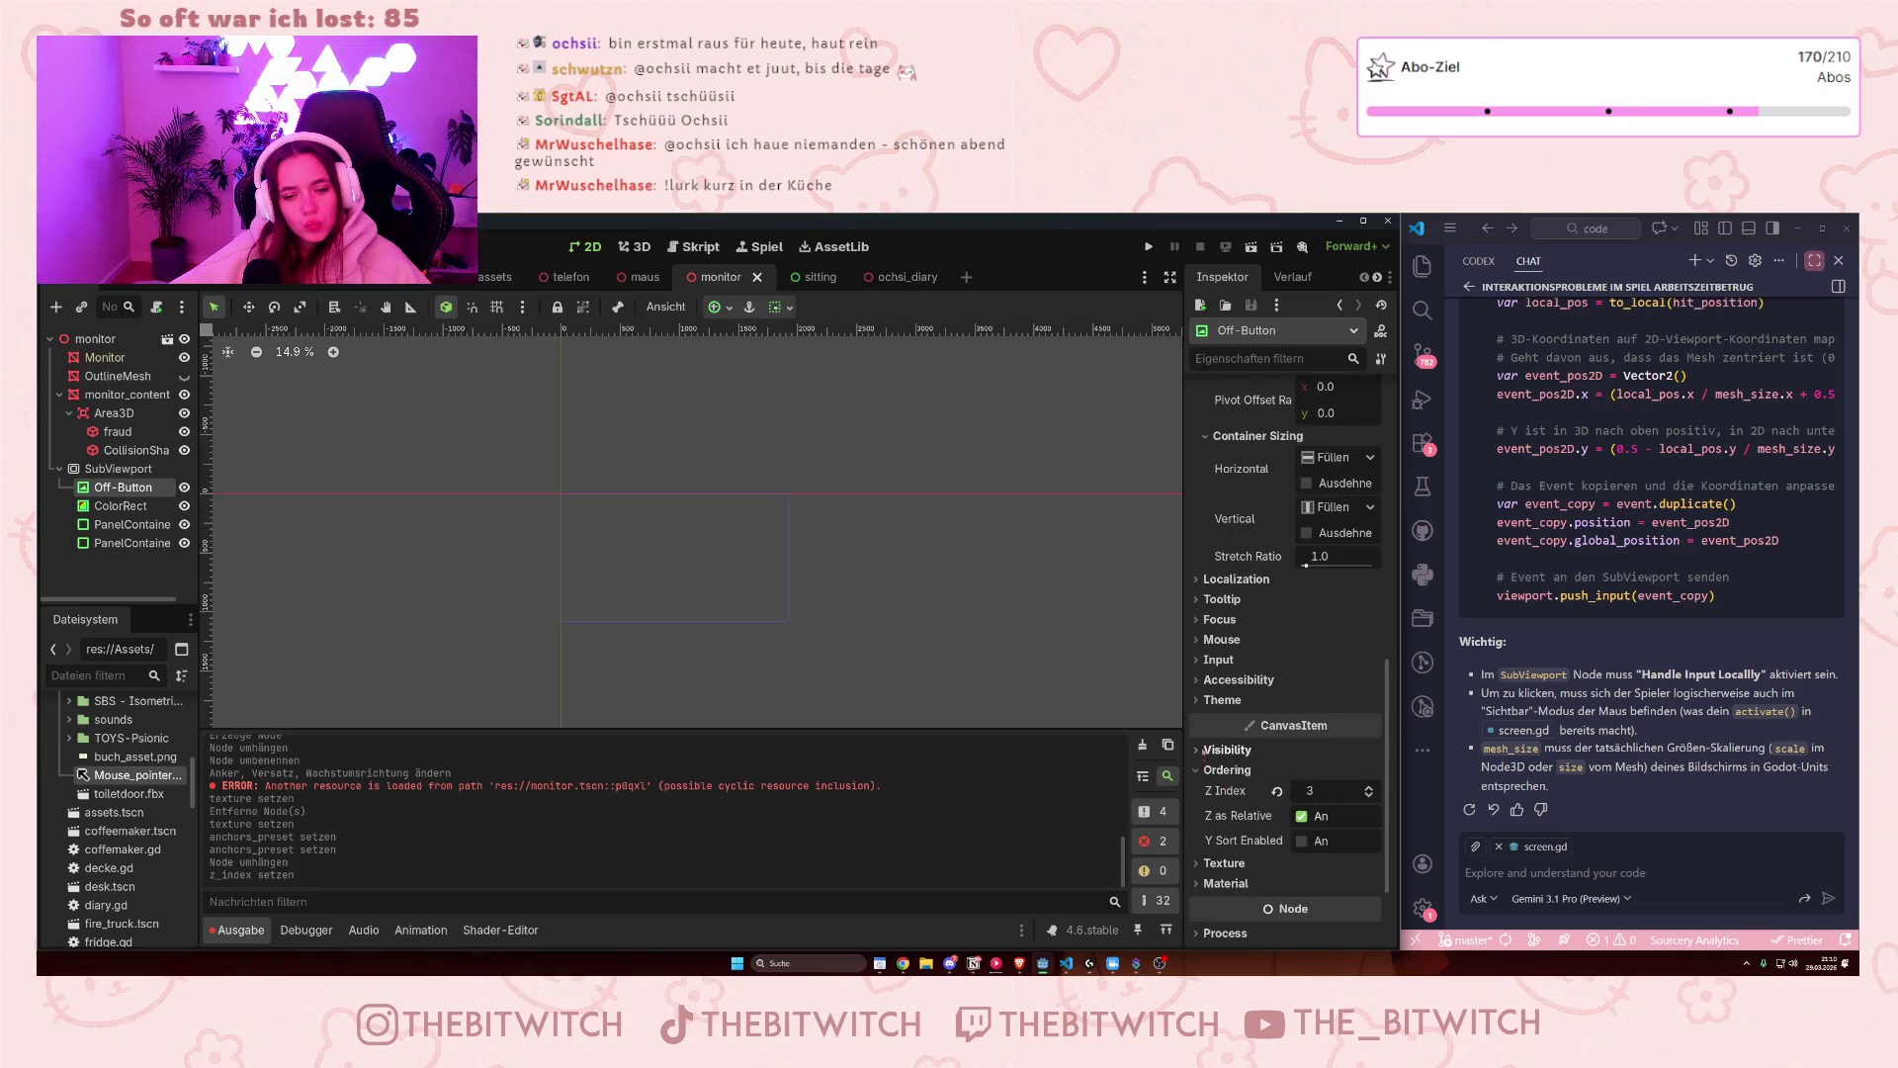
left_click(1227, 750)
scroll(1258, 767, "down", 4)
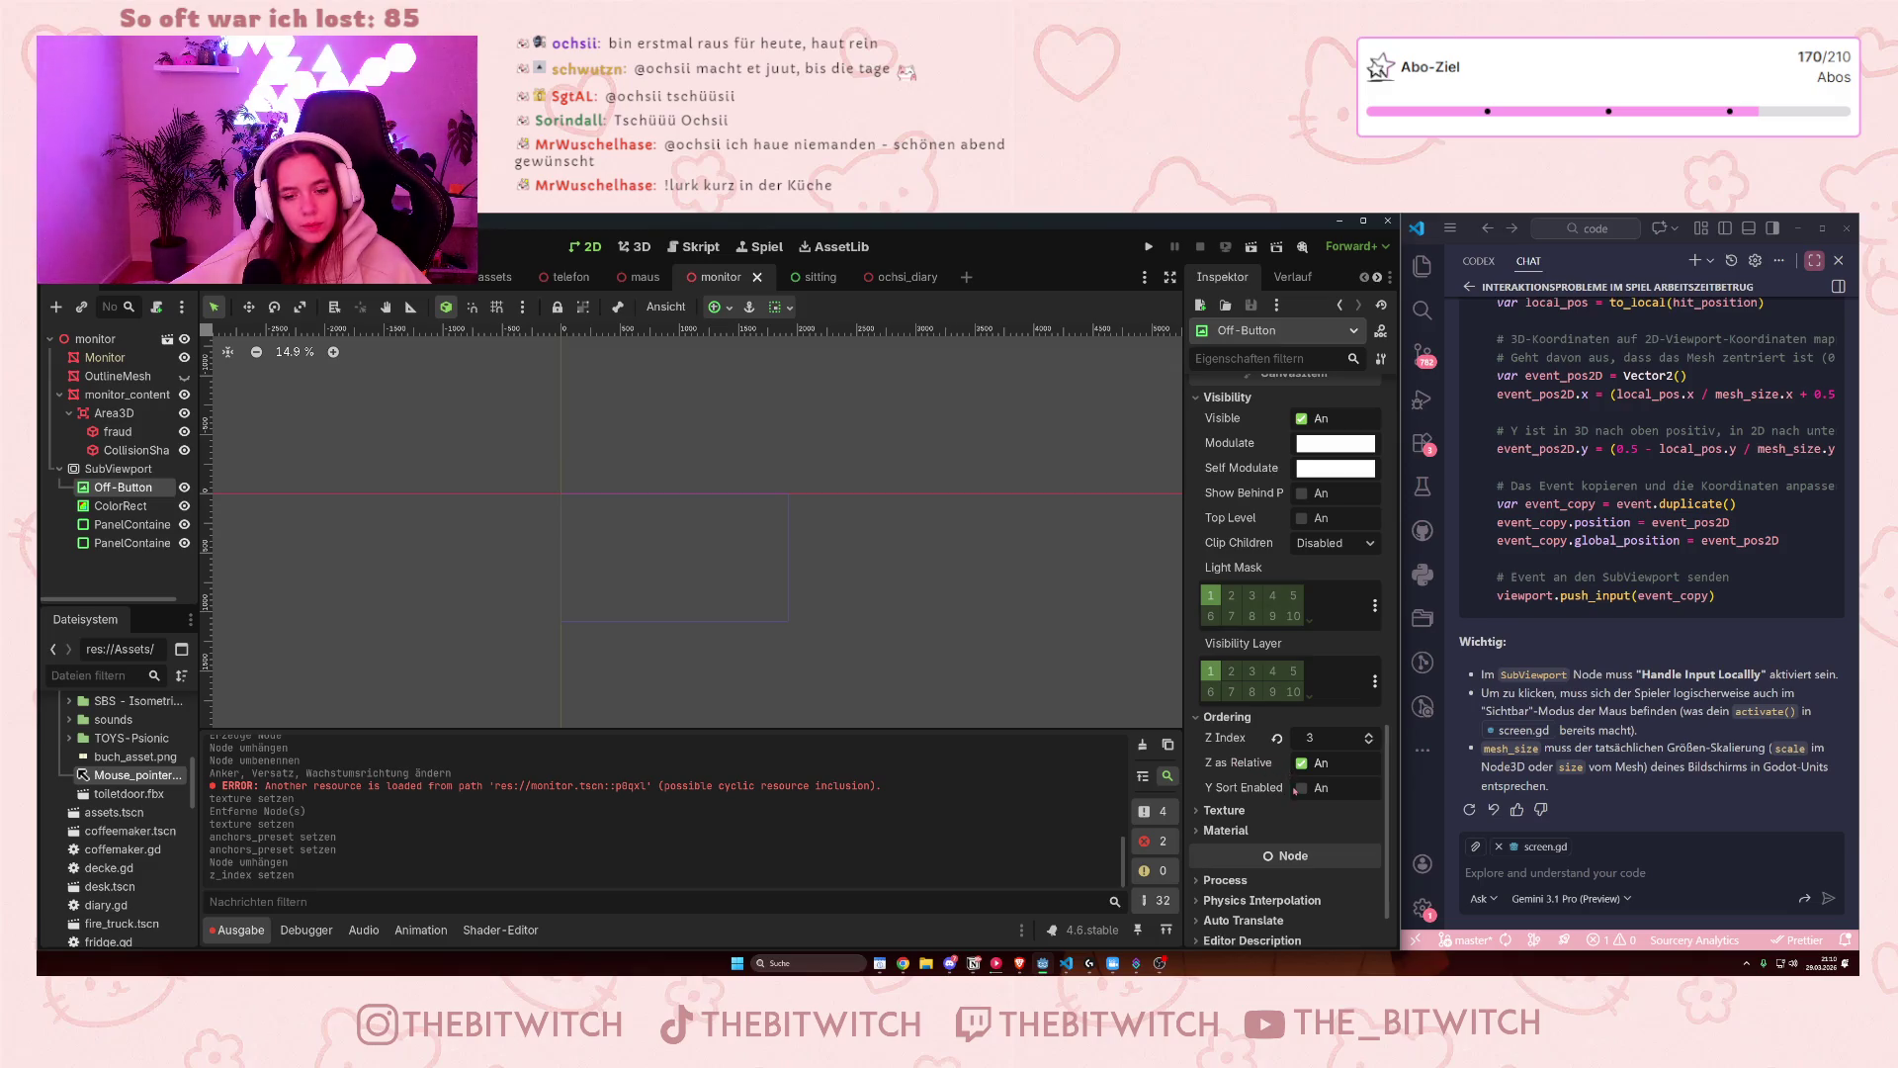
scroll(1226, 756, "down", 2)
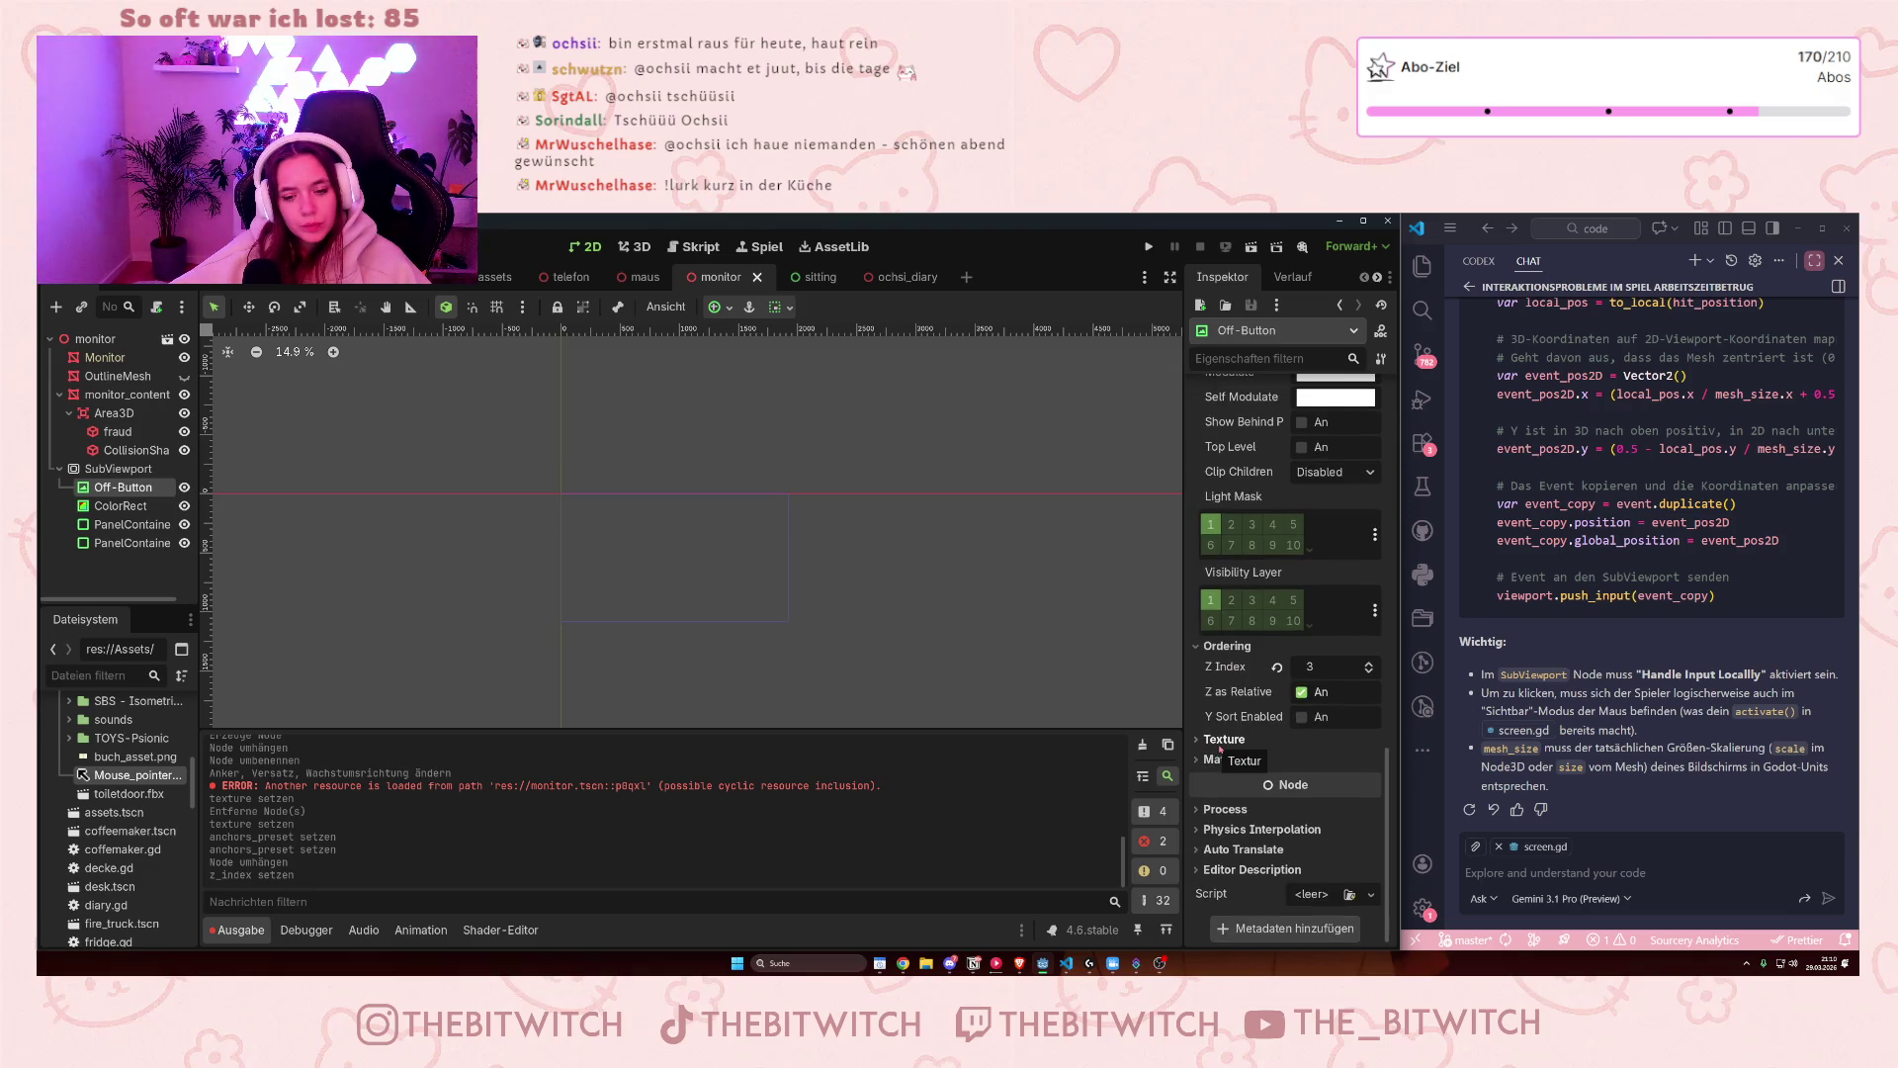
left_click(1223, 740)
scroll(1219, 749, "up", 15)
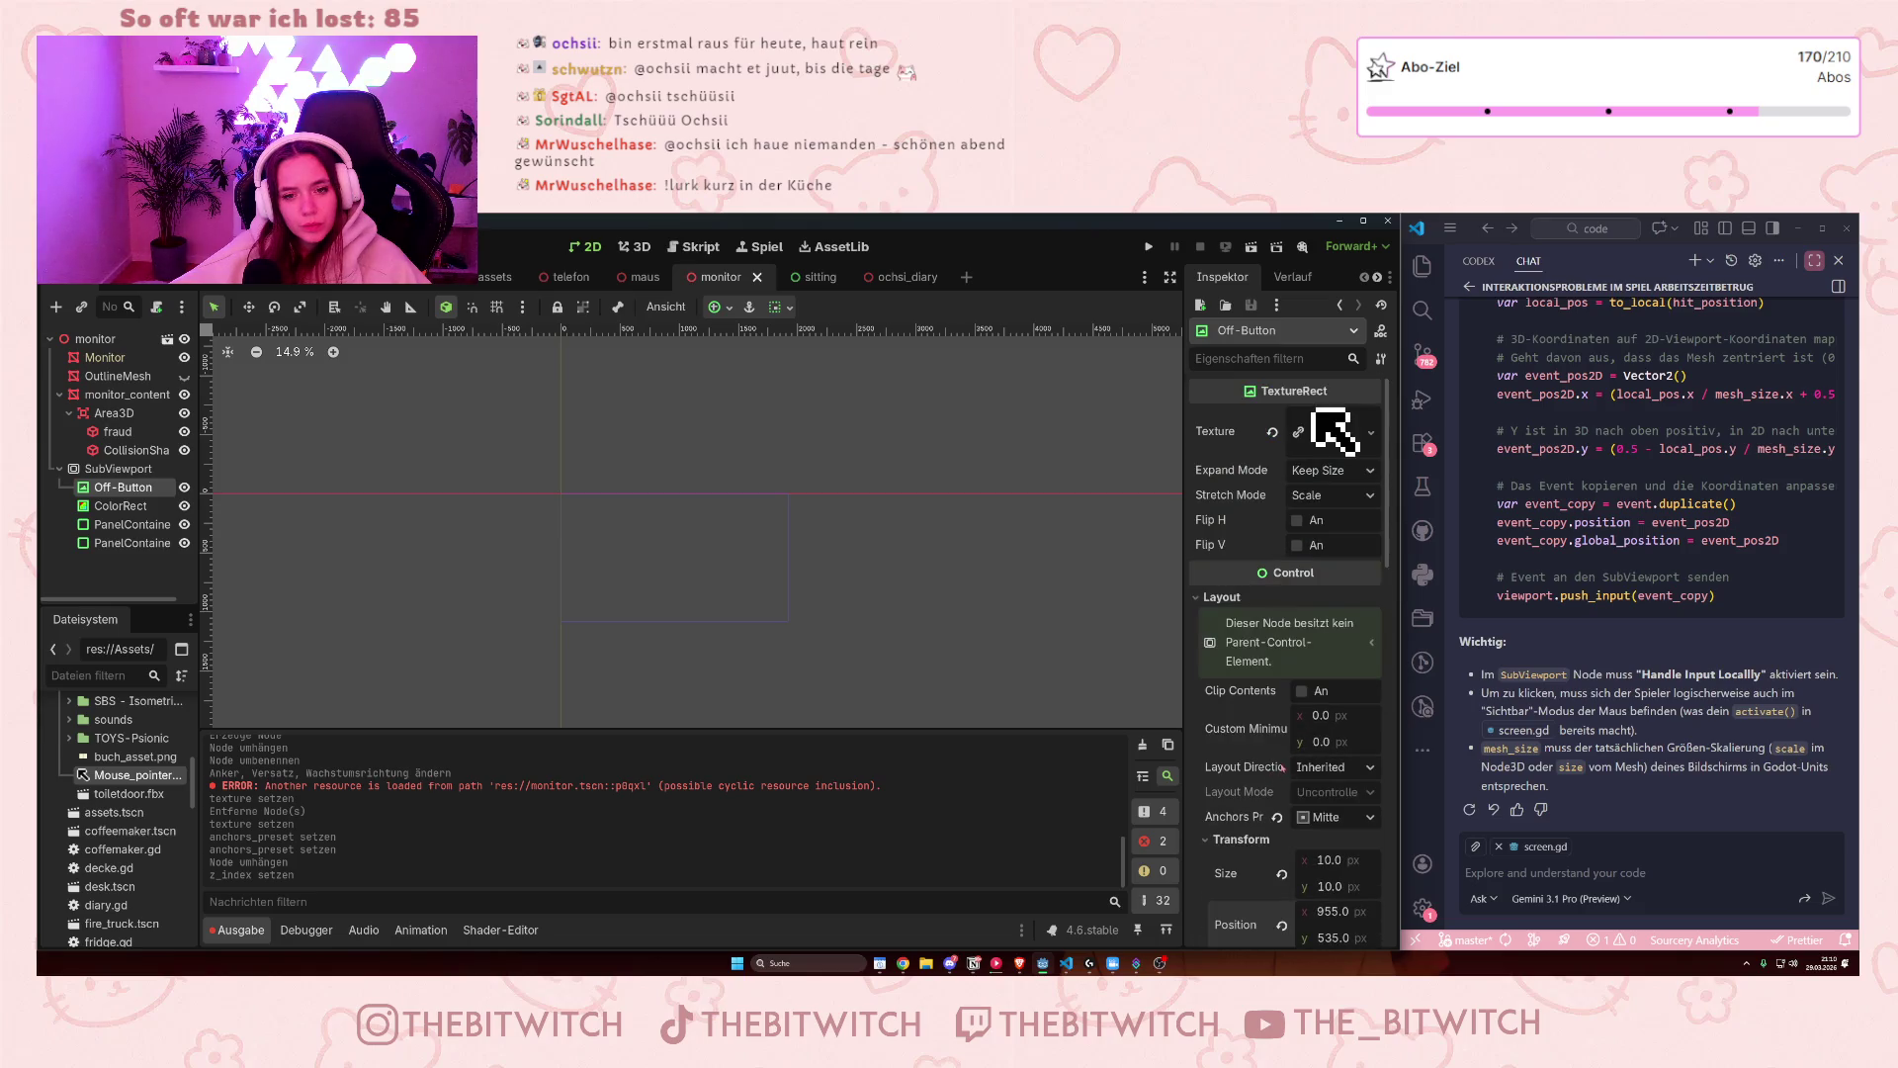
left_click(183, 487)
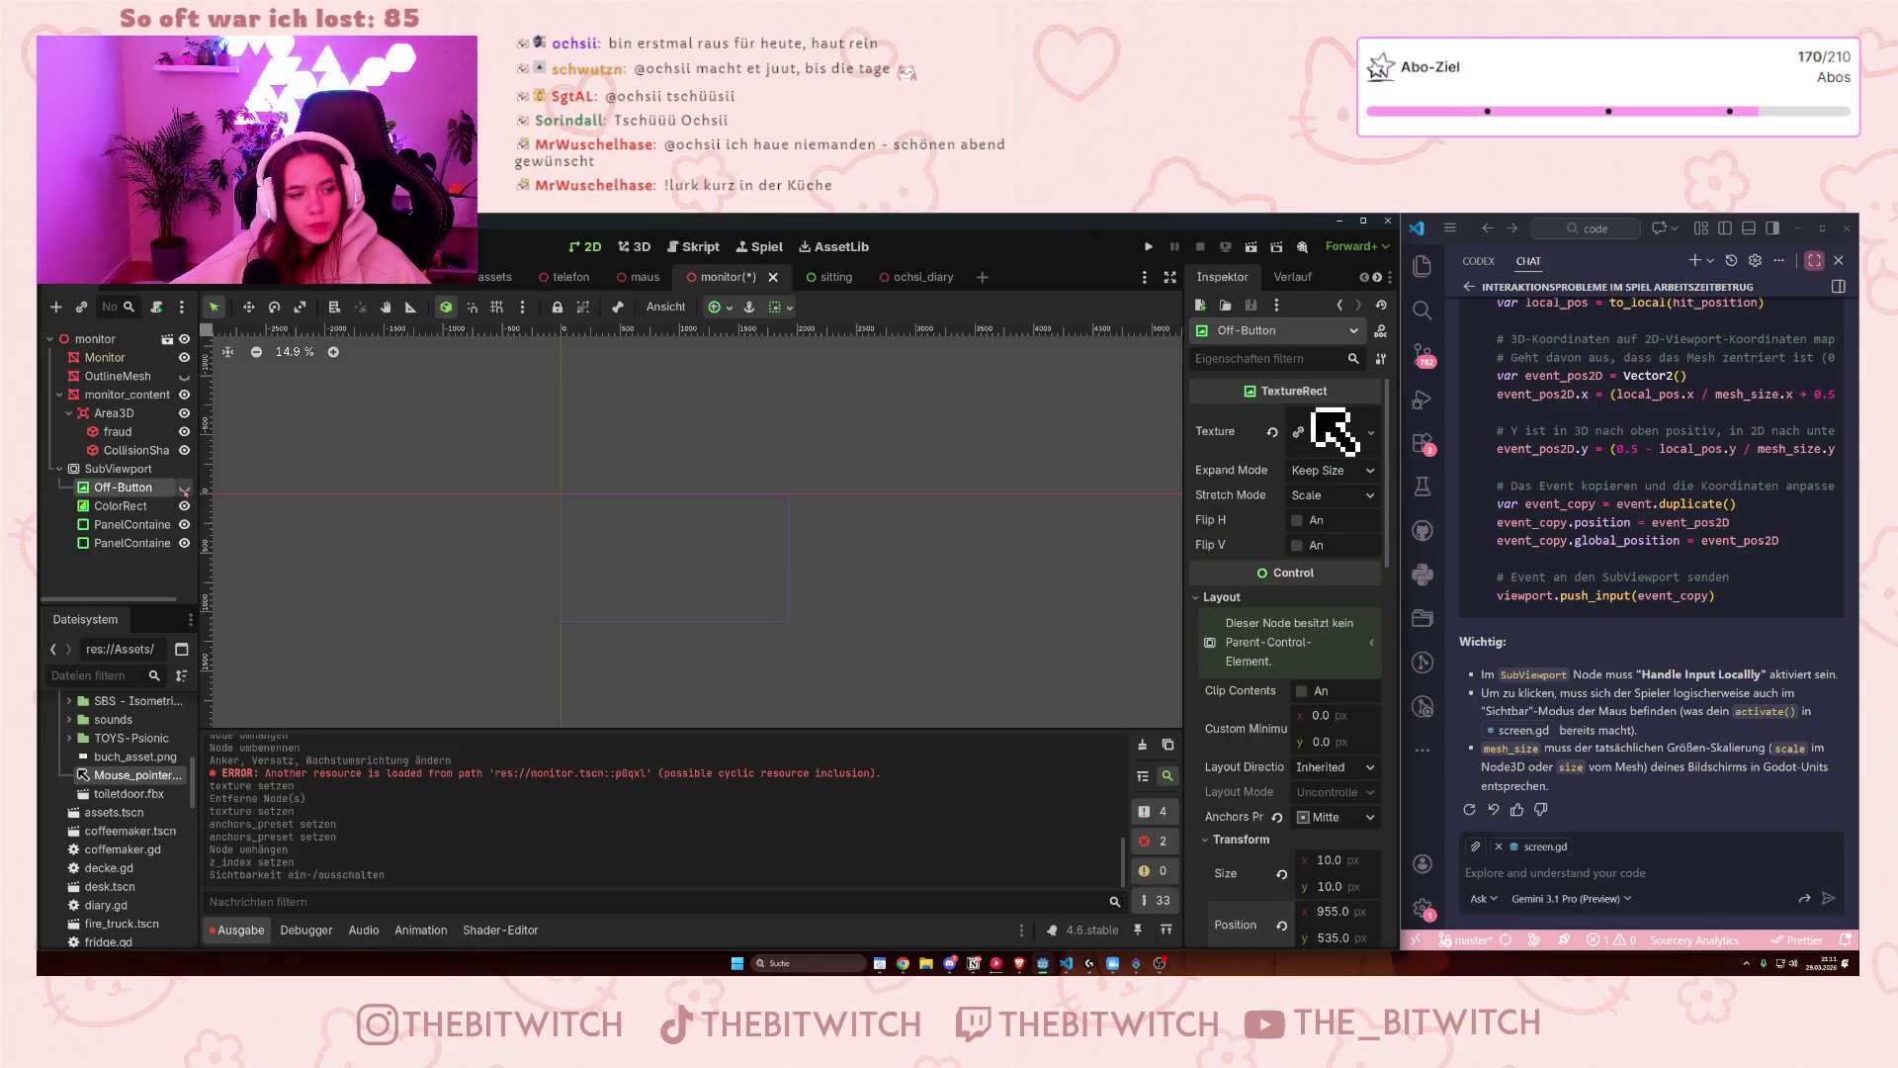
left_click(184, 487)
scroll(557, 645, "down", 5)
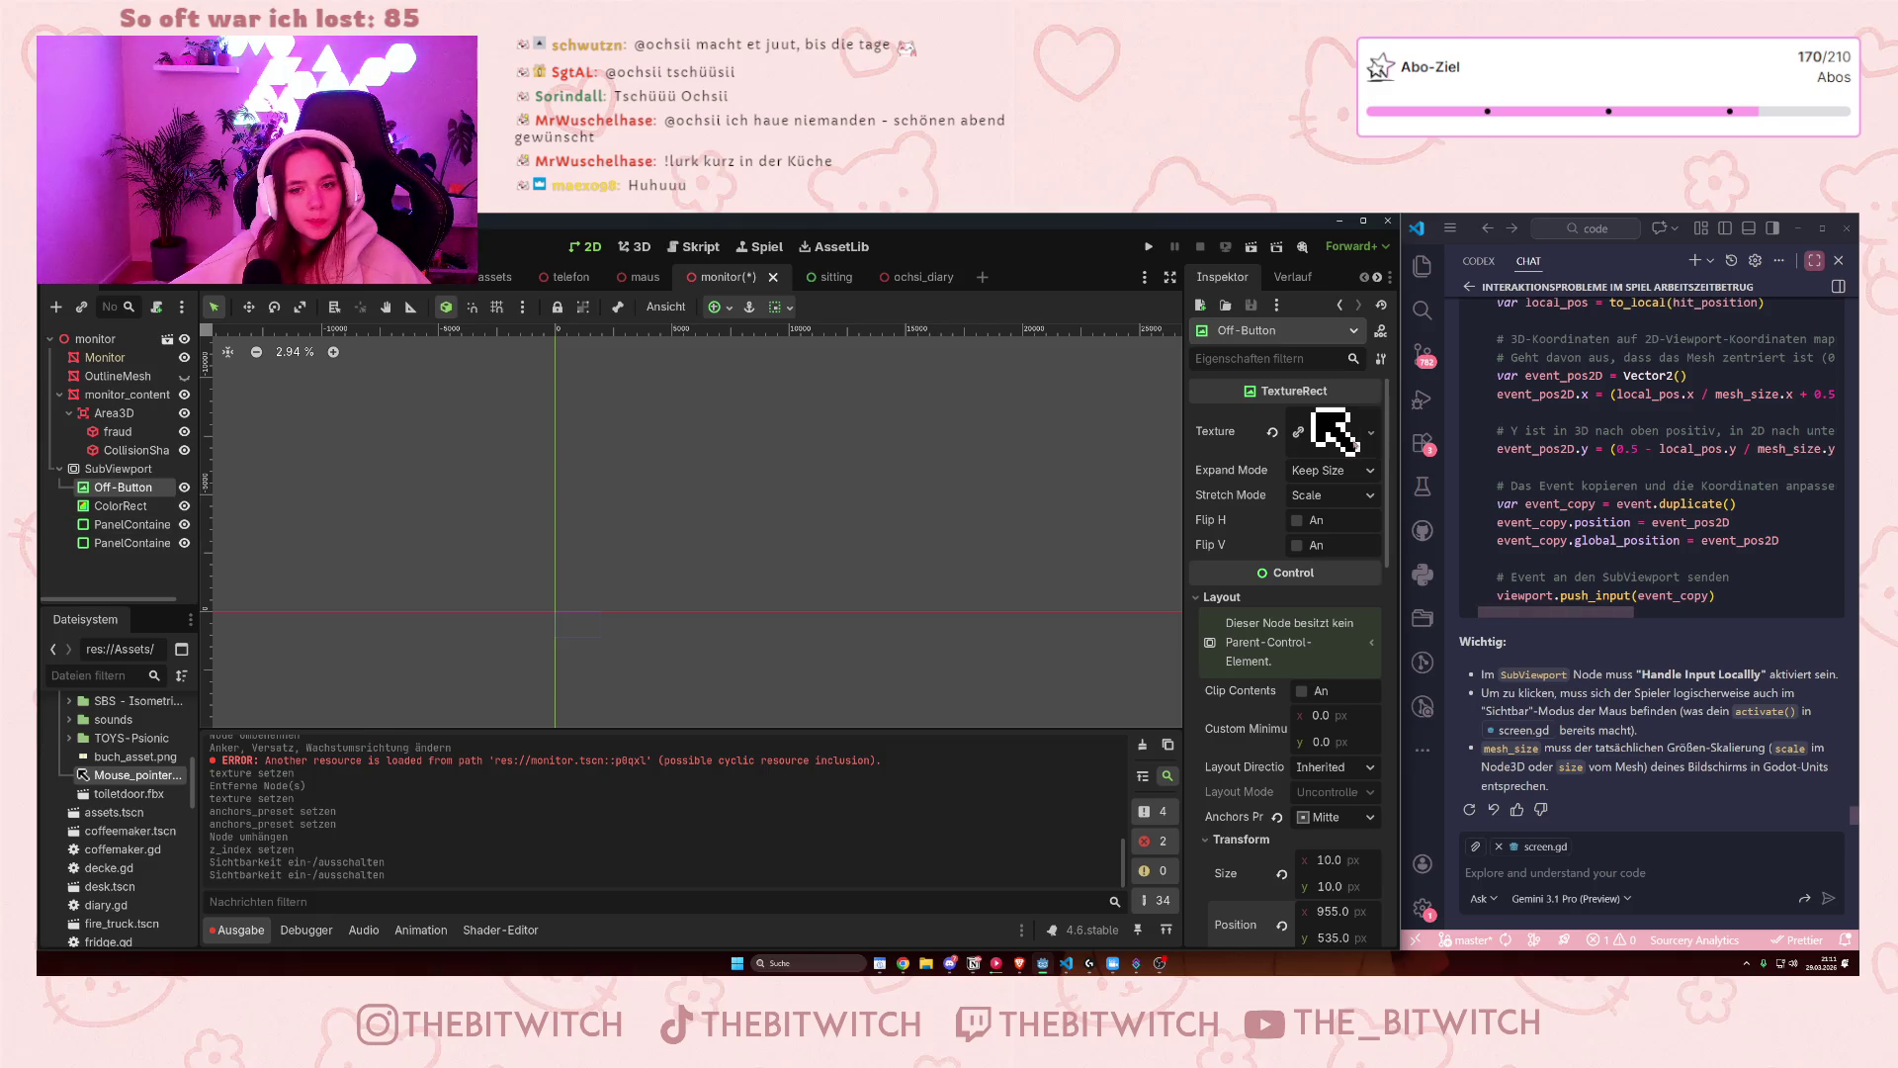
- Preview Off-Button's texture resource and look through its details
left_click(1371, 432)
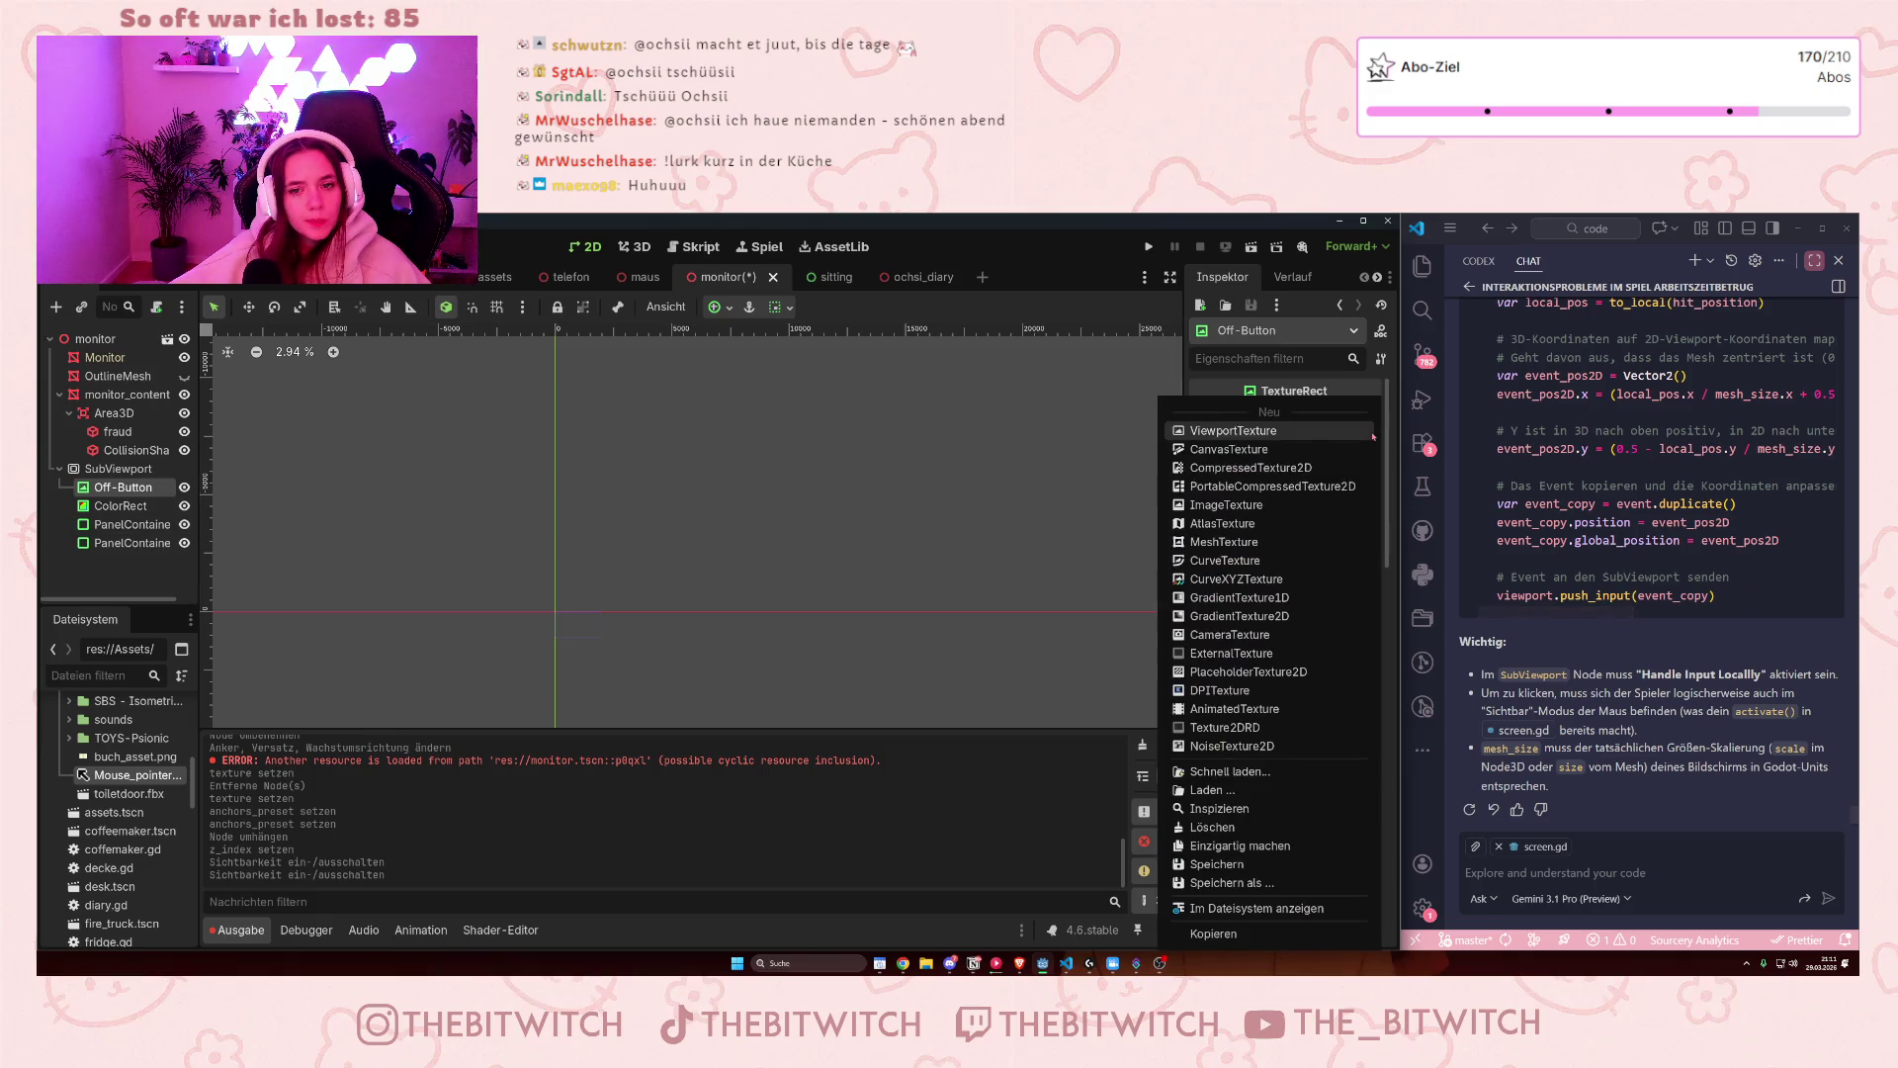
left_click(1368, 372)
left_click(1334, 432)
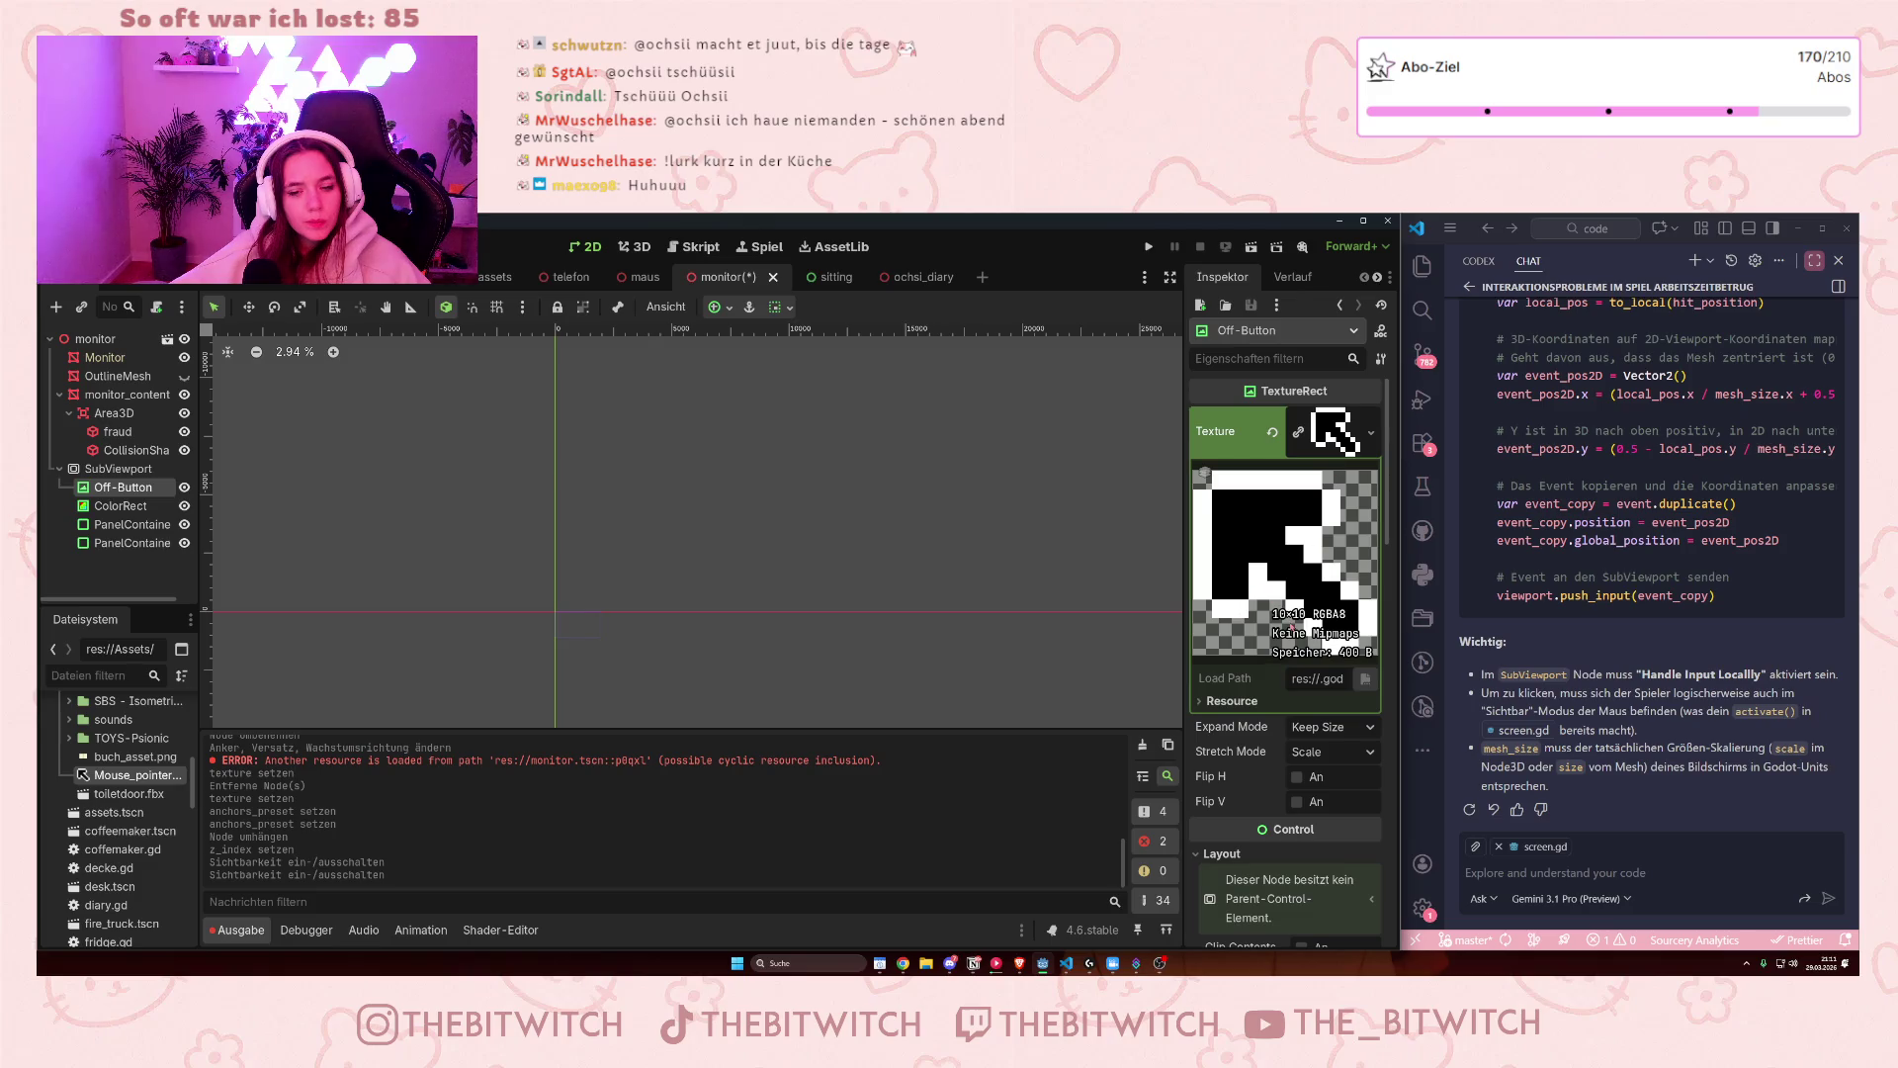
scroll(1282, 635, "down", 2)
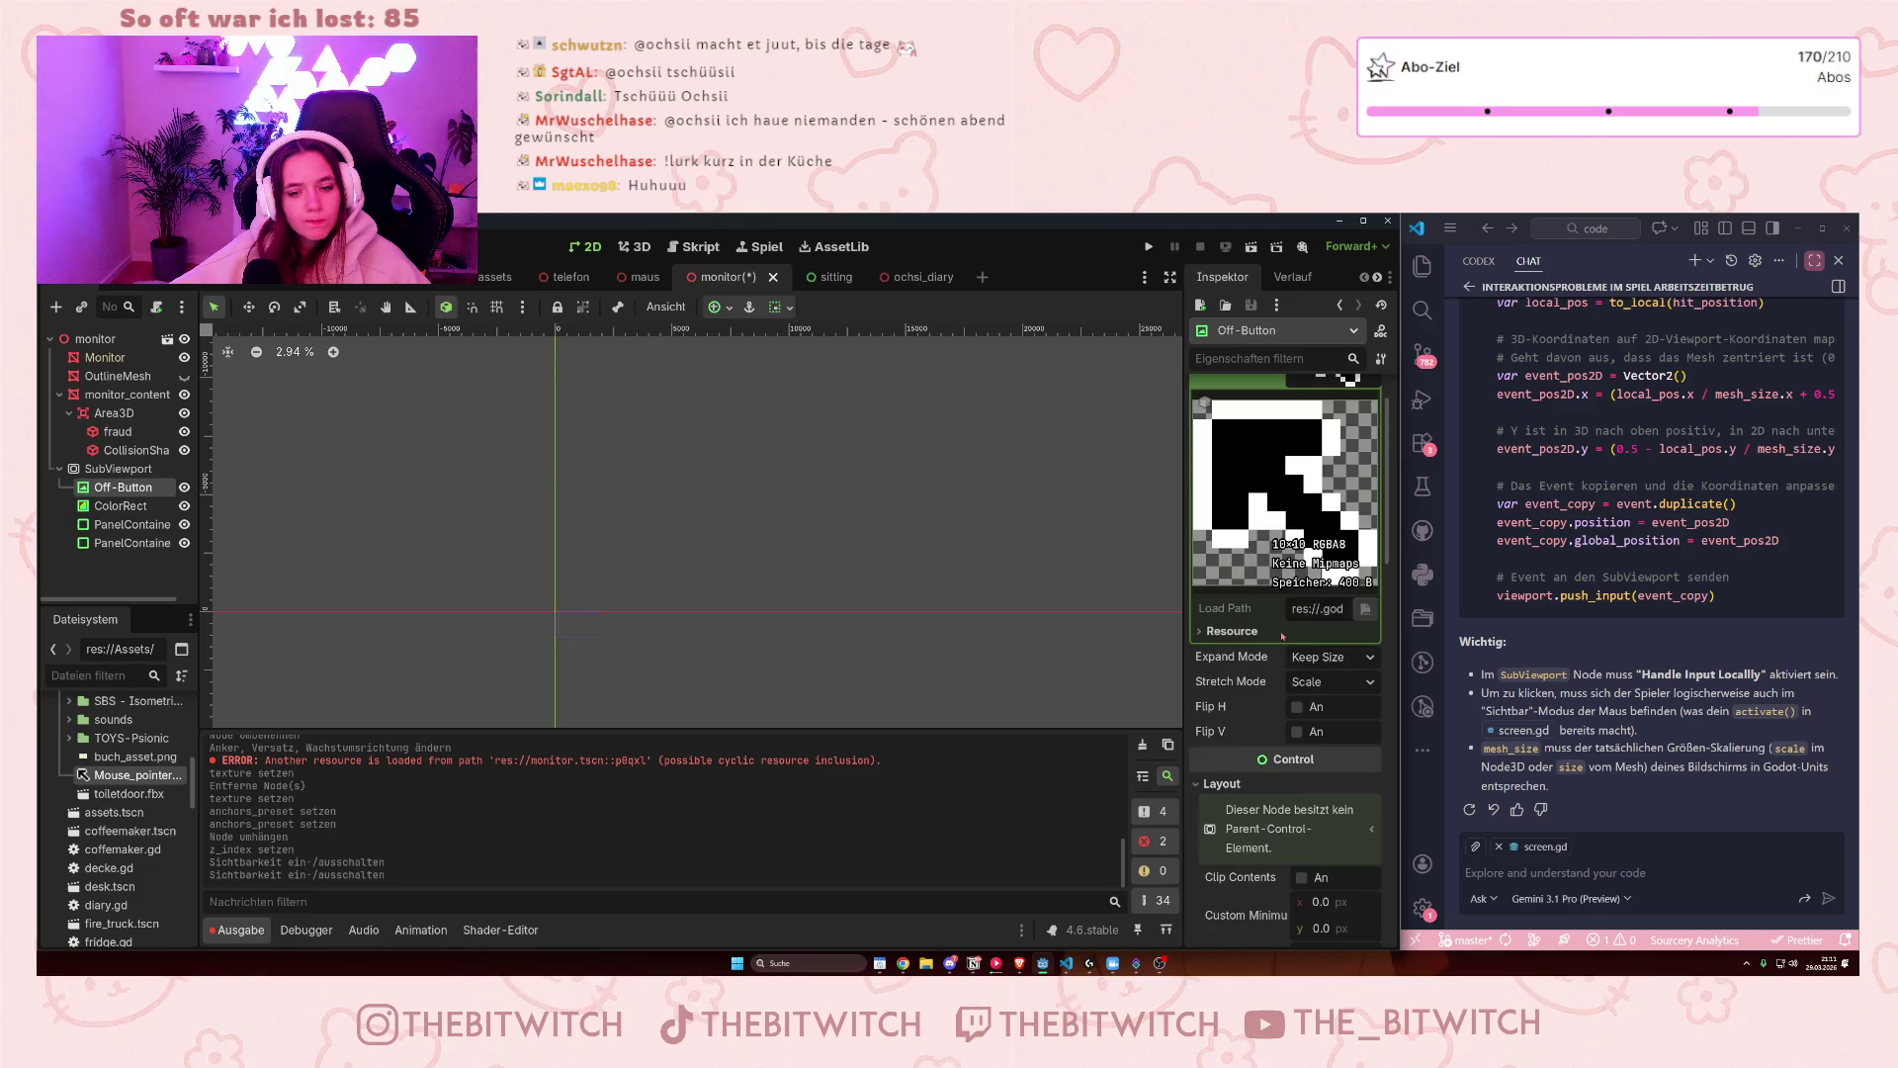
left_click(1236, 631)
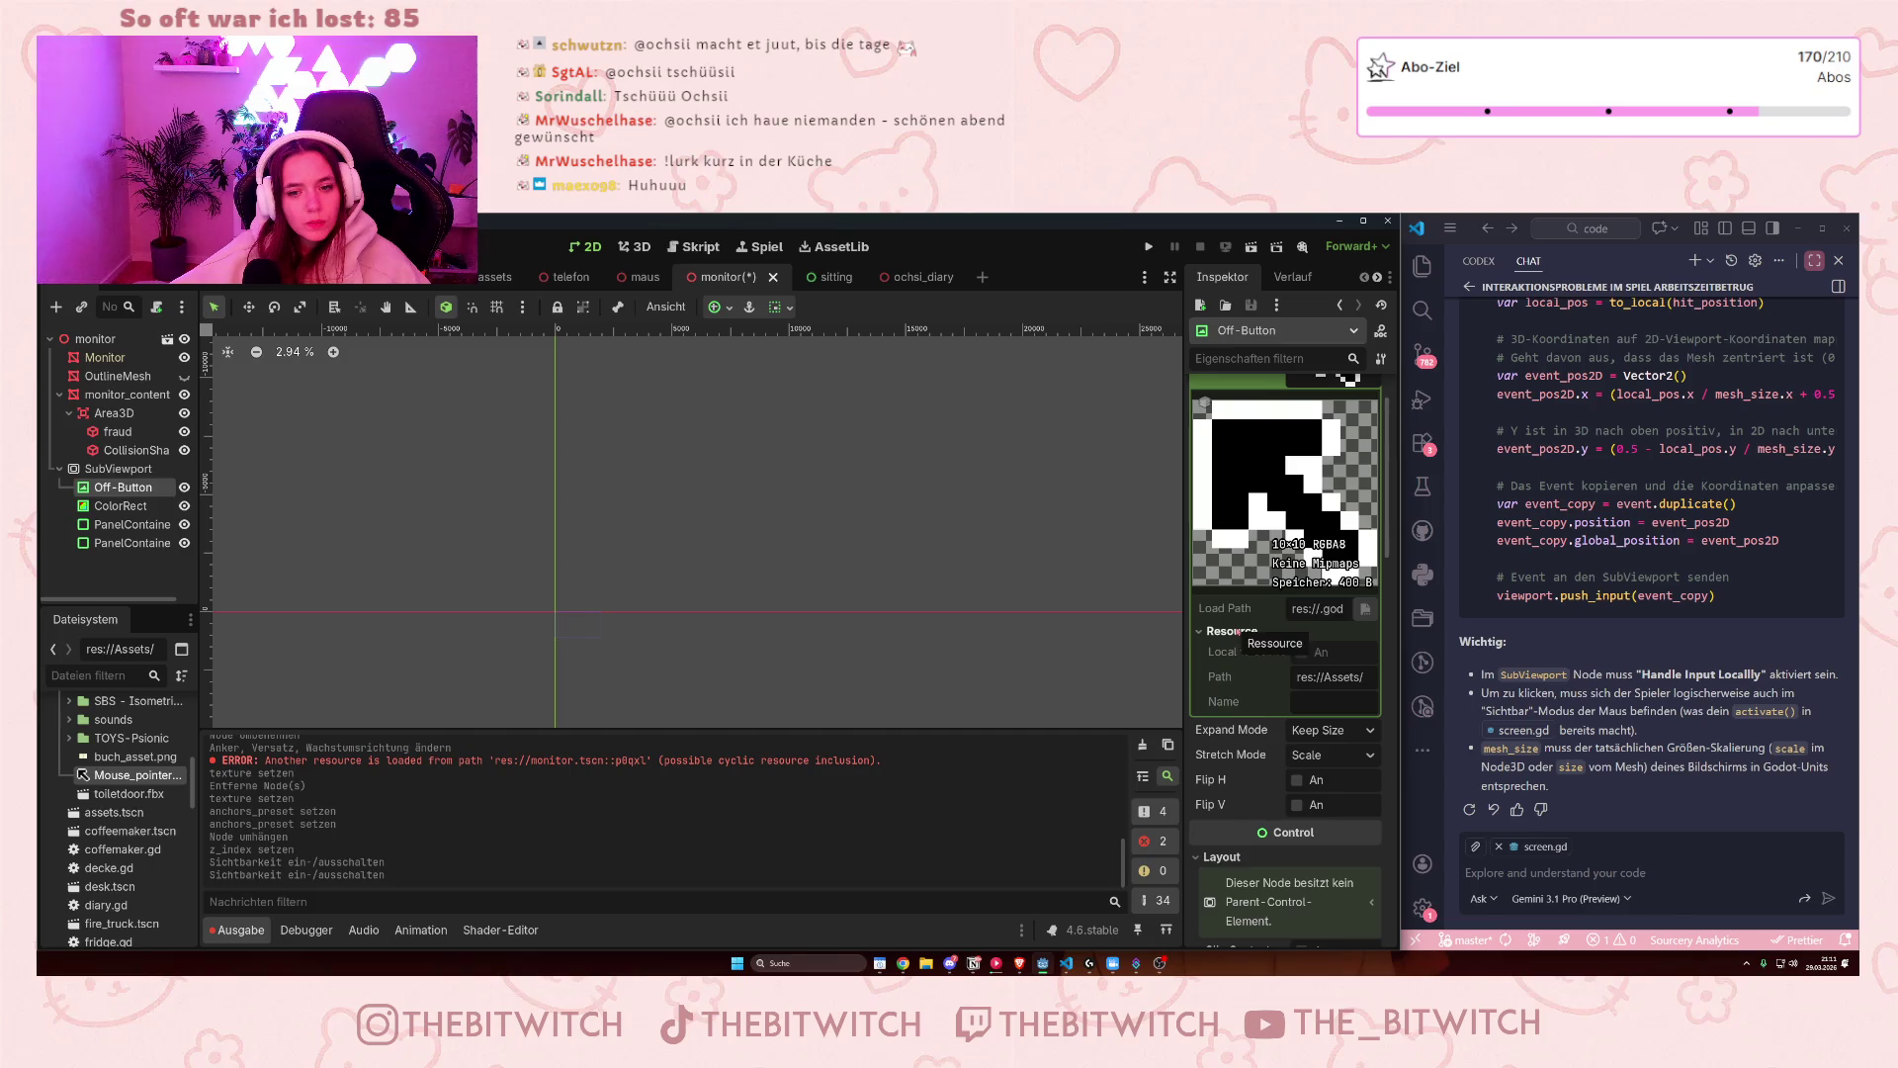
left_click(1236, 630)
scroll(1279, 704, "down", 2)
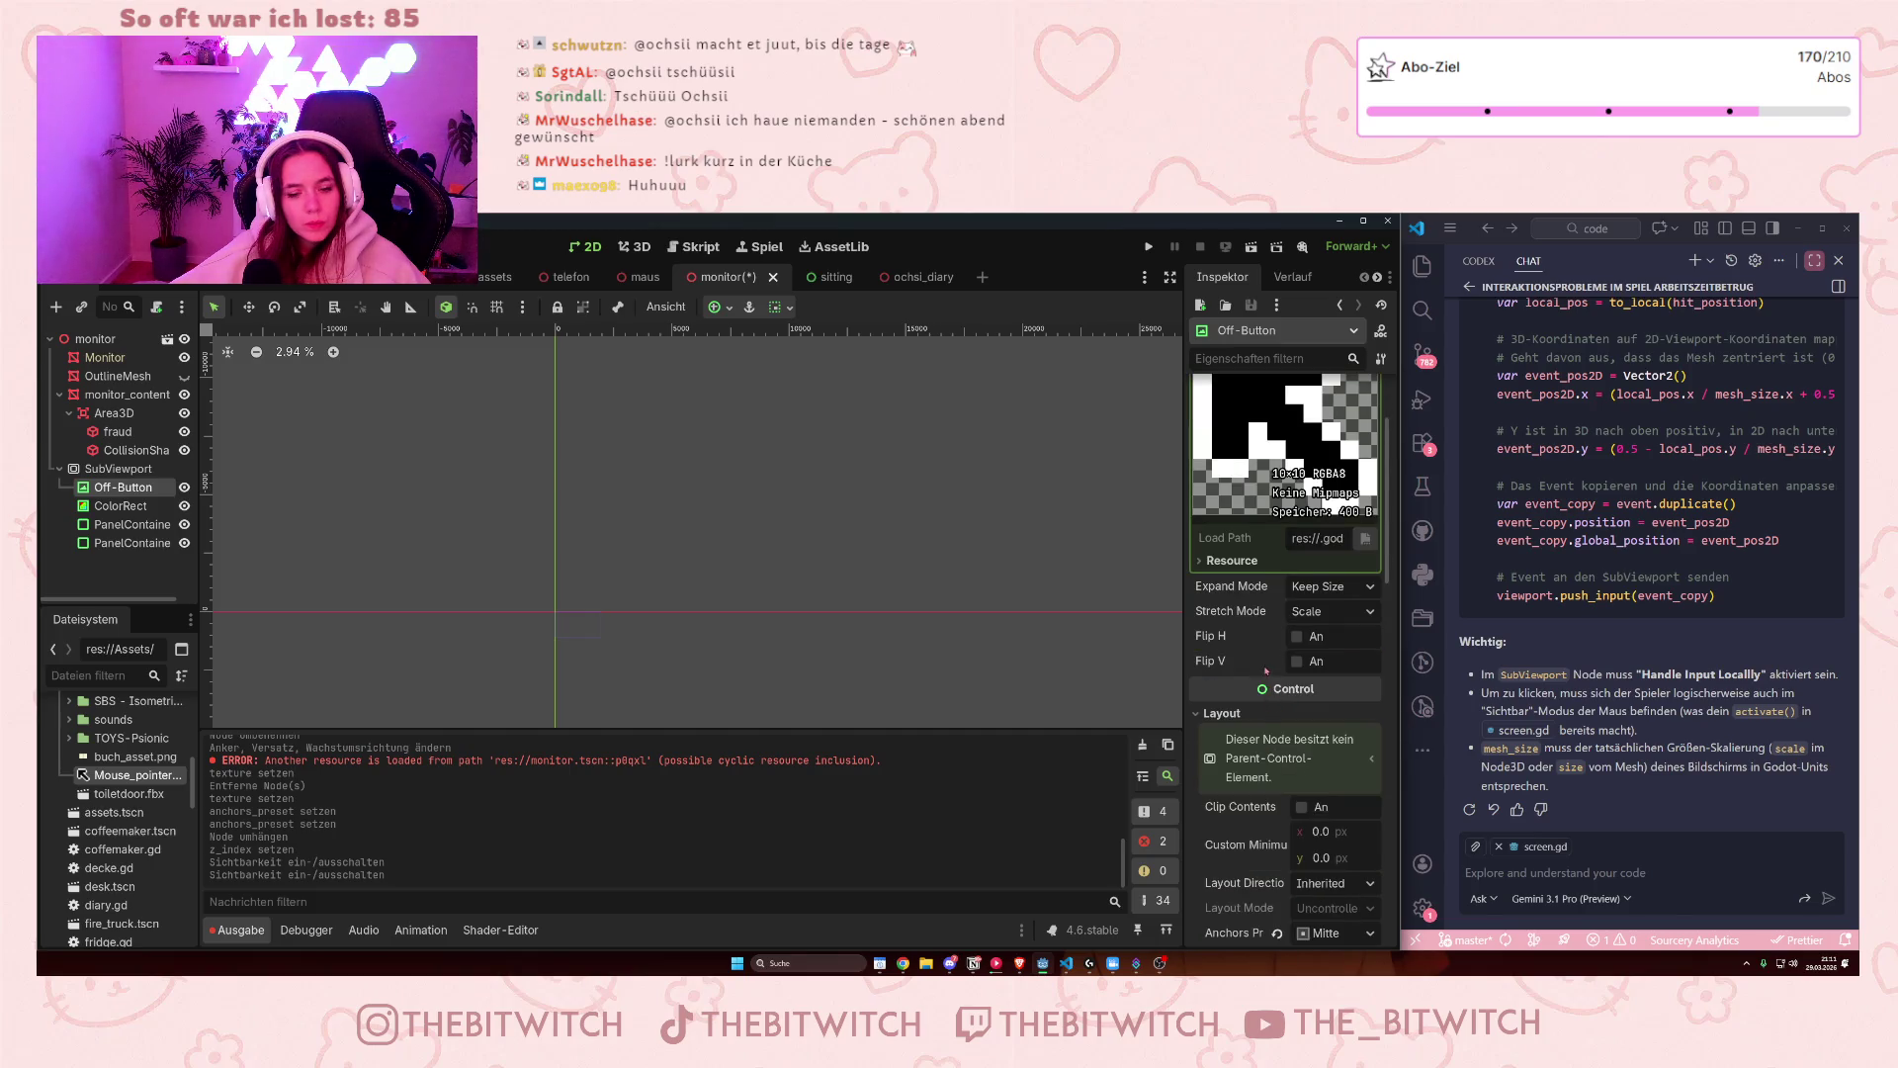
- Try Flip H and Flip V, keep Expand Mode at Keep Size, then inspect monitor_content
left_click(1298, 638)
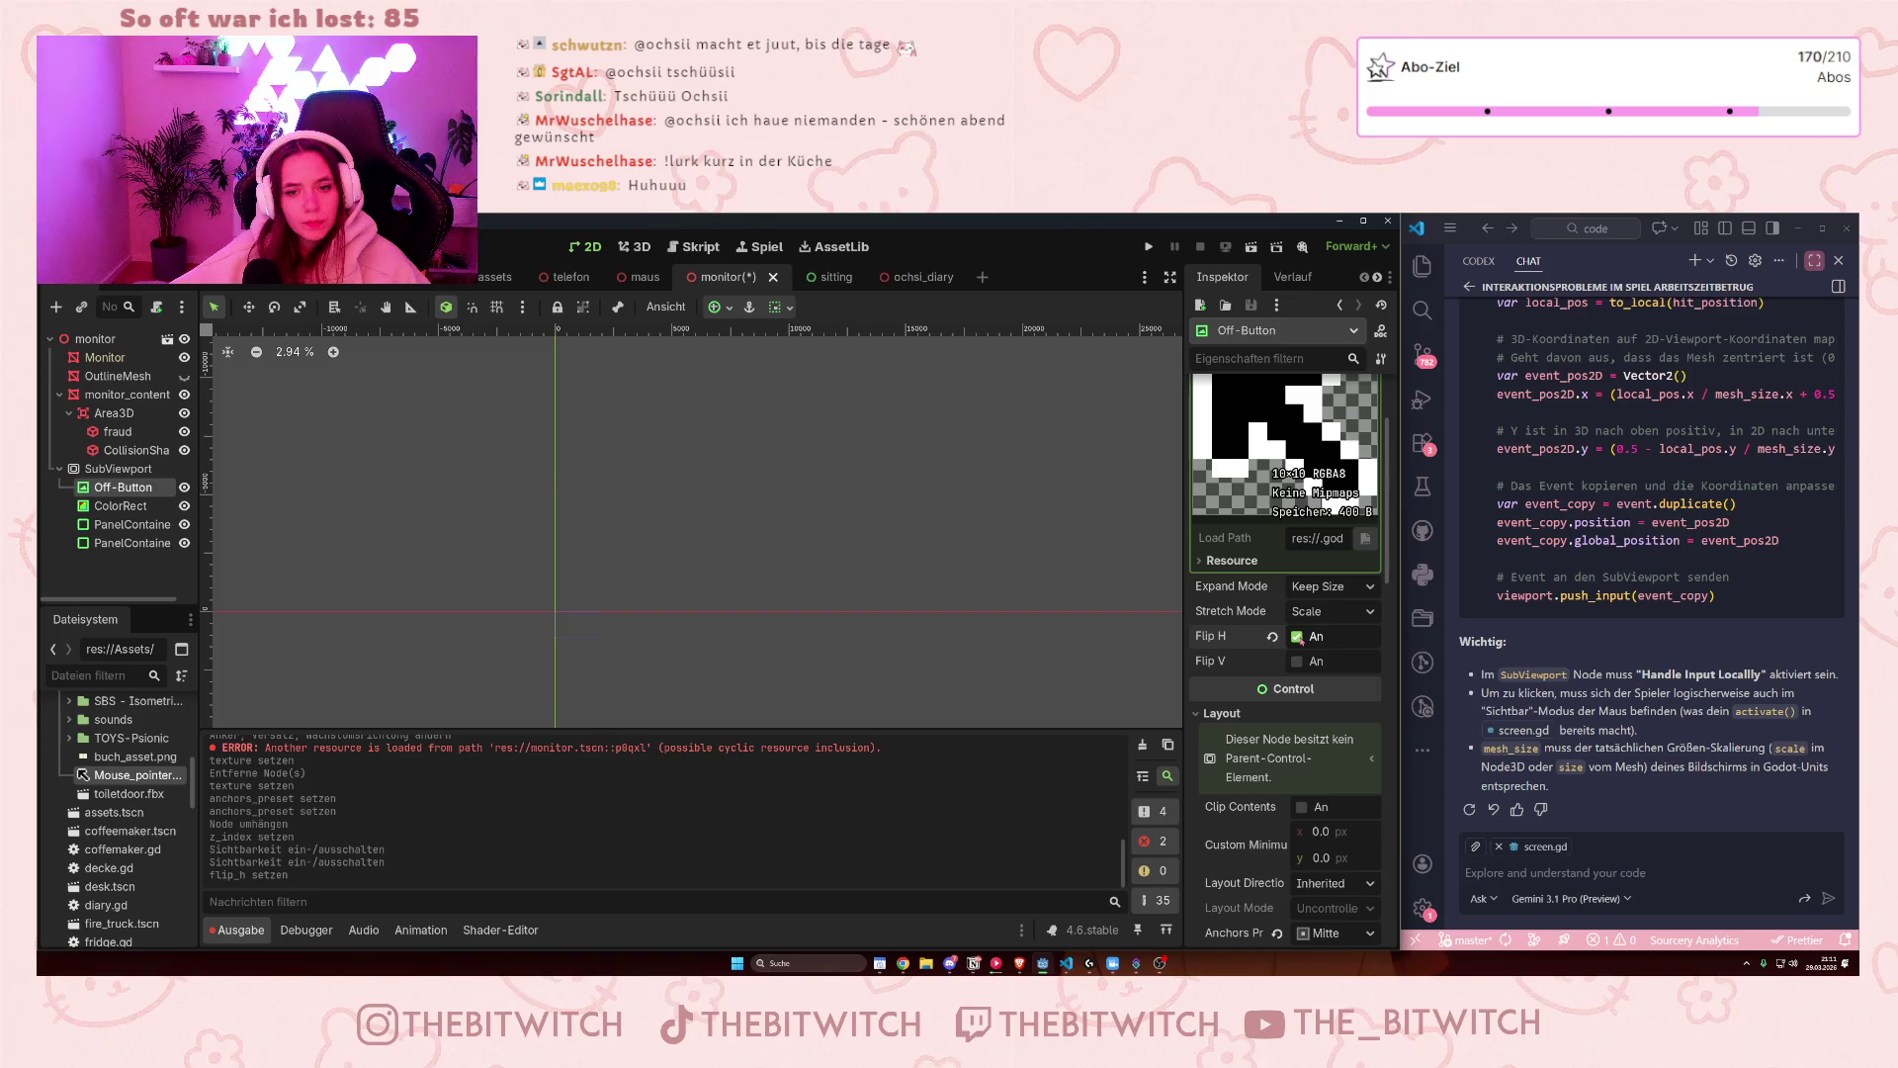
left_click(1297, 636)
left_click(1296, 661)
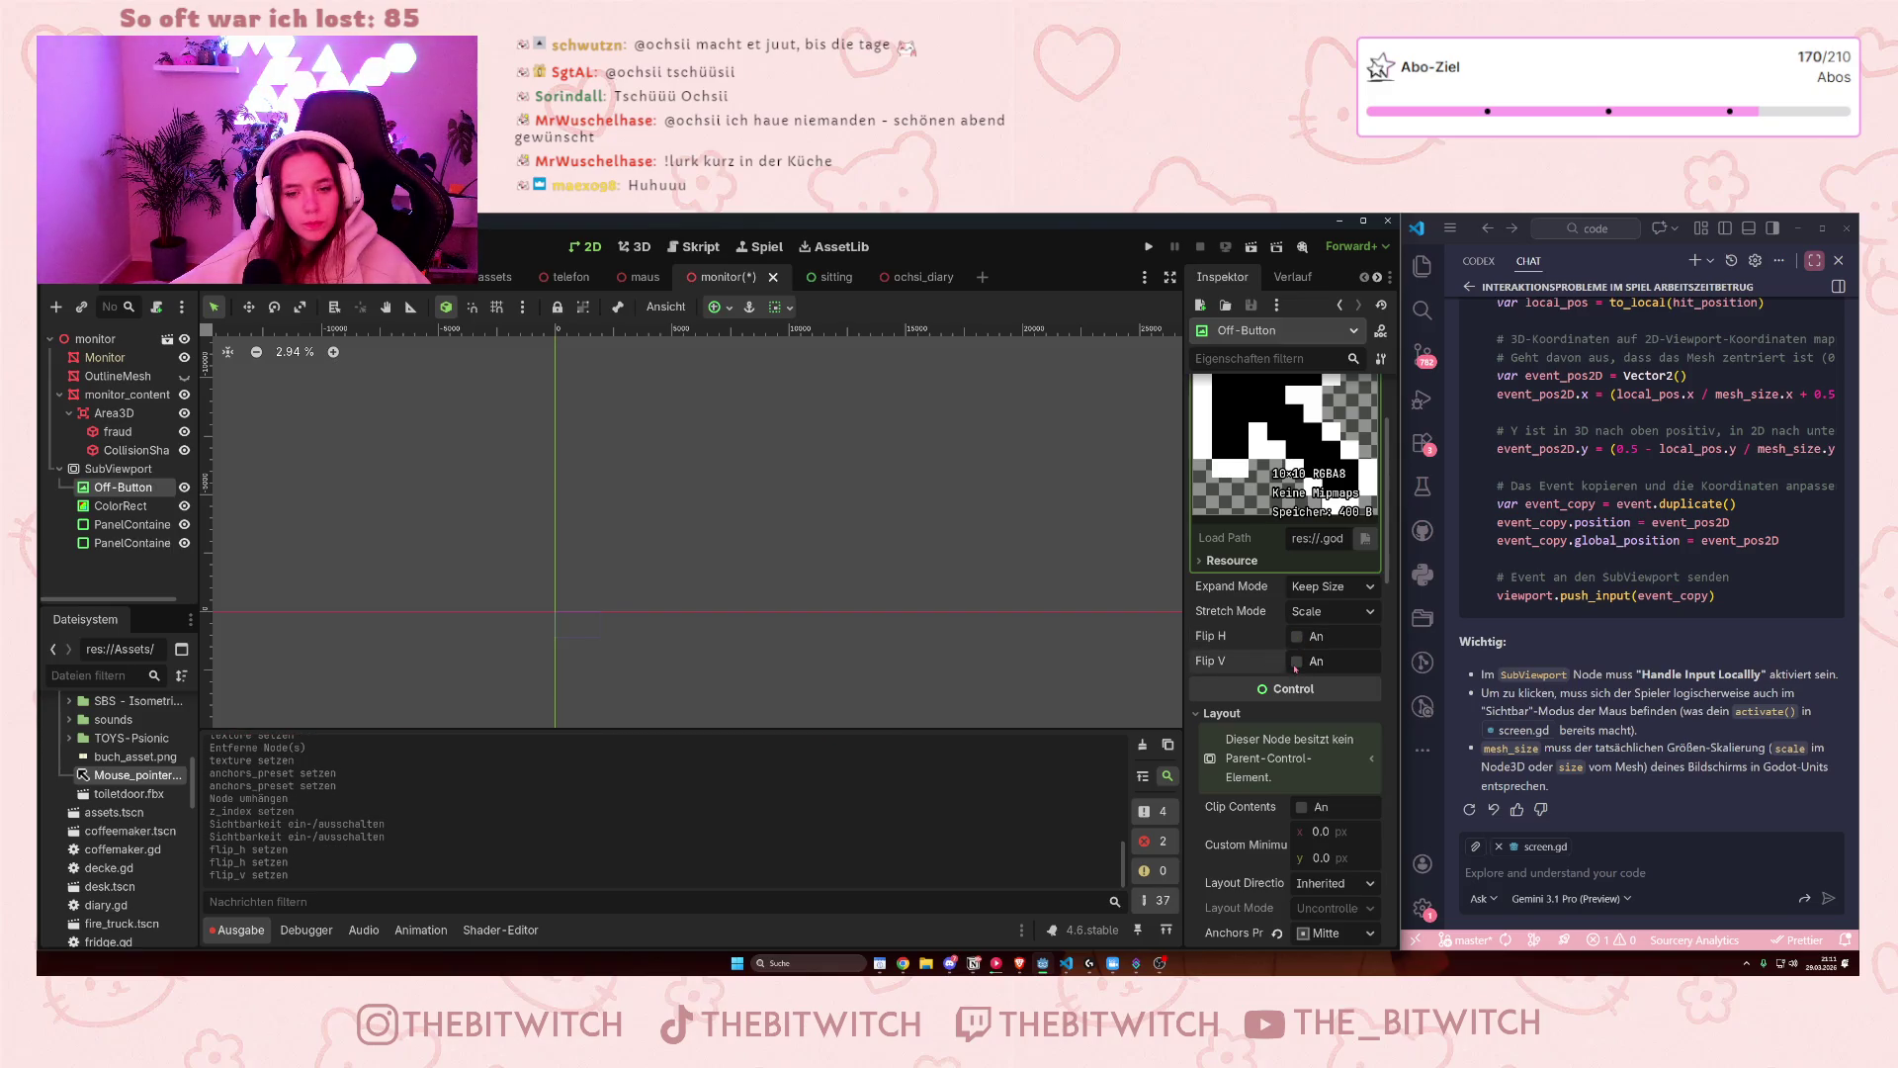
left_click(1324, 587)
left_click(1326, 596)
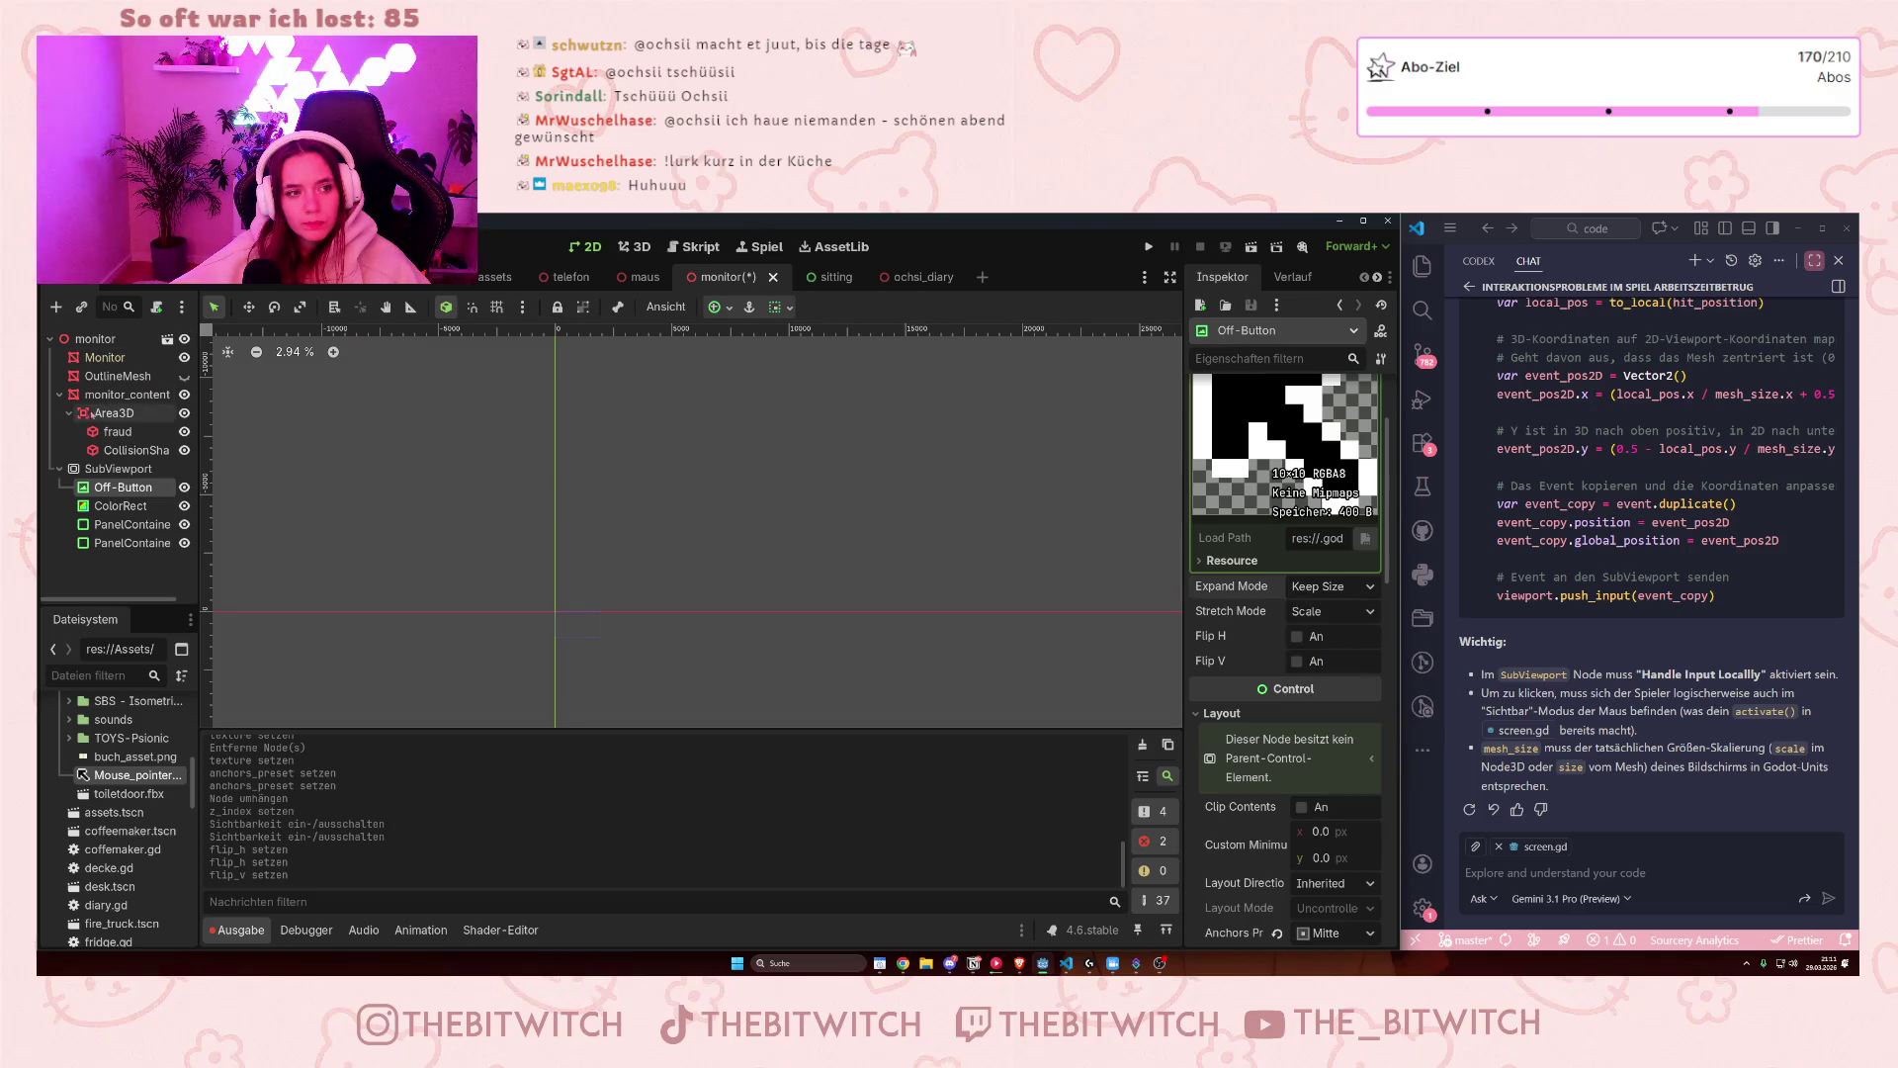
left_click(127, 395)
scroll(458, 498, "up", 5)
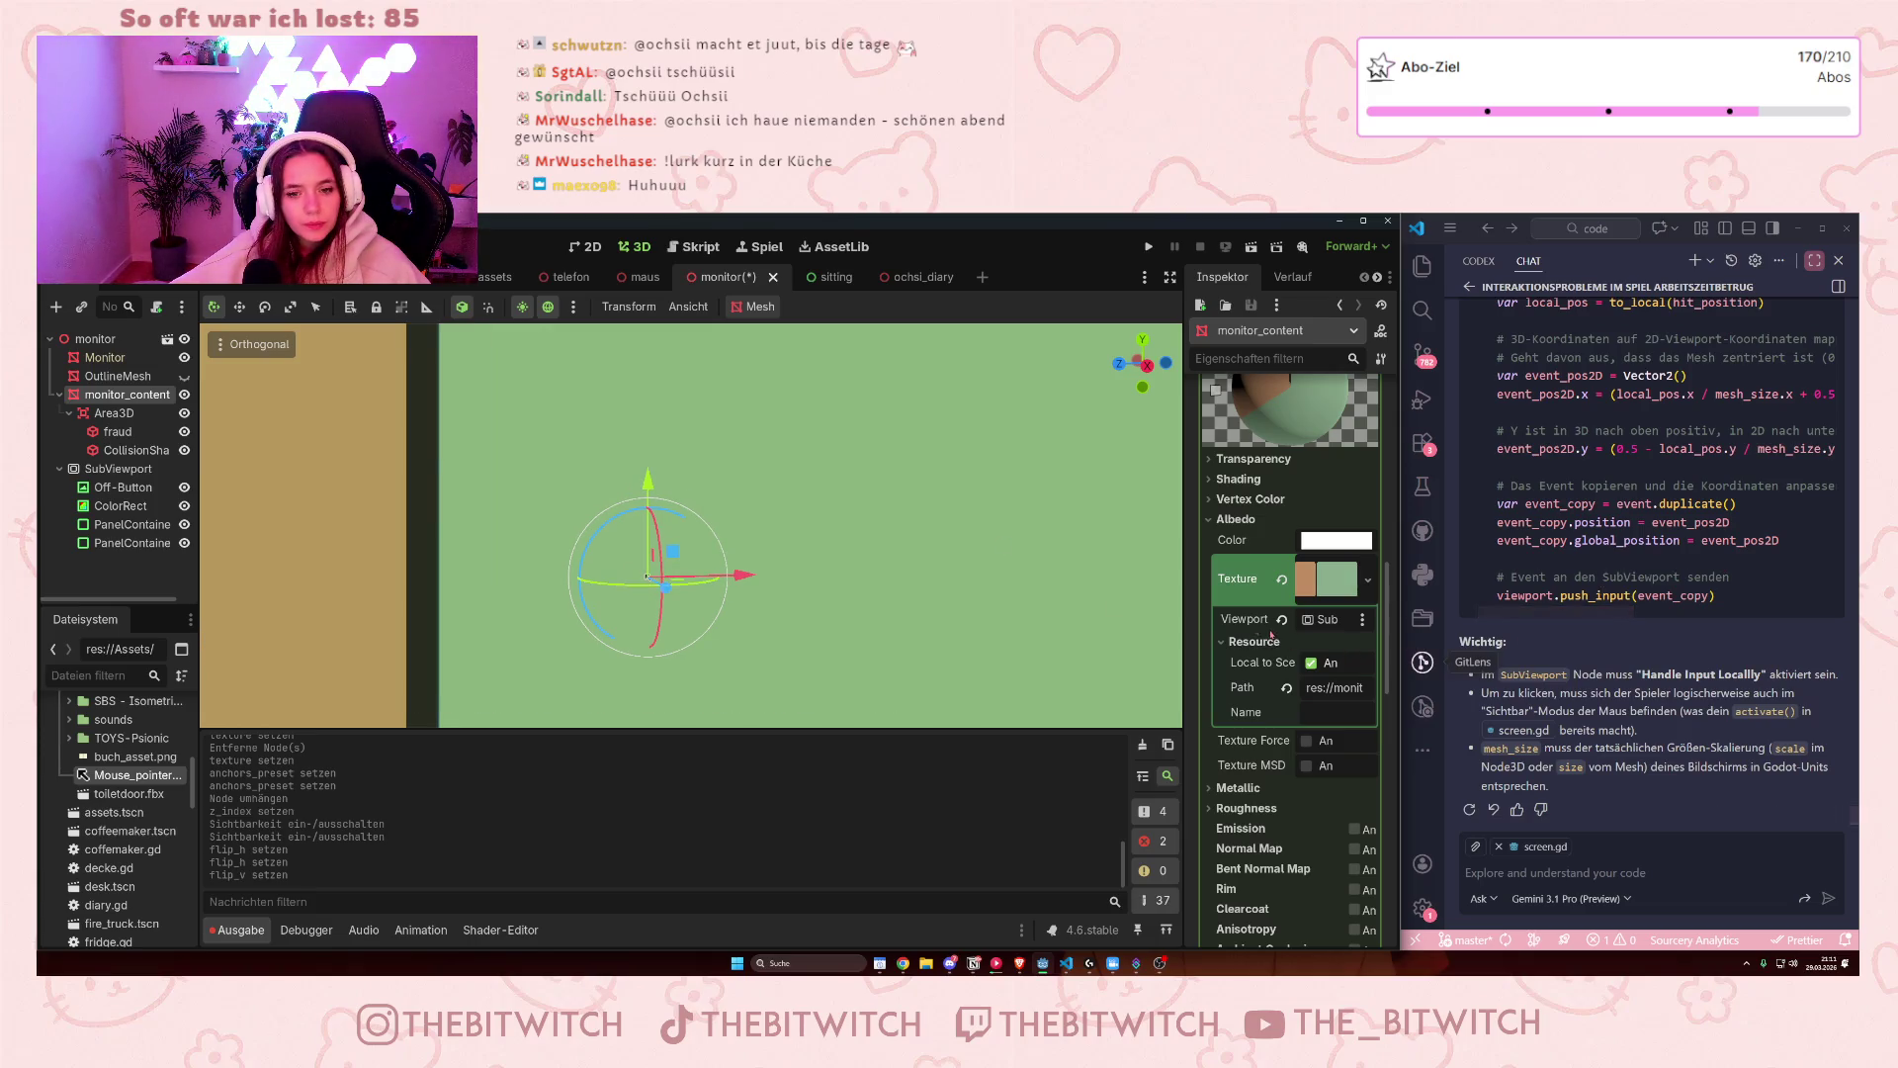
- Set Off-Button's Transform size to 200 × 200 px
left_click(133, 450)
left_click(120, 486)
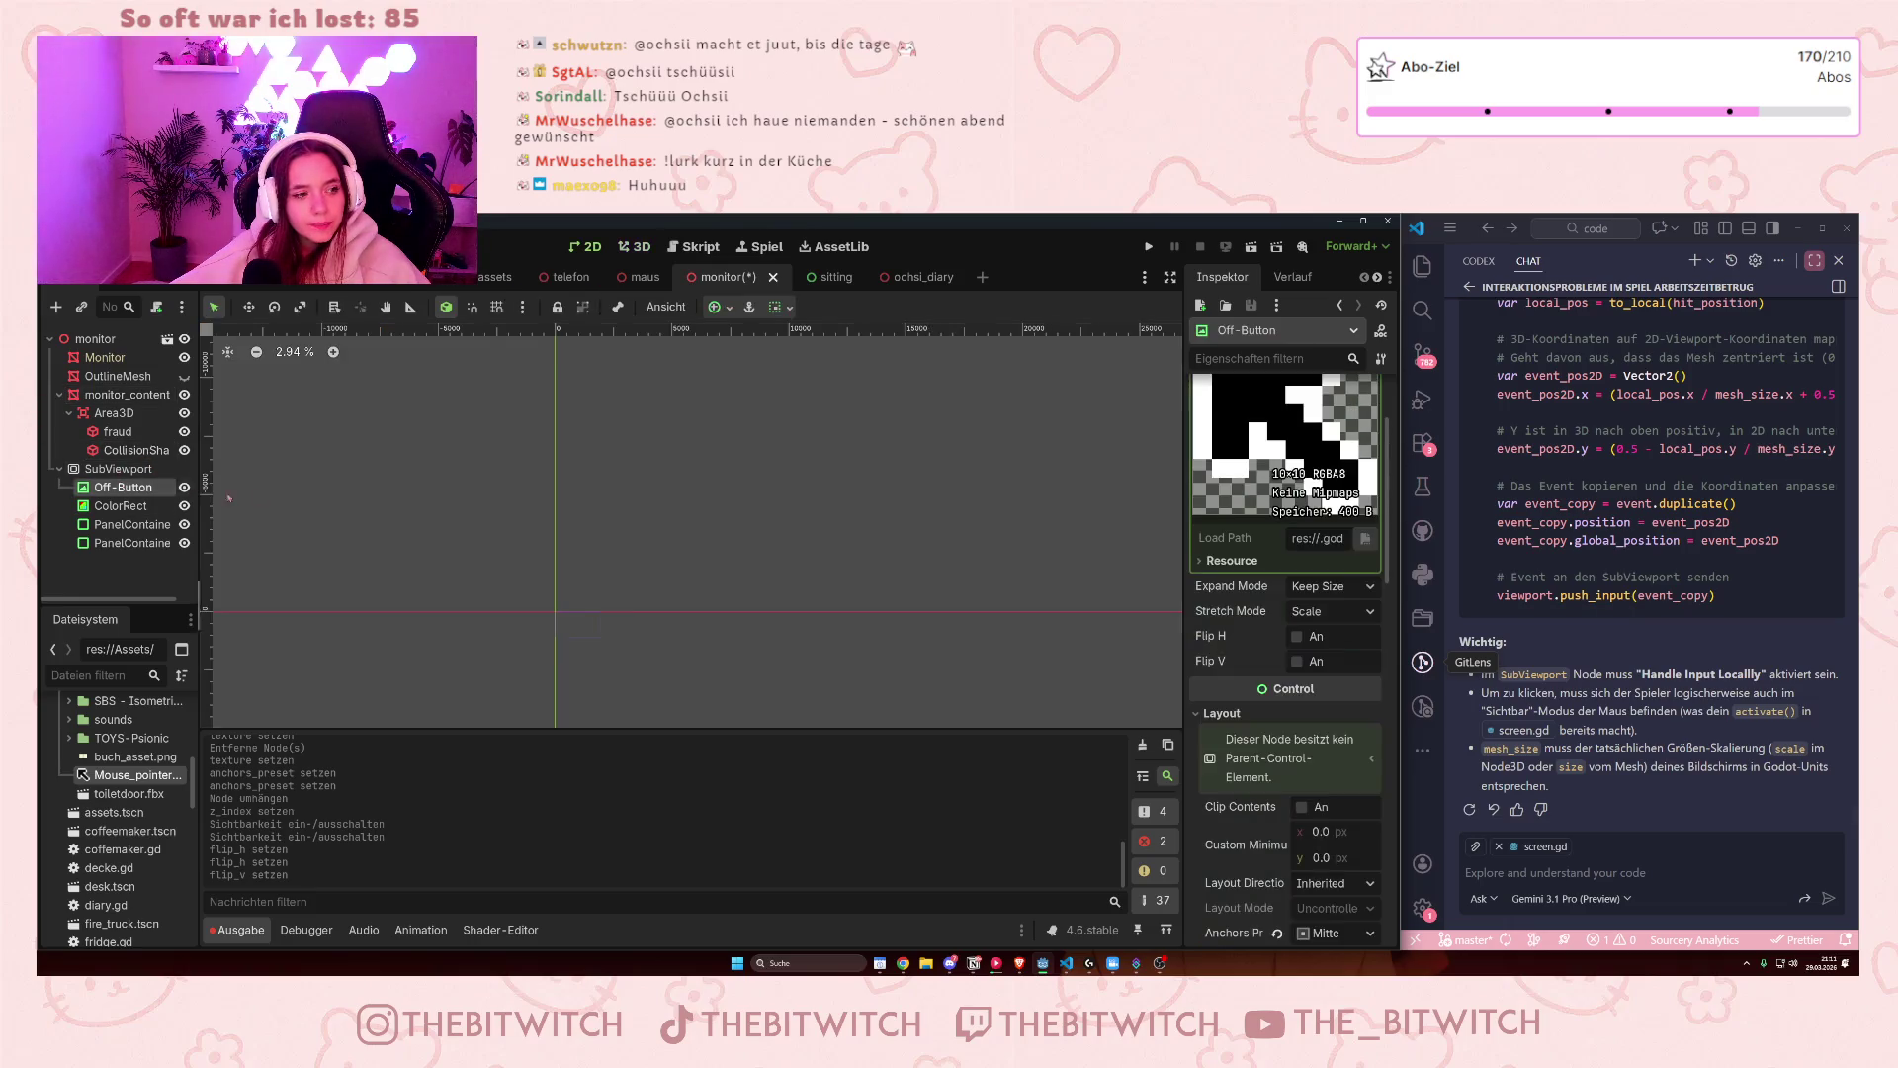
scroll(1242, 816, "down", 2)
left_click(1242, 814)
left_click(1242, 815)
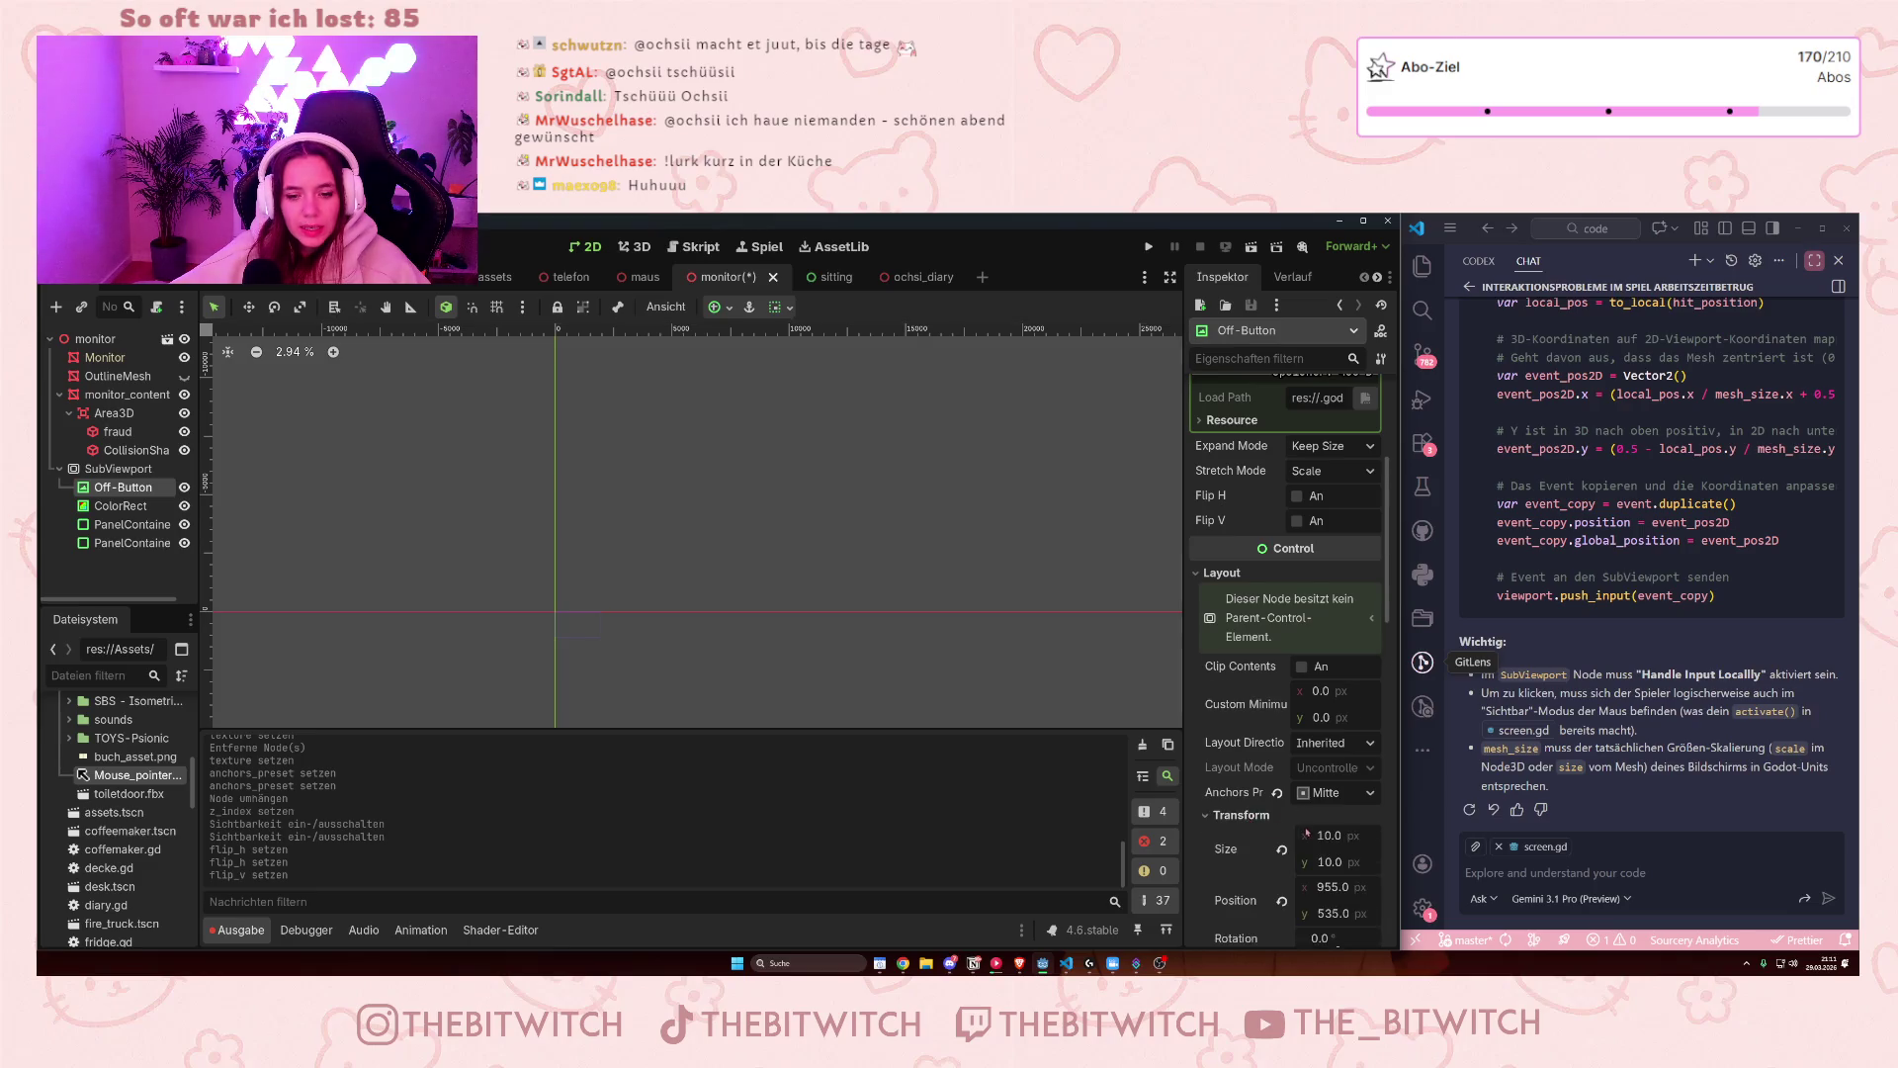
scroll(1285, 692, "down", 3)
left_click(1330, 694)
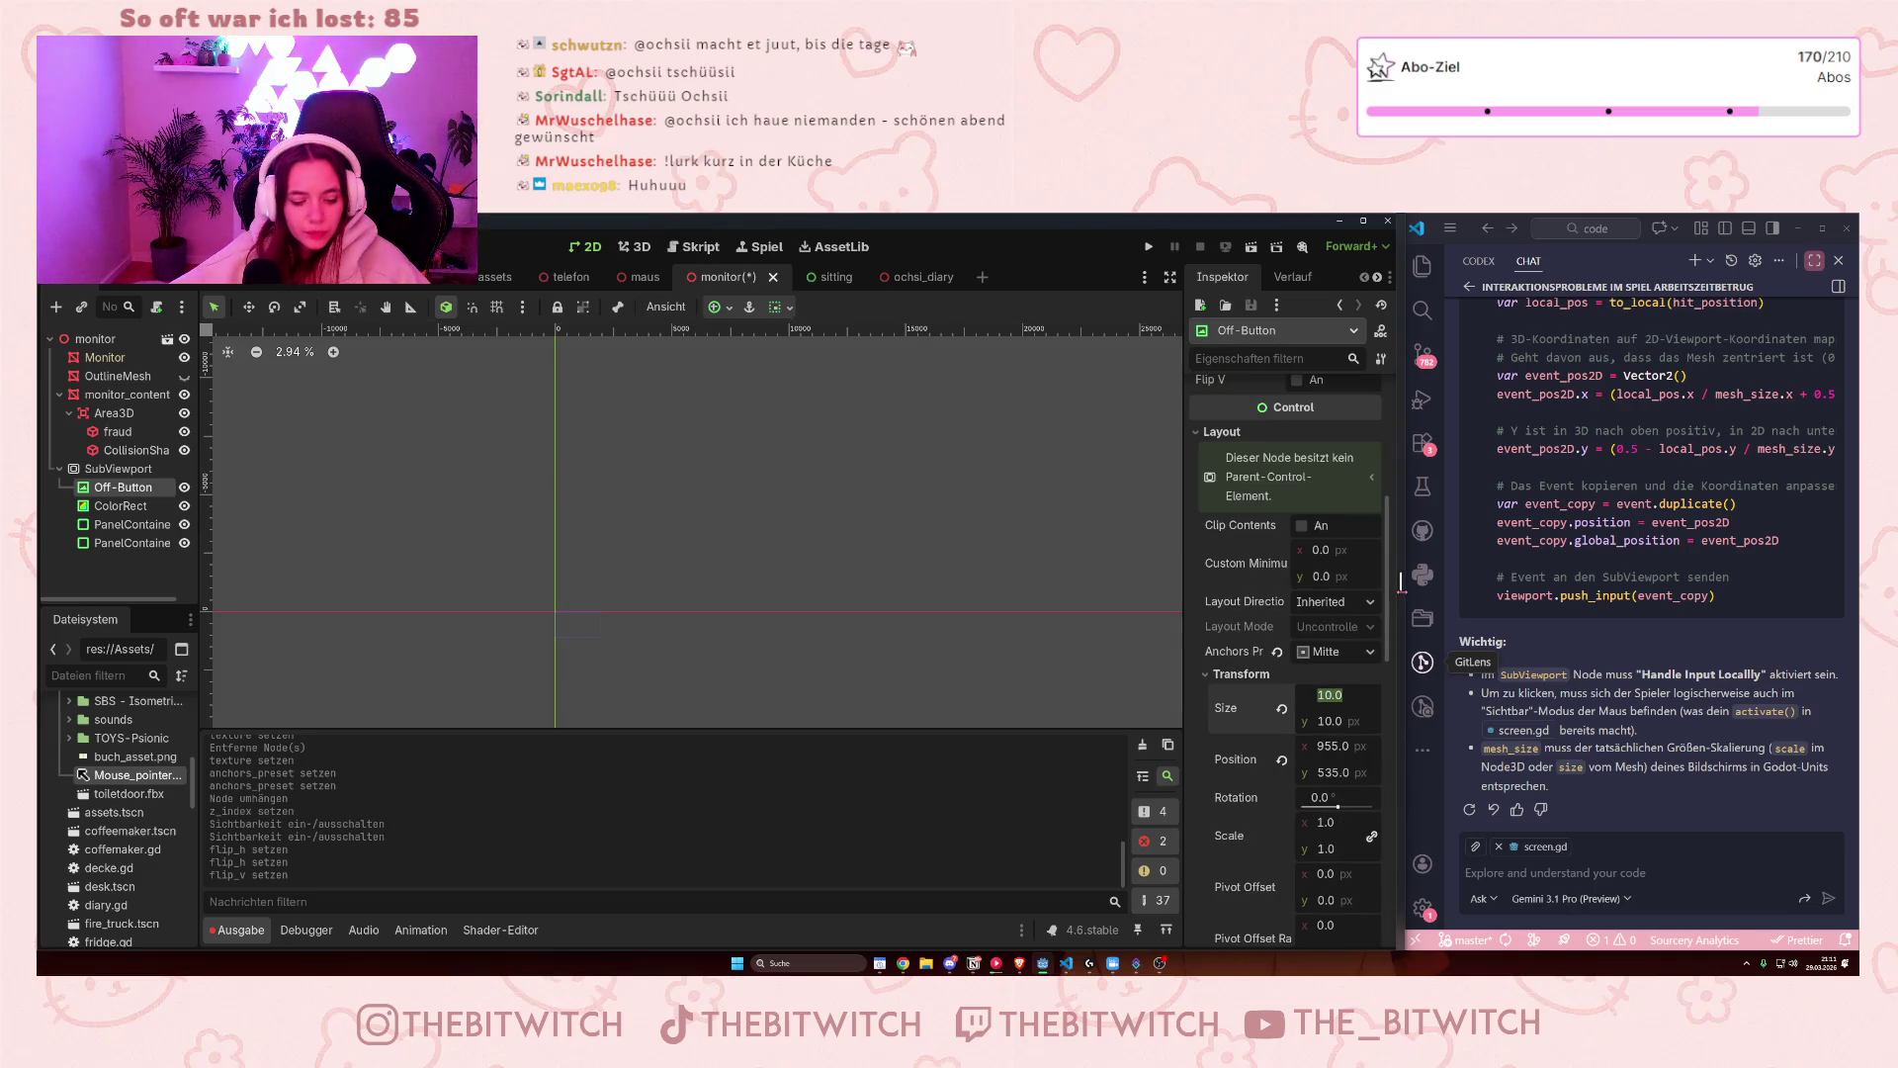
type("200")
key("Return")
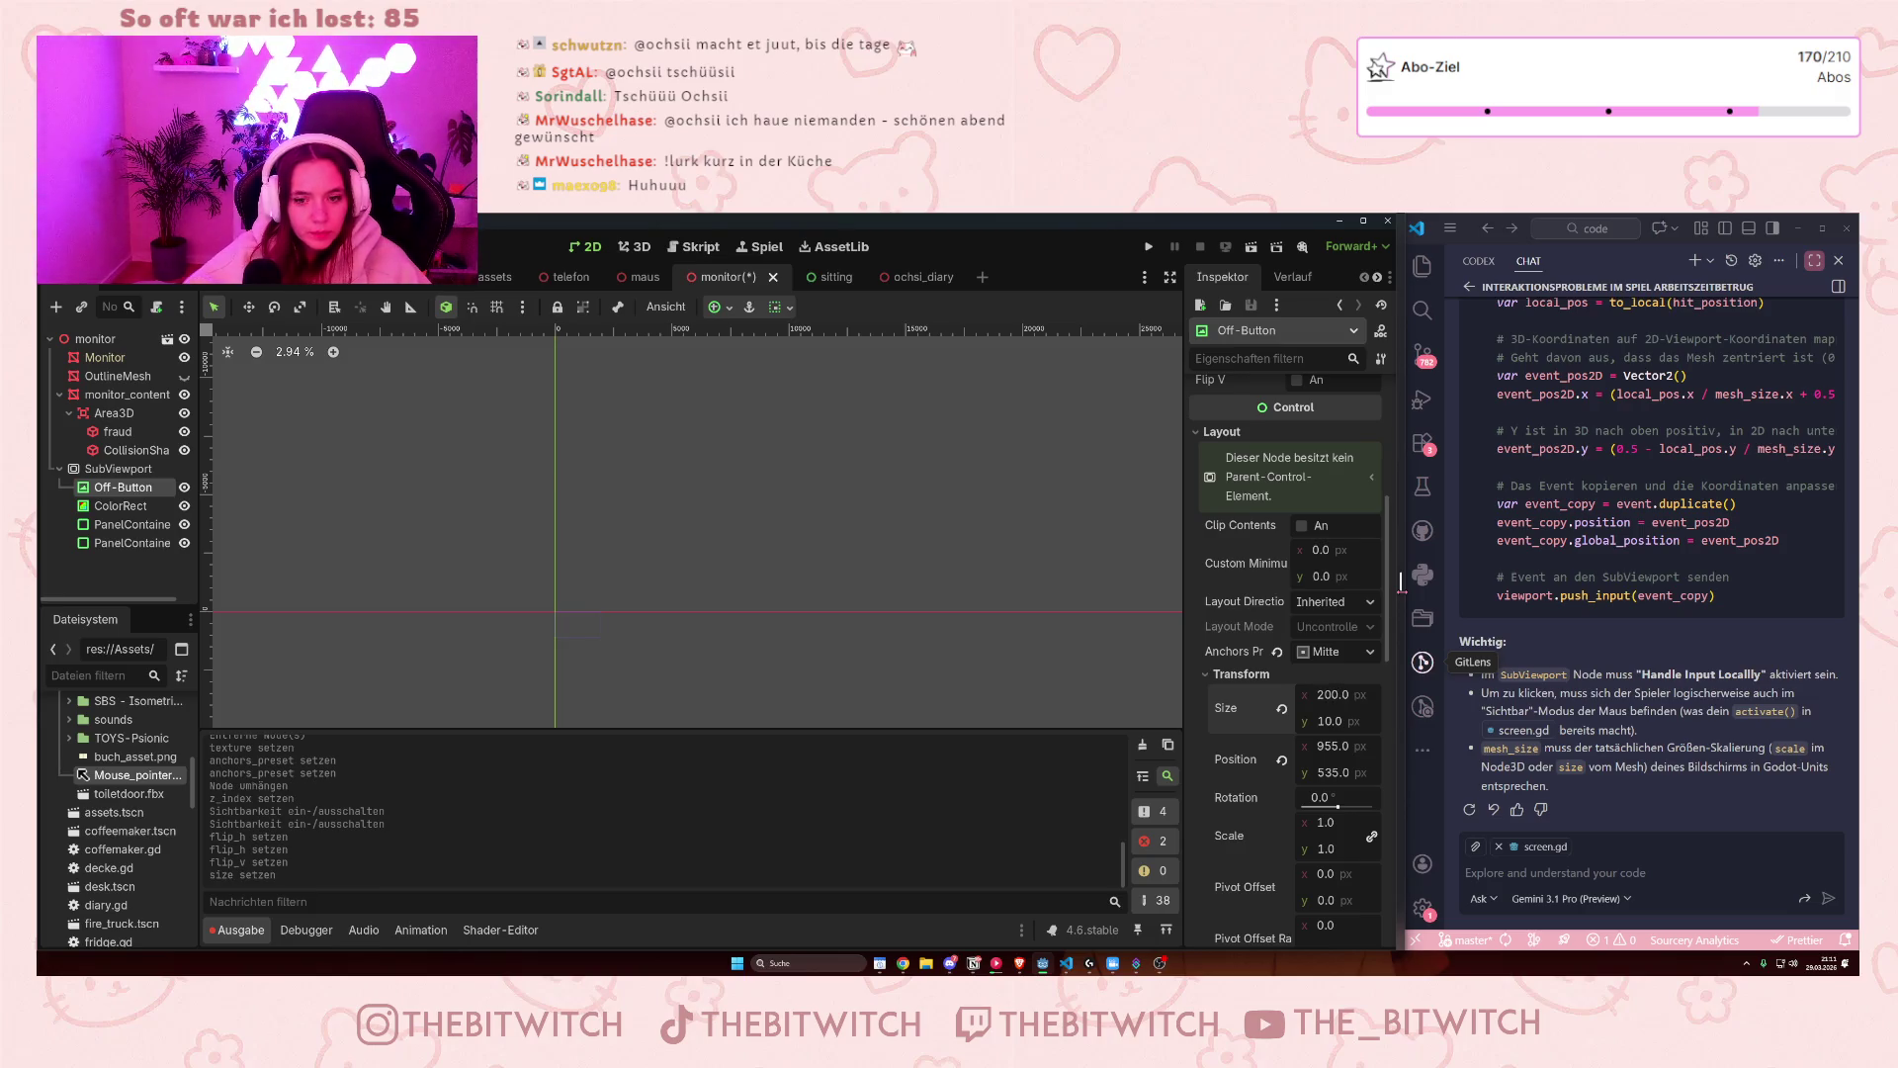
left_click(1330, 721)
type("200")
key("Return")
- Save the scene with Ctrl+S and check the large arrow on the 3D monitor
key("ctrl+s")
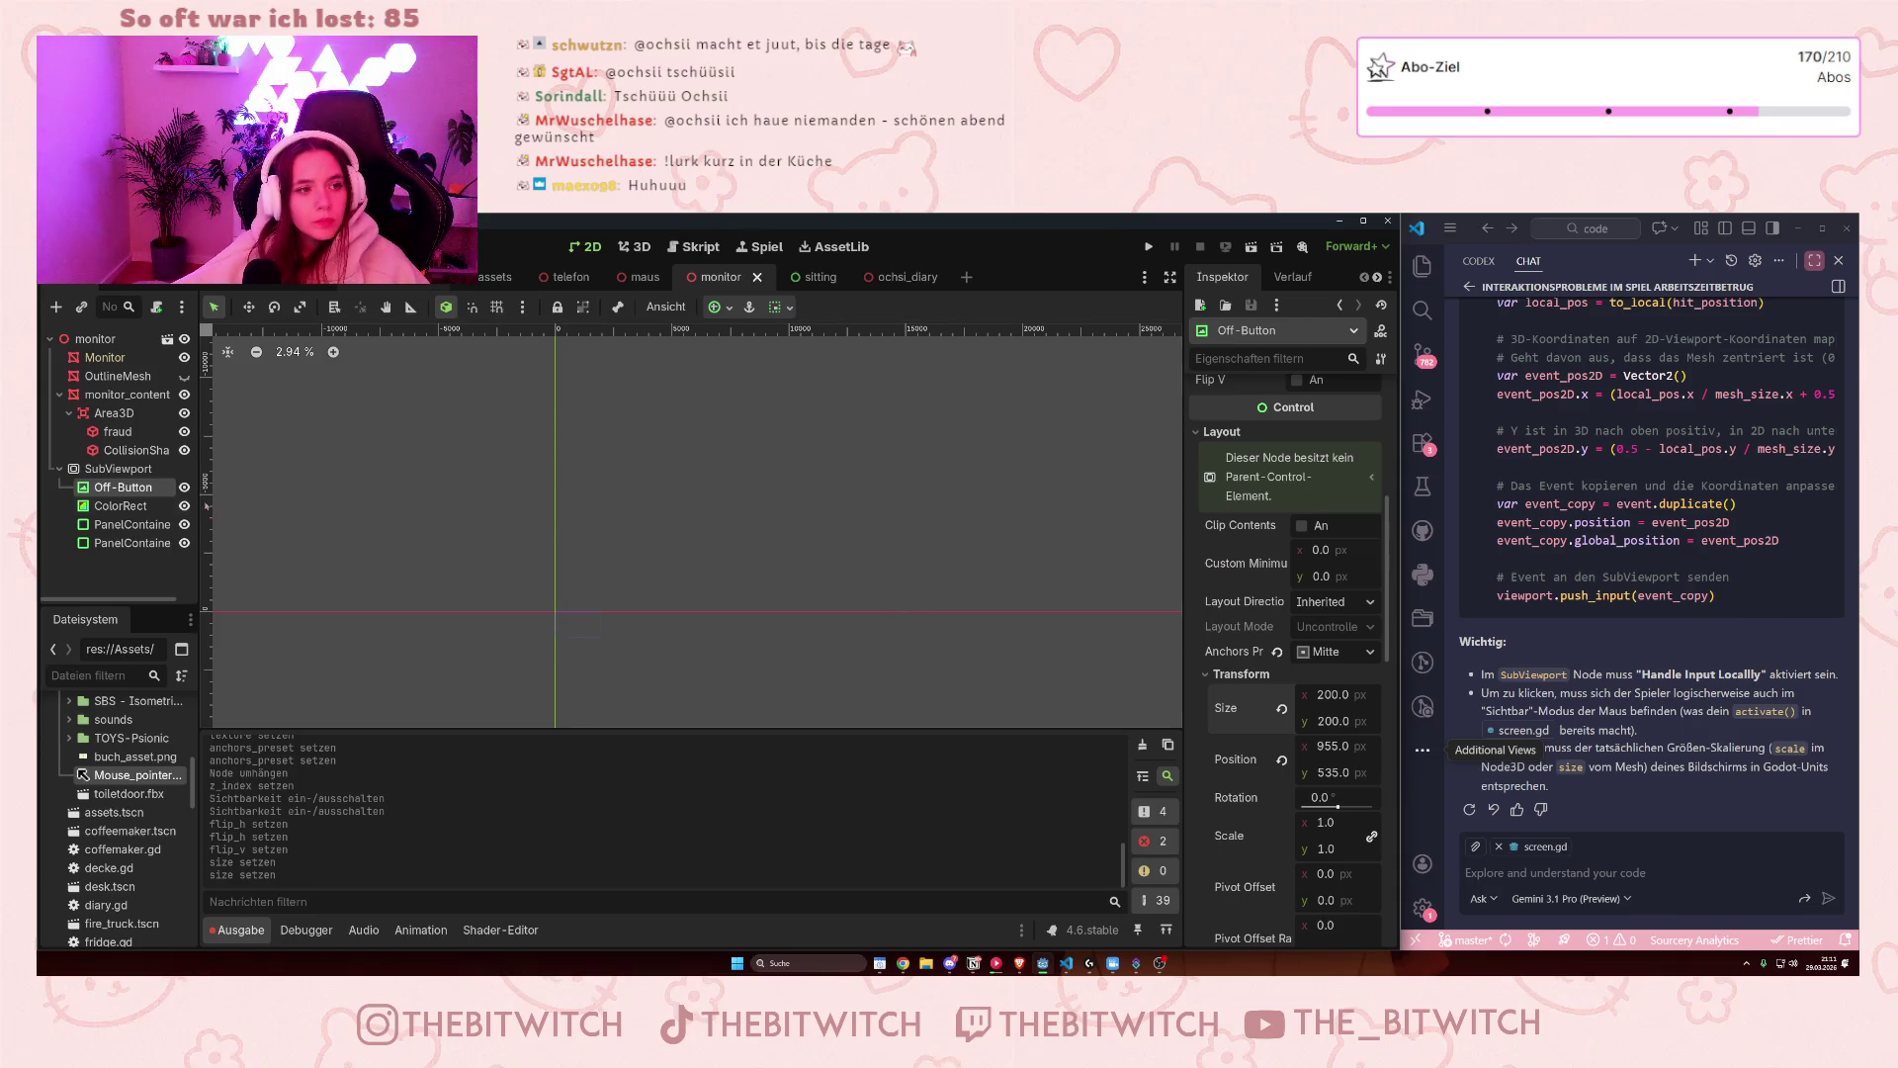
left_click(122, 397)
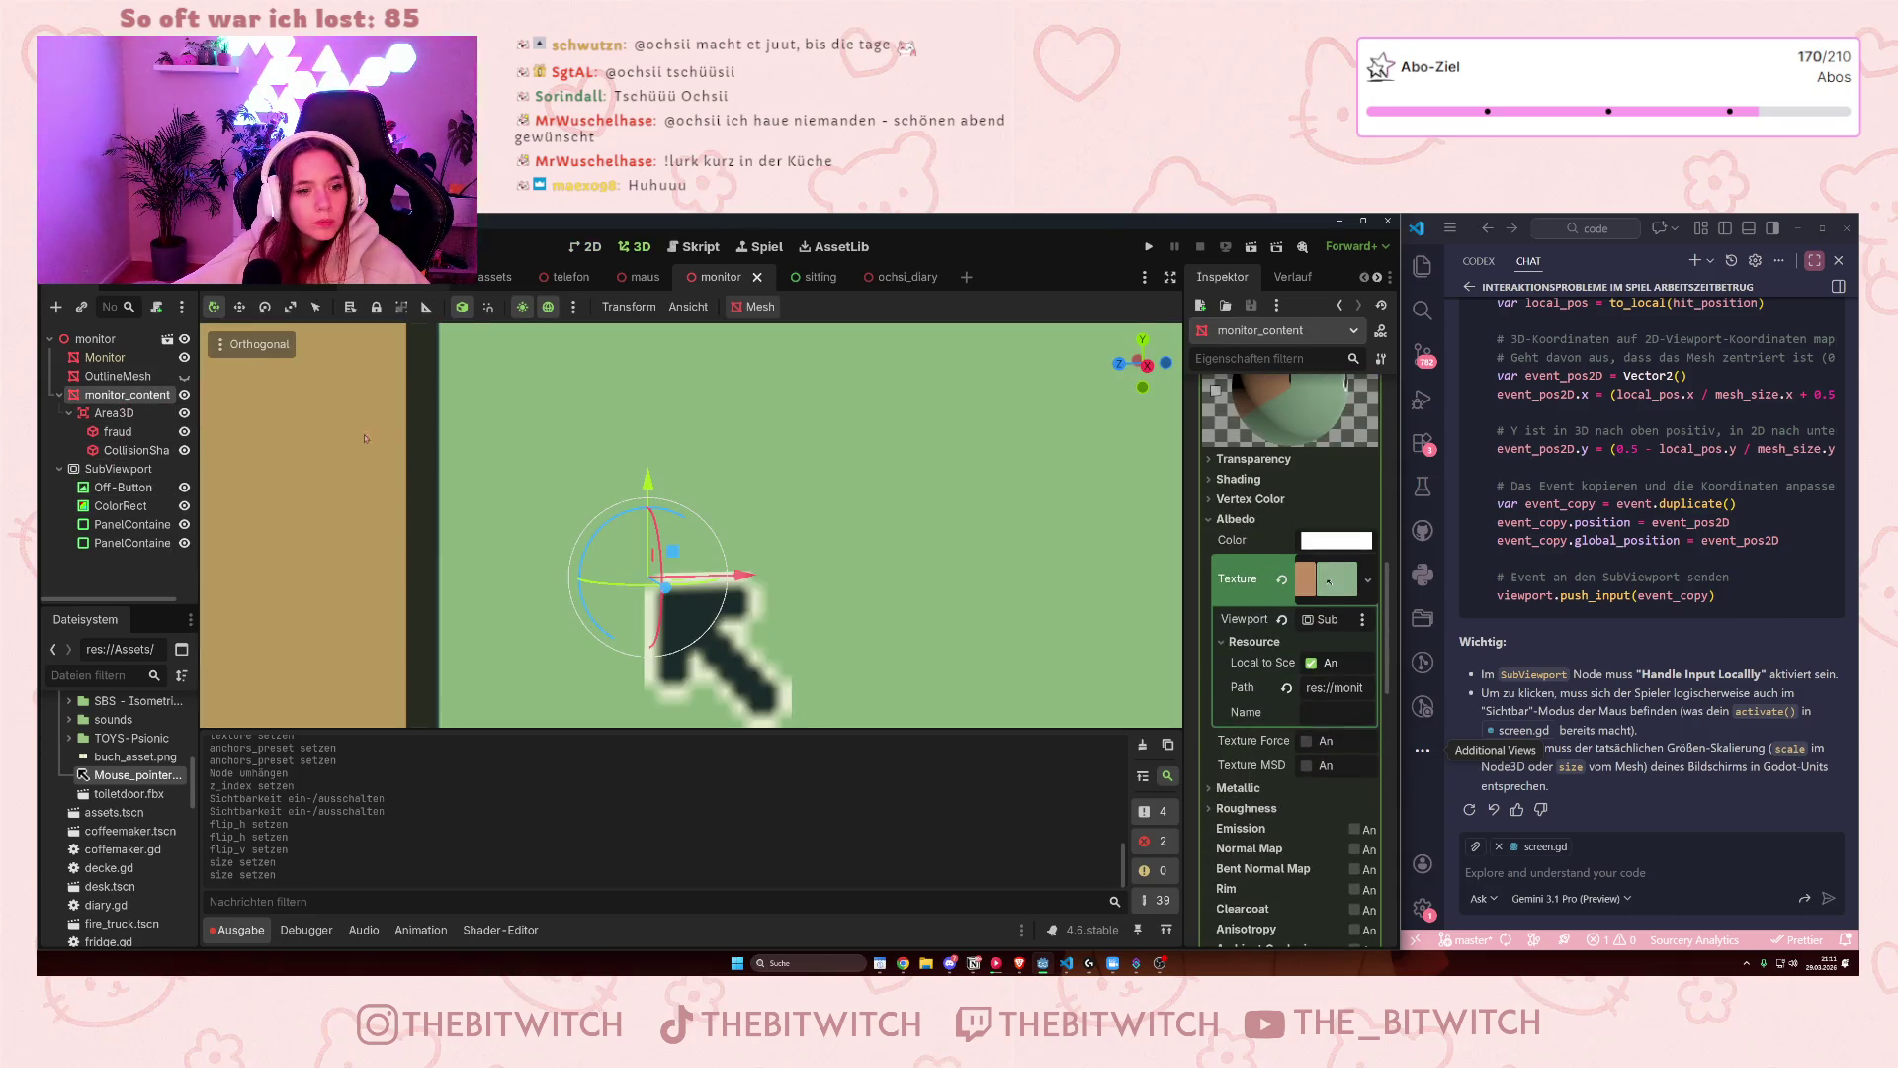
scroll(766, 545, "down", 5)
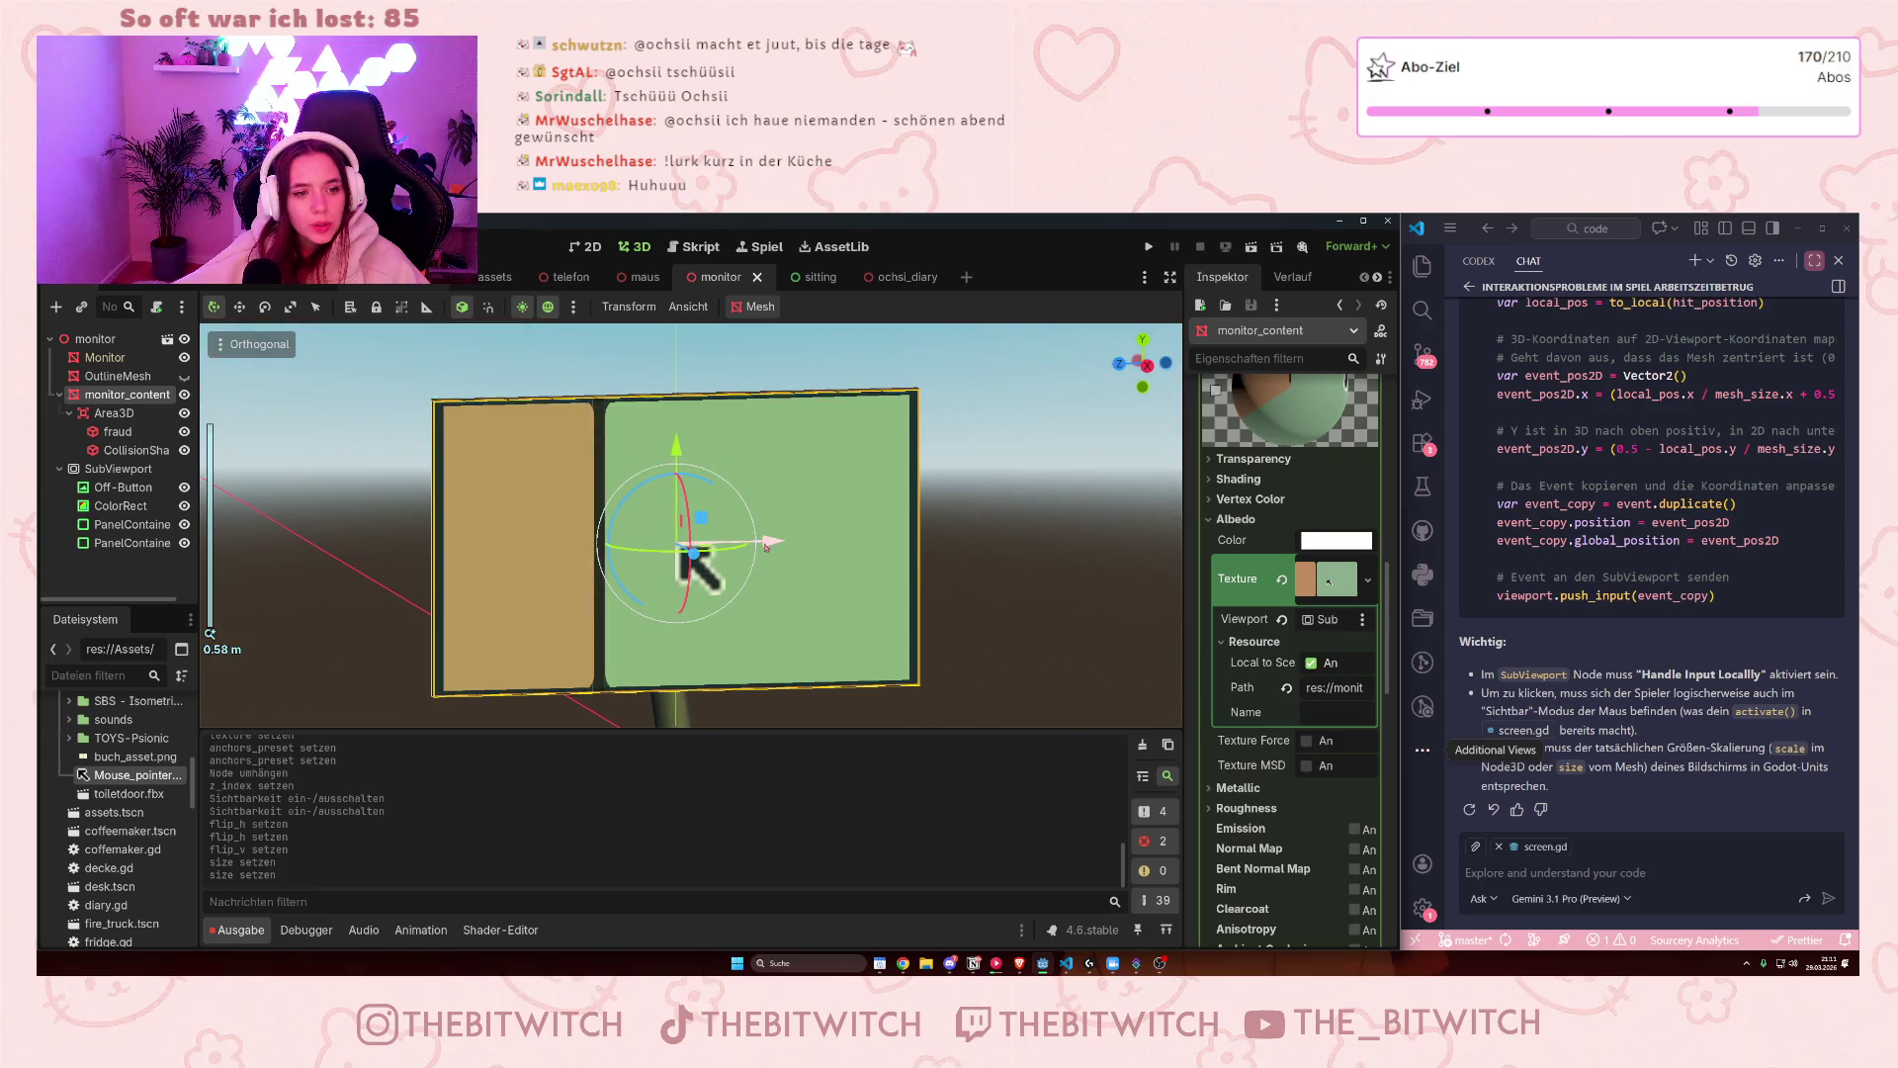
left_click(144, 489)
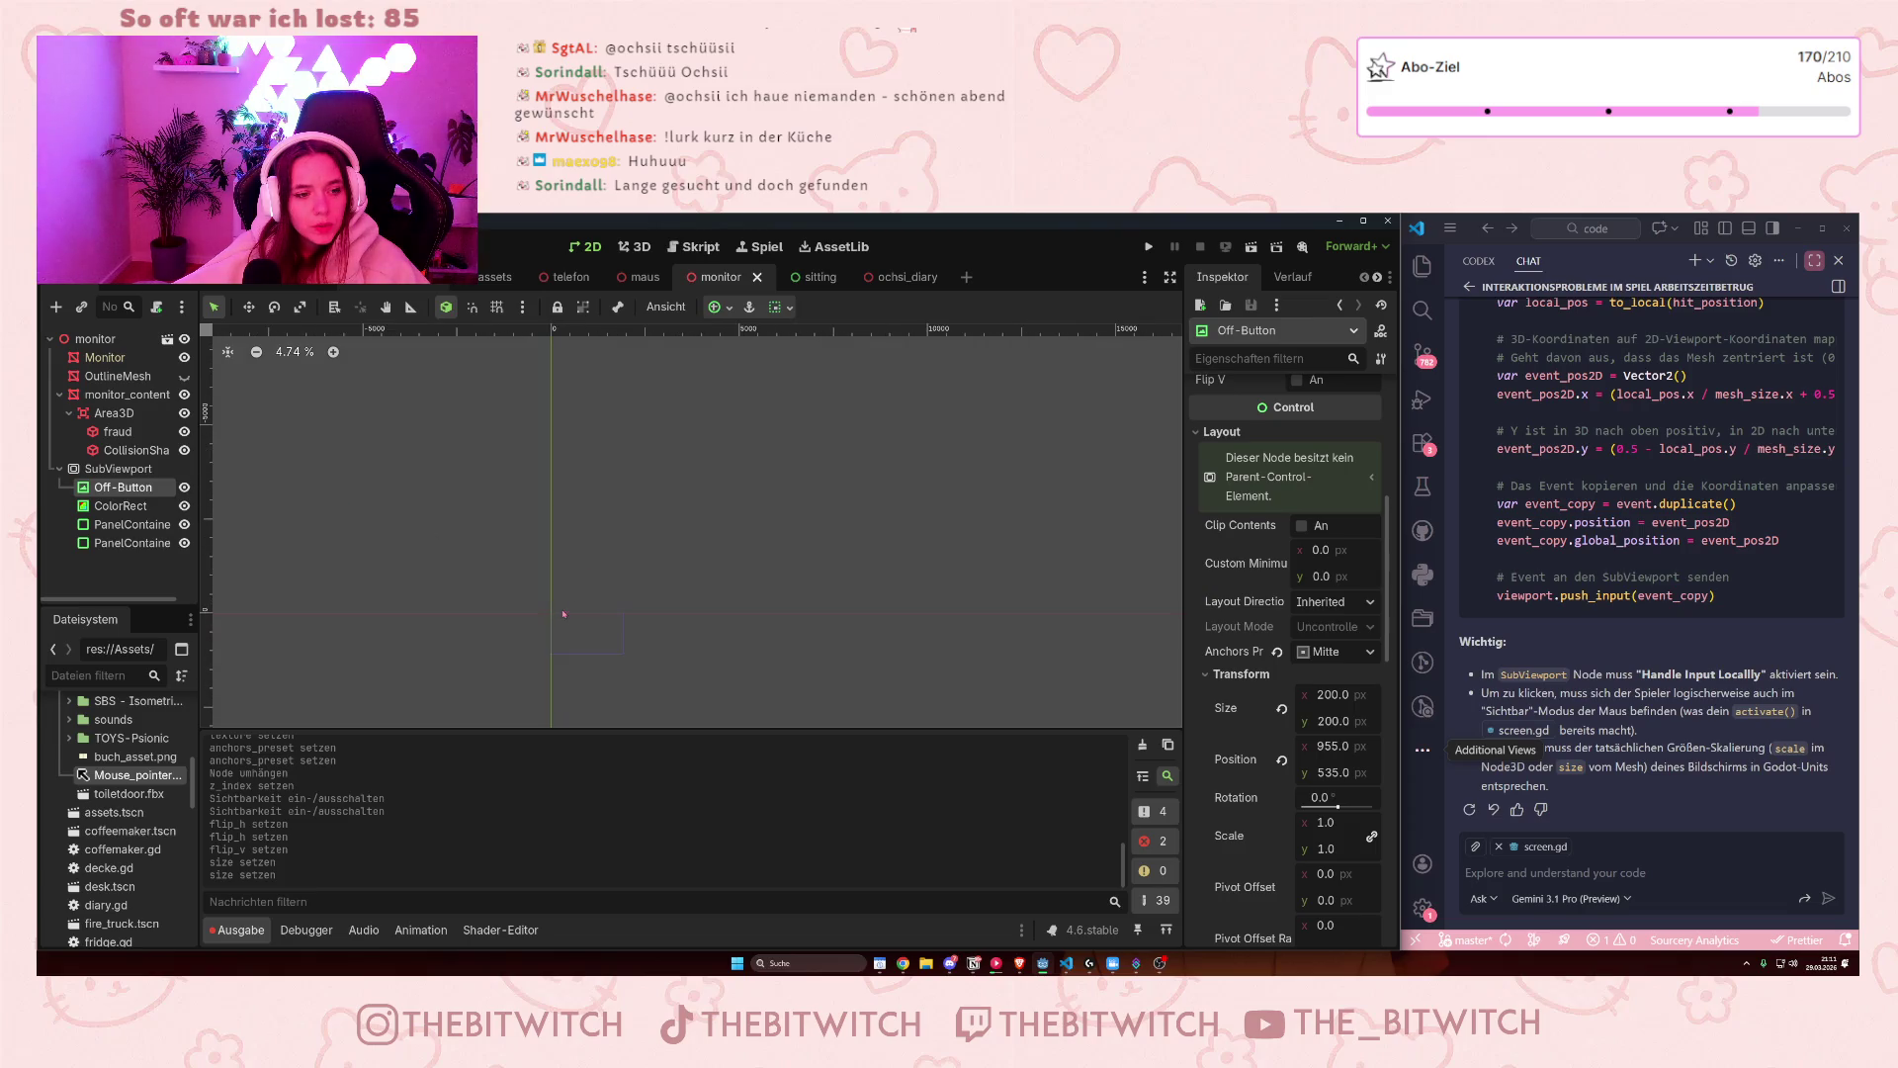
- Apply the Oben links (Top Left) anchor preset, moving Off-Button to position 0, 0
left_click(1350, 652)
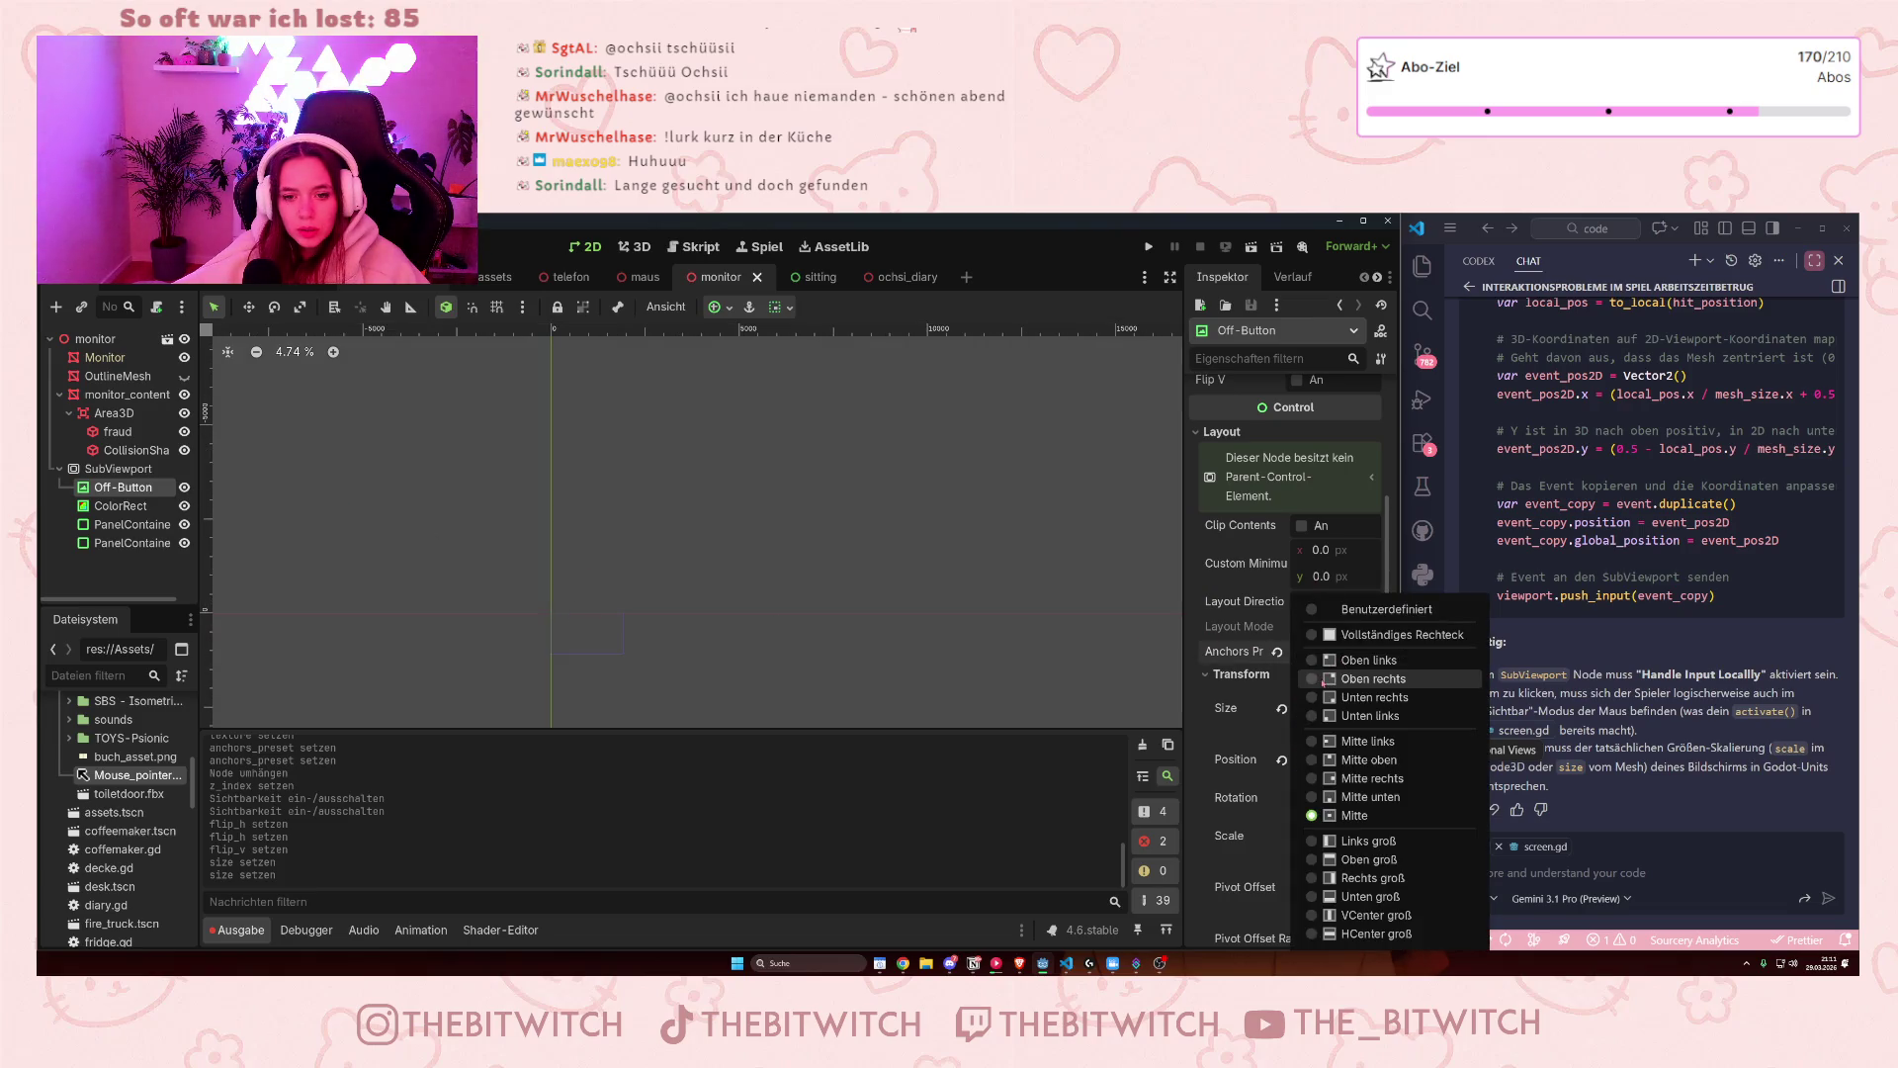
left_click(1356, 664)
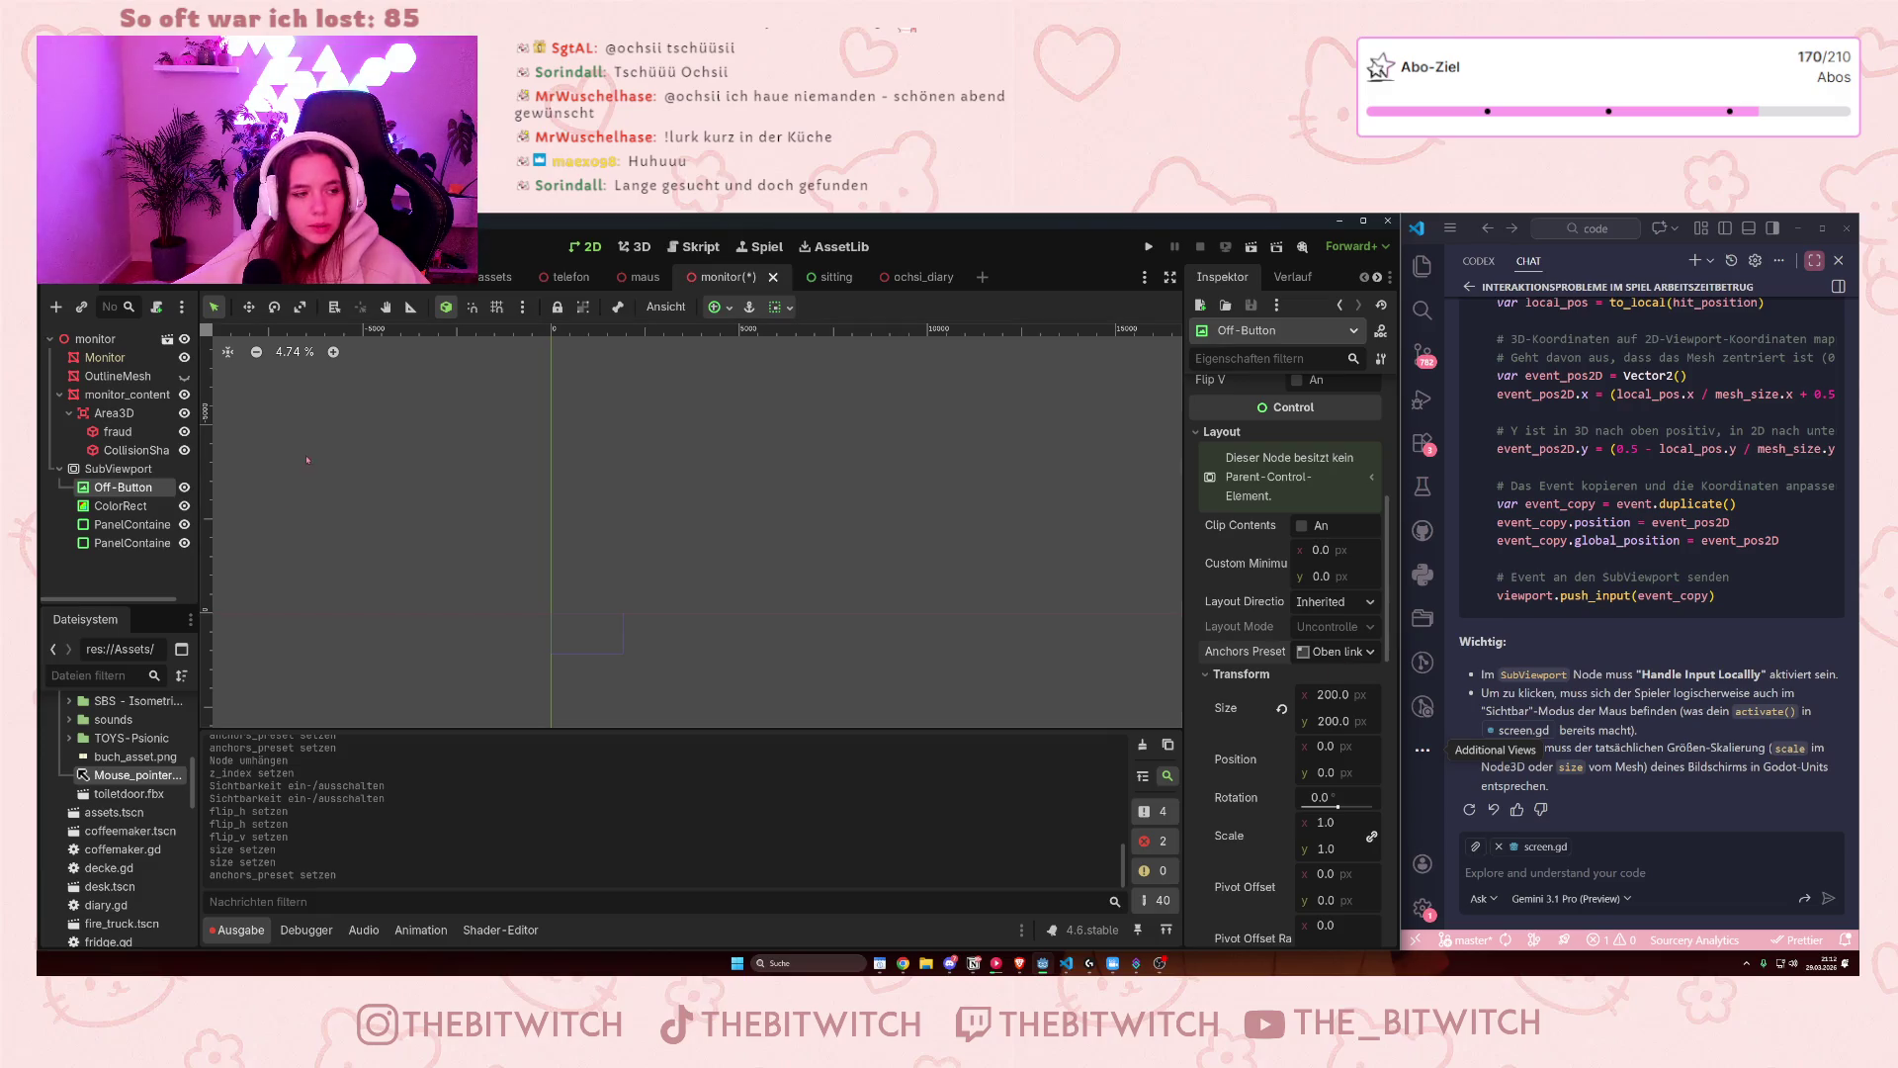
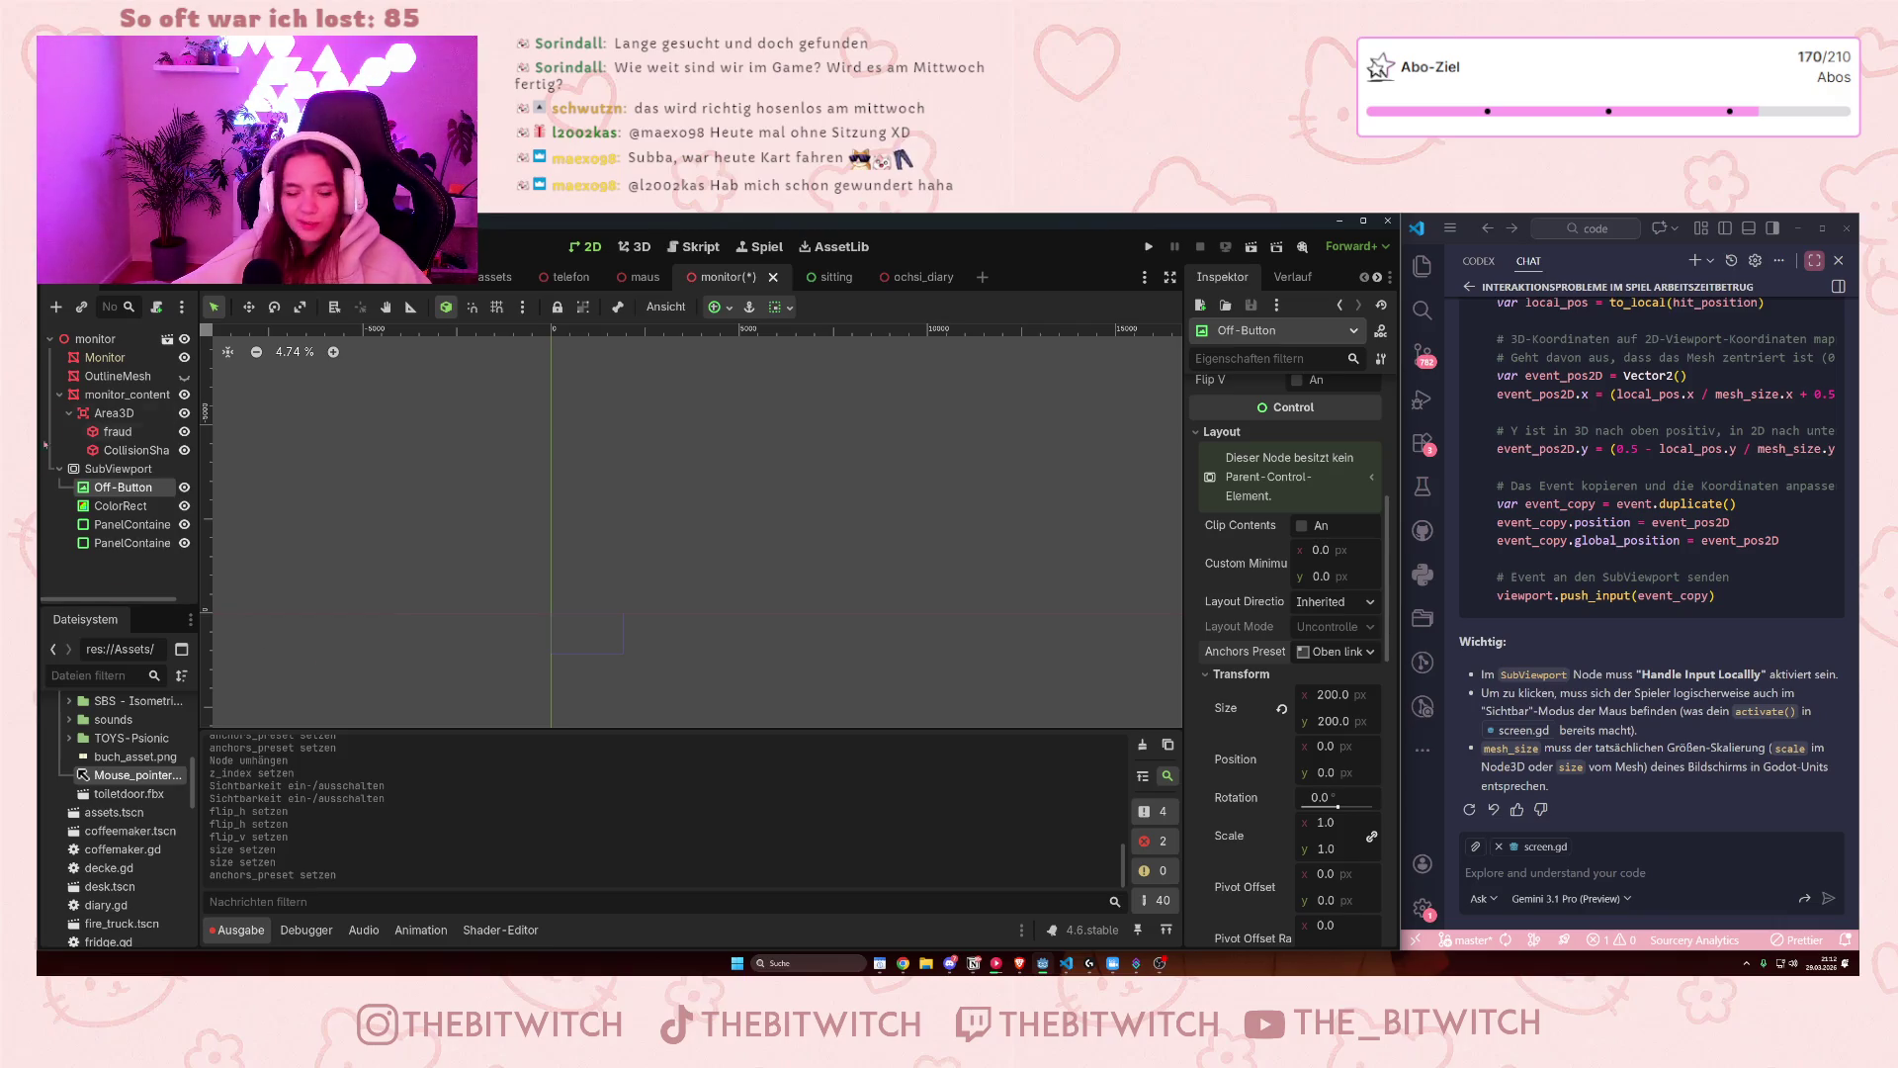
- Show the monitor_content mesh in the 3D view and inspect it
left_click(86, 396)
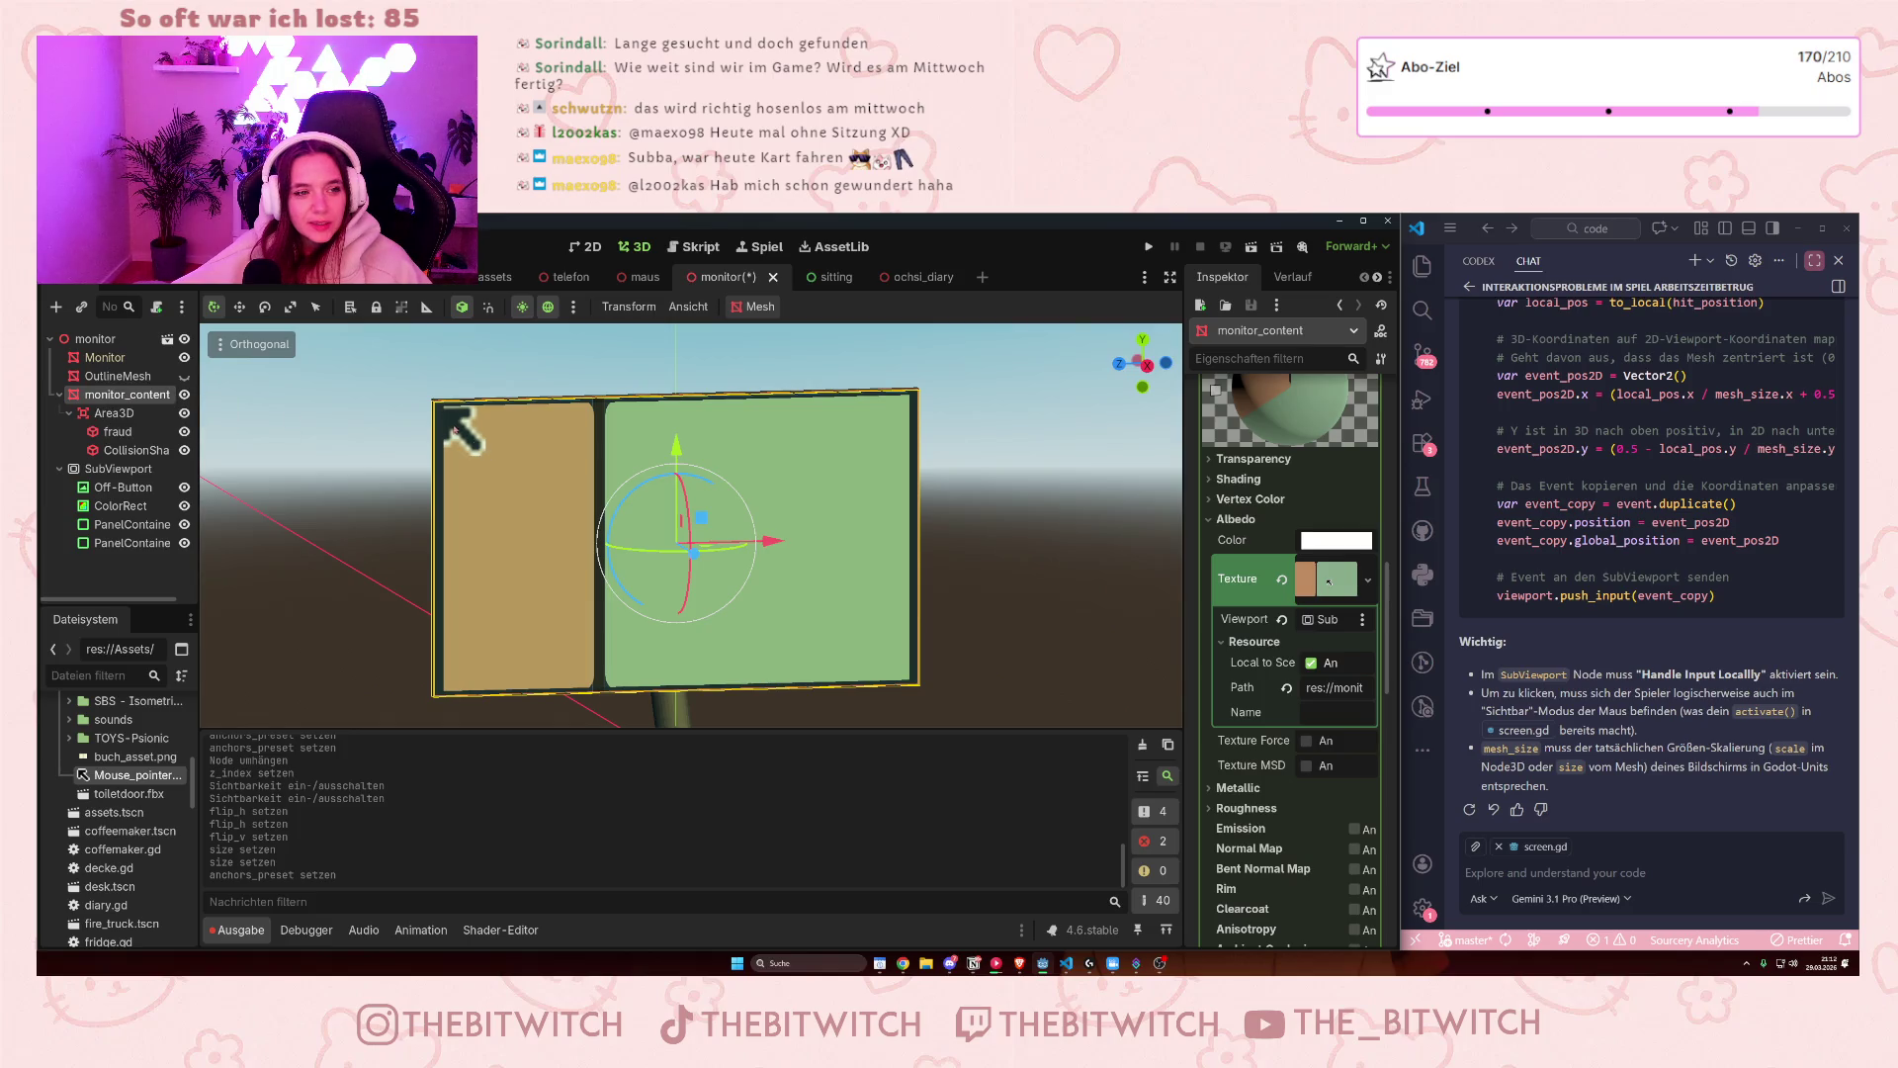
scroll(469, 445, "down", 5)
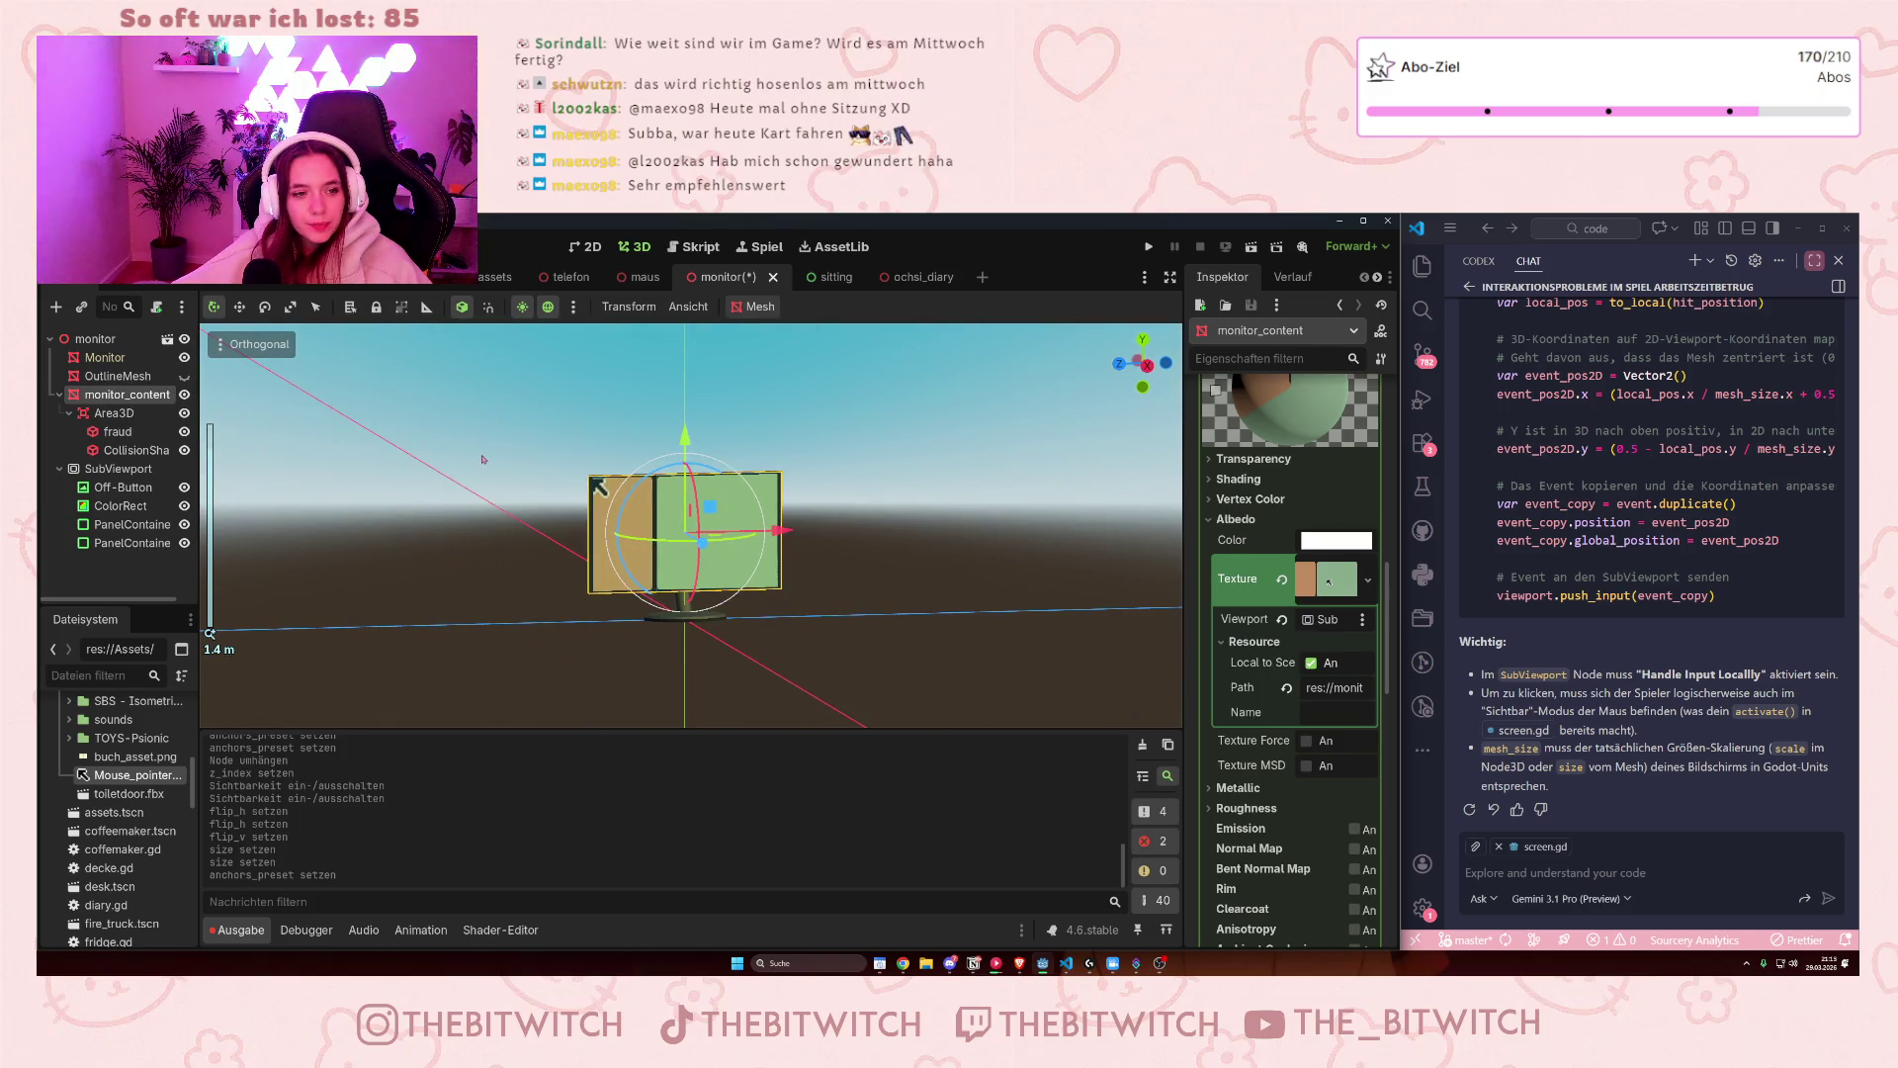
scroll(499, 457, "up", 5)
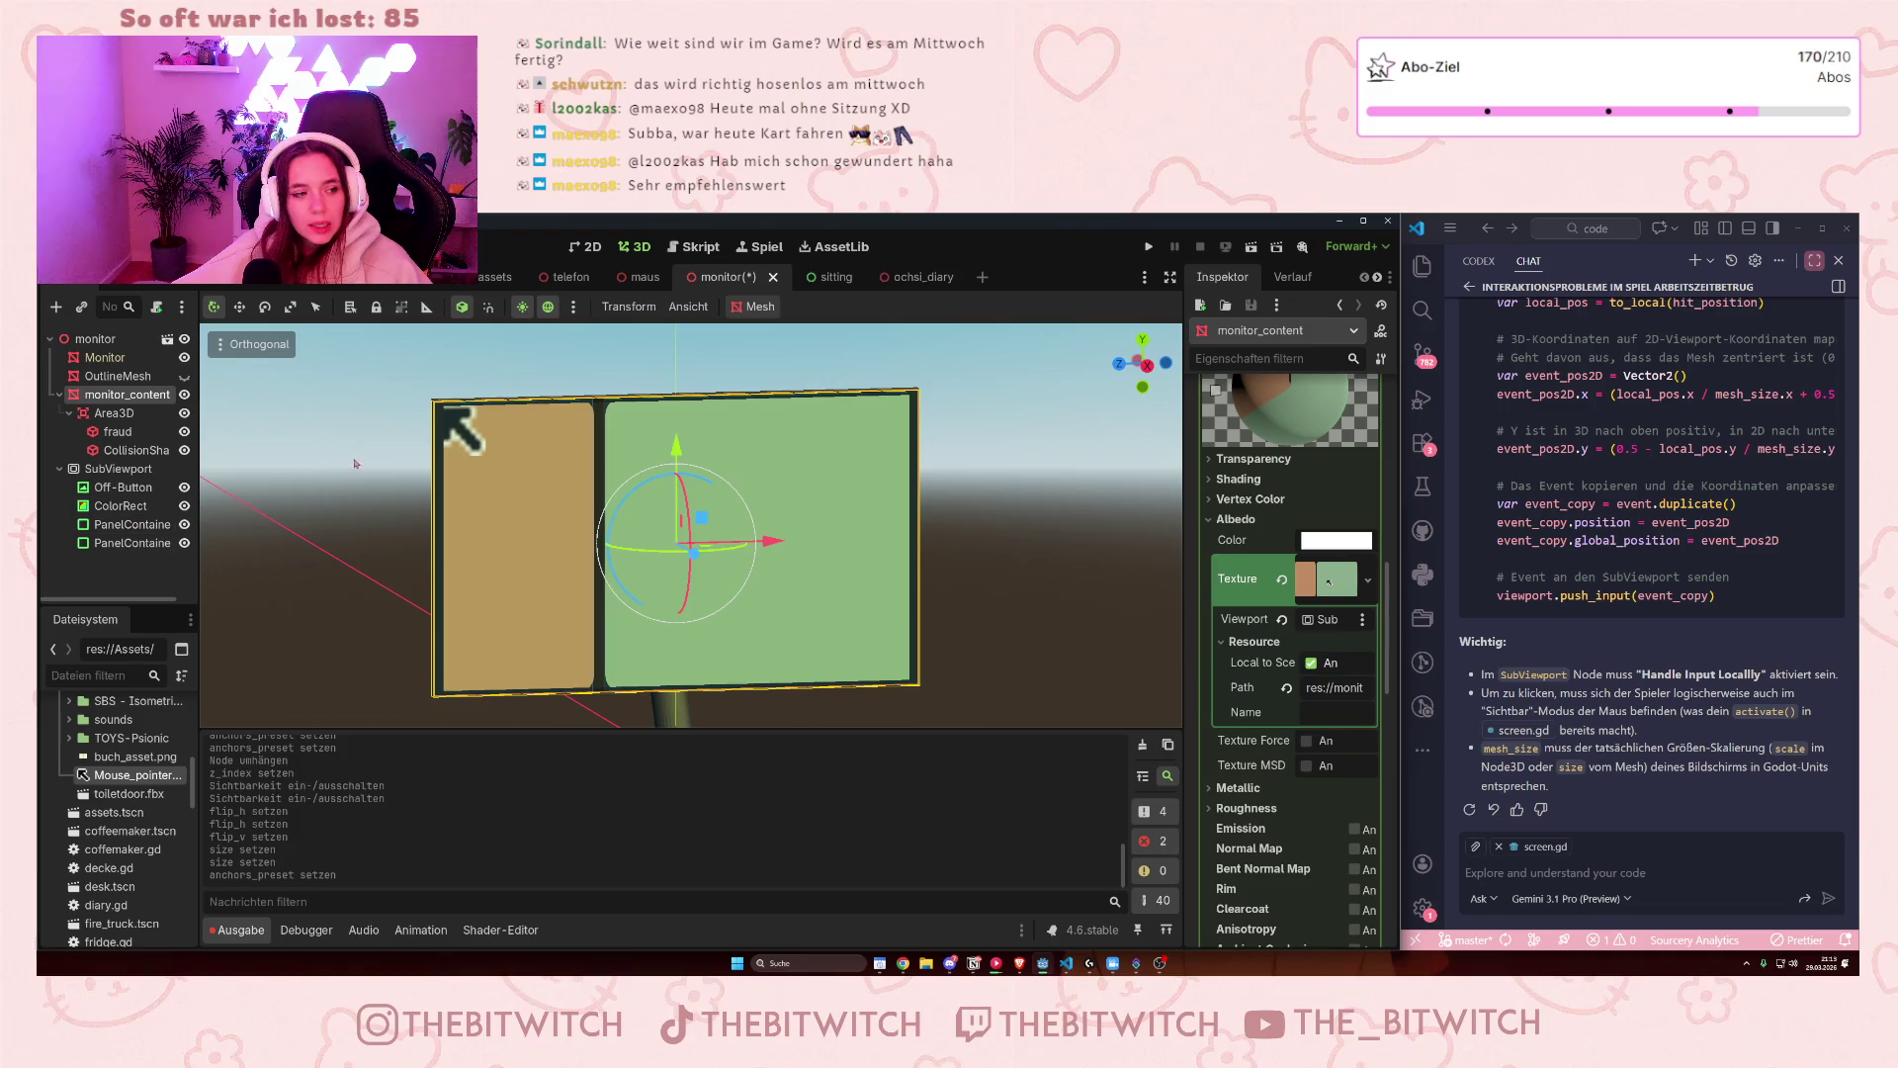
key("ctrl")
key("ctrl")
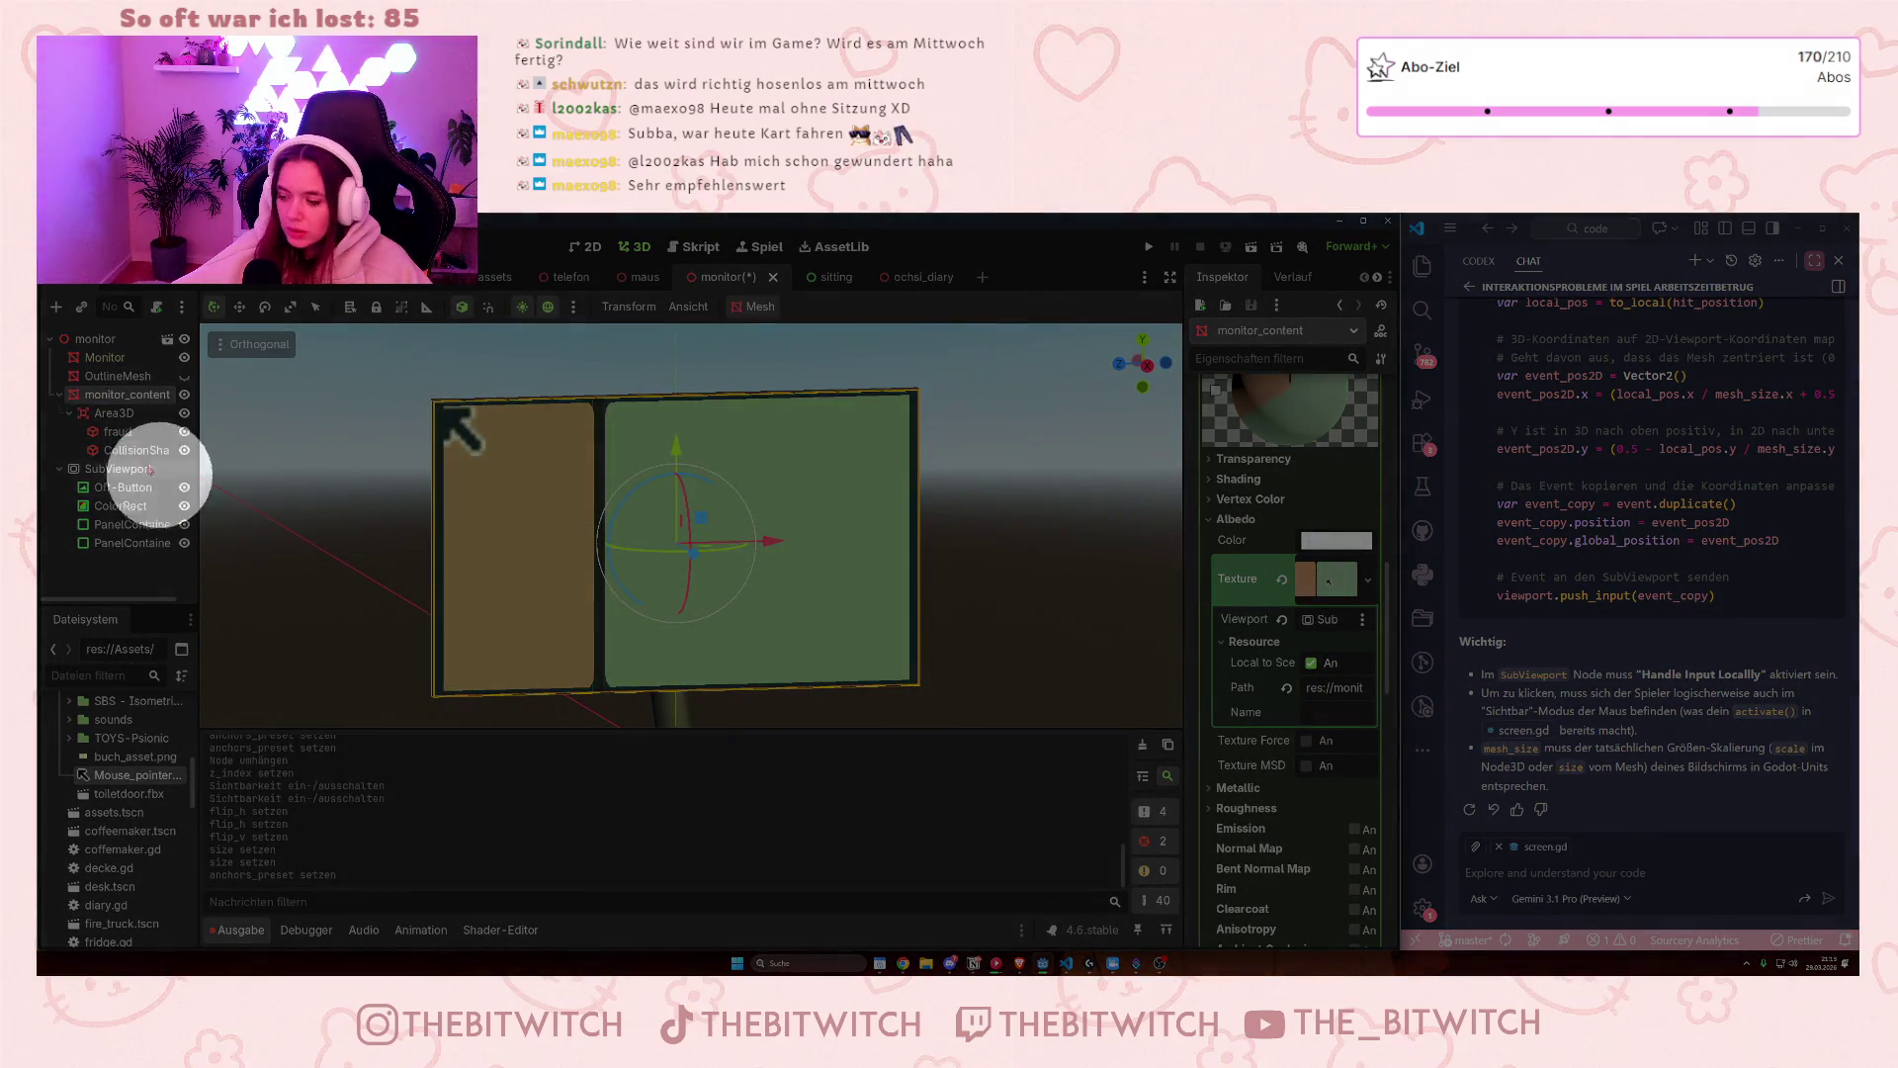
- Select Off-Button, then start adding a child node under Area3D
left_click(139, 490)
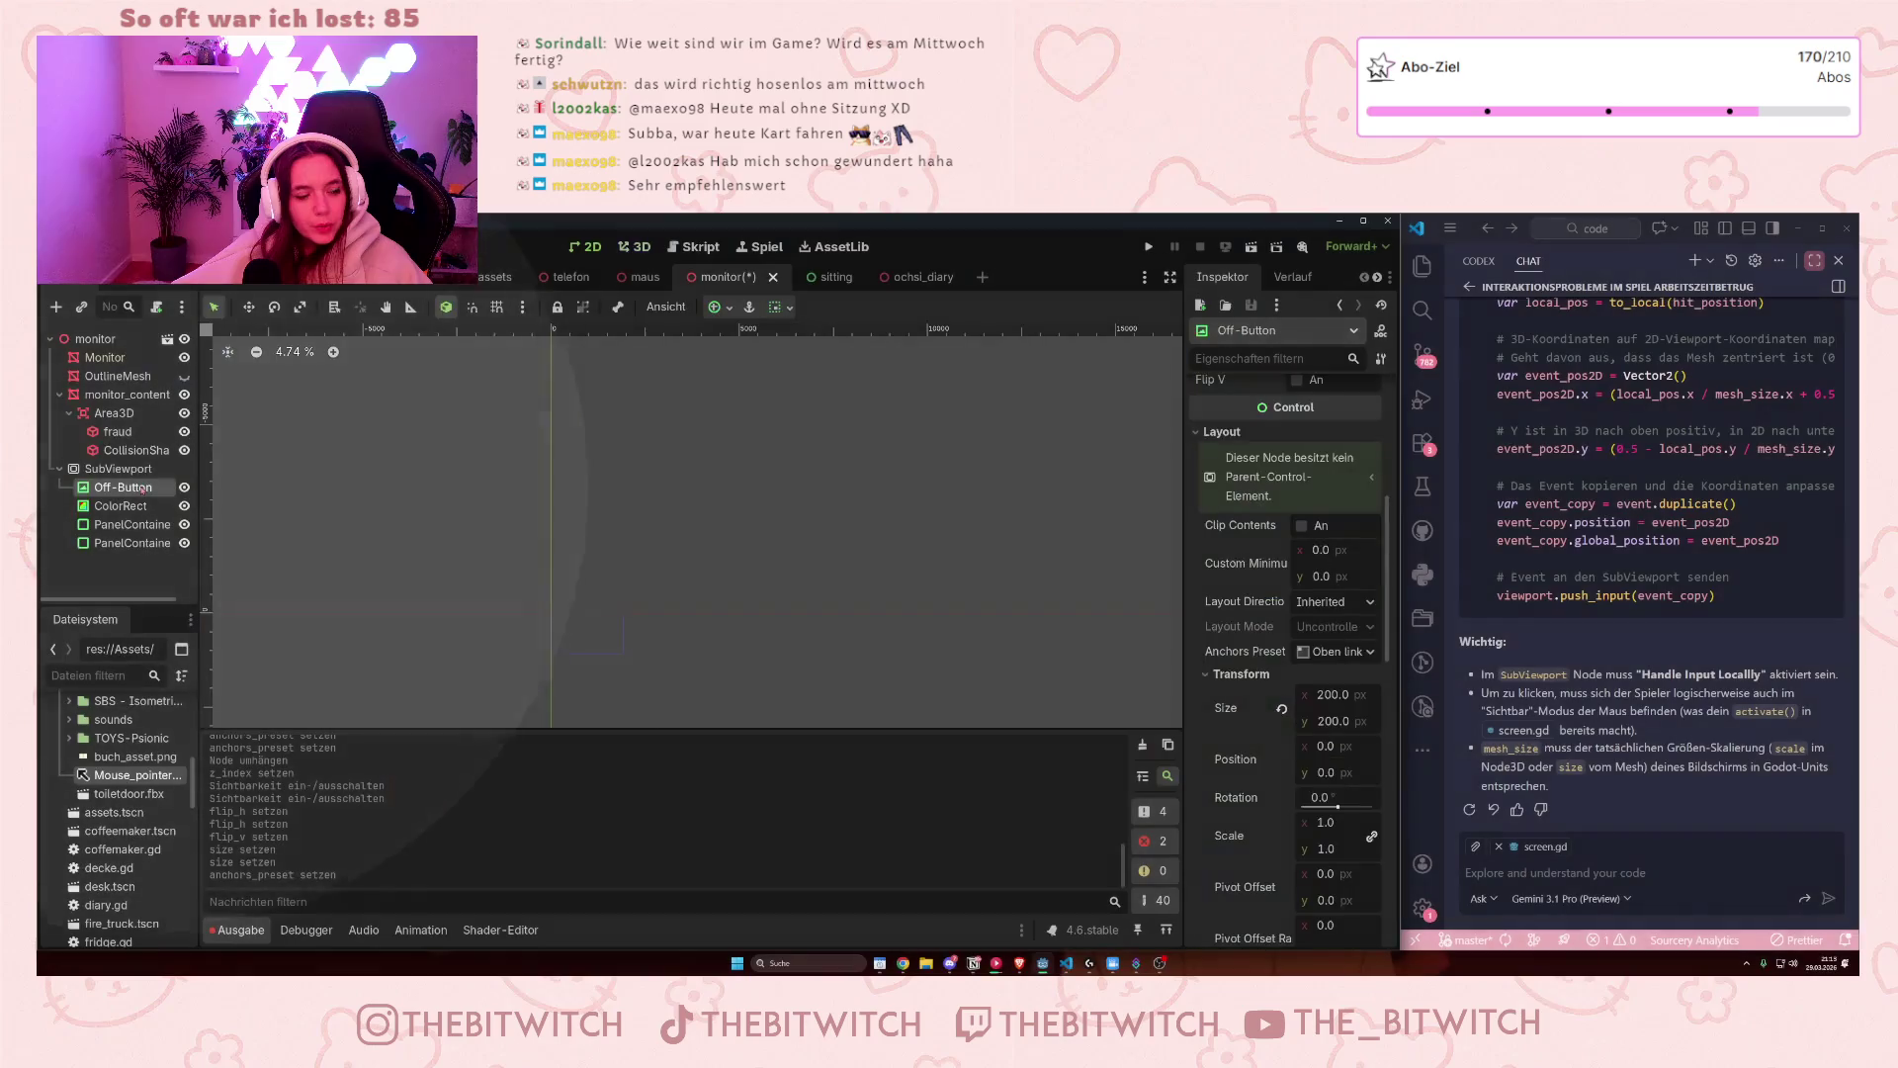
left_click(130, 414)
right_click(130, 414)
left_click(166, 429)
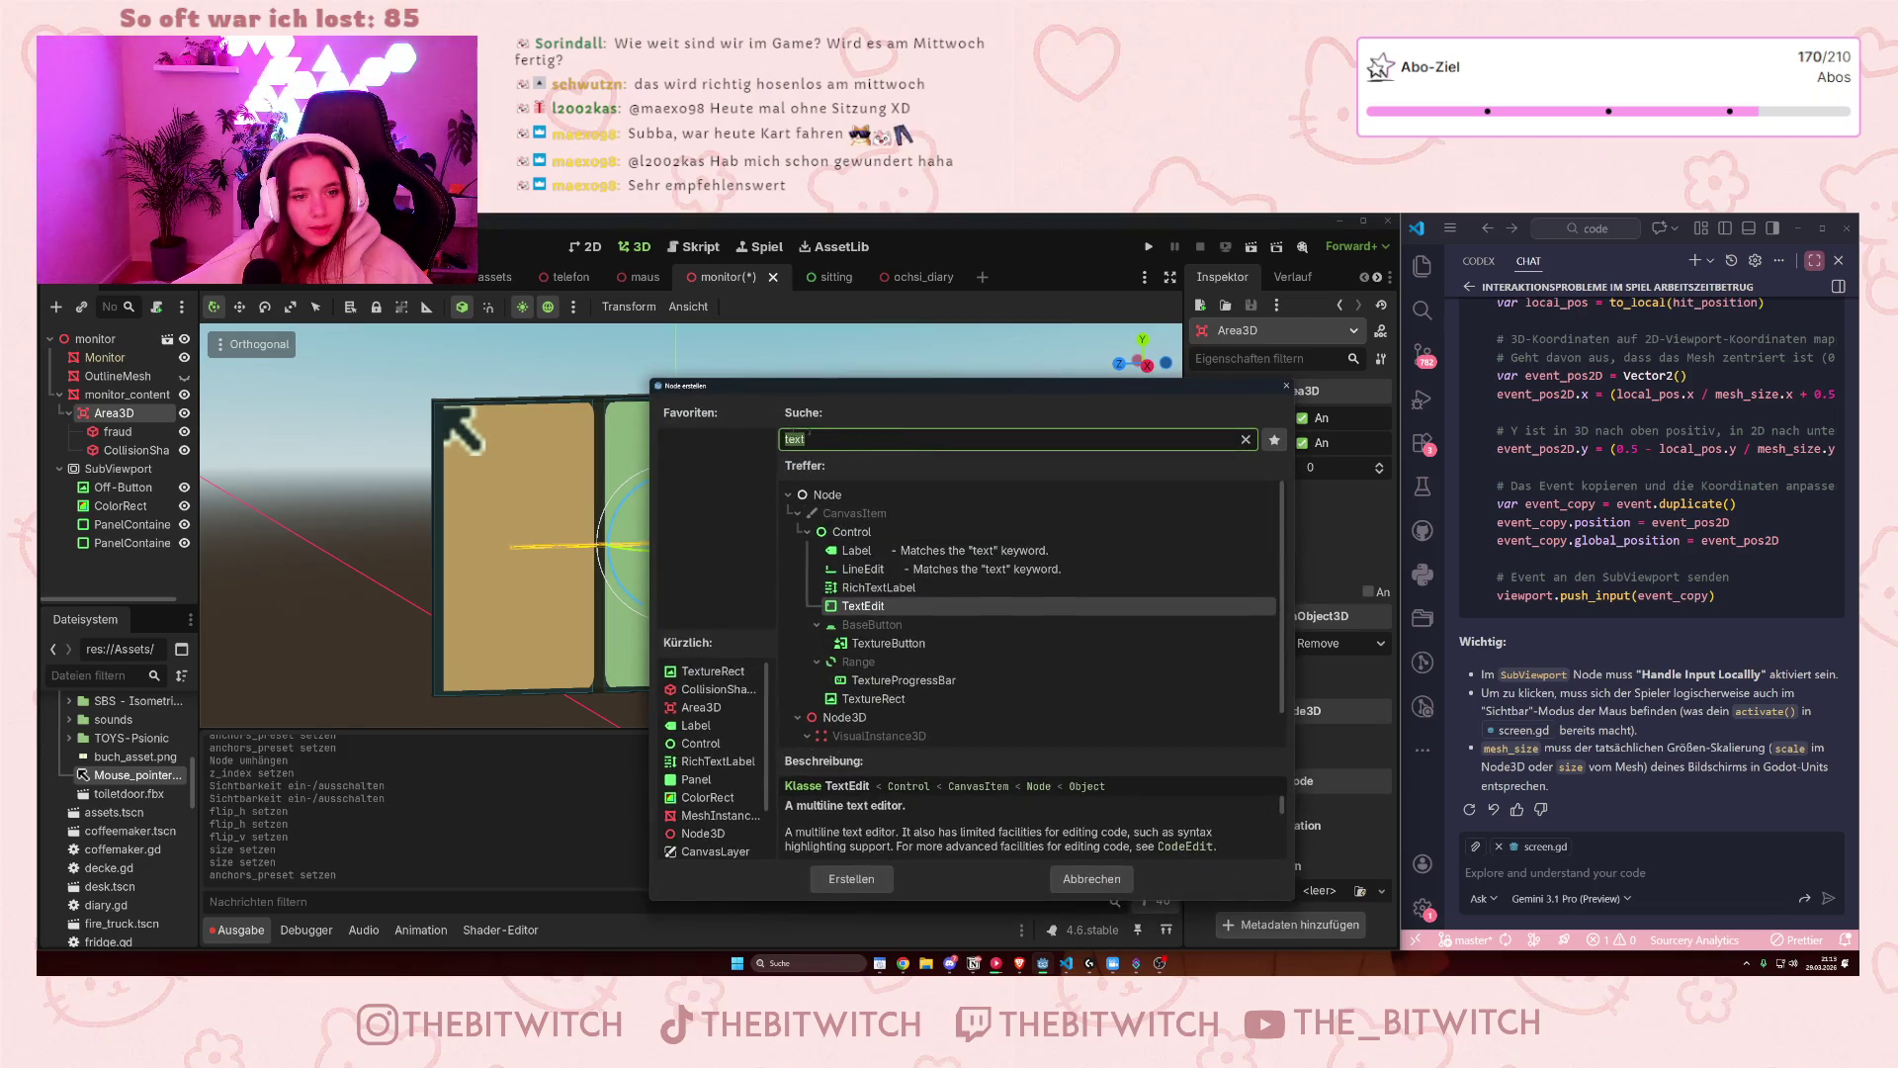
- Add a CollisionShape3D under Area3D and give it a new BoxShape3D
type("coll")
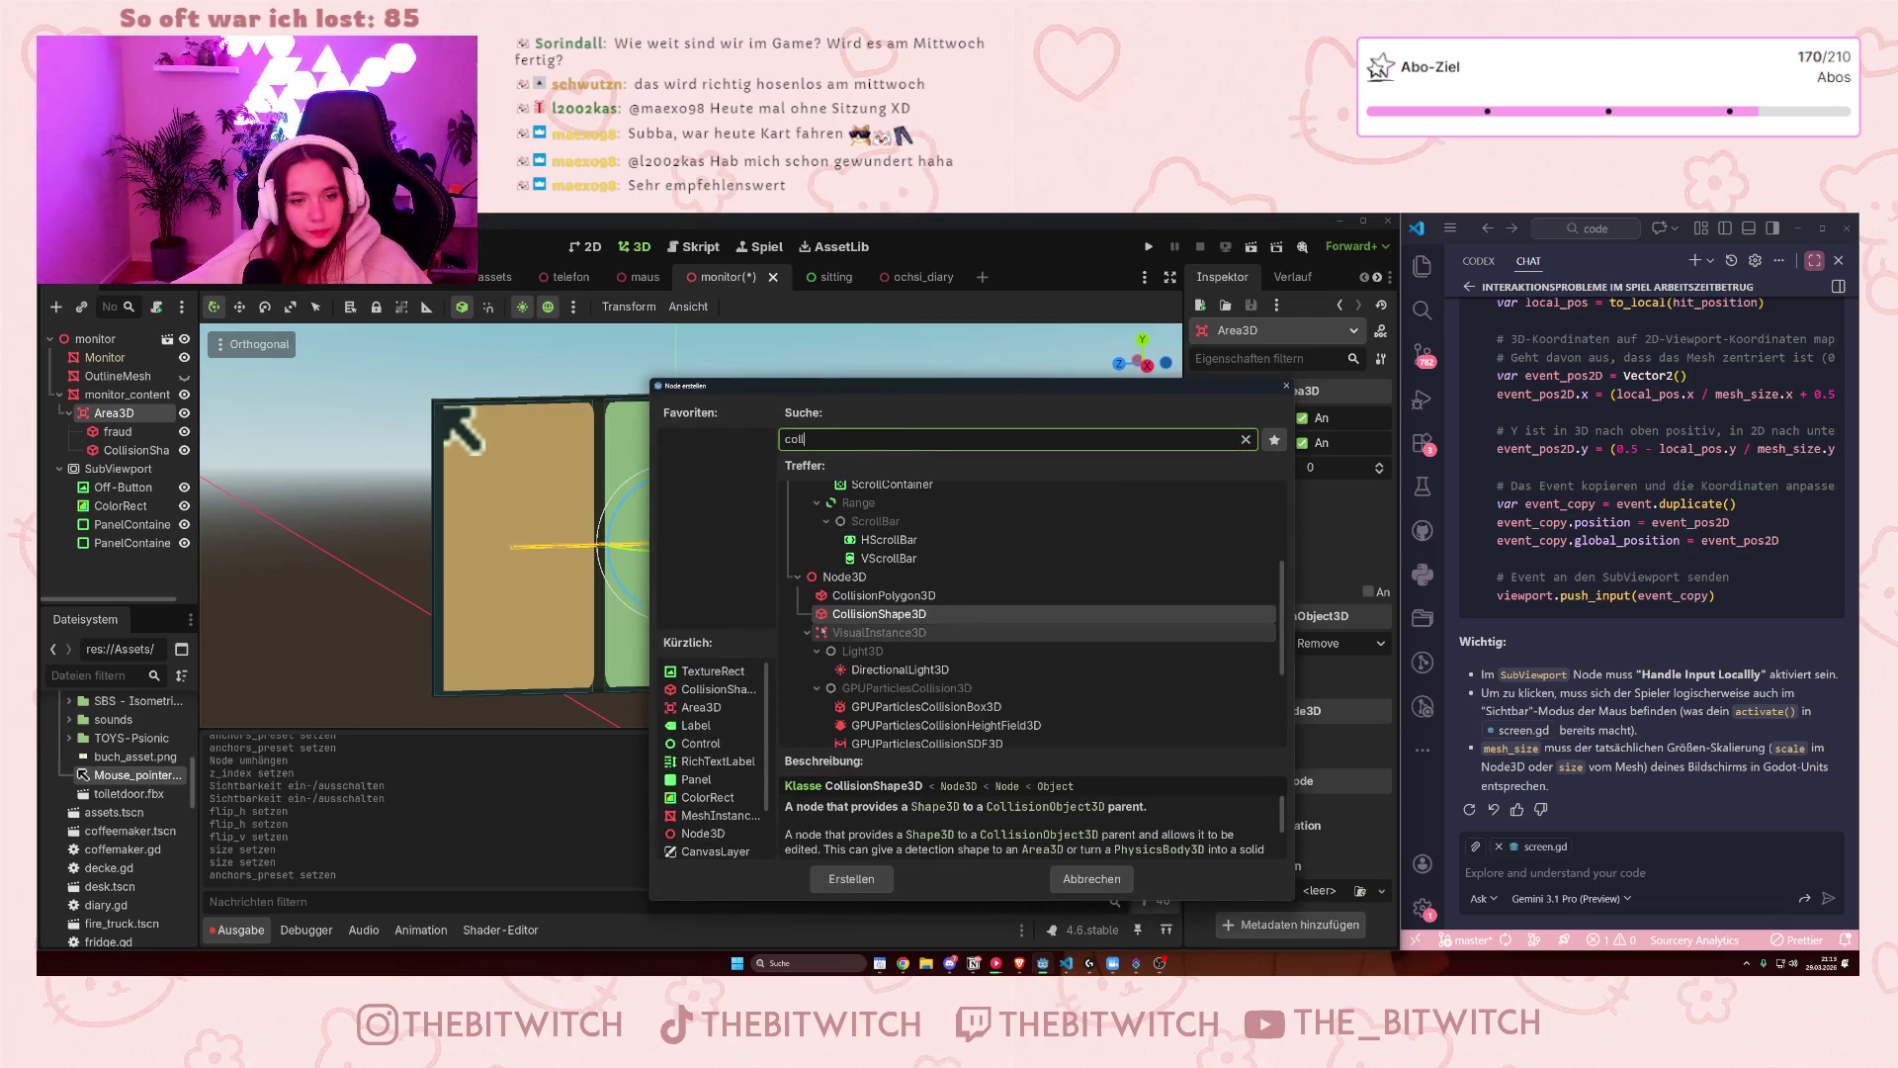
double_click(844, 613)
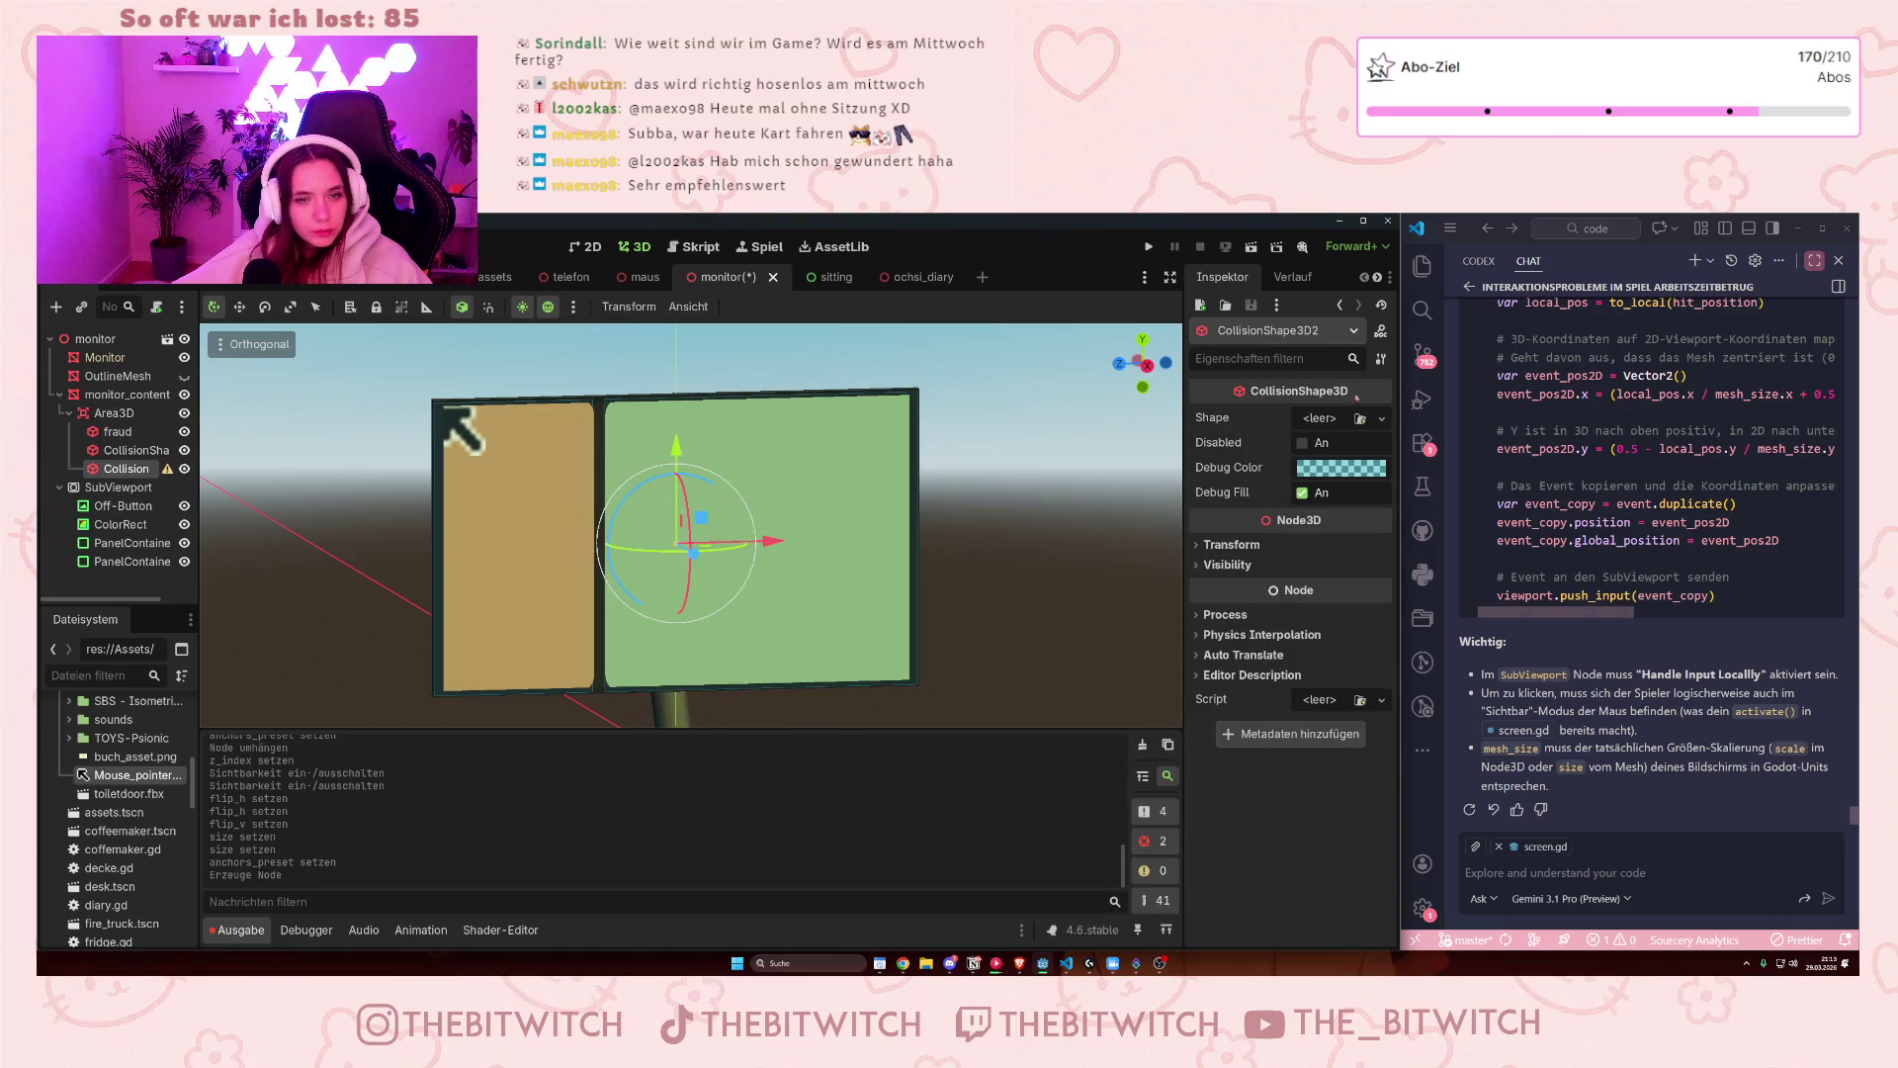
left_click(1318, 418)
left_click(1263, 502)
- Flatten the box to about 1.0 × 1.0 × 0.04 over the monitor screen
scroll(801, 553, "down", 2)
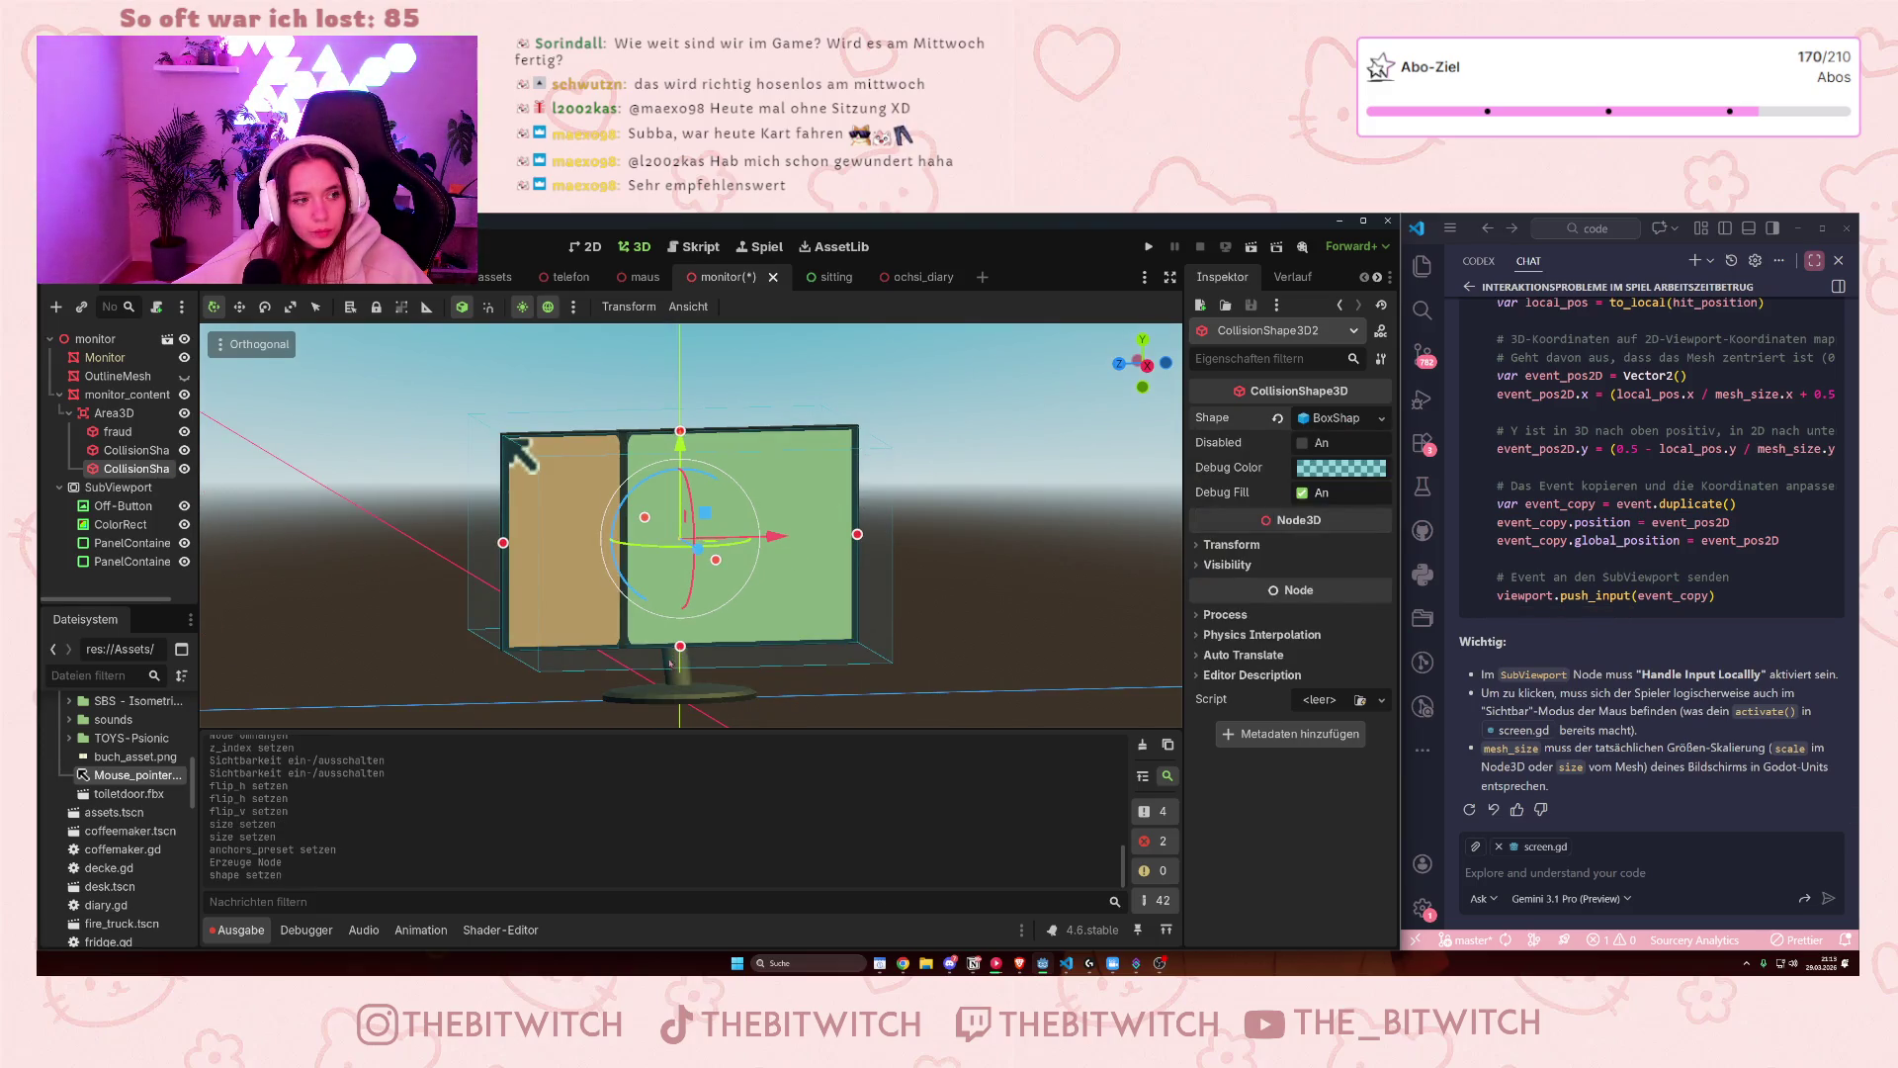
scroll(730, 693, "down", 1)
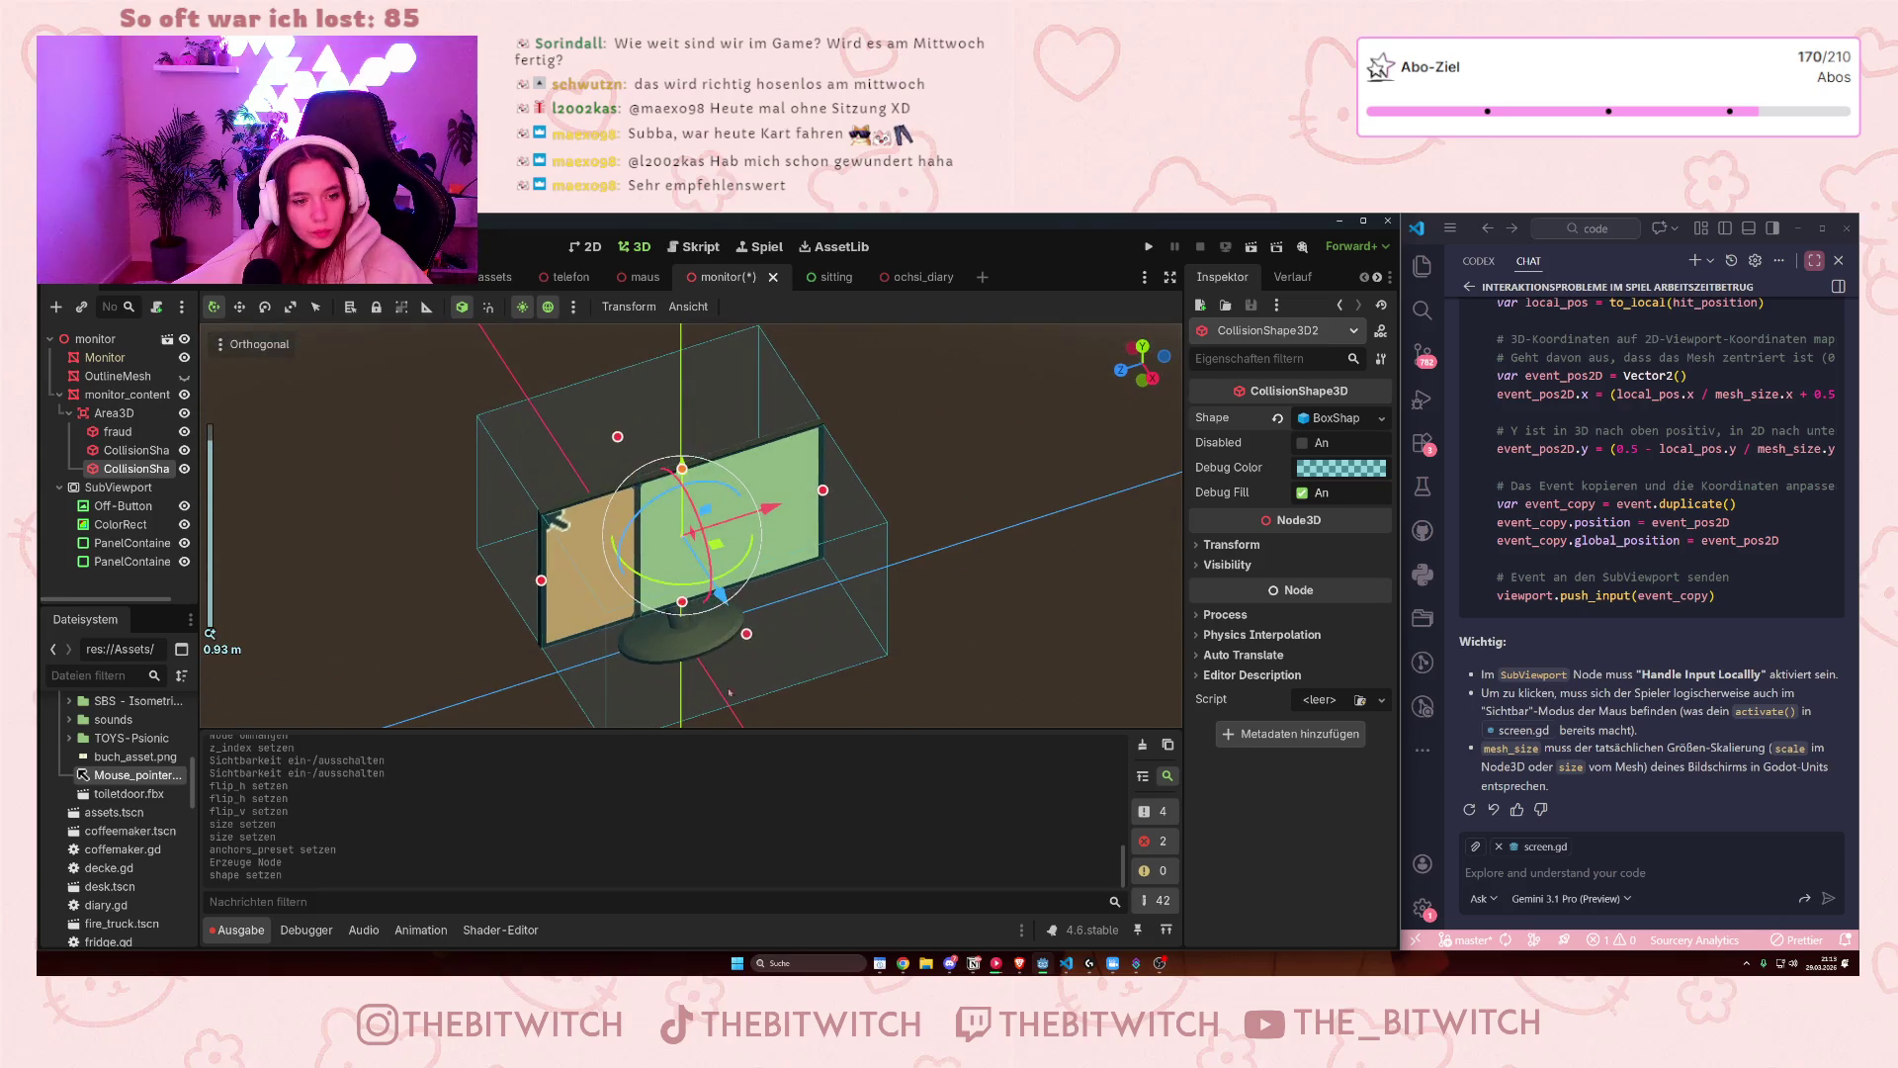
left_click_drag(747, 634, 647, 563)
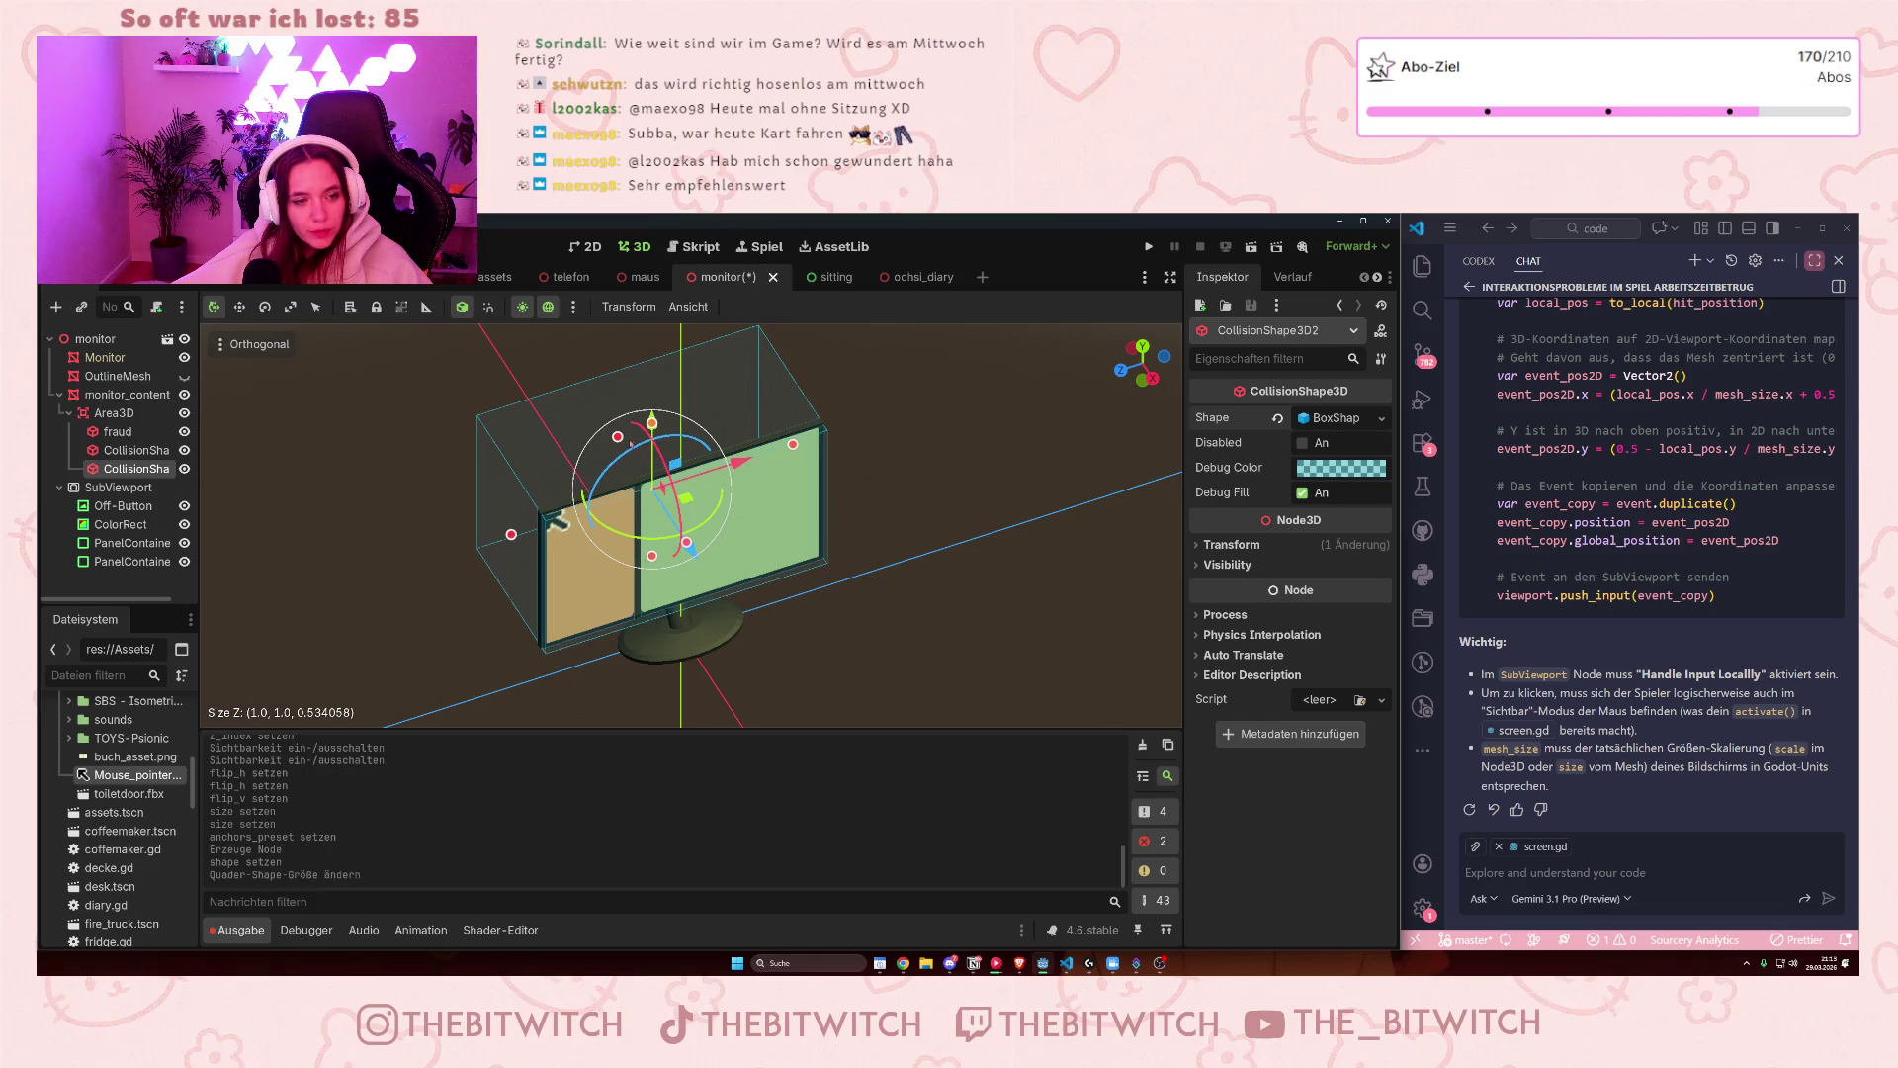
left_click_drag(619, 438, 648, 544)
scroll(635, 543, "up", 3)
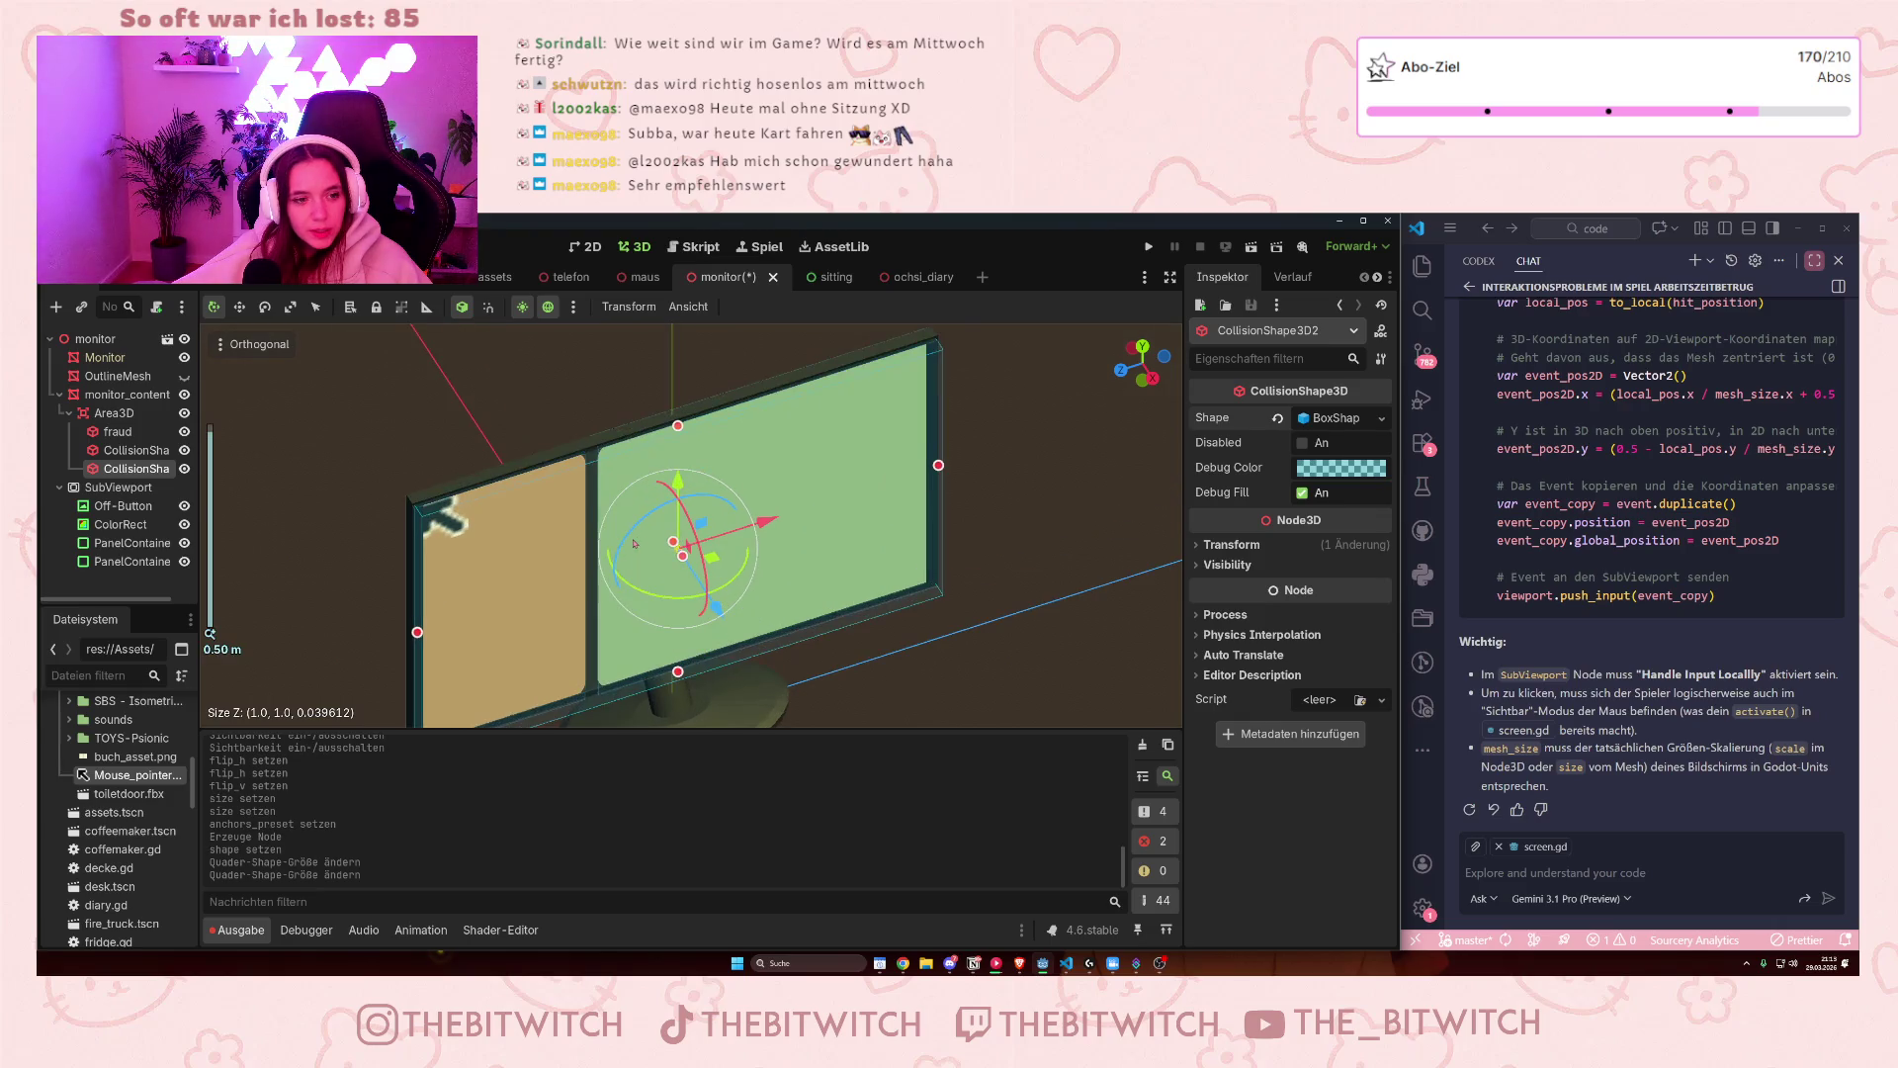
left_click(938, 468)
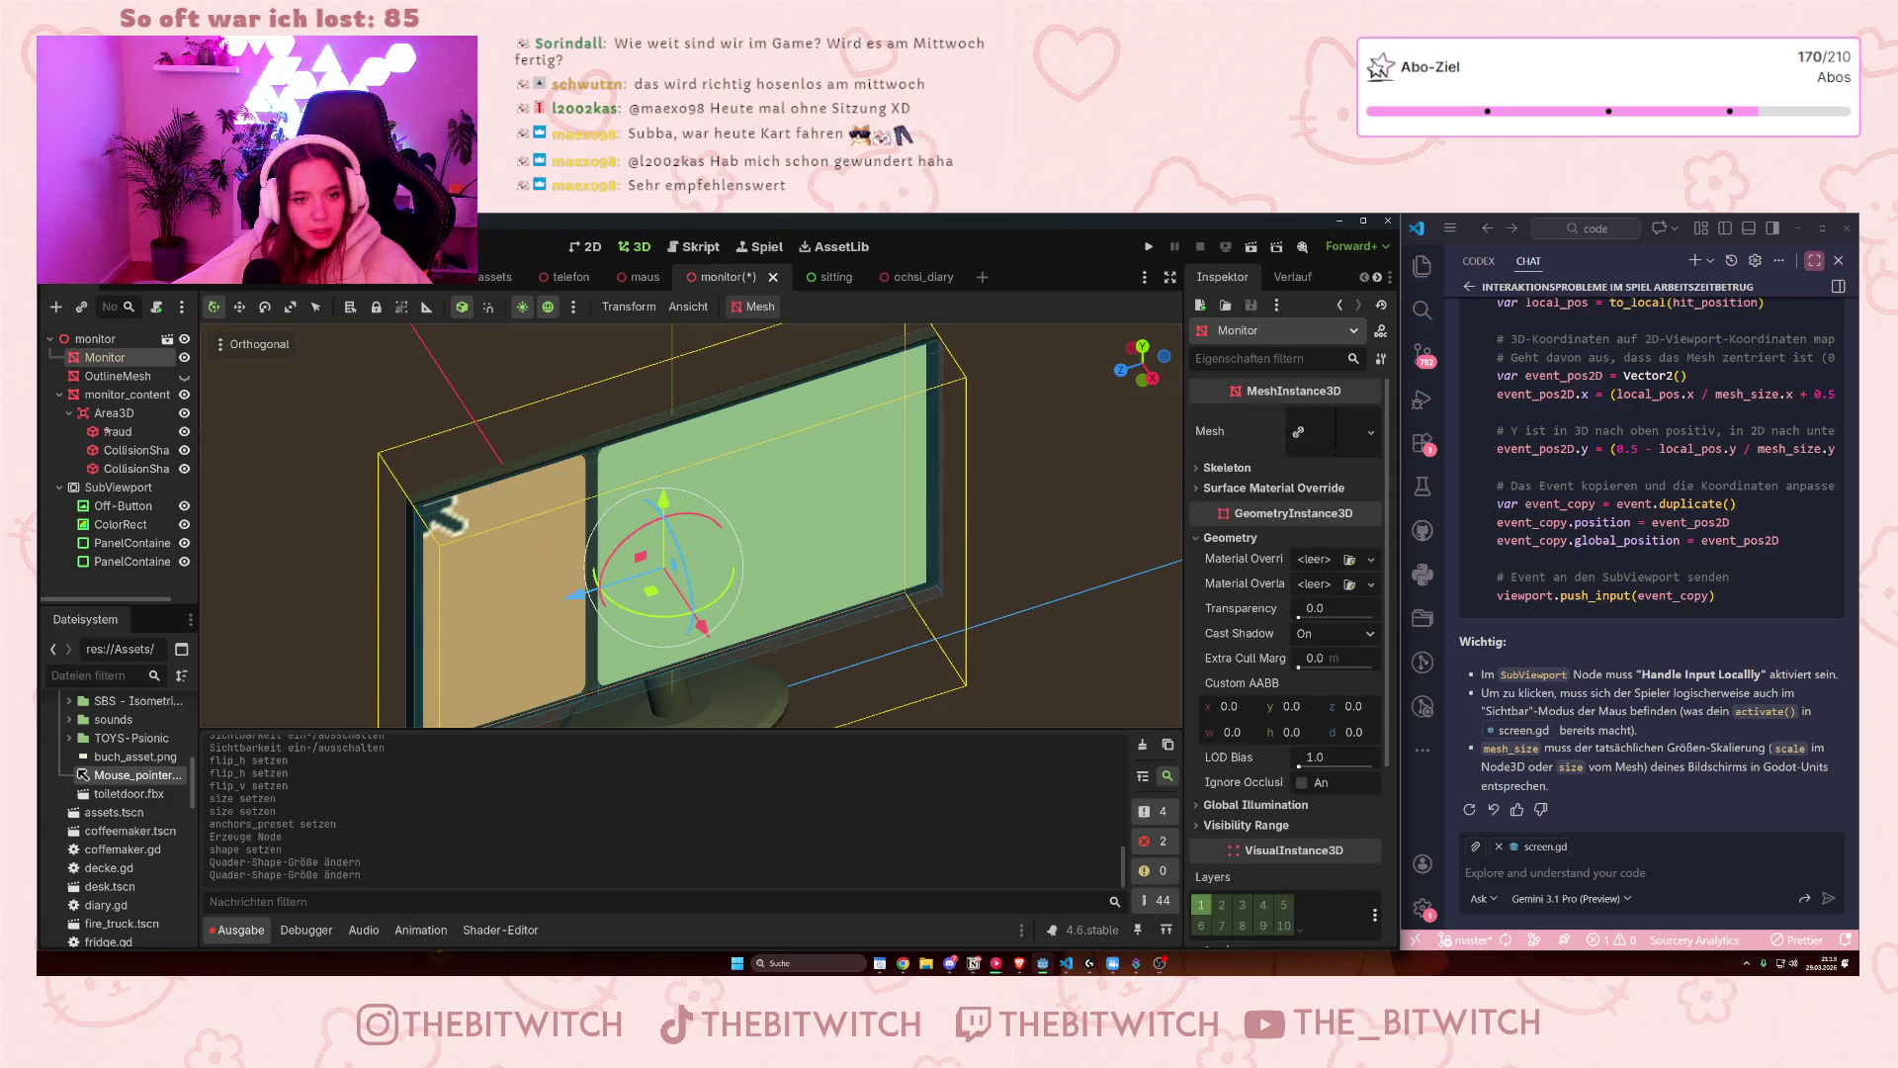
- Rename the two collision shapes to 'work' and 'off'
left_click(128, 469)
left_click(129, 449)
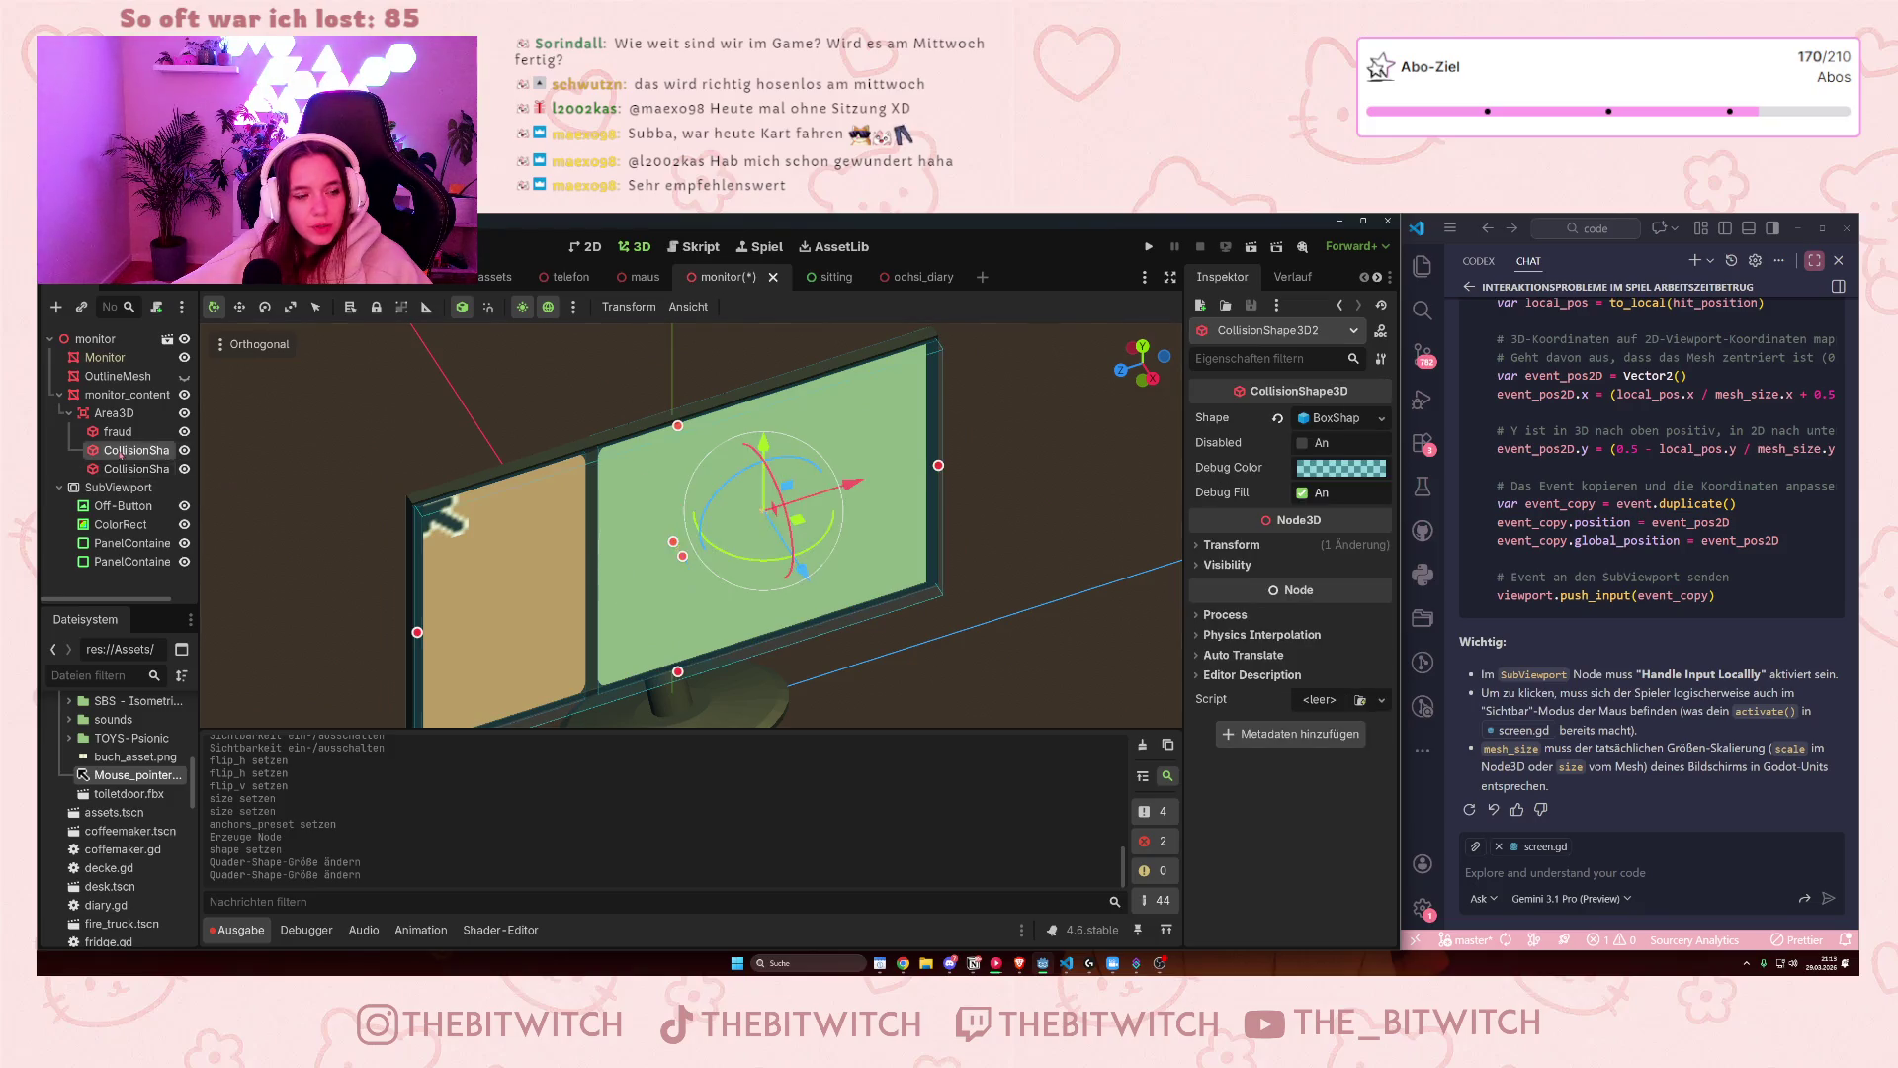
left_click(128, 450)
type("work")
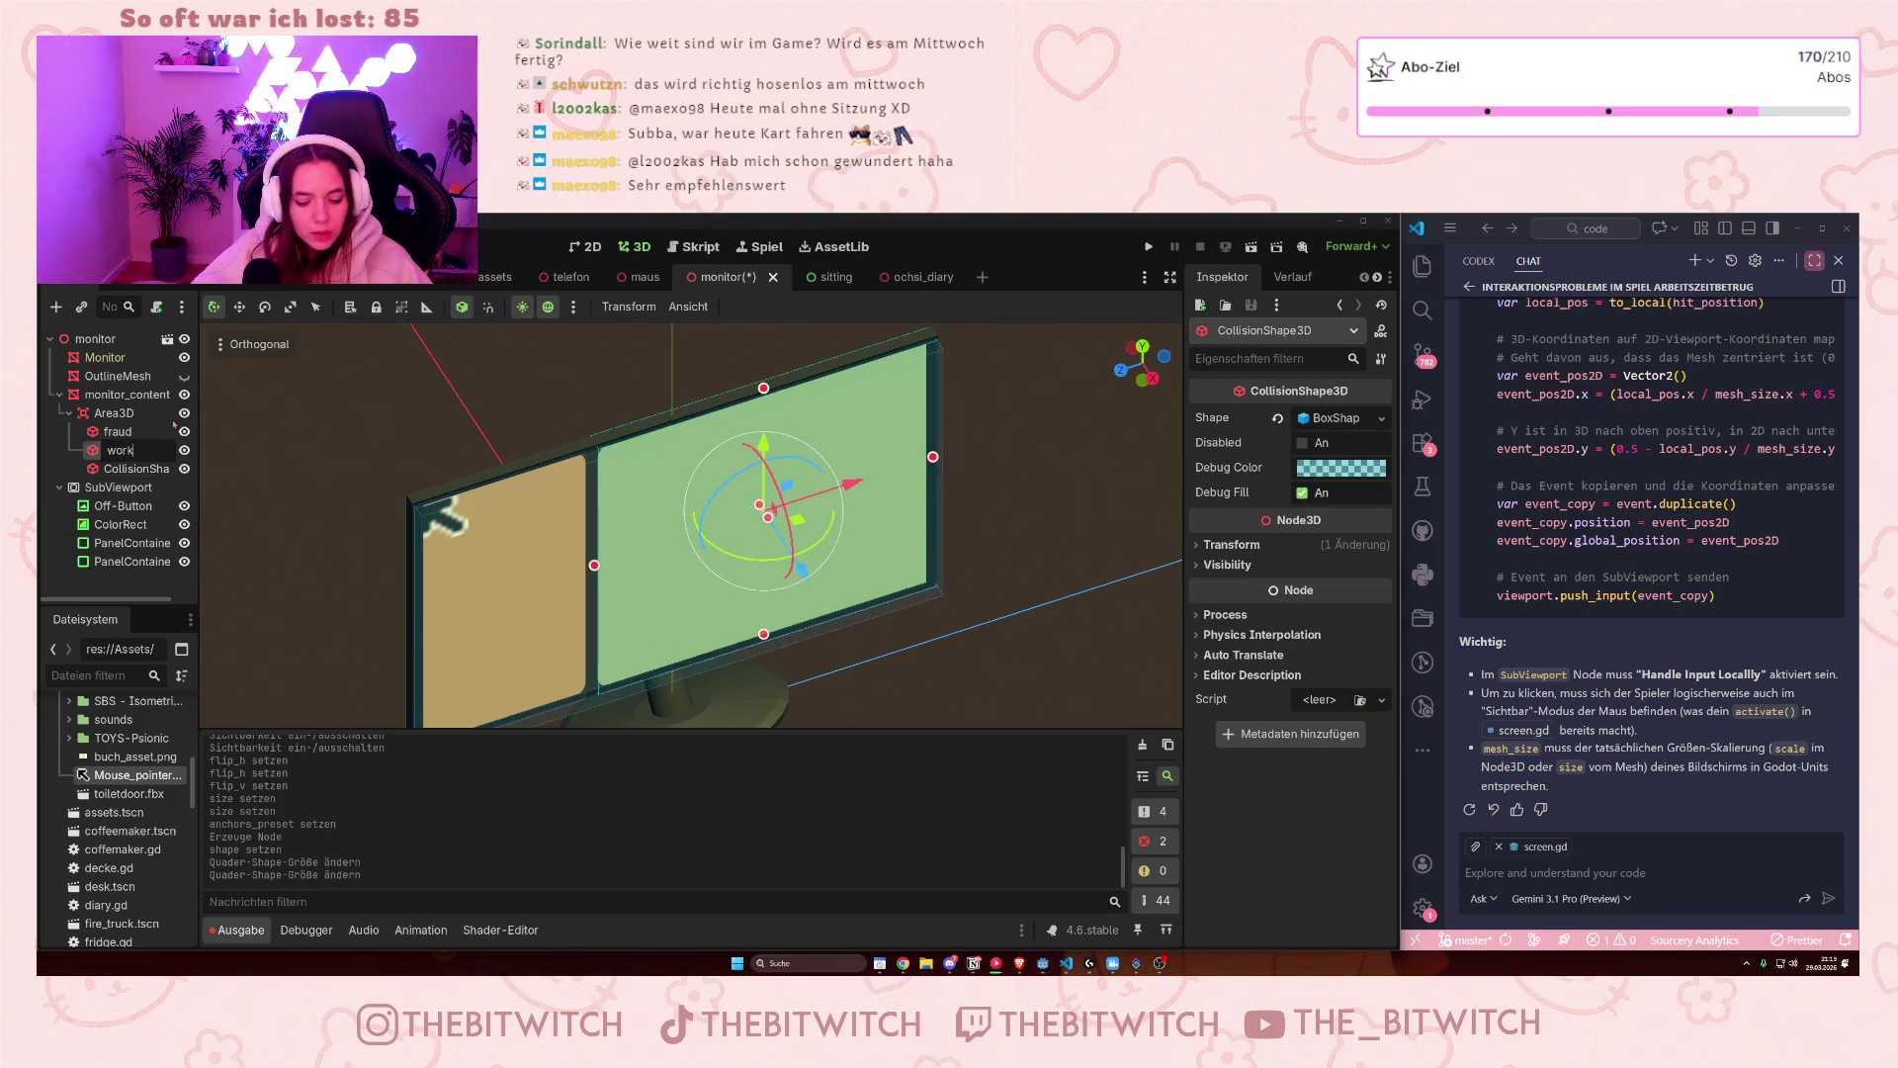
key("Return")
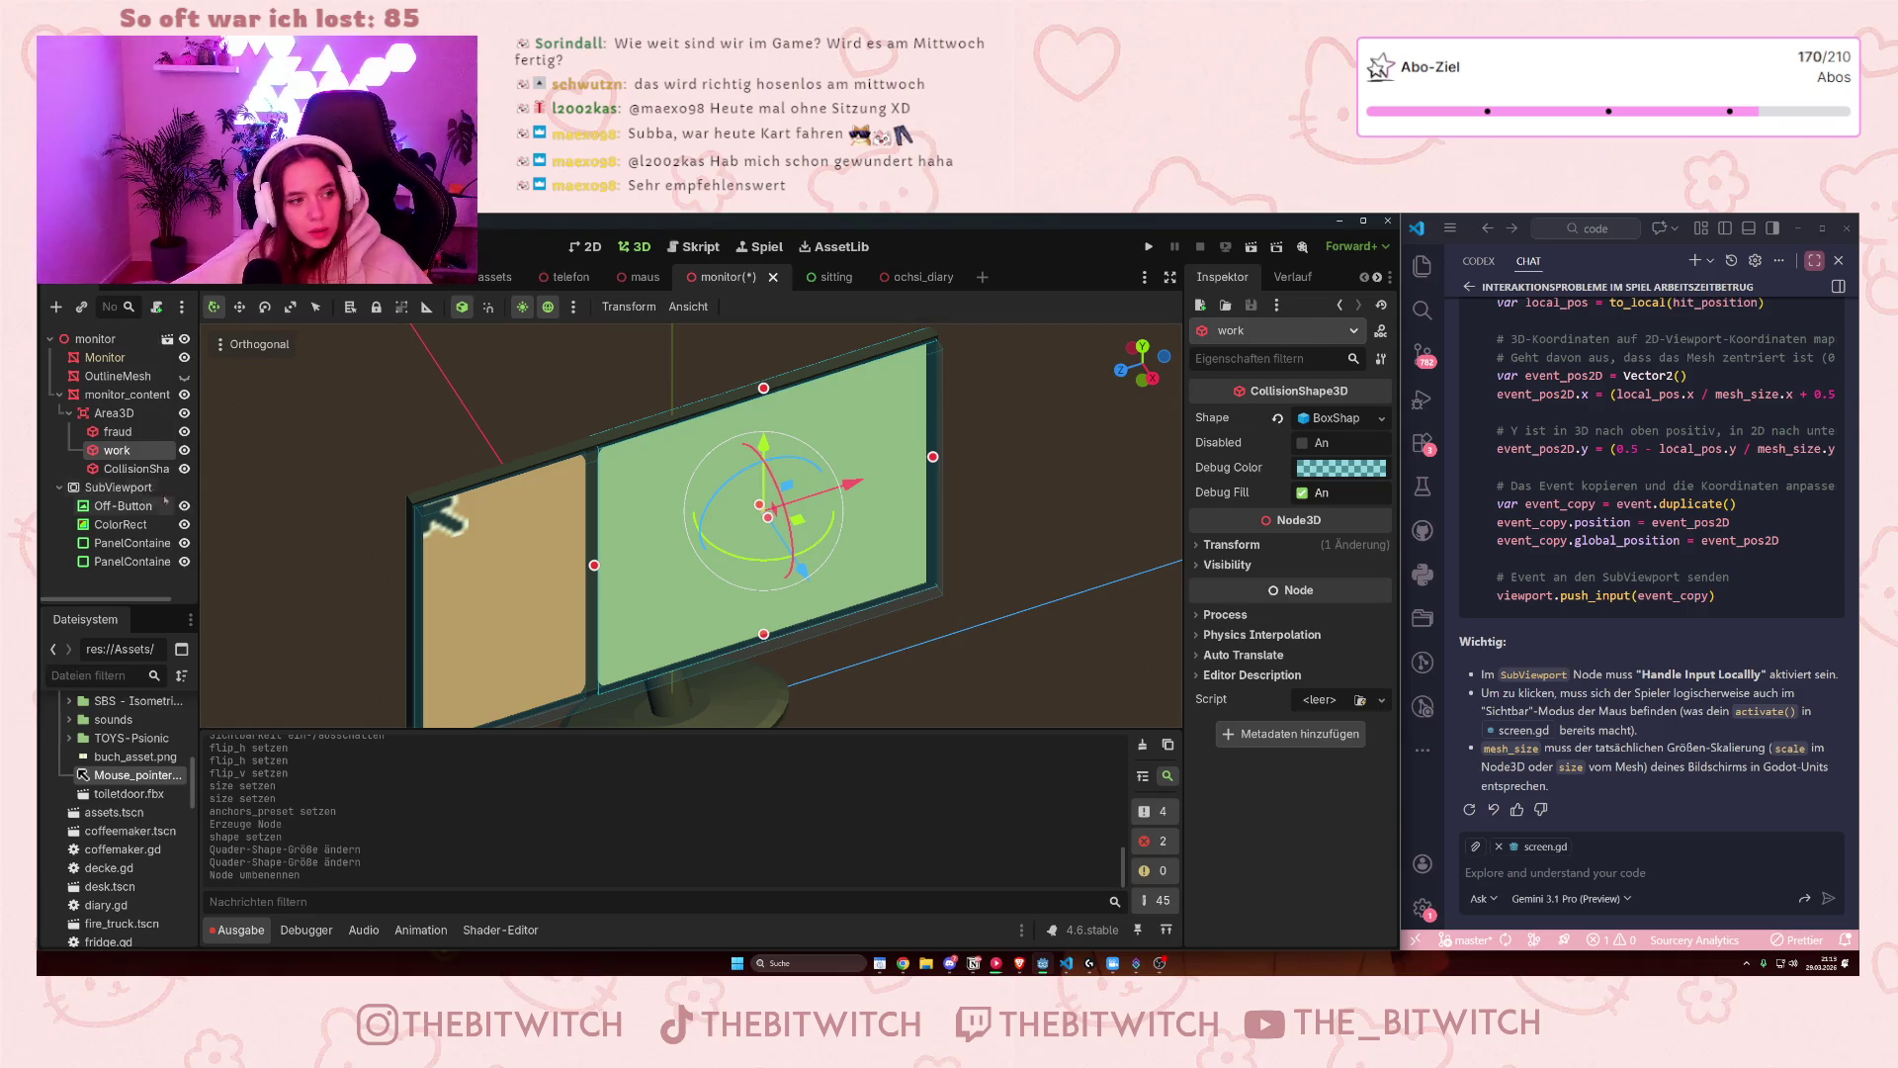
left_click(141, 470)
left_click(144, 474)
type("off")
key("Return")
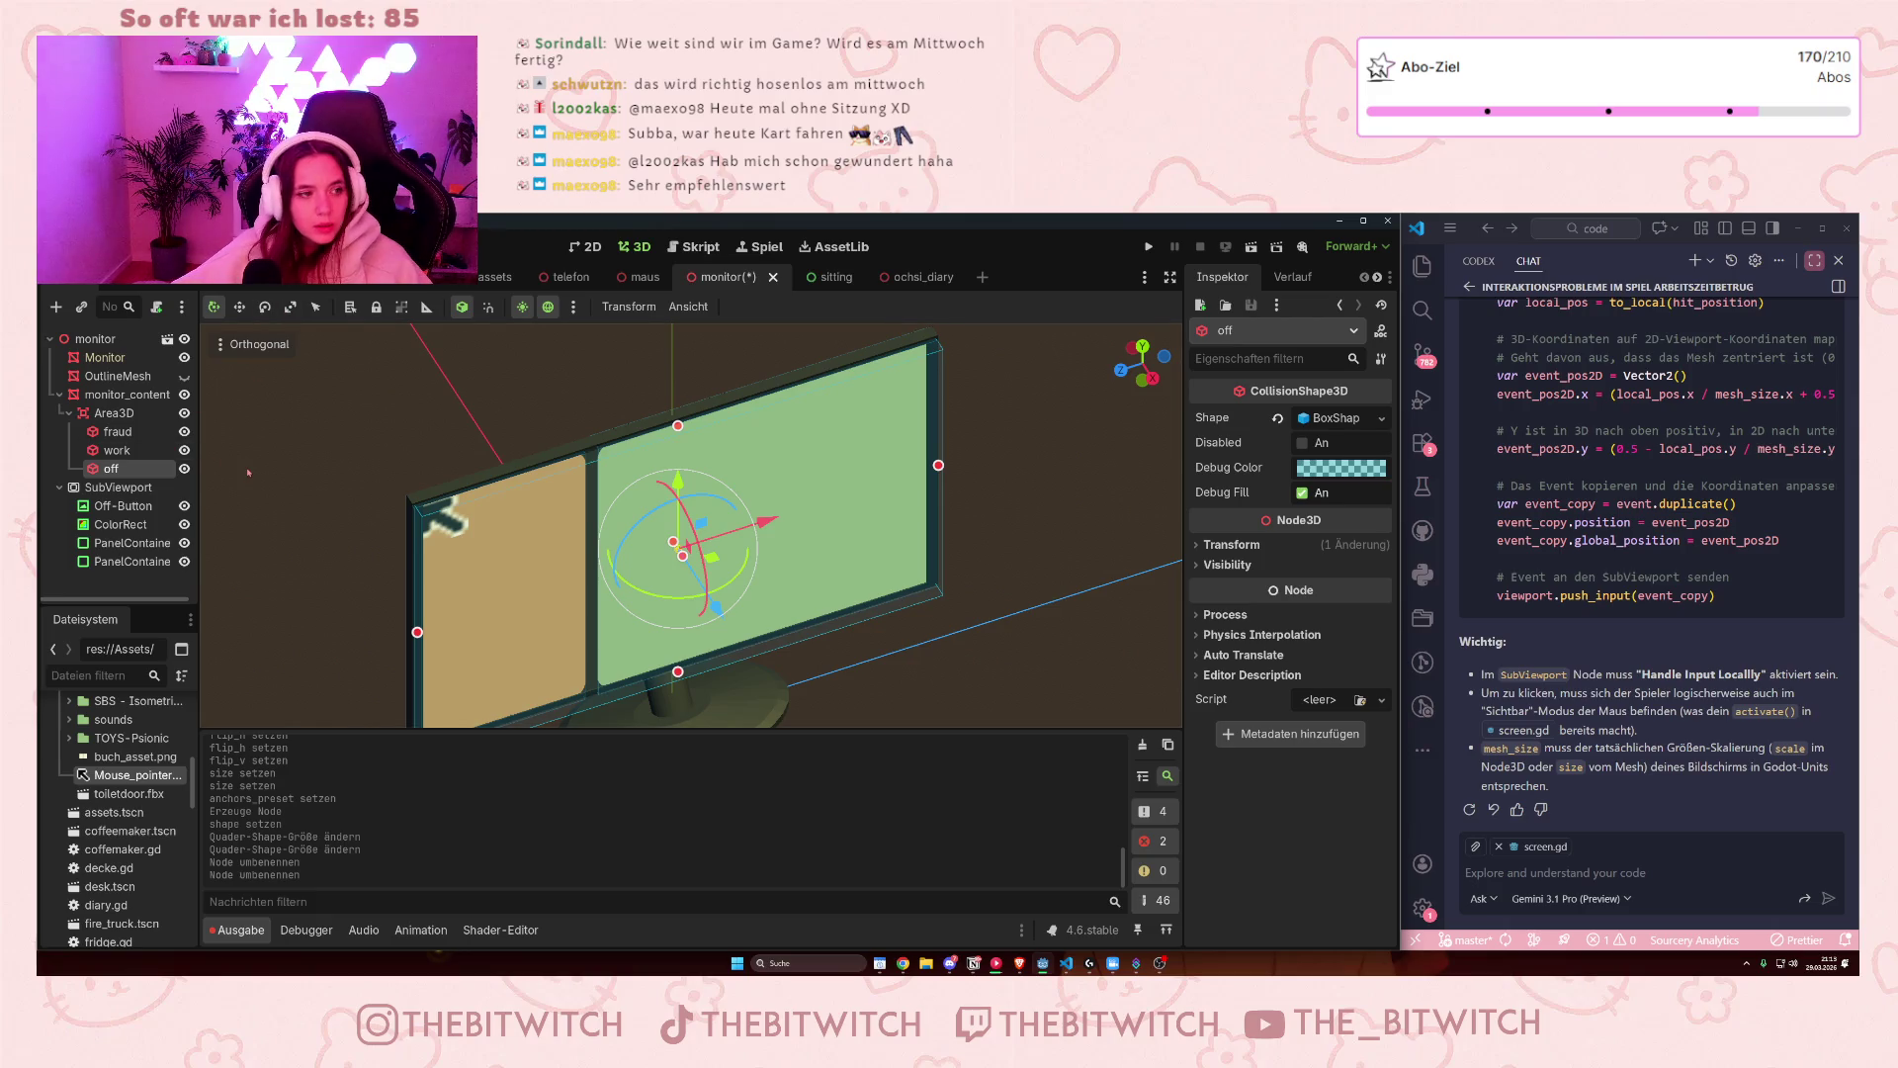
- Narrow and shorten the off box onto the button on the tan panel
left_click_drag(939, 465, 429, 537)
scroll(441, 549, "up", 2)
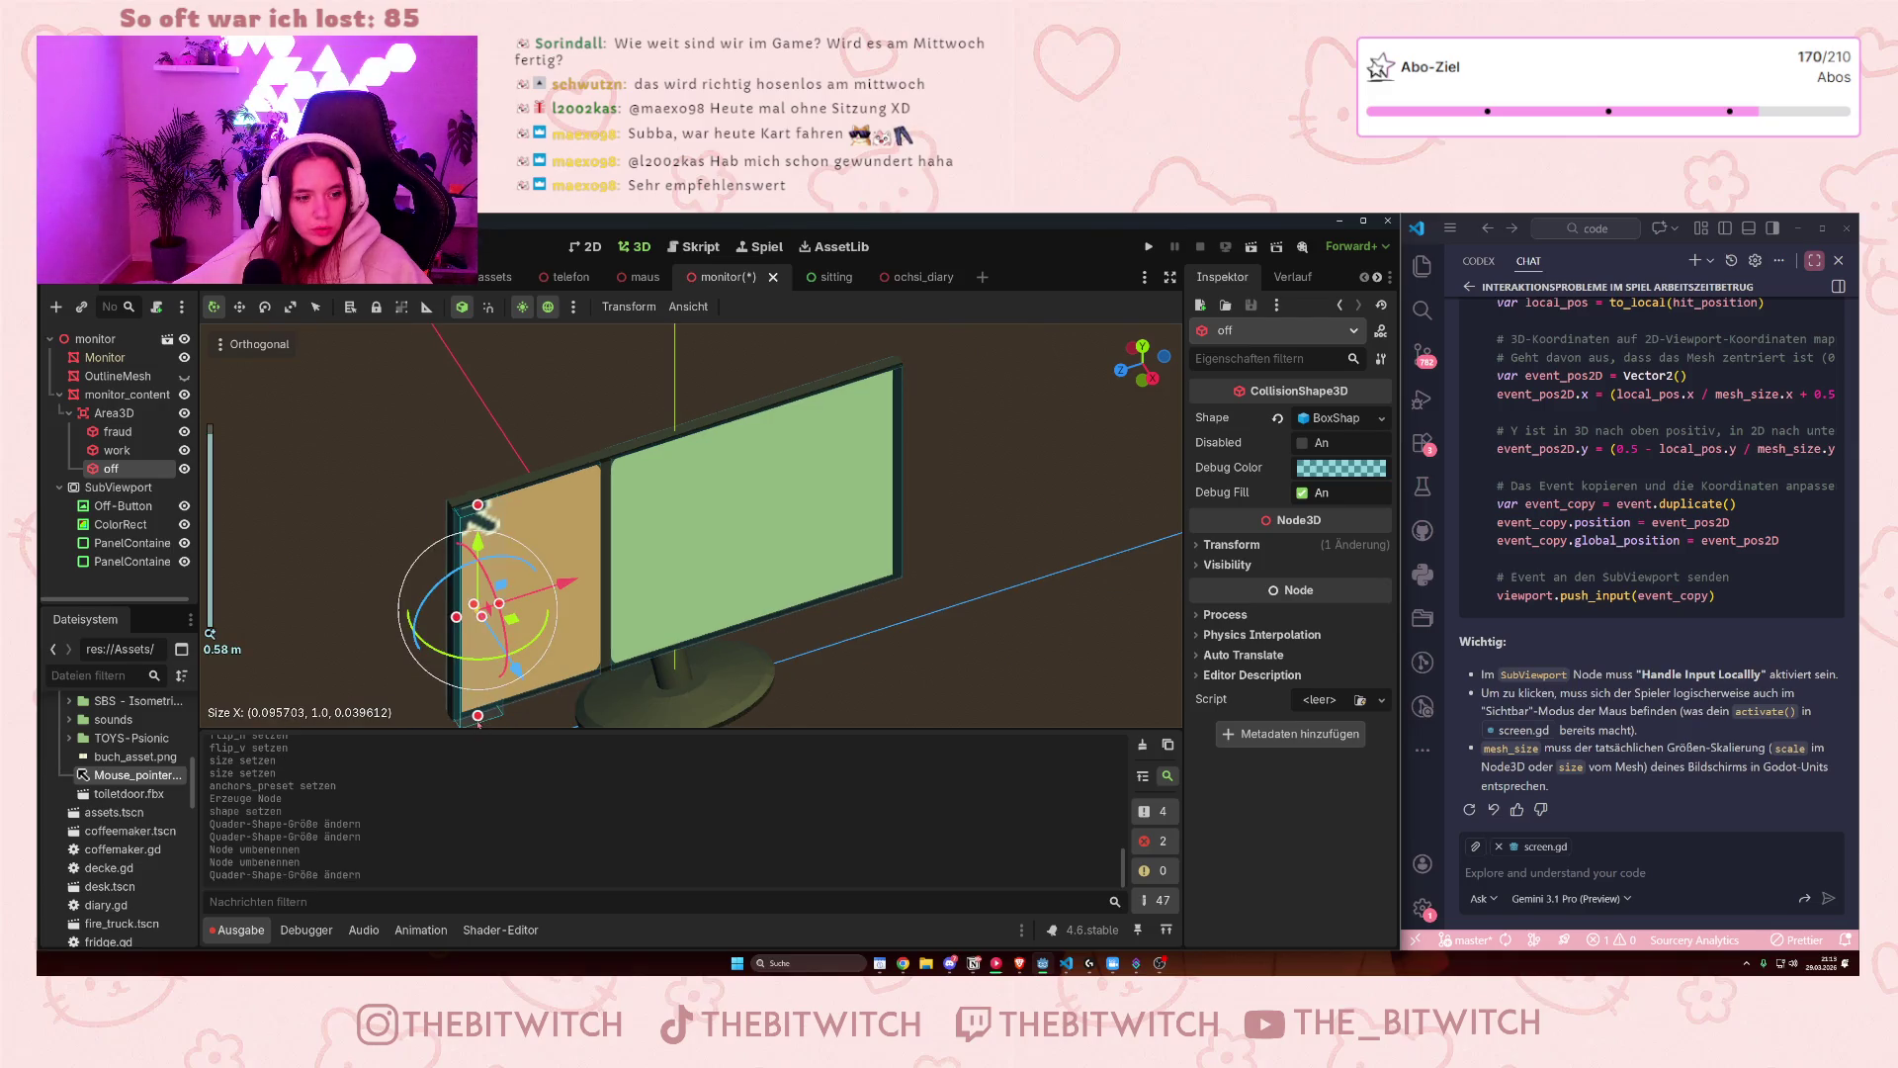
left_click_drag(480, 720, 464, 534)
scroll(645, 571, "up", 3)
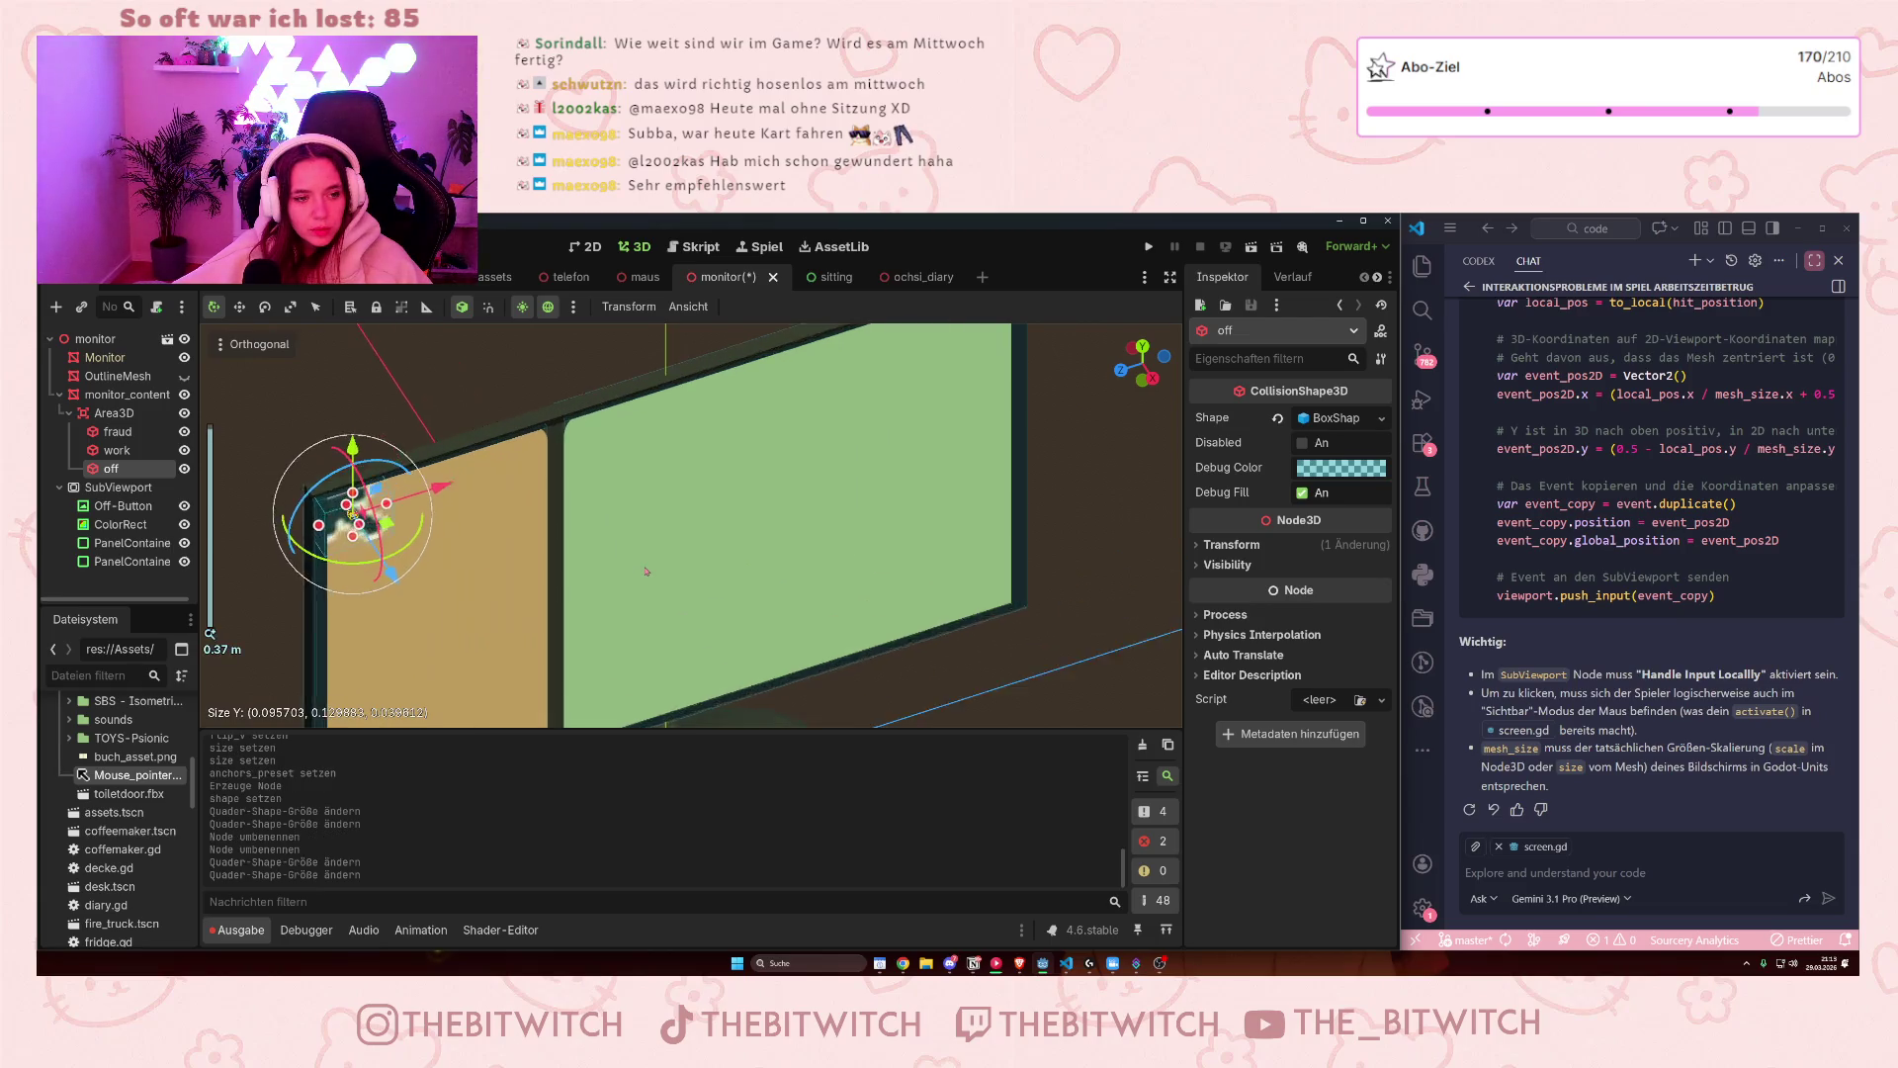
left_click_drag(296, 511, 293, 508)
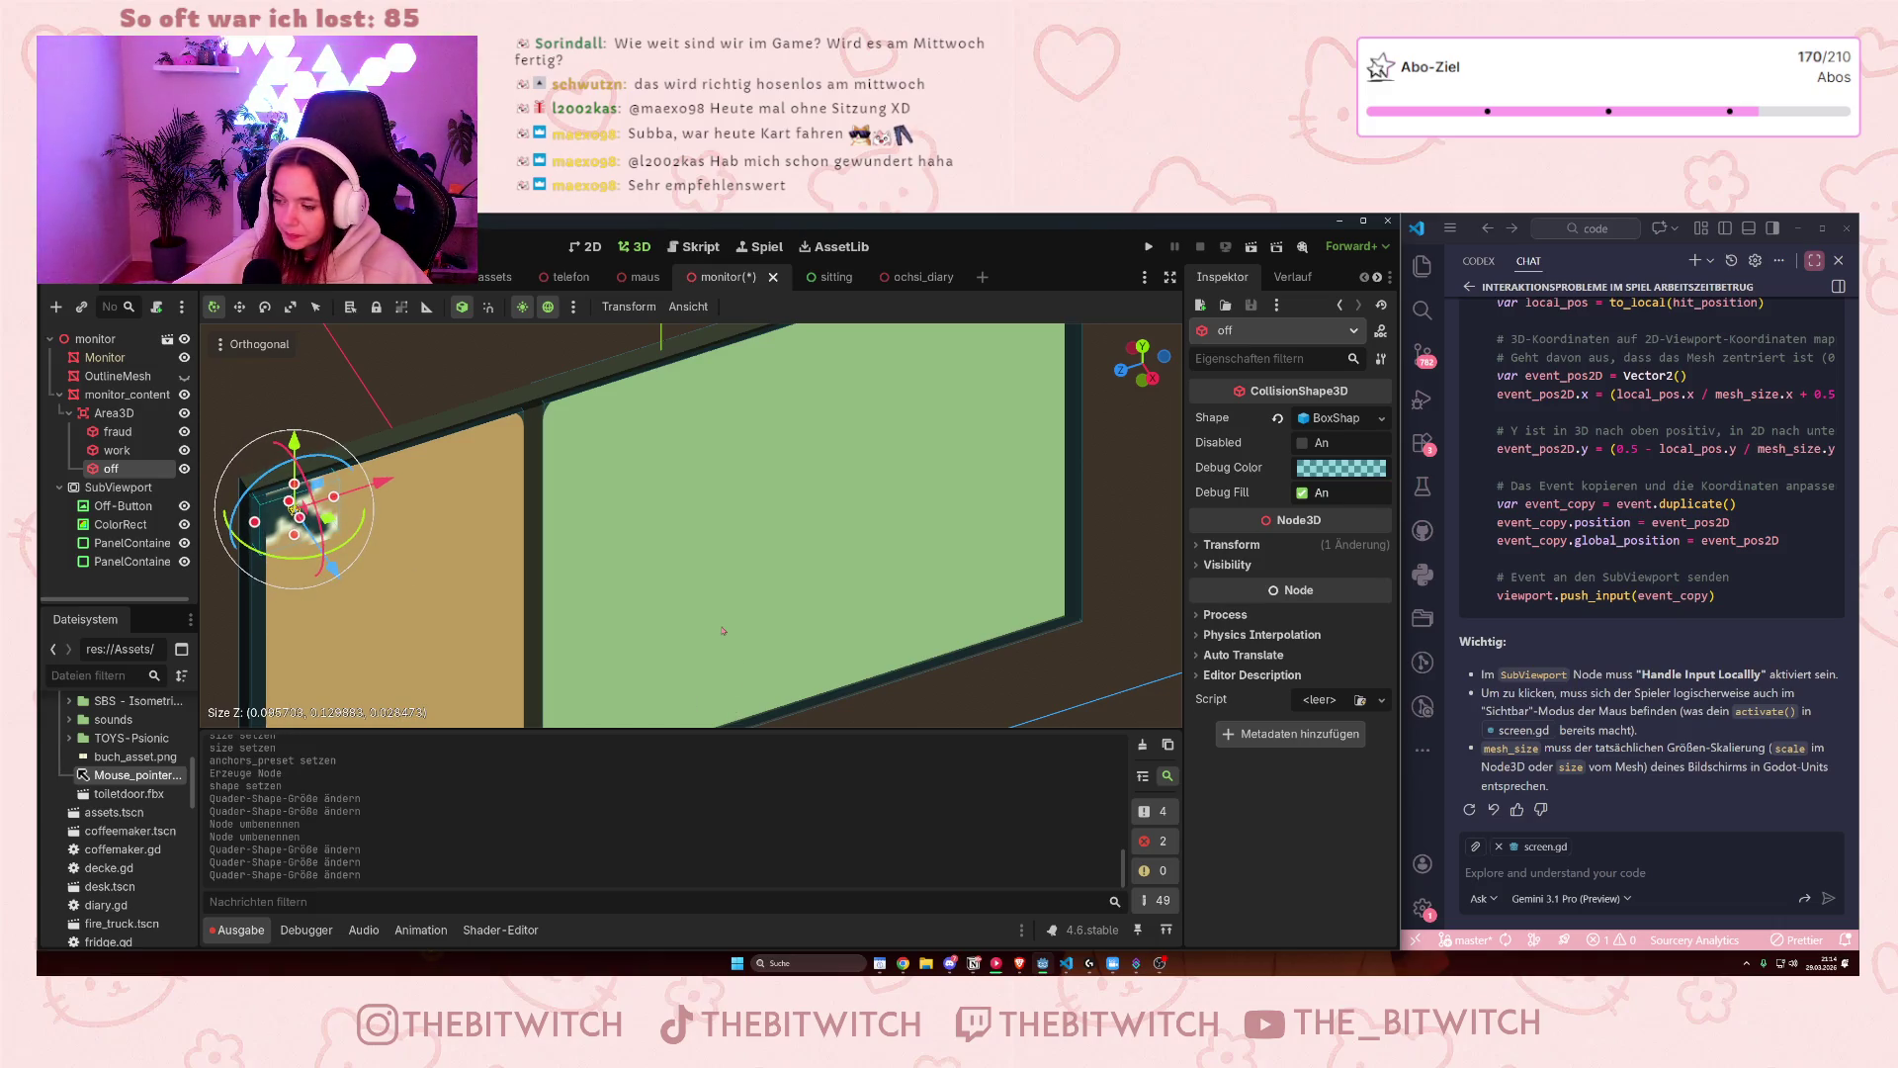
left_click_drag(293, 508, 289, 480)
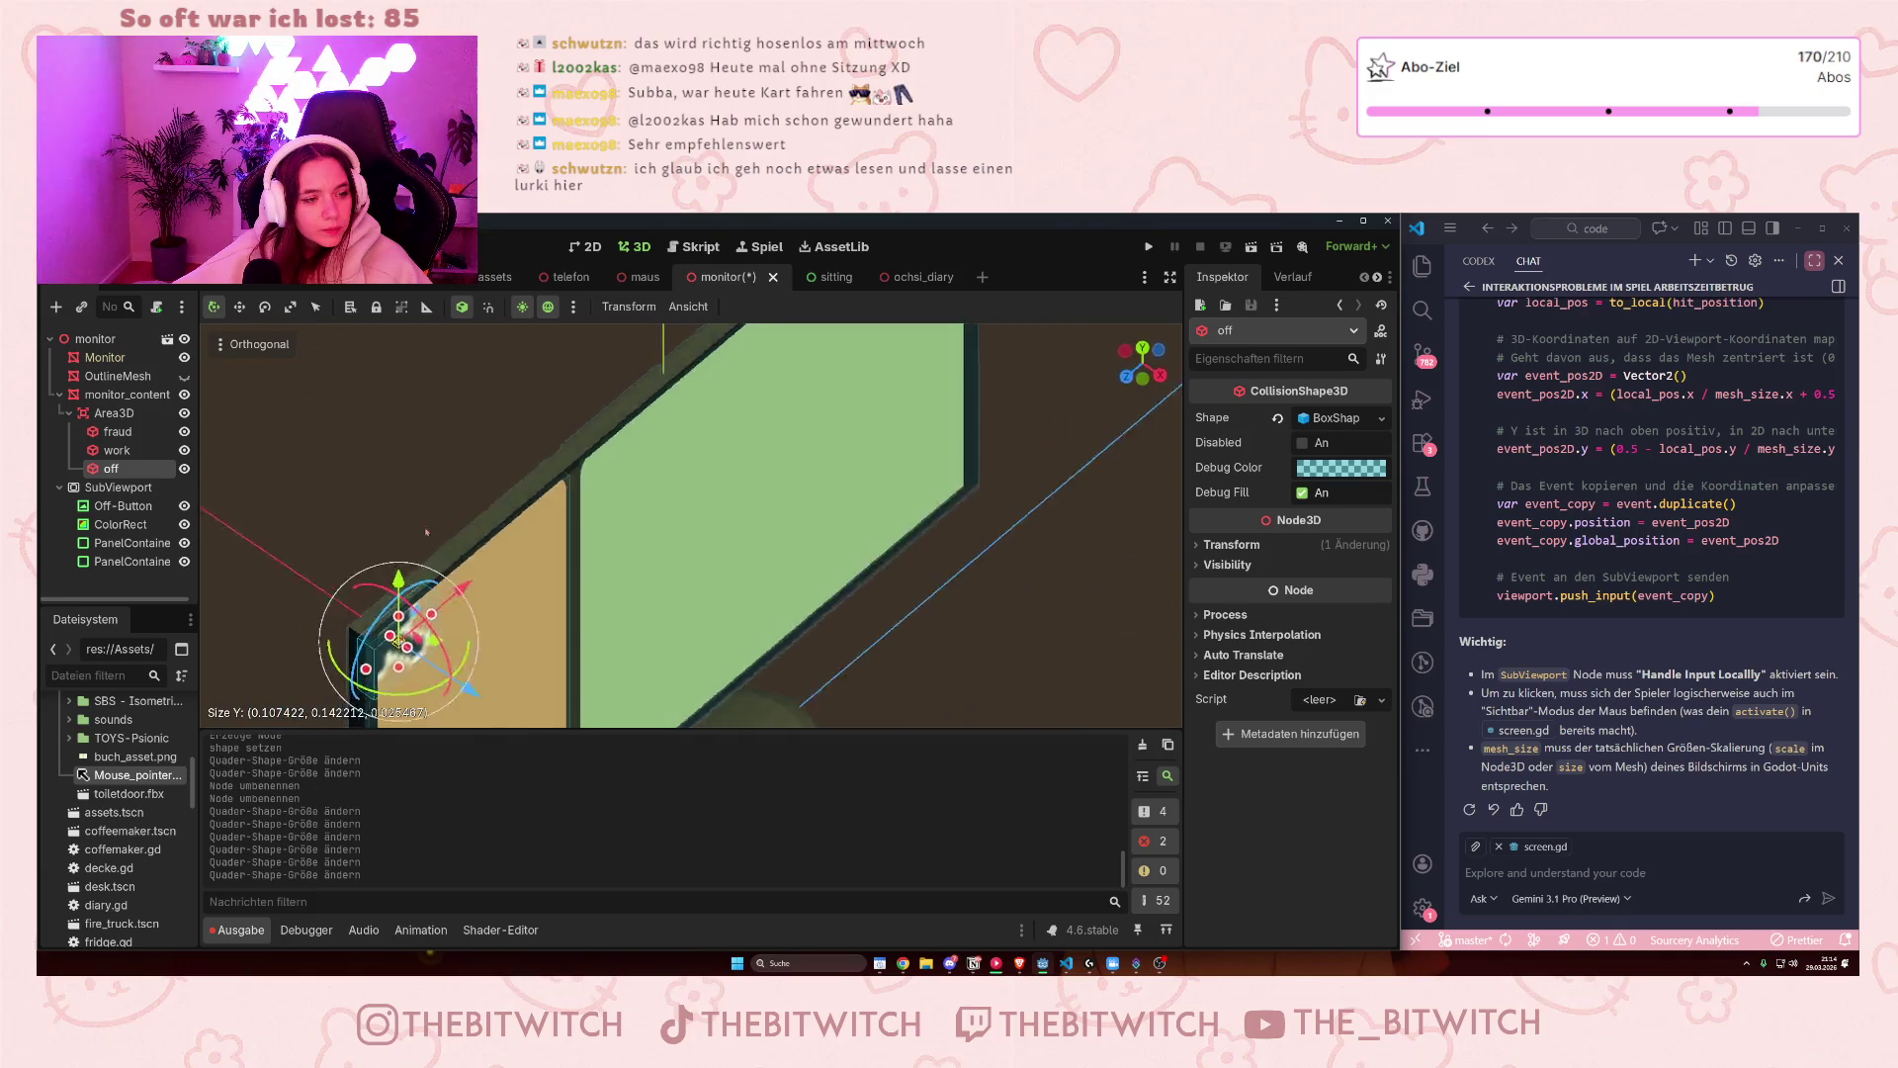
- Adjust the off box's depth and raise its height to about 0.147
scroll(426, 531, "up", 2)
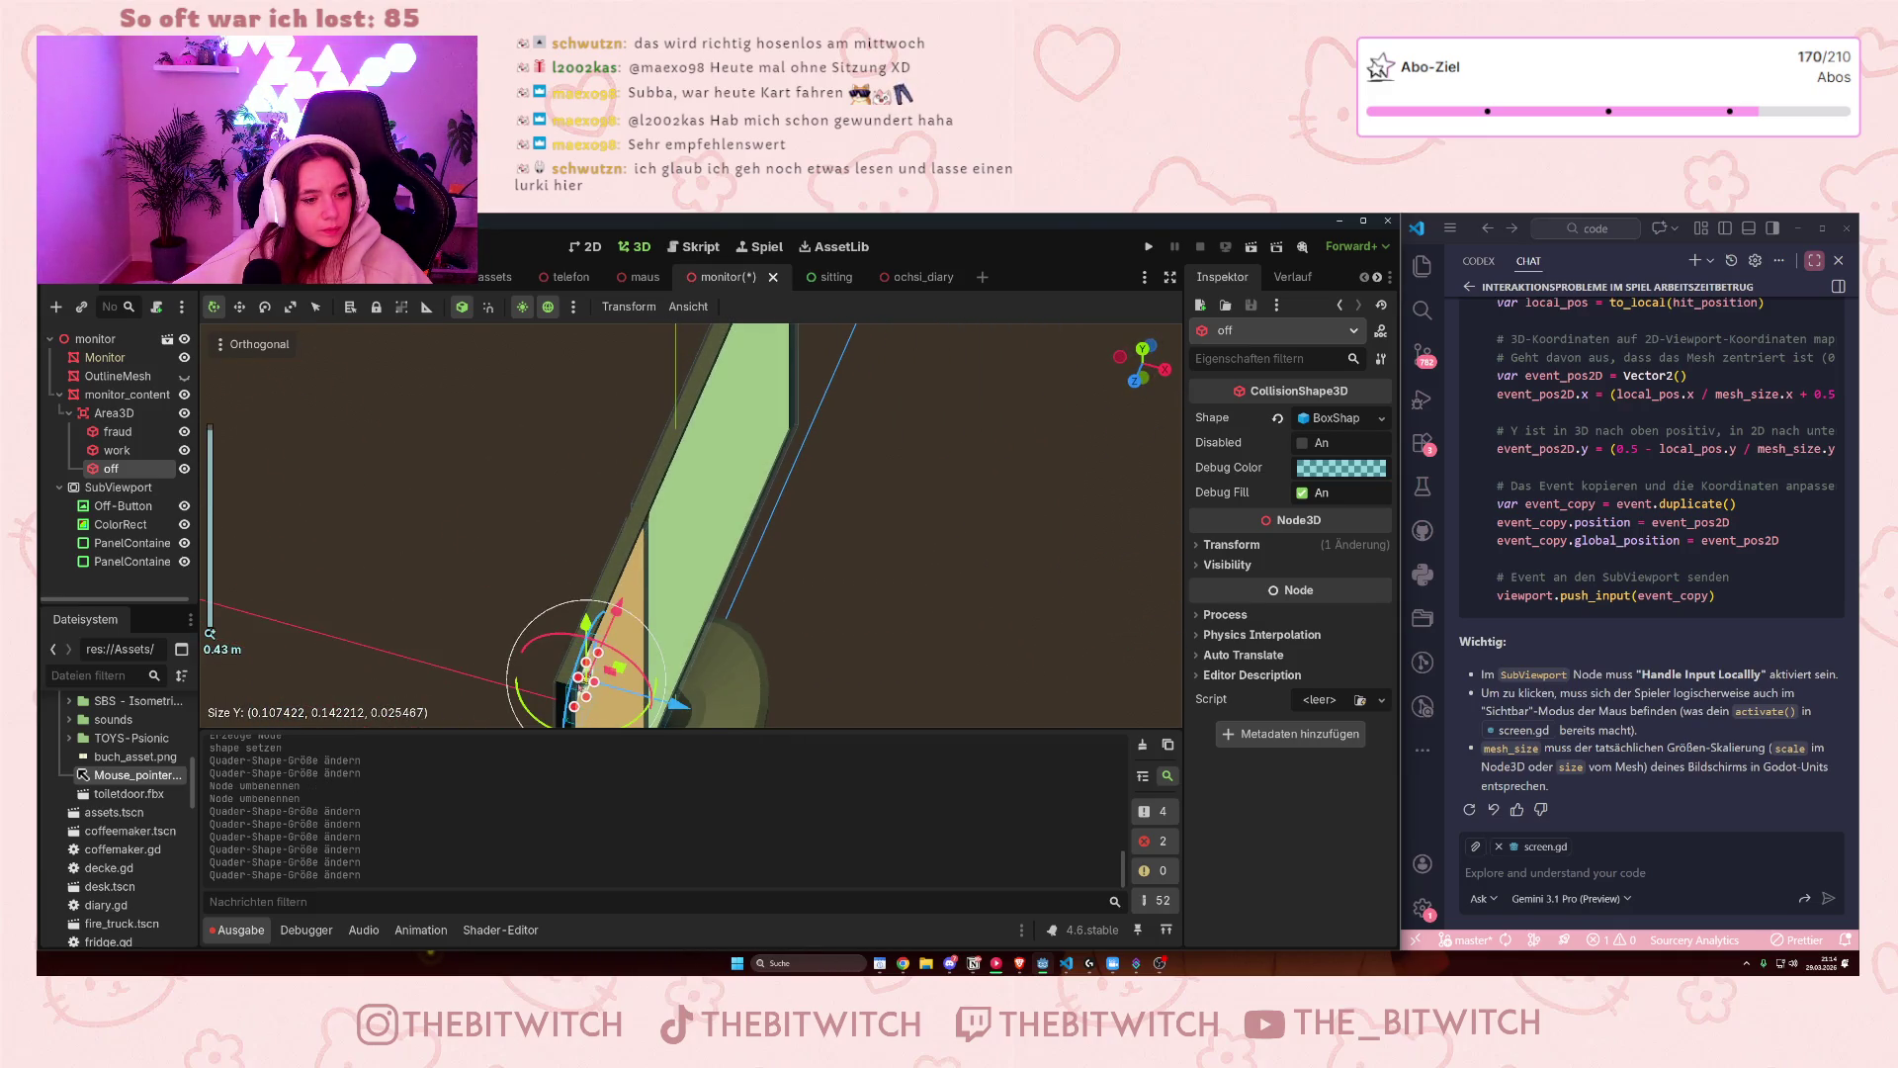
mouse_move(582, 680)
left_mouse_down()
mouse_move(578, 593)
mouse_move(550, 539)
left_mouse_up()
scroll(607, 656, "up", 1)
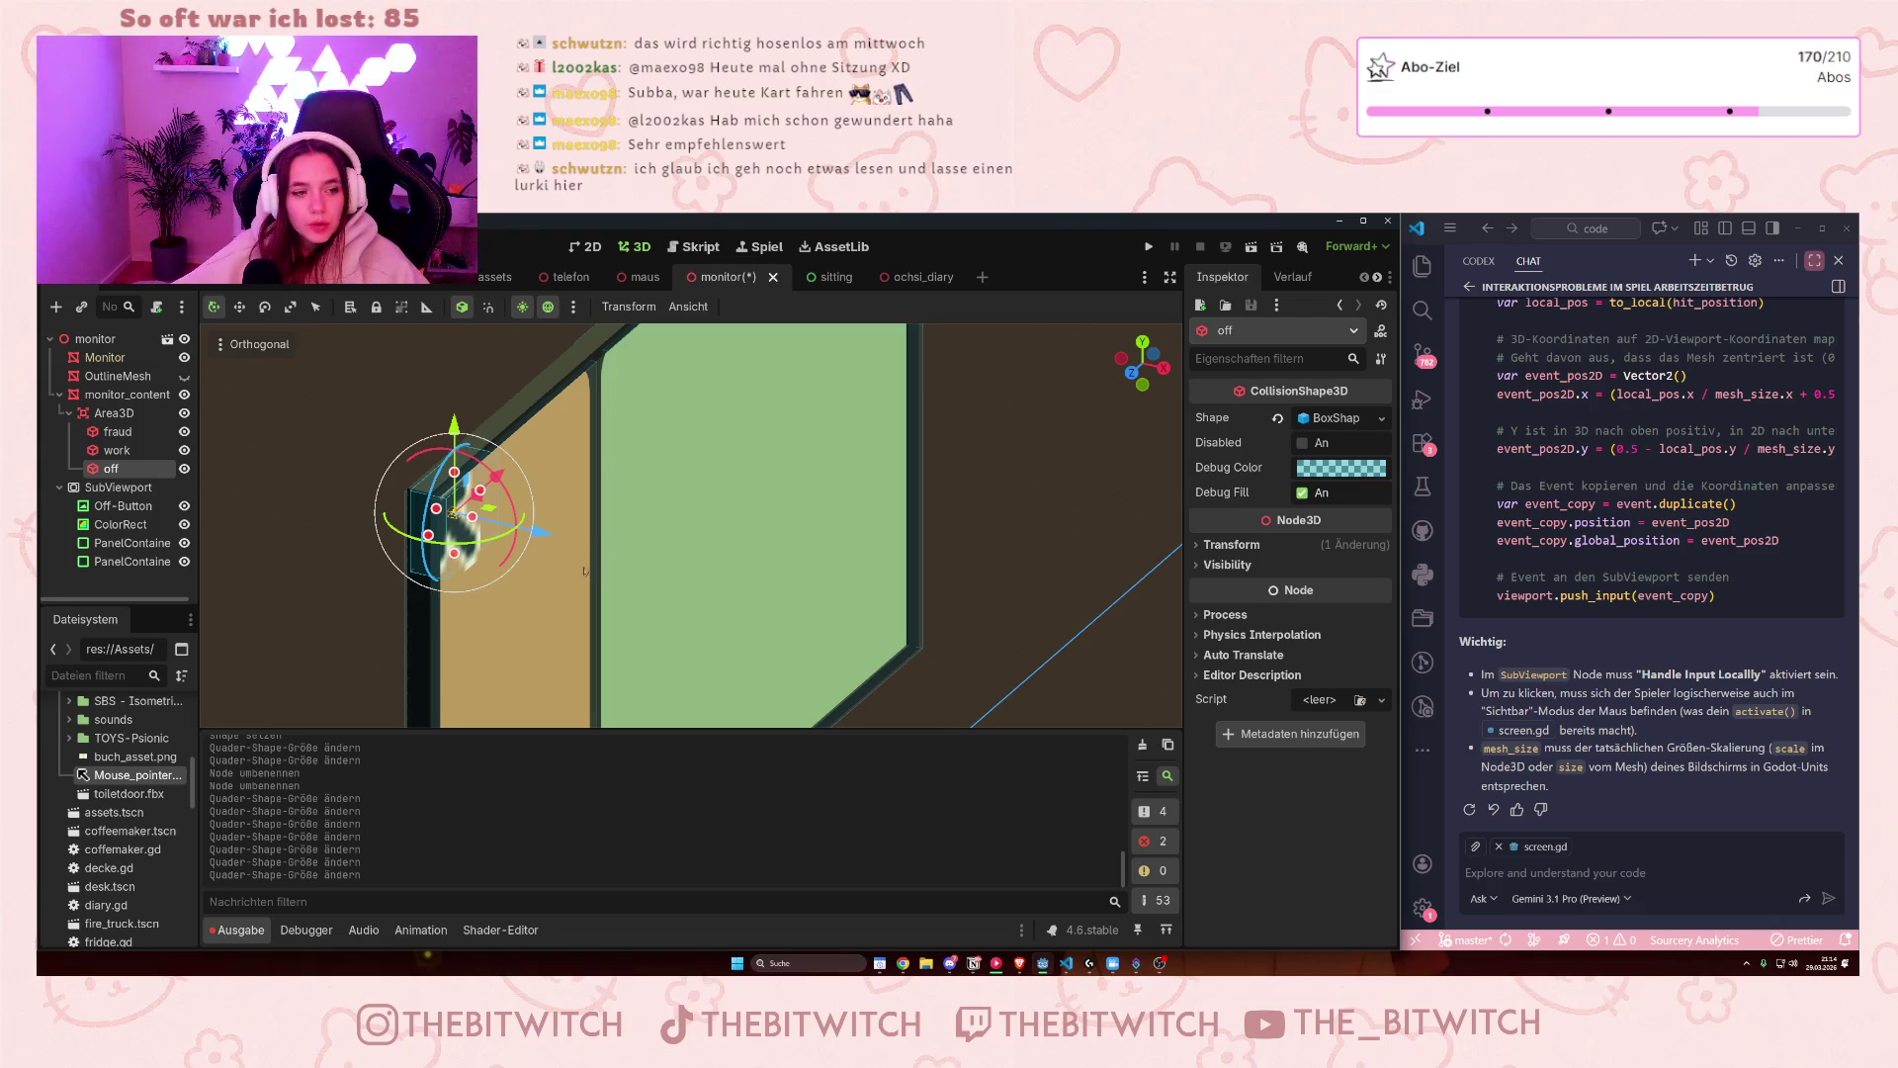
scroll(459, 615, "up", 4)
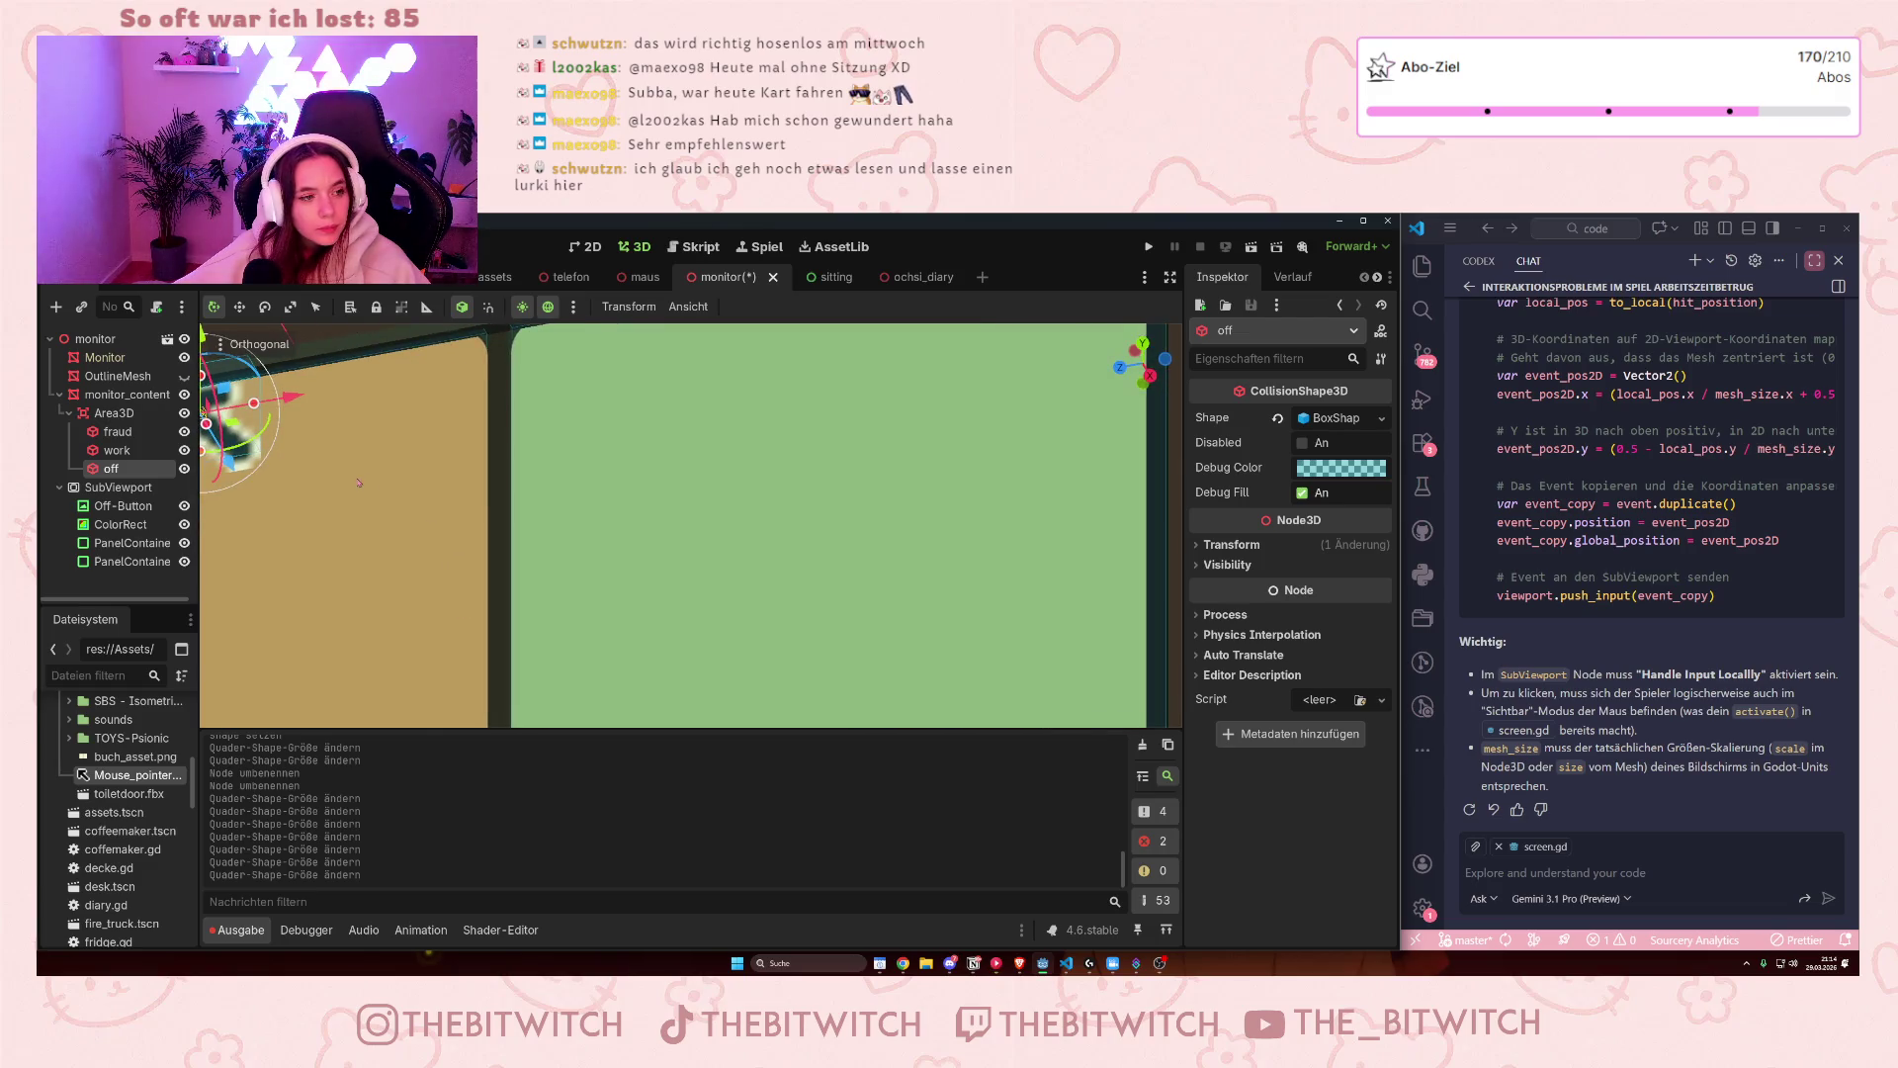
scroll(359, 482, "down", 5)
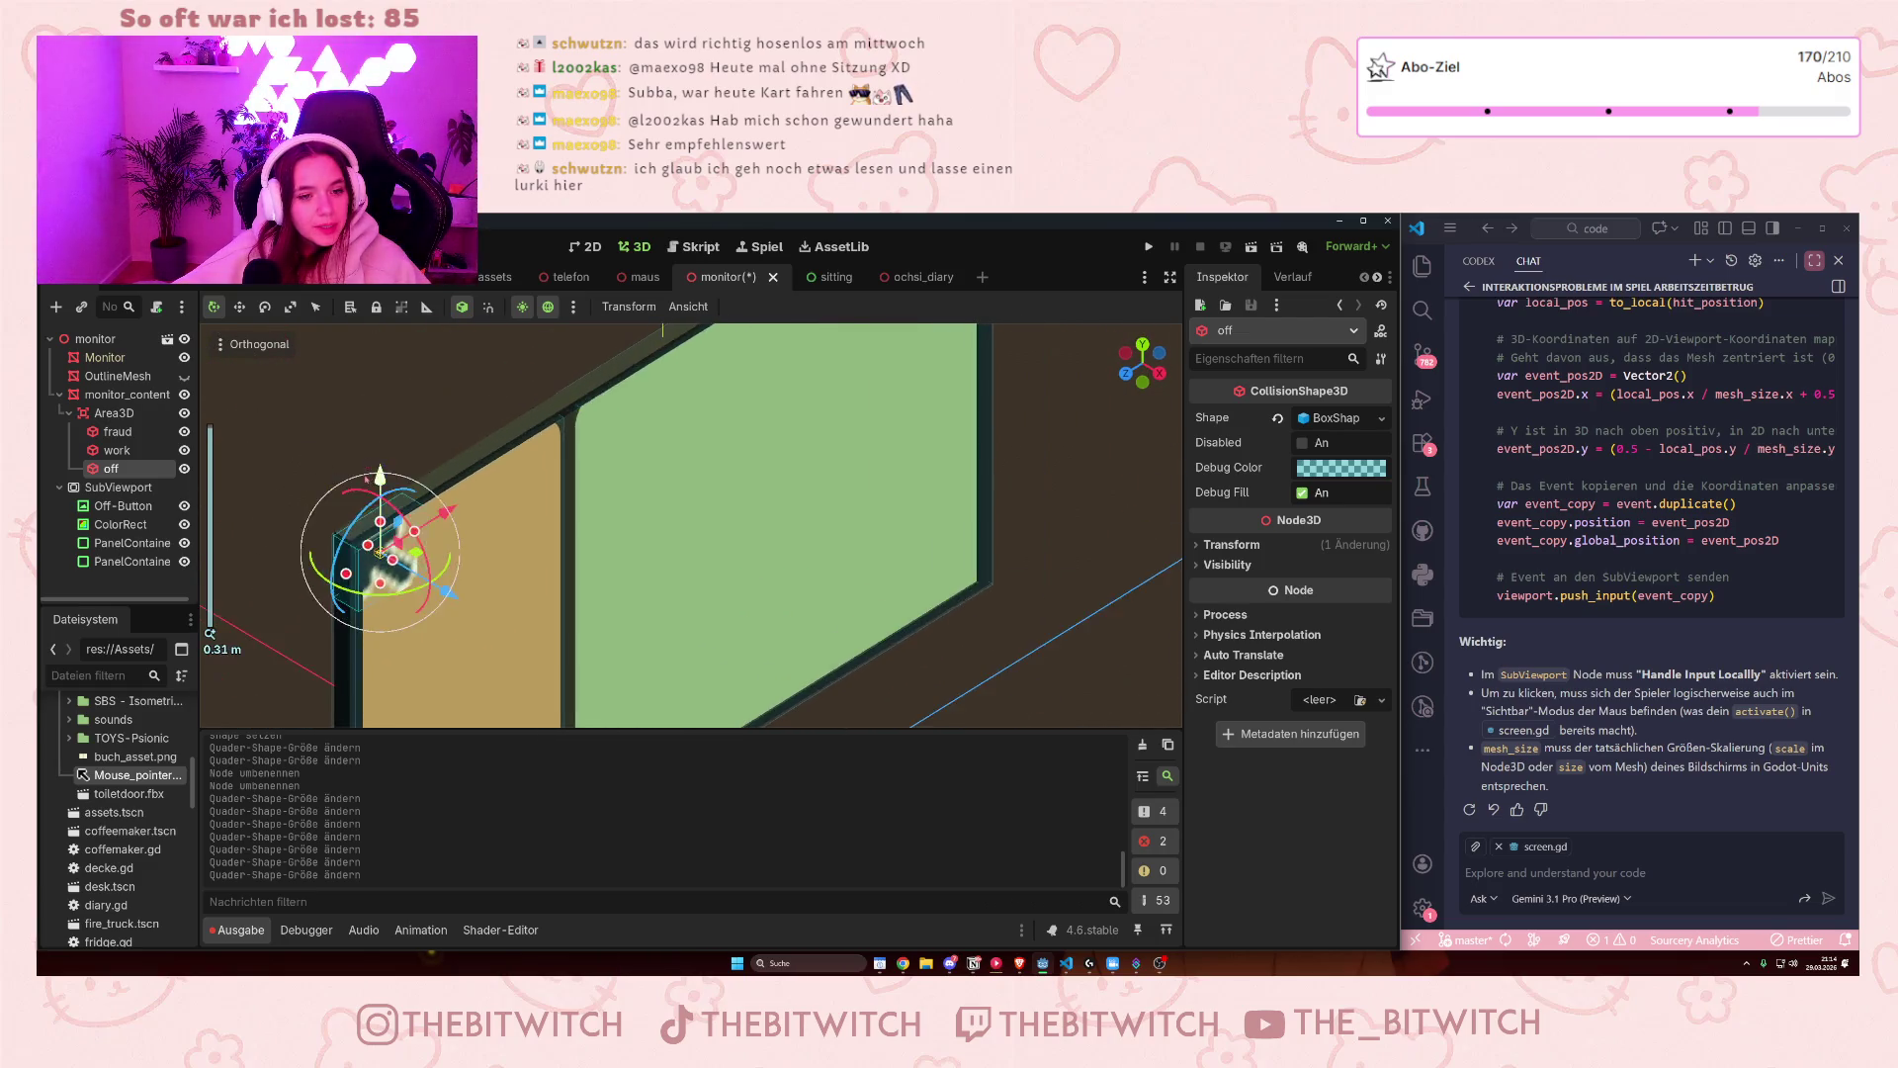
scroll(366, 479, "down", 3)
scroll(650, 457, "up", 4)
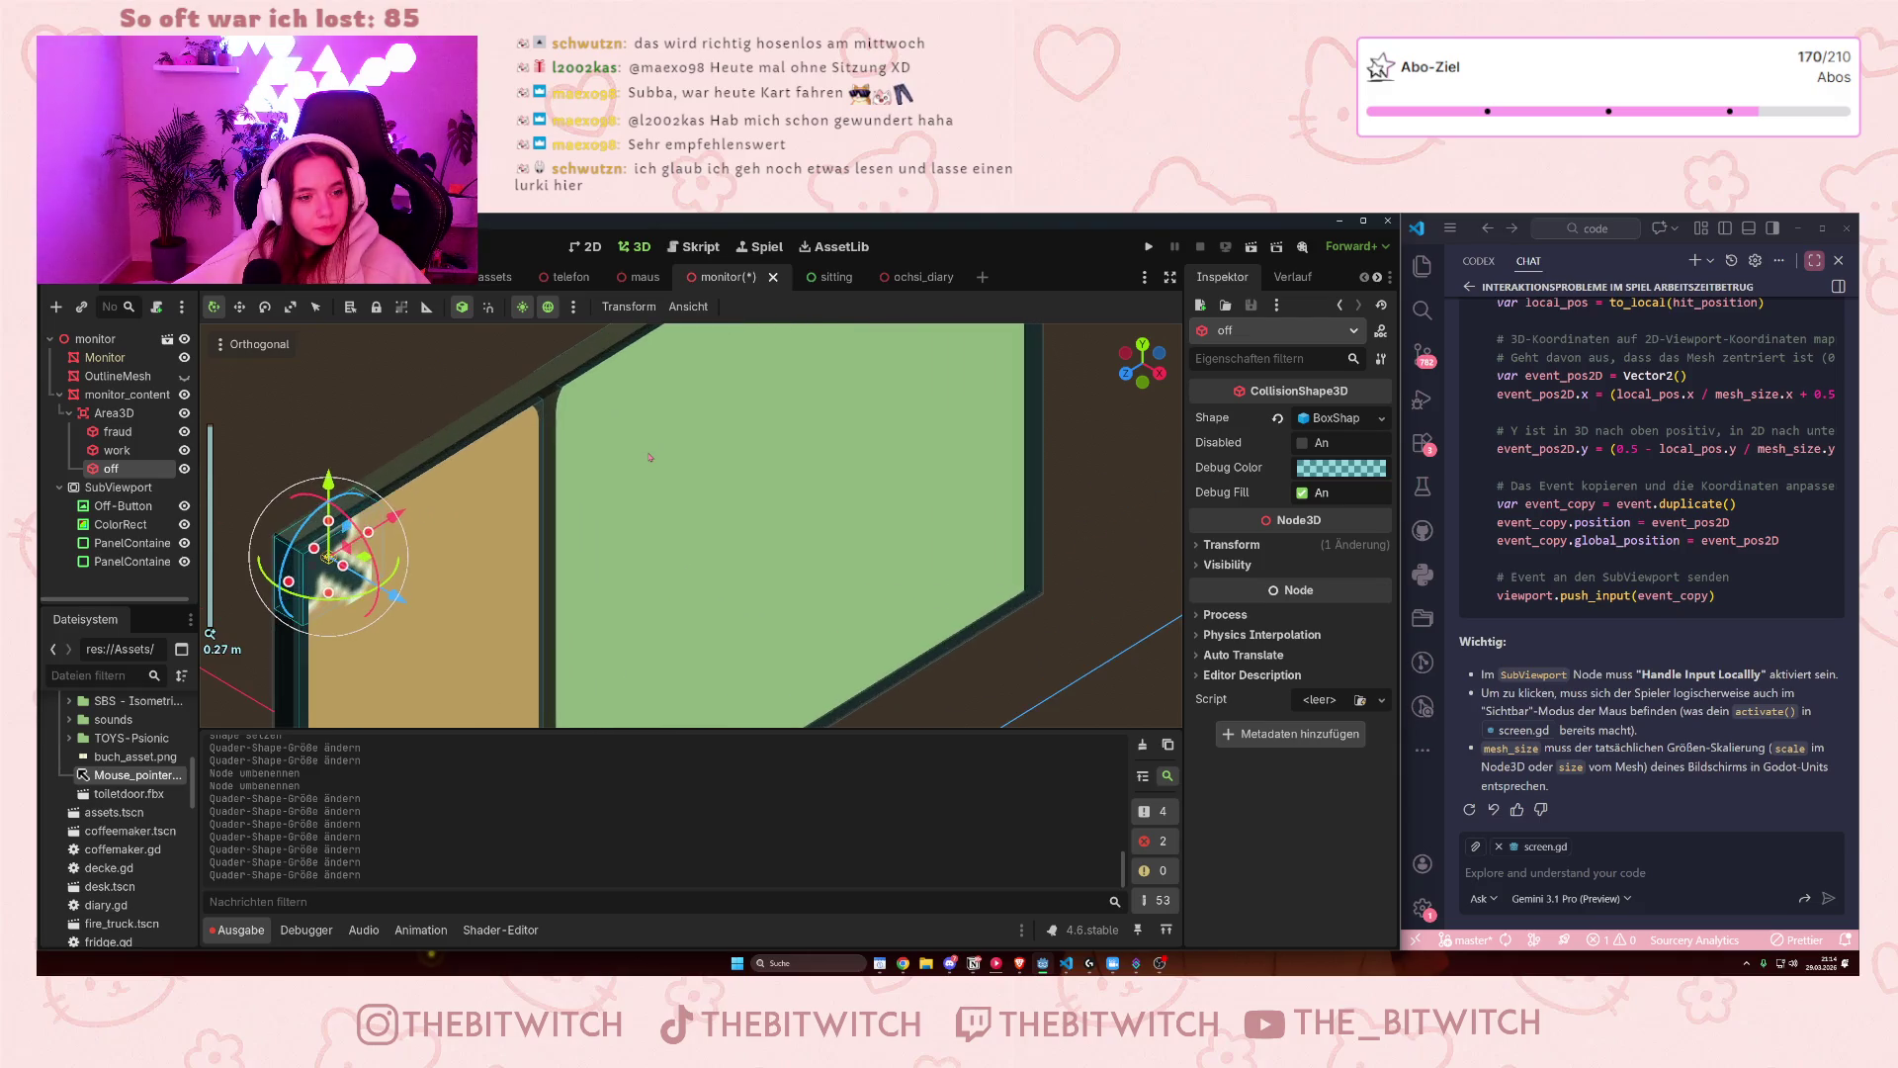
scroll(647, 456, "up", 1)
scroll(643, 456, "down", 4)
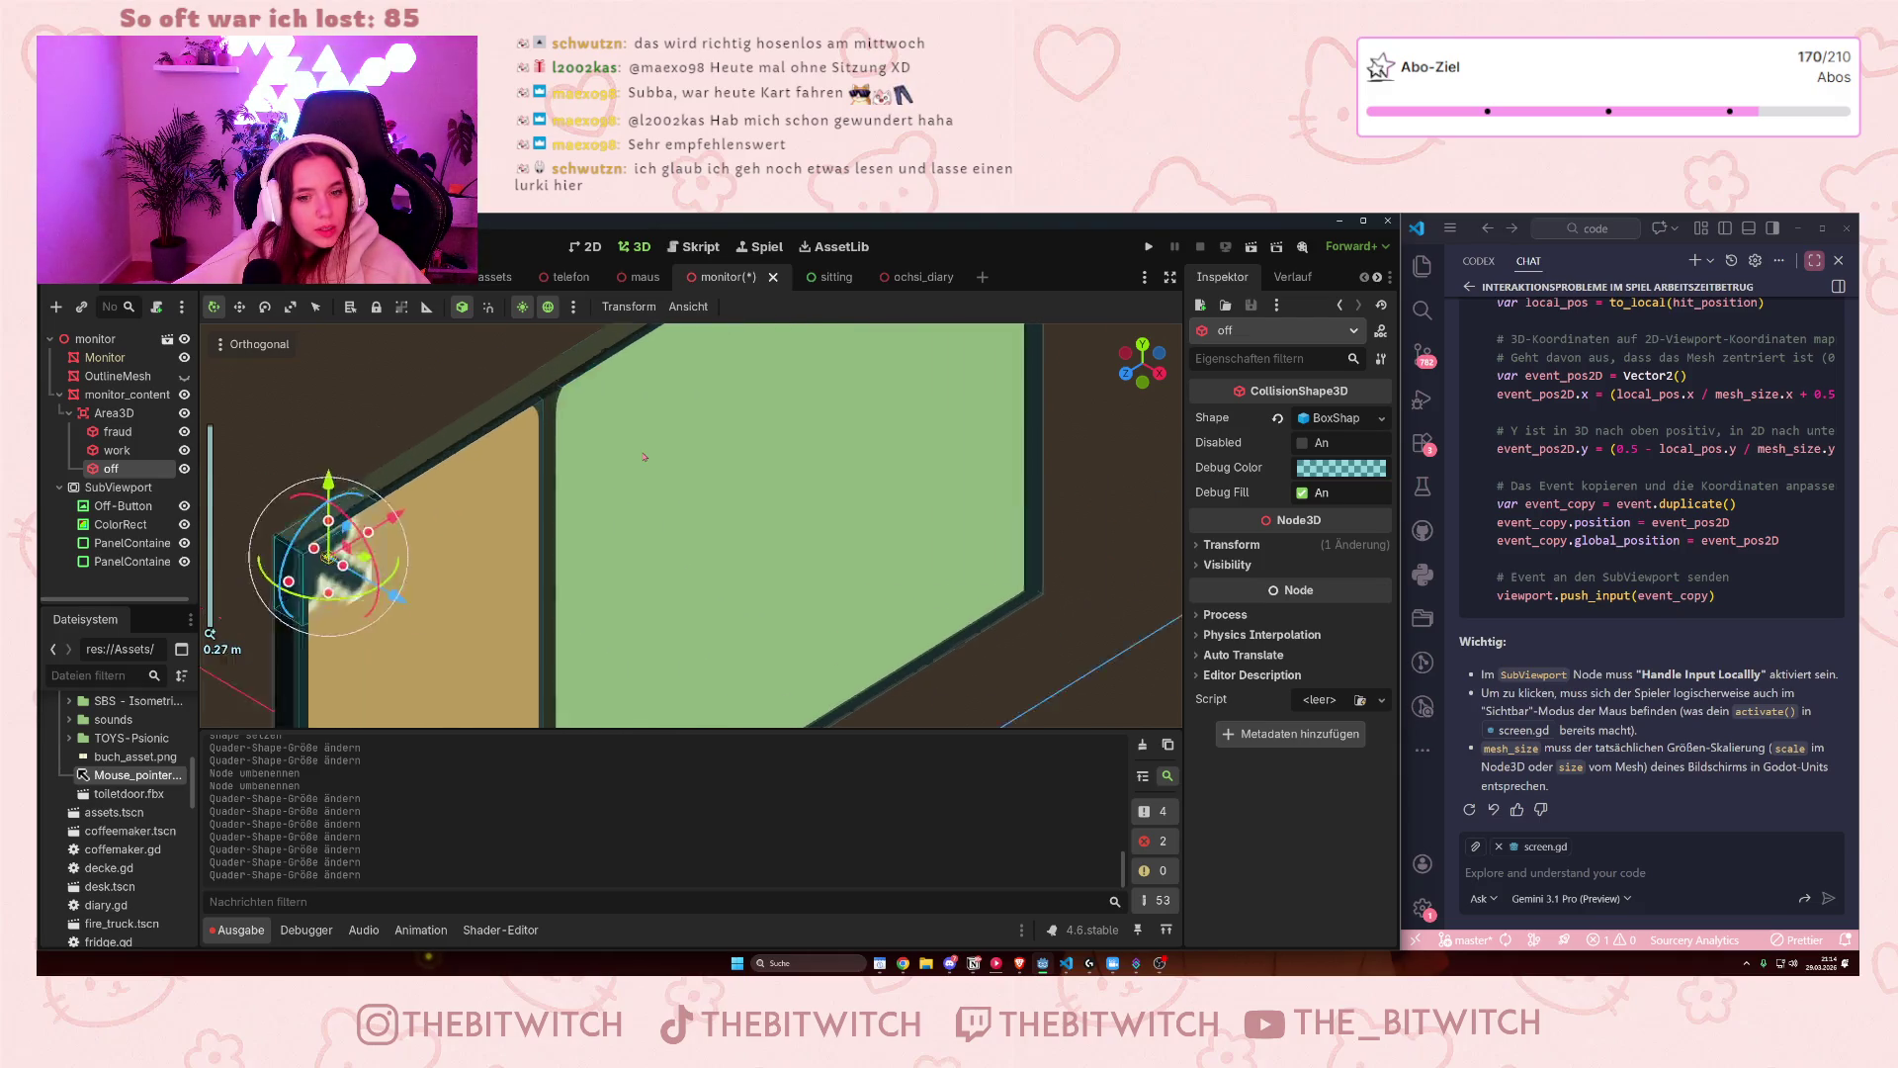
scroll(397, 440, "up", 3)
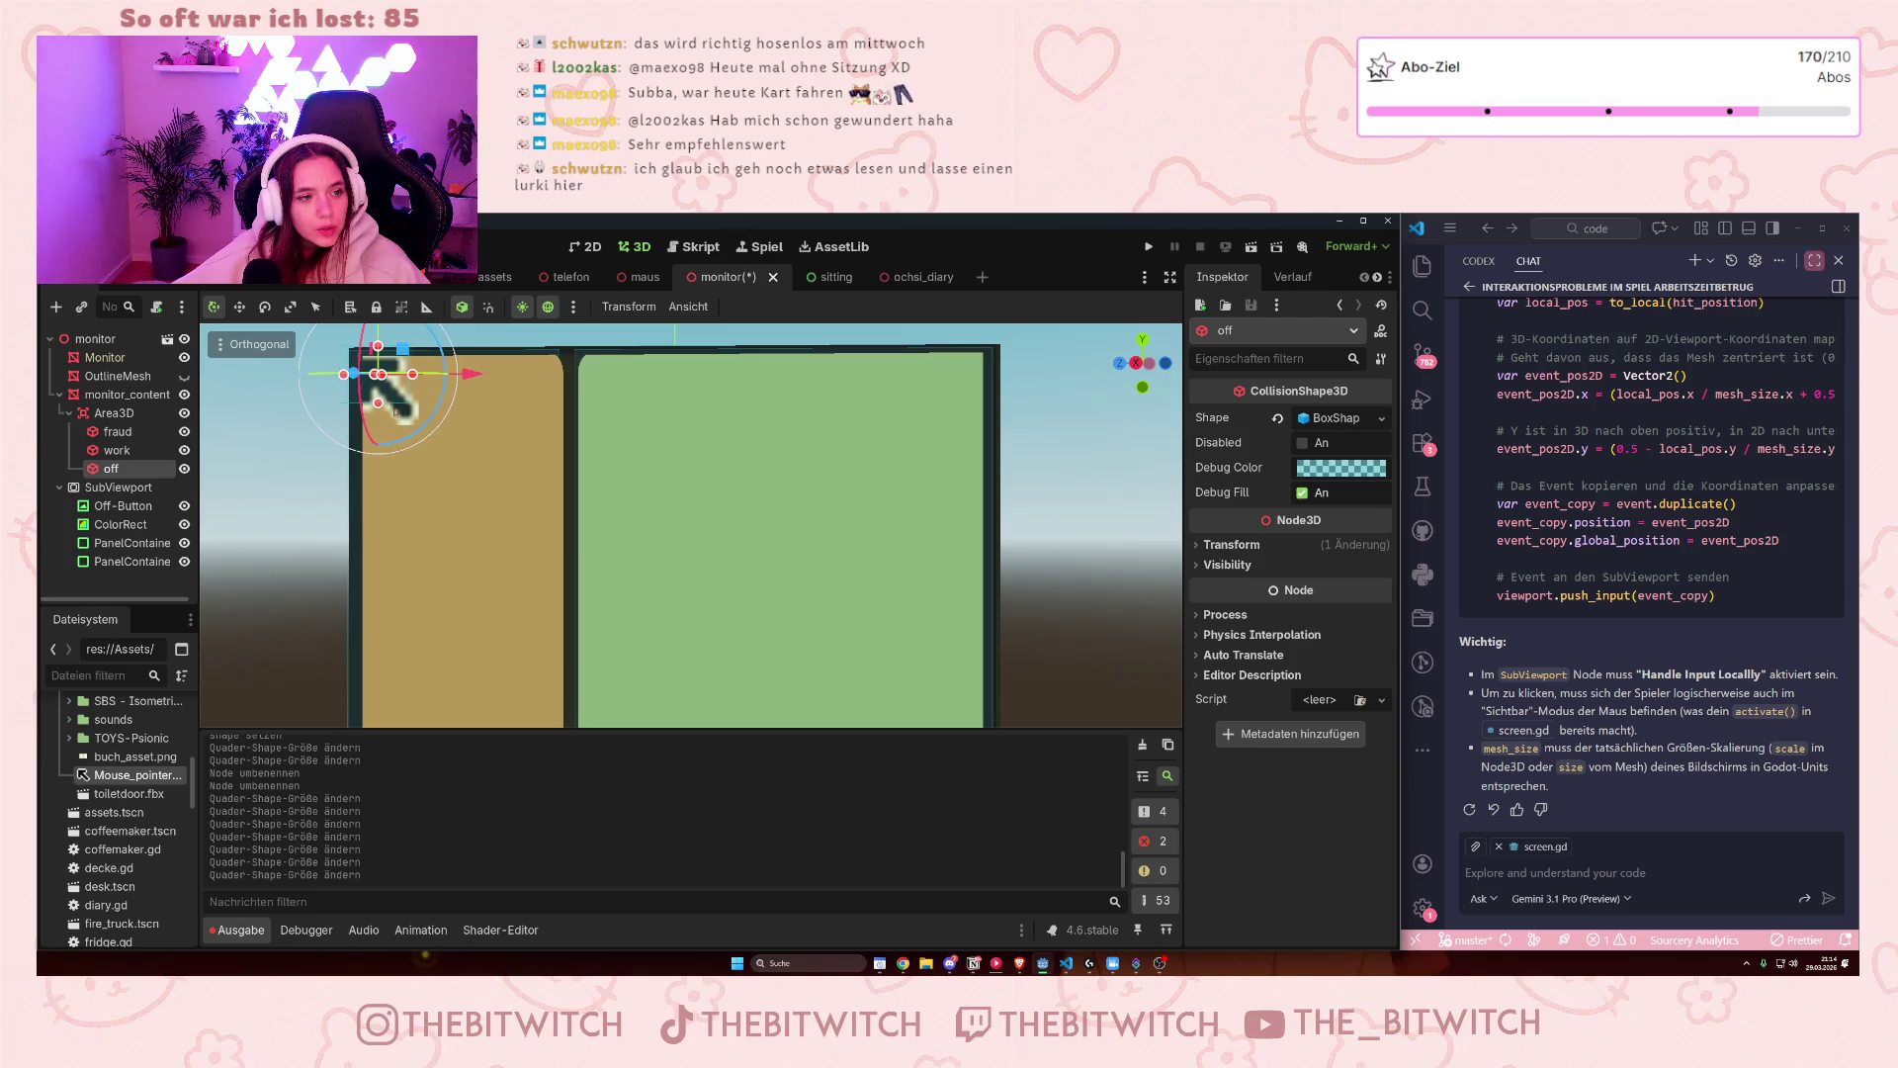
mouse_move(378, 403)
left_mouse_down()
mouse_move(393, 432)
mouse_move(396, 403)
left_mouse_up()
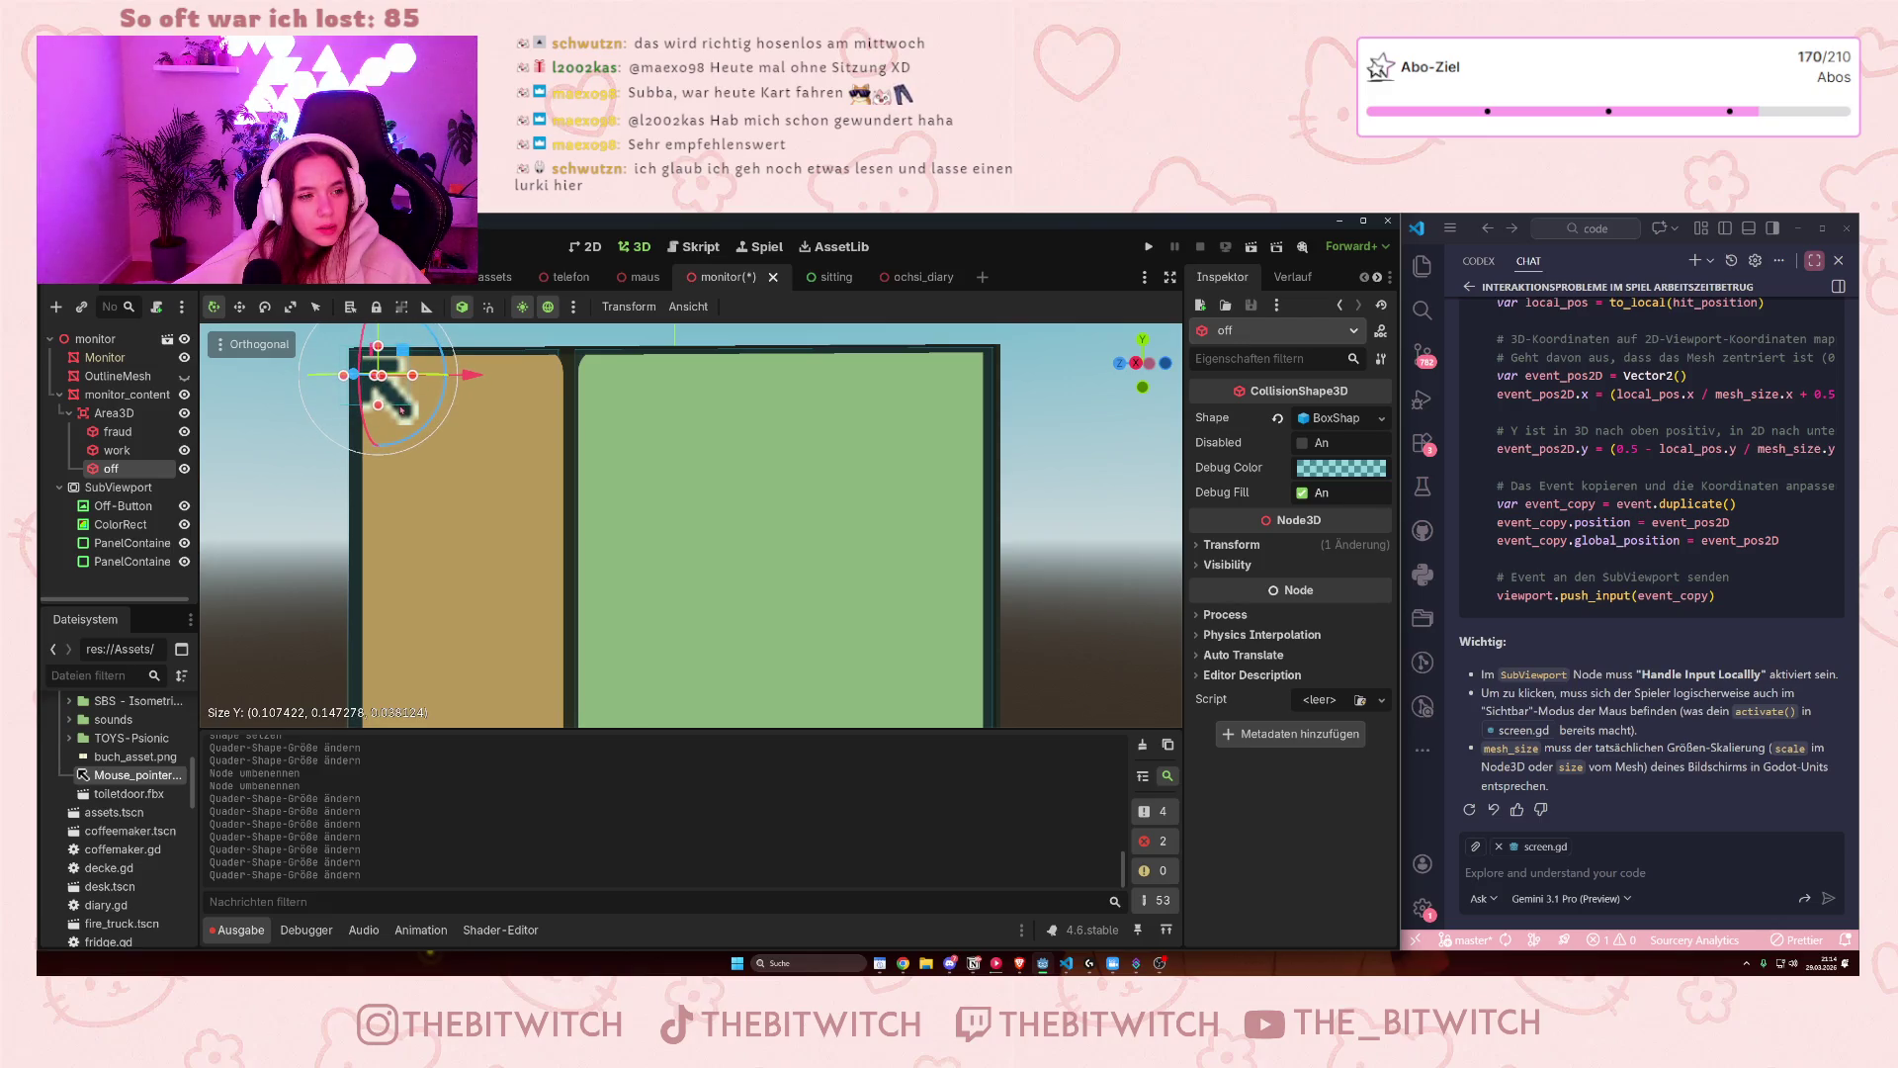
scroll(396, 405, "up", 2)
left_click_drag(535, 507, 386, 484)
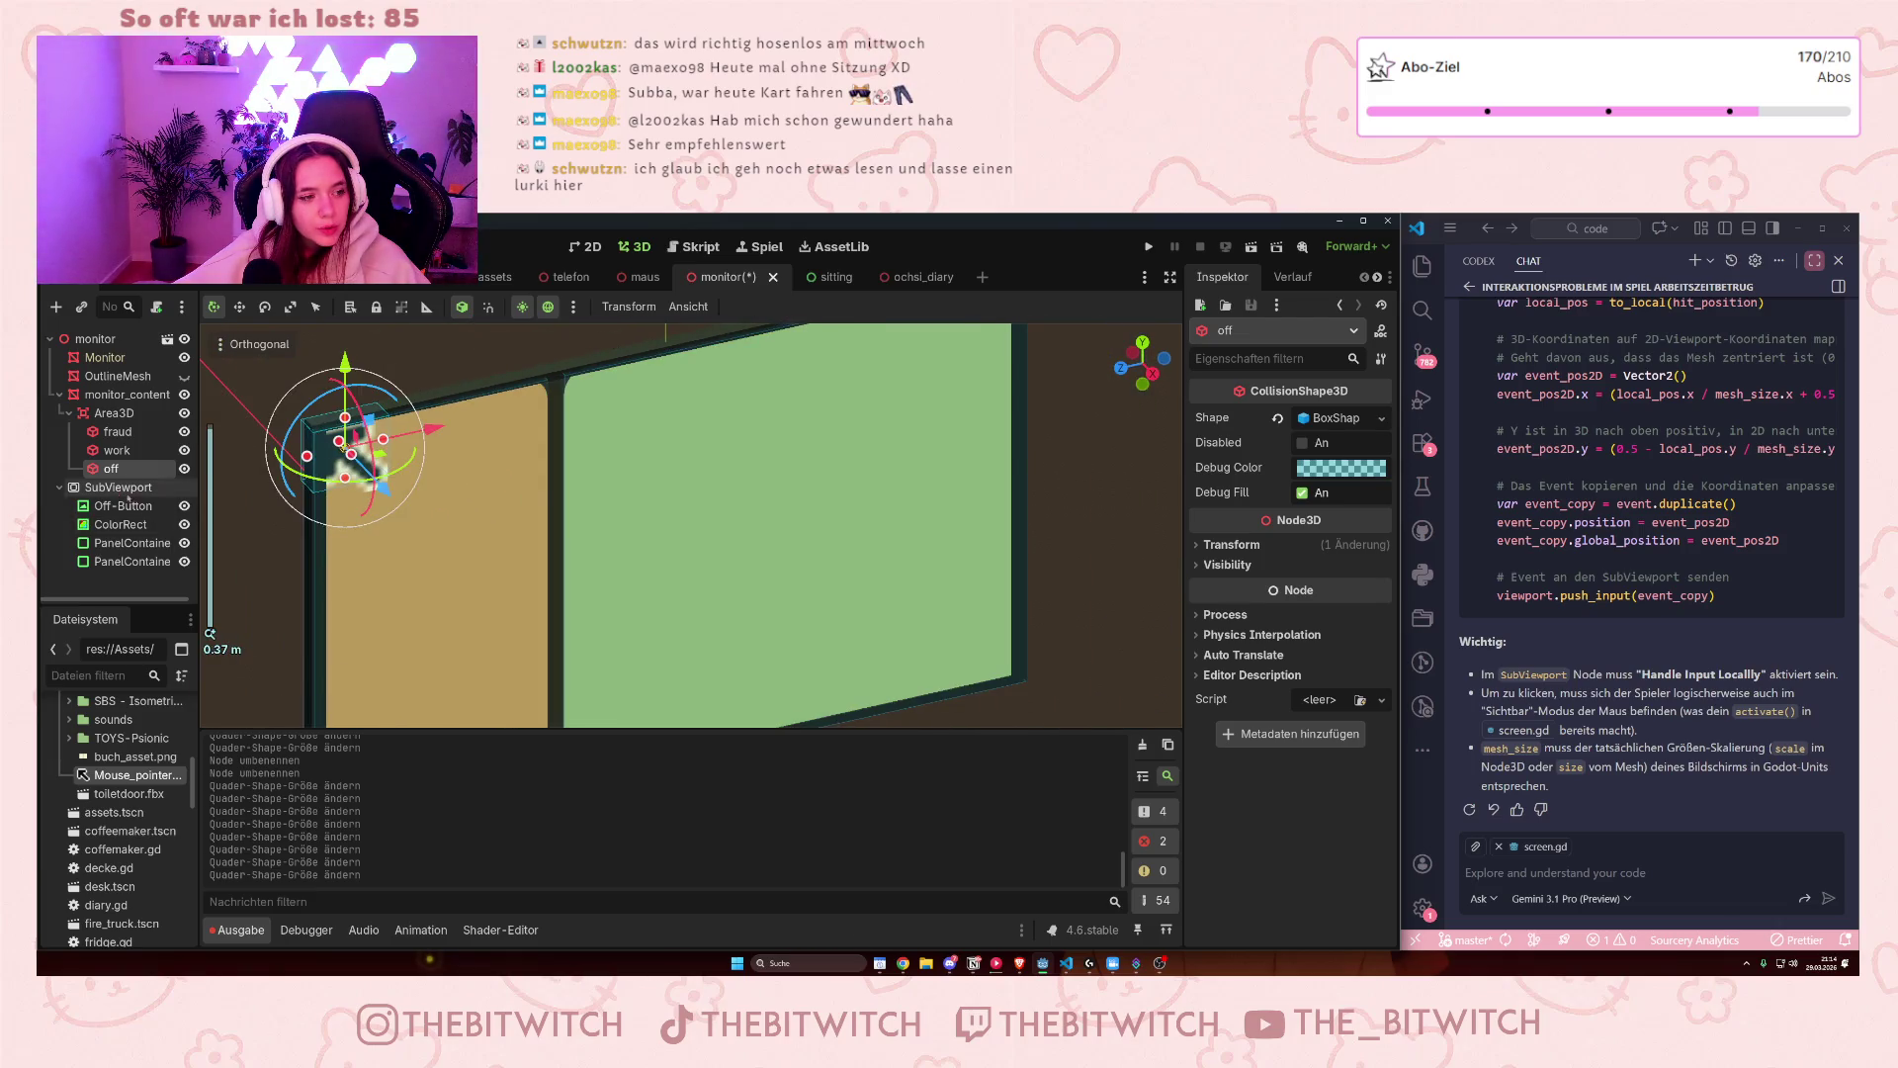
- Resize the Off-Button control to 150 × 150 px
left_click(122, 505)
left_click(1338, 698)
type("150")
key("Tab")
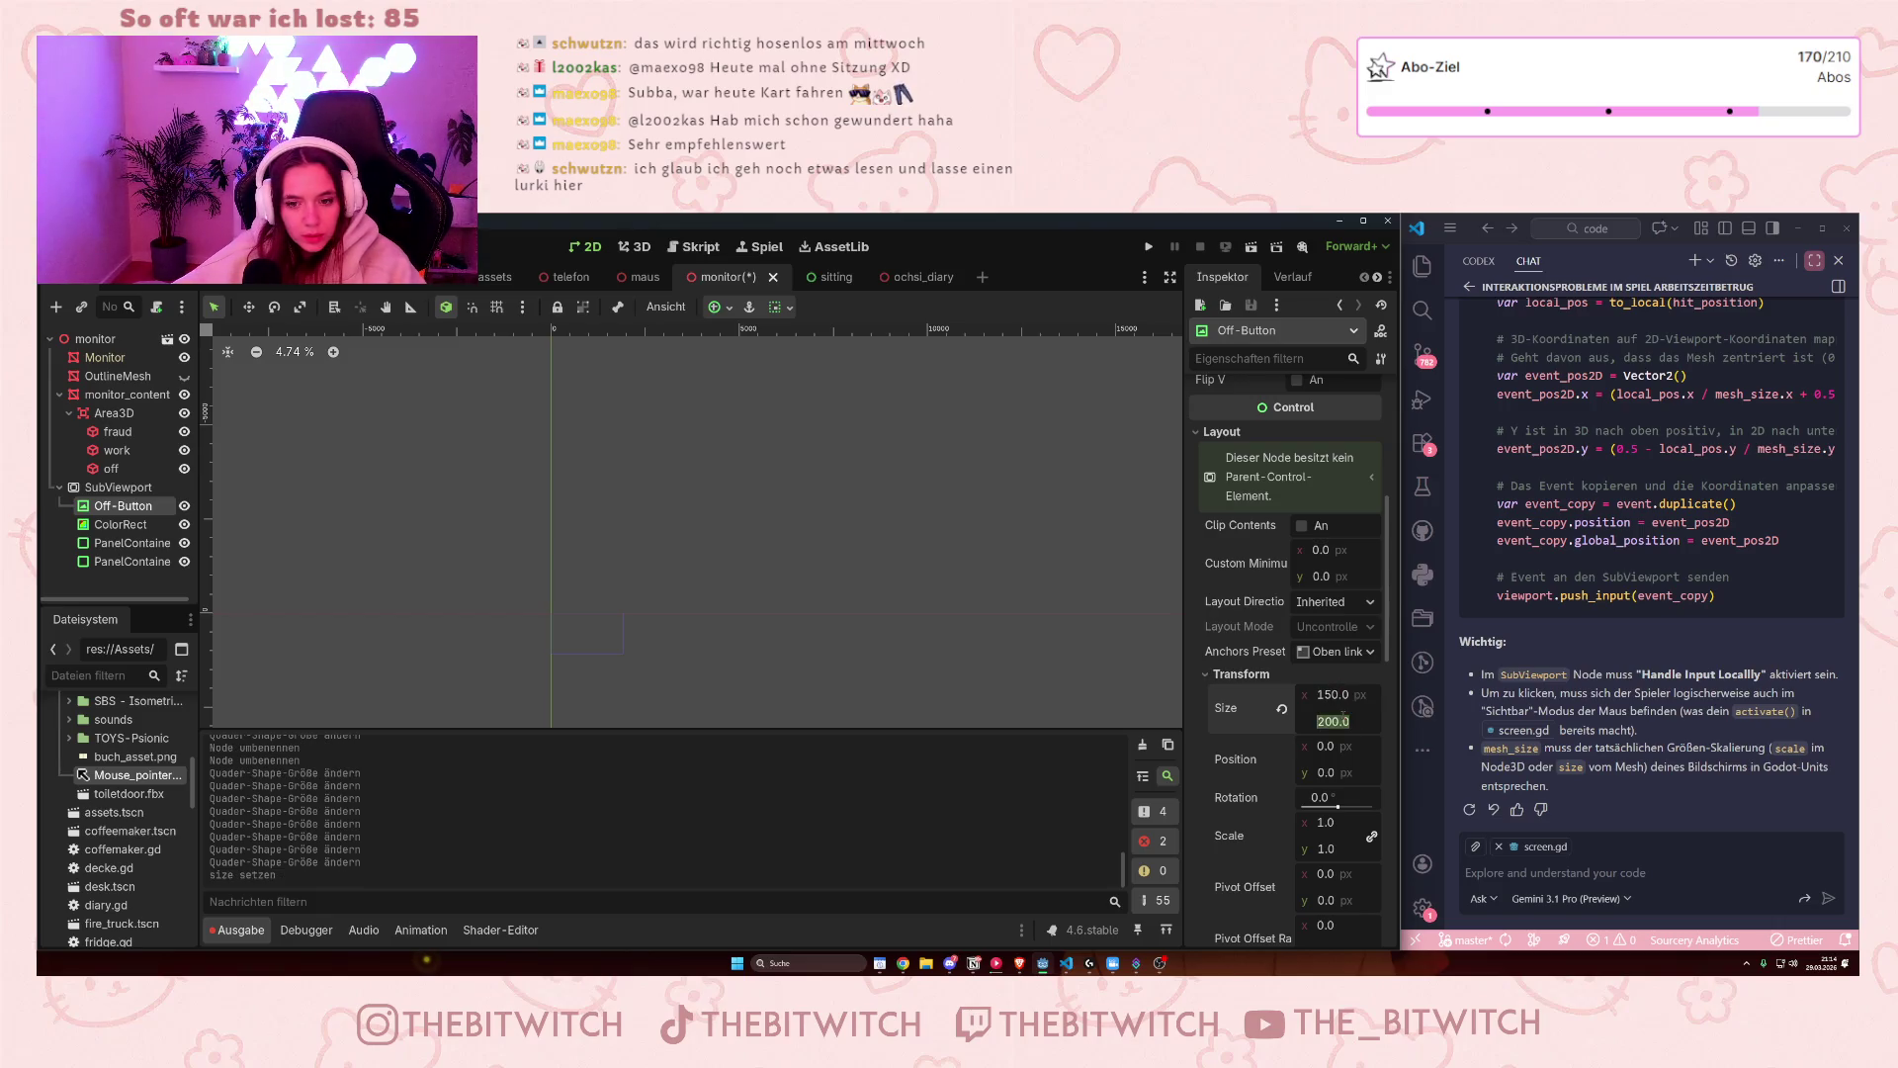
type("150")
key("Return")
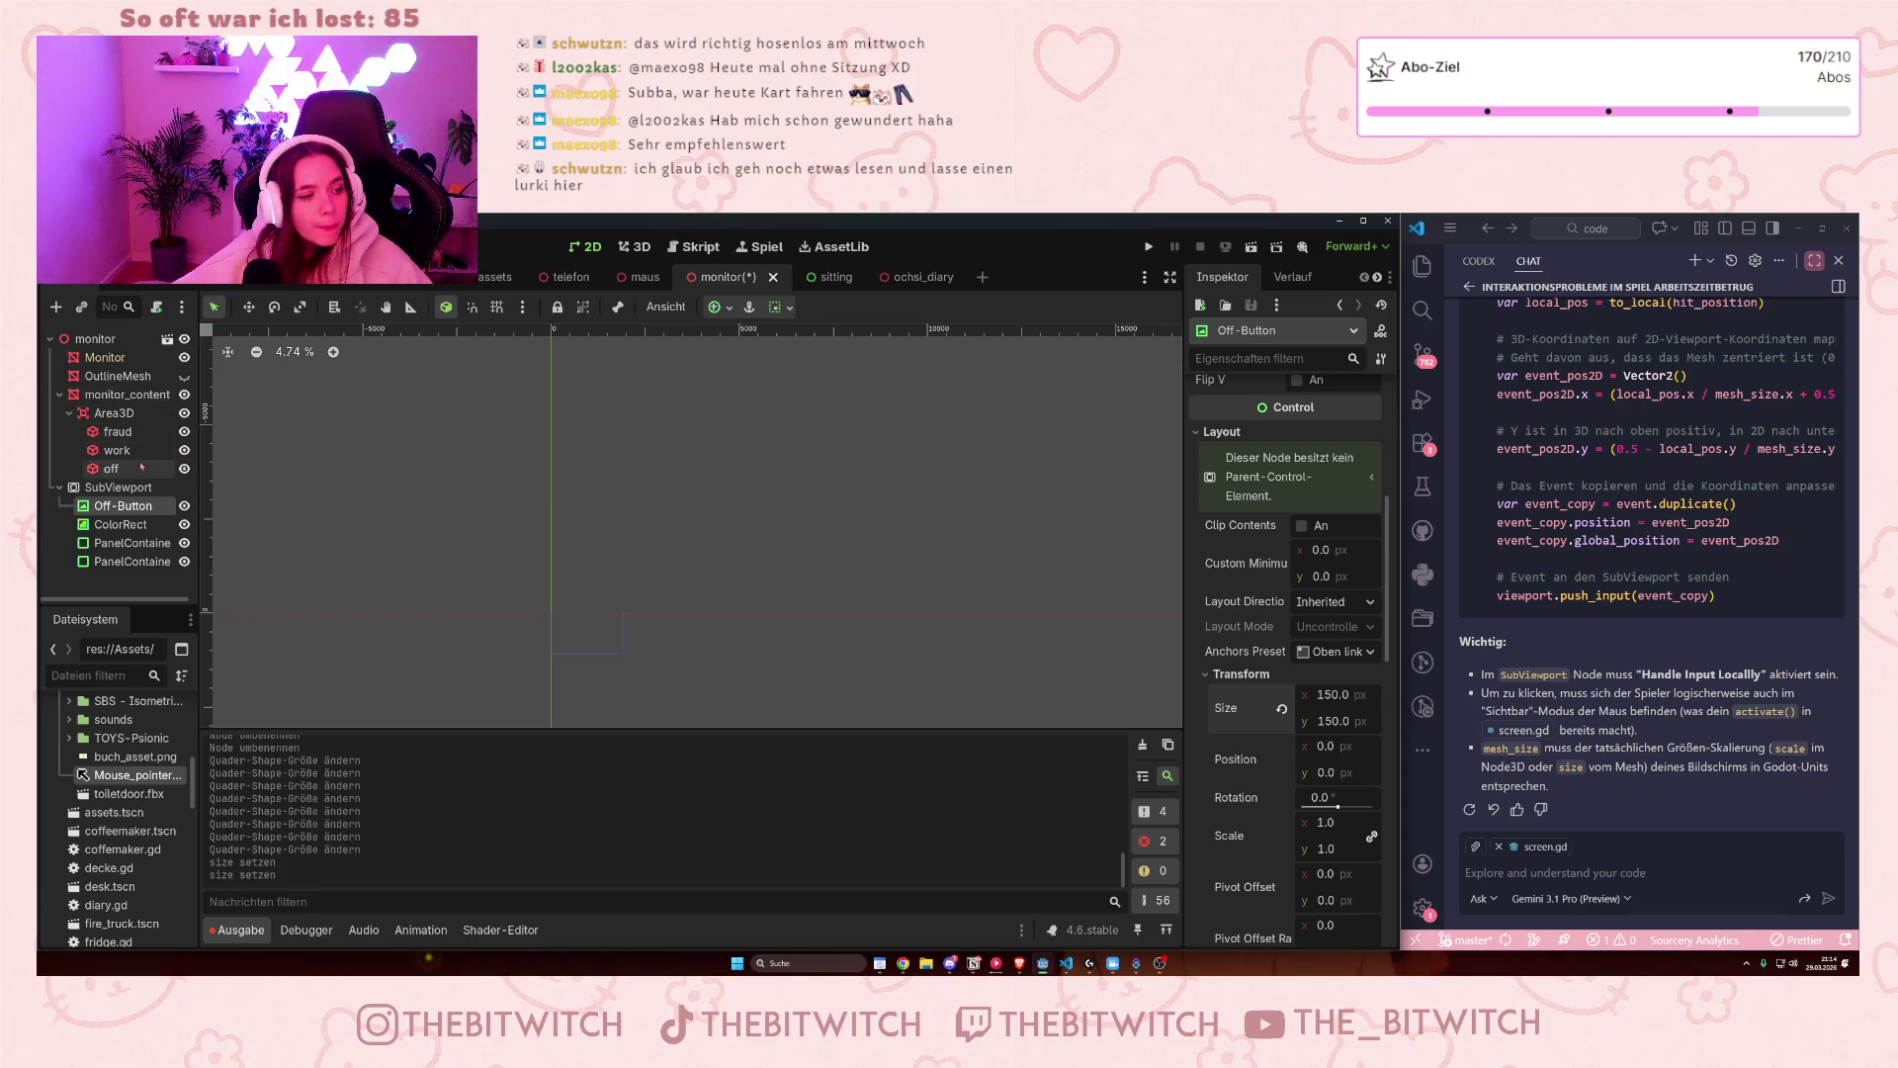
- Go back to the monitor_content mesh in 3D and select the off collision shape
left_click(158, 396)
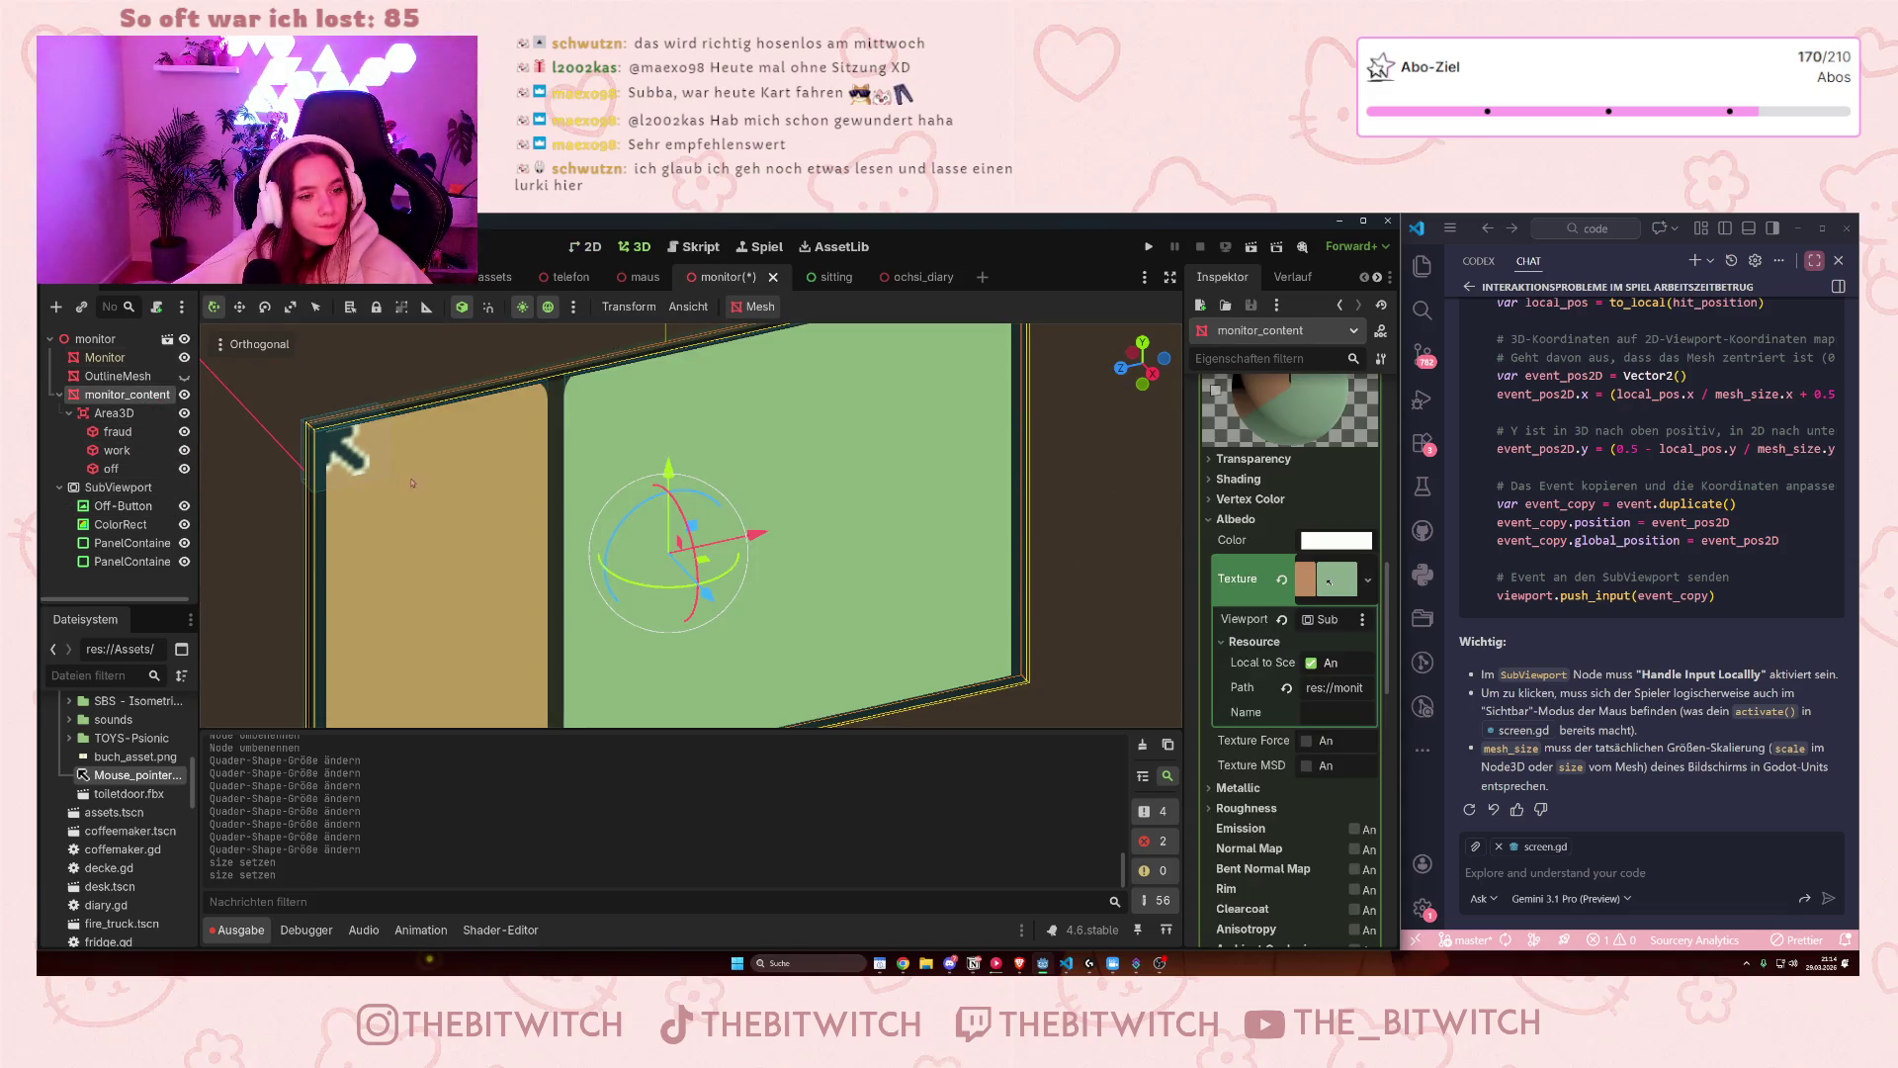
scroll(339, 472, "up", 5)
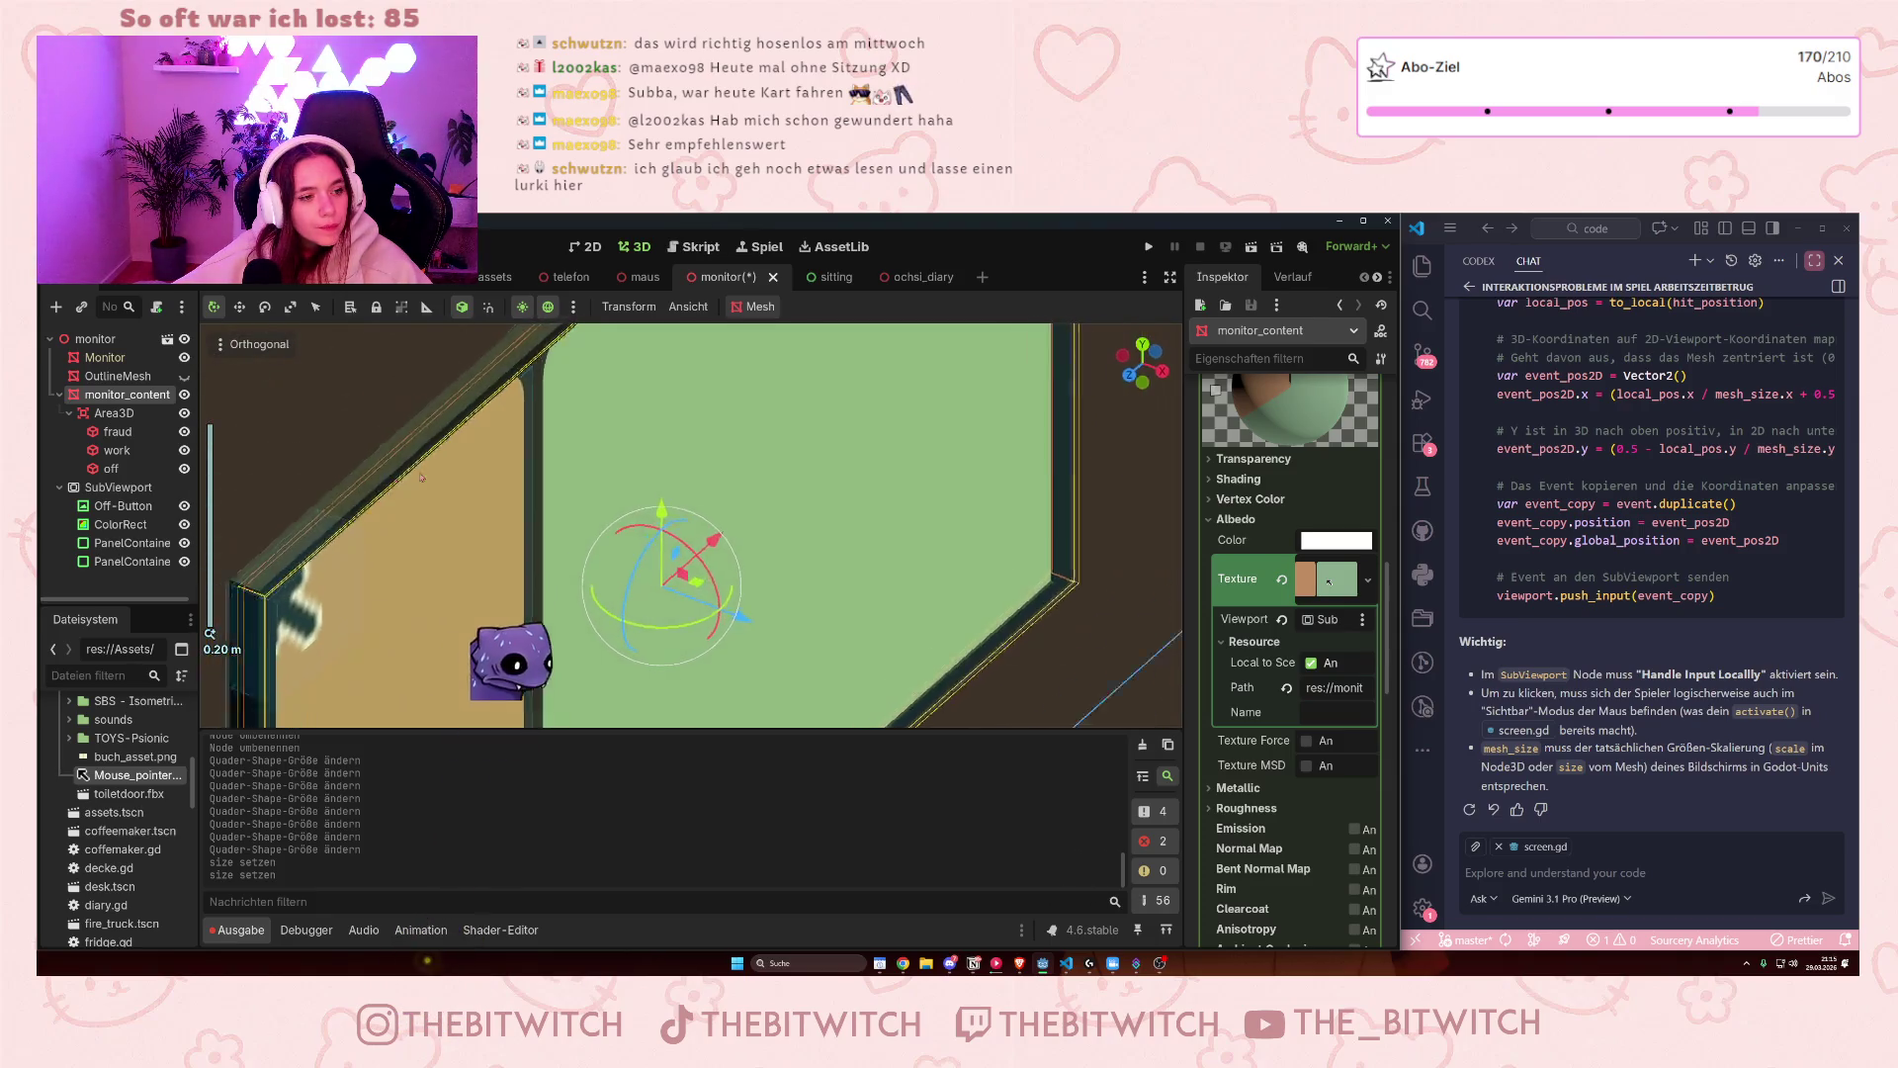
scroll(336, 479, "left", 5)
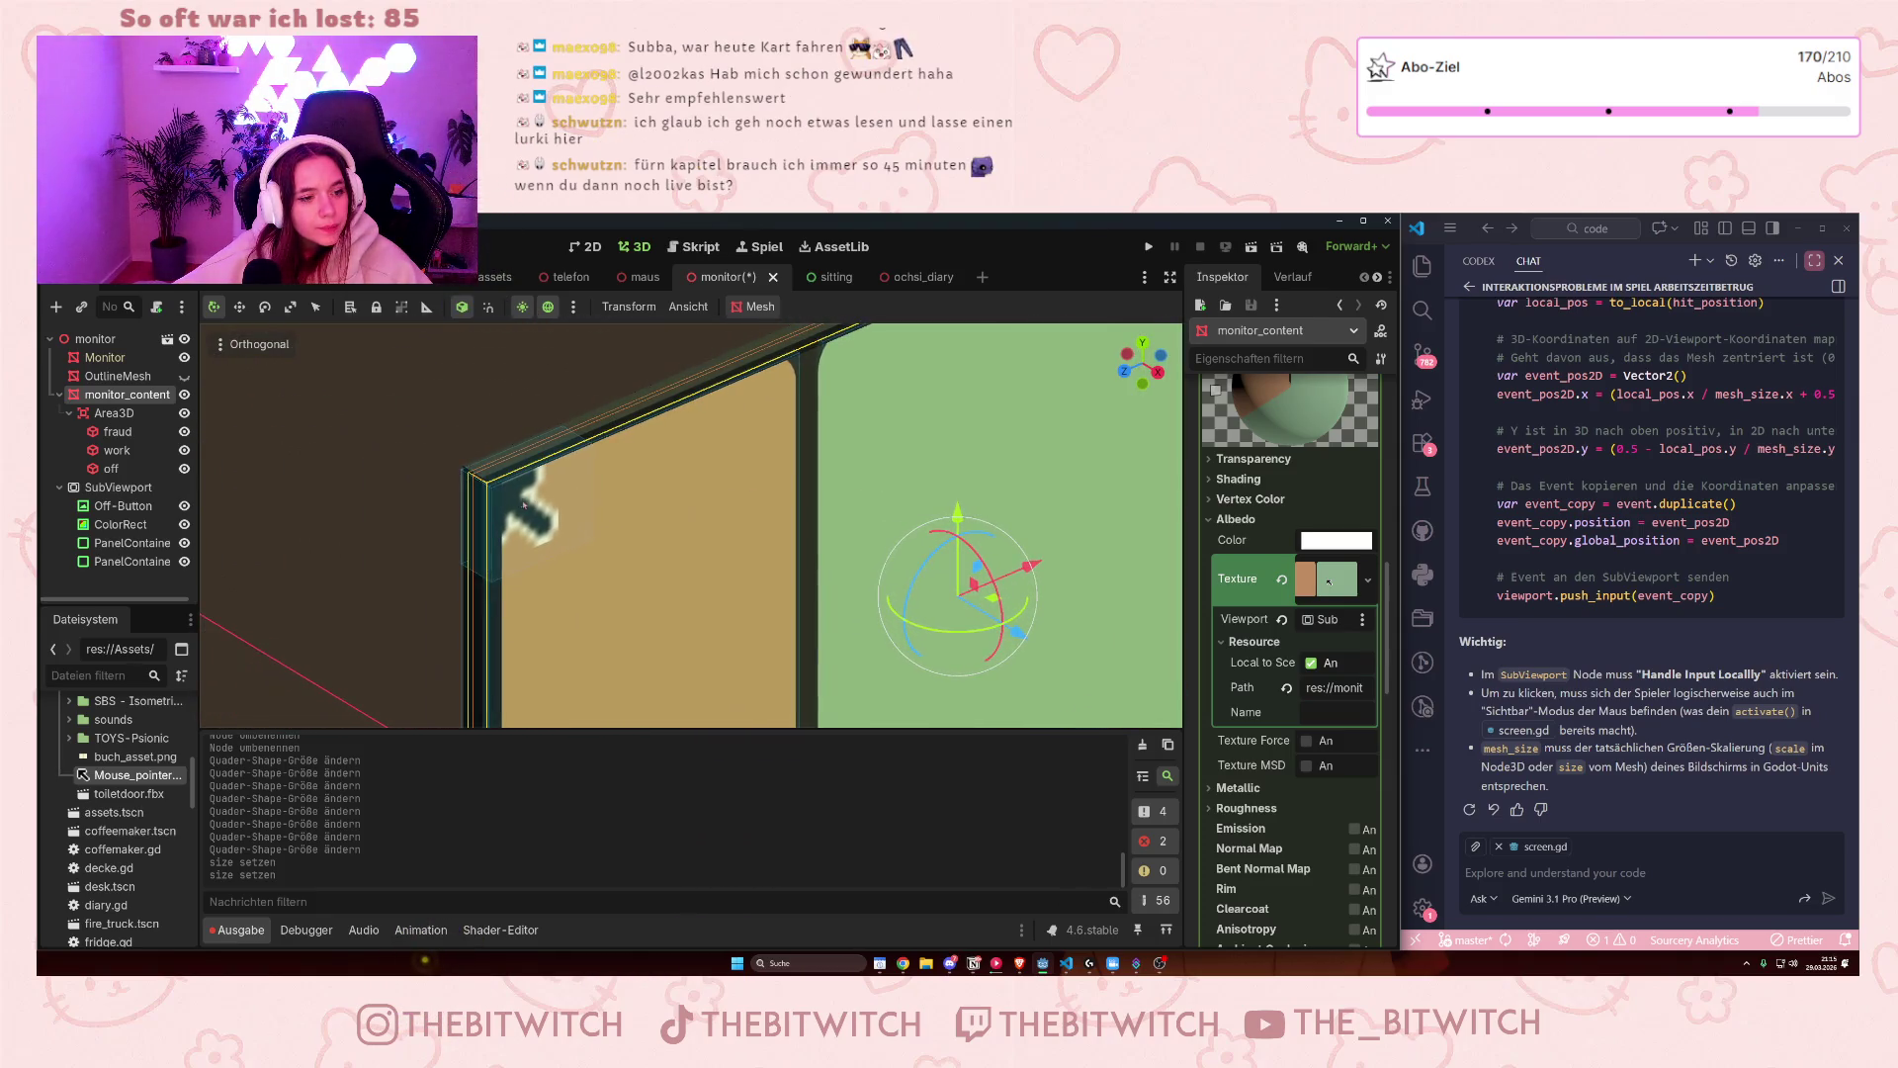
left_click(111, 468)
scroll(356, 483, "up", 3)
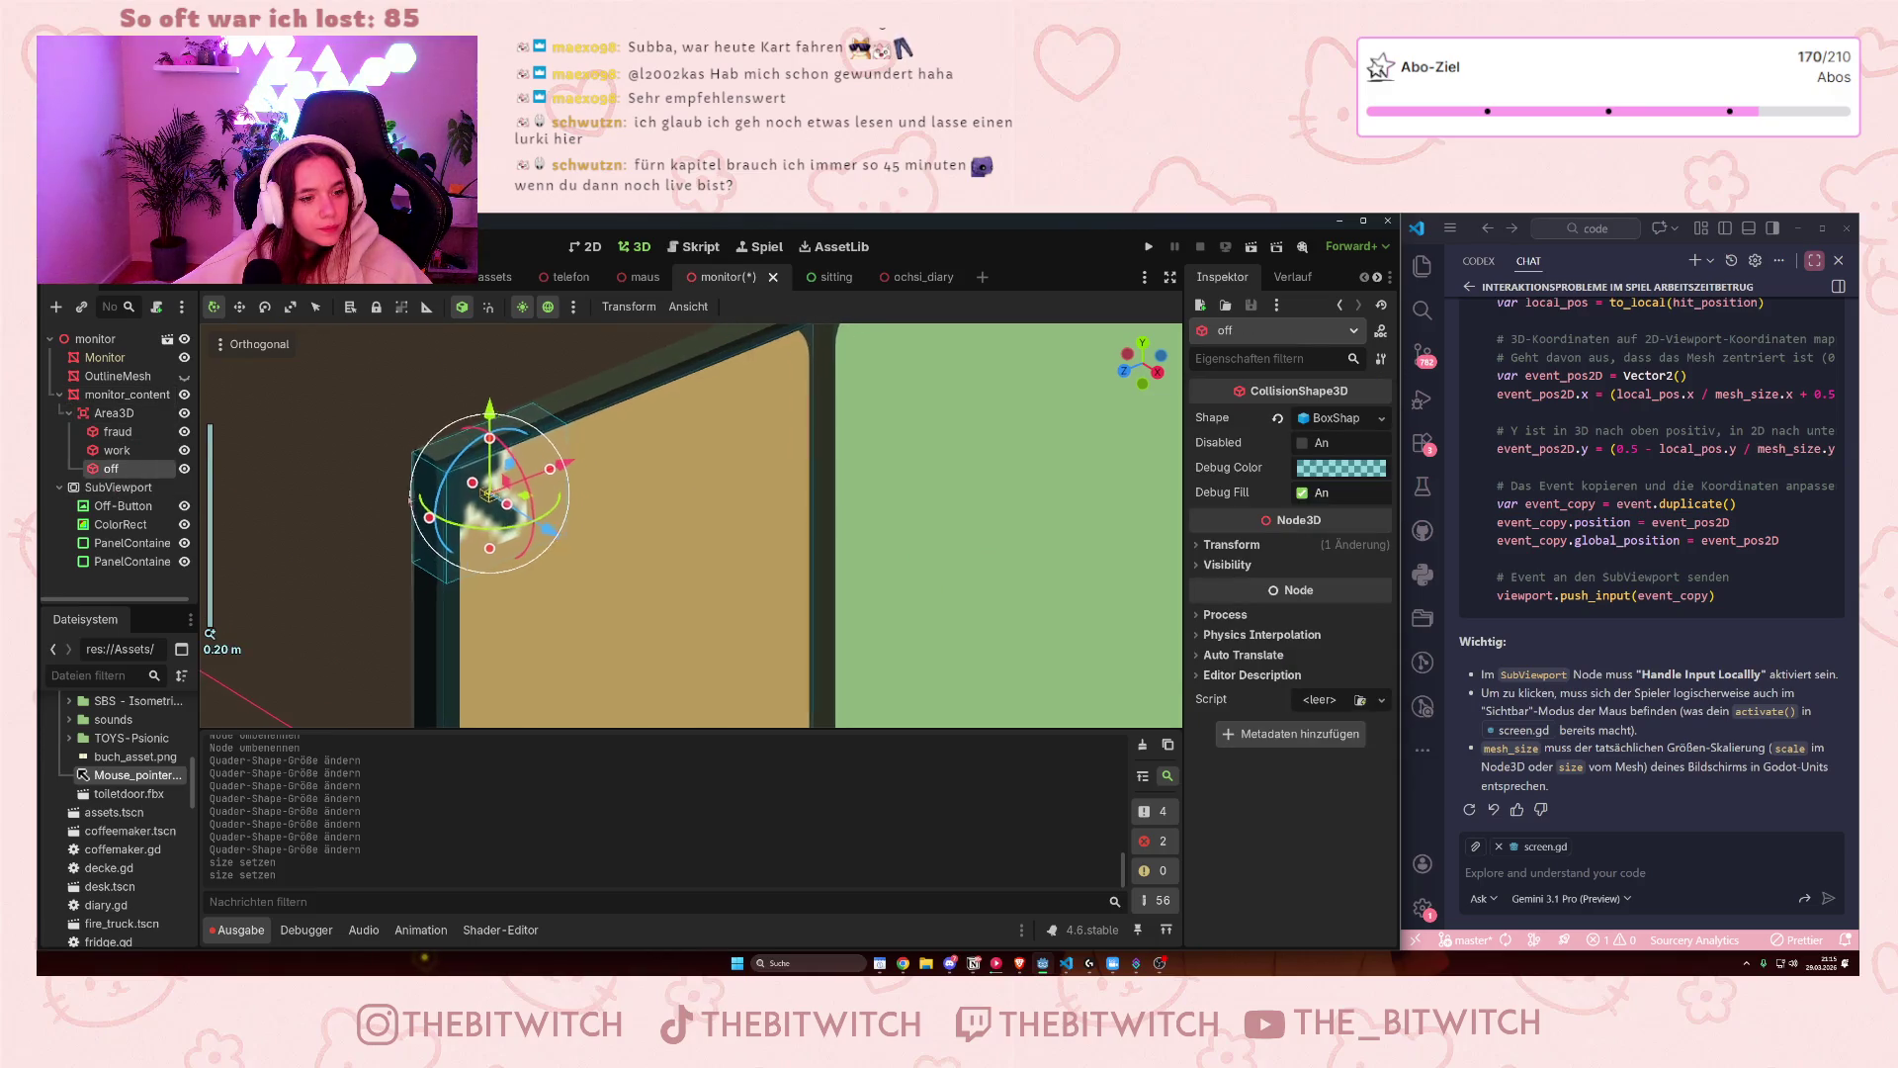
- Shrink the off box to about 0.073 × 0.138, undoing an accidental rotation
scroll(438, 580, "down", 5)
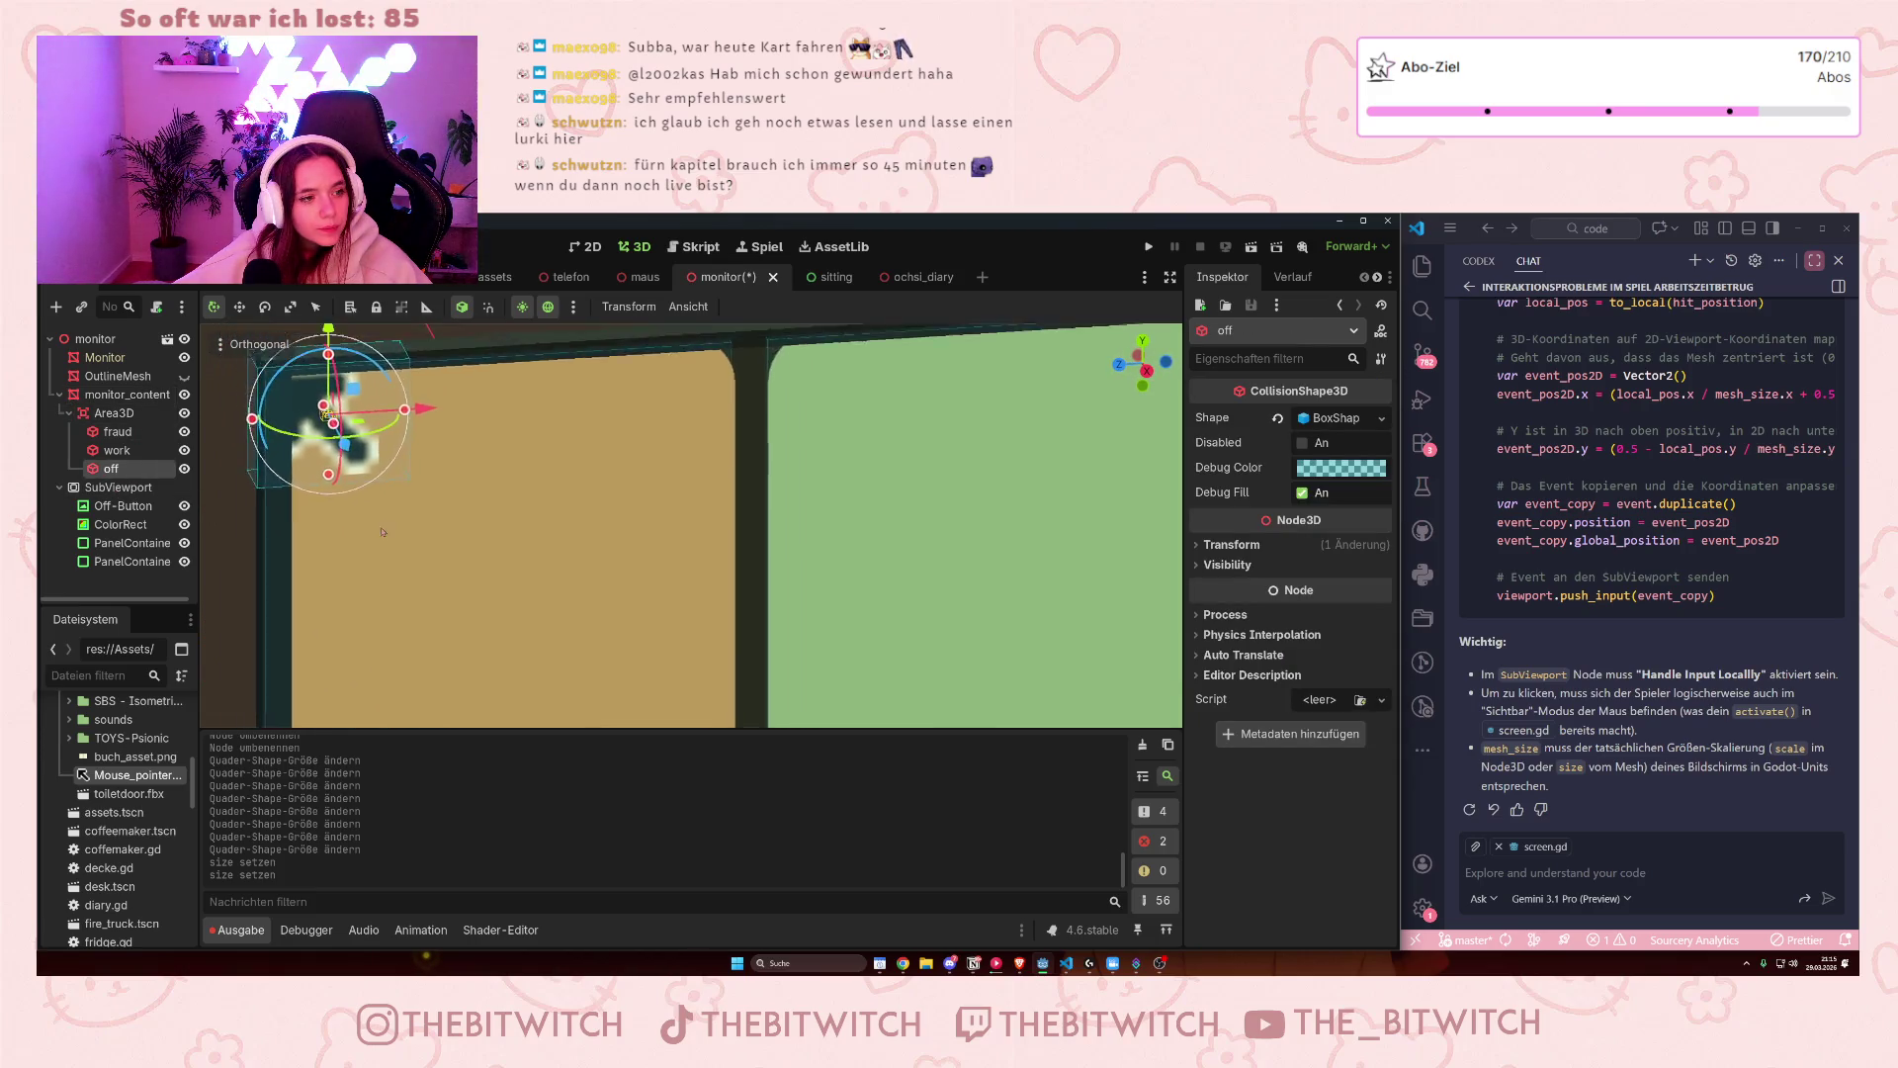
left_click_drag(406, 540, 406, 535)
left_click_drag(481, 472, 391, 478)
key("ctrl+z")
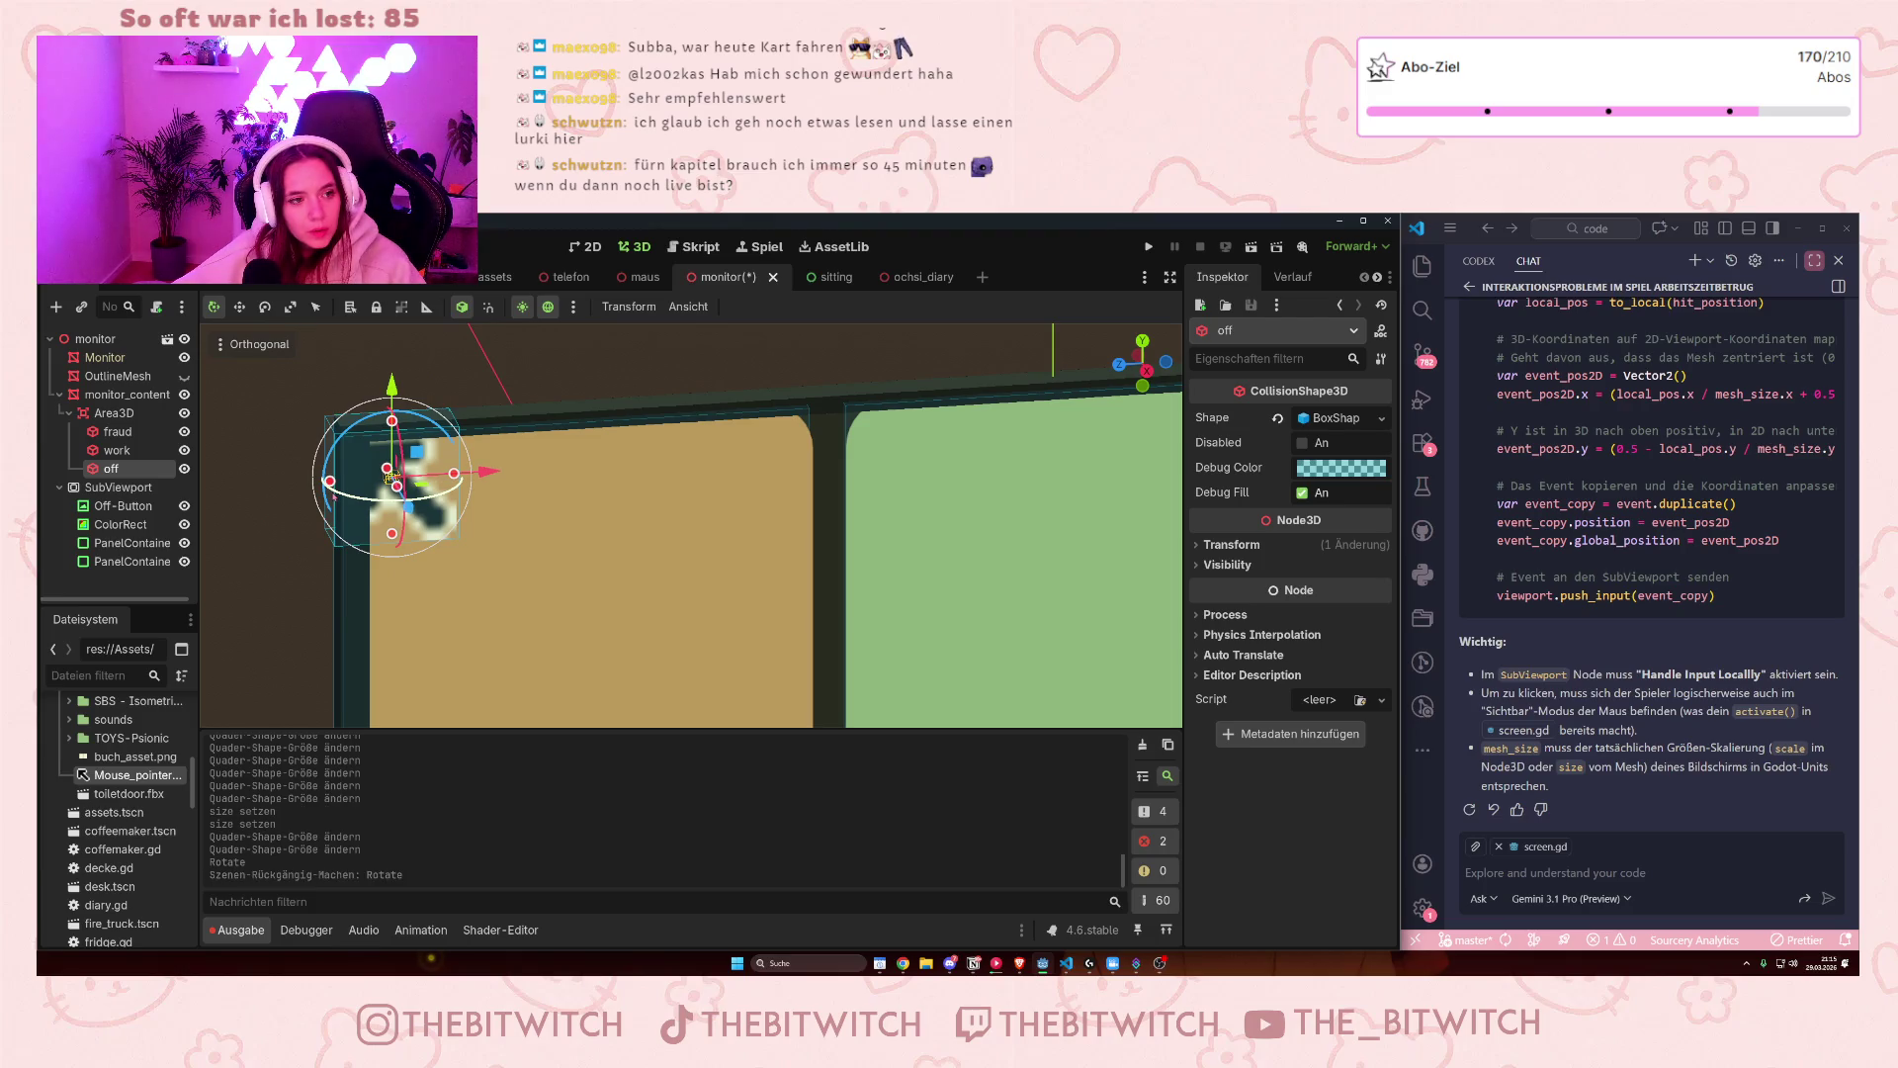
left_click_drag(392, 479, 402, 478)
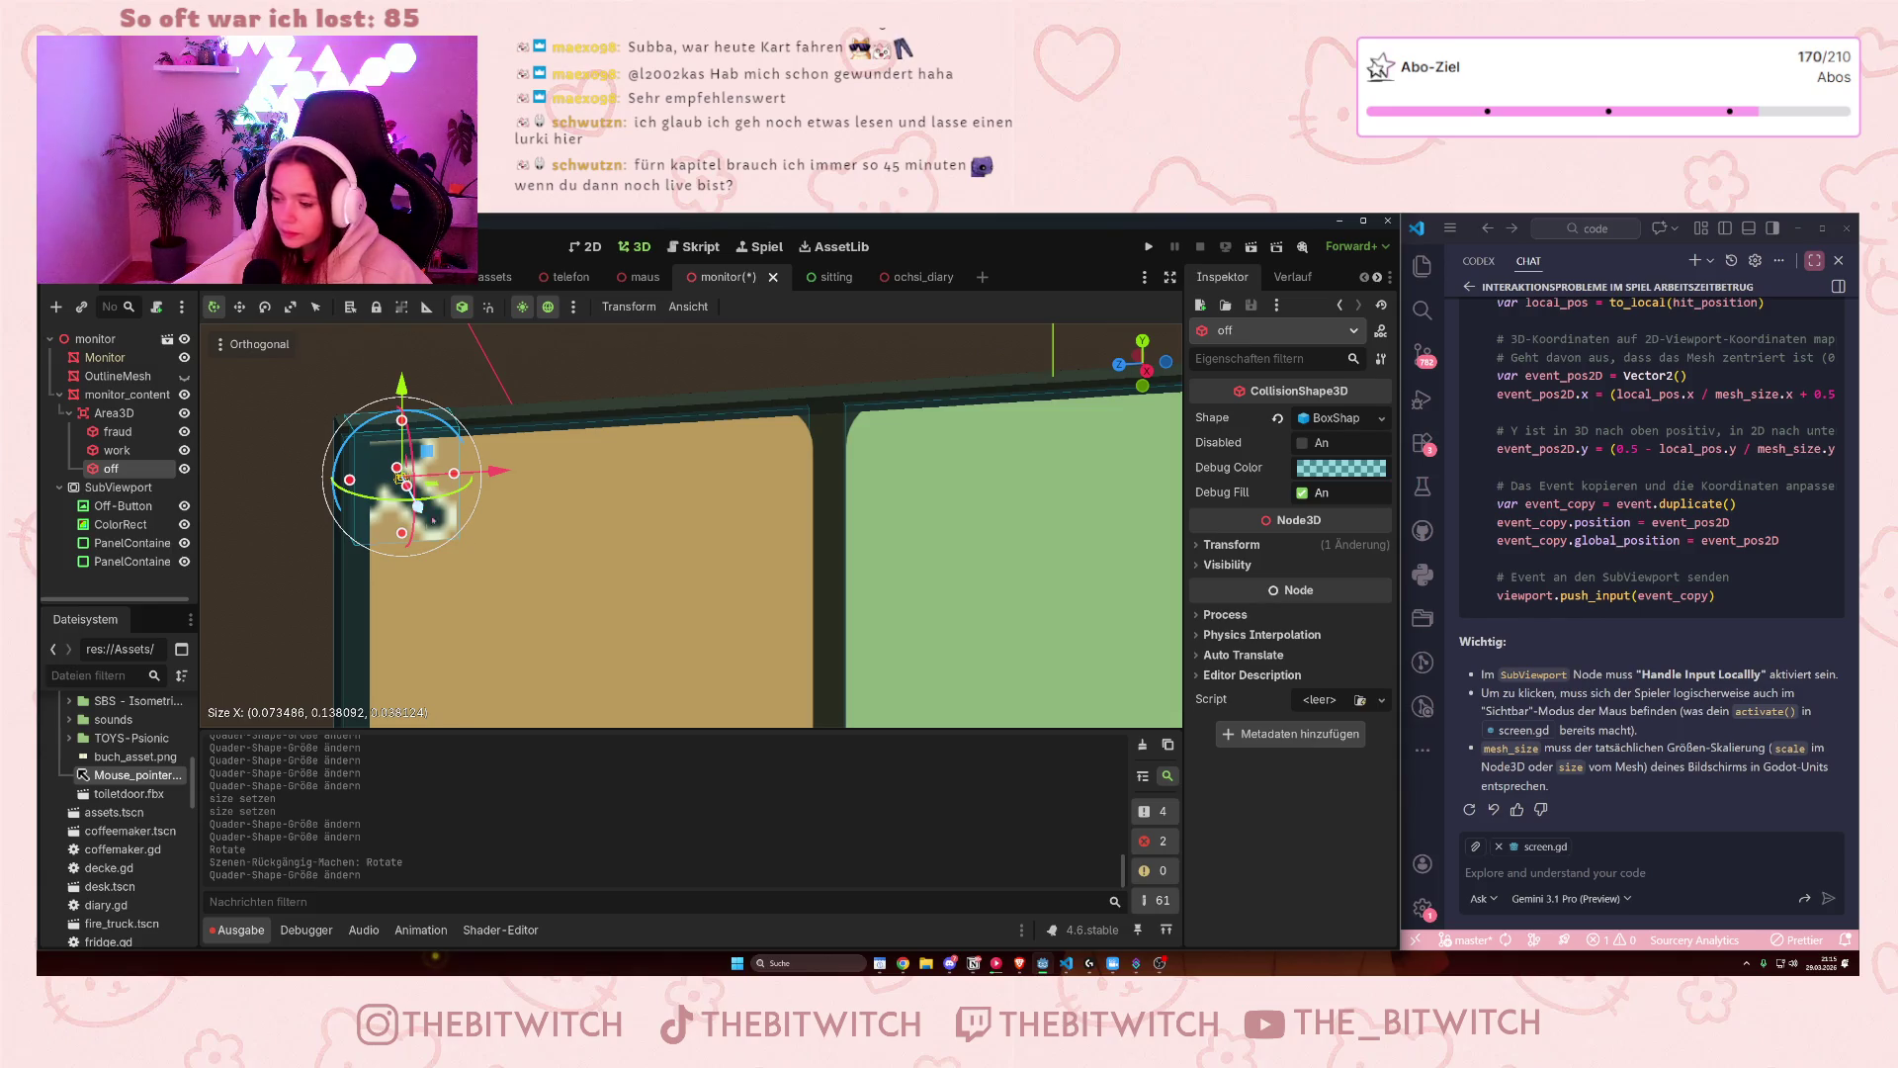
scroll(372, 665, "down", 3)
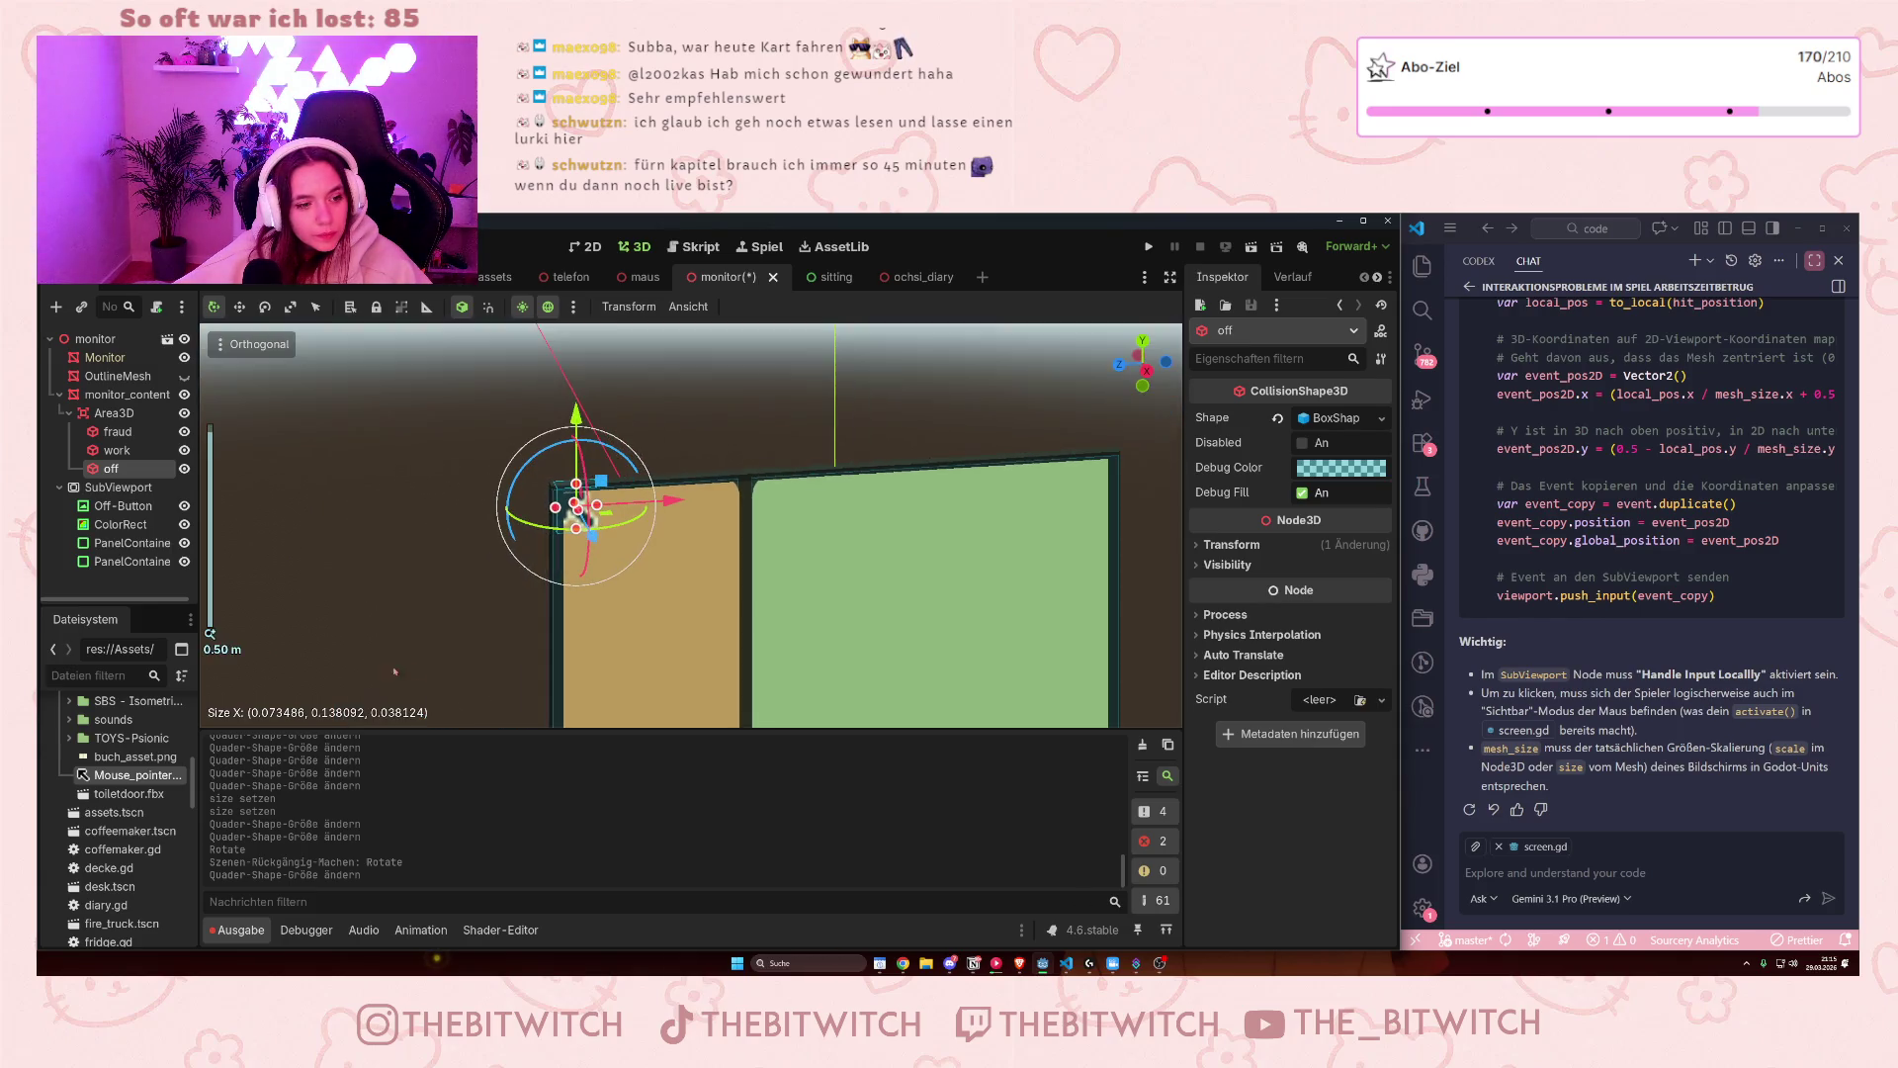
left_click(567, 679)
scroll(567, 679, "up", 2)
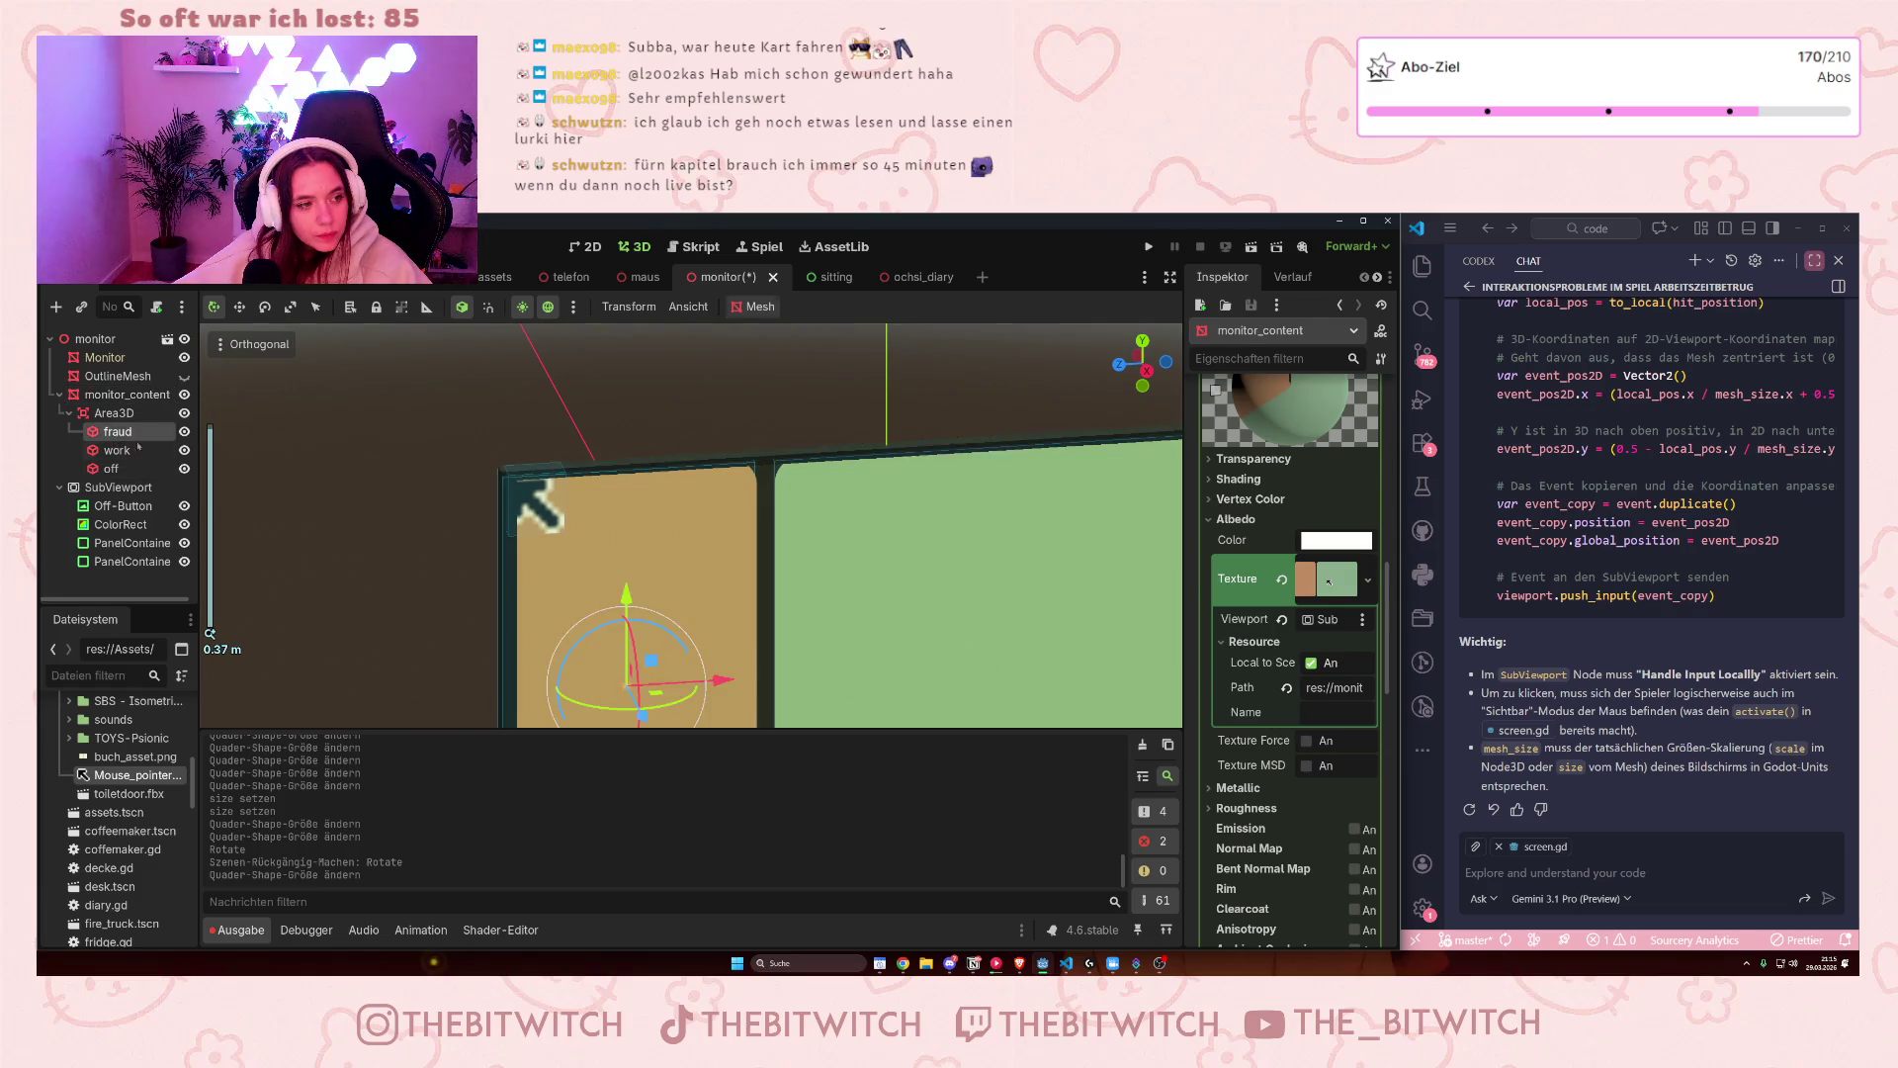
- Narrow the fraud box from its left side to about 0.323 wide
scroll(555, 621, "down", 2)
left_click_drag(551, 649, 554, 649)
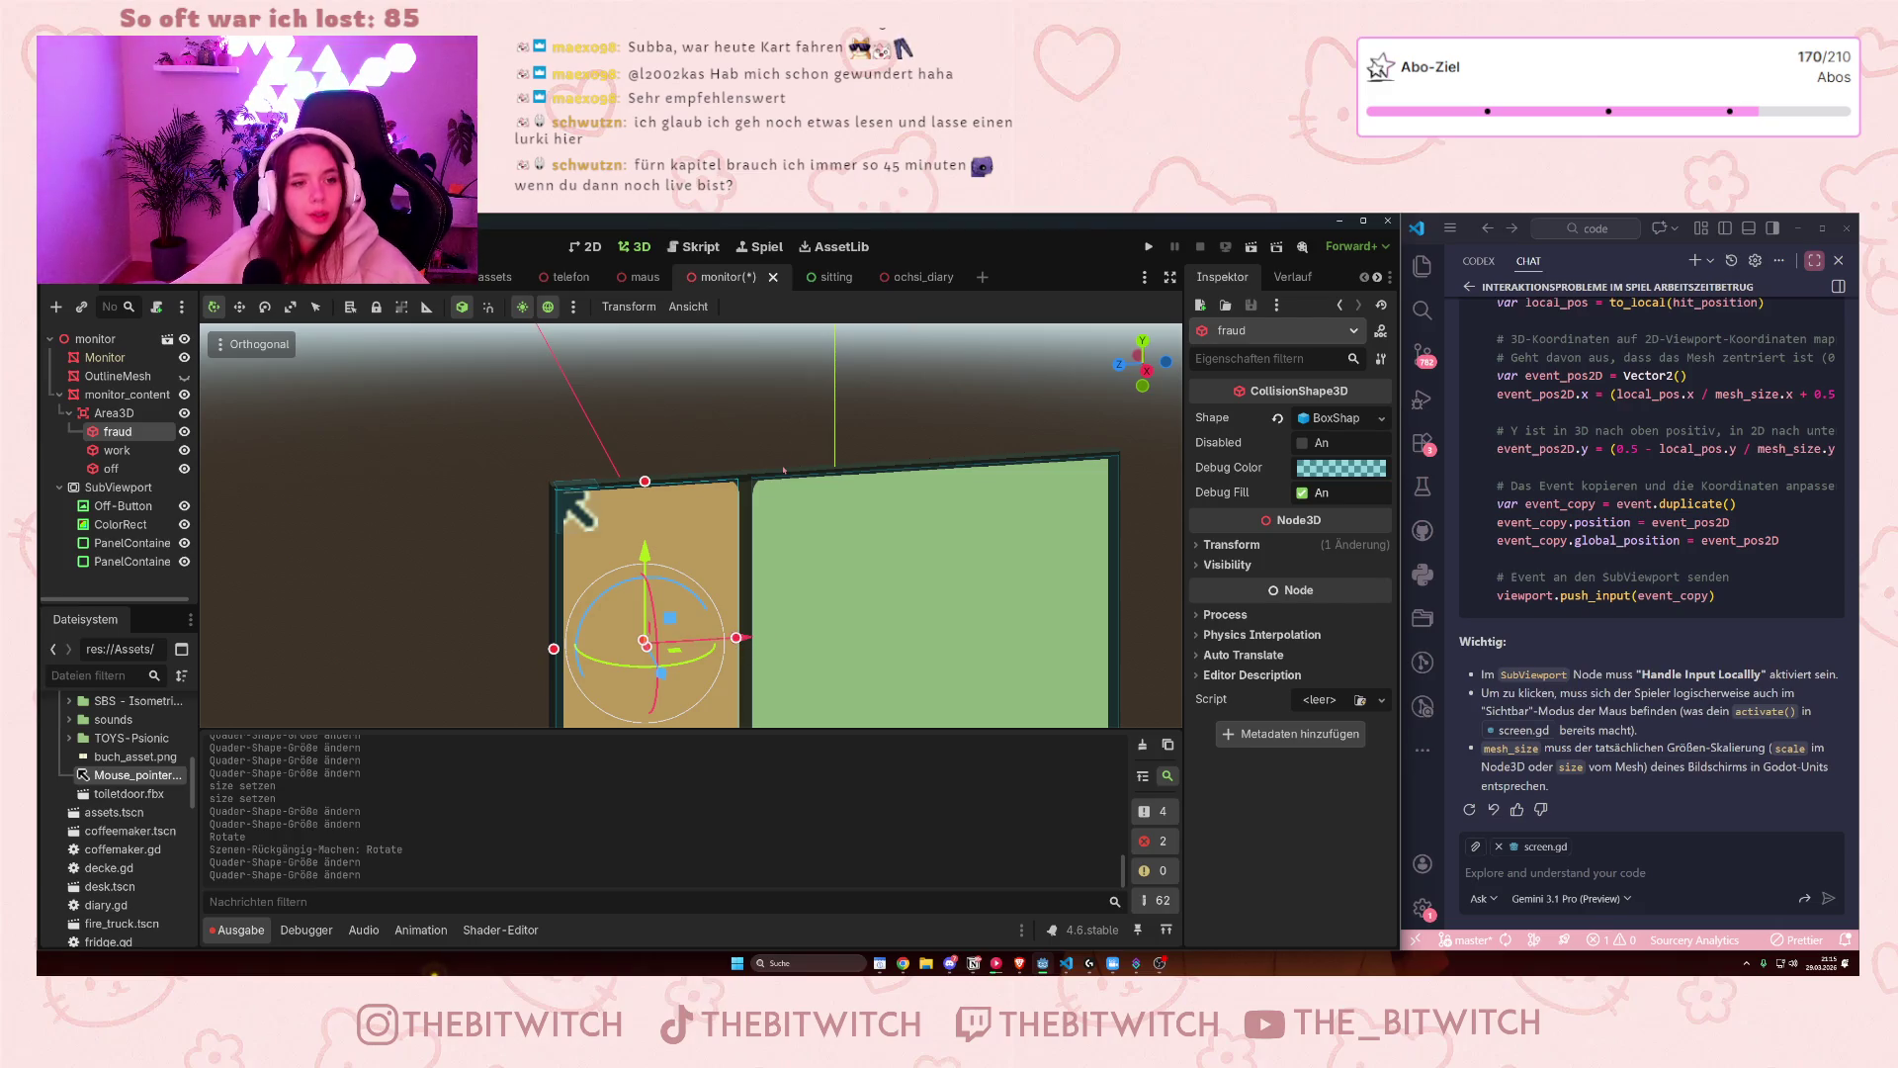
- Save the monitor scene, then widen the off box leftward to about 0.078 × 0.138
key("ctrl+s")
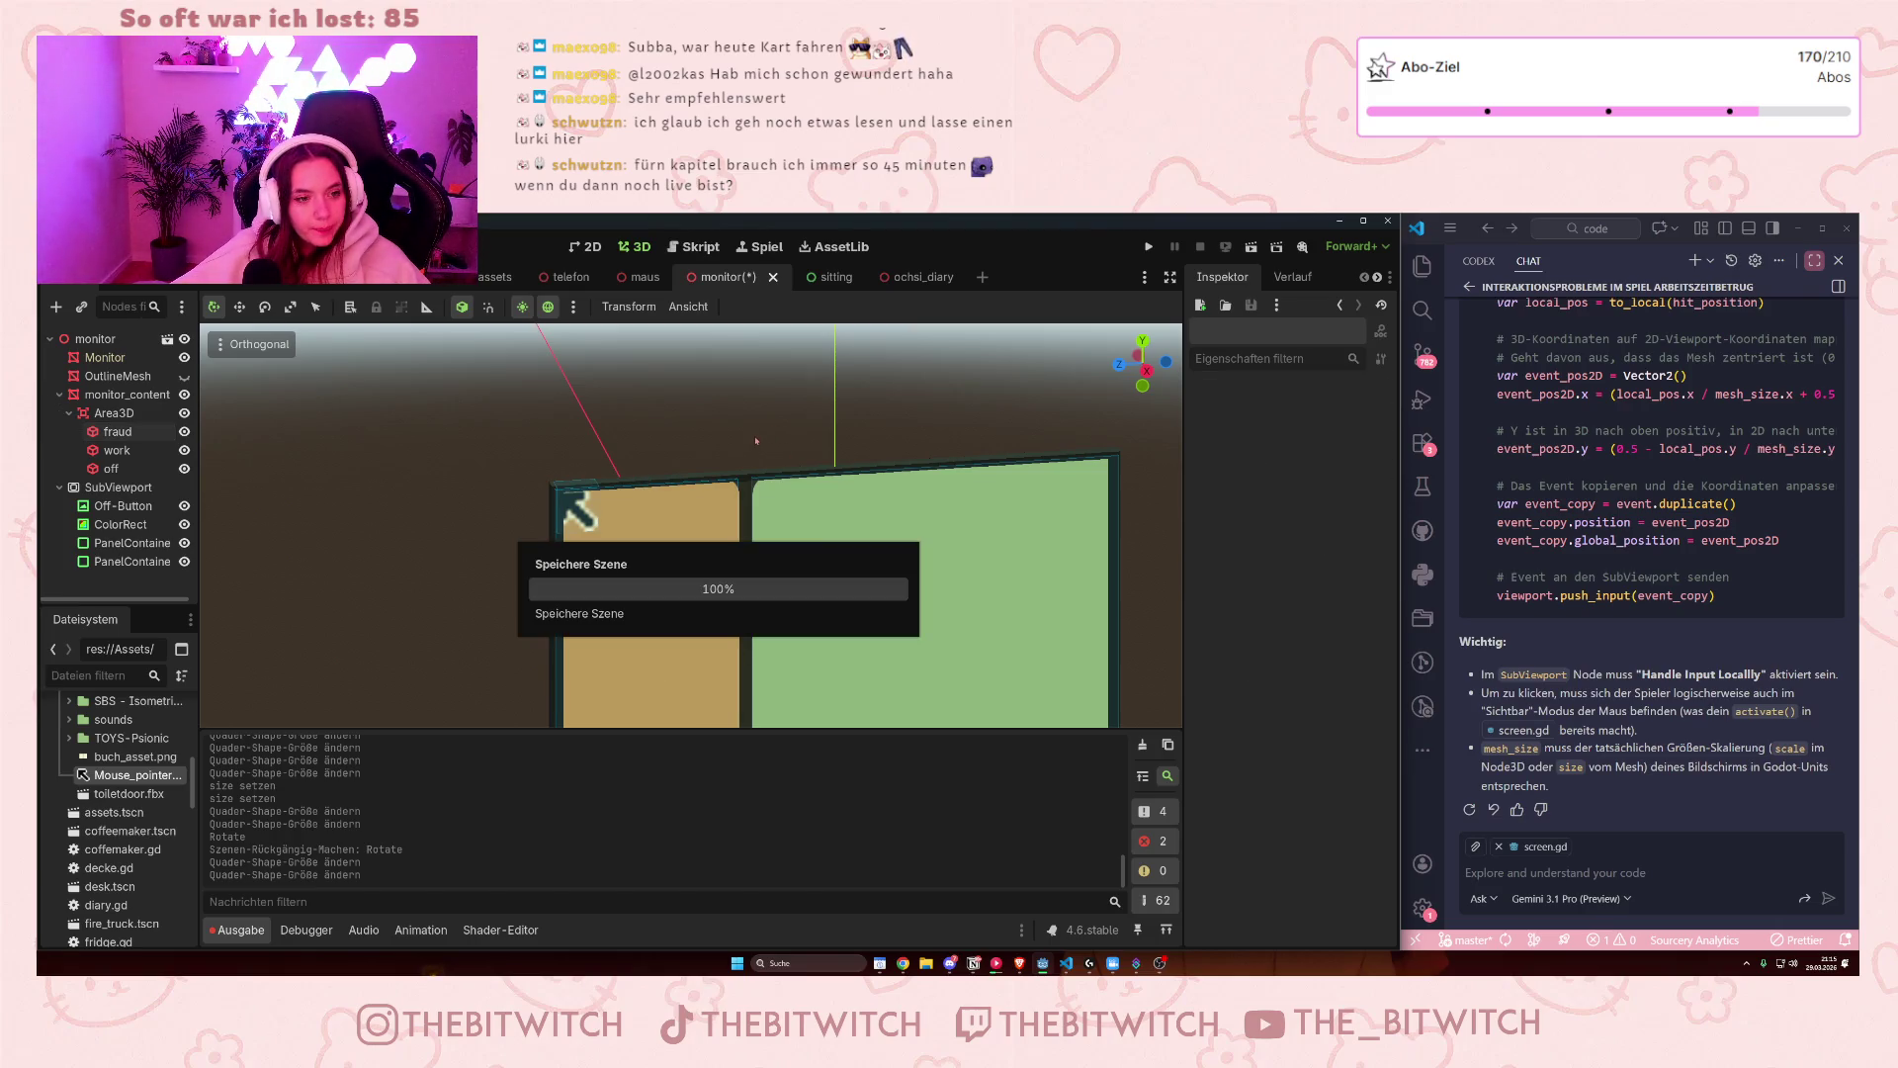
scroll(667, 544, "up", 3)
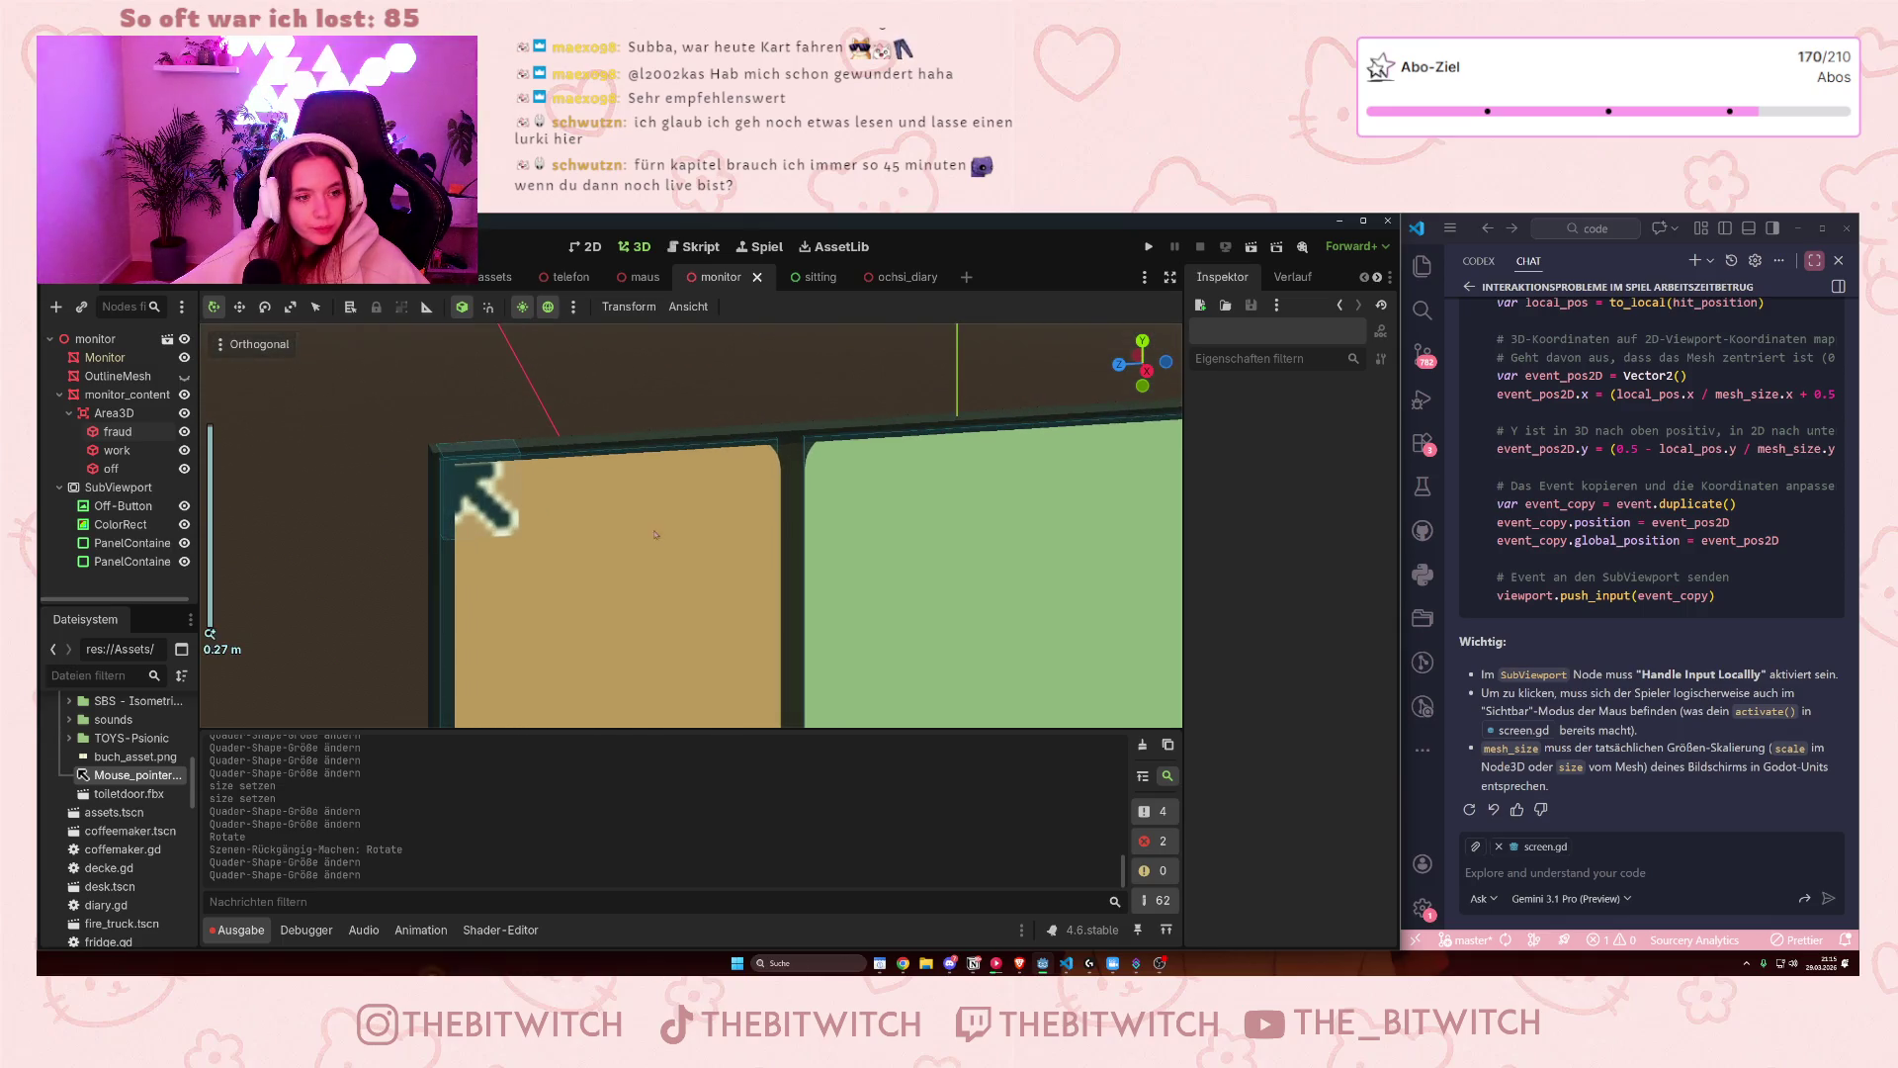
scroll(655, 535, "up", 3)
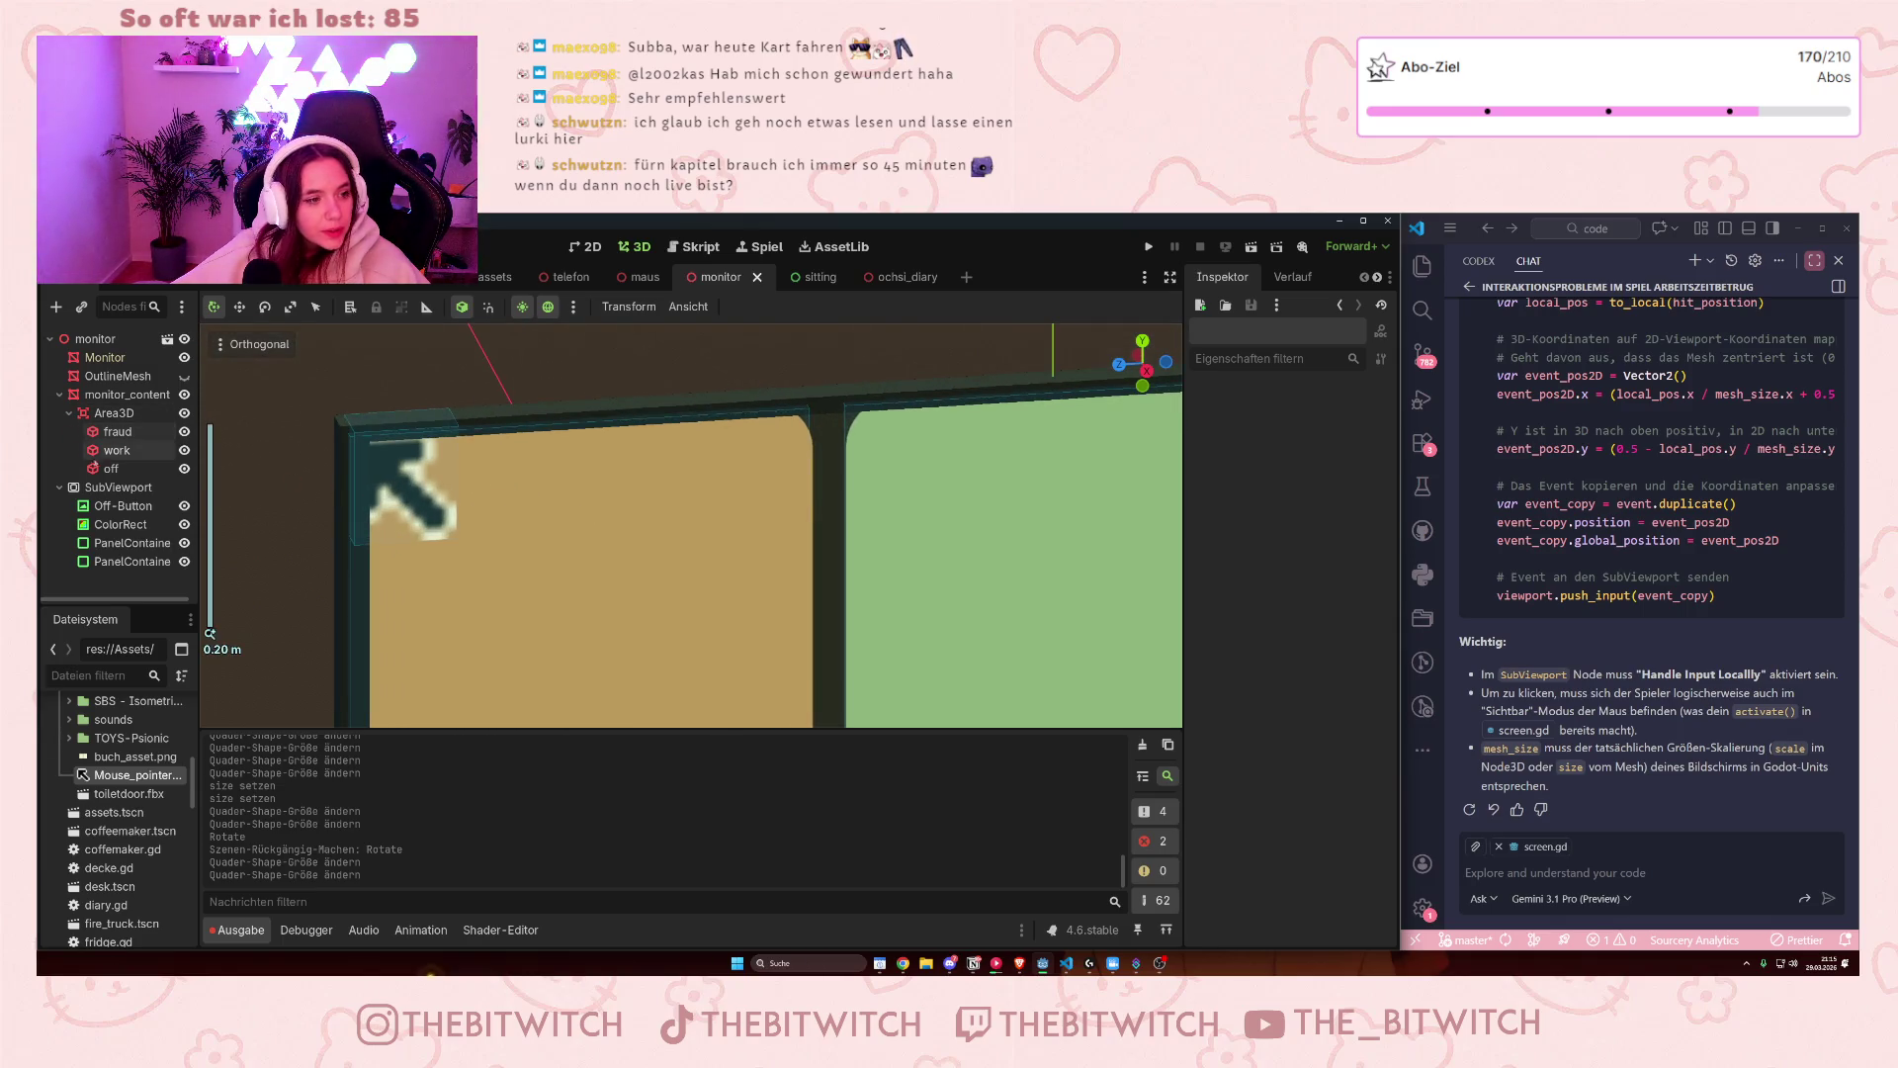
left_click(139, 470)
left_click_drag(350, 480, 343, 480)
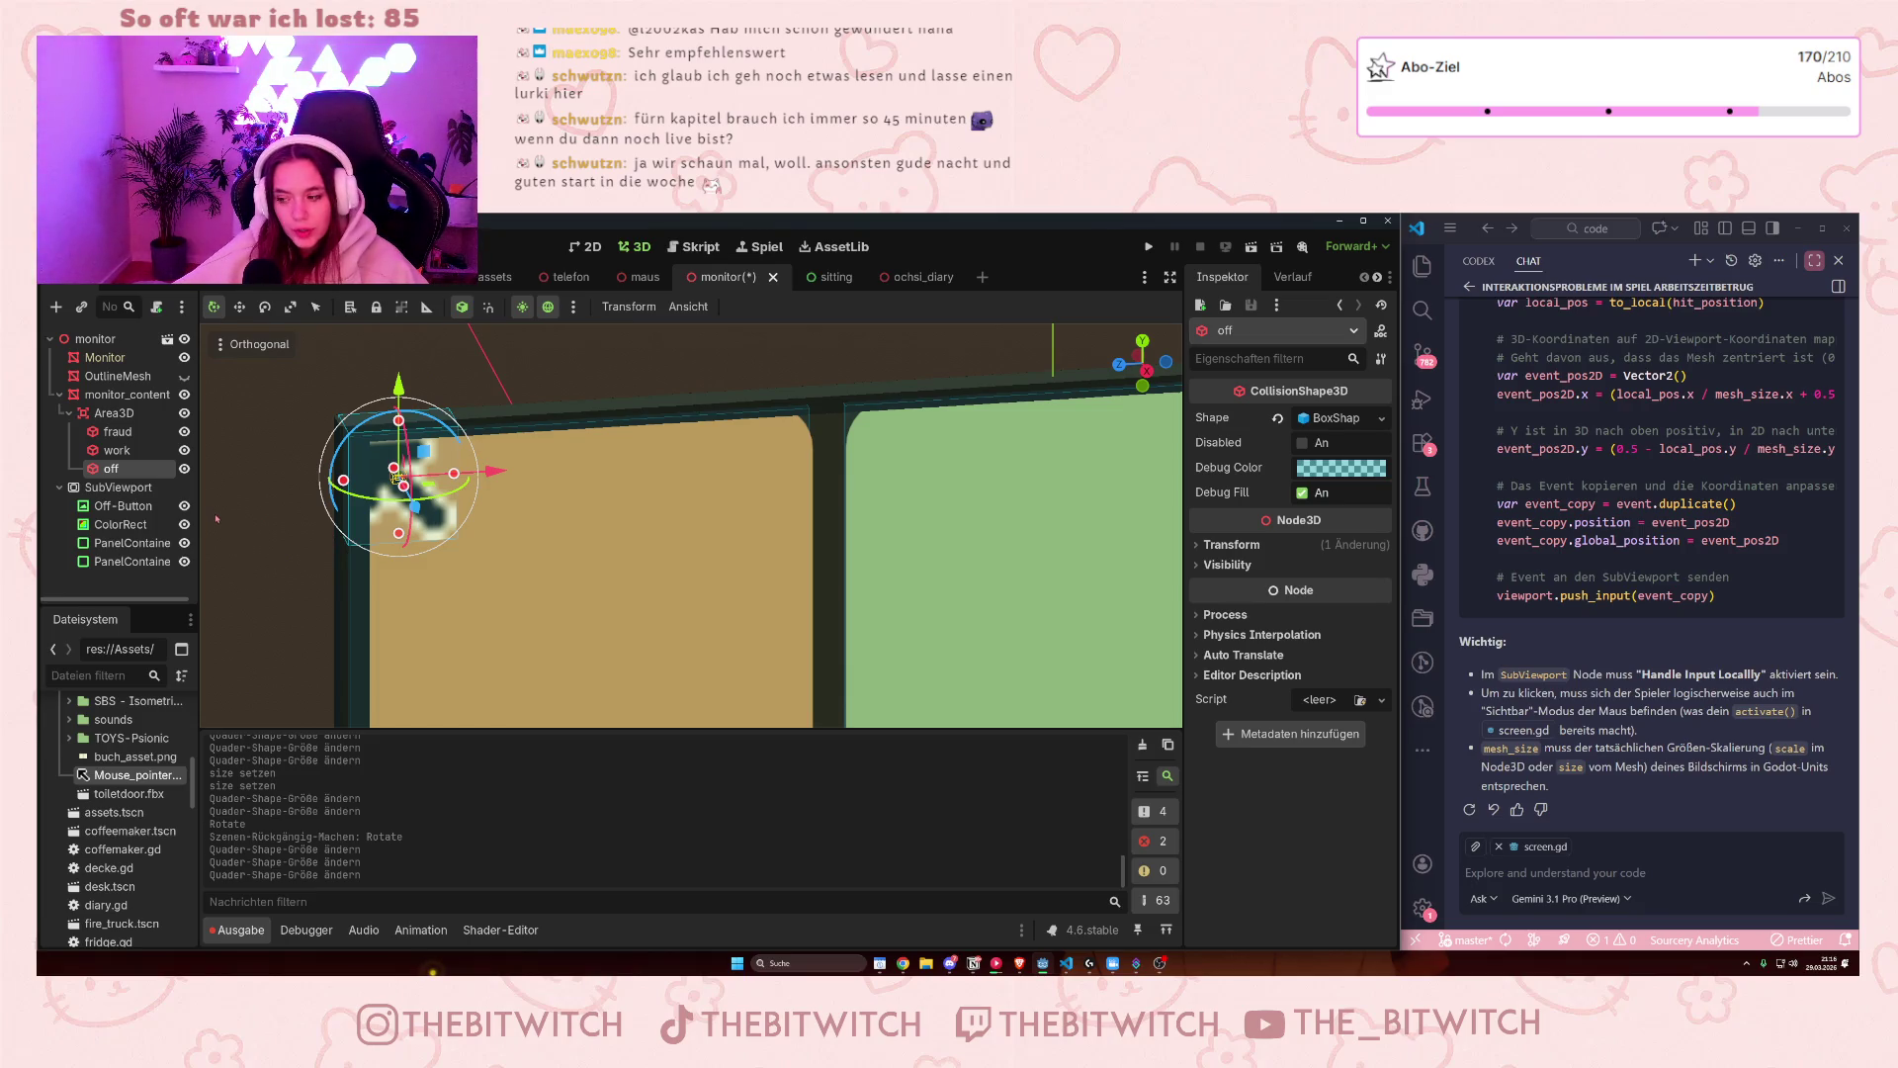
scroll(478, 467, "down", 3)
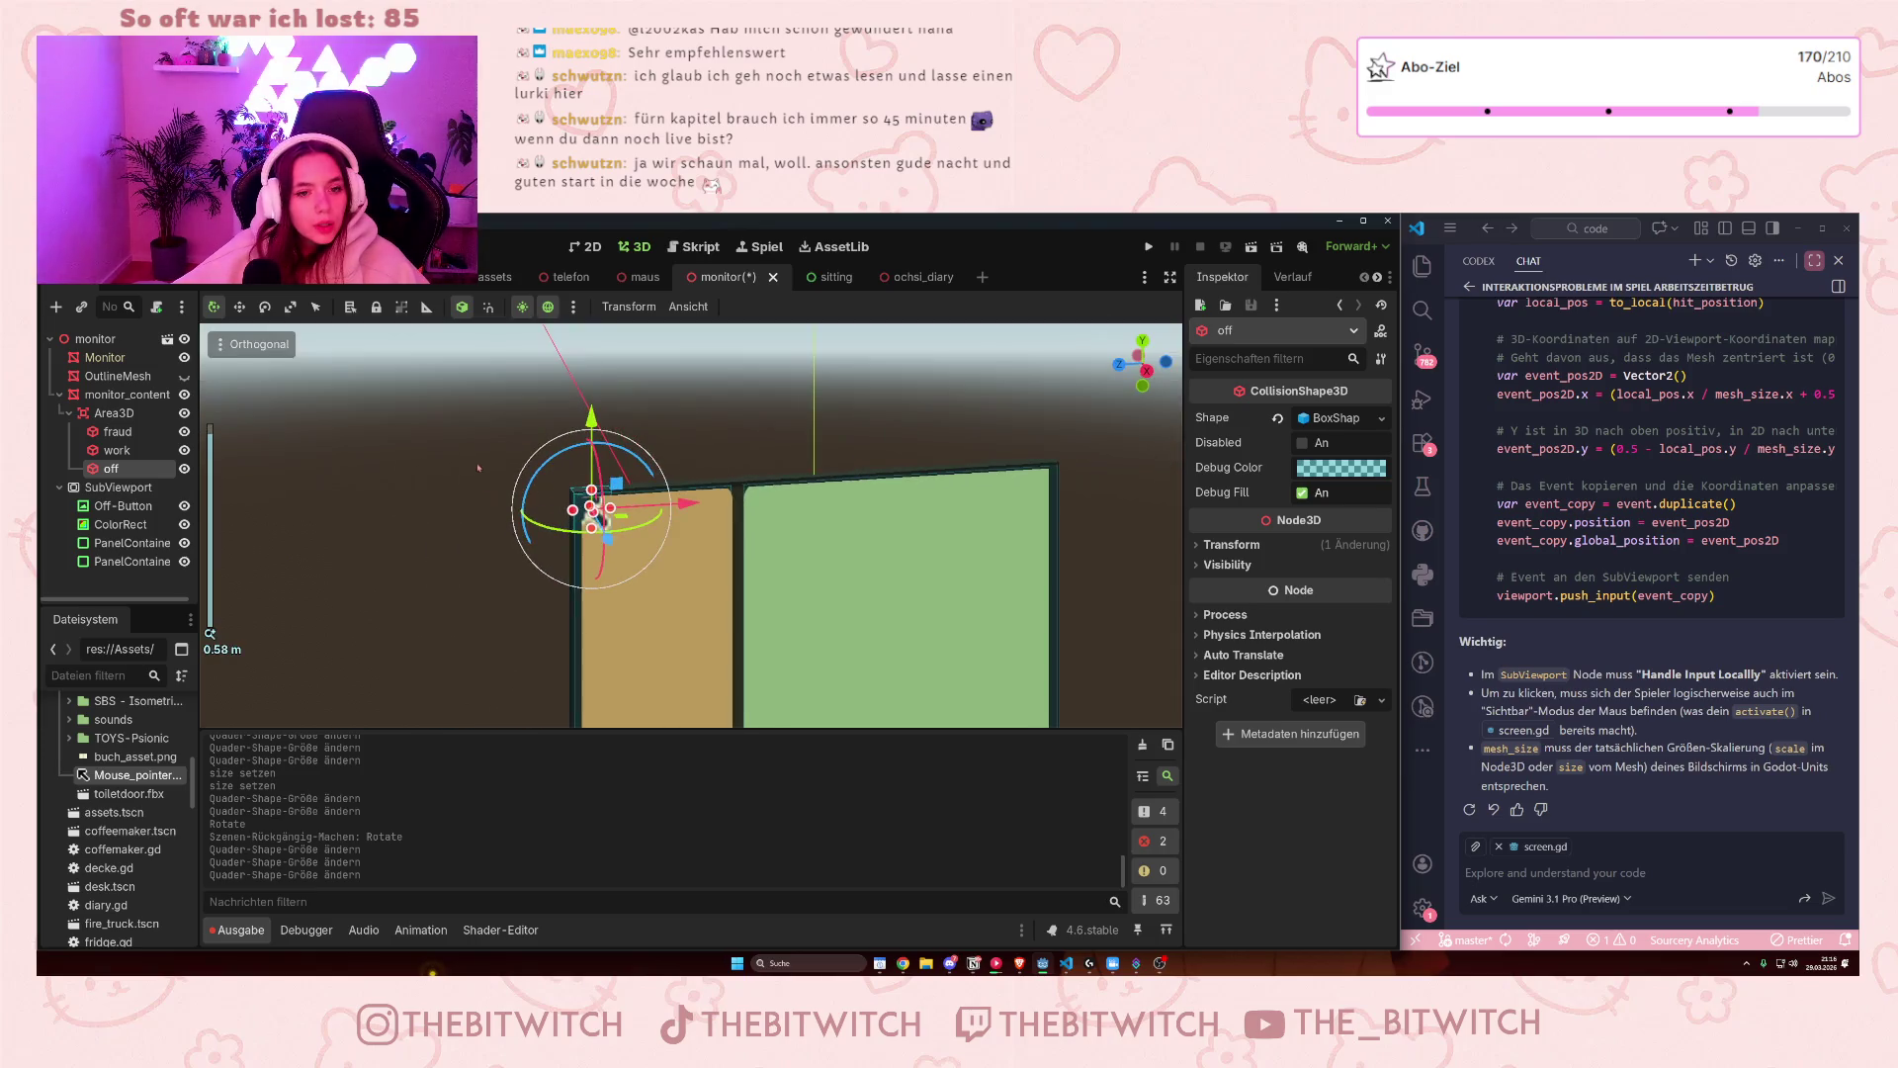
mouse_move(708, 529)
left_mouse_down()
mouse_move(852, 615)
mouse_move(743, 558)
left_mouse_up()
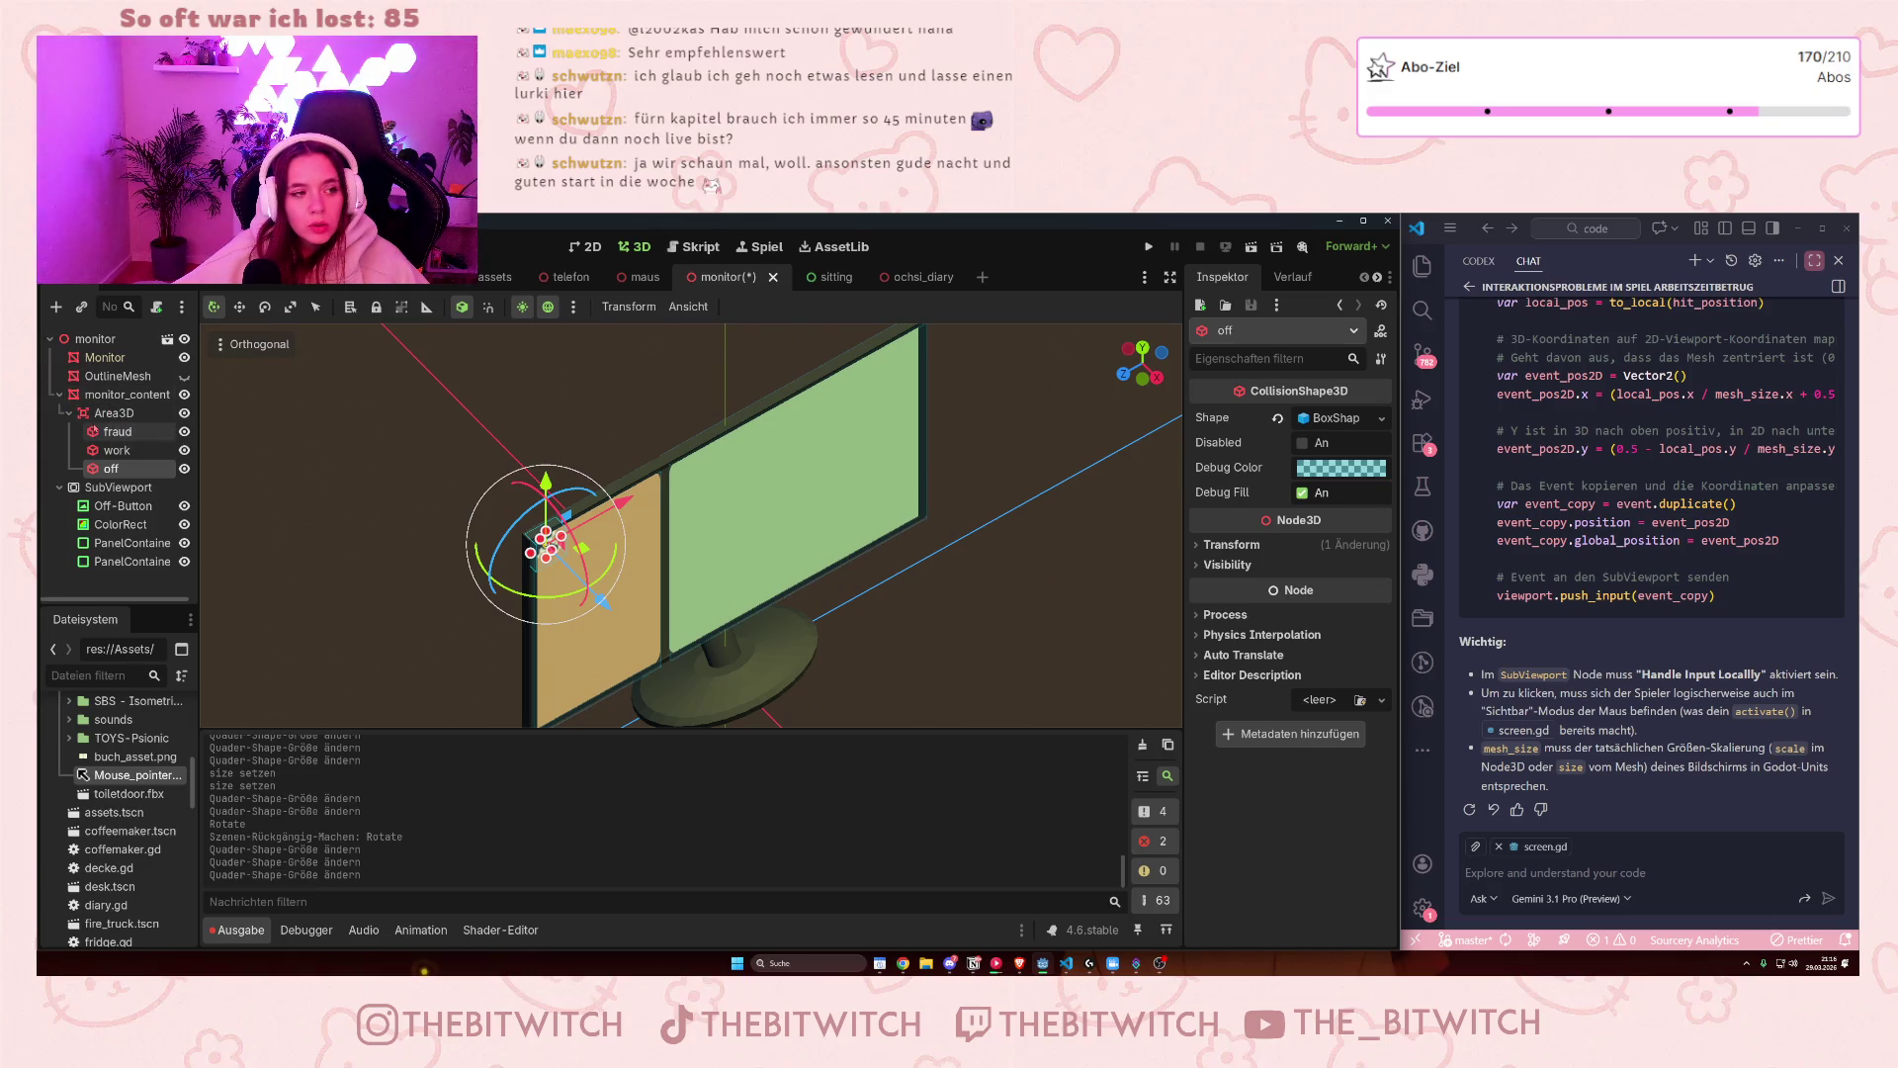
left_click(164, 398)
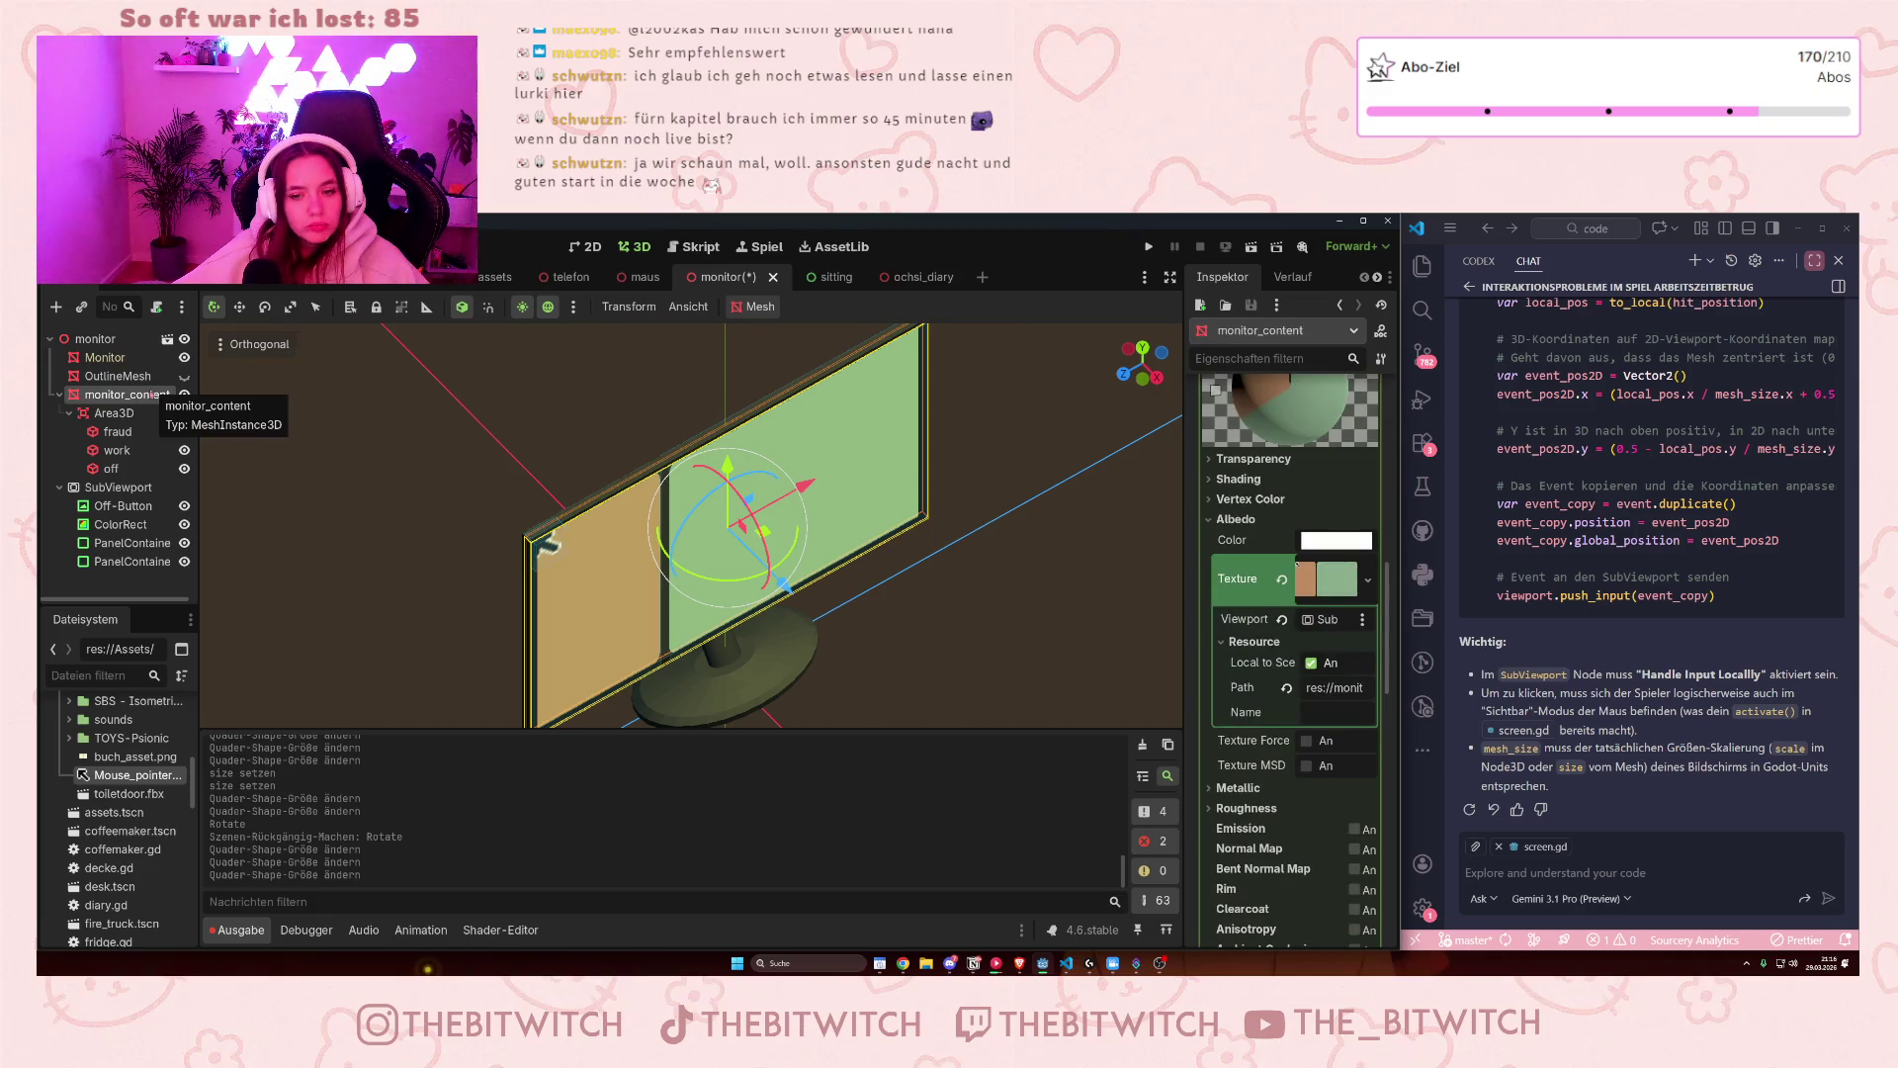
- Attach a new script, area_3d.gd, to the Area3D node
scroll(1531, 502, "up", 2)
scroll(1531, 501, "up", 3)
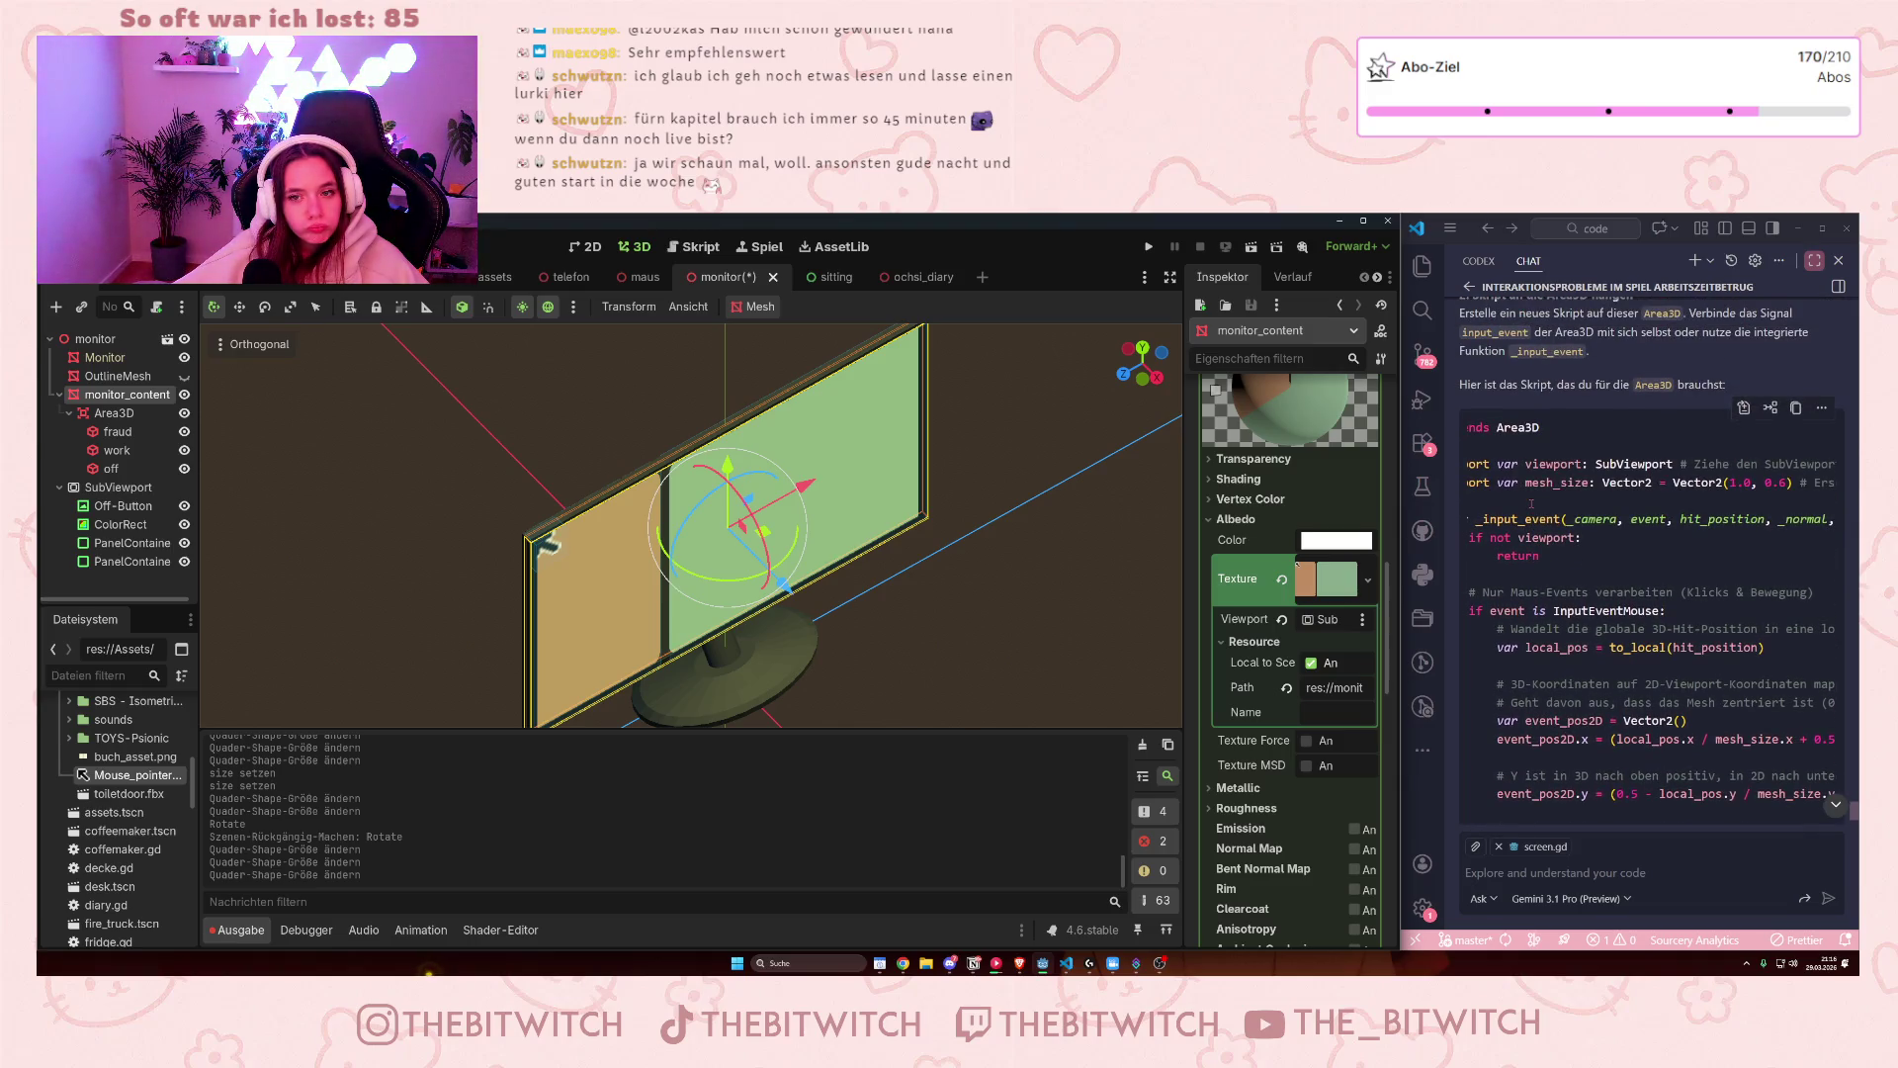
scroll(1531, 503, "down", 2)
left_click(114, 412)
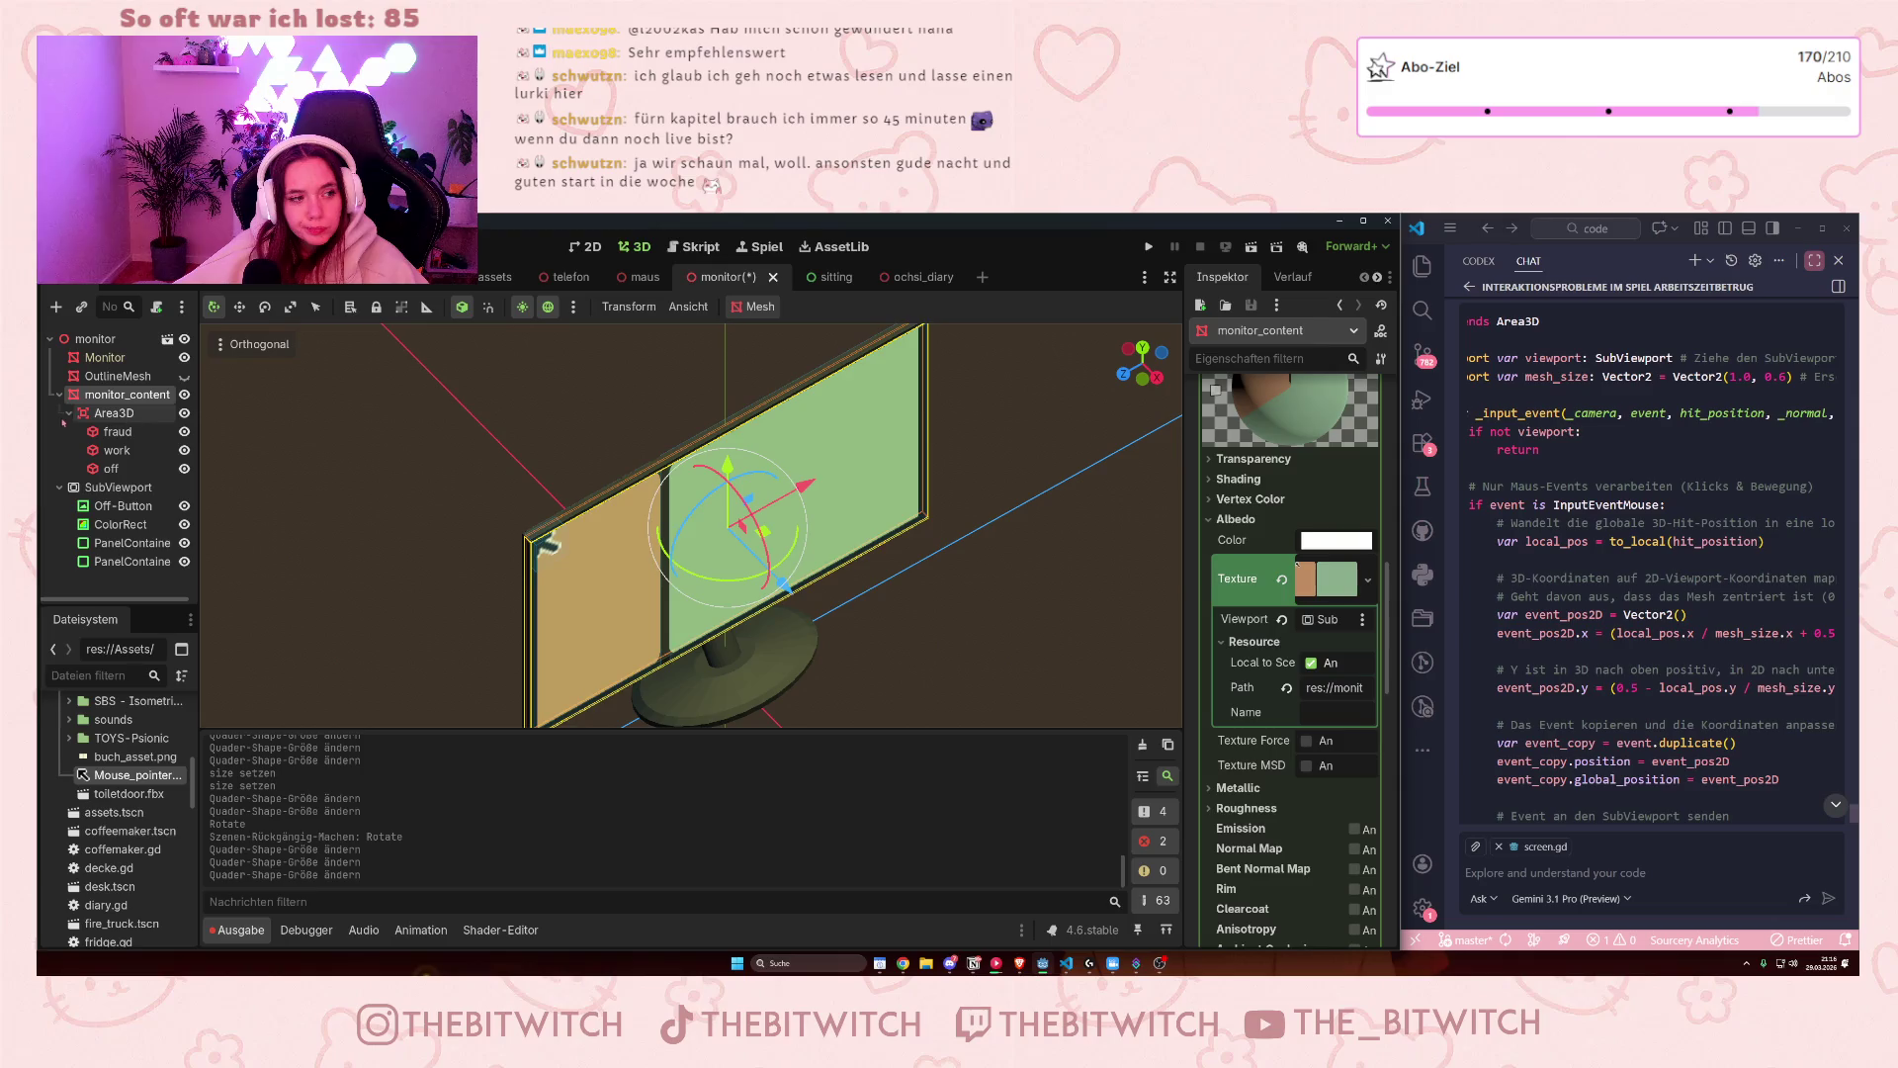
left_click(155, 309)
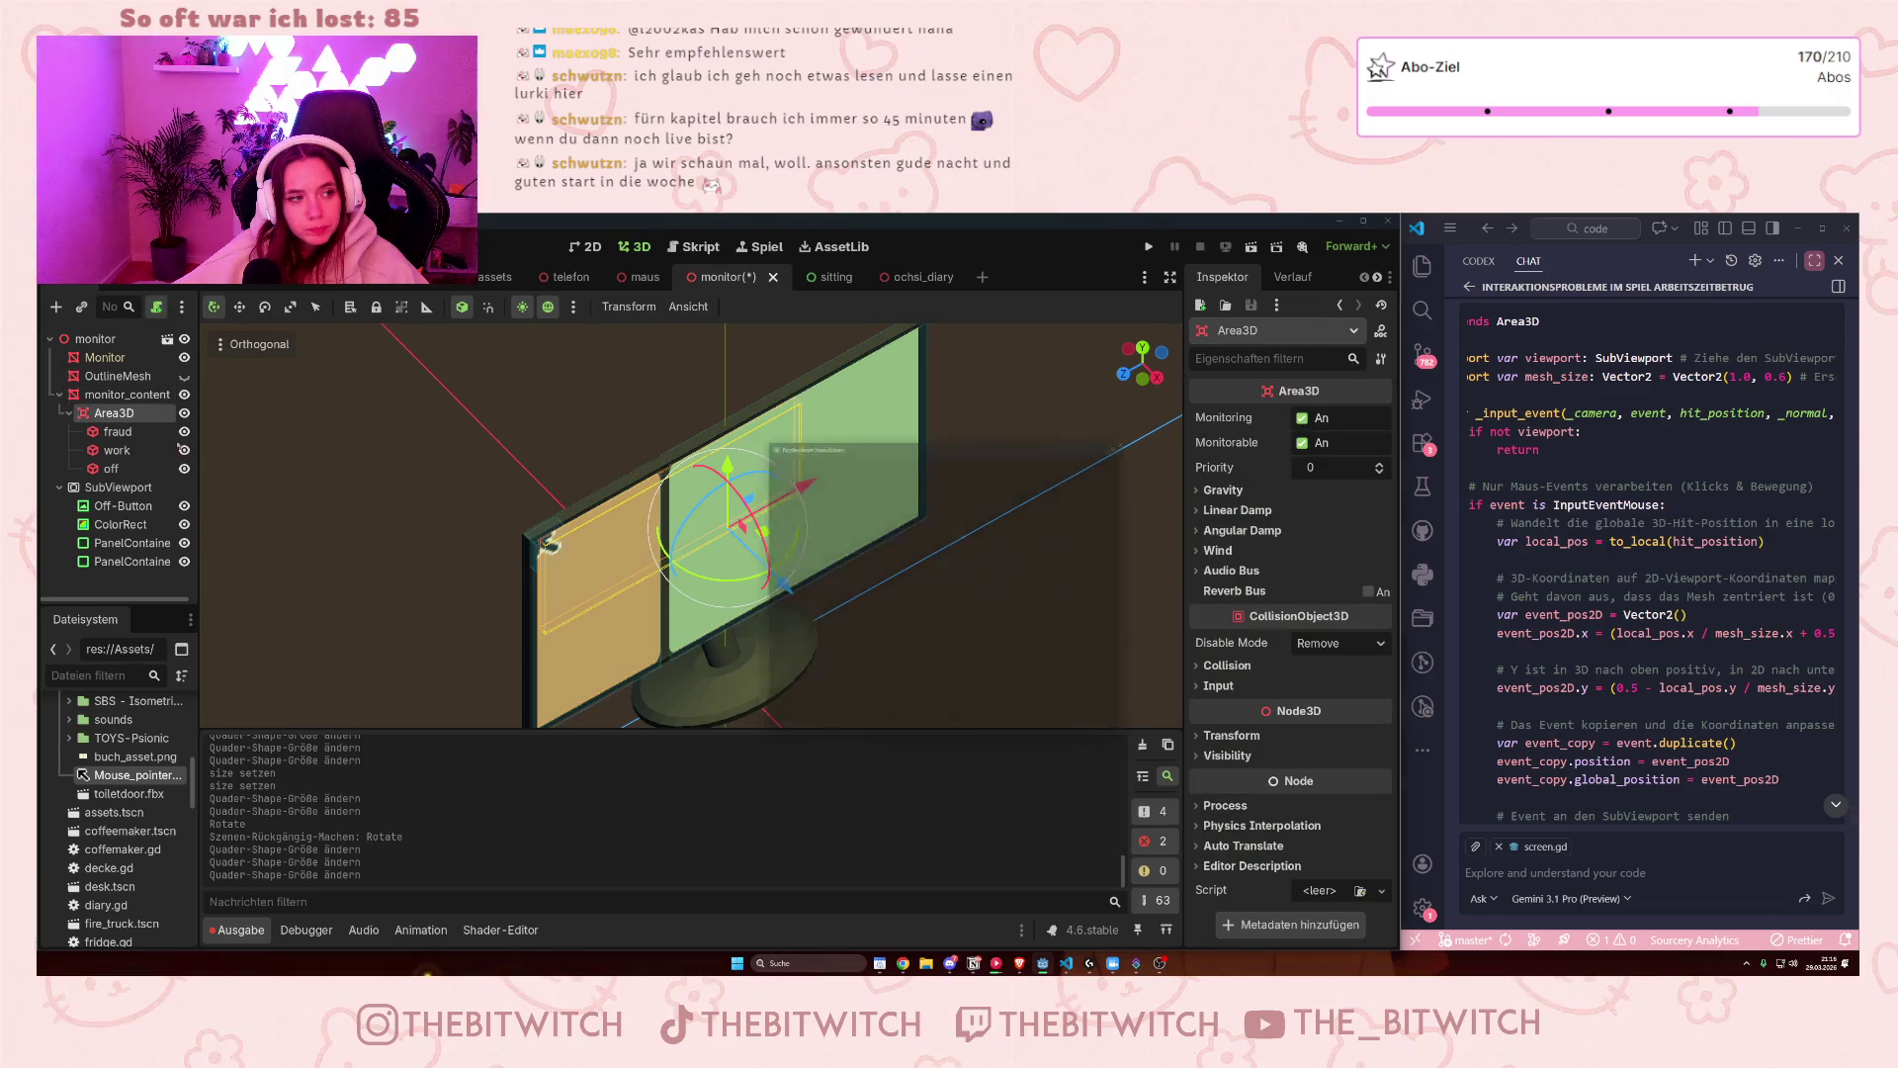
left_click(856, 728)
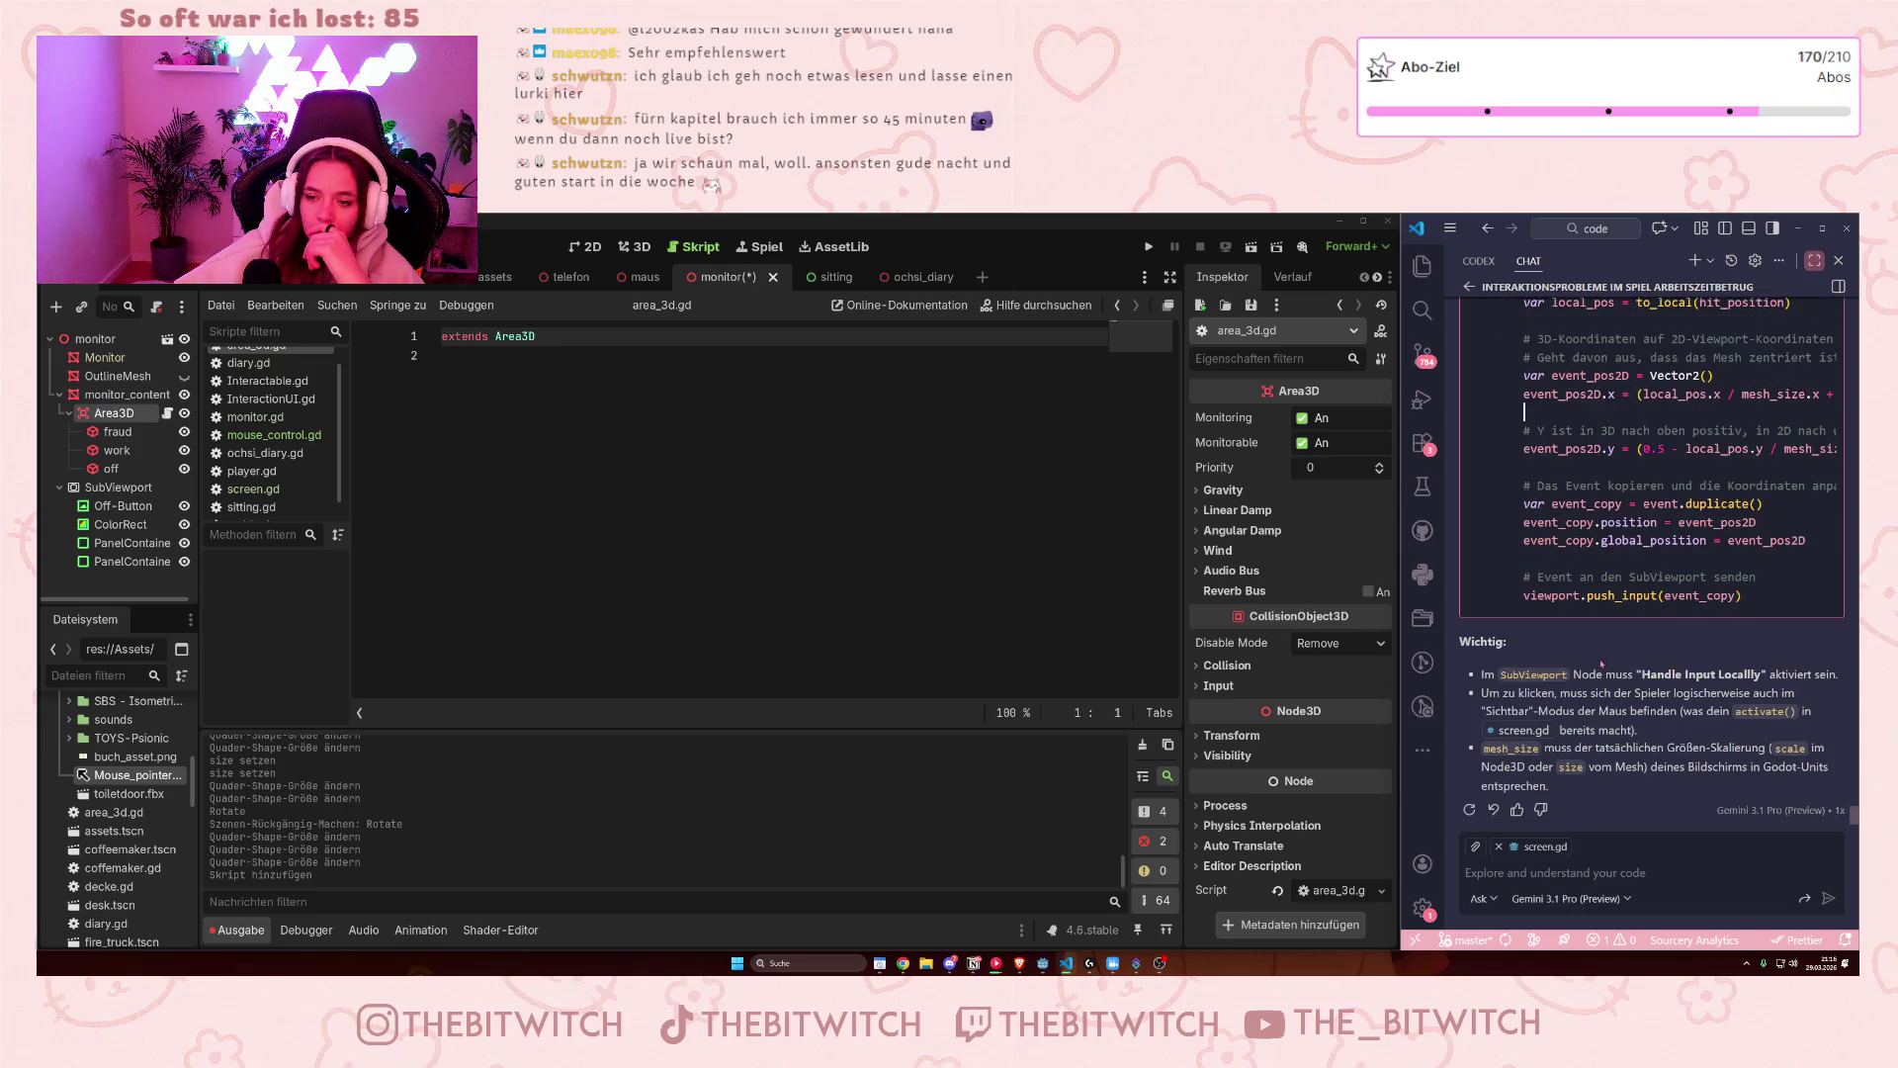
- Ask the Copilot chat, in German, whether clicking objects with the mouse can be simpler
left_click(1633, 856)
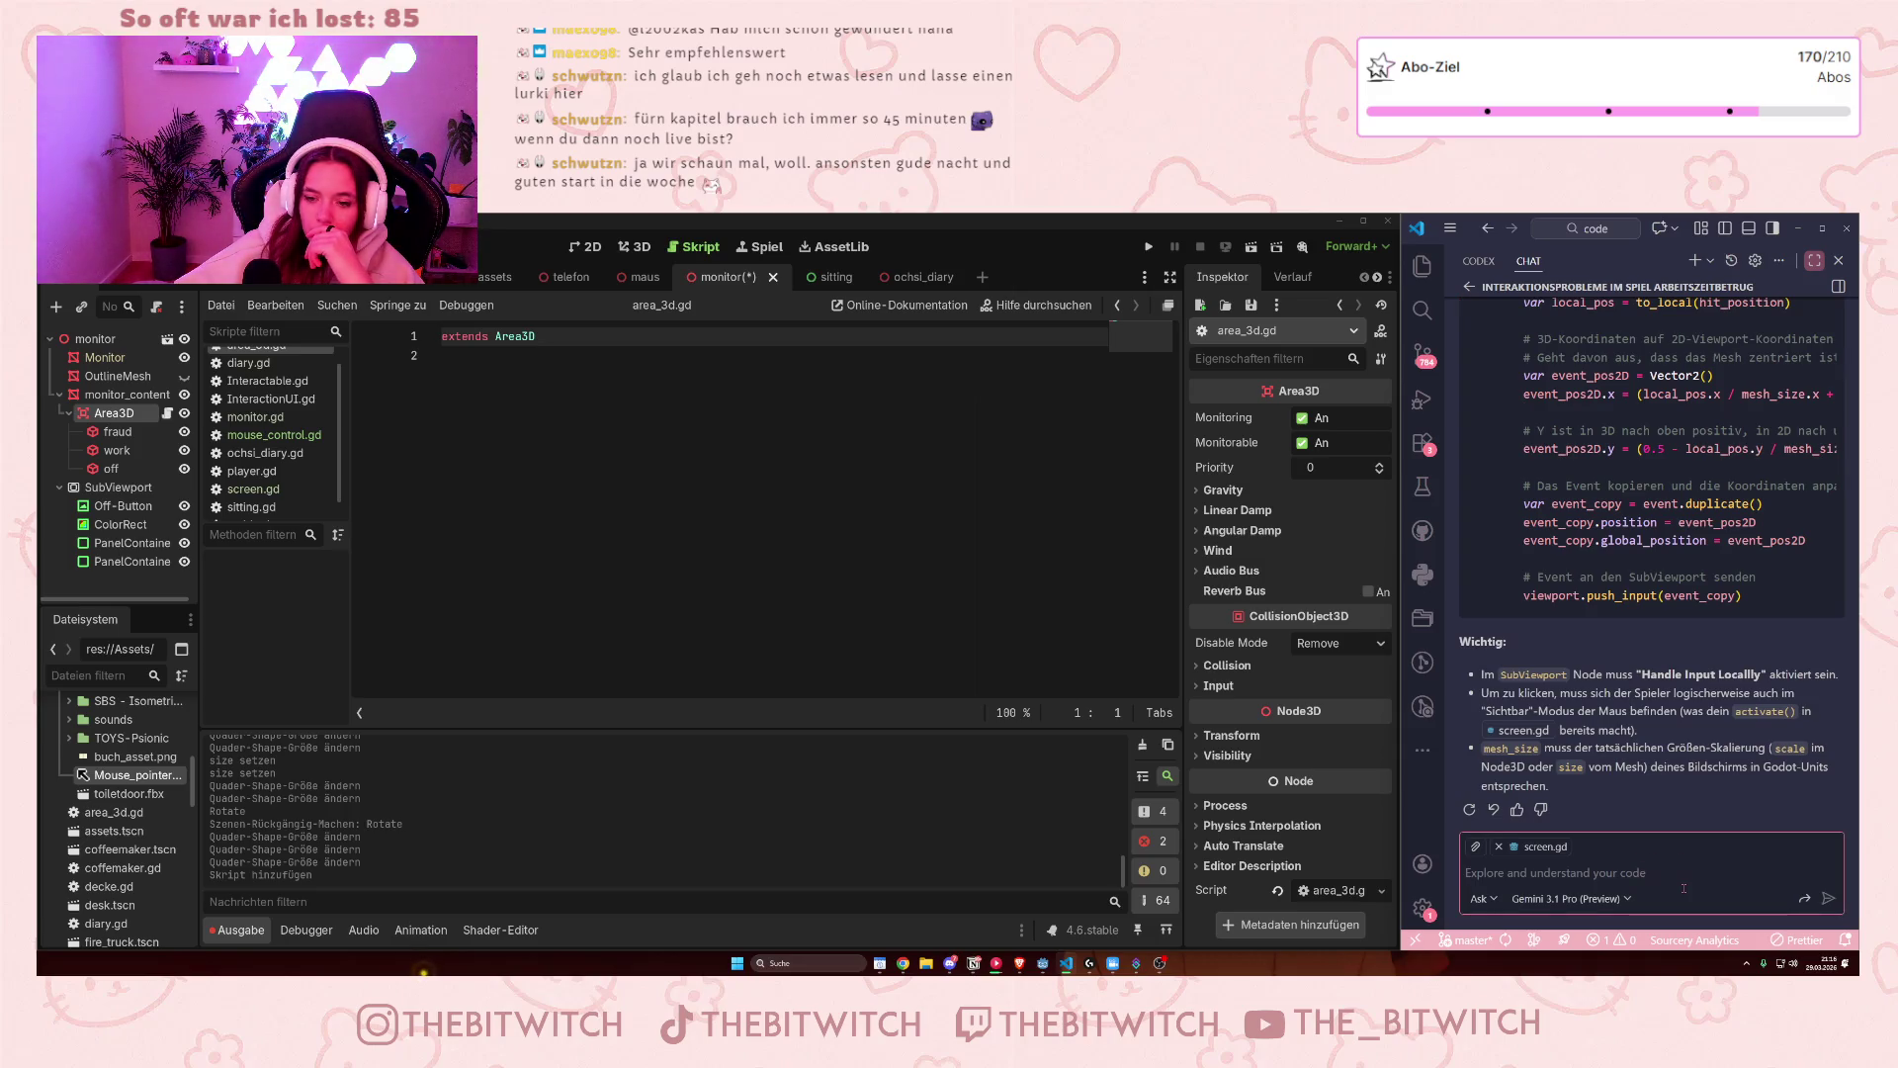
type("ist das ")
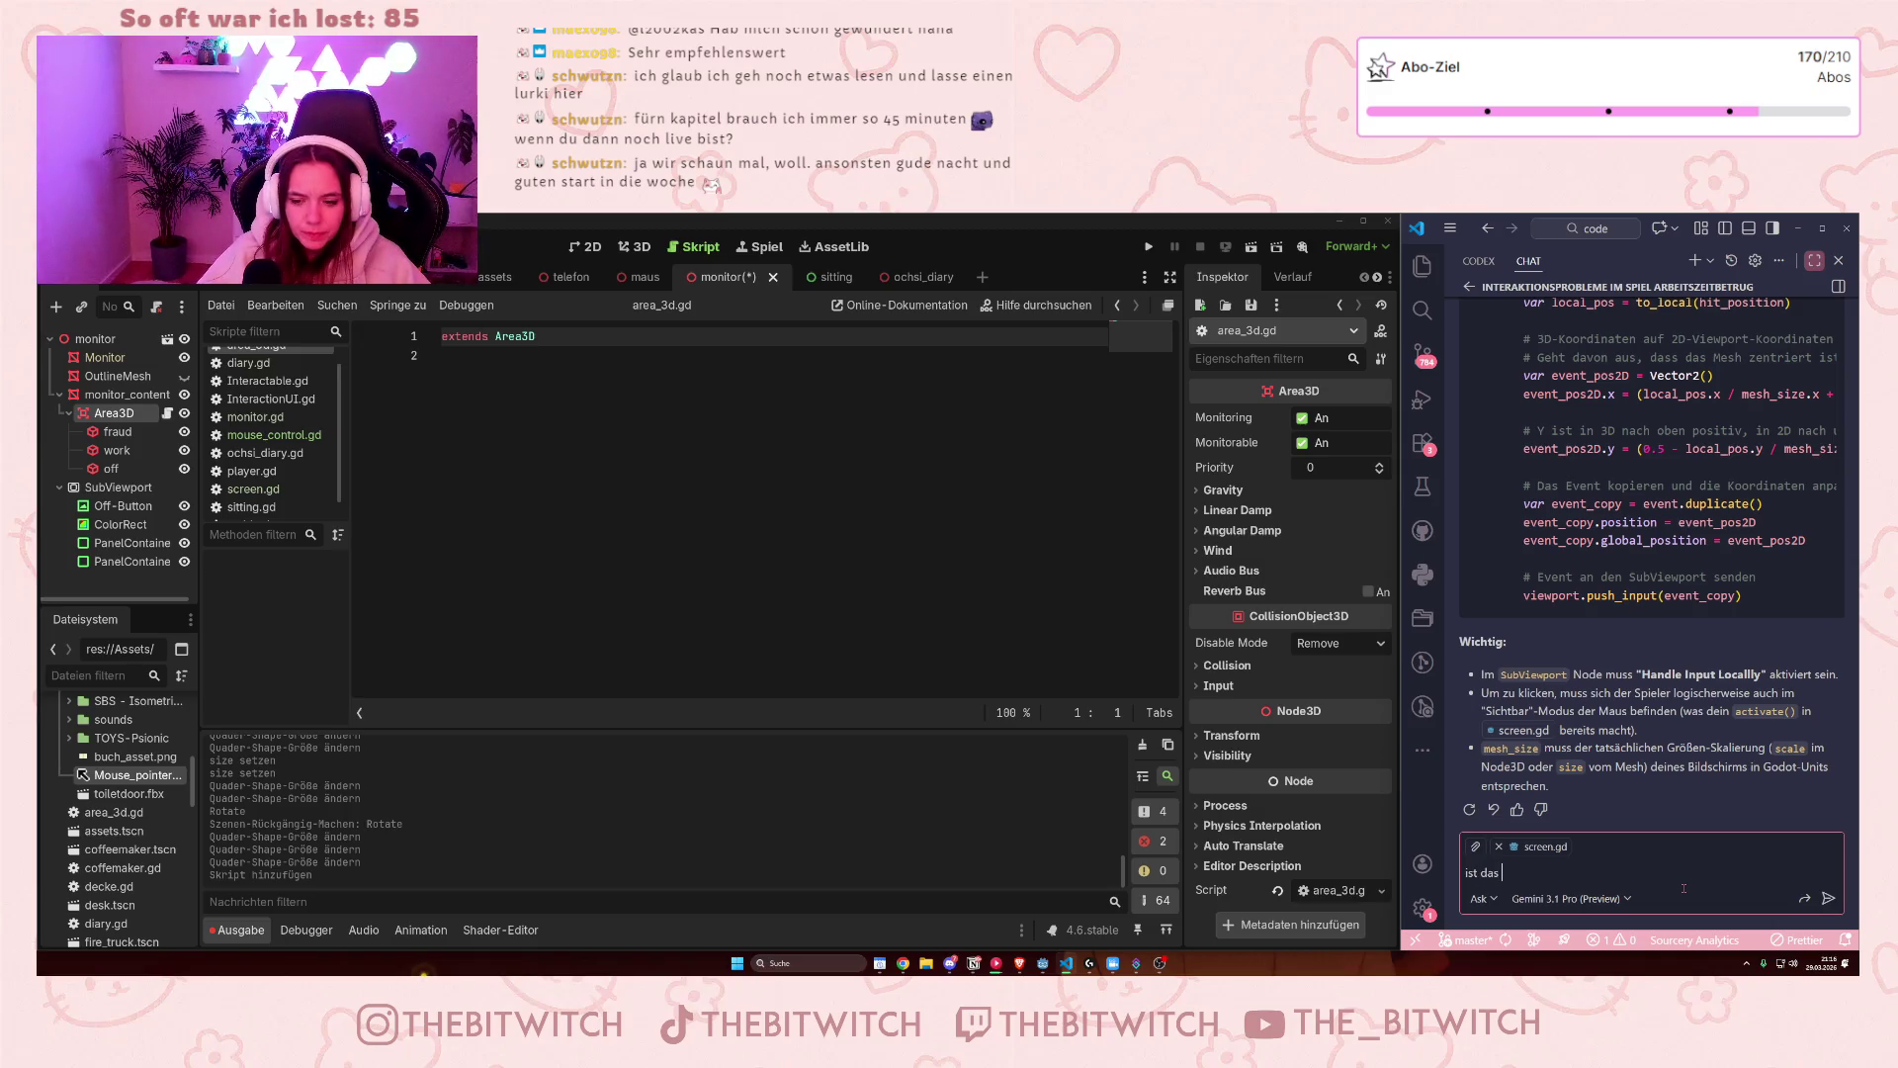
type("klicken auf ")
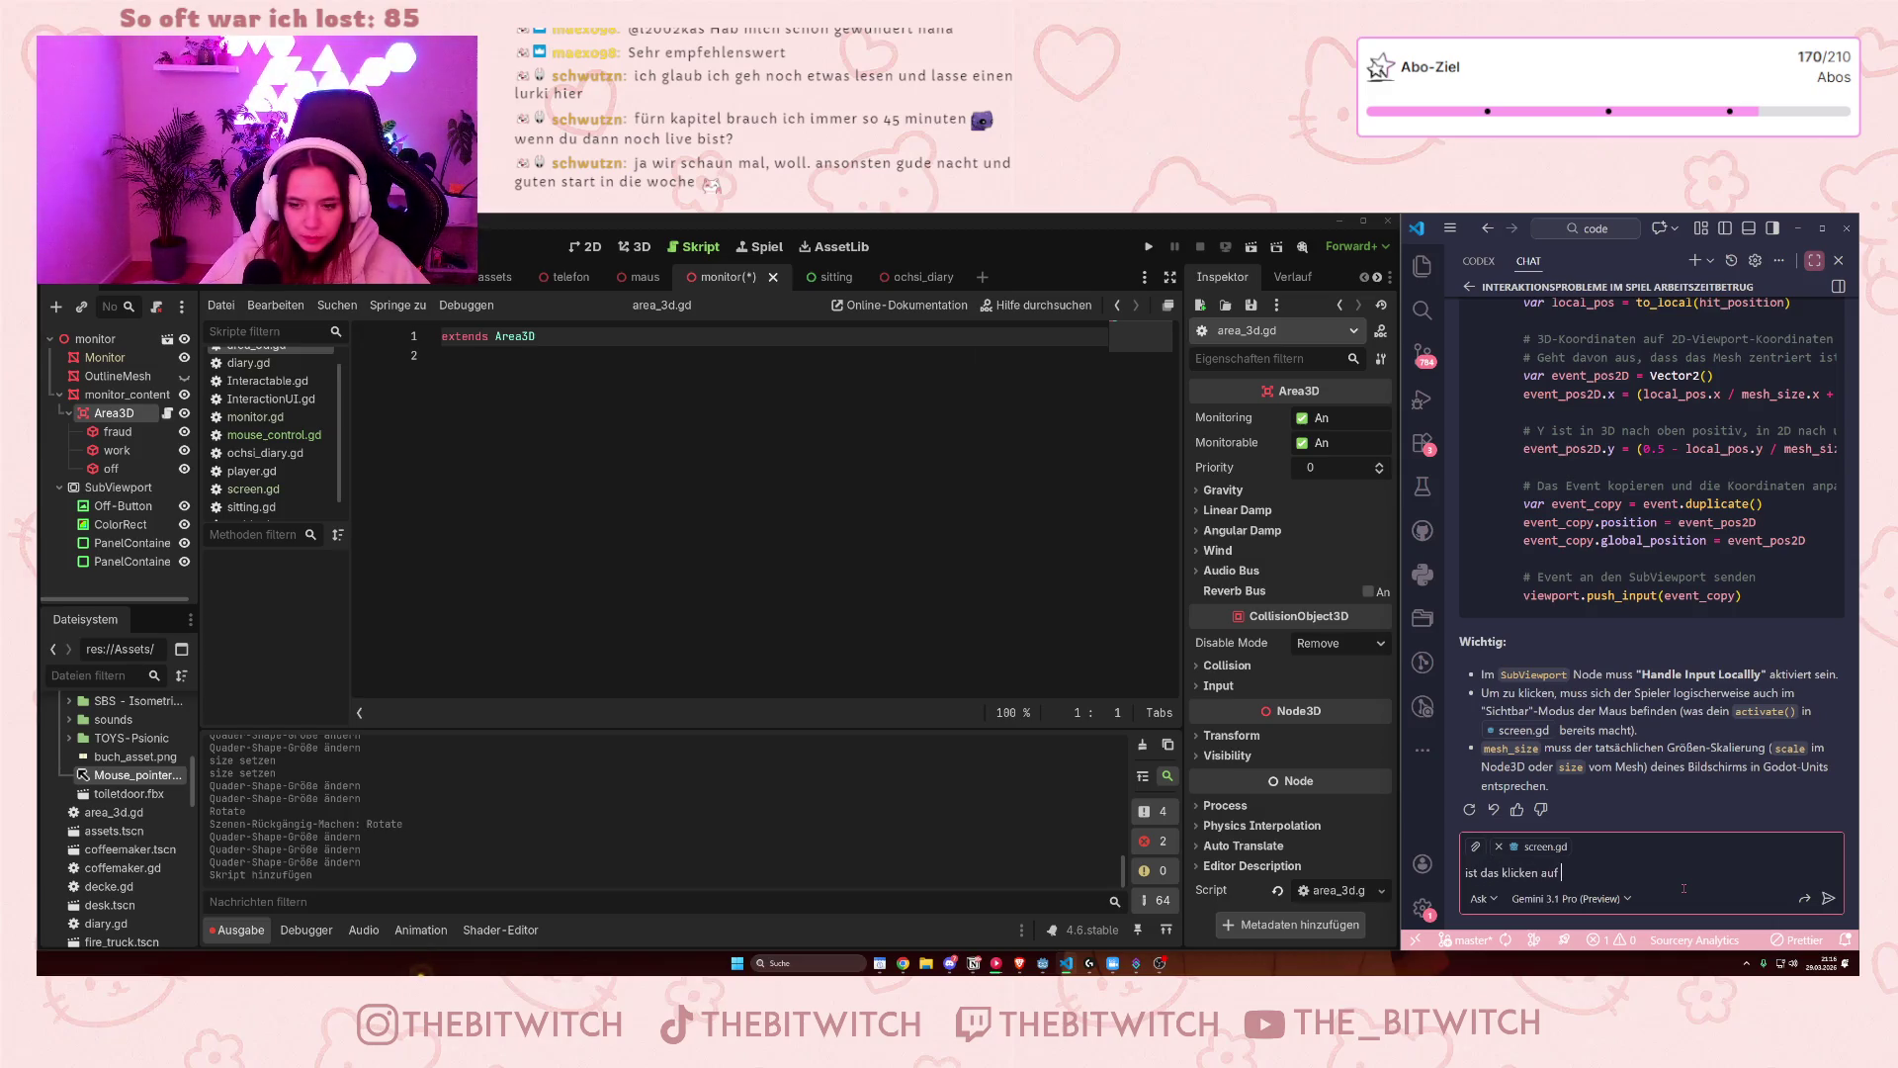
type("gegenstände m")
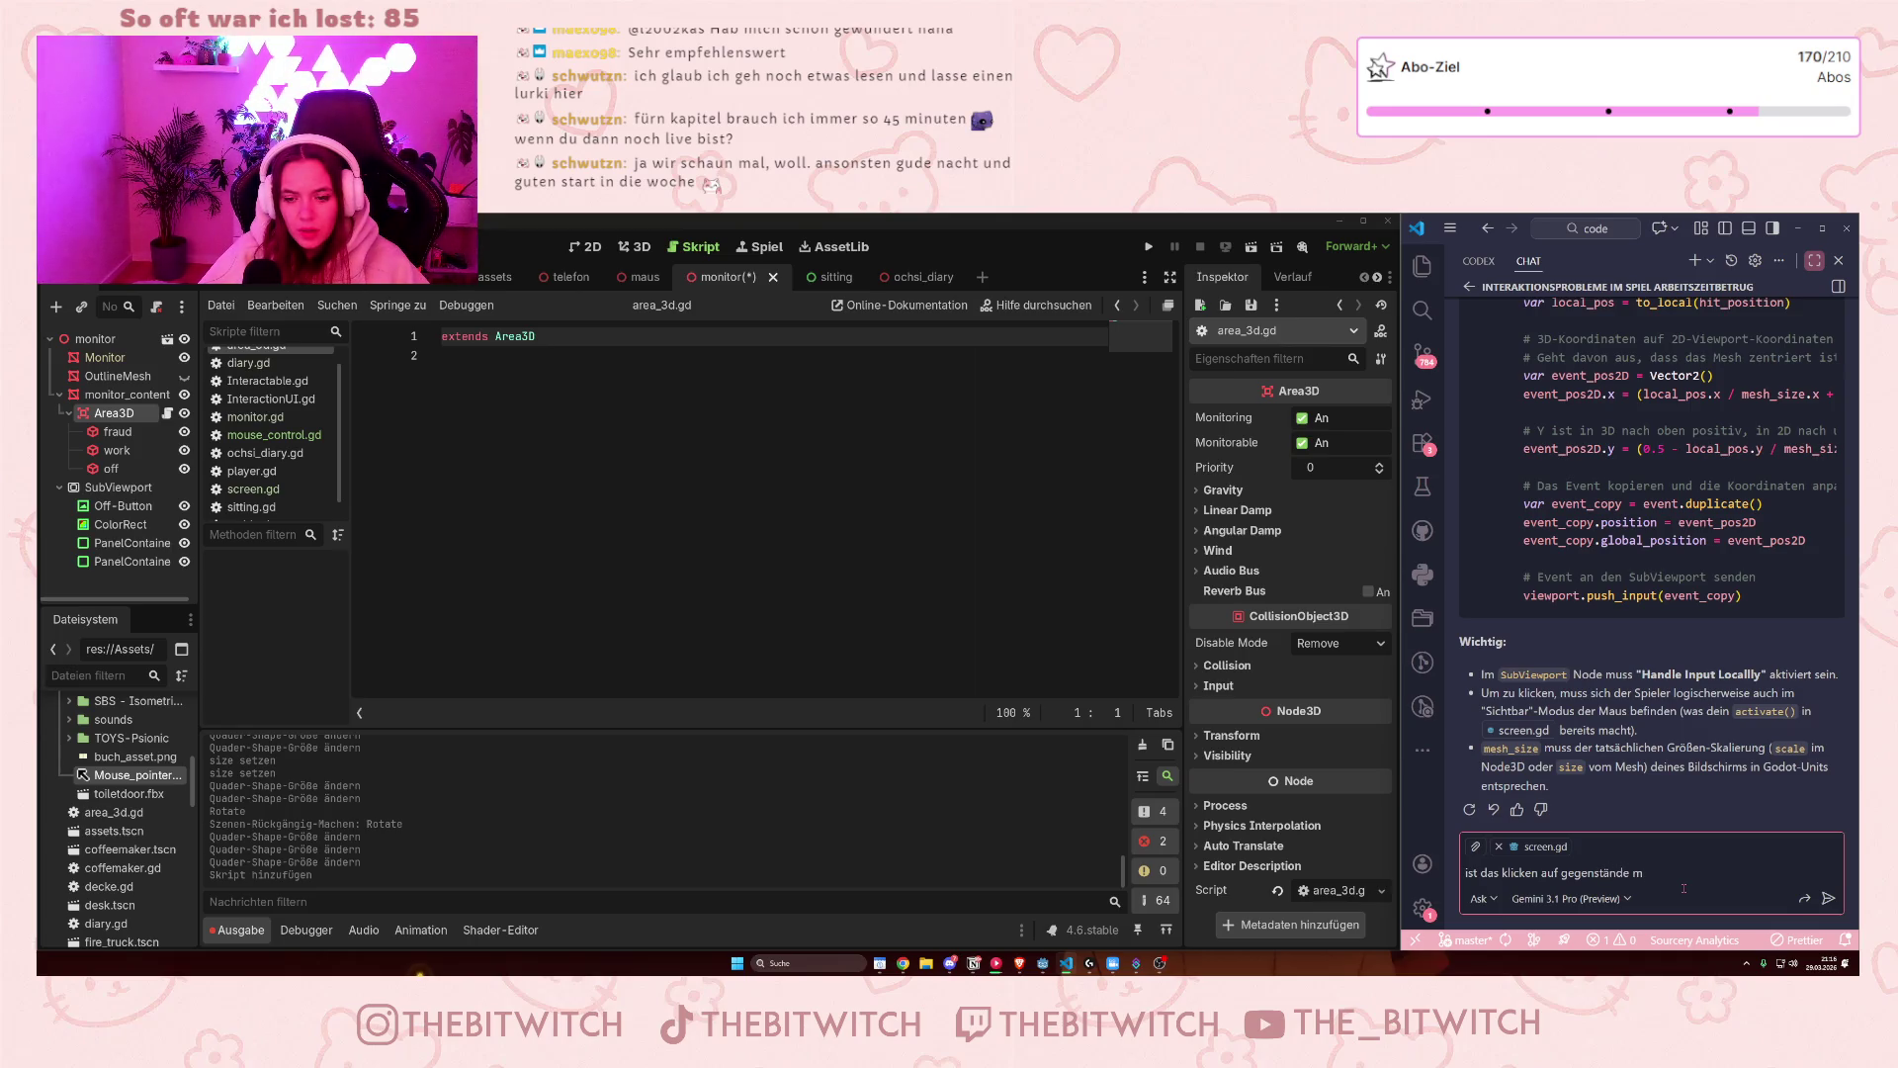
type("it der")
type(" maus wirklich")
type(" so komplizi")
type("ert oder geht")
type(" das noch si")
type("mpler?")
key("Return")
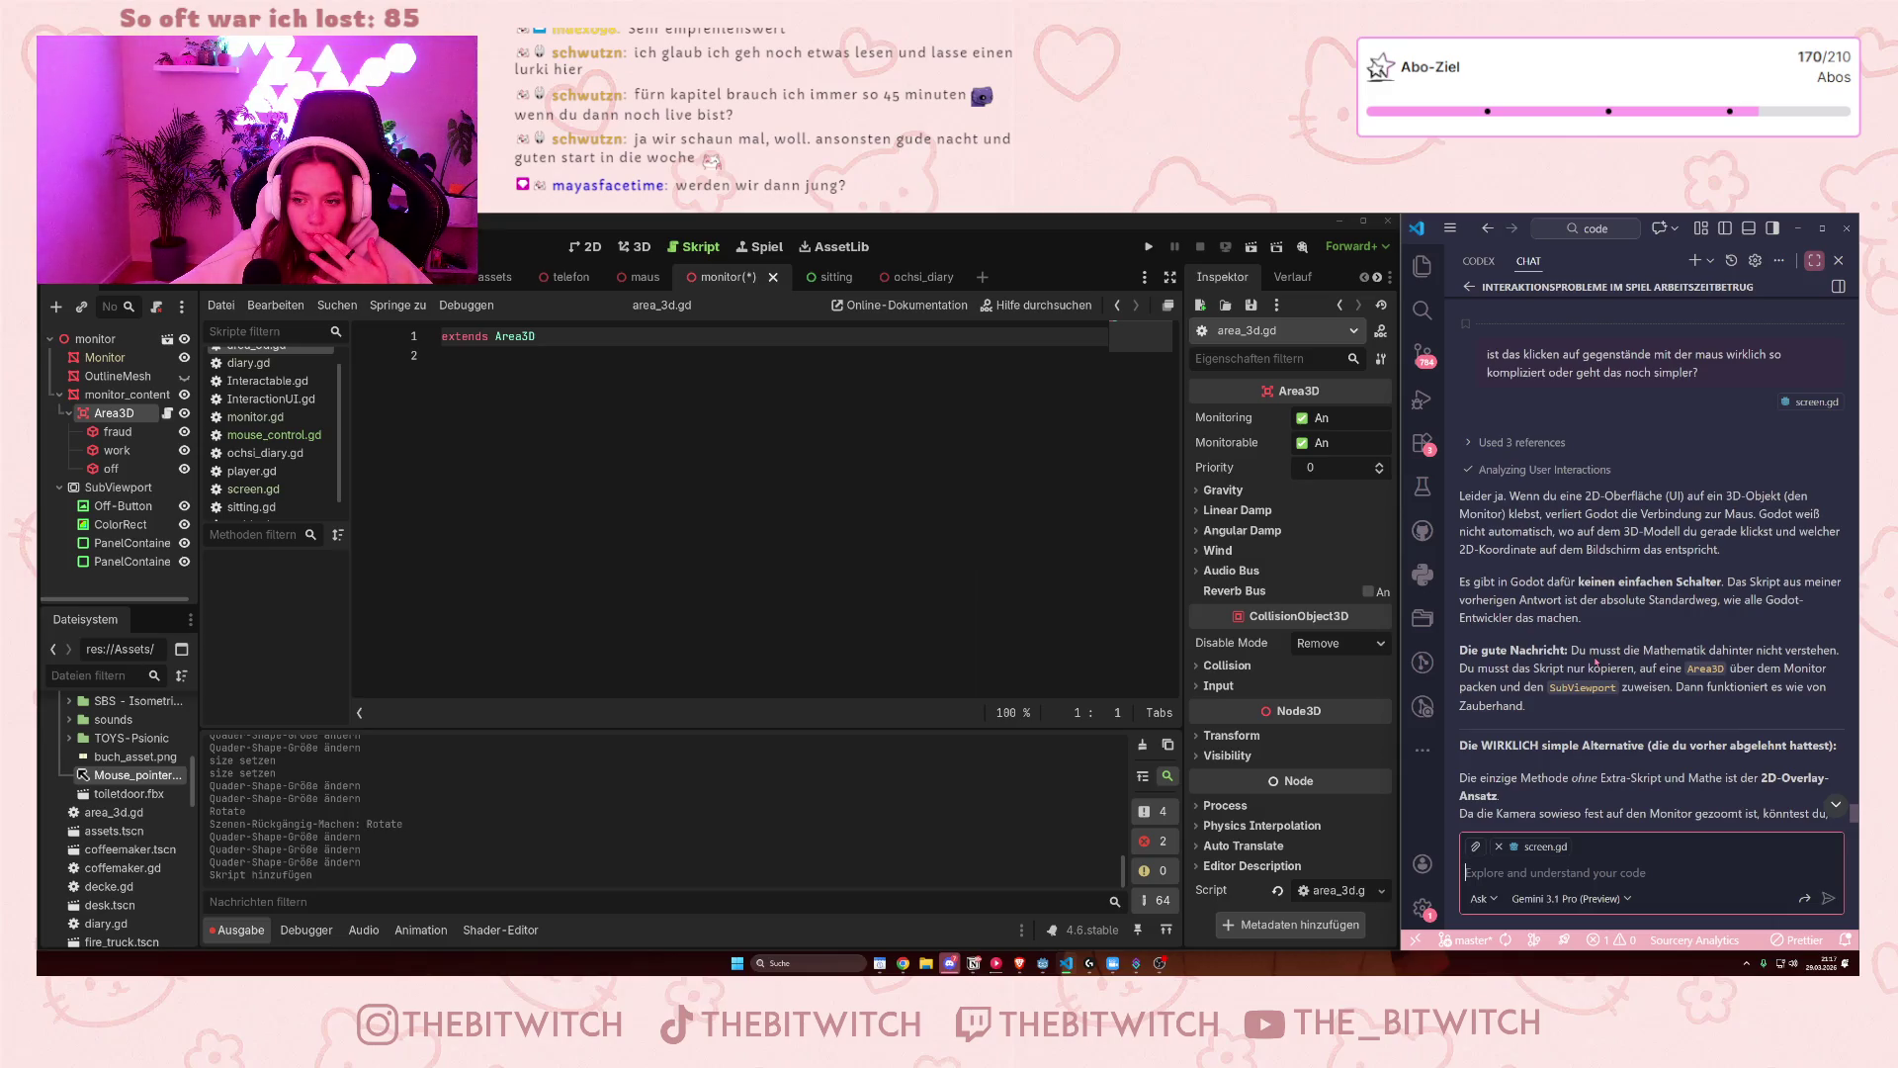
left_click(1671, 640)
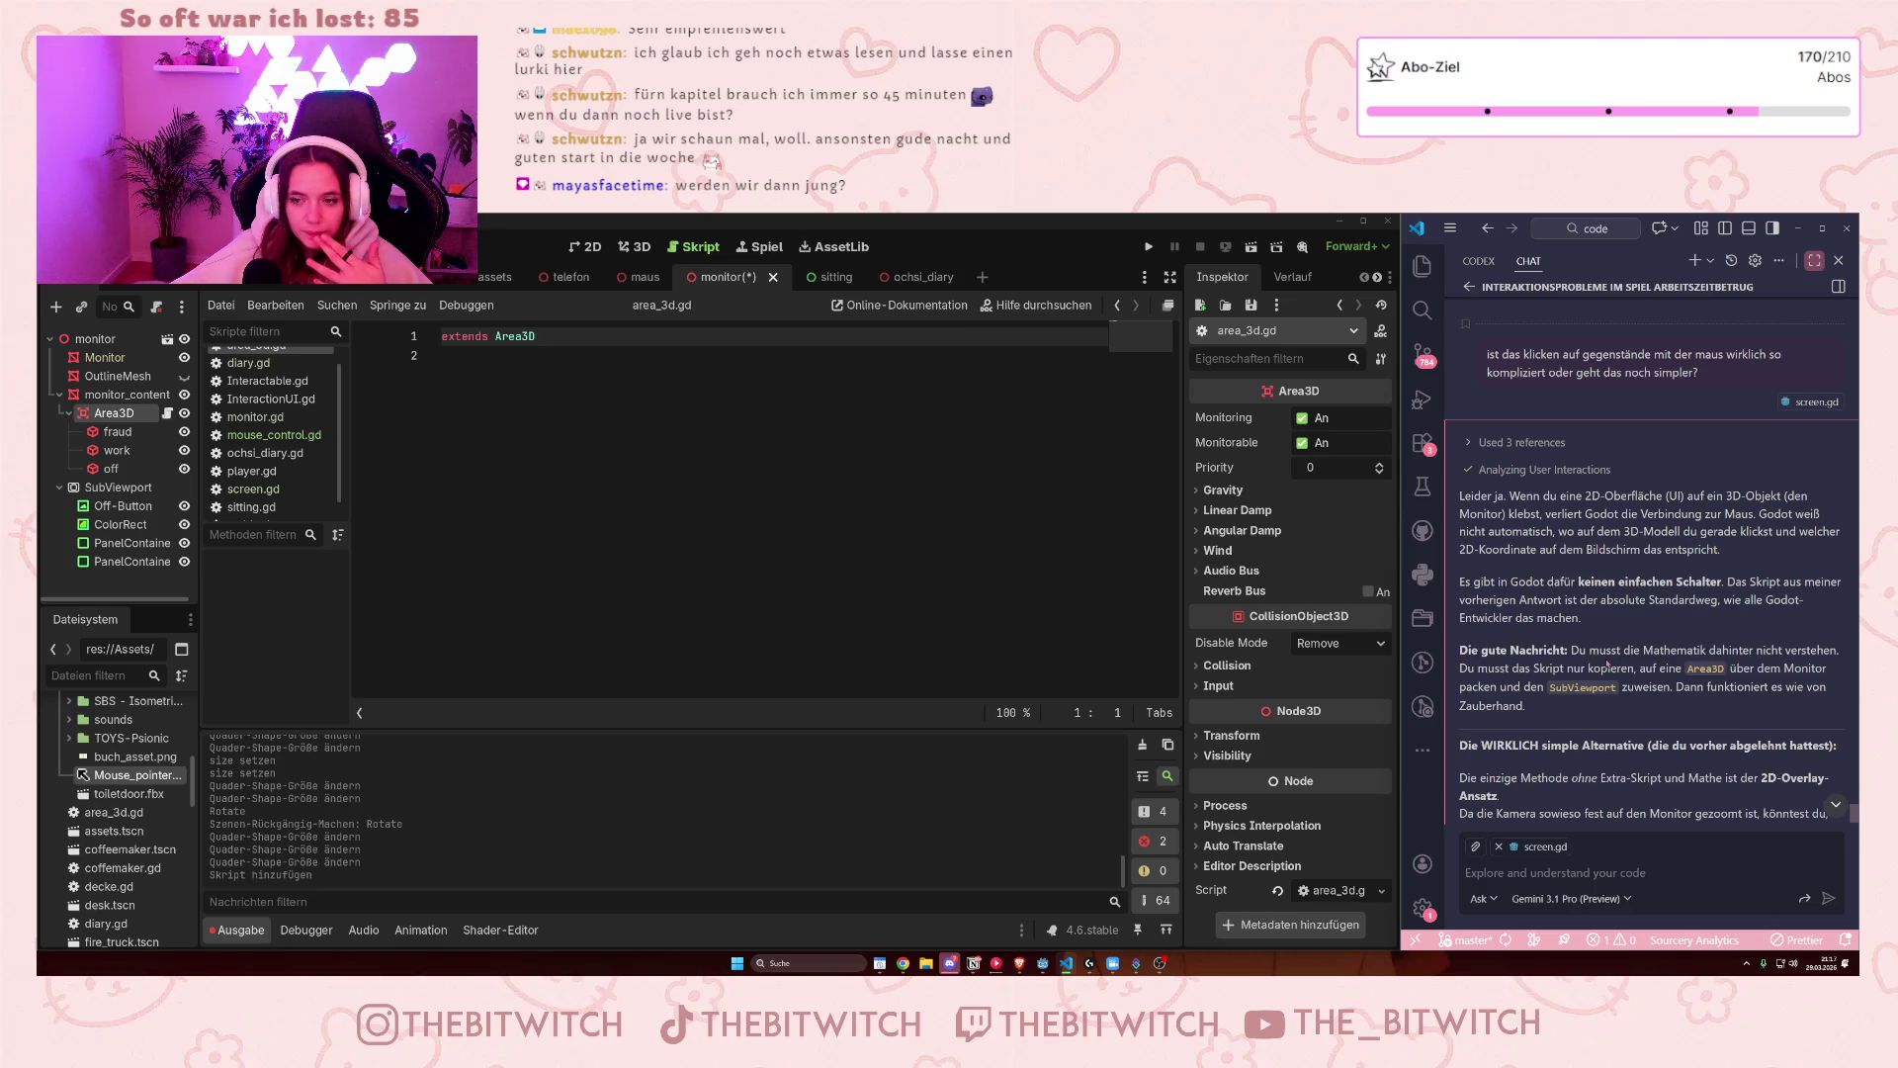
mouse_move(1589, 652)
left_mouse_down()
mouse_move(1684, 672)
mouse_move(1657, 682)
left_mouse_up()
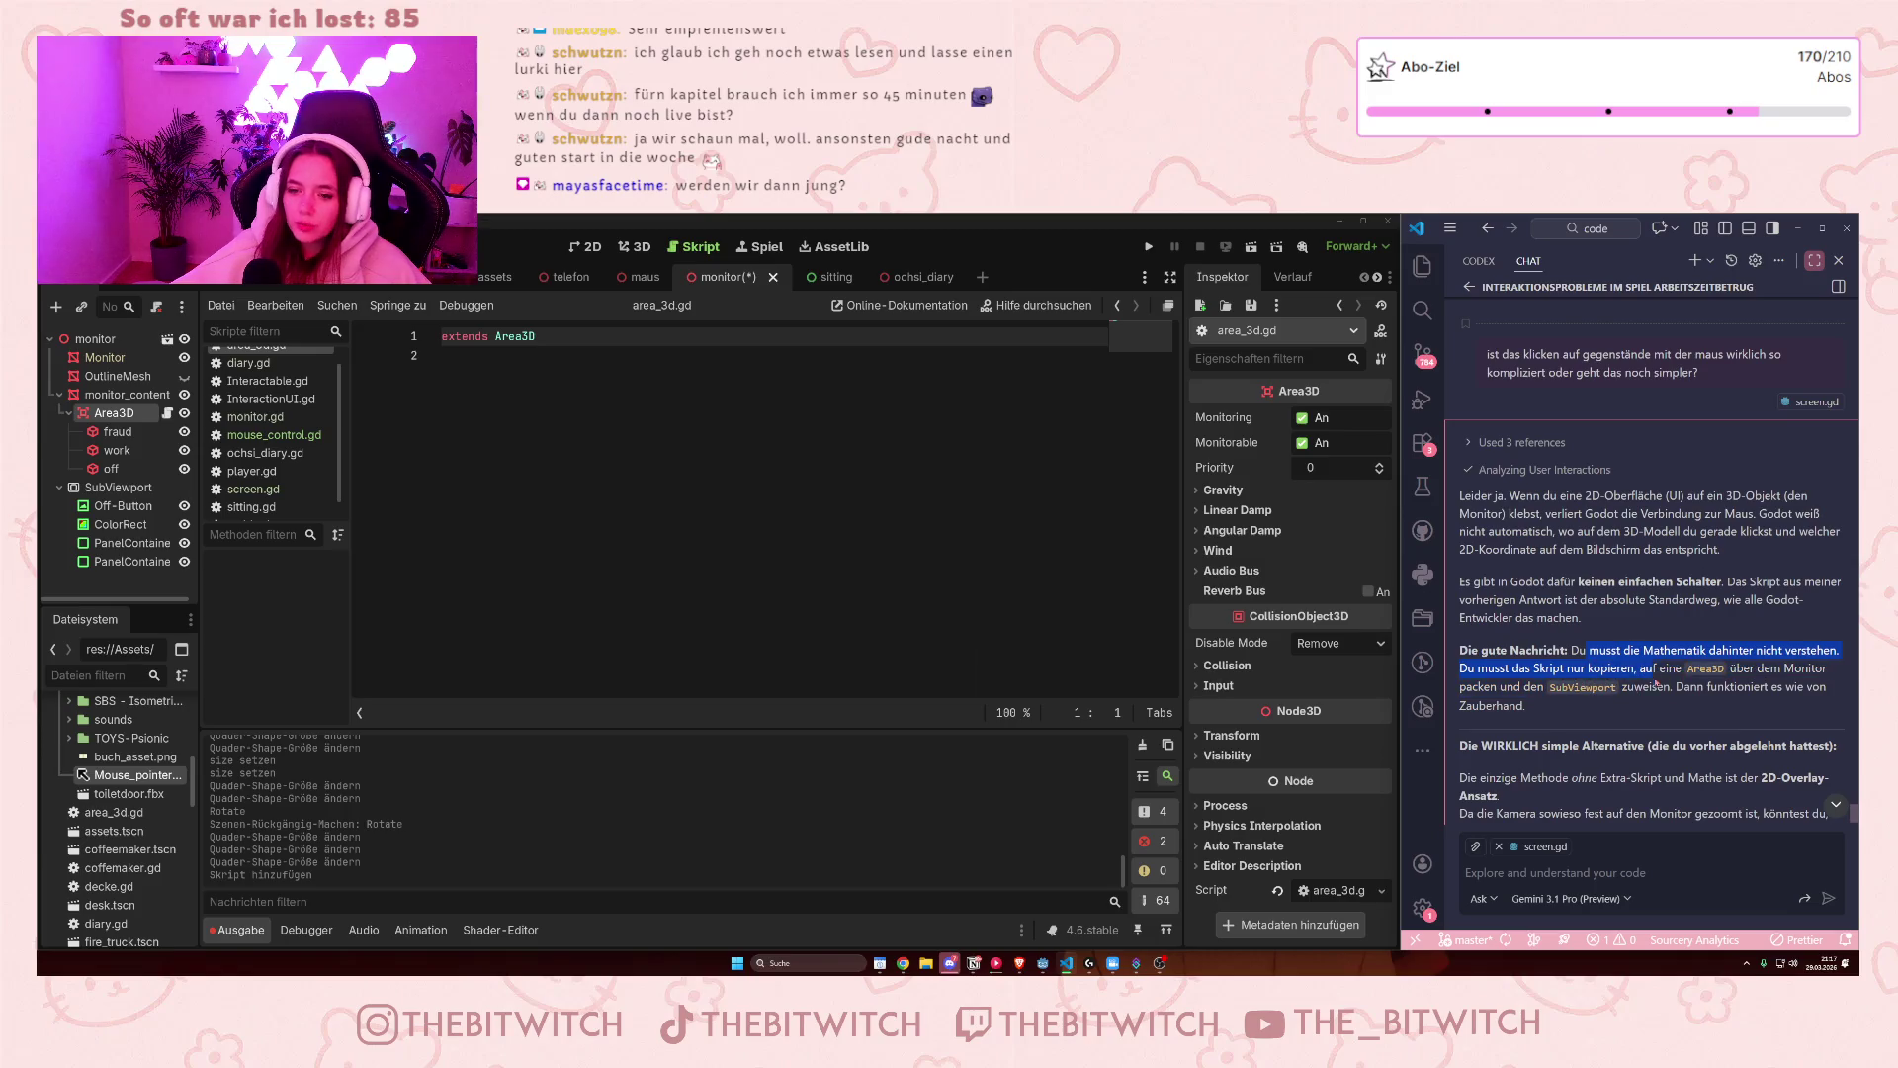
left_click(1654, 706)
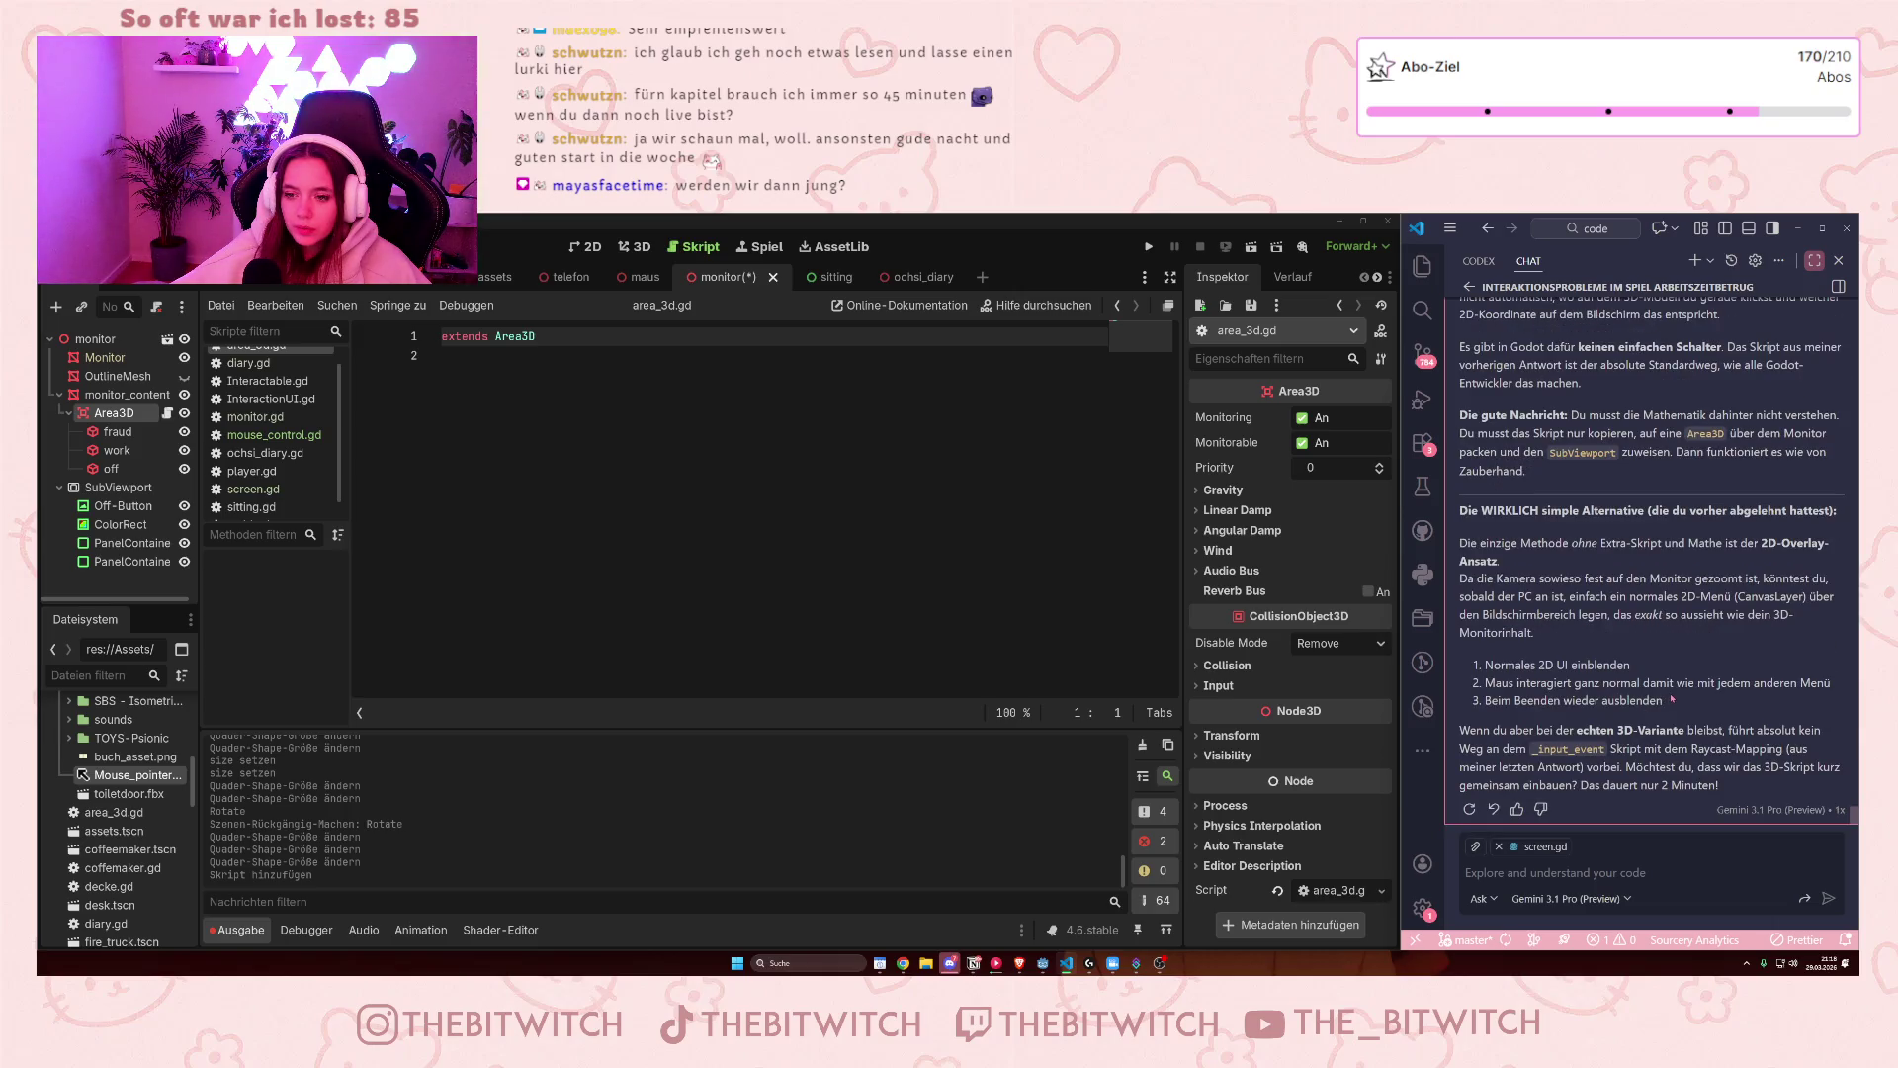
left_click(1557, 875)
- Send a follow-up asking why the mouse can't interact with 3D objects with 3D collision shapes
type("kann ich nicht mit d")
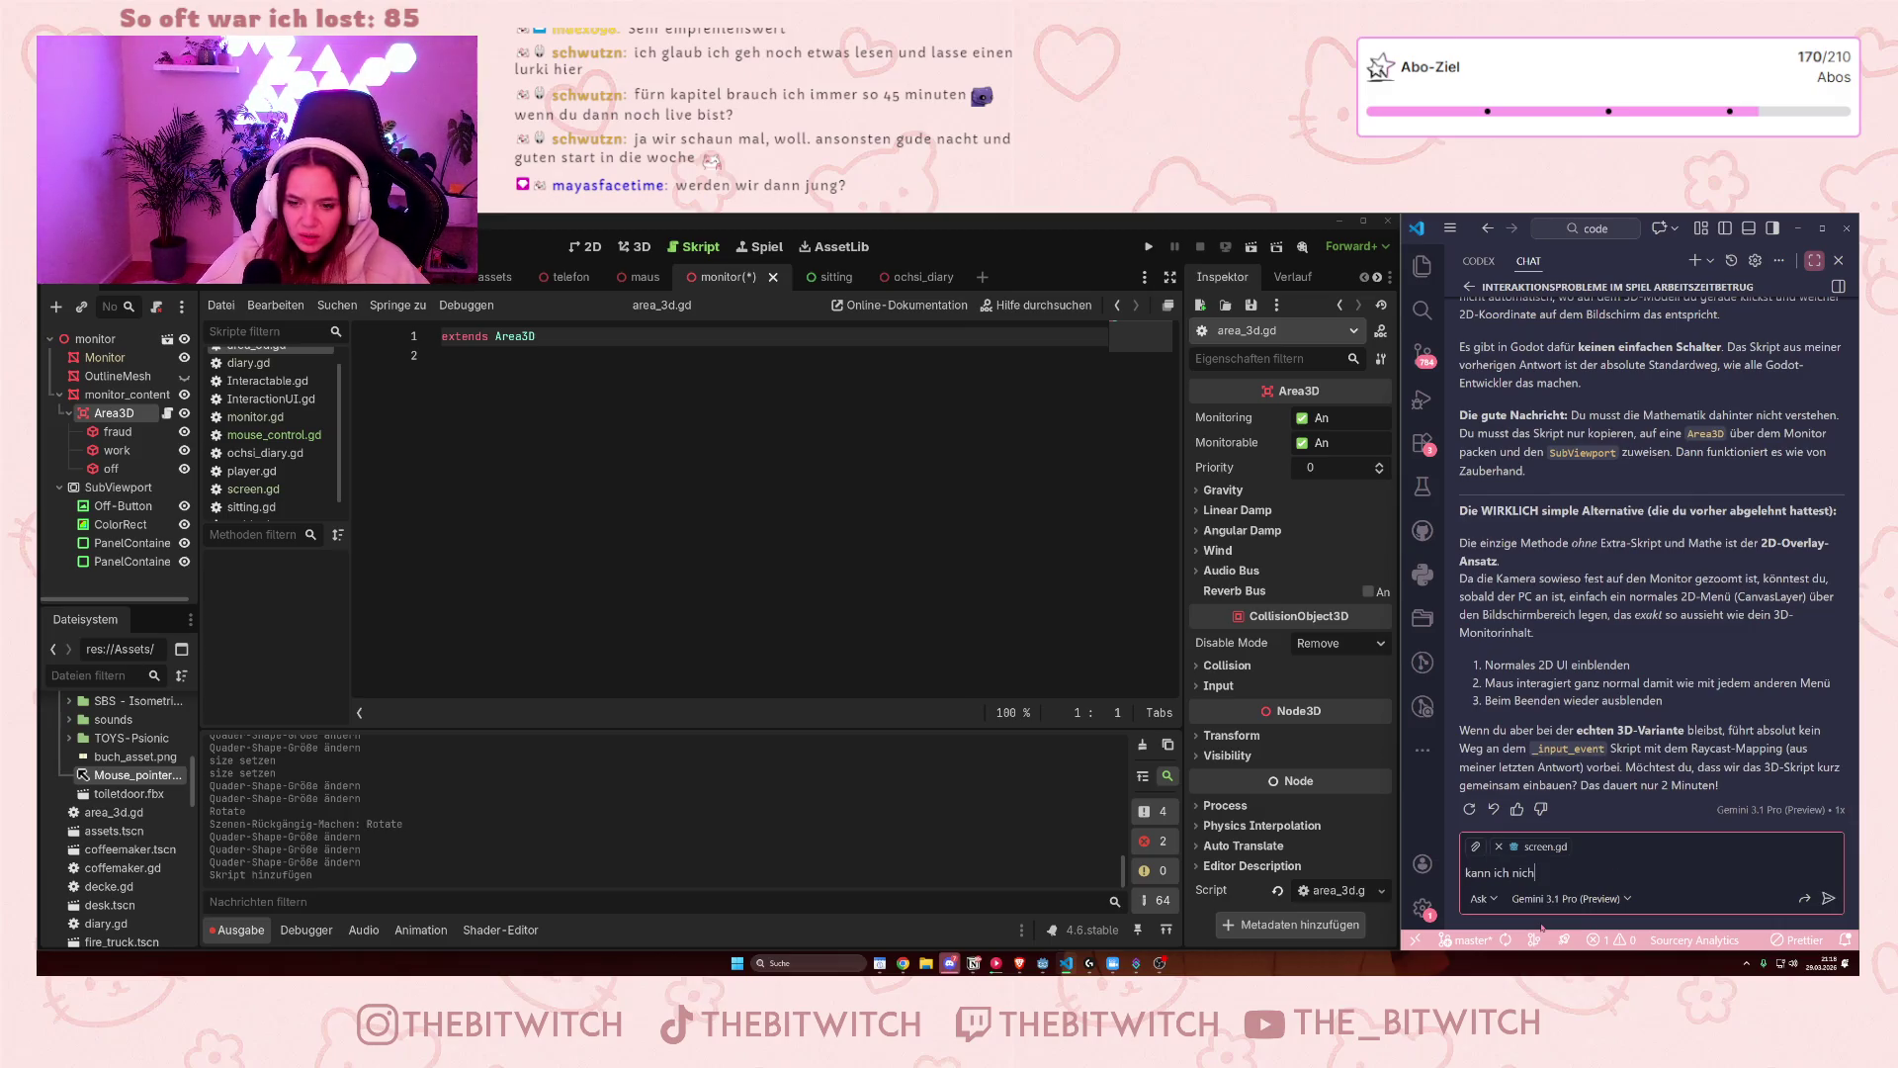
type("er maus ")
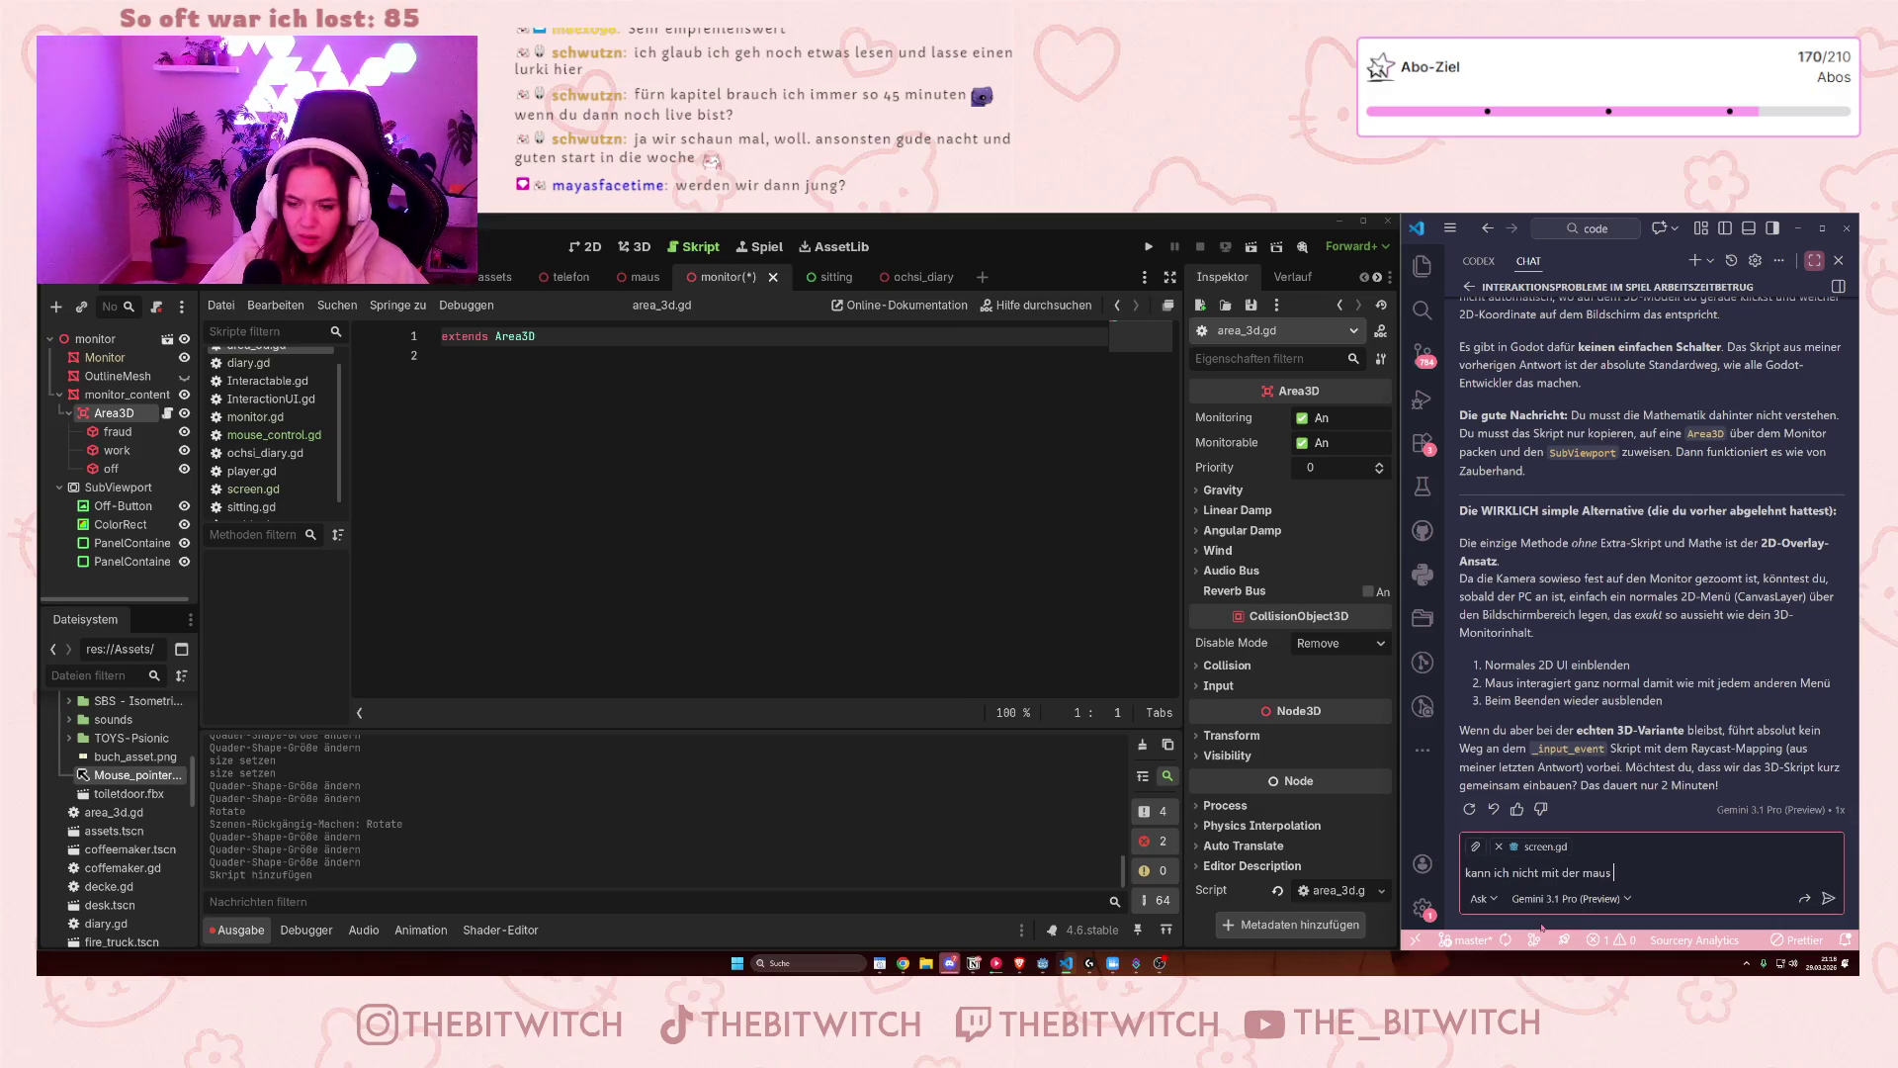
type("mit 3d")
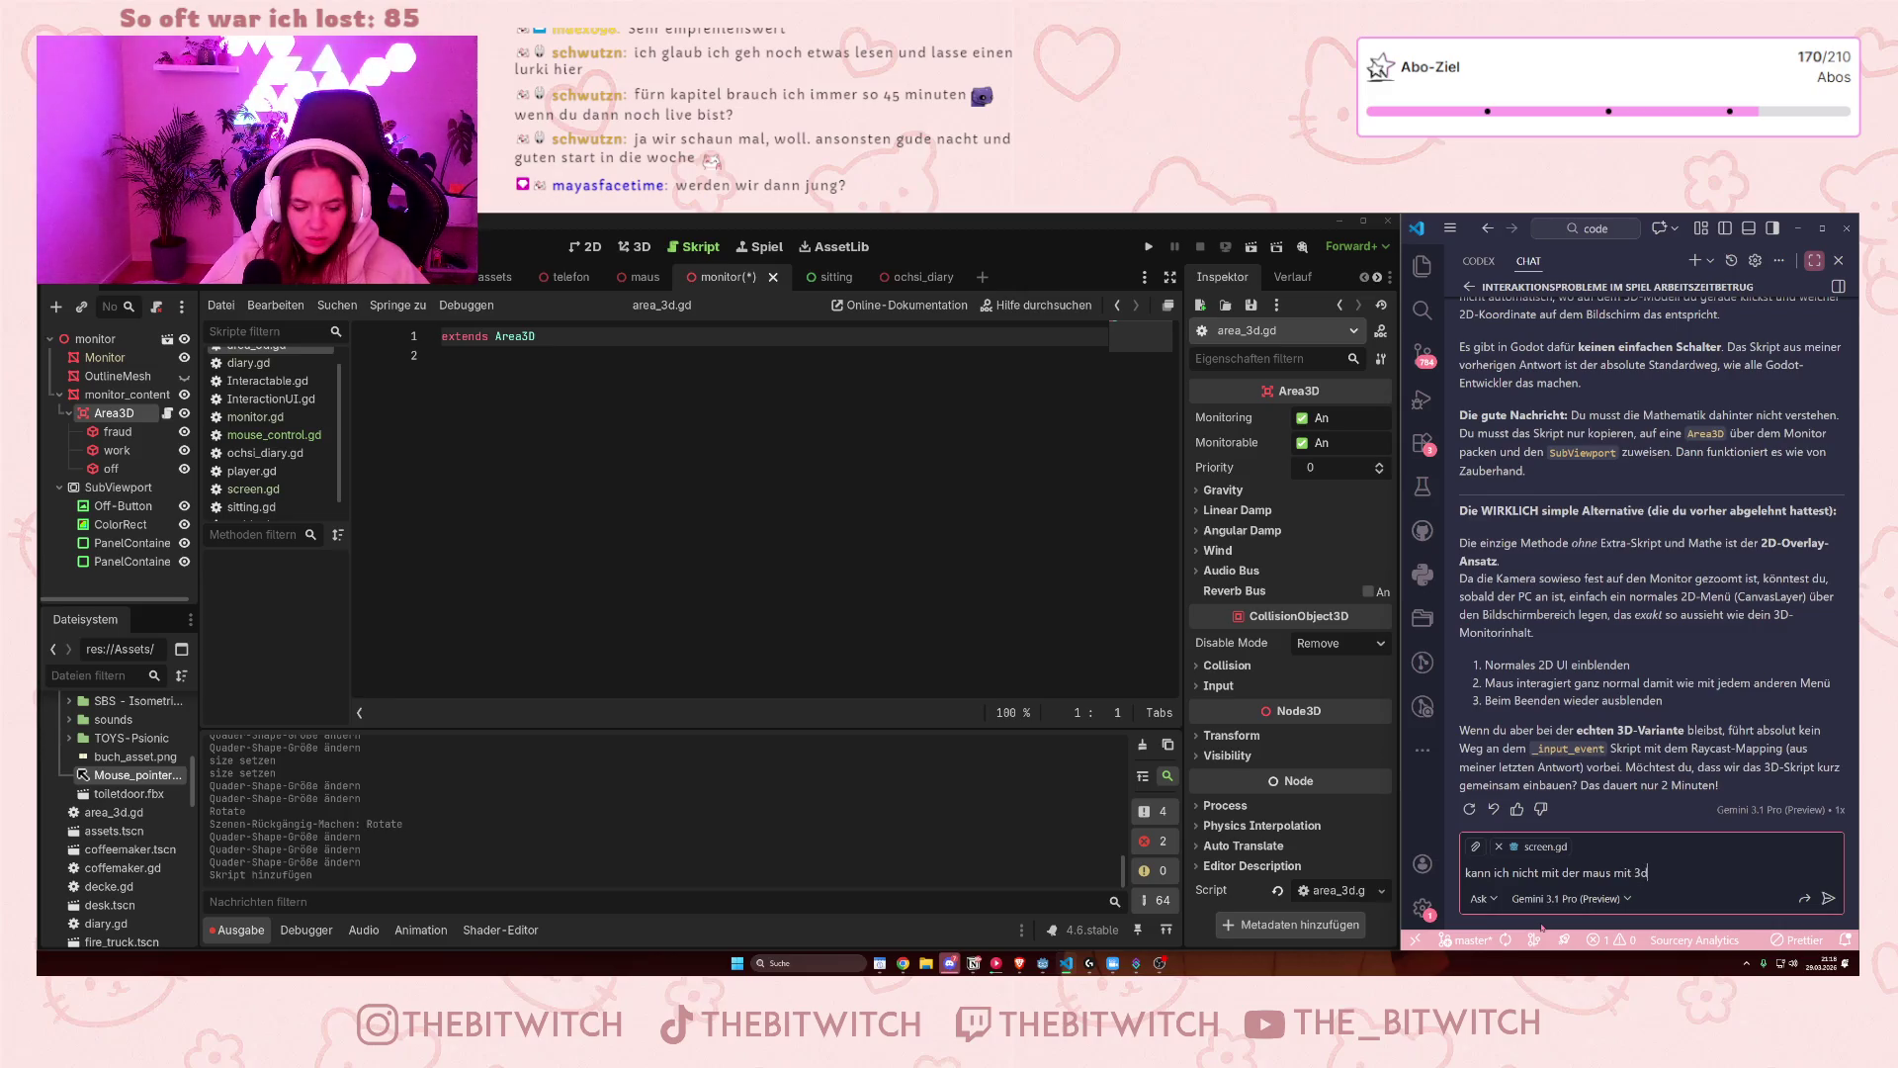
type(" objekten in")
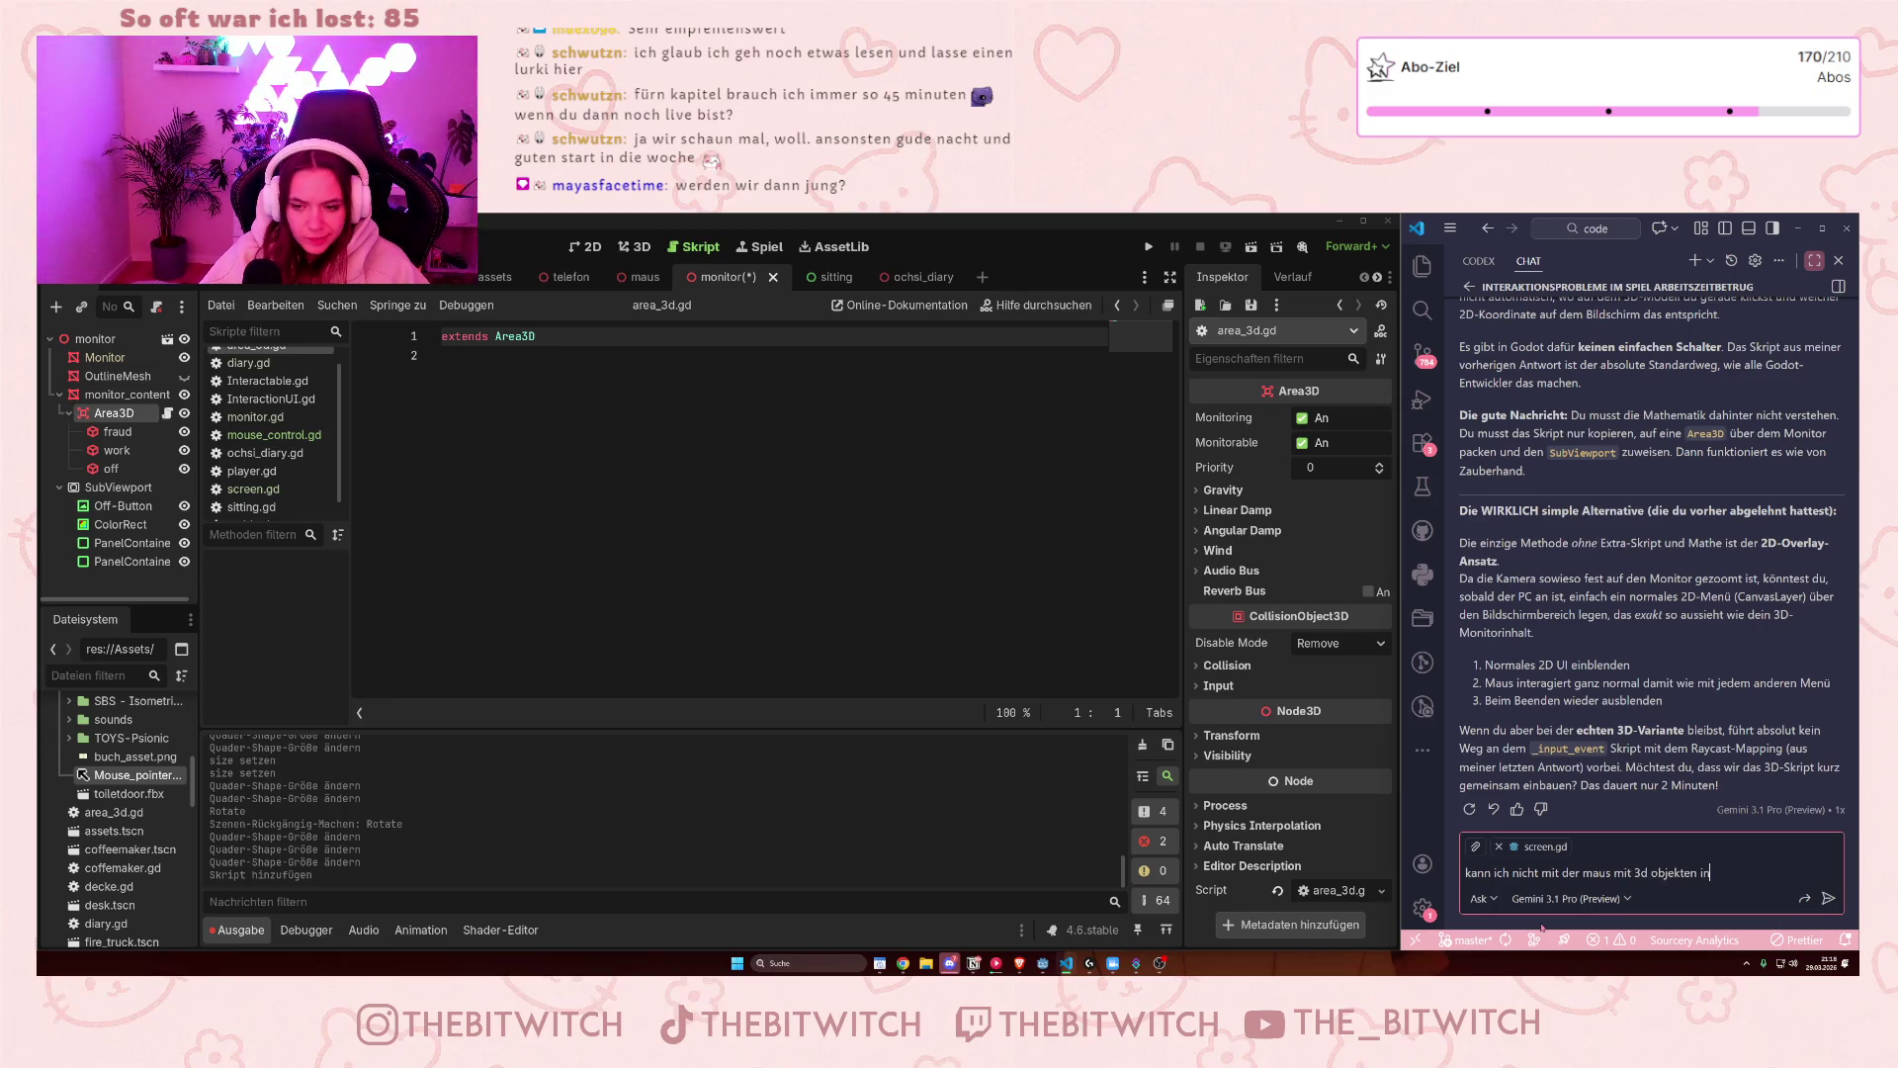
type("teragieren? die")
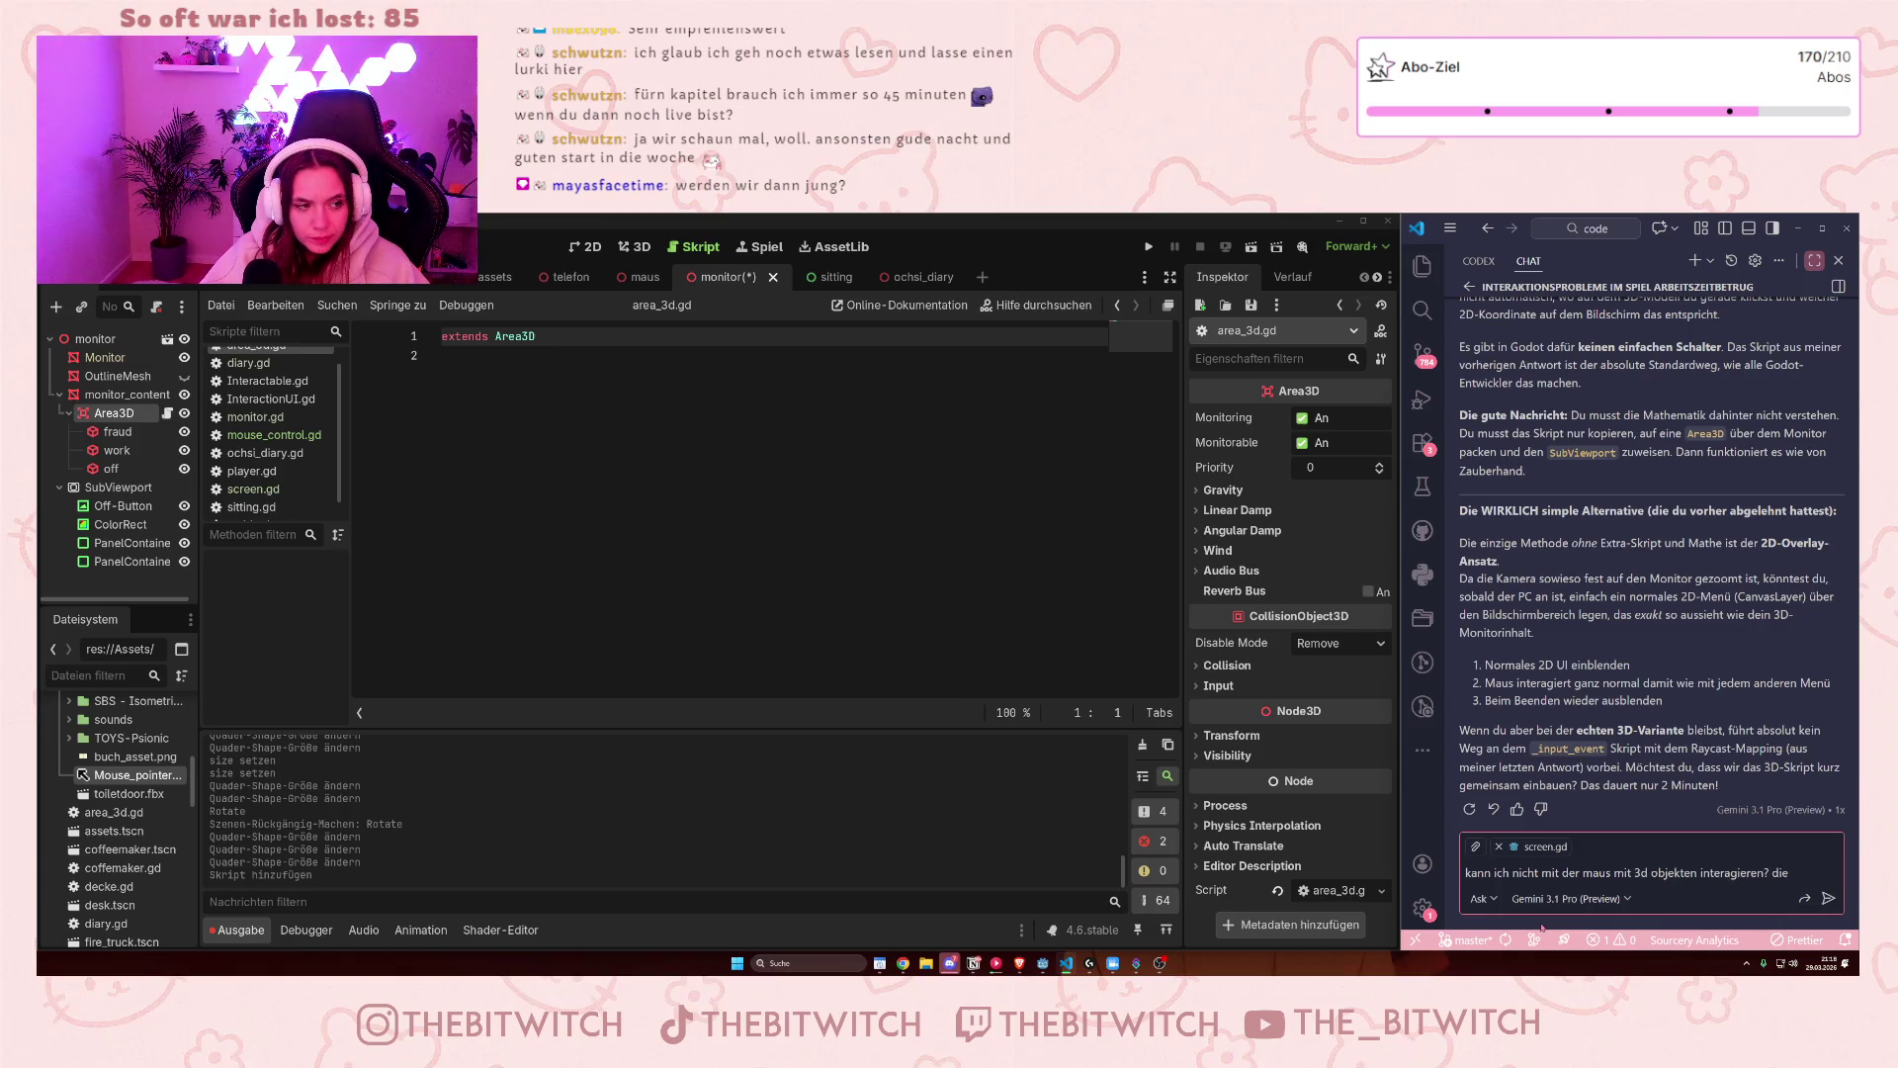
type(" colli")
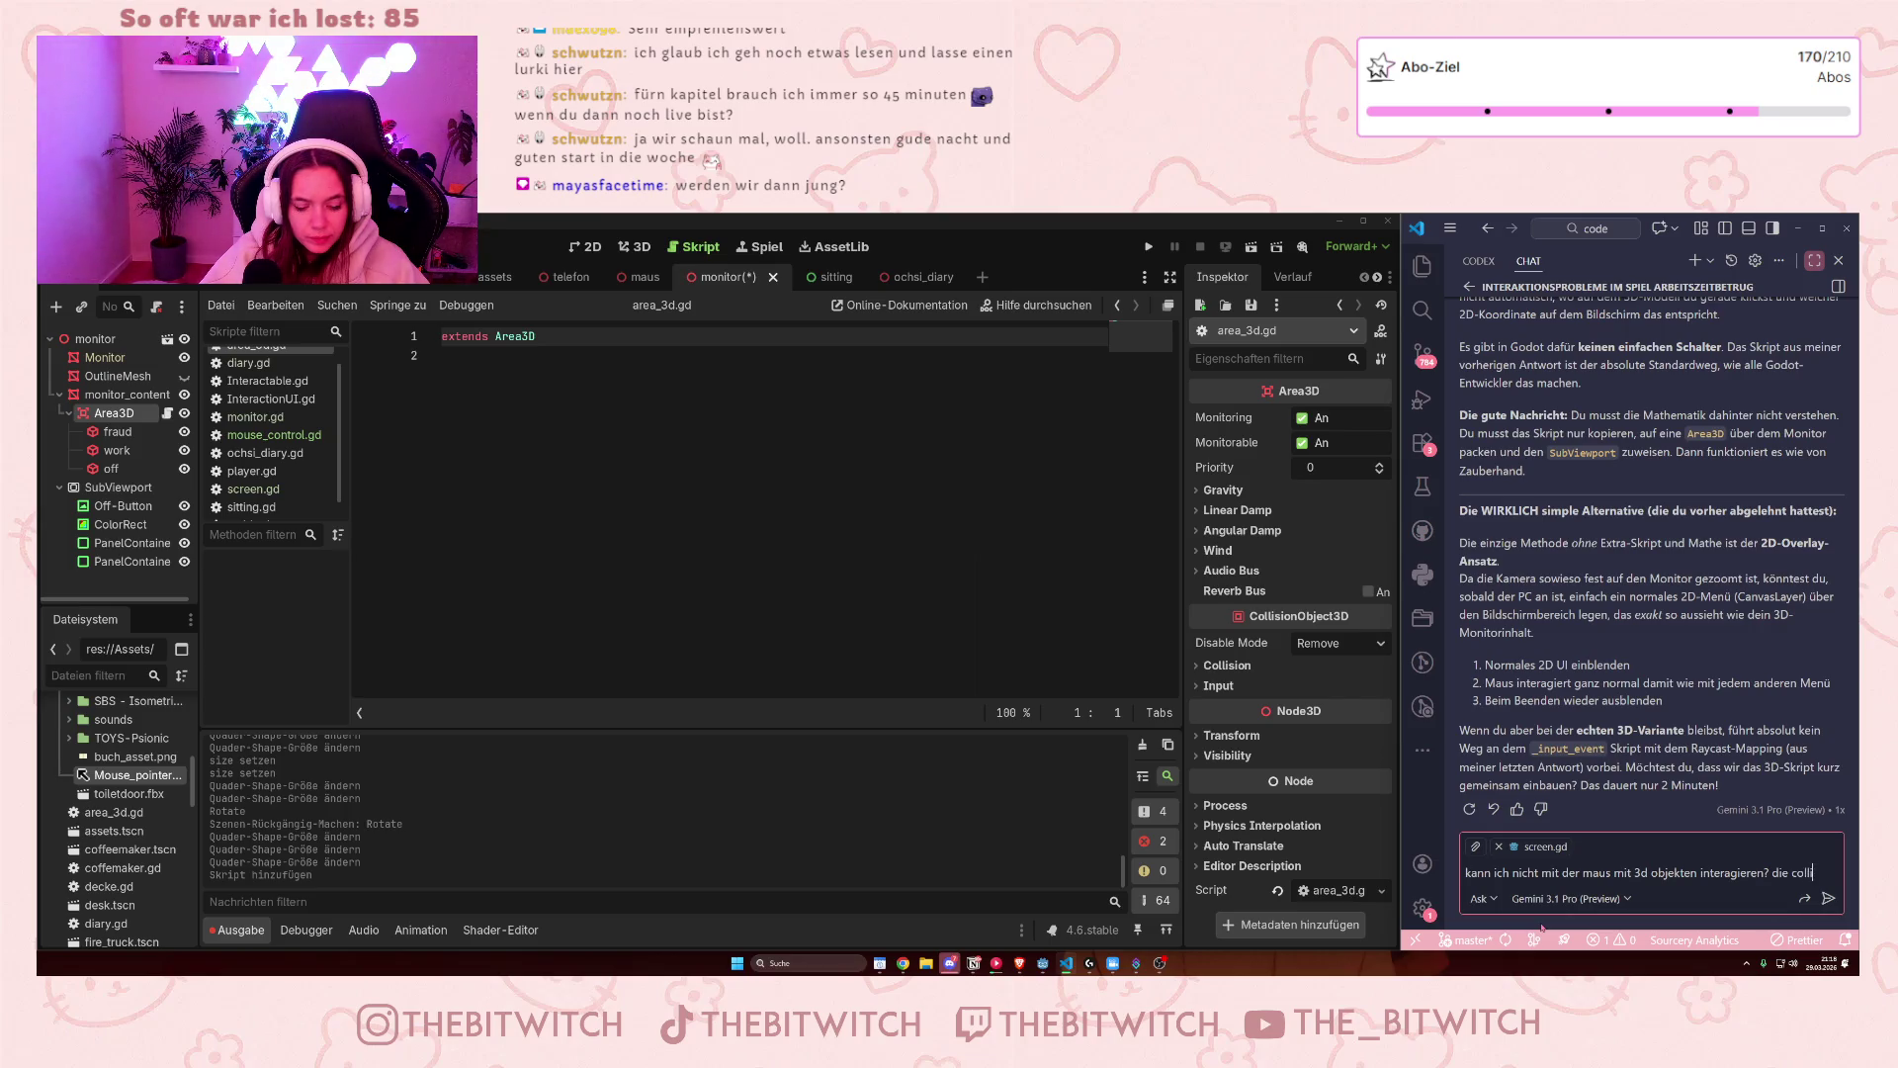
type("s")
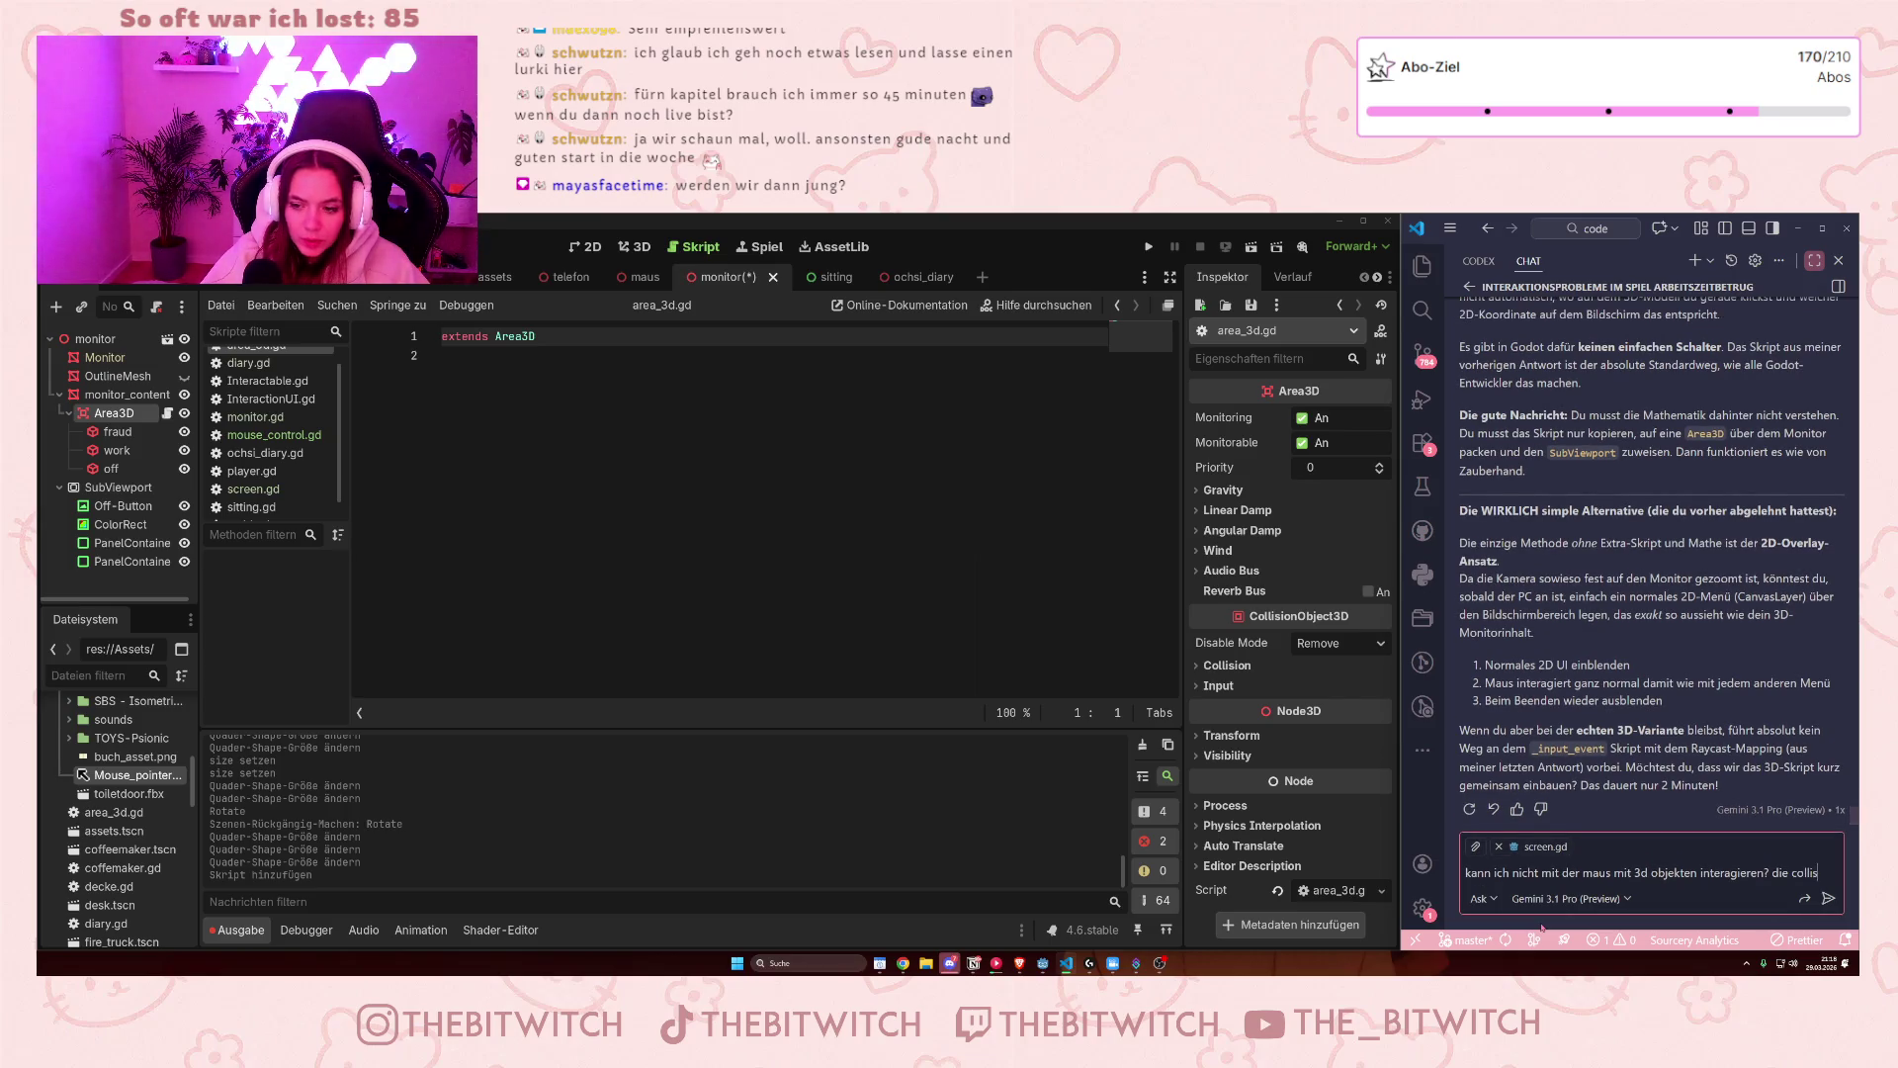
type("ion shapes sind ja ")
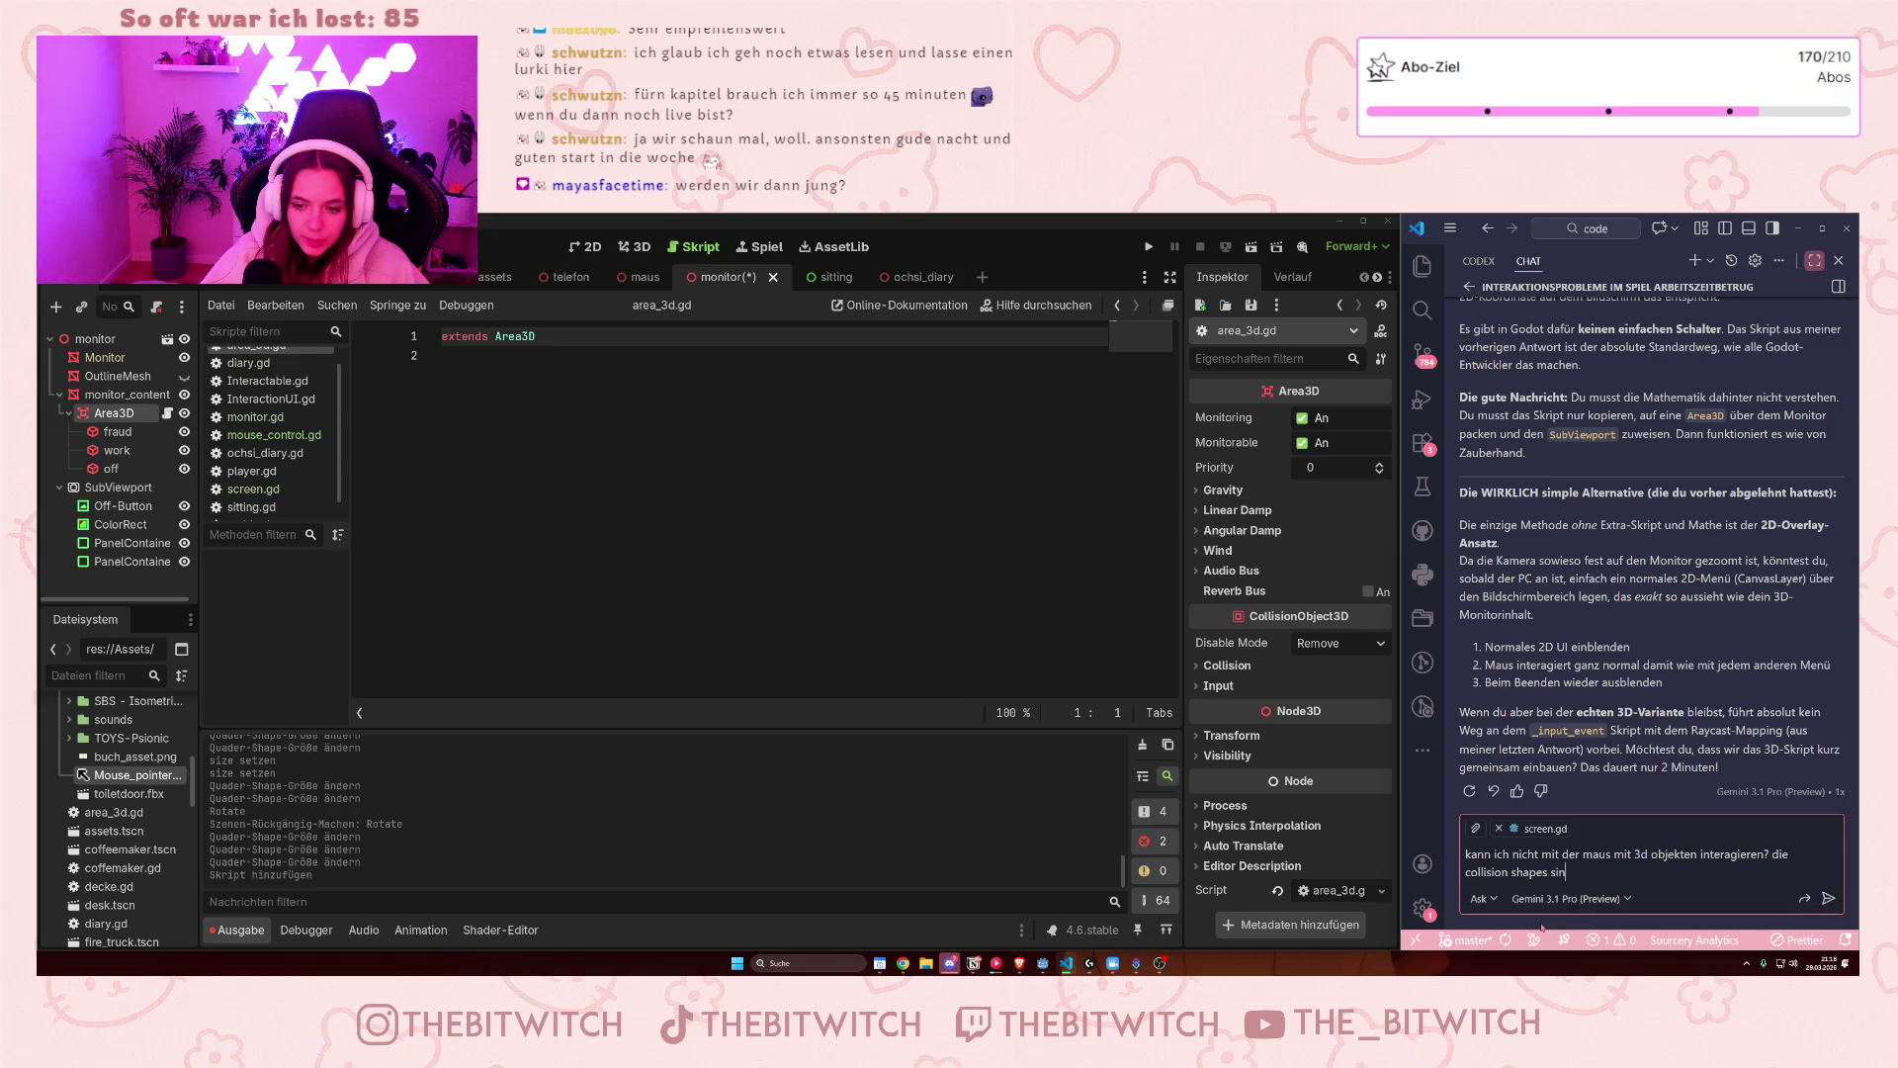
type("3d ")
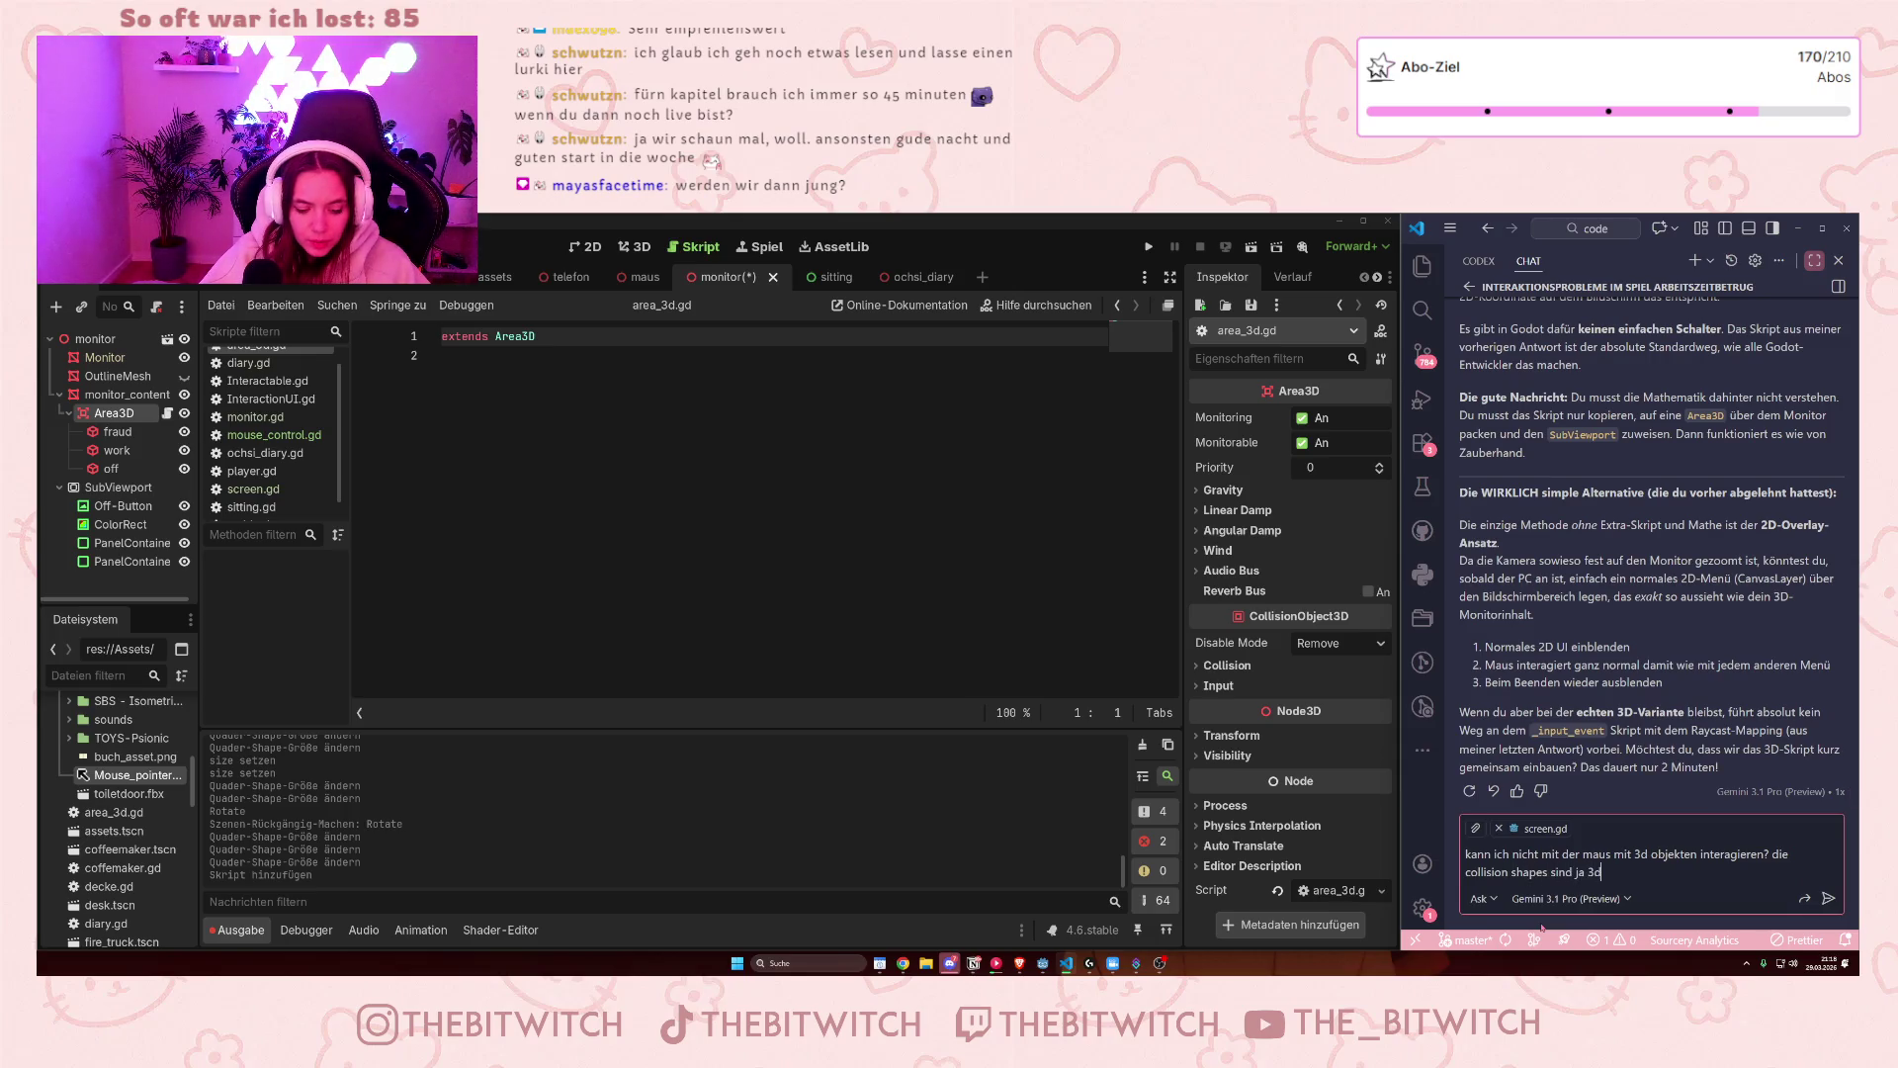
type("objekte")
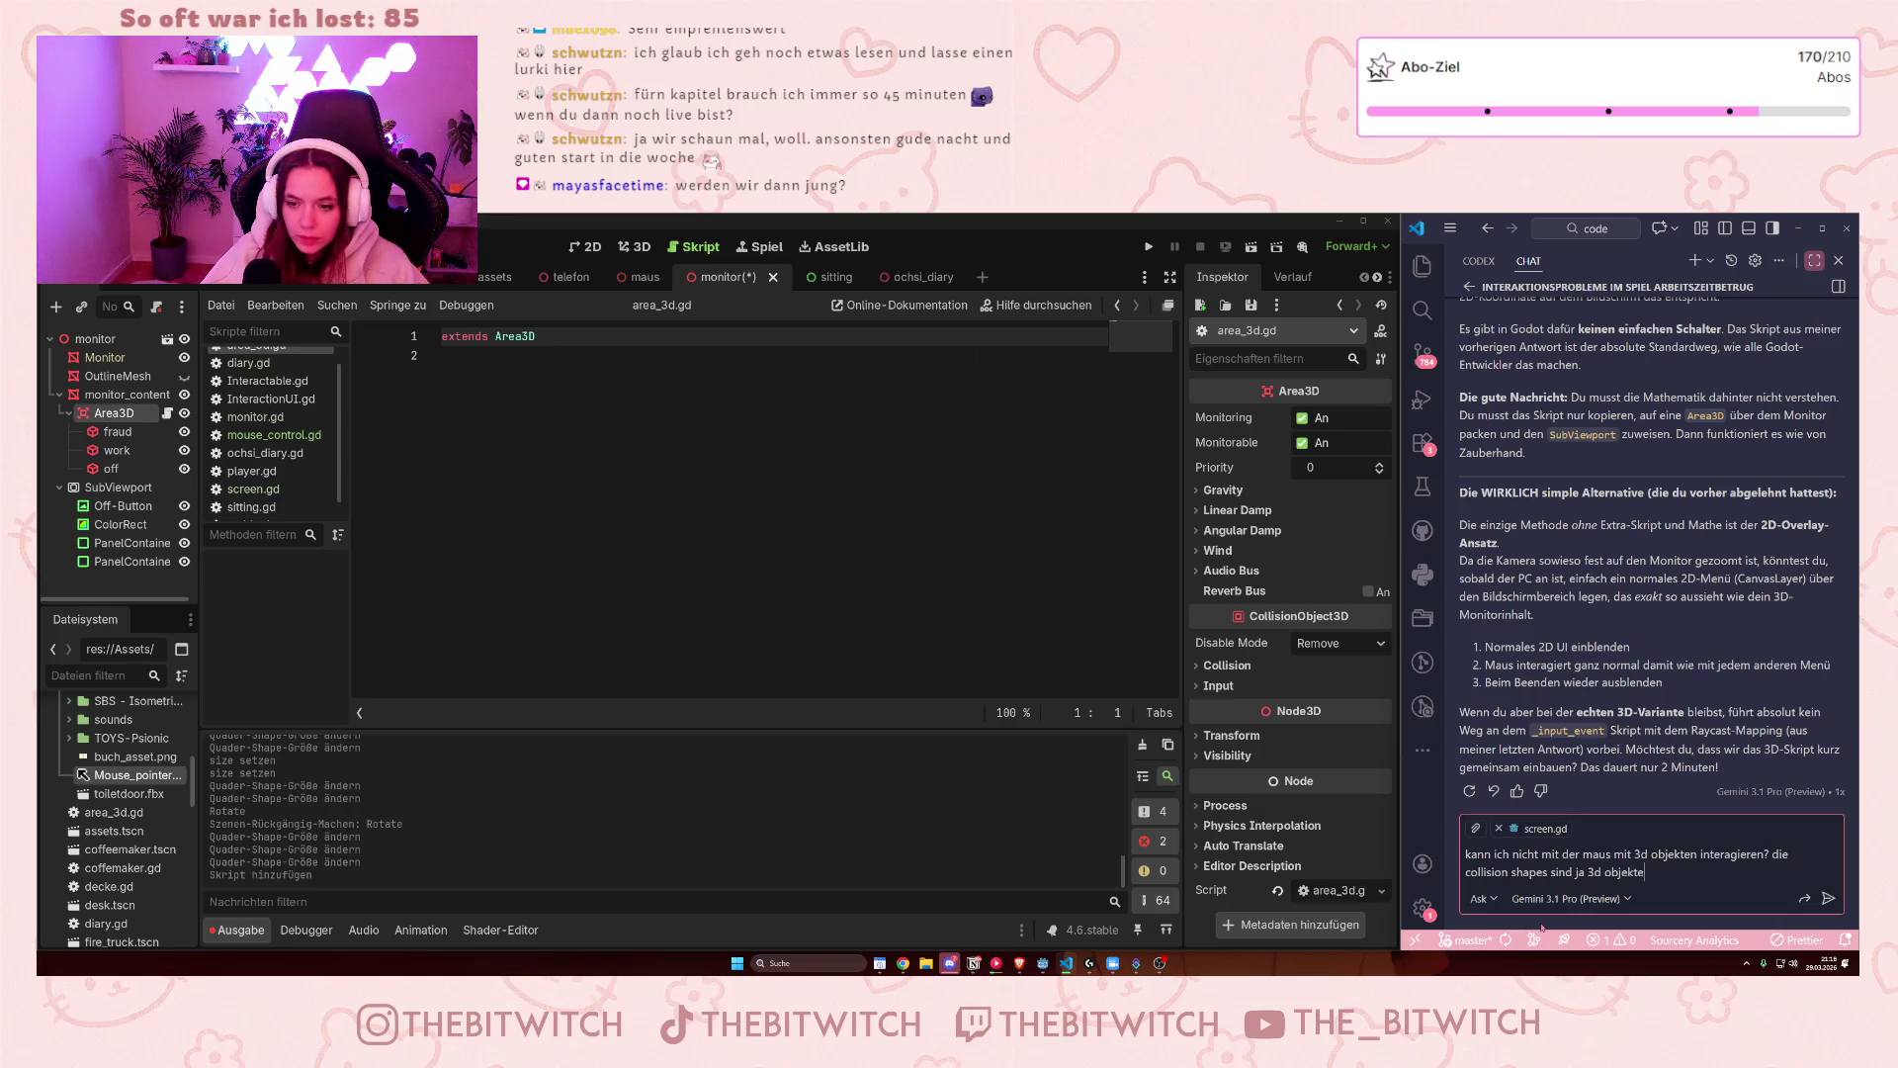
key("Return")
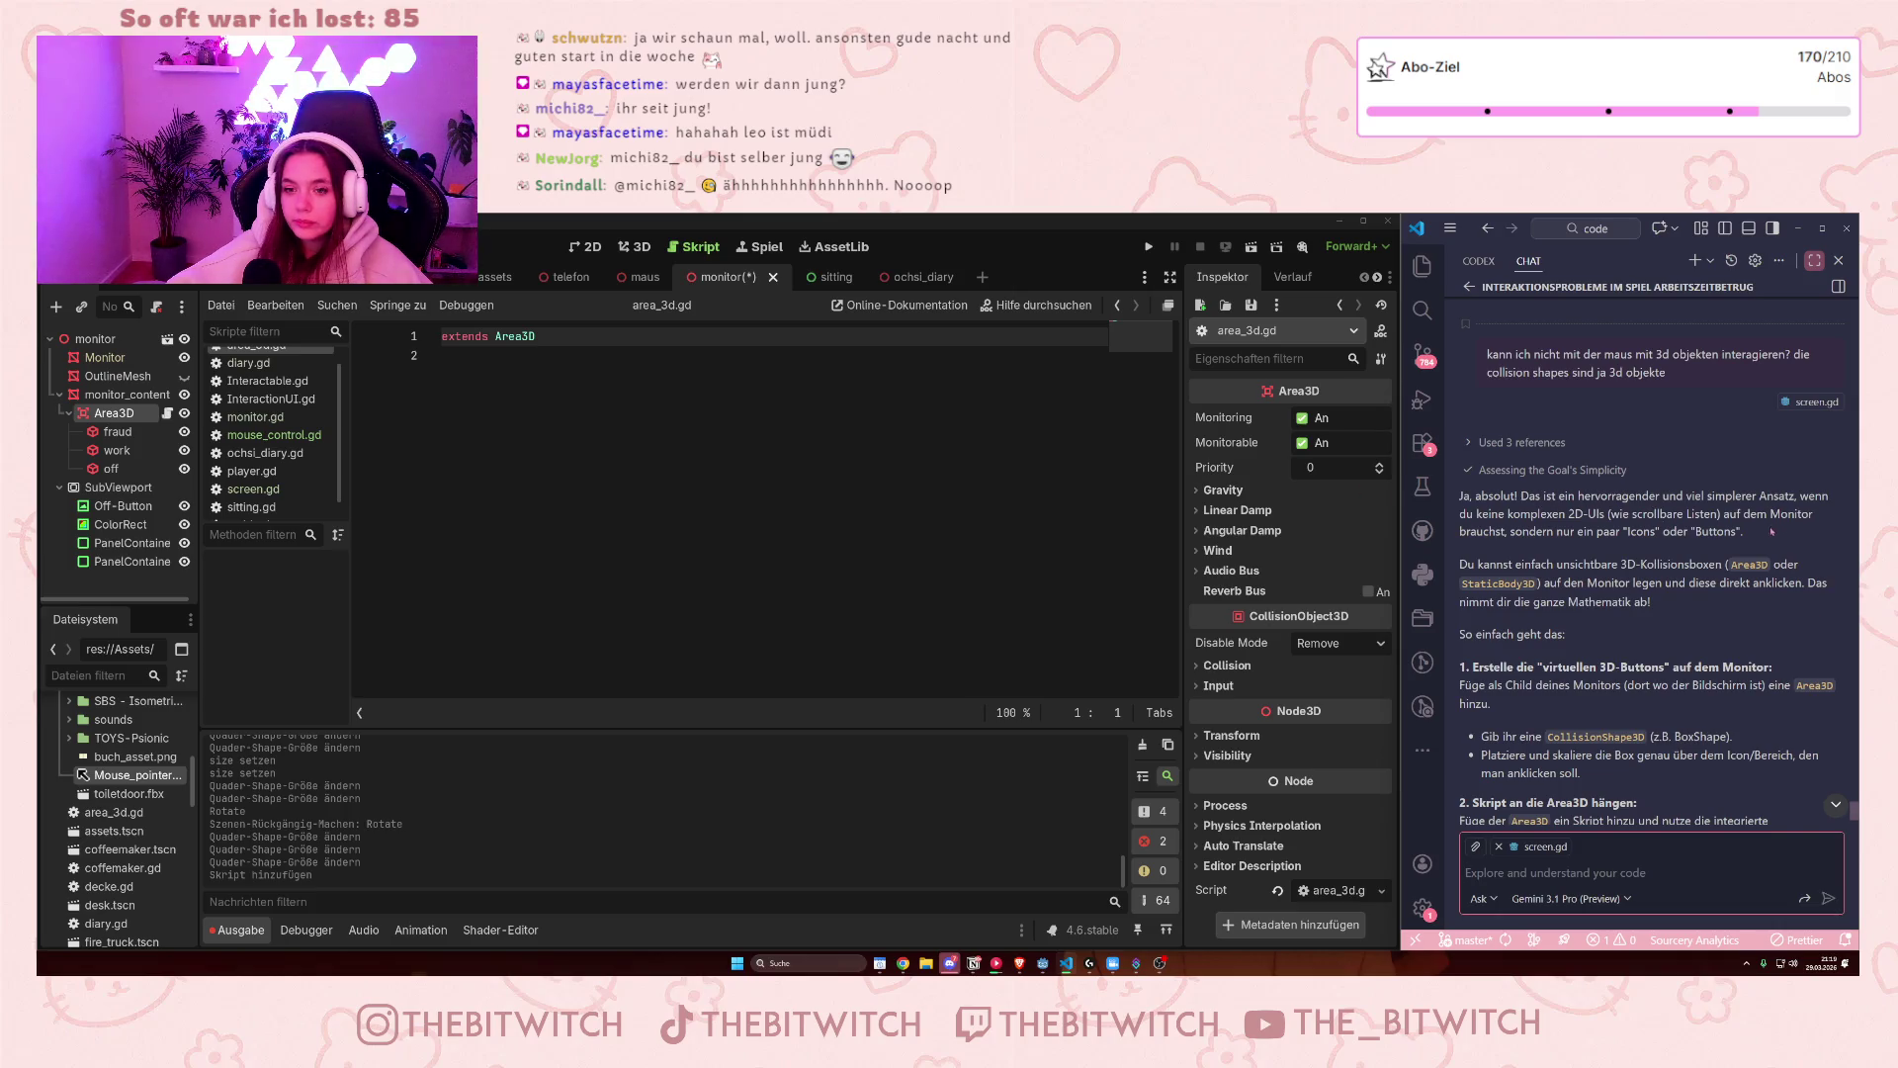
- Read through the Area3D answer and bring up the chat model list, Gemini 3.1 Pro (Preview) still selected
mouse_move(1461, 495)
left_mouse_down()
mouse_move(1829, 515)
mouse_move(1524, 534)
left_mouse_up()
left_click(1524, 534)
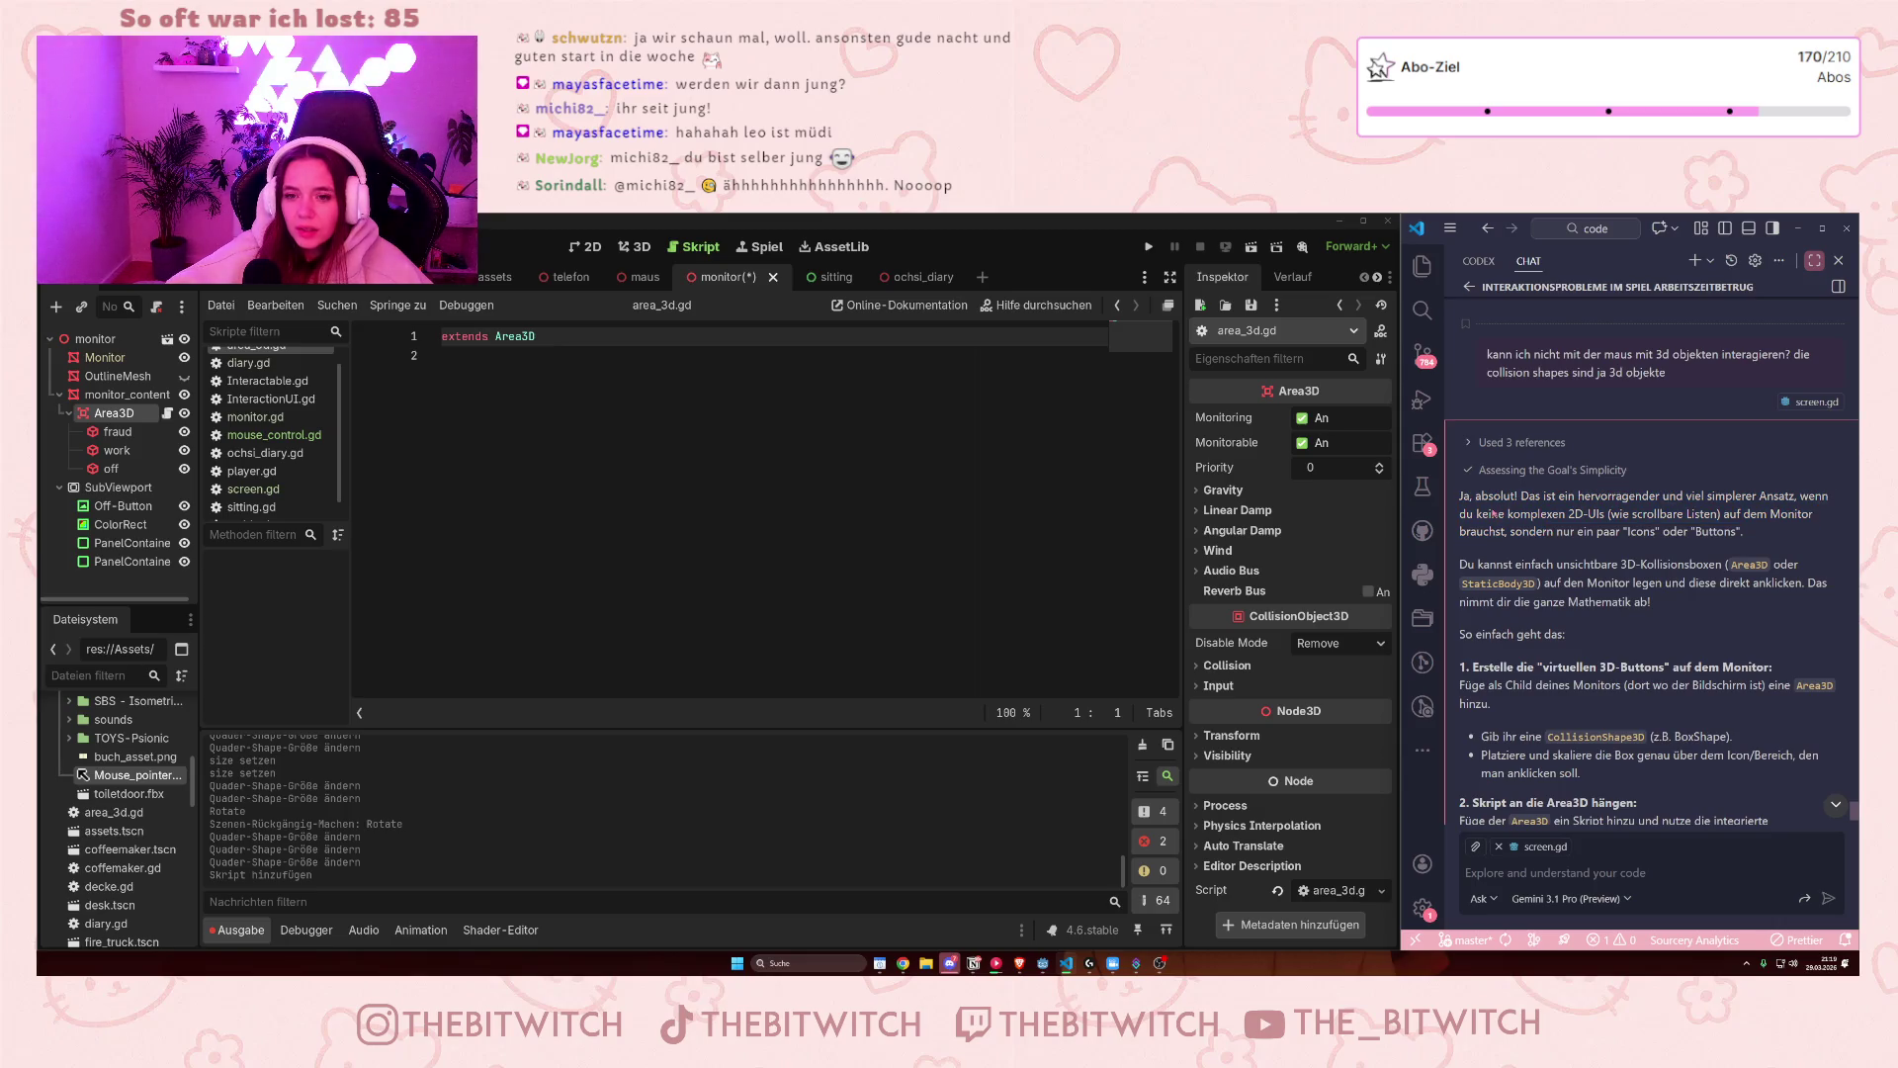
scroll(1646, 556, "down", 1)
scroll(1627, 559, "down", 1)
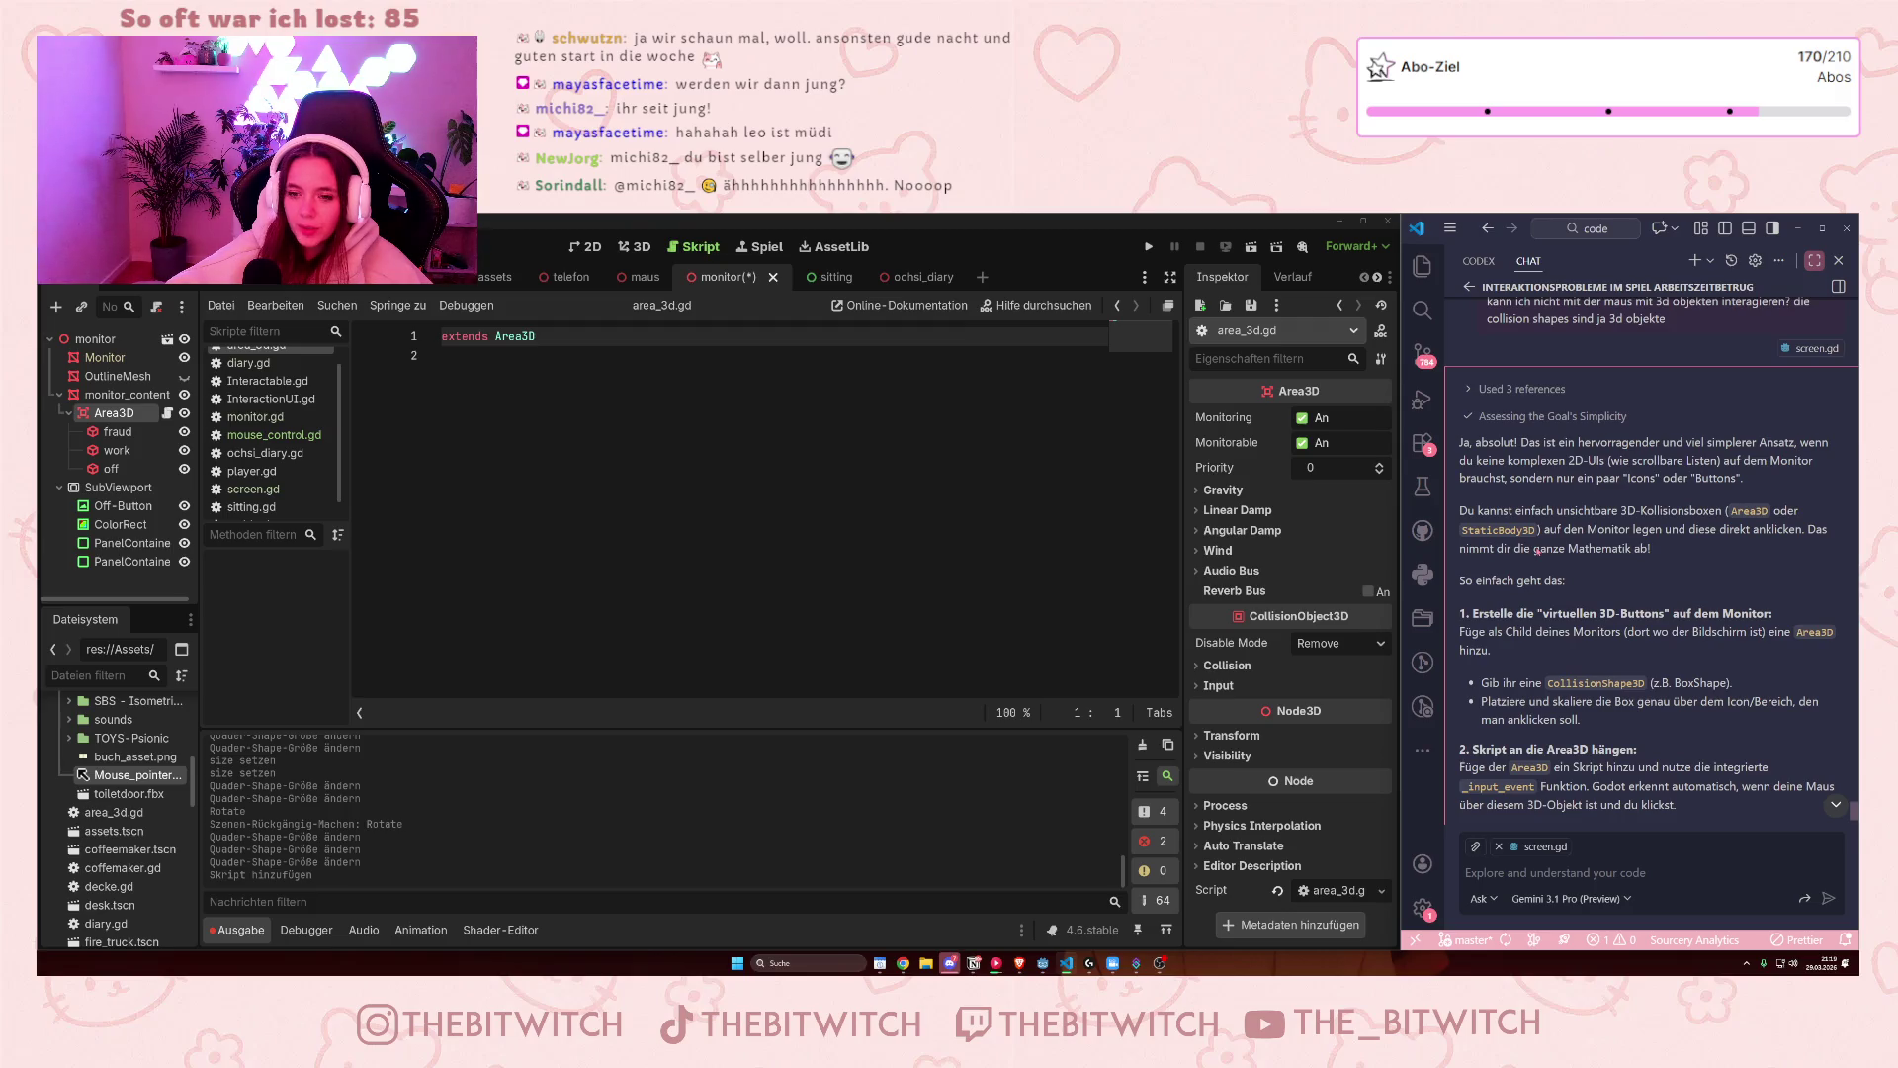
left_click(1582, 900)
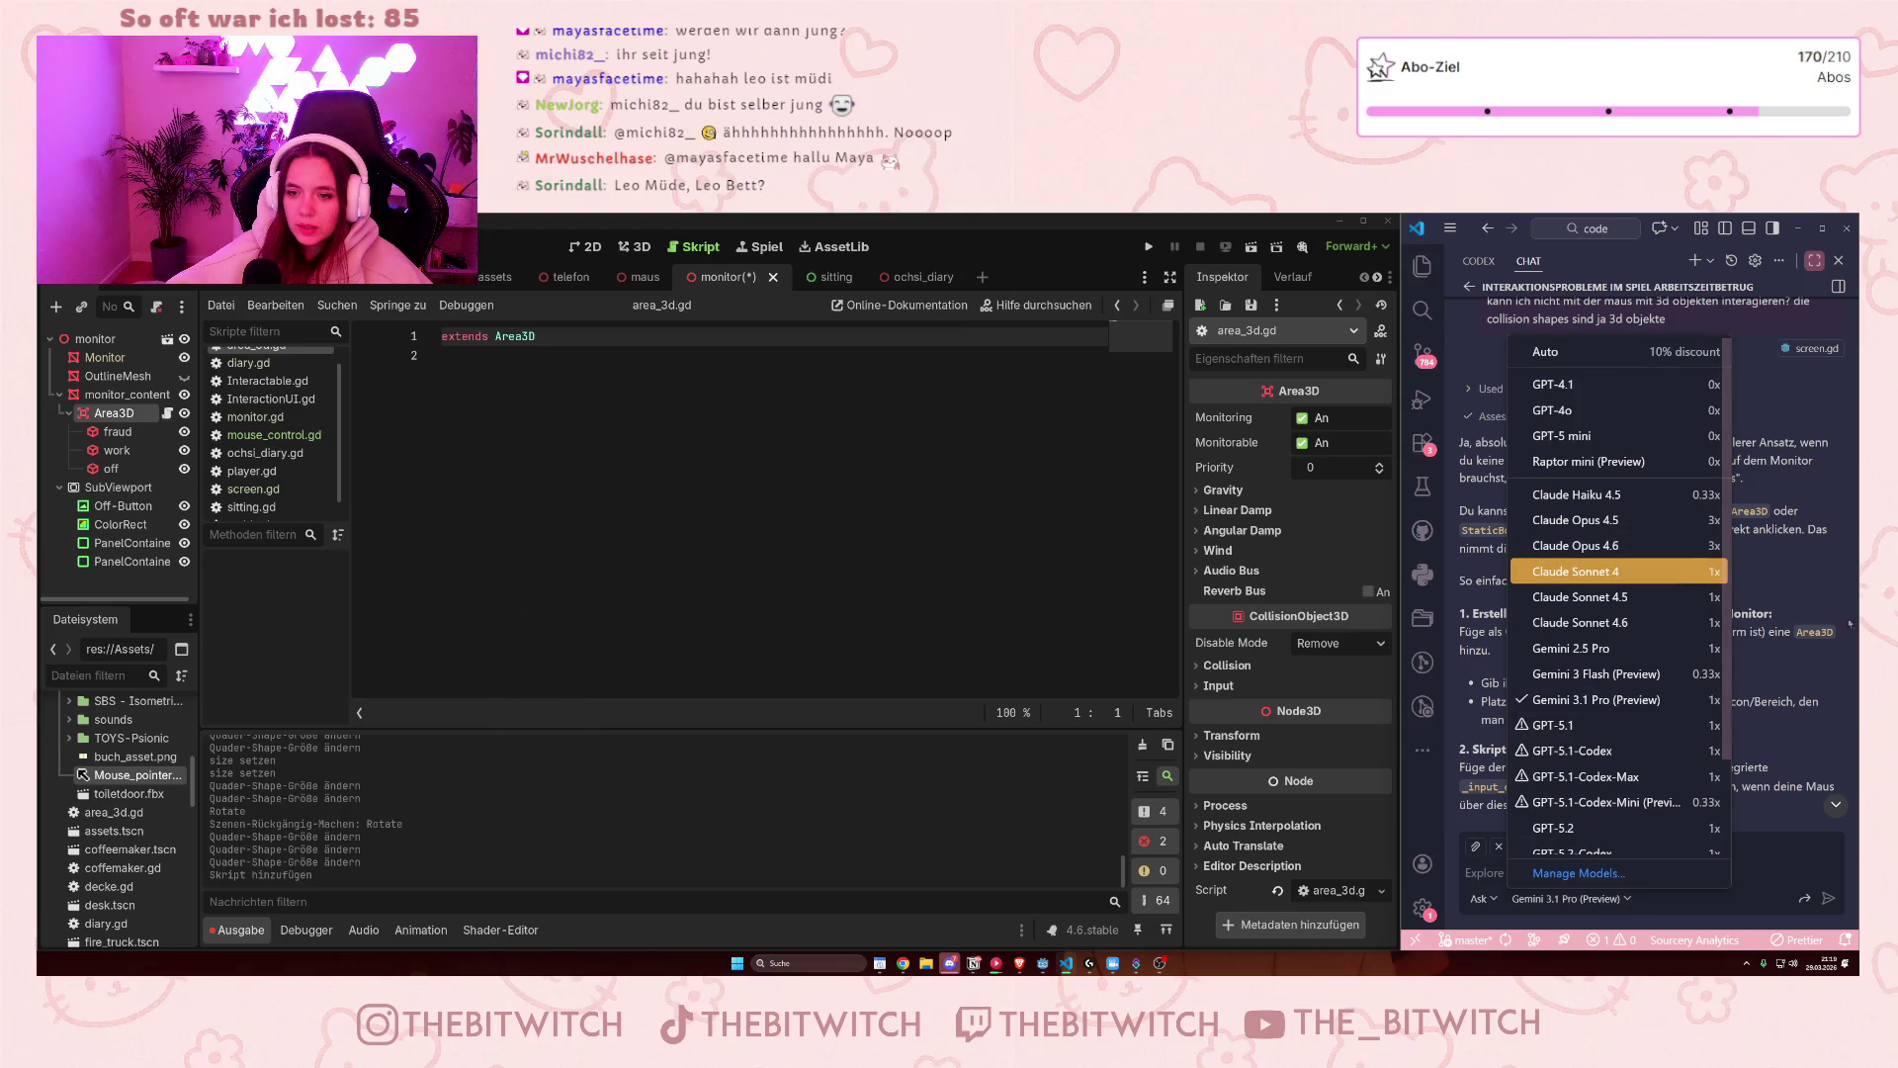
- Dismiss the model picker without switching away from Gemini 3.1 Pro (Preview)
left_click(1776, 589)
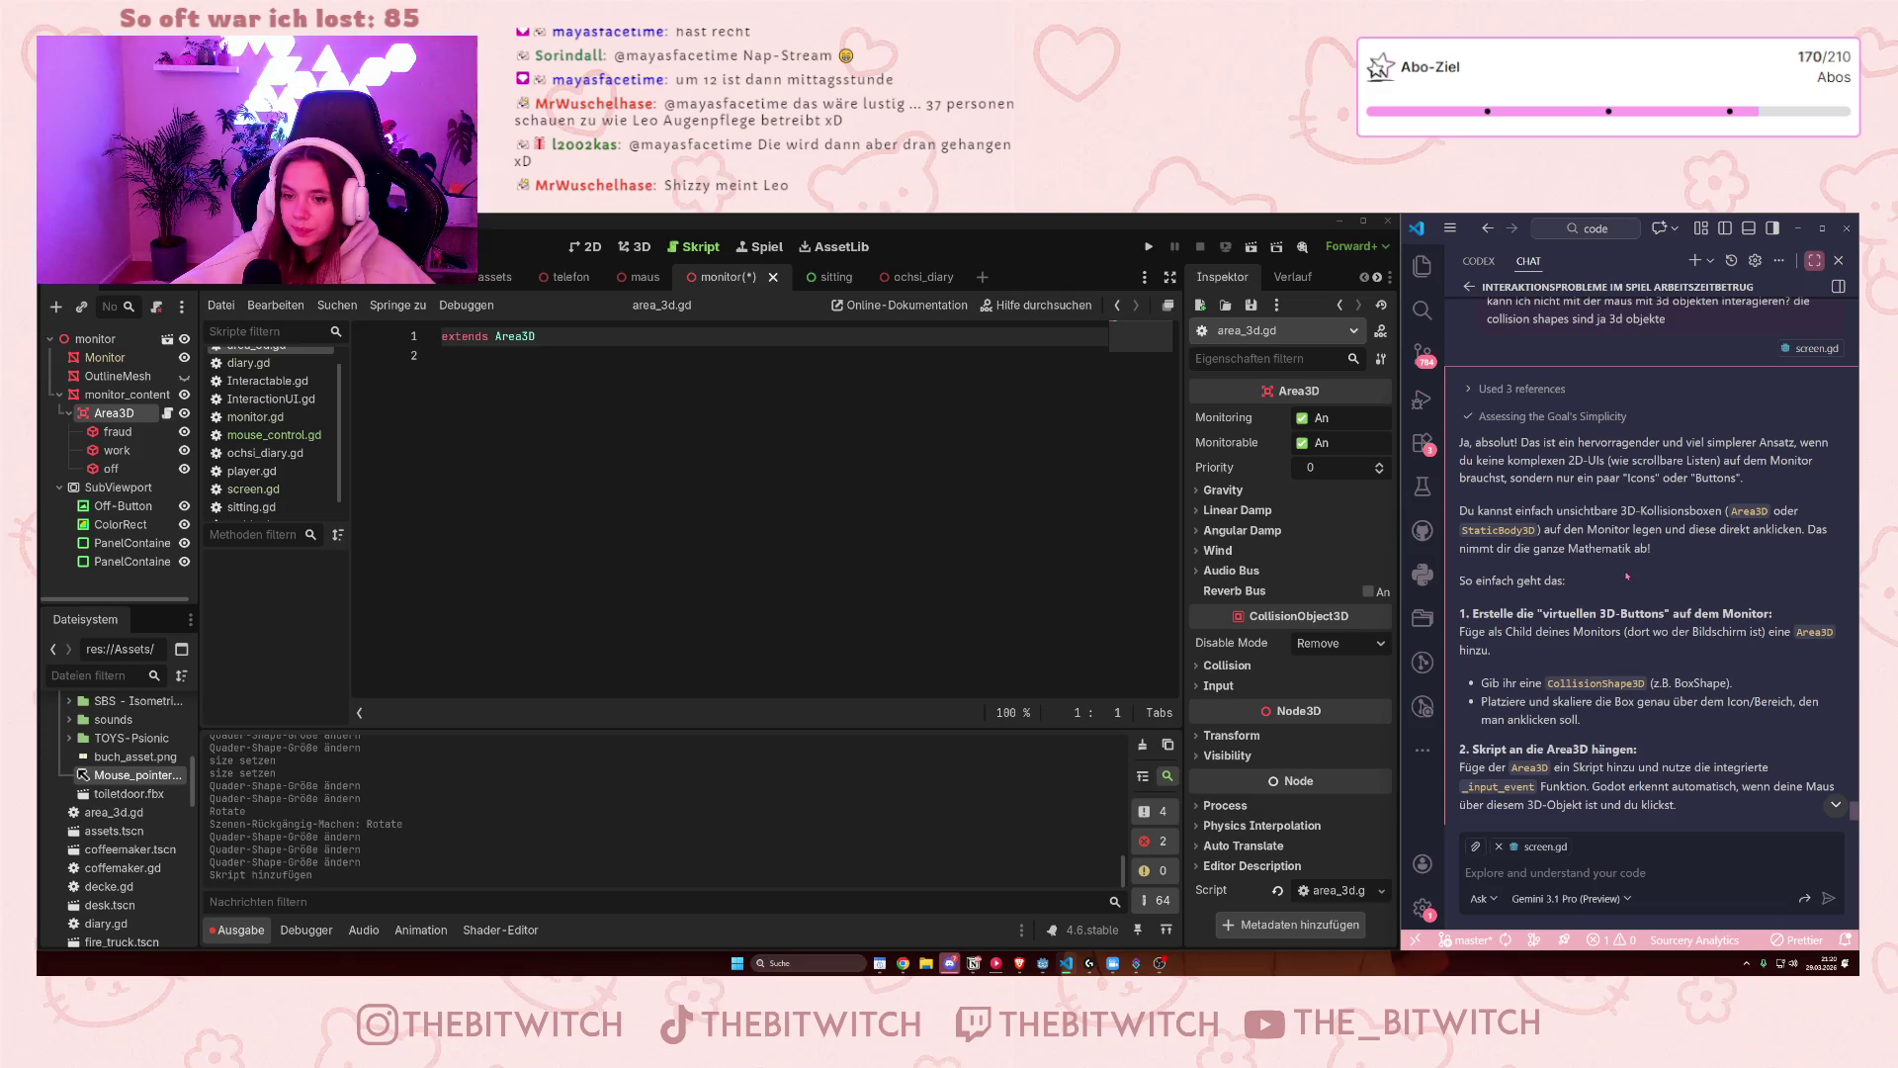
scroll(1579, 629, "down", 1)
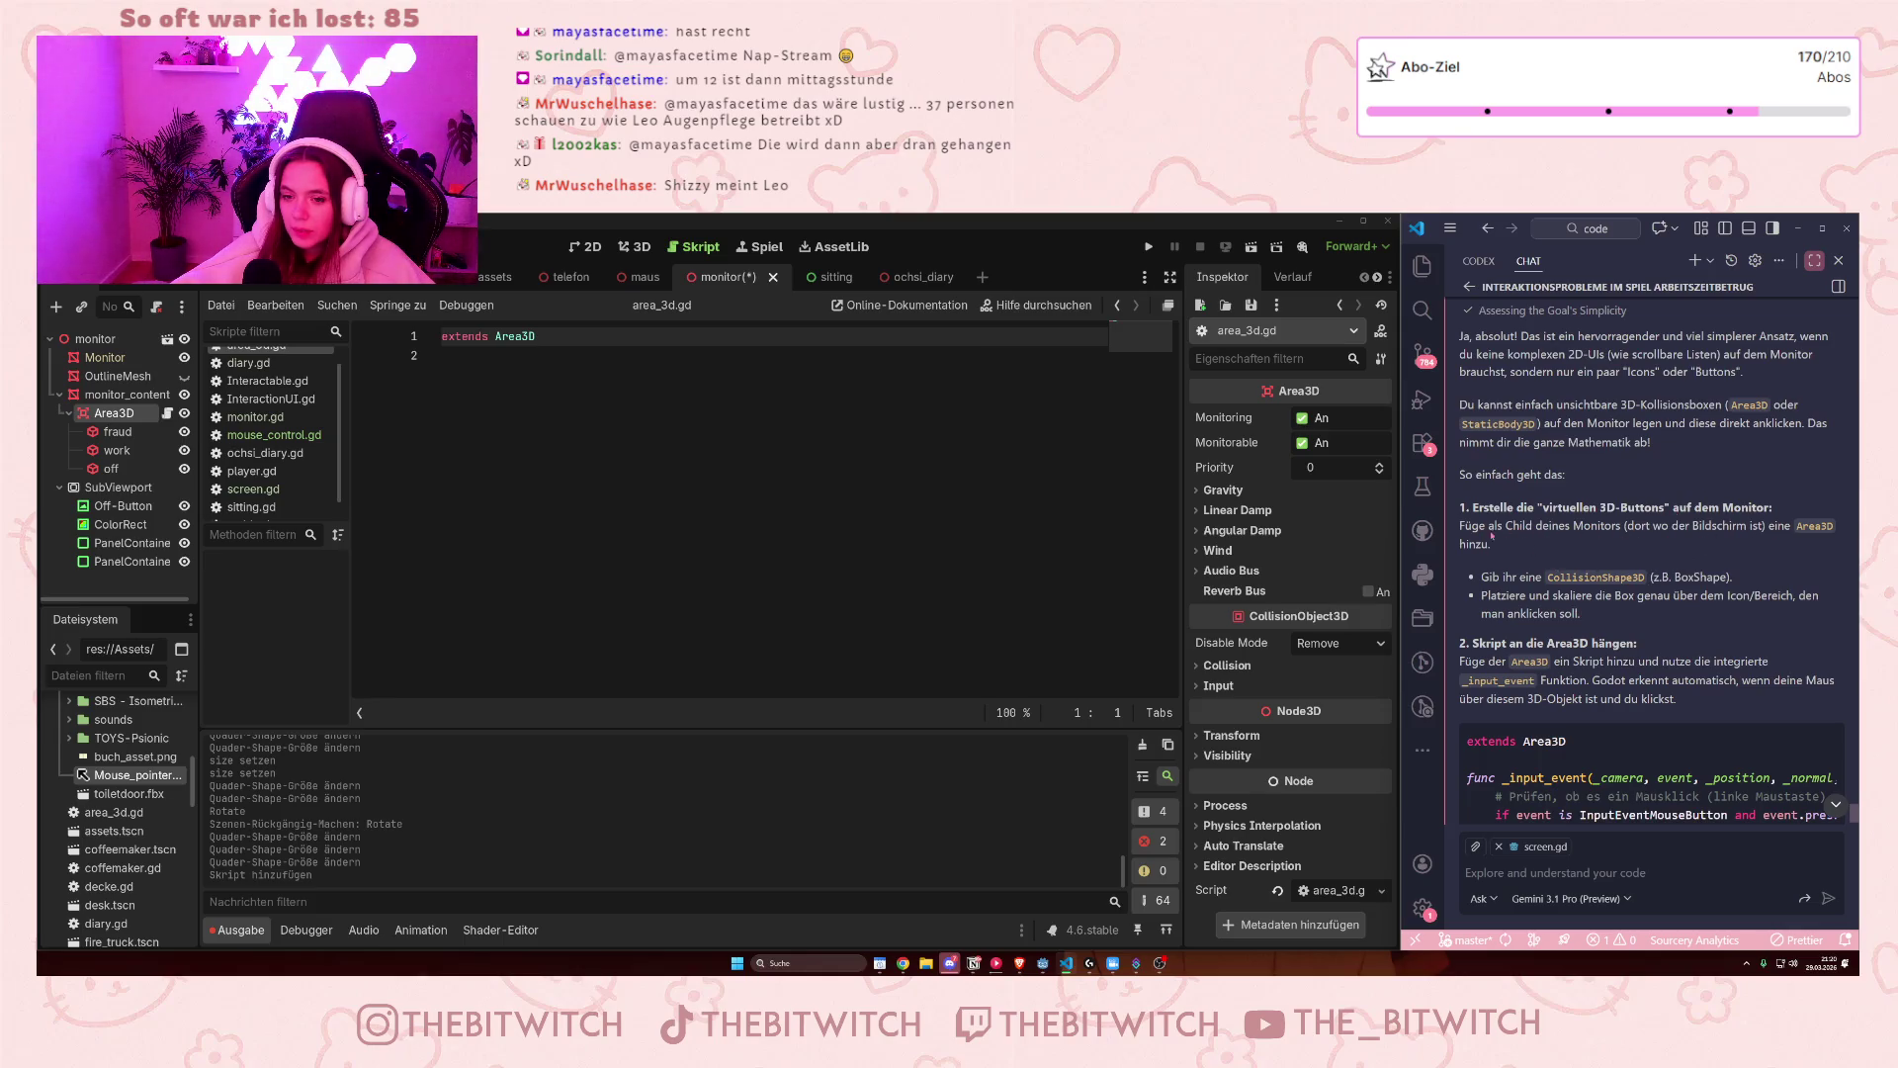
scroll(1536, 613, "down", 1)
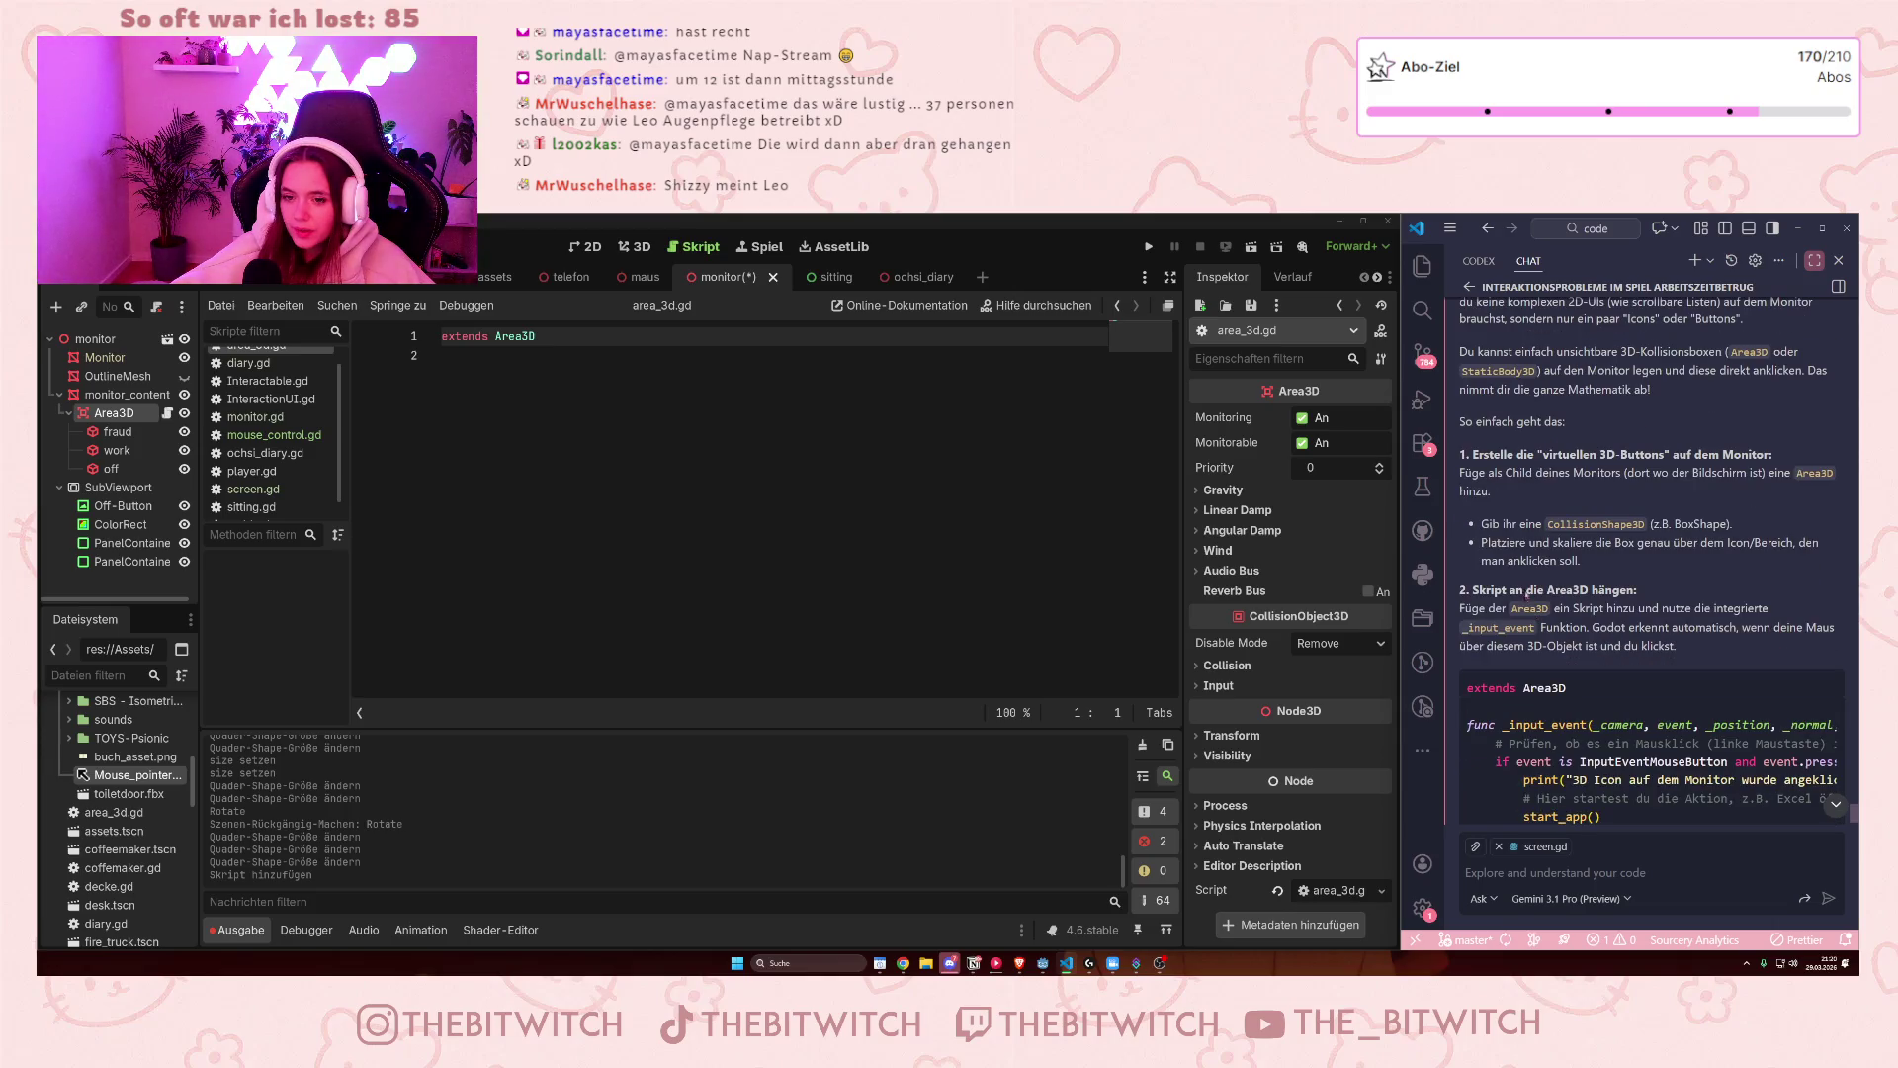
scroll(1502, 543, "down", 1)
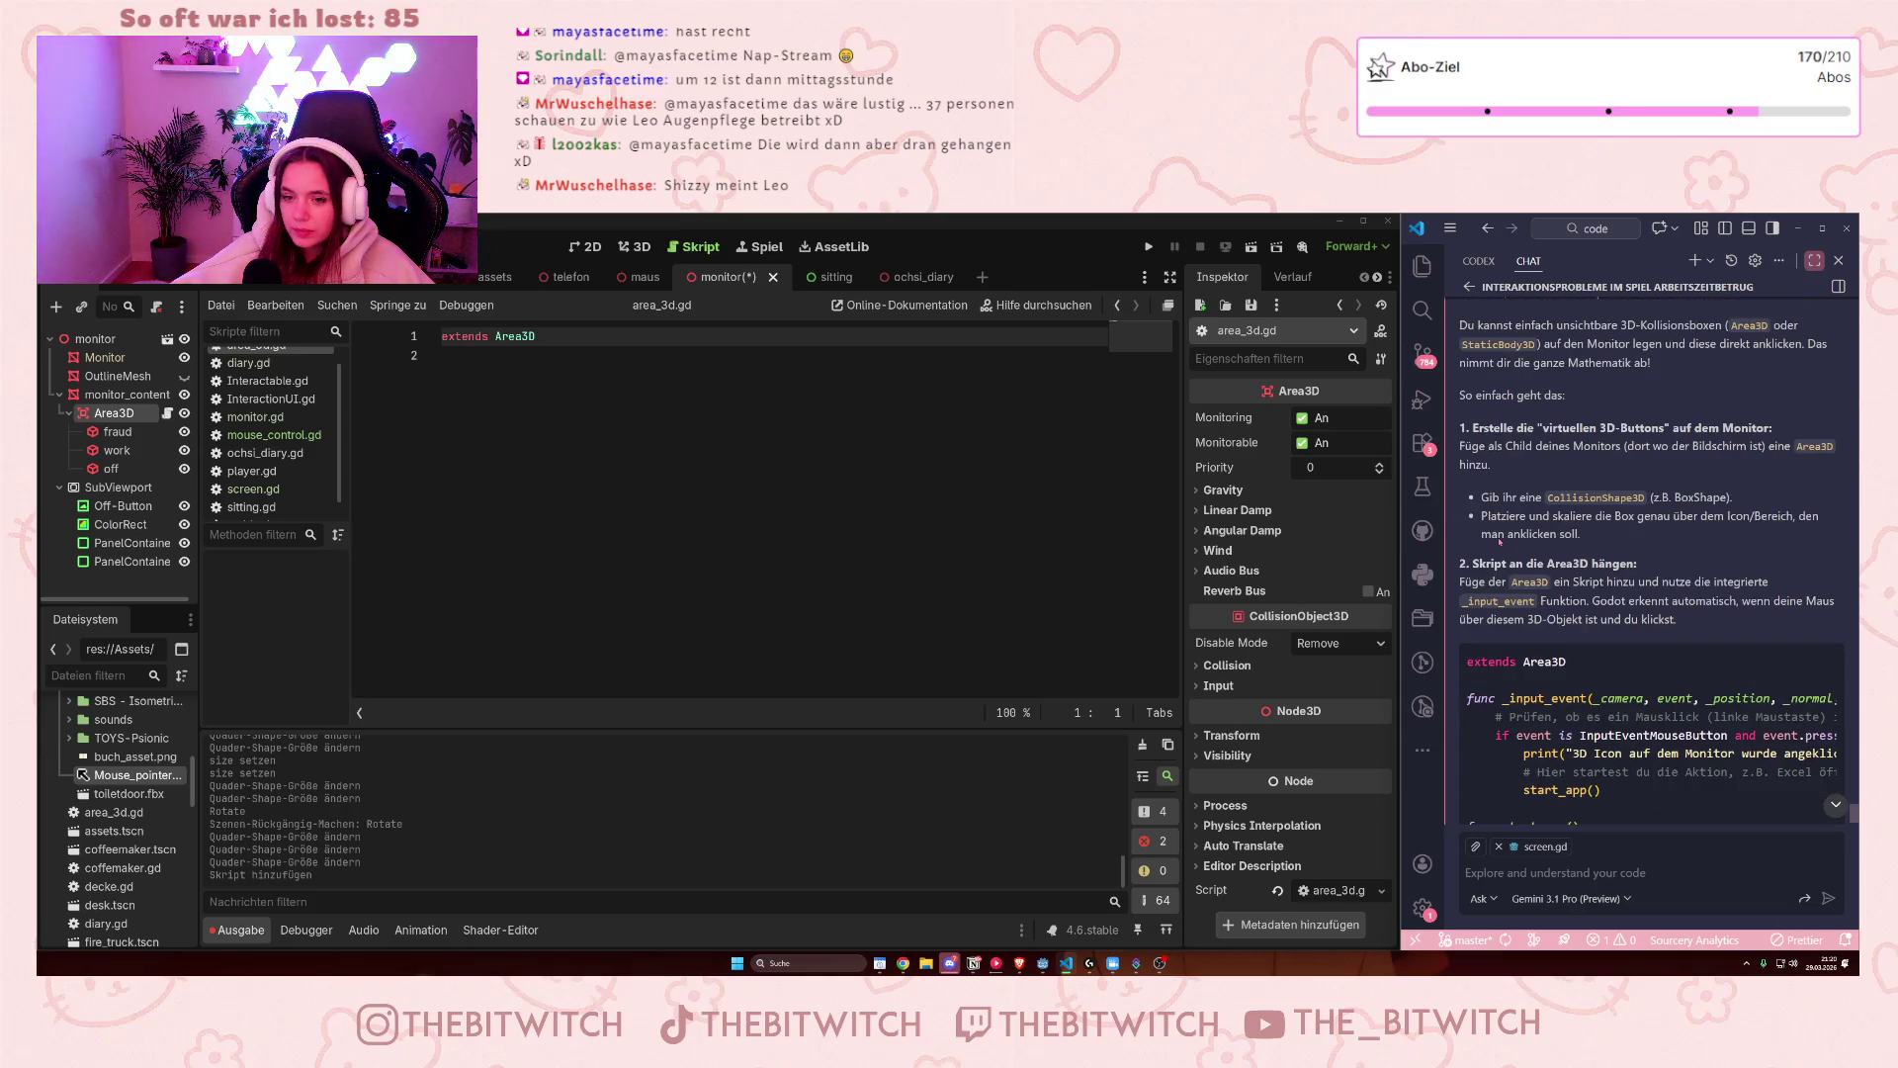
scroll(1498, 542, "down", 2)
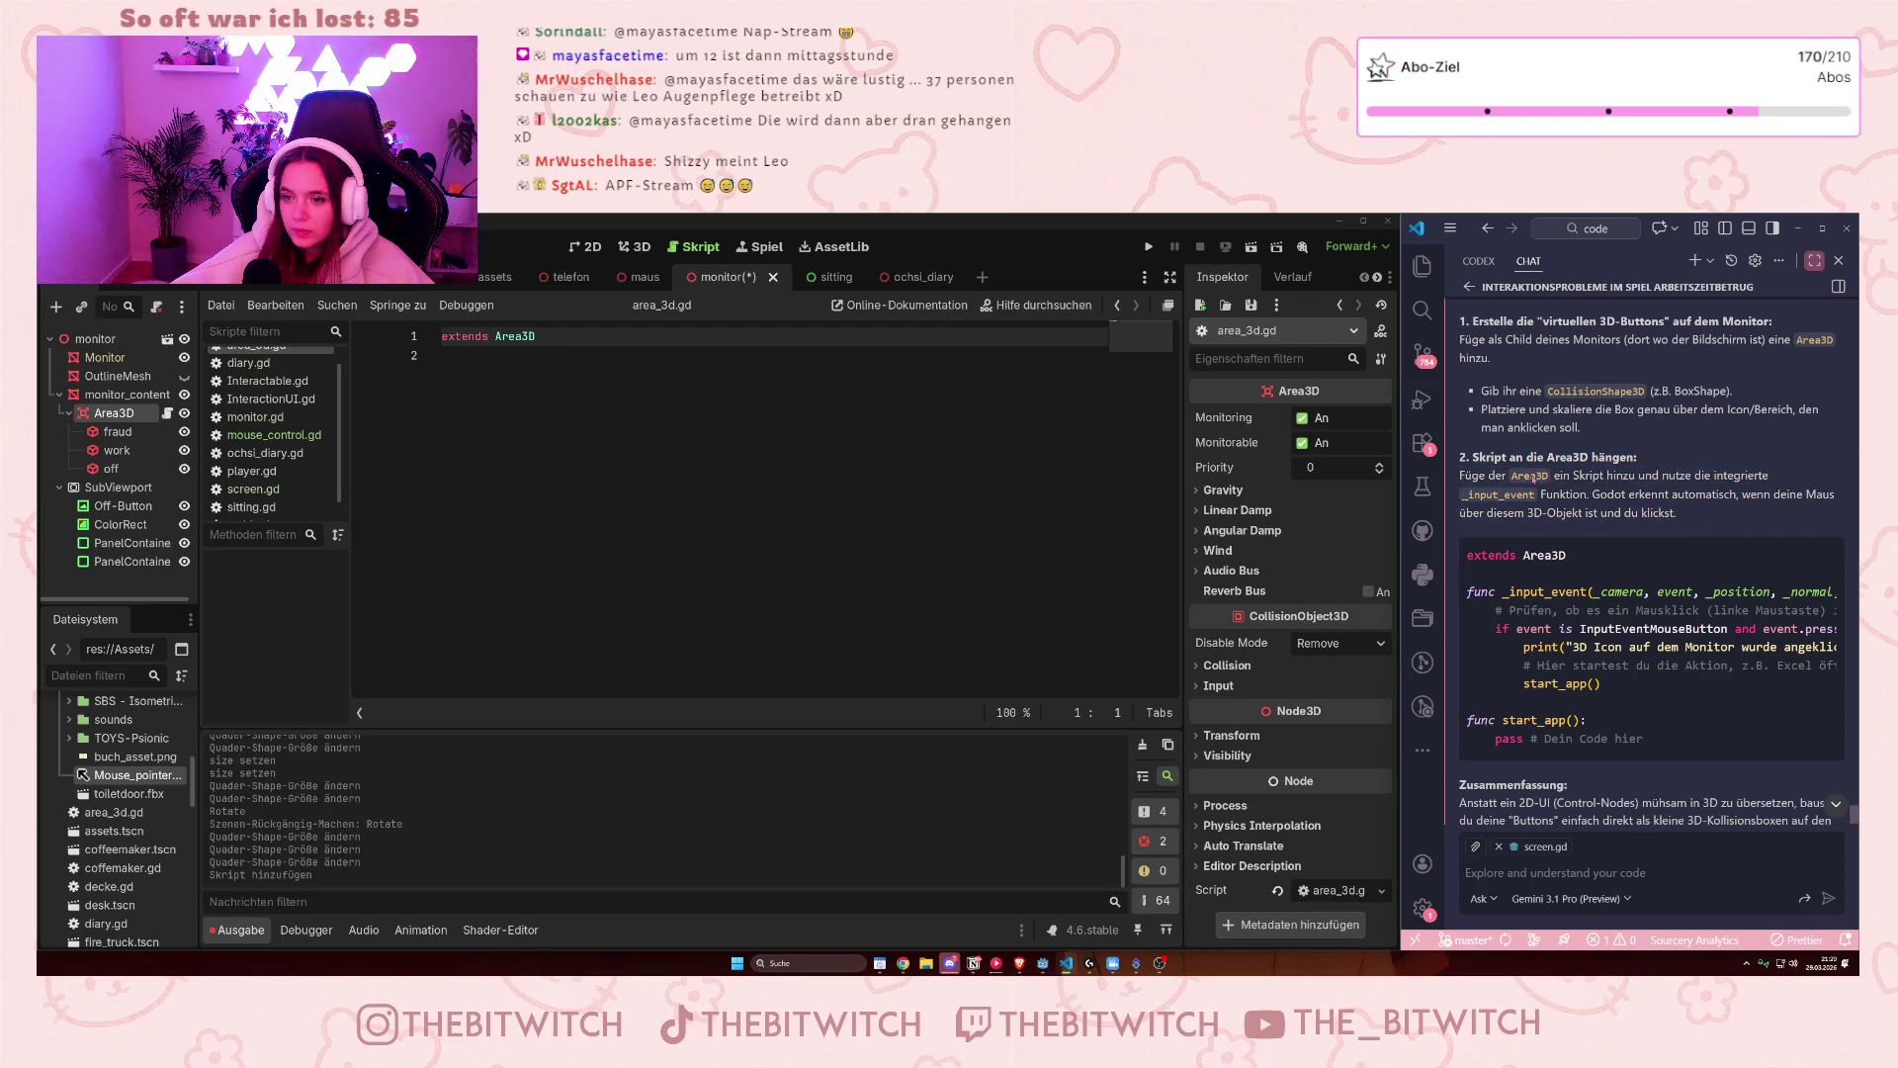
scroll(1572, 549, "down", 2)
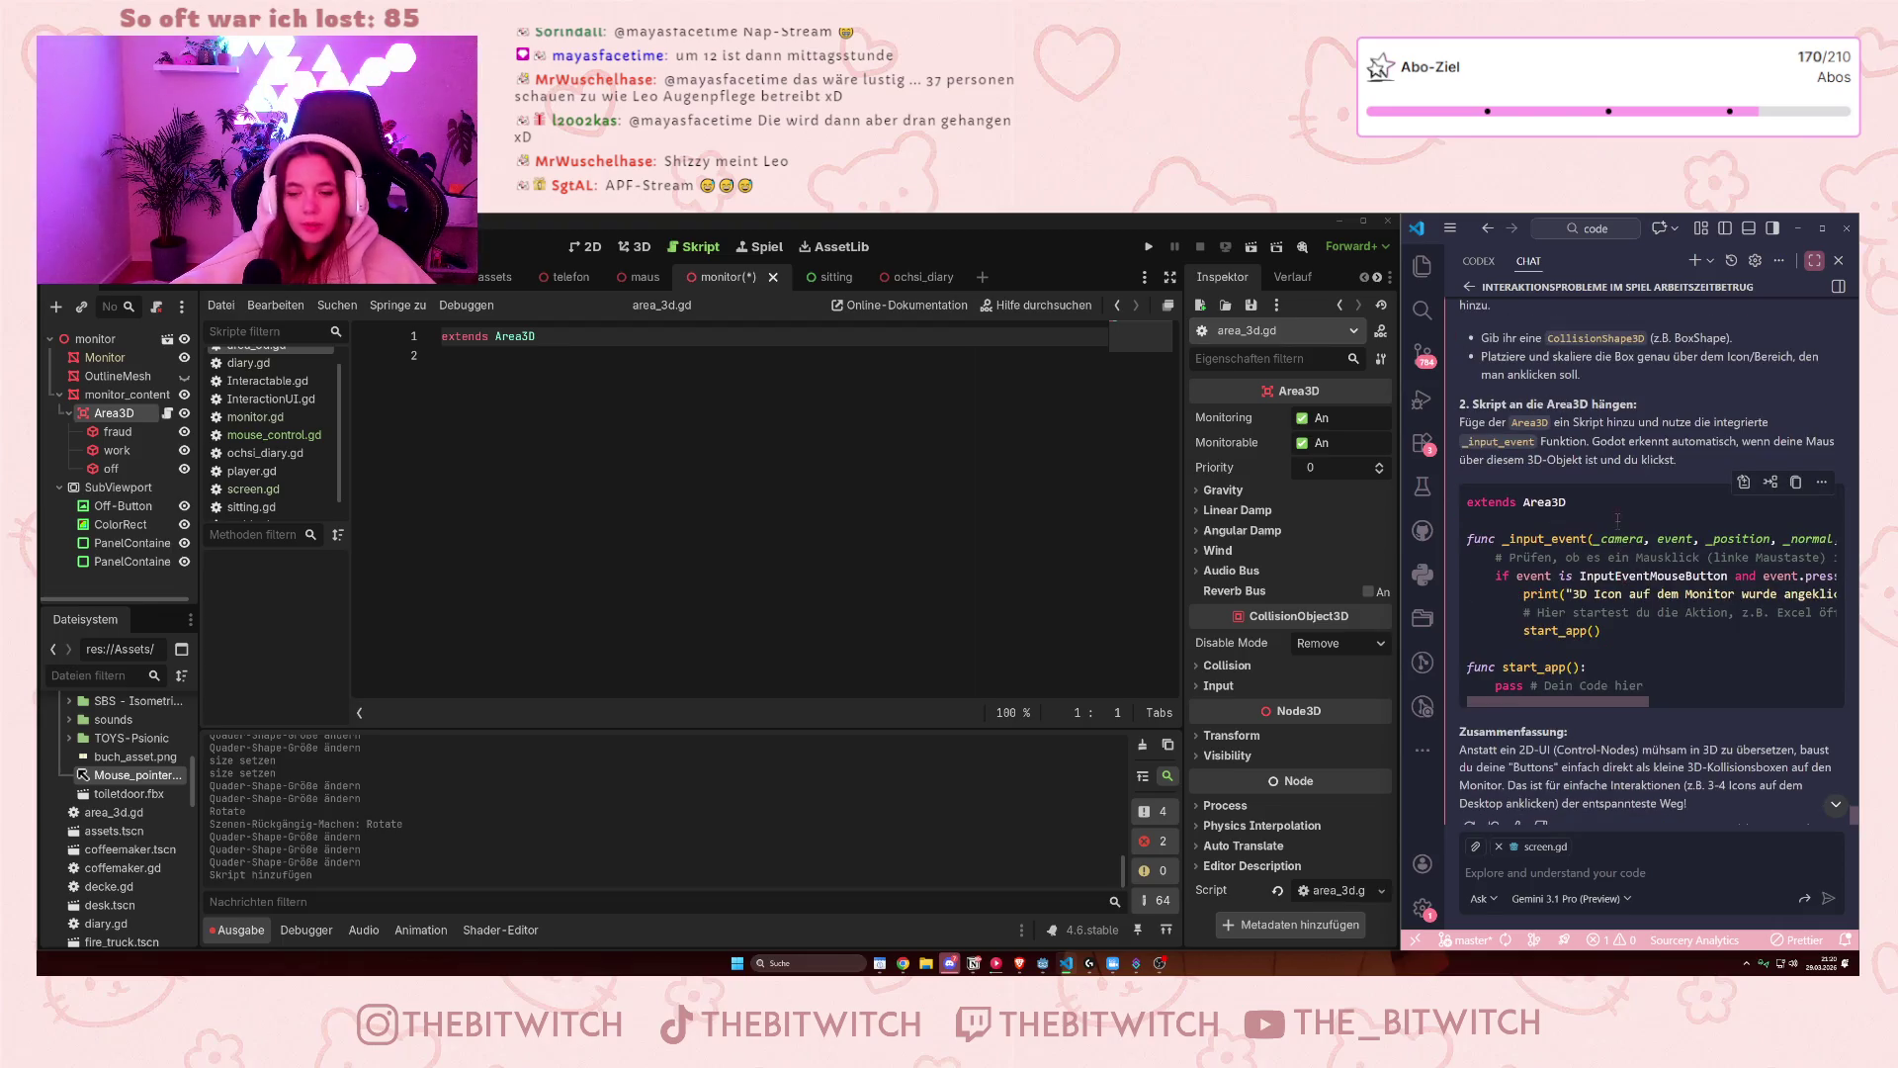
scroll(1509, 633, "down", 1)
scroll(1533, 682, "right", 2)
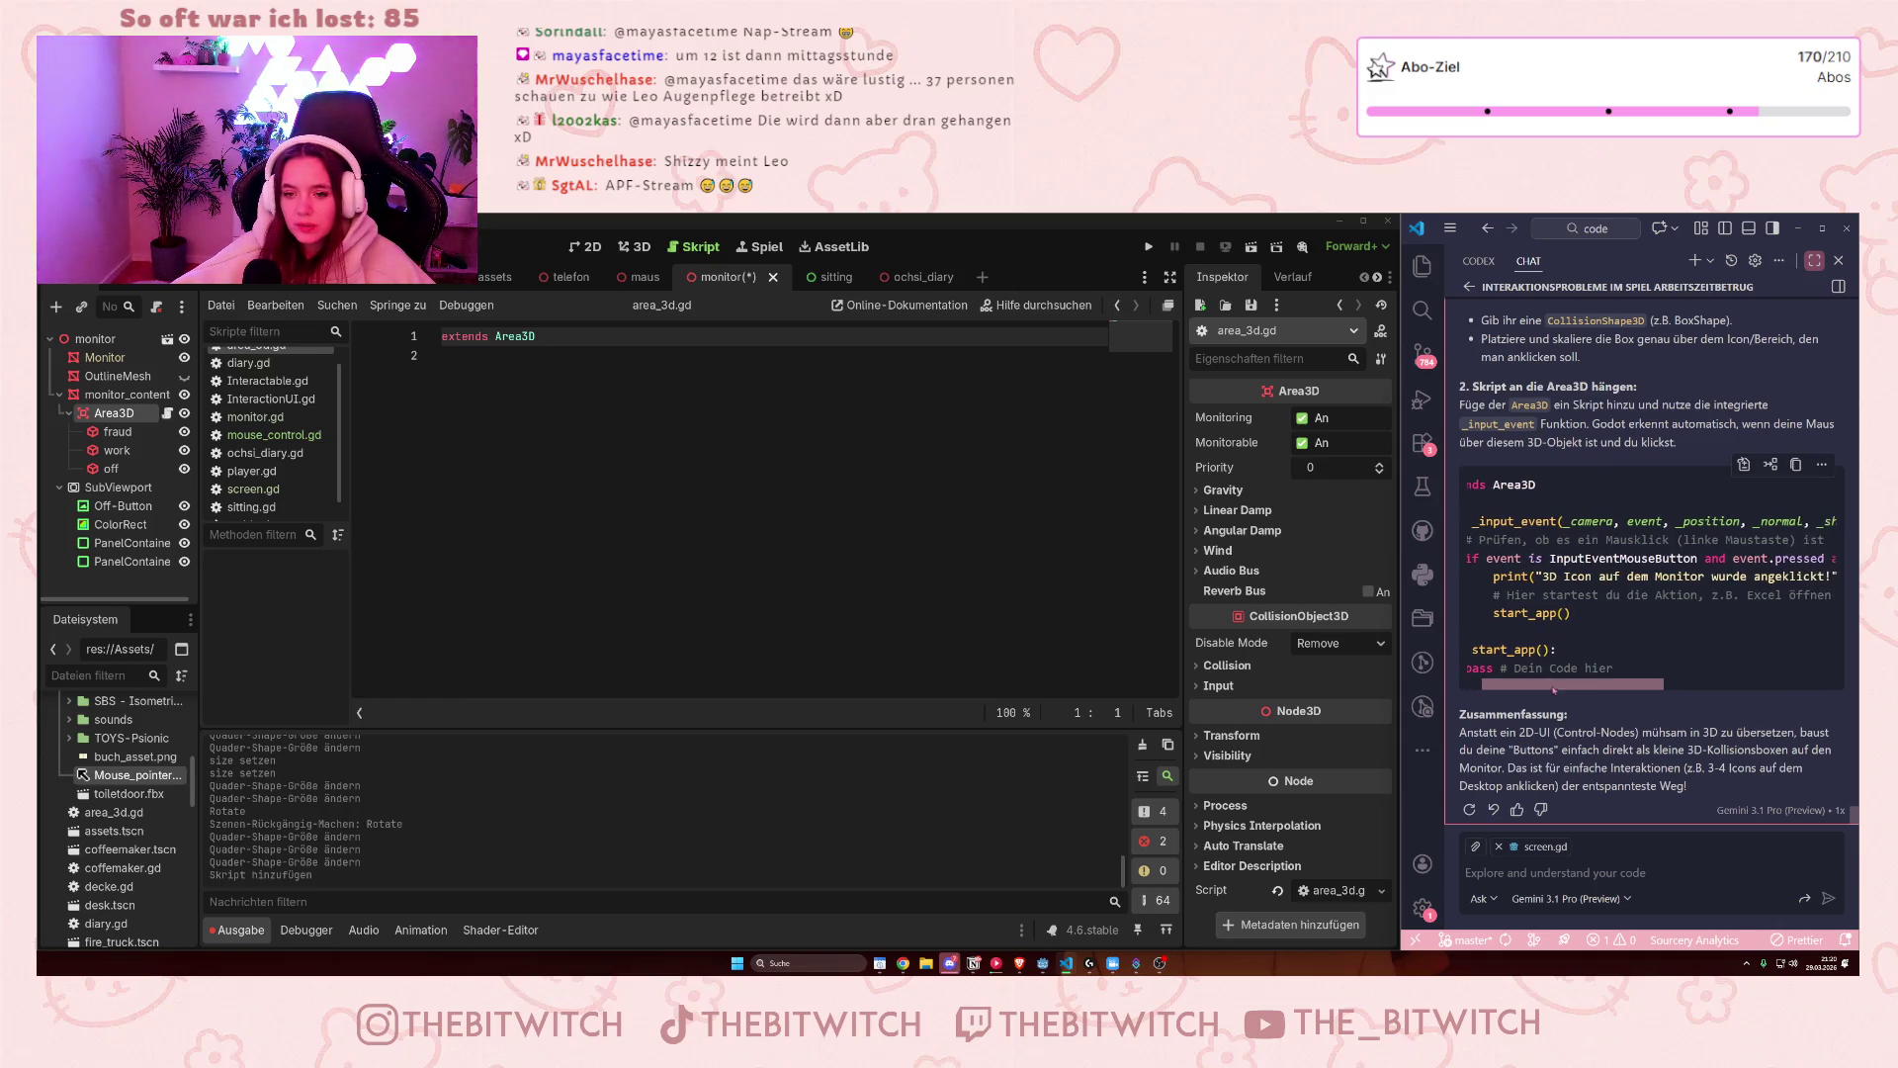
scroll(1517, 692, "left", 1)
scroll(1543, 633, "right", 2)
scroll(1552, 574, "left", 2)
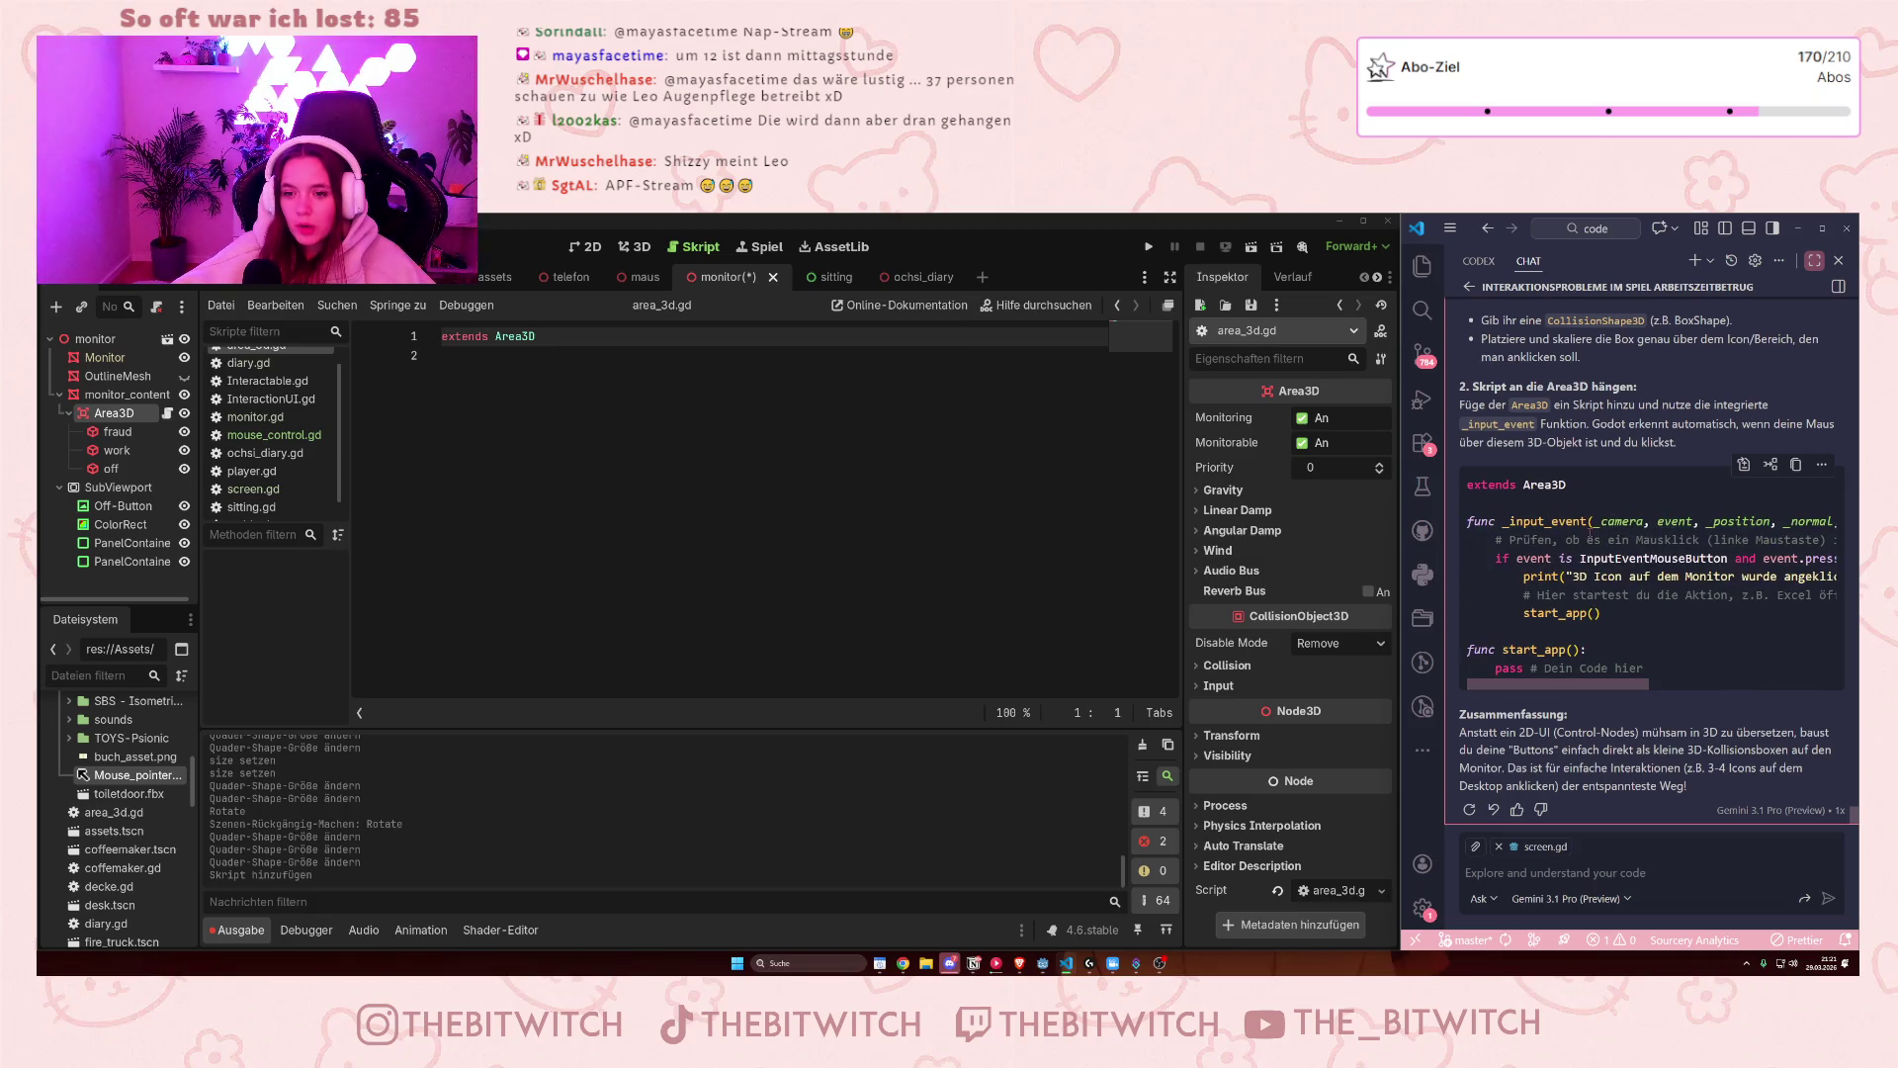
left_click(1638, 521)
key("Right")
key("Right")
key("Right")
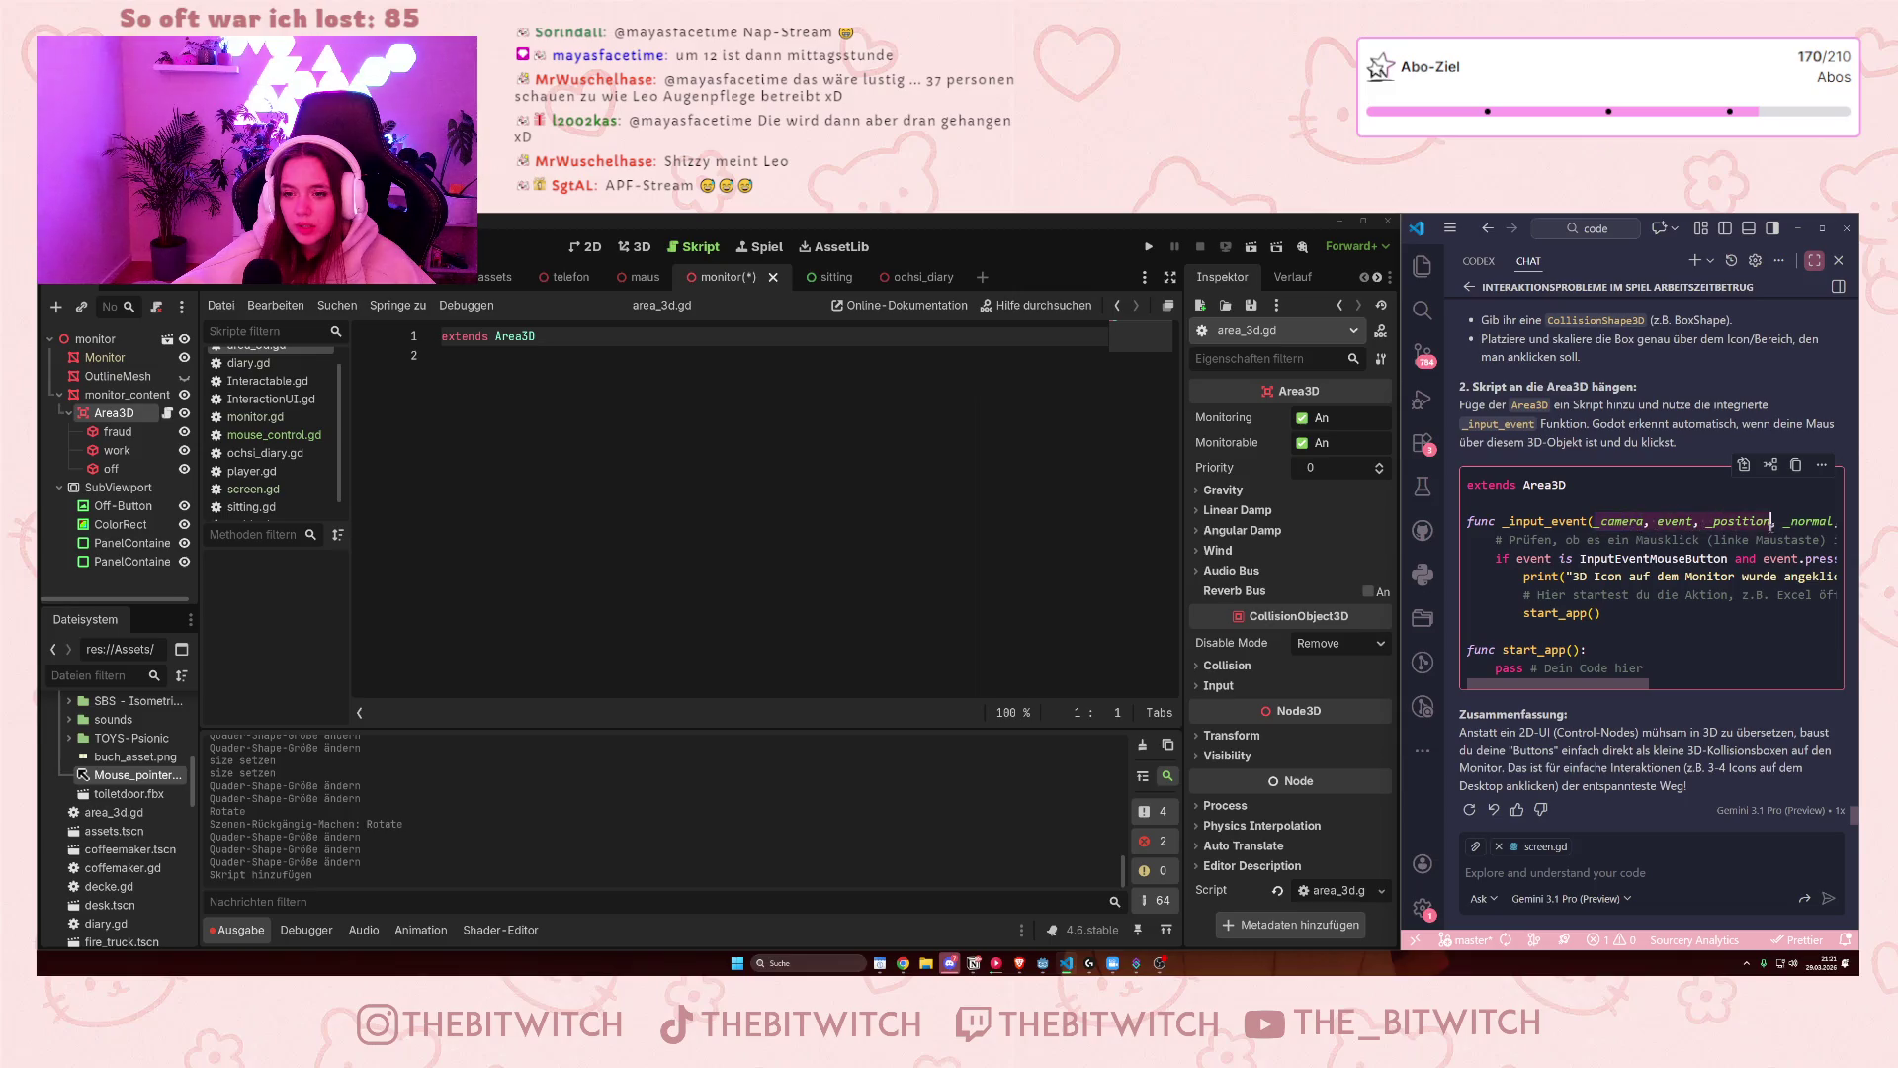
key("Left")
key("Left")
key("Left")
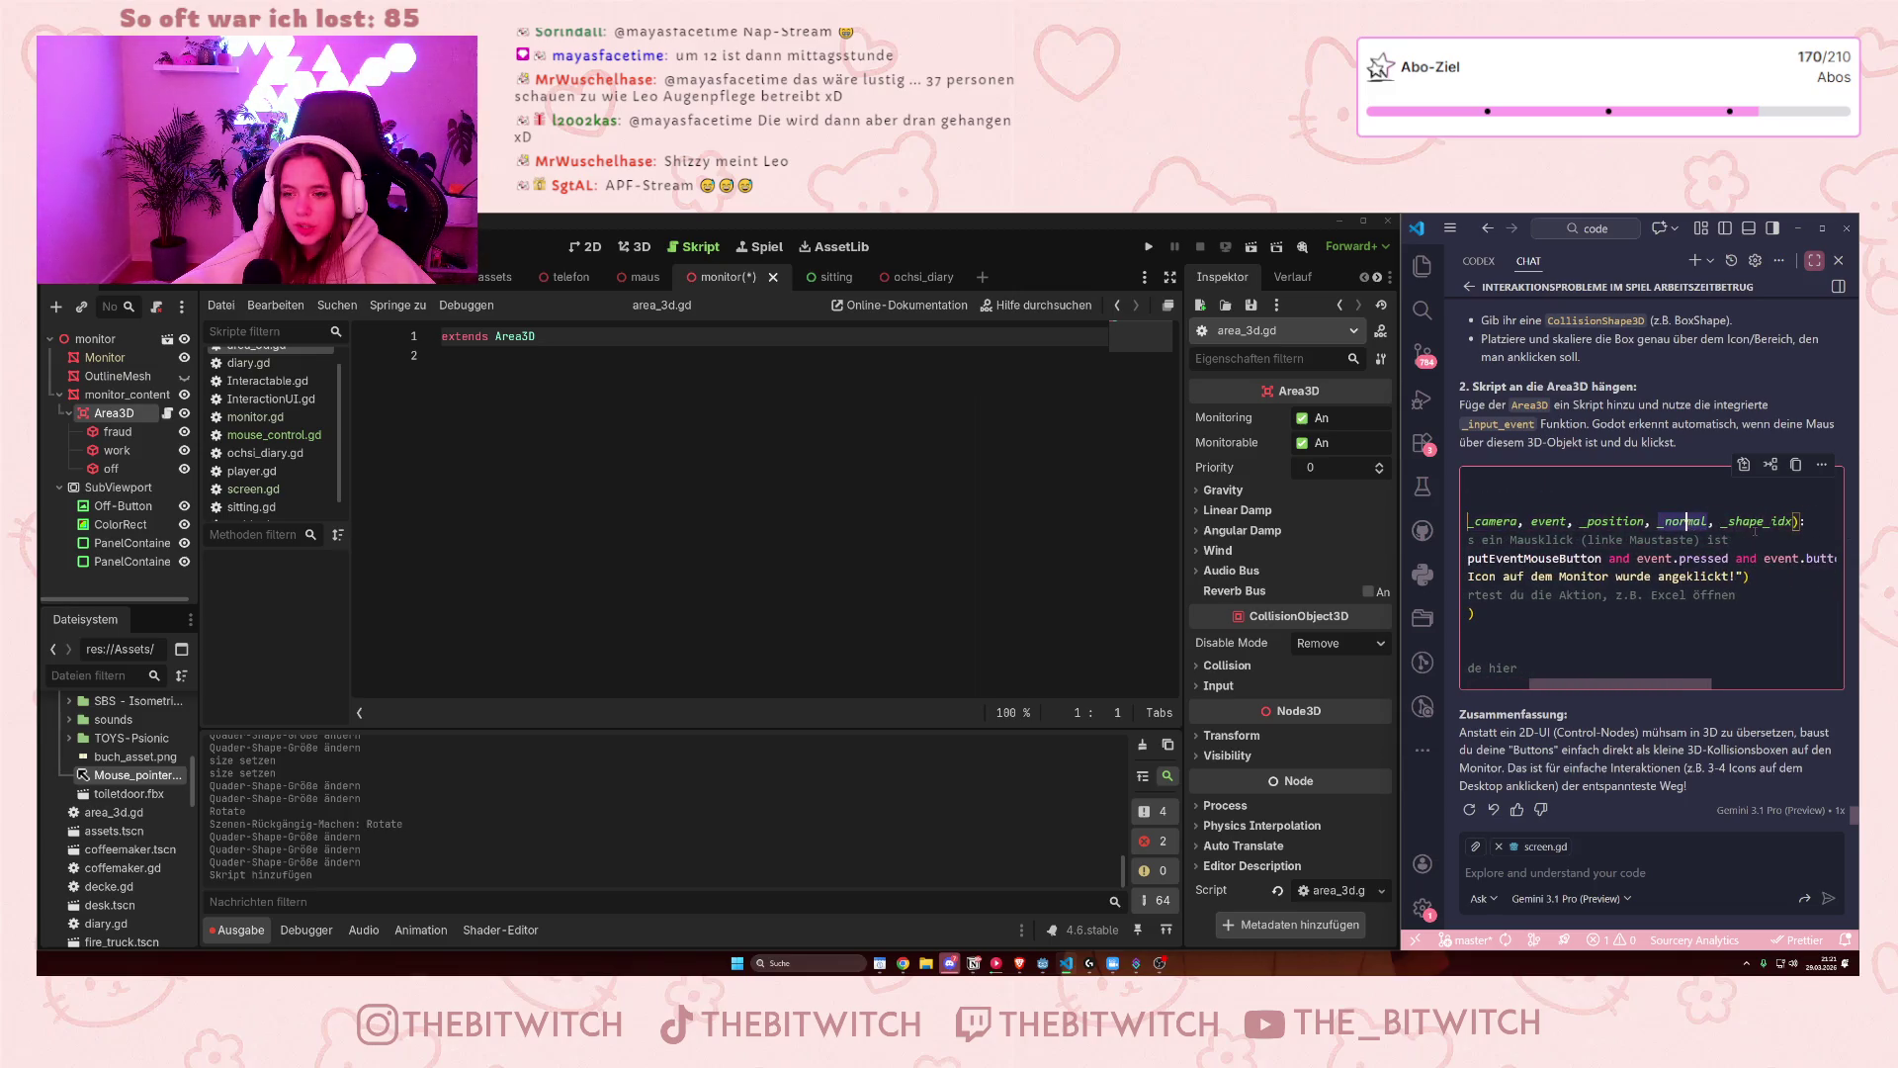
key("Down")
key("Down")
left_click_drag(1658, 689, 1593, 697)
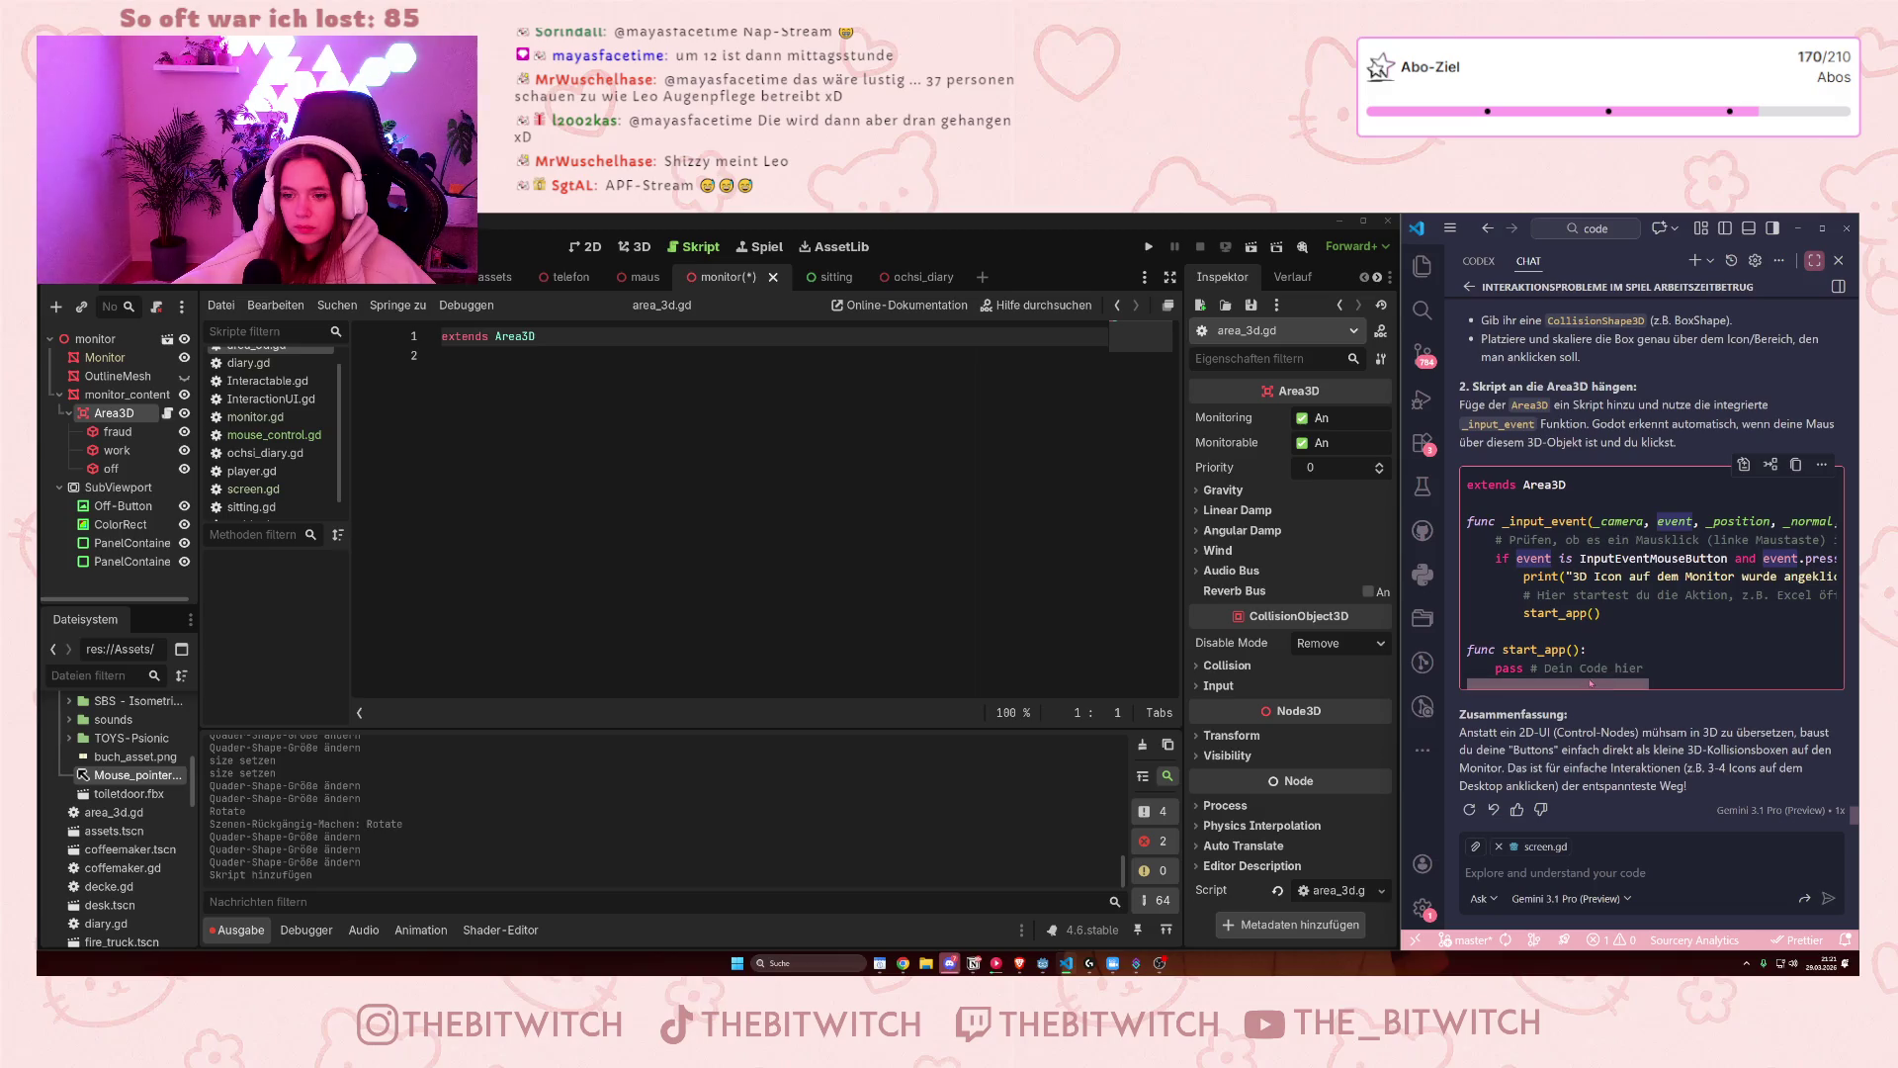
left_click_drag(1590, 682, 1808, 671)
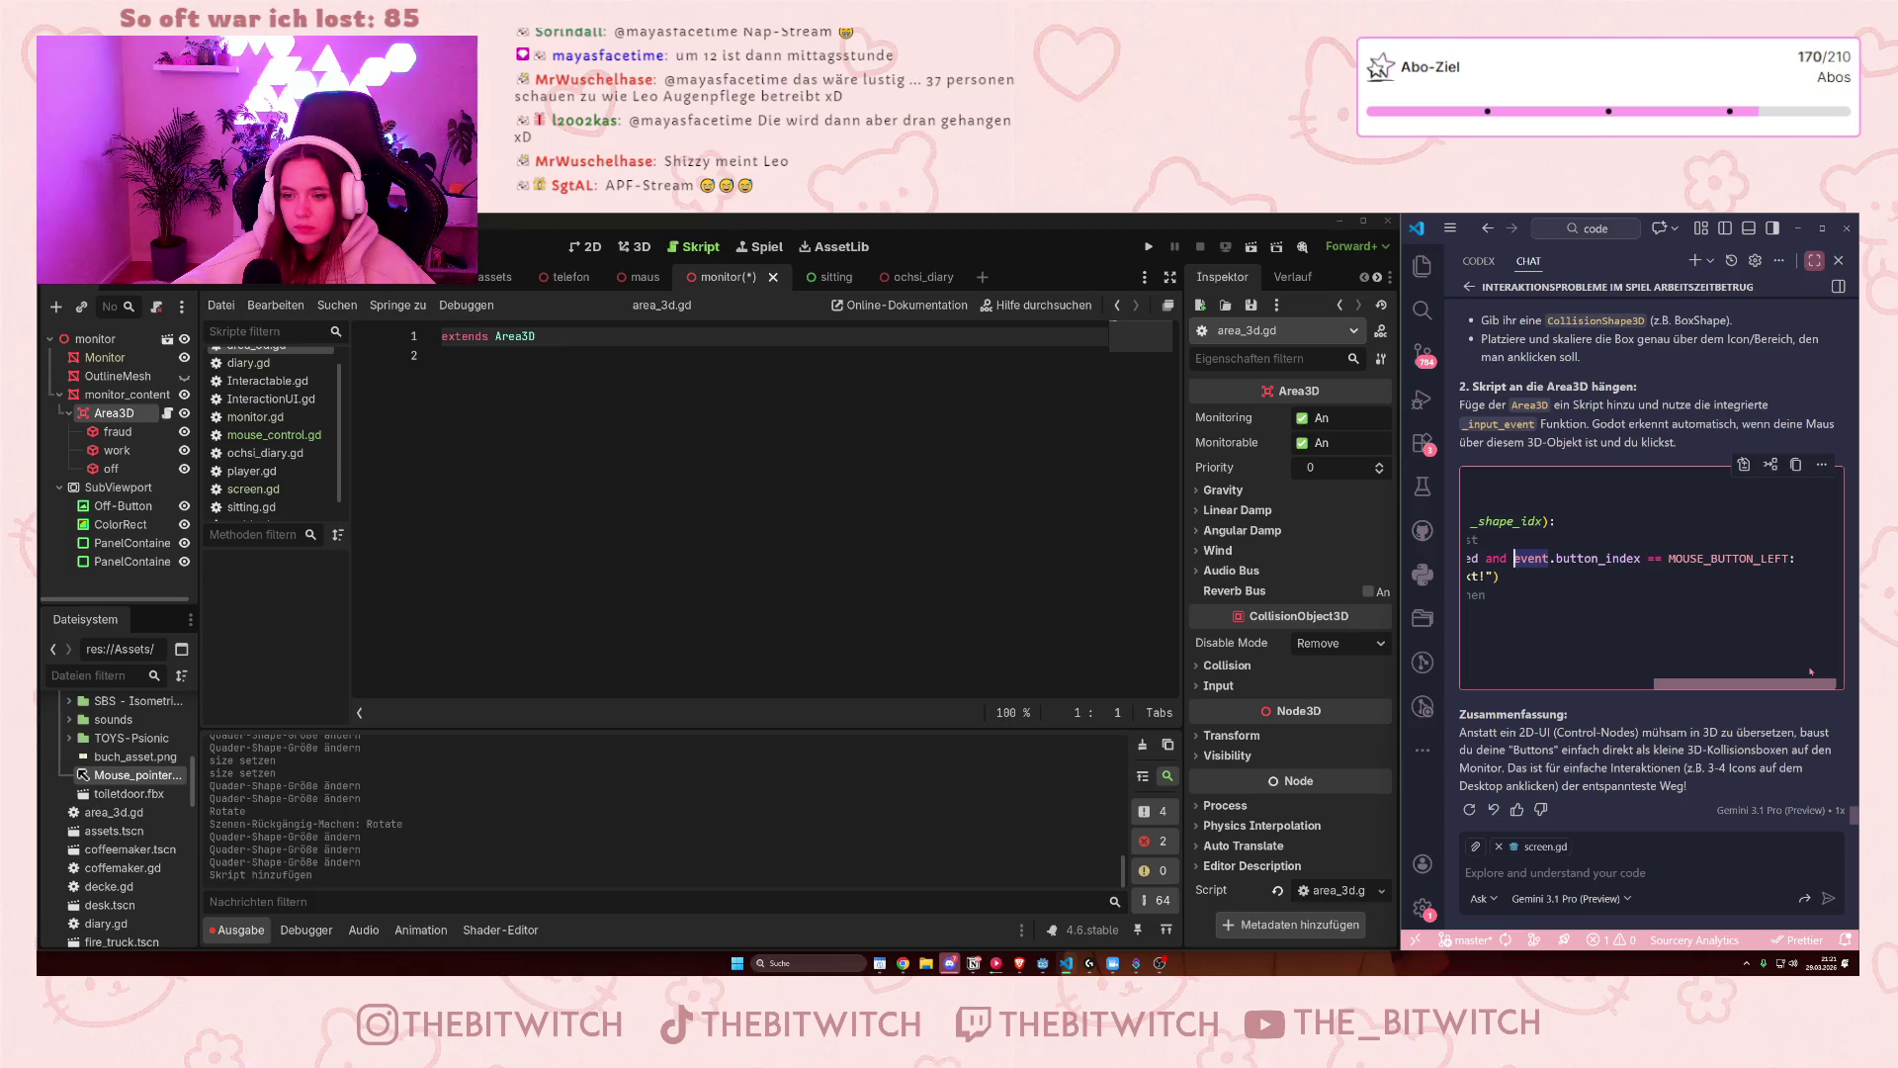
left_click_drag(1776, 675, 1562, 689)
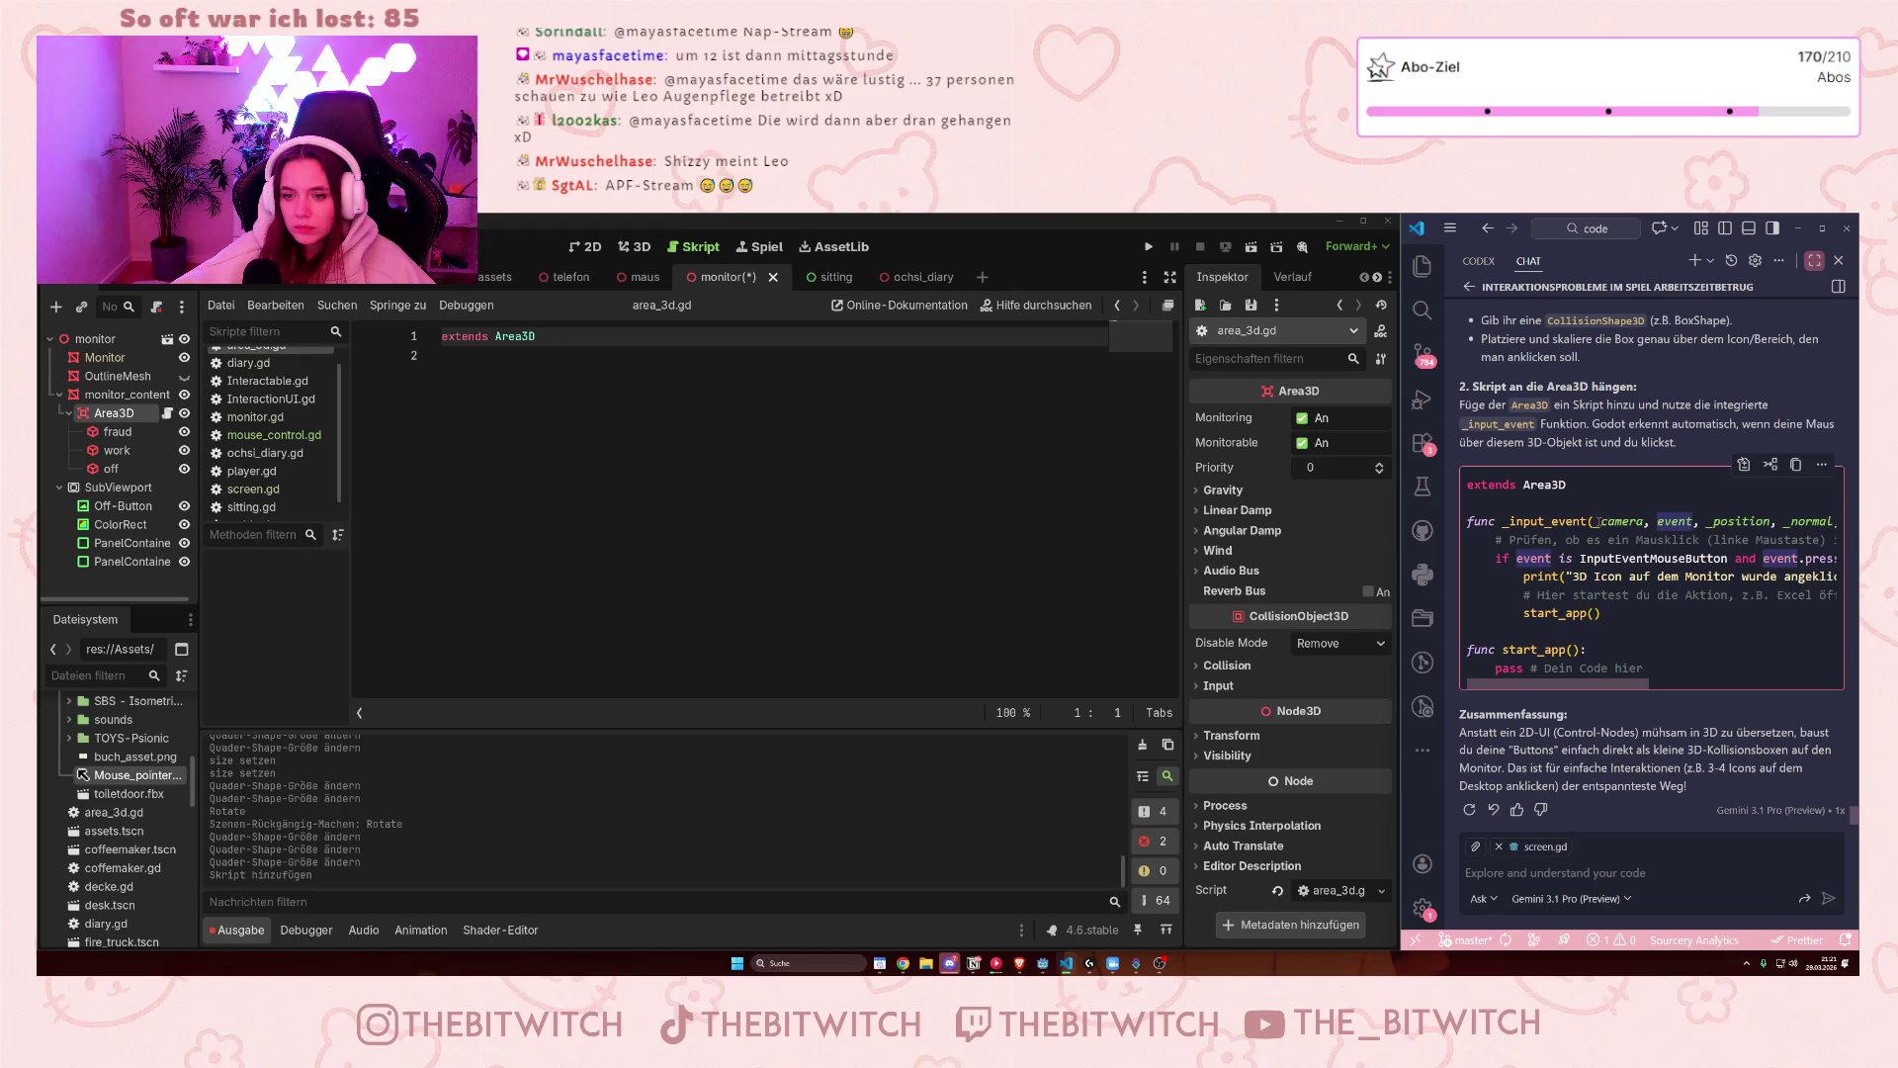
mouse_move(1597, 521)
left_mouse_down()
mouse_move(1841, 521)
mouse_move(1757, 521)
left_mouse_up()
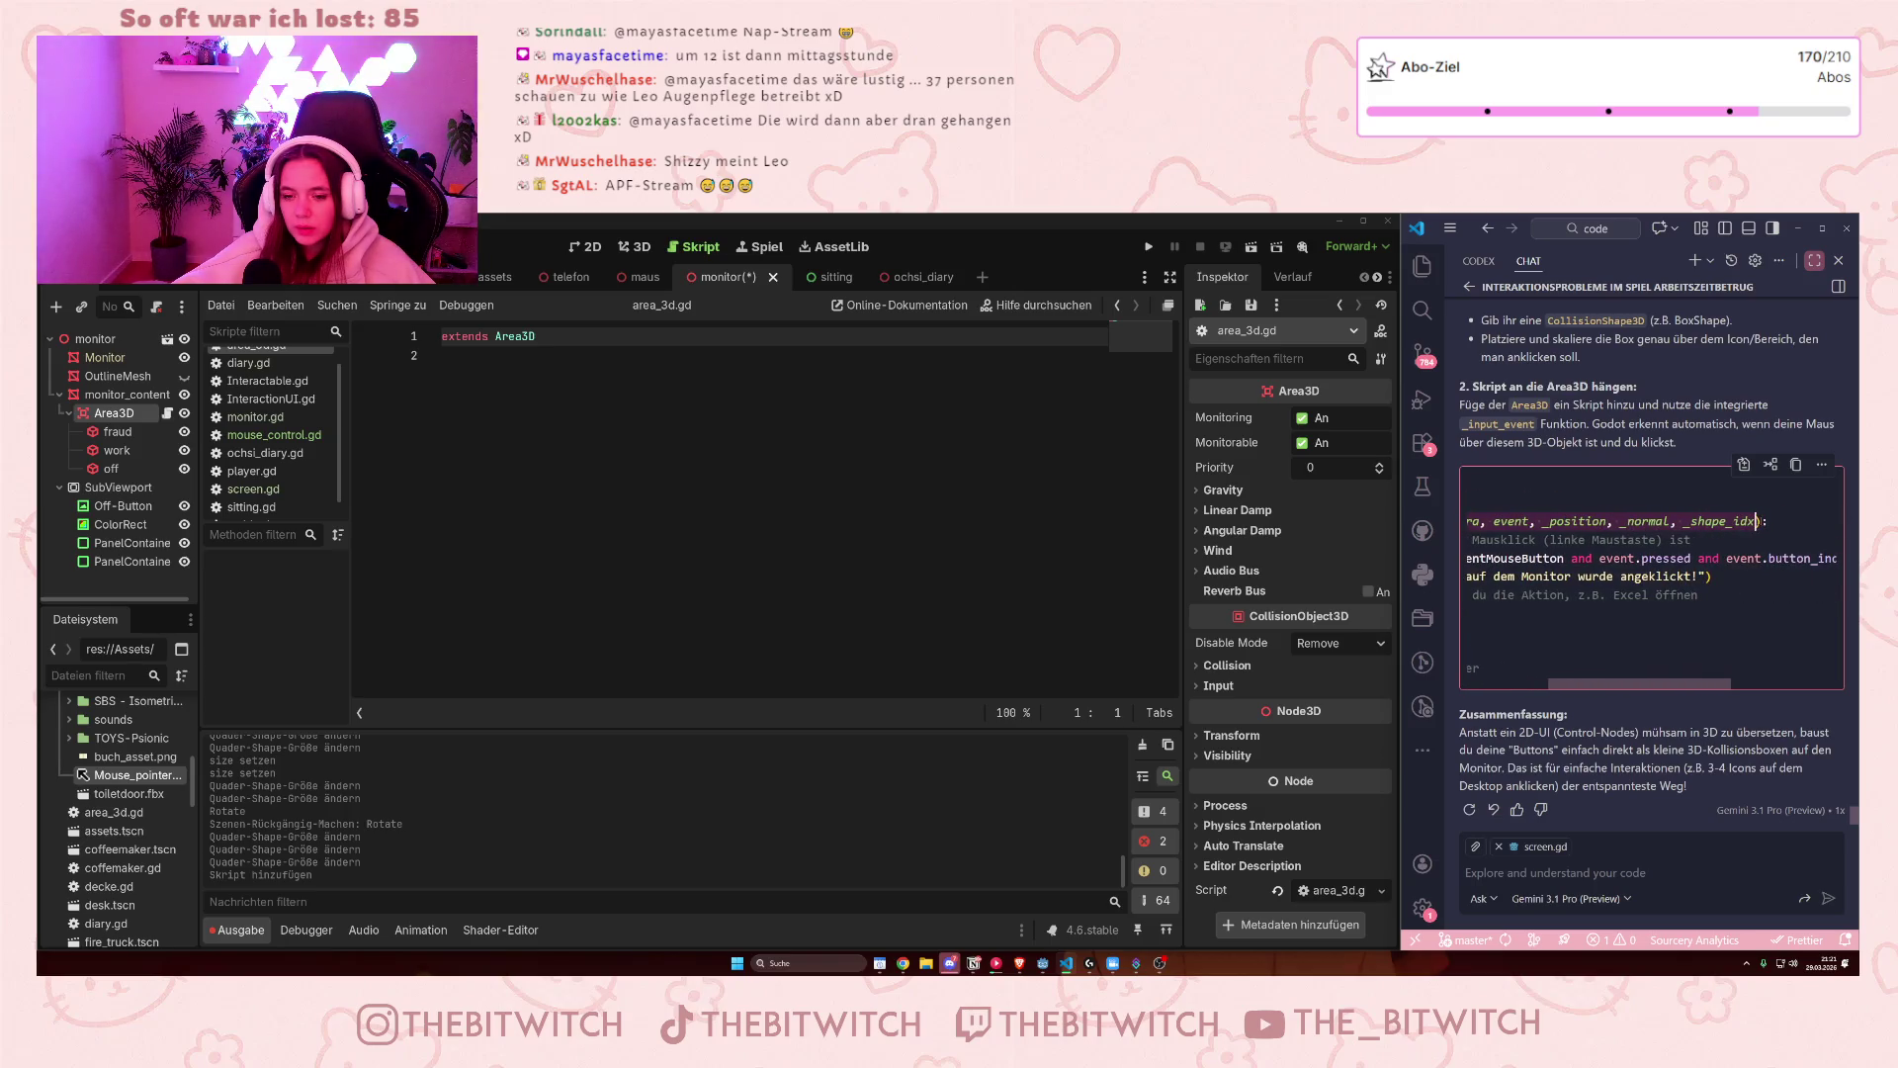
left_click(1509, 876)
- Ask Gemini 'was bedeutet das in deinem code' with the pasted _input_event parameter names
type("was bedeutet das ")
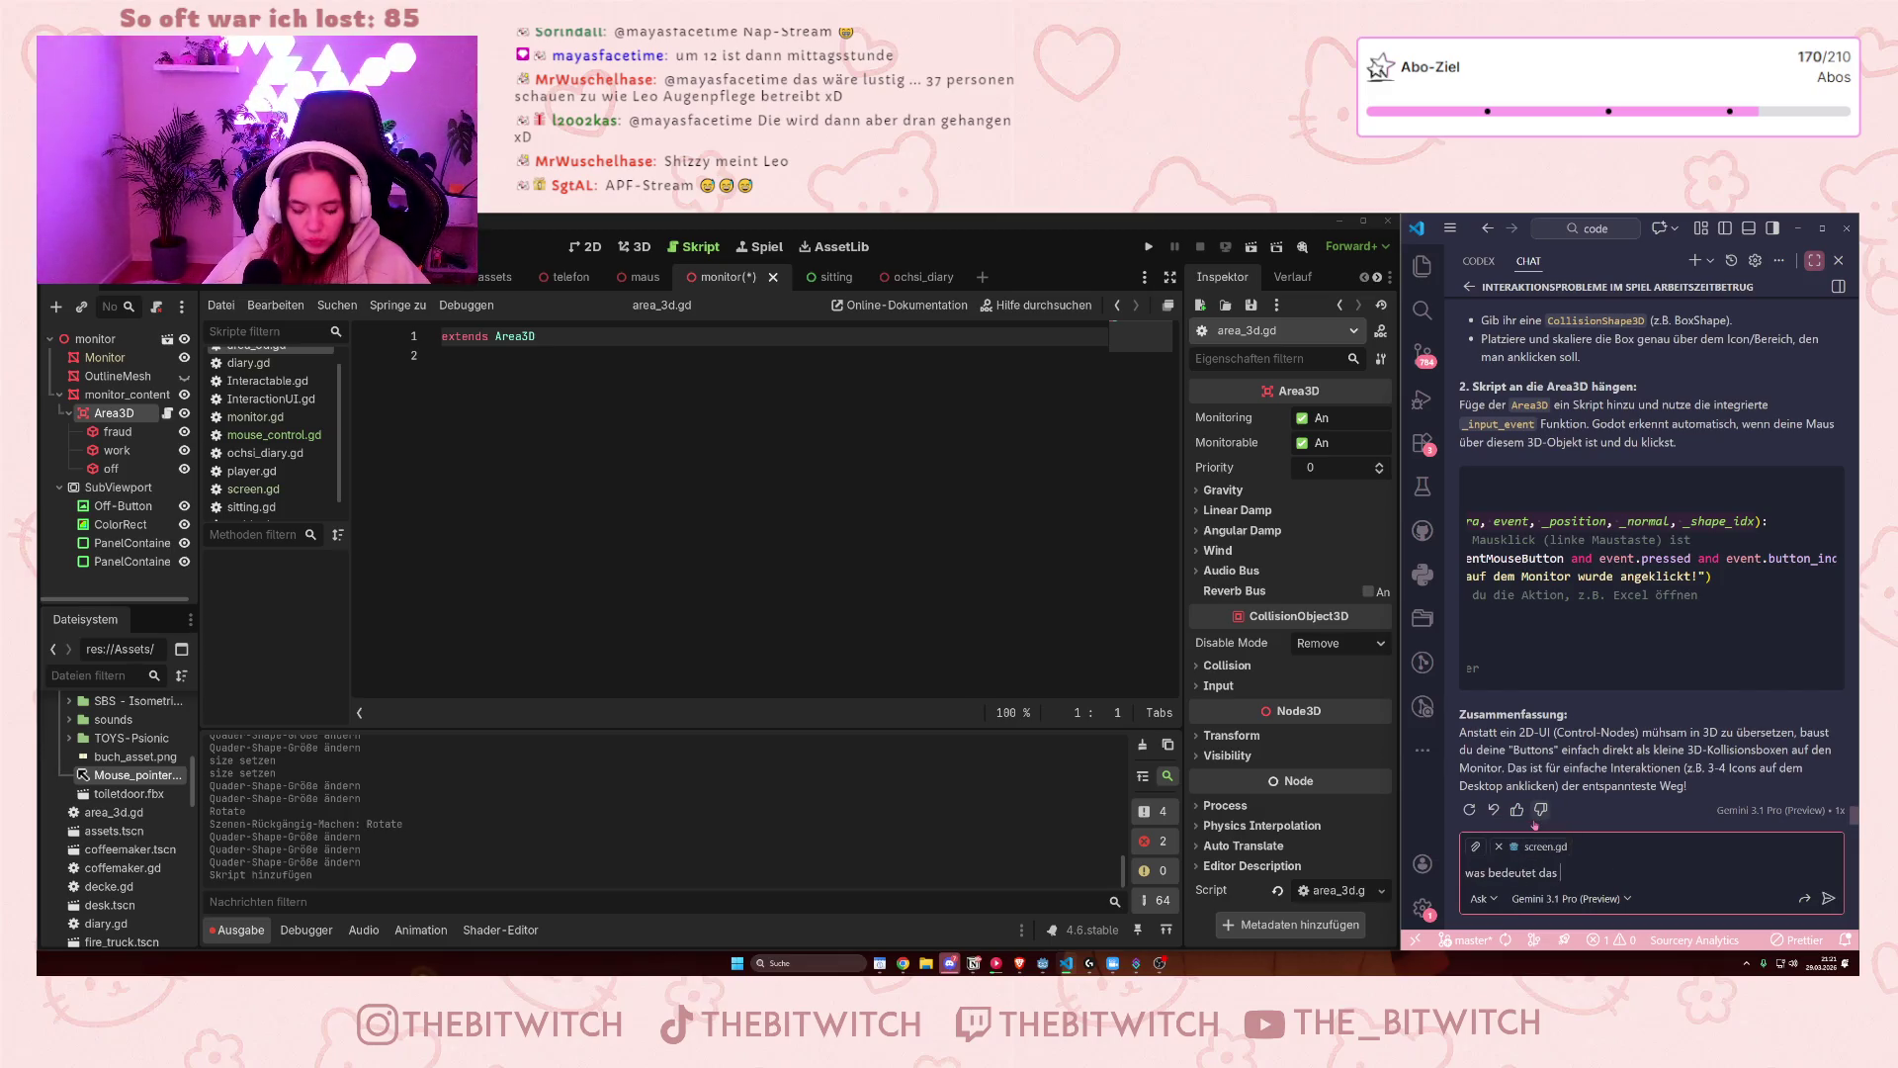
type("in deinem code")
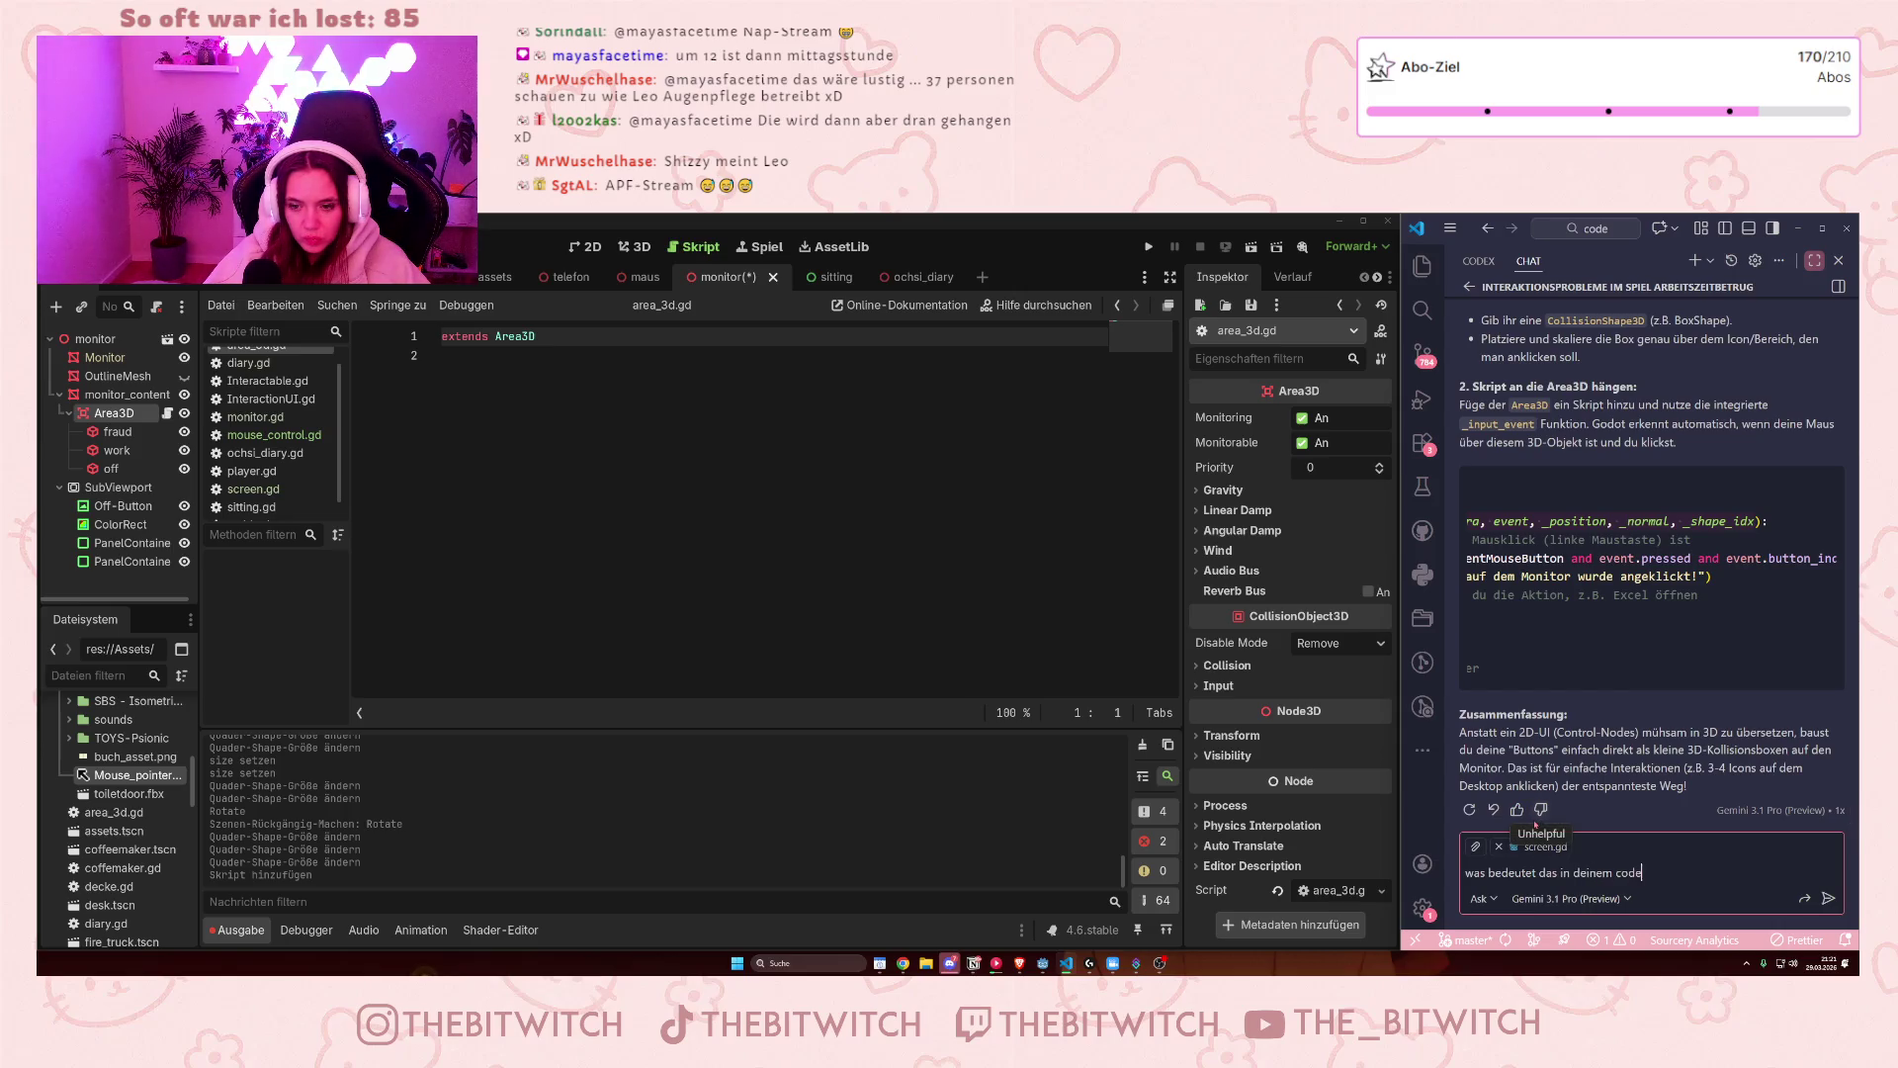
key("ctrl+v")
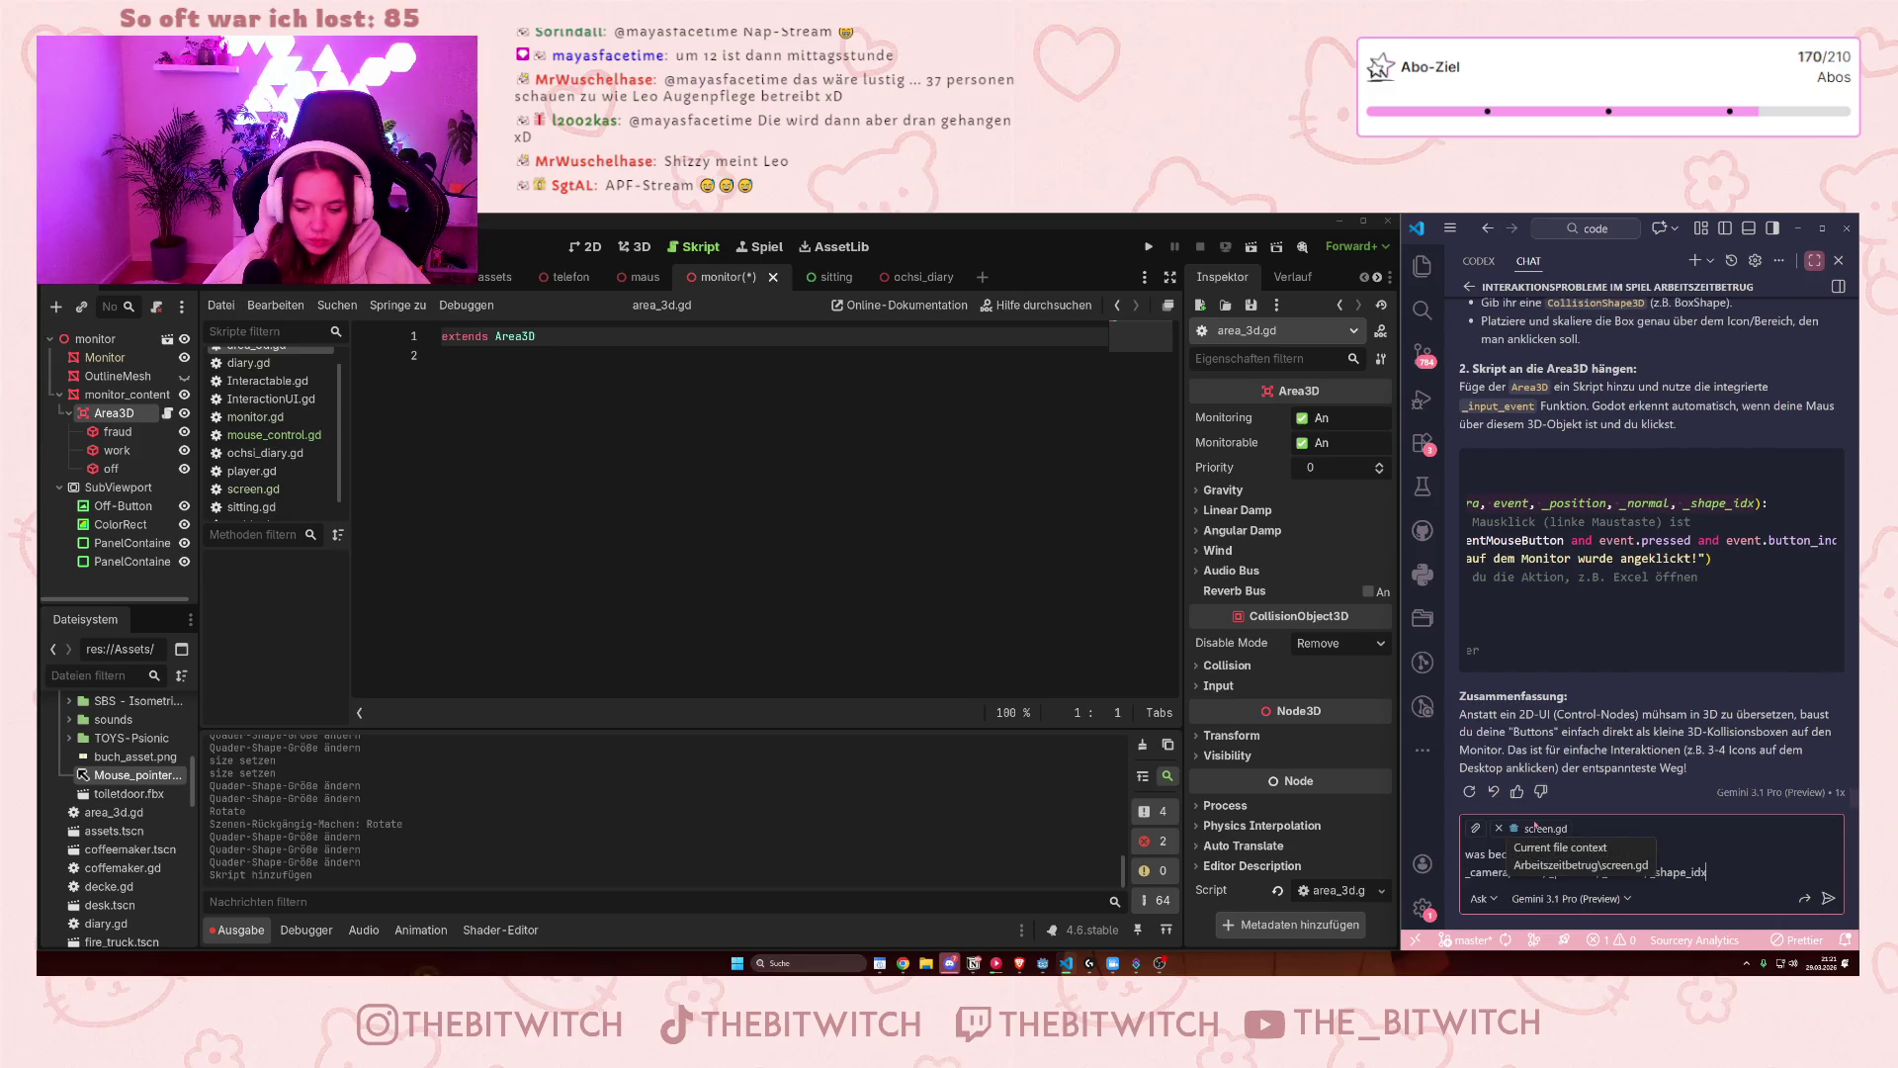
key("Return")
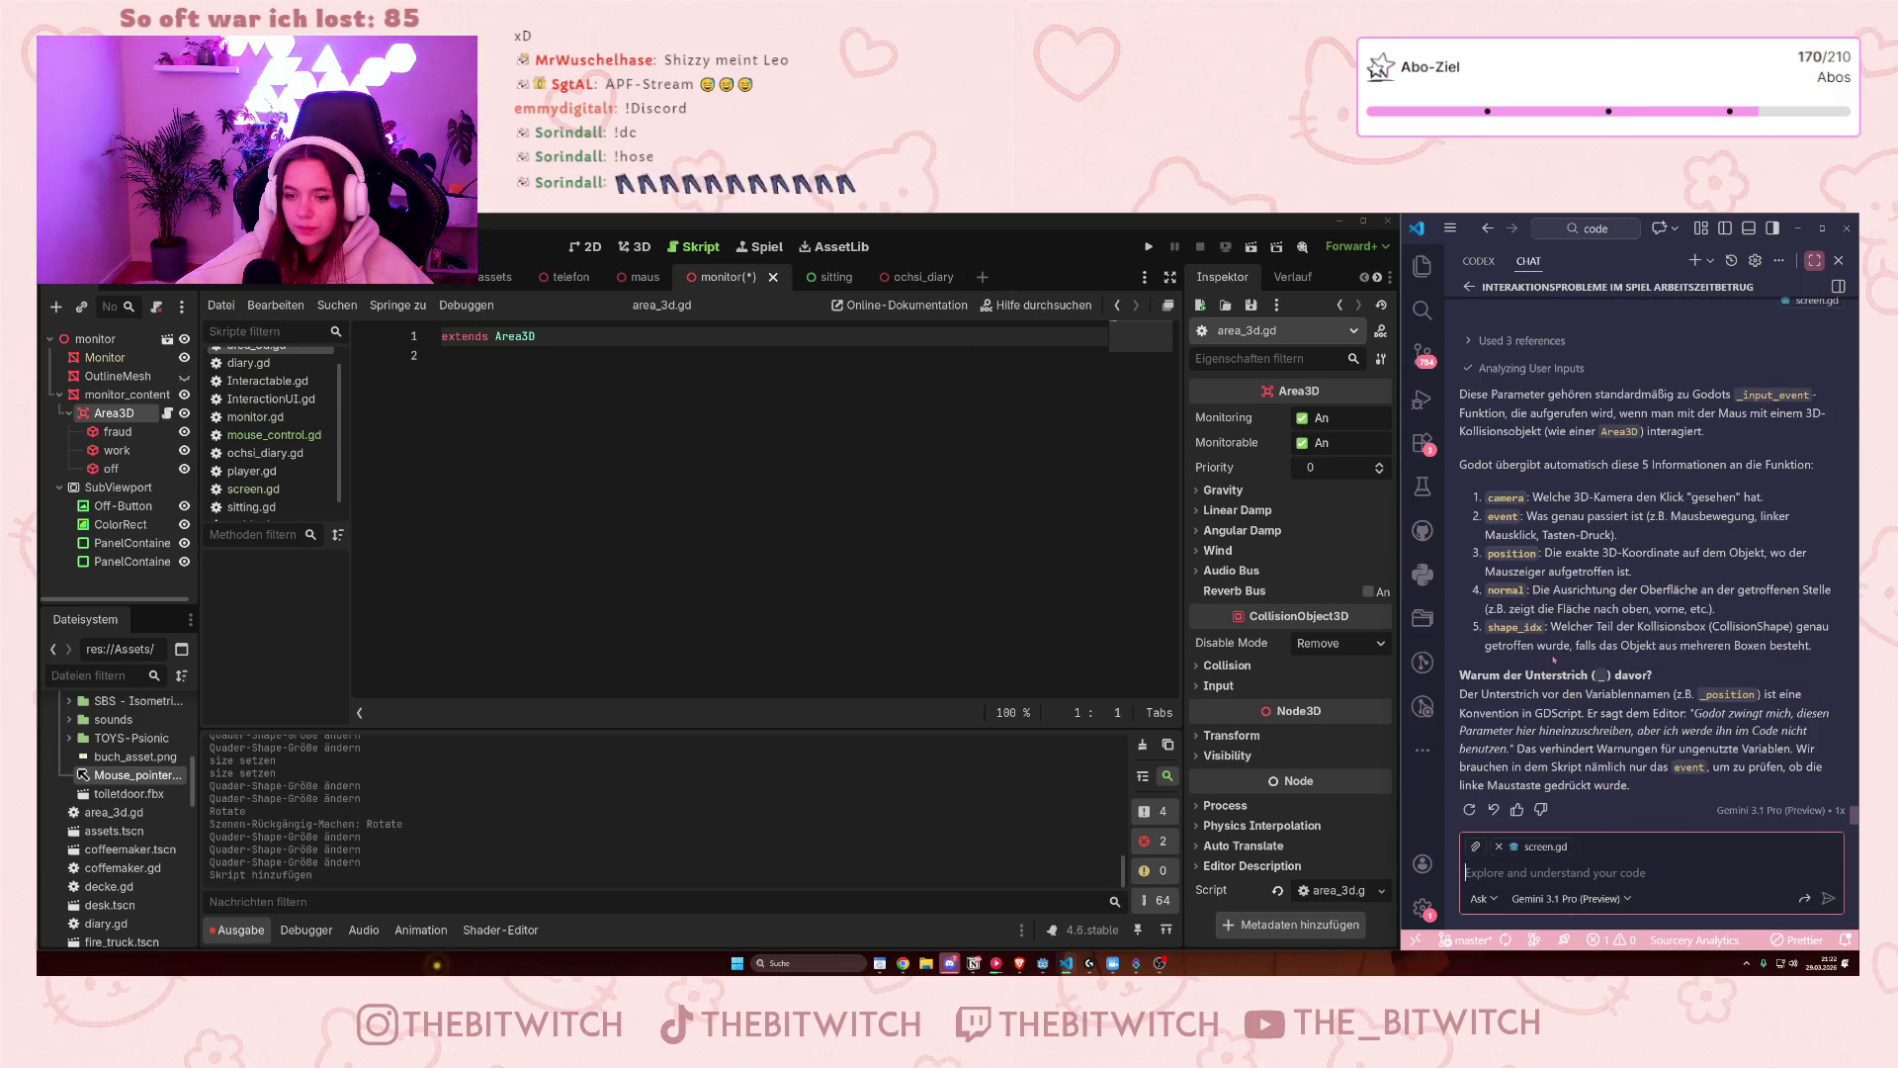
left_click_drag(1475, 625, 1664, 646)
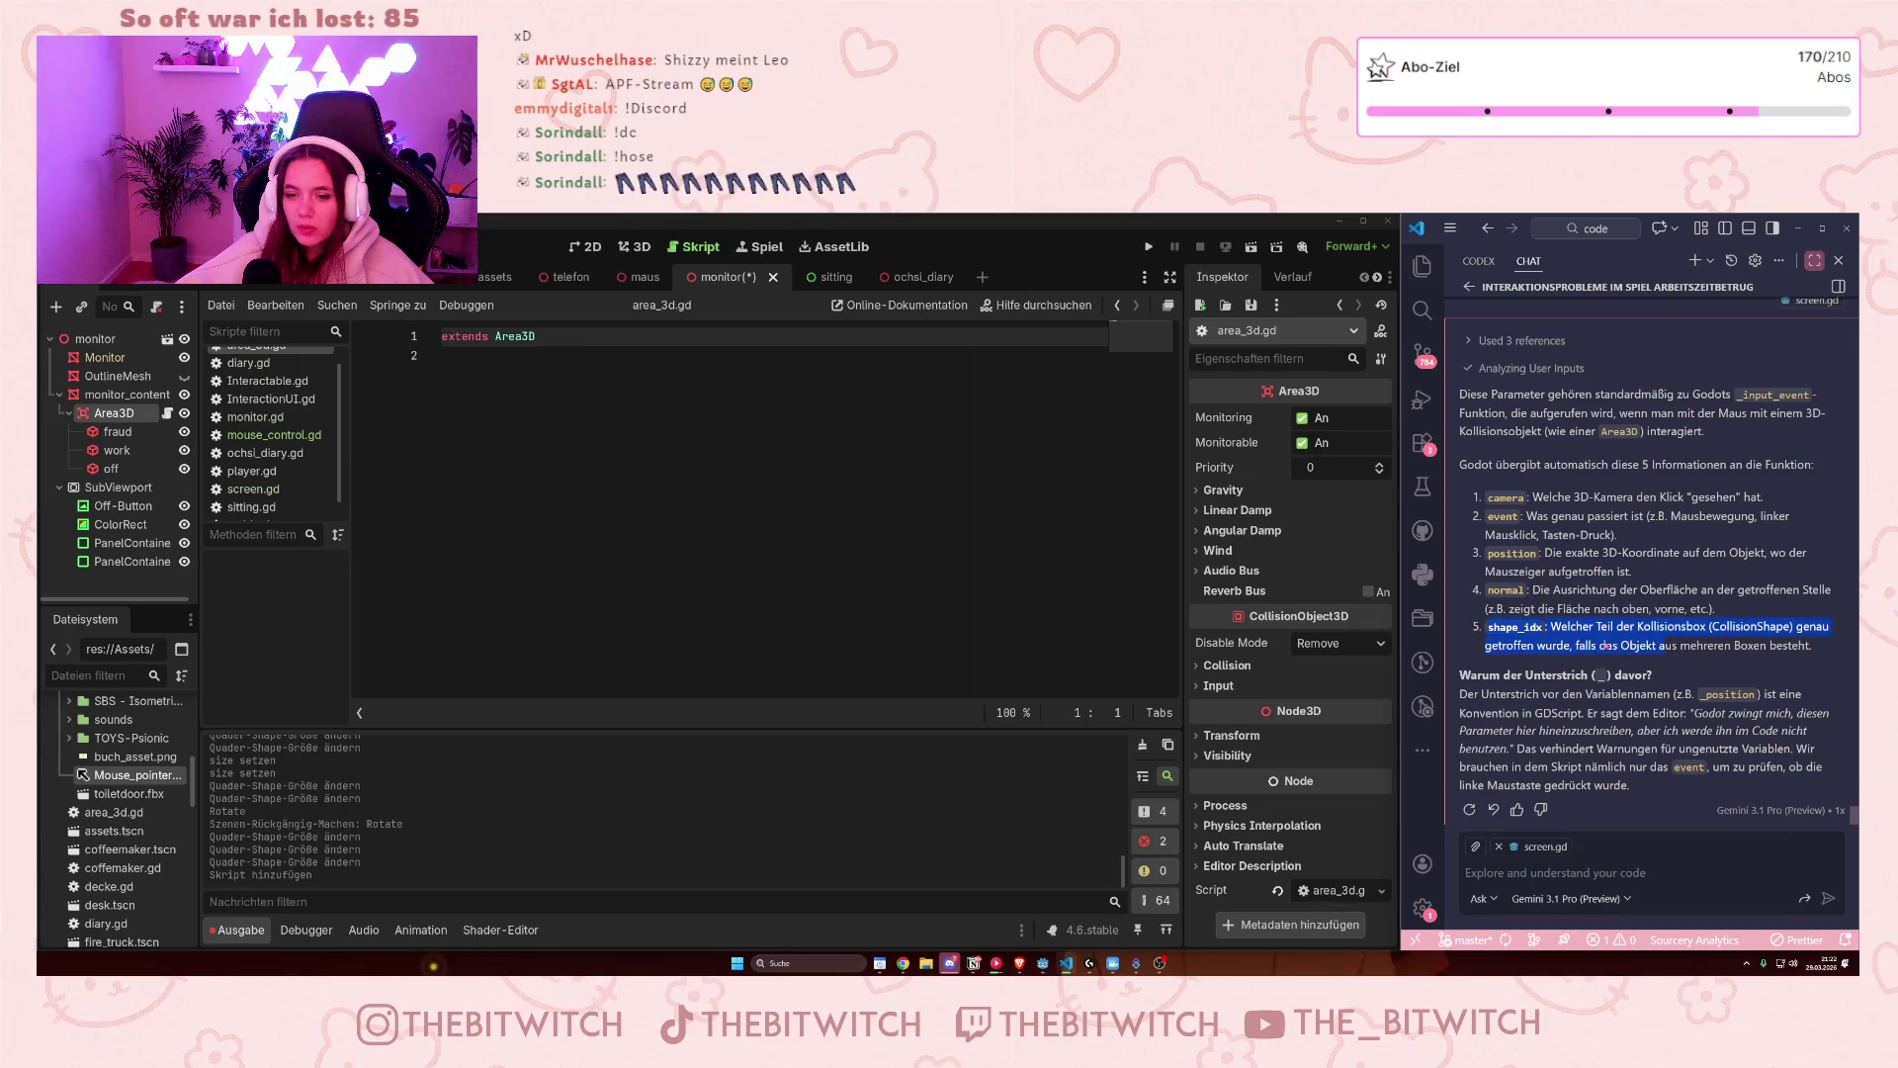
left_click_drag(1487, 626, 1599, 645)
left_click(1533, 662)
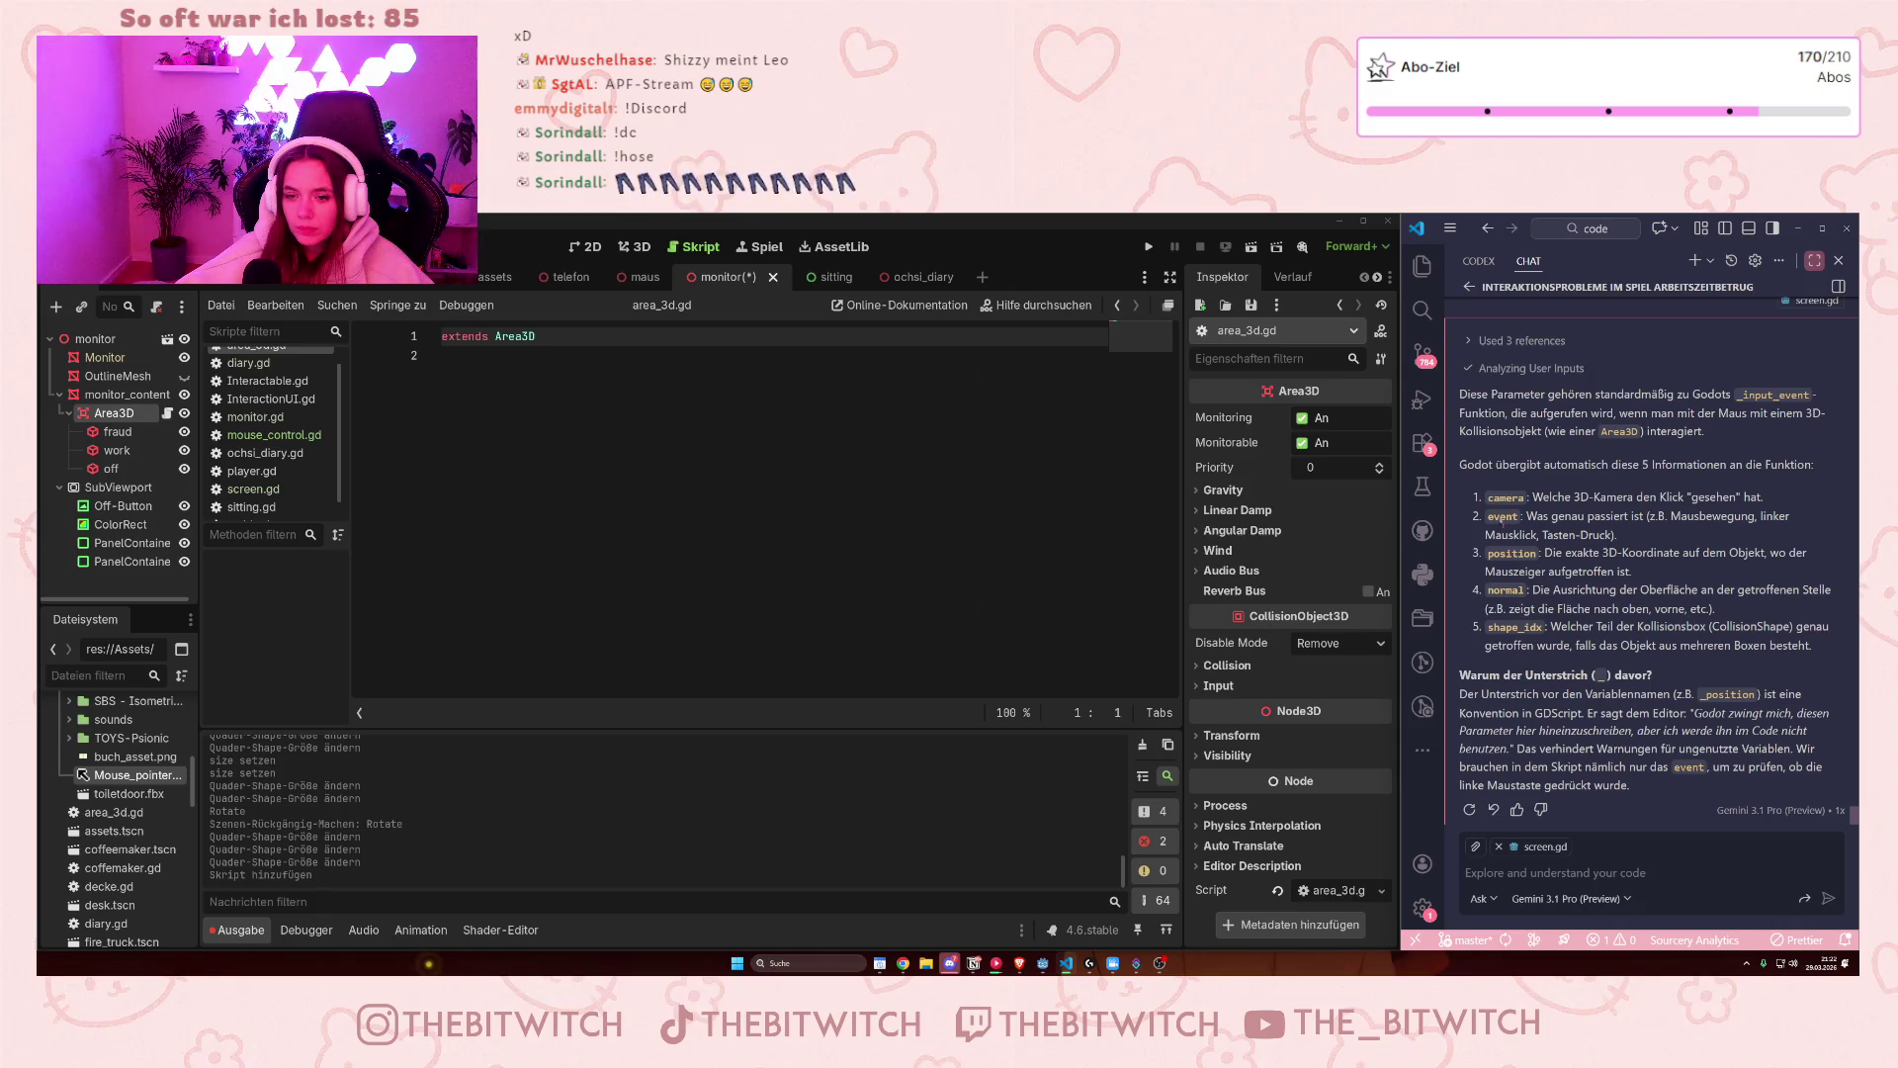
scroll(1542, 547, "up", 5)
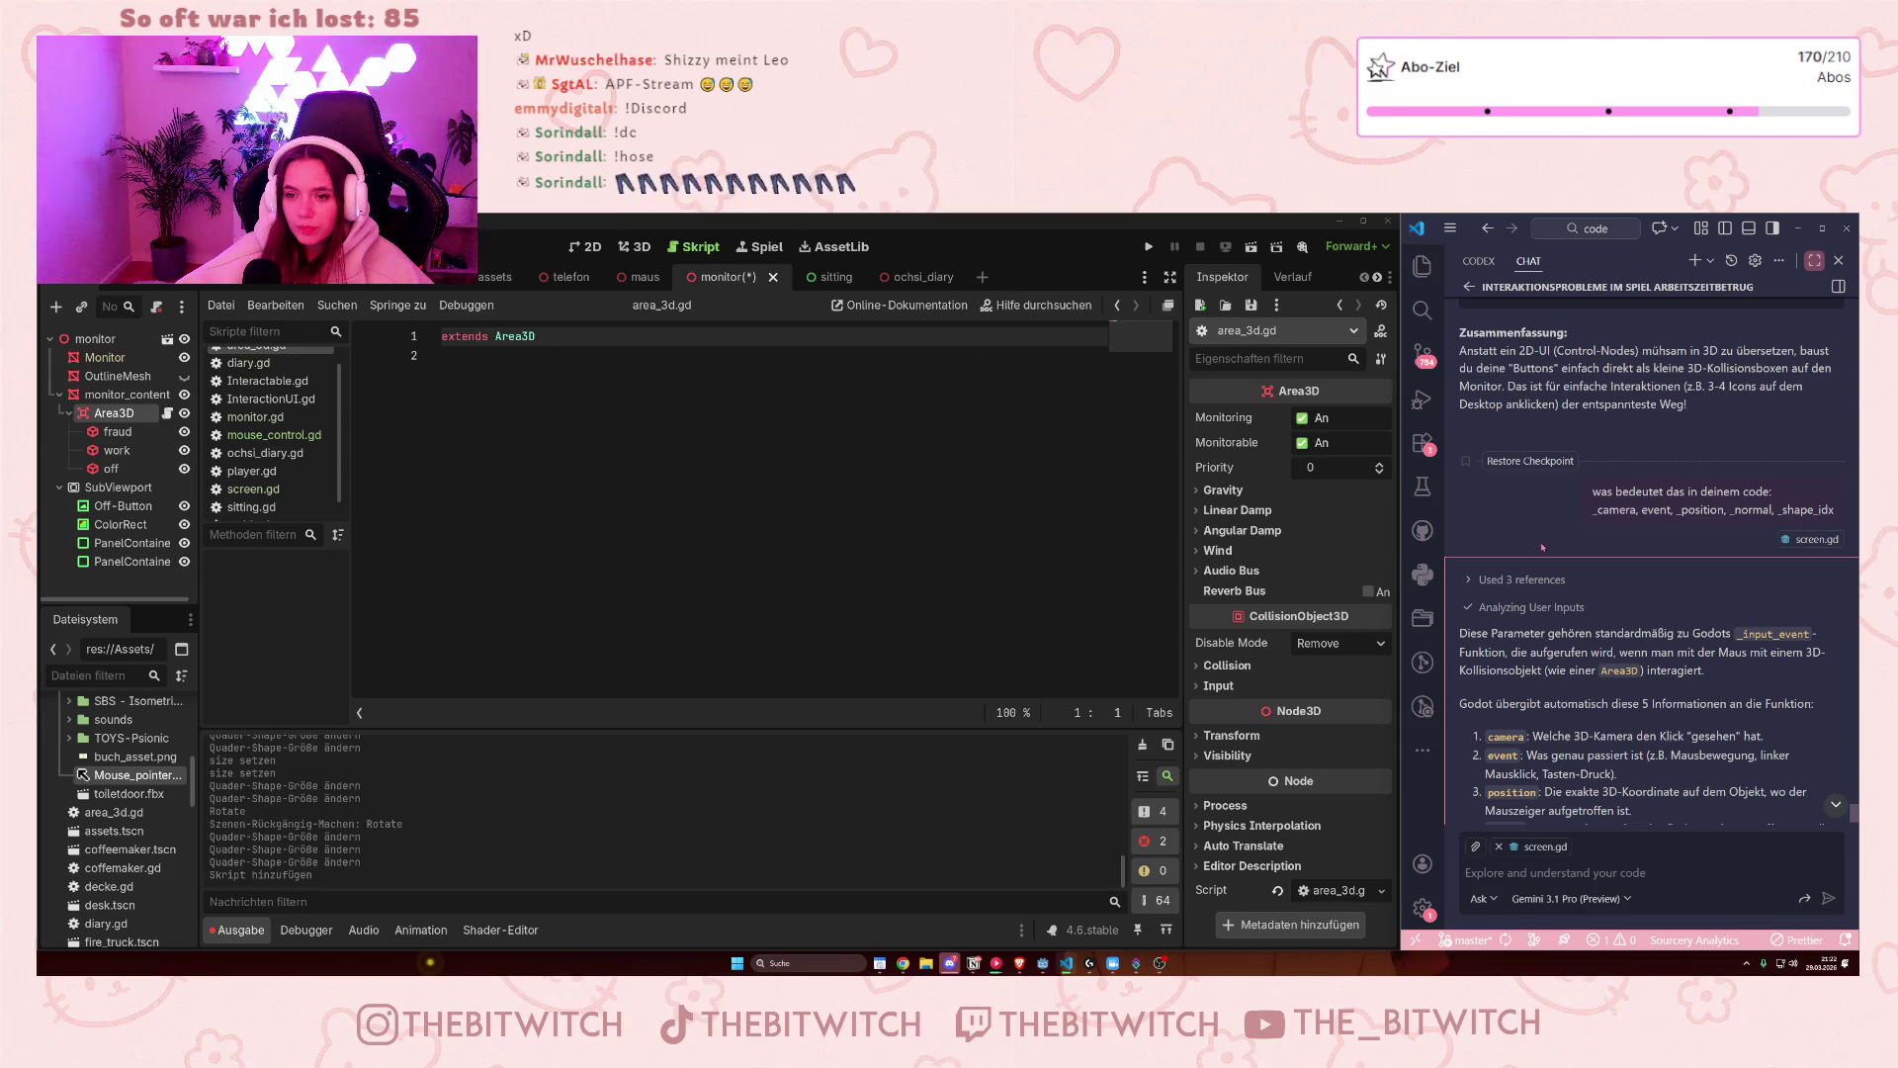
scroll(1542, 547, "down", 4)
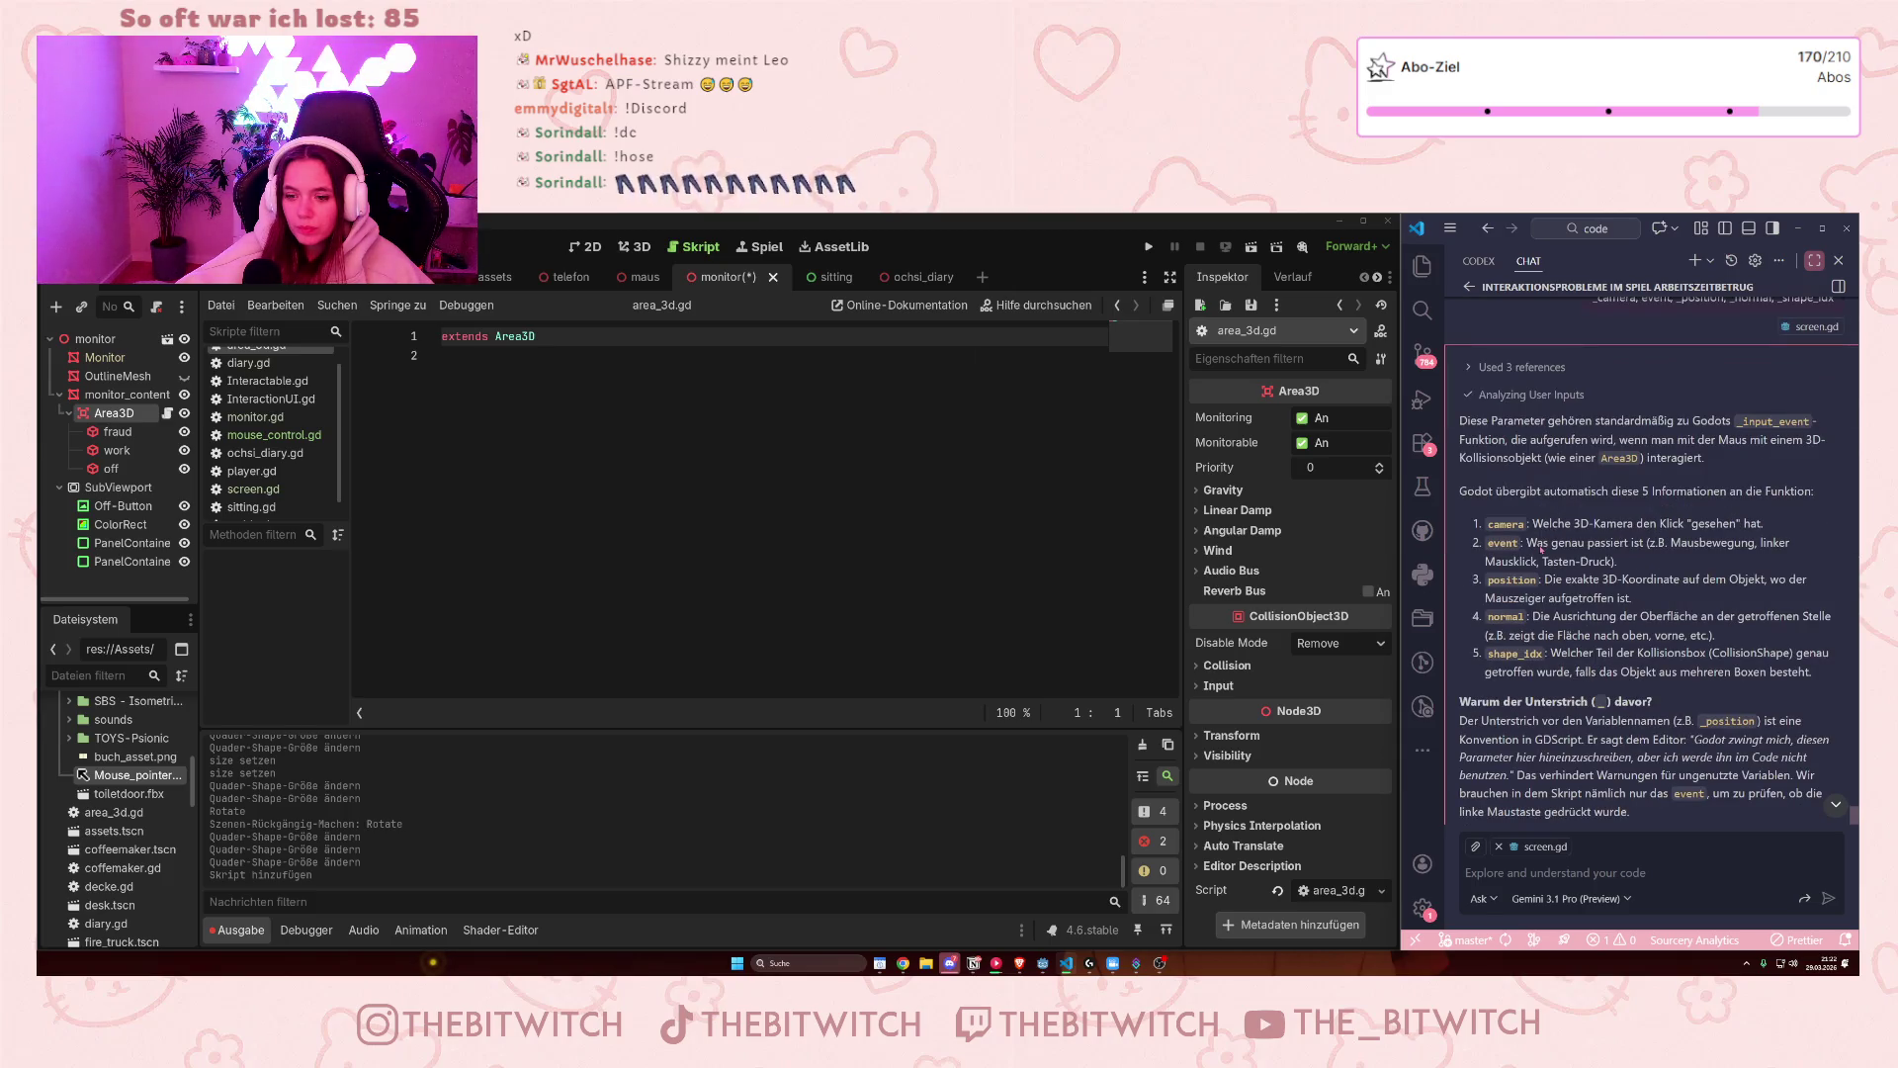
scroll(1541, 546, "up", 10)
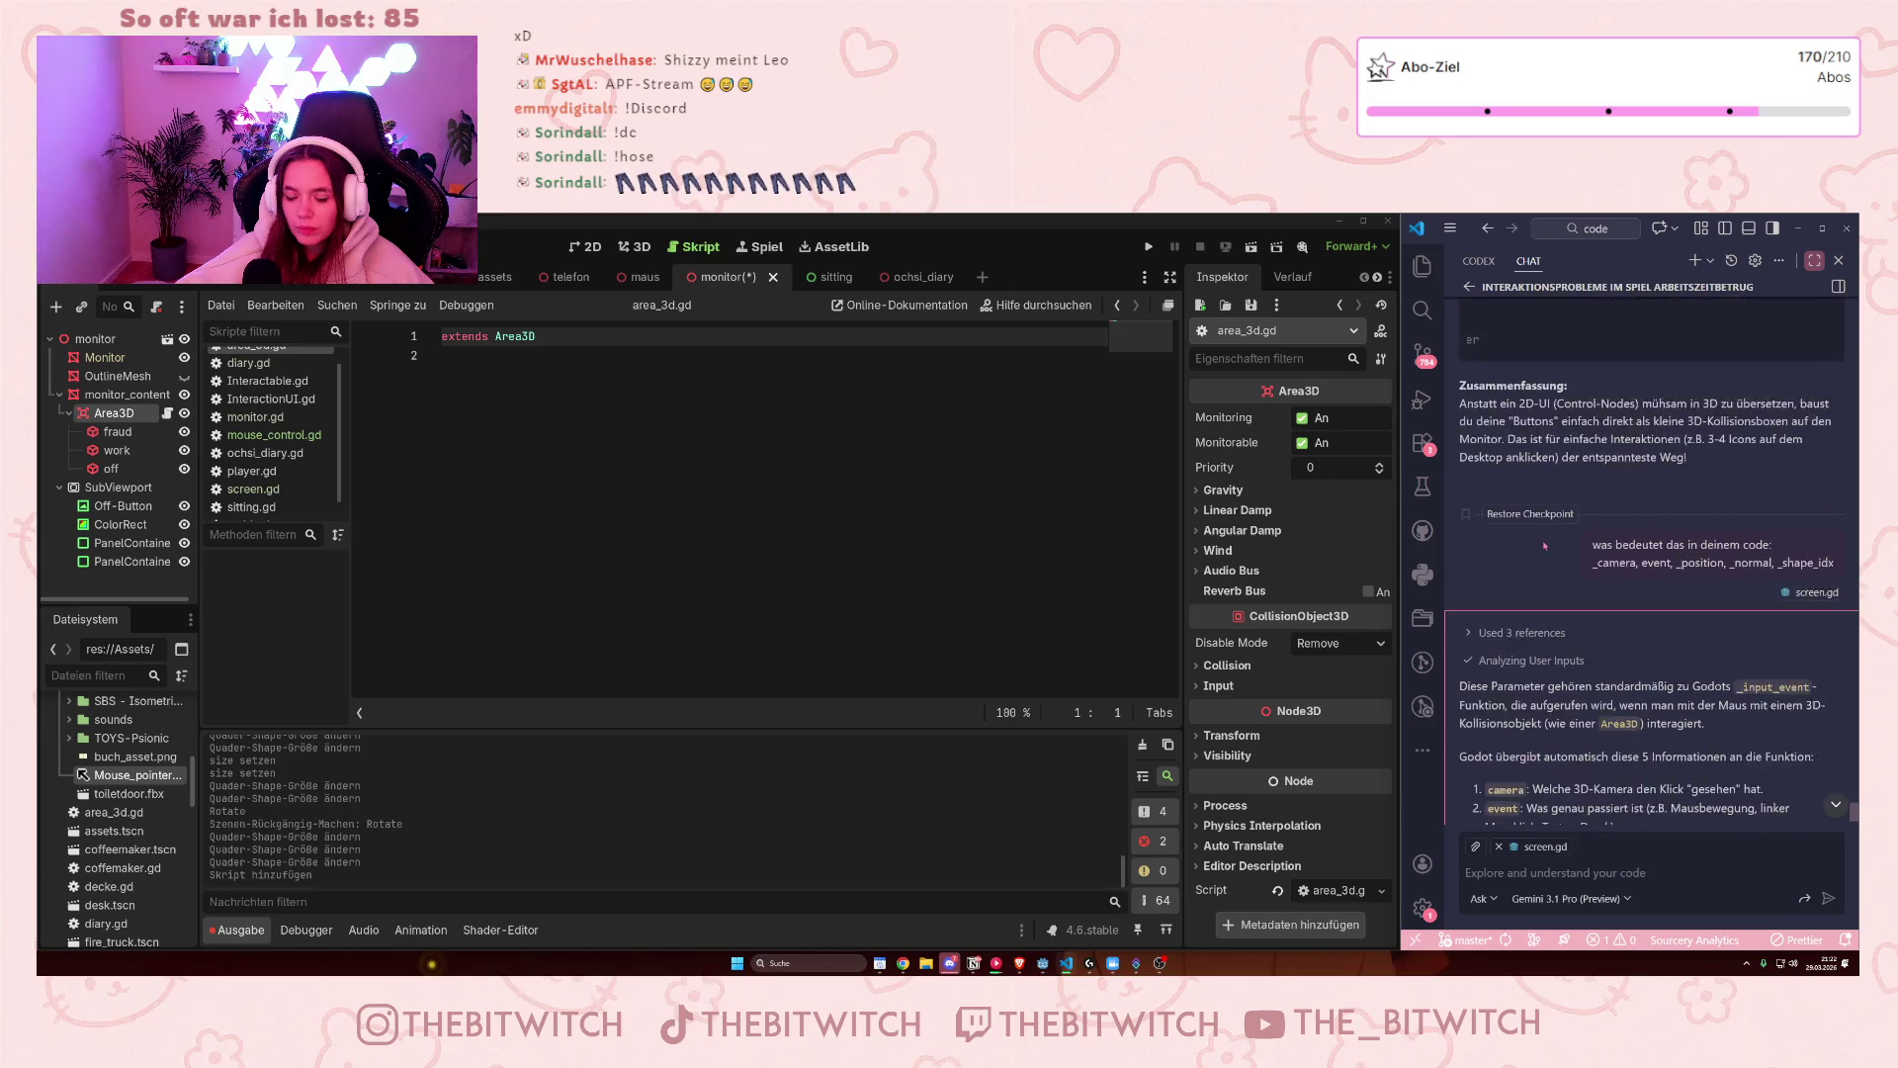
scroll(1539, 545, "left", 3)
scroll(1582, 620, "down", 2)
scroll(1581, 620, "down", 9)
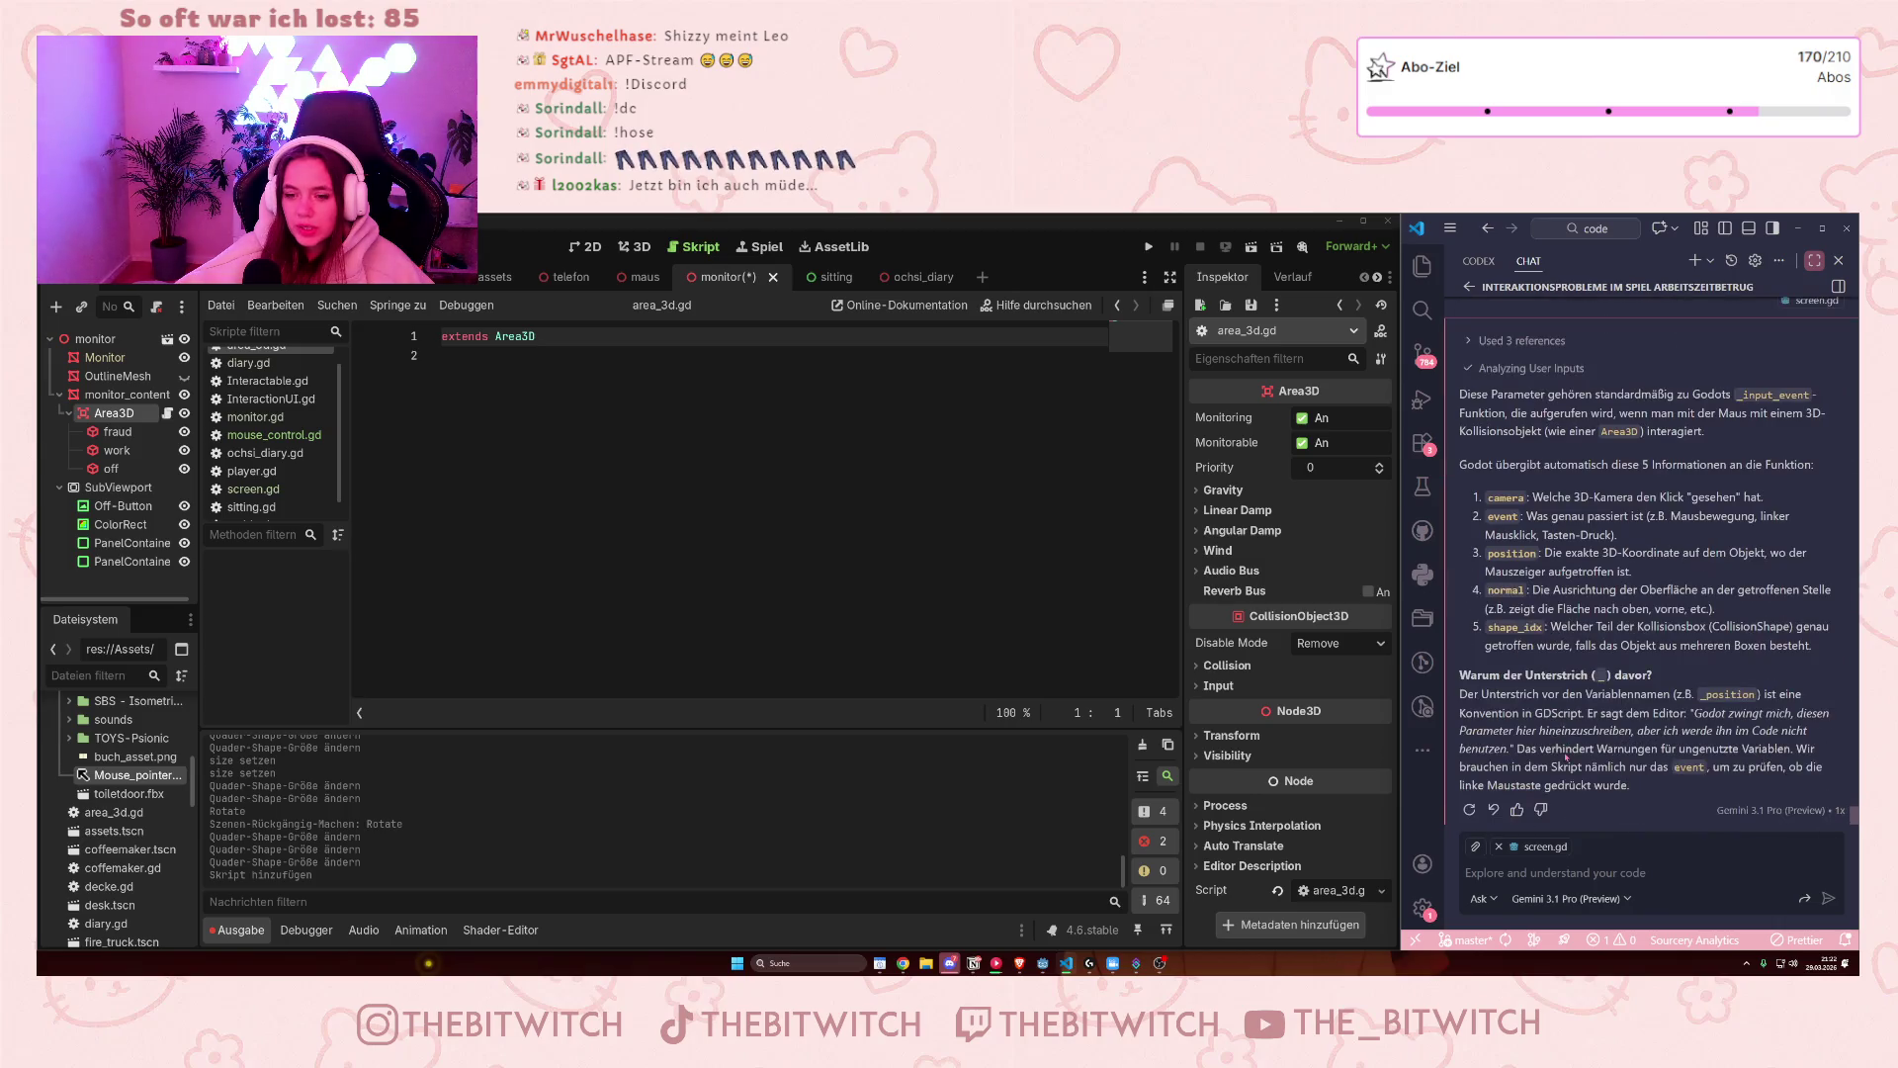
left_click_drag(1626, 733, 1671, 755)
left_click(1673, 755)
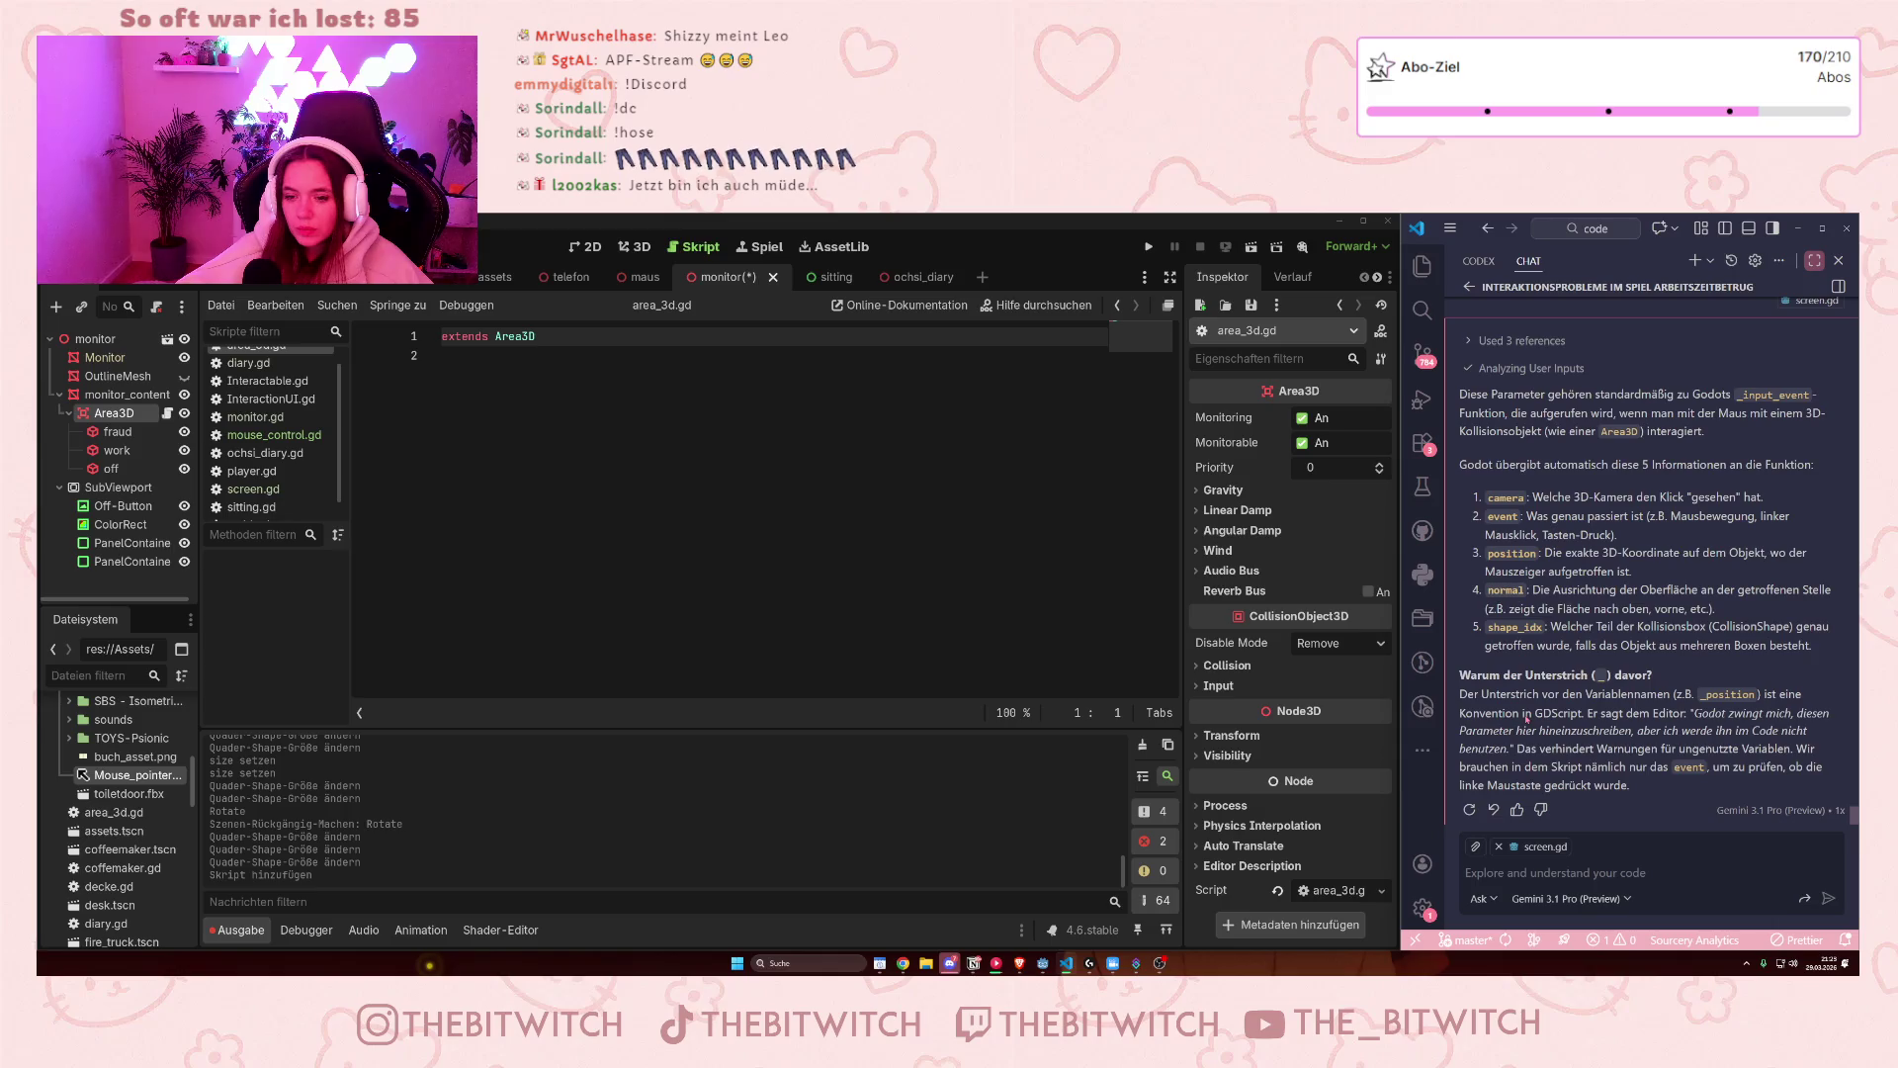
left_click_drag(1517, 752, 1601, 785)
left_click(1603, 786)
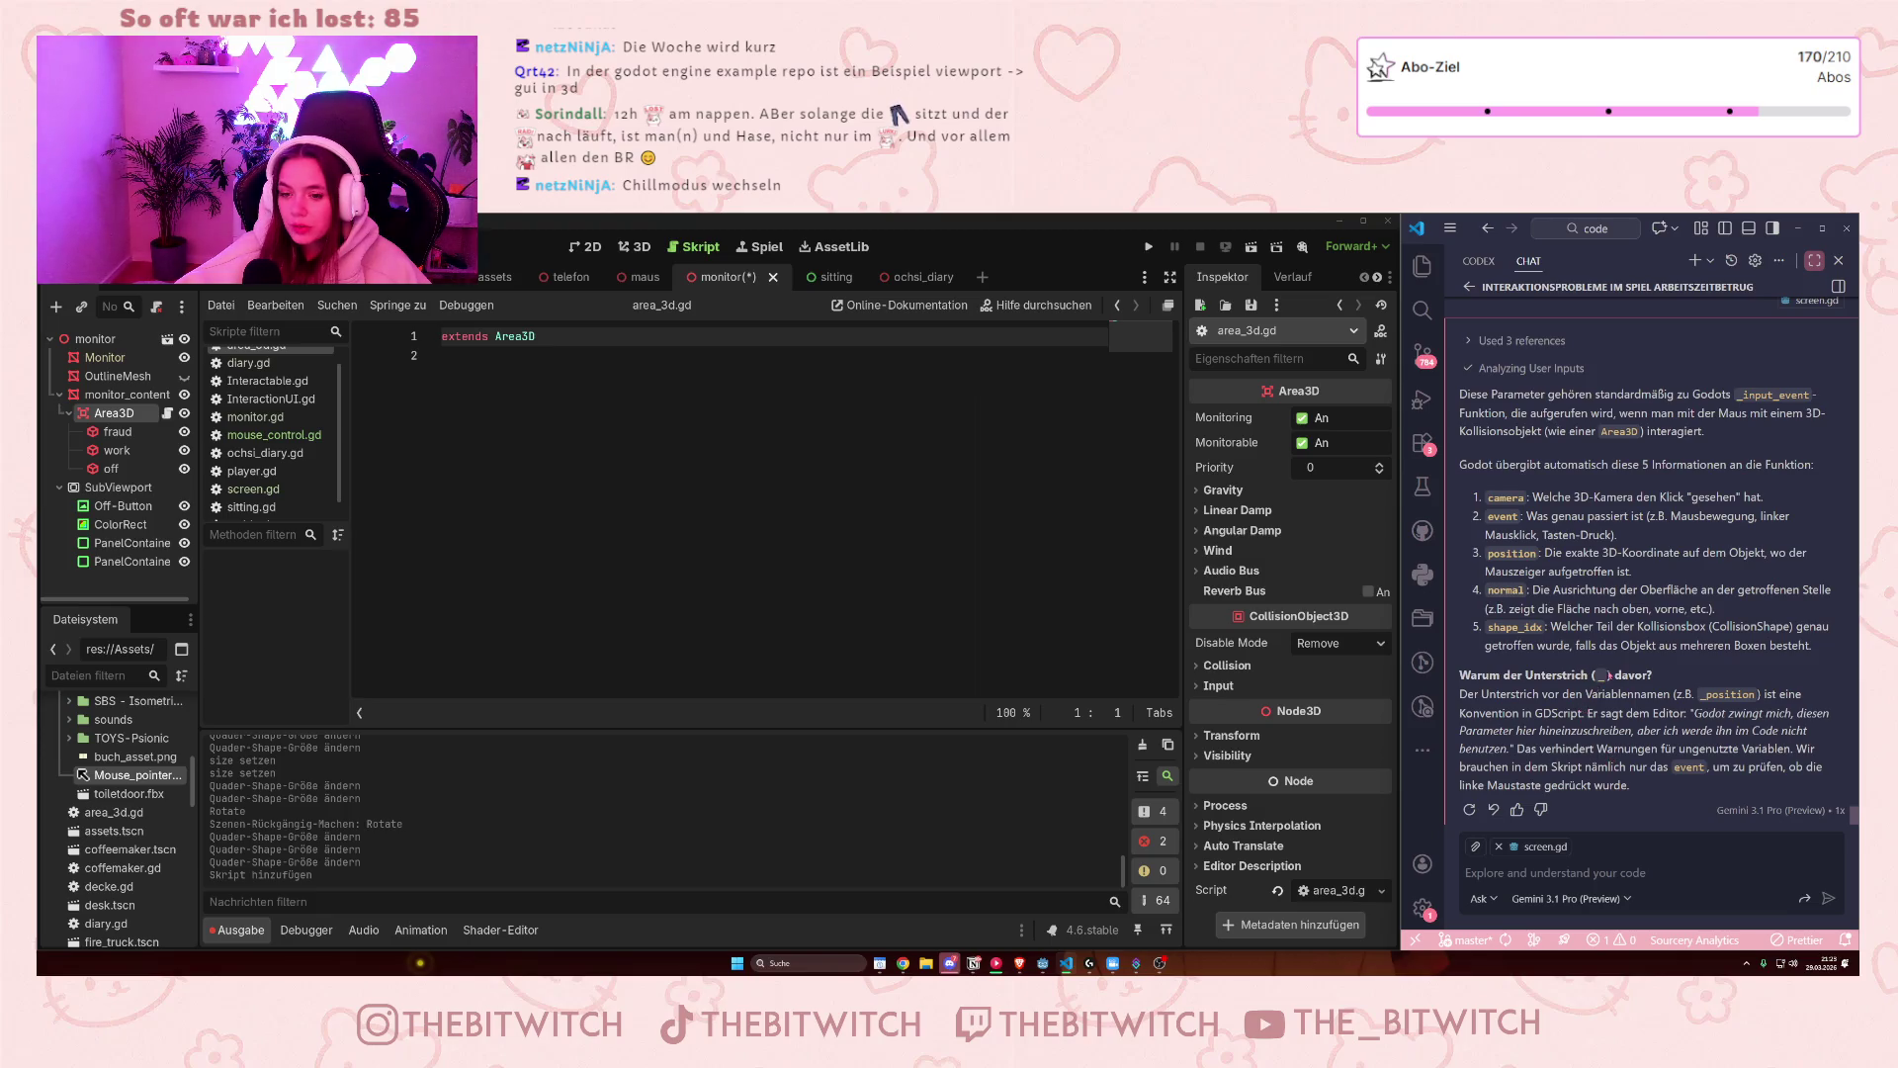
scroll(1675, 706, "up", 3)
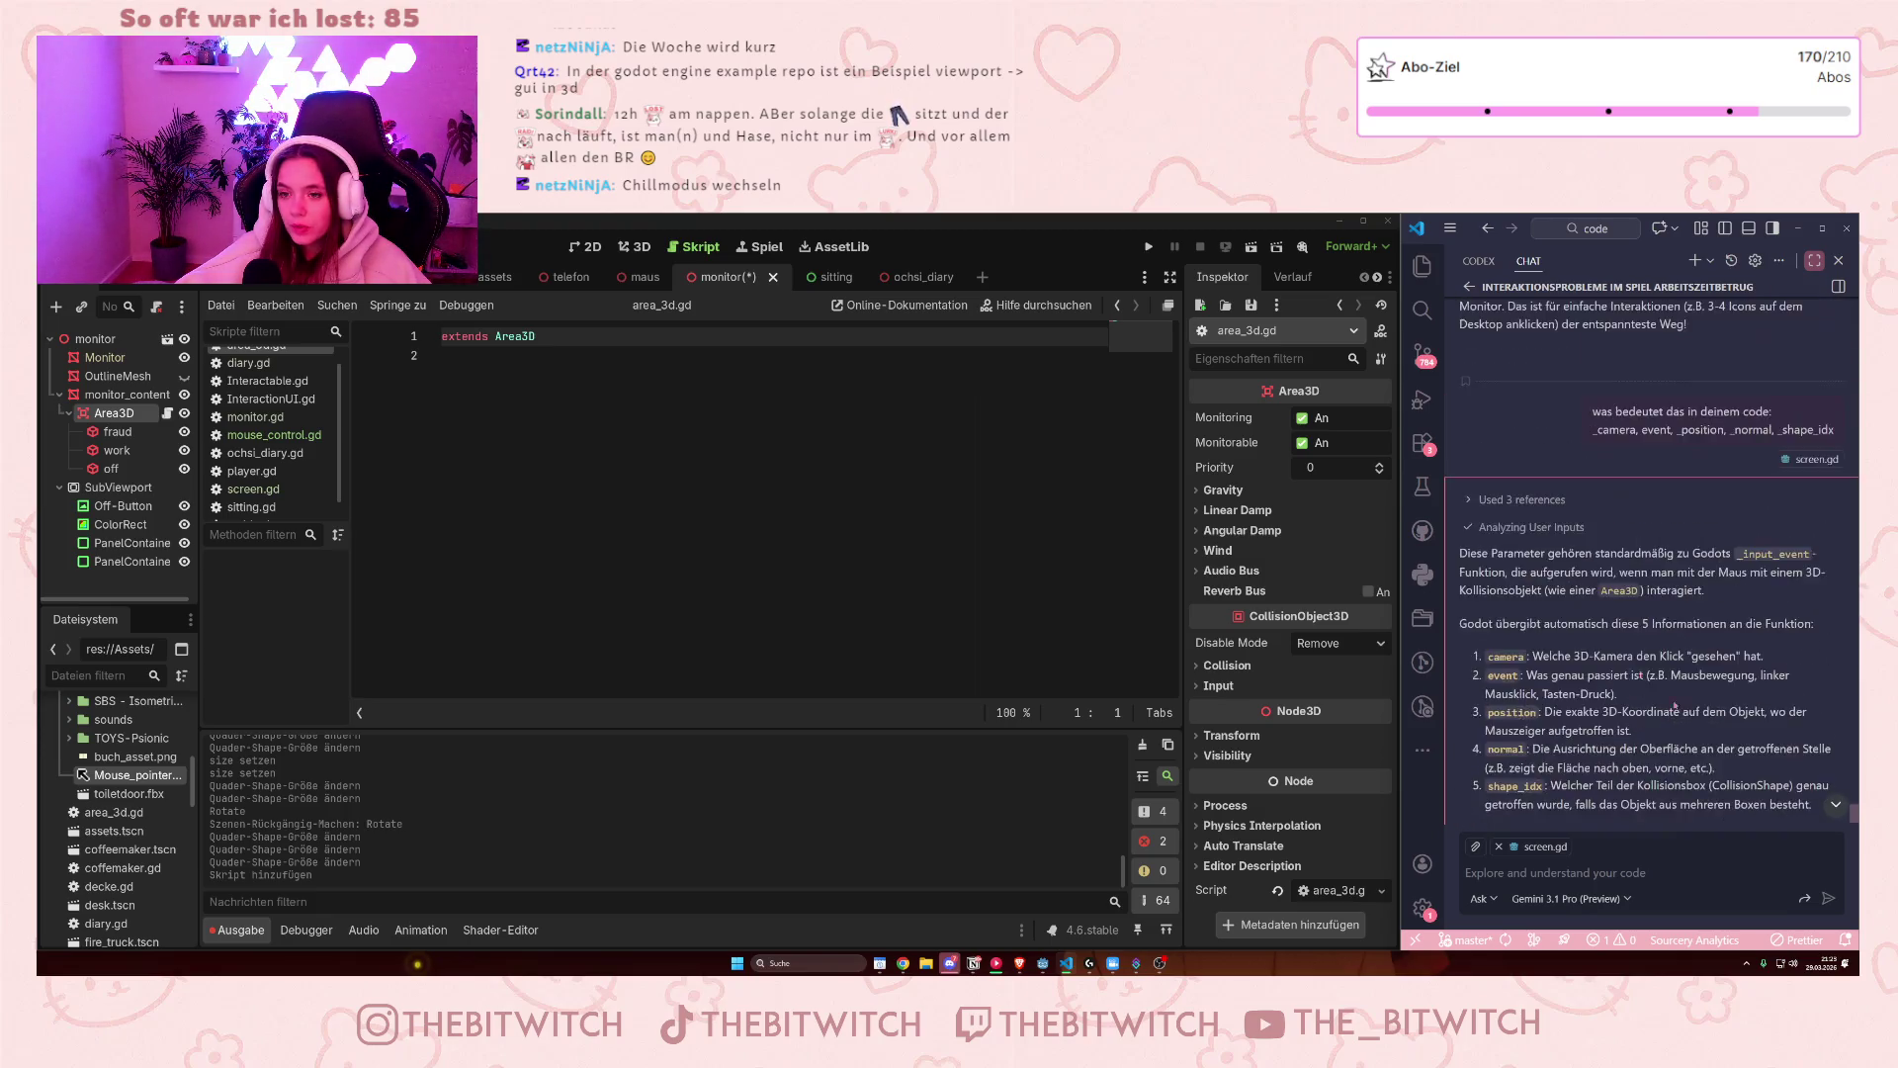
scroll(1674, 706, "up", 8)
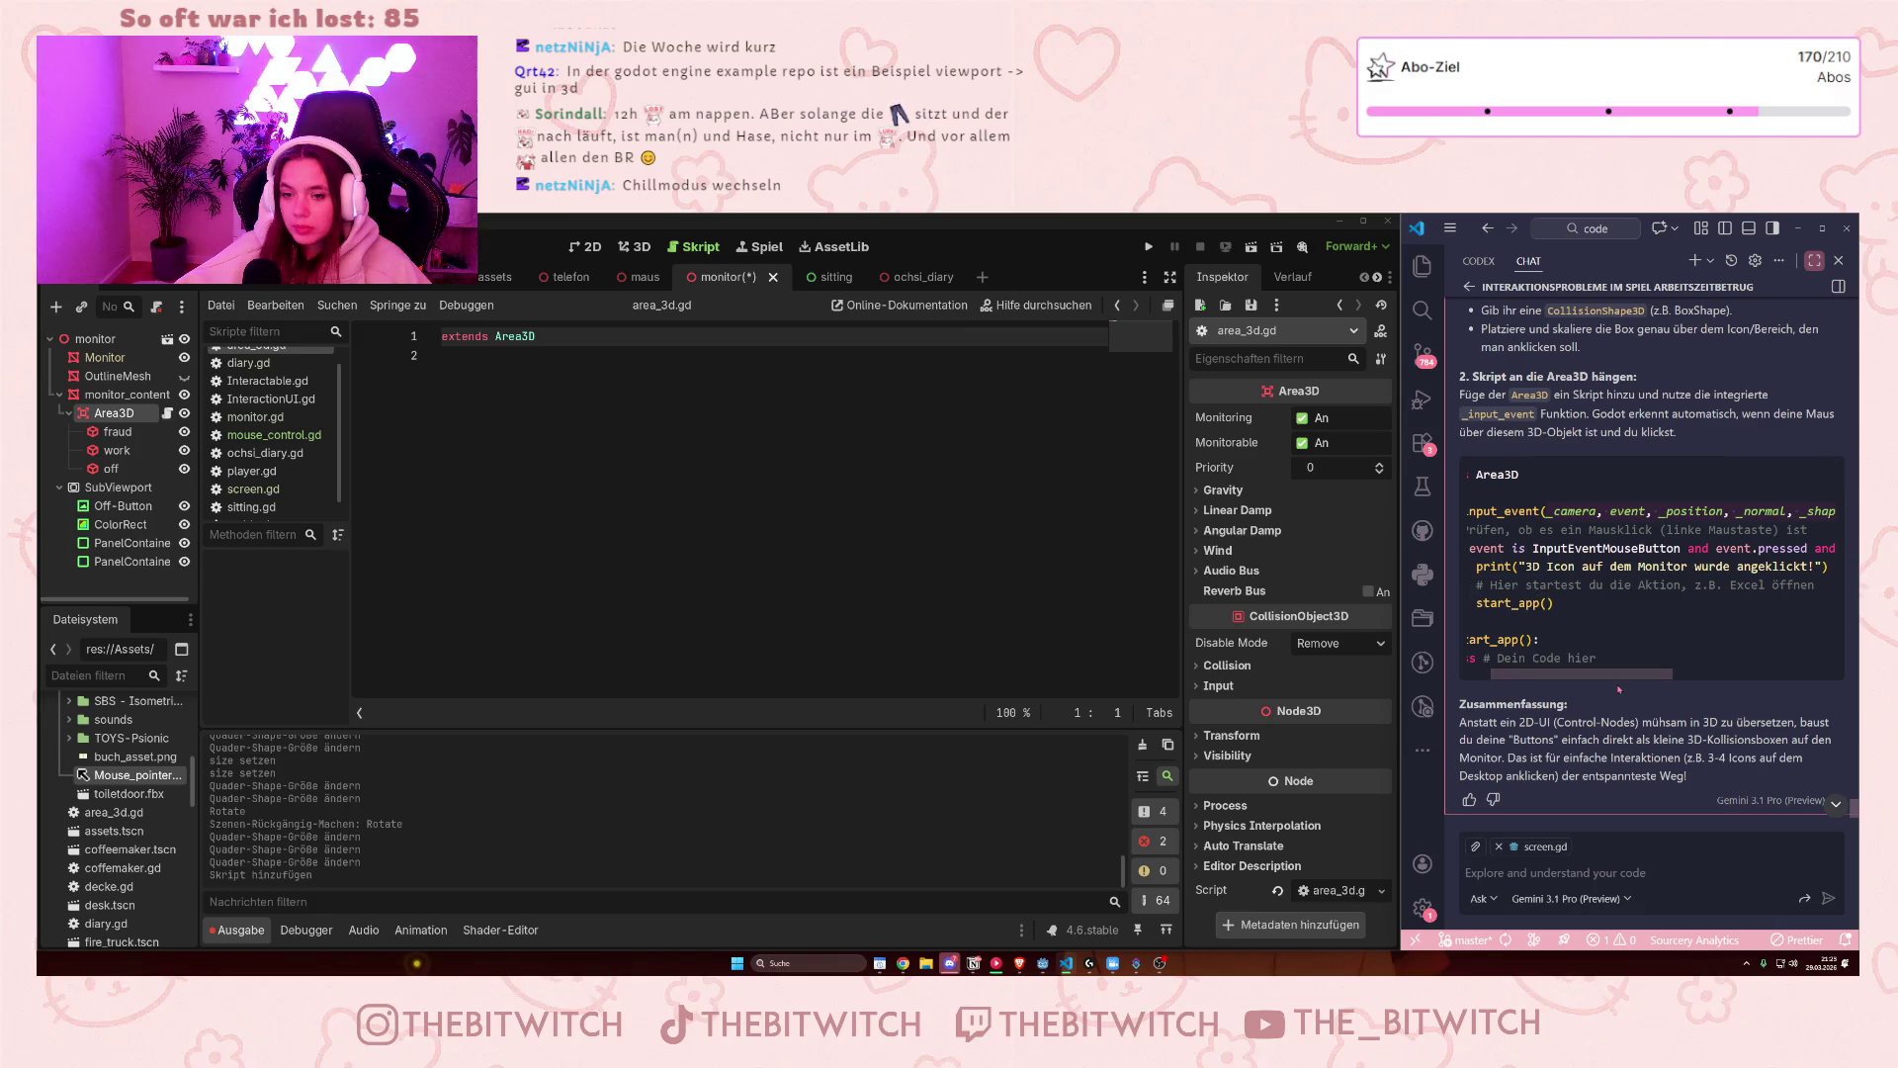
scroll(1618, 682, "left", 2)
left_click(1551, 547)
left_click(1590, 511)
left_click(1711, 511)
double_click(1713, 511)
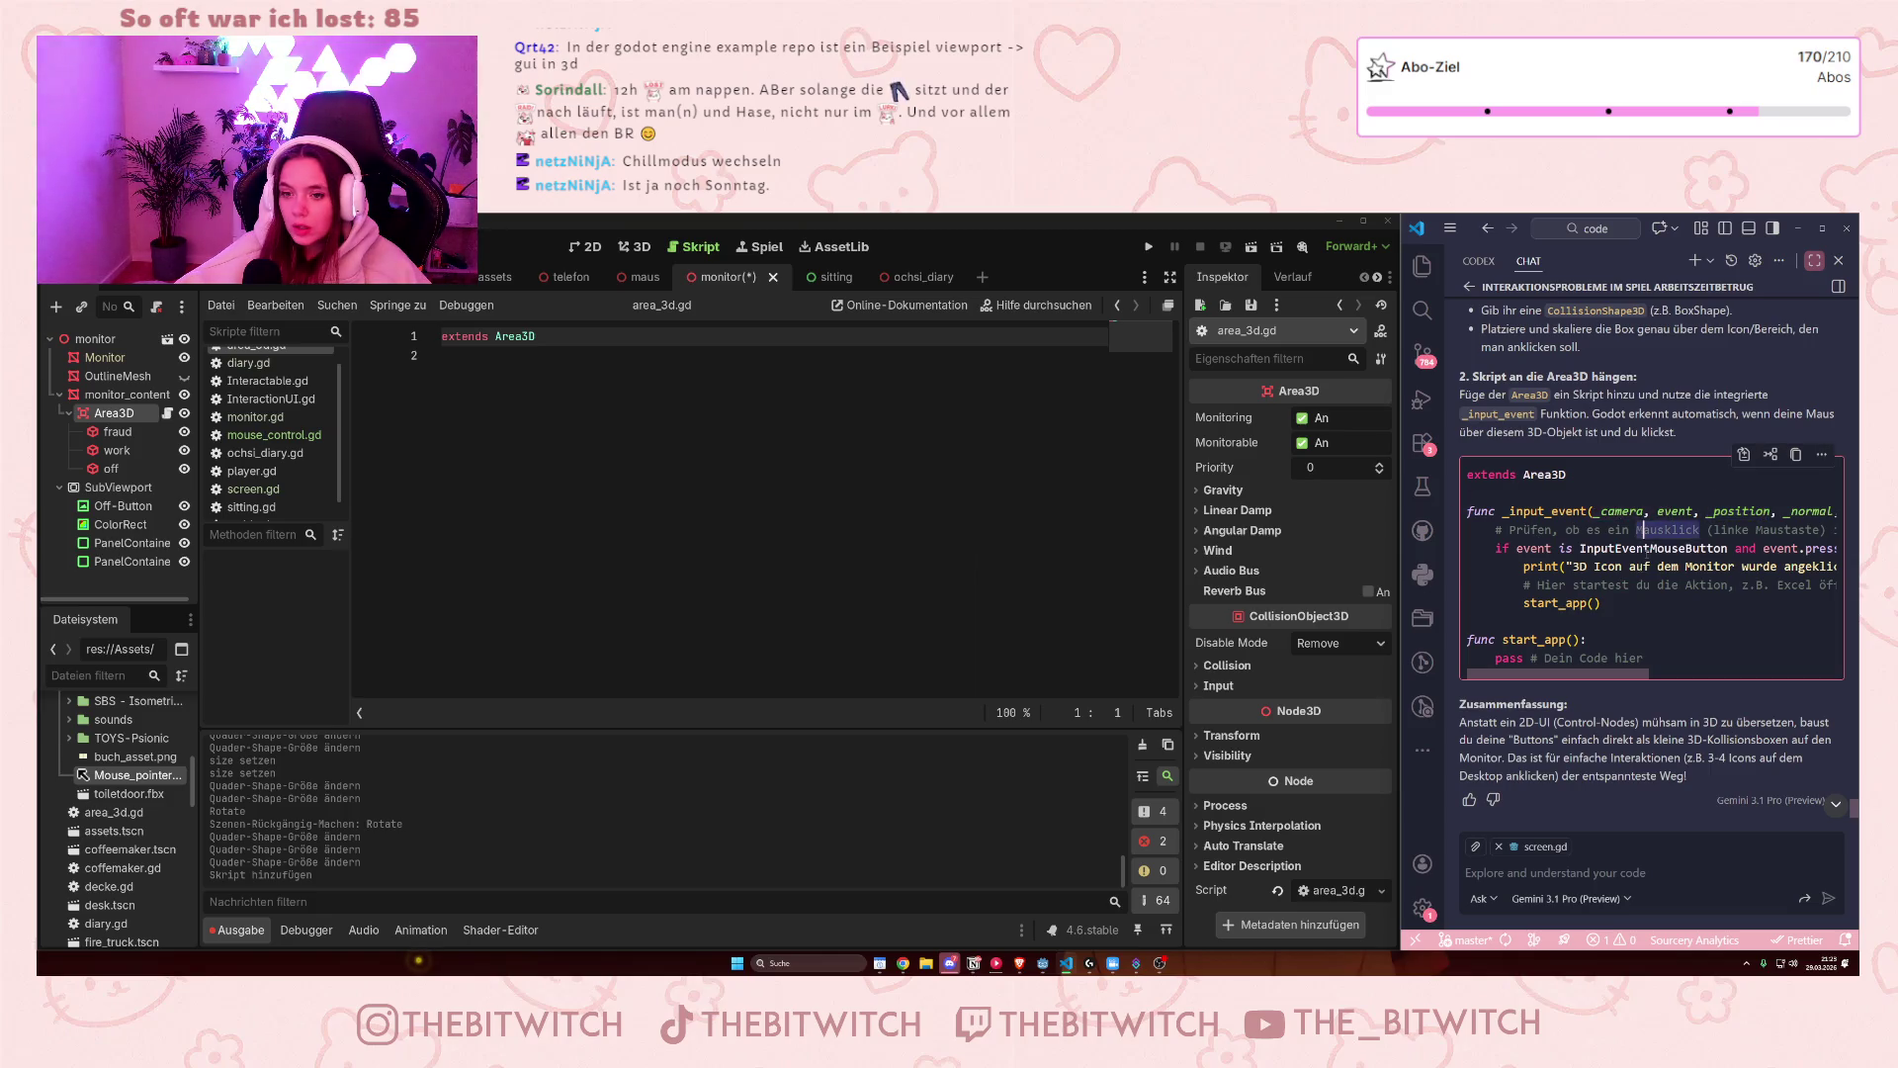
double_click(1639, 566)
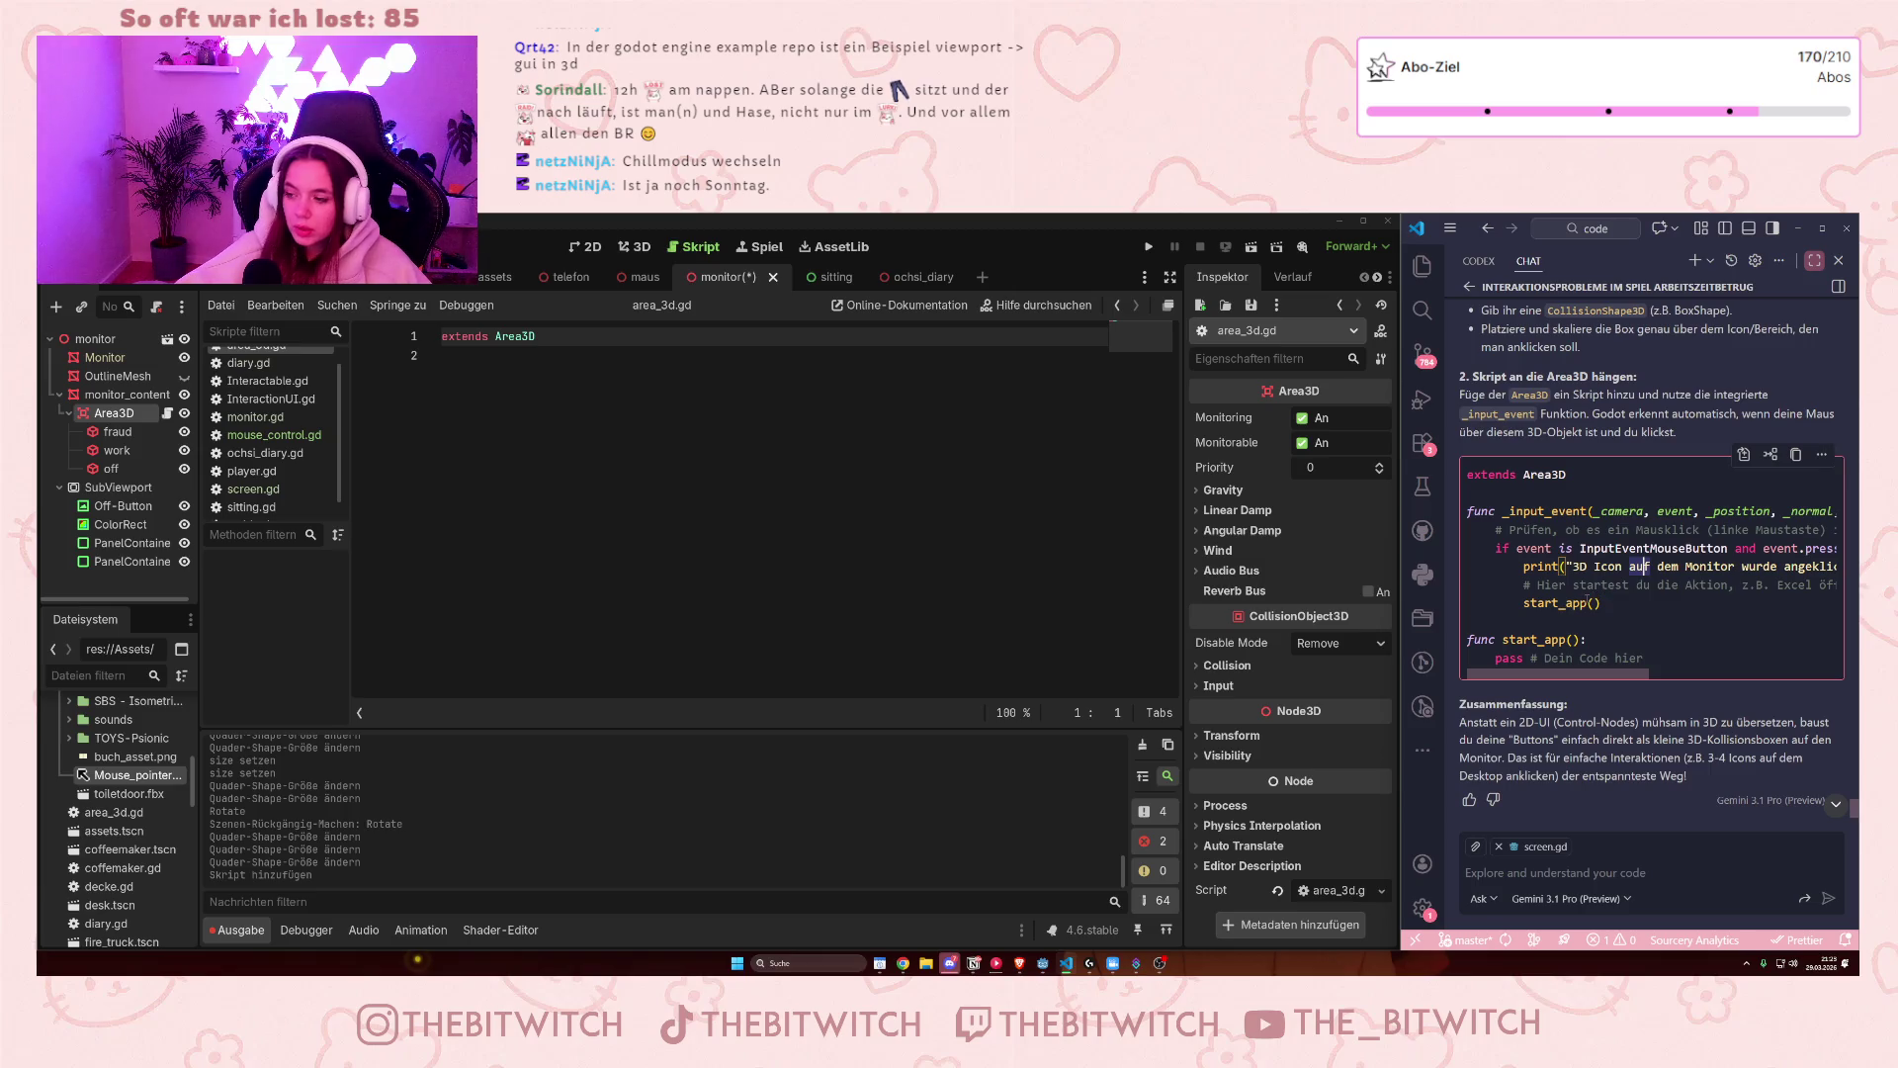